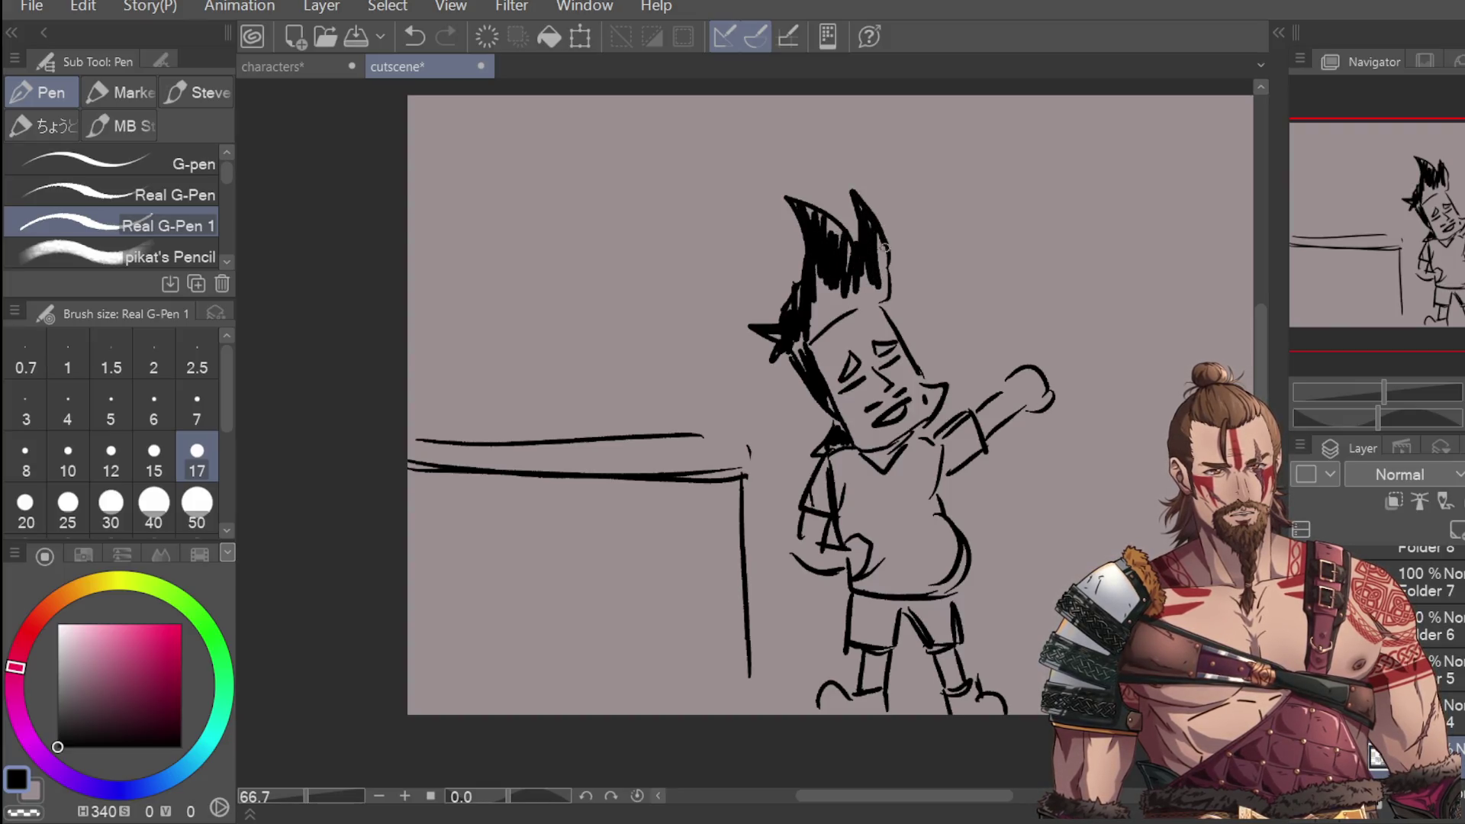
Step: Thicken the lower-left part of the spiky hair, discarding a stray upper-right strand
{"action": "mouse_move", "coordinate": [859, 206]}
{"action": "left_mouse_down"}
{"action": "mouse_move", "coordinate": [881, 275]}
{"action": "mouse_move", "coordinate": [873, 248]}
{"action": "mouse_move", "coordinate": [851, 244]}
{"action": "mouse_move", "coordinate": [889, 294]}
{"action": "mouse_move", "coordinate": [888, 269]}
{"action": "mouse_move", "coordinate": [813, 328]}
{"action": "mouse_move", "coordinate": [817, 282]}
{"action": "mouse_move", "coordinate": [860, 300]}
{"action": "mouse_move", "coordinate": [832, 217]}
{"action": "mouse_move", "coordinate": [835, 283]}
{"action": "left_mouse_up"}
{"action": "key", "text": "ctrl+z"}
{"action": "mouse_move", "coordinate": [805, 332]}
{"action": "left_mouse_down"}
{"action": "mouse_move", "coordinate": [801, 354]}
{"action": "mouse_move", "coordinate": [785, 339]}
{"action": "mouse_move", "coordinate": [805, 336]}
{"action": "mouse_move", "coordinate": [851, 374]}
{"action": "mouse_move", "coordinate": [893, 345]}
{"action": "left_mouse_up"}
Step: Scribble dense black shading over the shirt and add short hatches on the sleeve
{"action": "mouse_move", "coordinate": [816, 473]}
{"action": "left_mouse_down"}
{"action": "mouse_move", "coordinate": [881, 521]}
{"action": "mouse_move", "coordinate": [873, 565]}
{"action": "mouse_move", "coordinate": [904, 465]}
{"action": "mouse_move", "coordinate": [924, 482]}
{"action": "mouse_move", "coordinate": [950, 565]}
{"action": "mouse_move", "coordinate": [898, 524]}
{"action": "mouse_move", "coordinate": [908, 572]}
{"action": "mouse_move", "coordinate": [927, 534]}
{"action": "mouse_move", "coordinate": [950, 584]}
{"action": "left_mouse_up"}
{"action": "mouse_move", "coordinate": [952, 442]}
{"action": "left_mouse_down"}
{"action": "mouse_move", "coordinate": [954, 458]}
{"action": "mouse_move", "coordinate": [965, 428]}
{"action": "left_mouse_up"}
{"action": "scroll", "coordinate": [1022, 706], "scroll_direction": "down", "scroll_amount": 1}
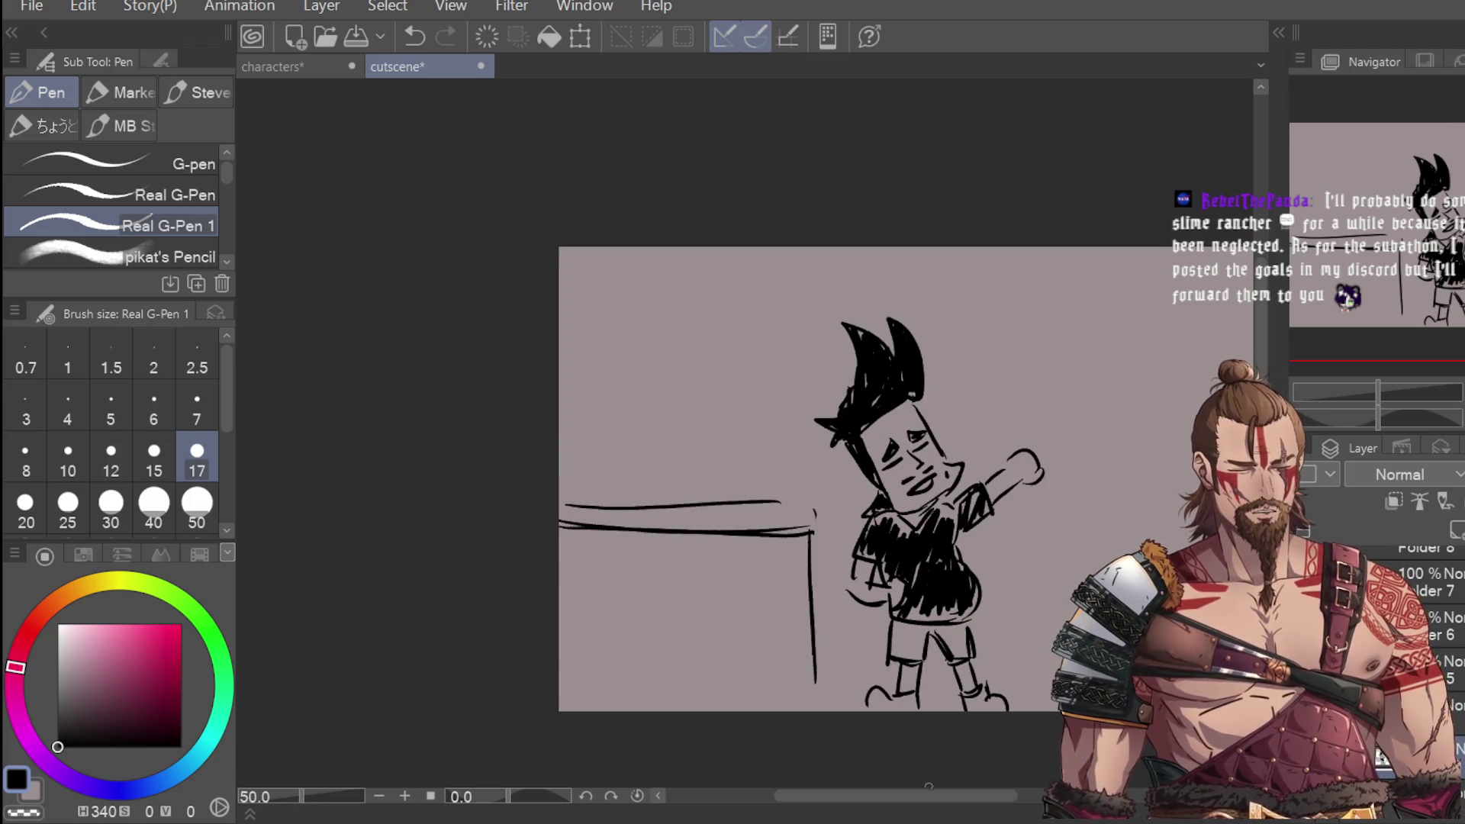
{"action": "scroll", "coordinate": [1021, 707], "scroll_direction": "right", "scroll_amount": 5}
Step: Try out a door outline to the right of his arm, undoing rejected lines
{"action": "left_click_drag", "start_coordinate": [719, 416], "coordinate": [725, 584]}
{"action": "key", "text": "ctrl+z"}
{"action": "mouse_move", "coordinate": [732, 370]}
{"action": "left_mouse_down"}
{"action": "mouse_move", "coordinate": [734, 577]}
{"action": "mouse_move", "coordinate": [729, 557]}
{"action": "left_mouse_up"}
{"action": "key", "text": "ctrl+z"}
{"action": "mouse_move", "coordinate": [725, 372]}
{"action": "left_mouse_down"}
{"action": "mouse_move", "coordinate": [808, 360]}
{"action": "mouse_move", "coordinate": [844, 525]}
{"action": "left_mouse_up"}
{"action": "left_click_drag", "start_coordinate": [779, 464], "coordinate": [782, 603]}
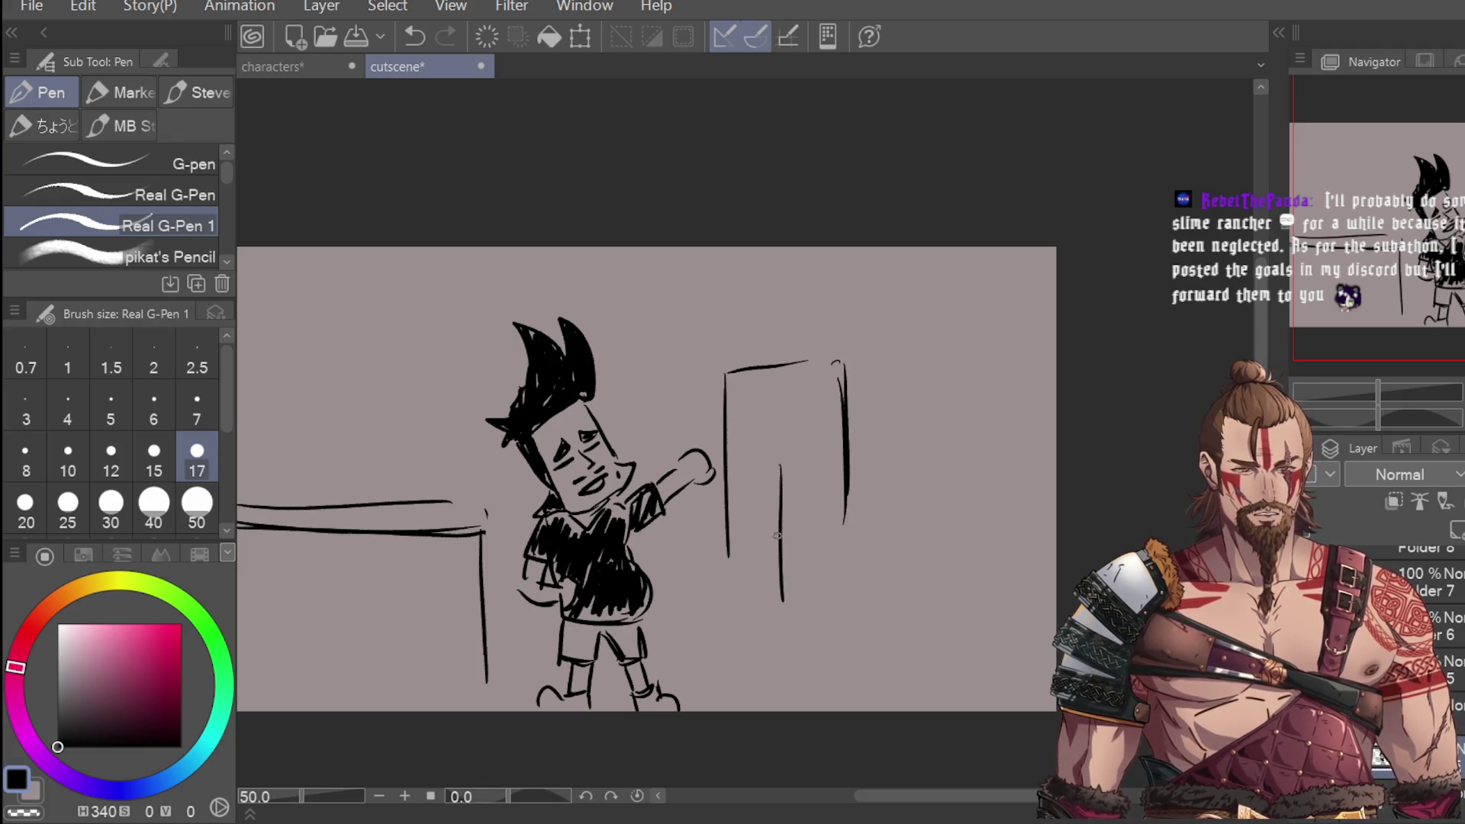
{"action": "left_click_drag", "start_coordinate": [731, 546], "coordinate": [739, 637]}
{"action": "key", "text": "ctrl+z"}
{"action": "key", "text": "ctrl+z"}
{"action": "key", "text": "ctrl+z"}
Step: Sketch a tall boxy shape beside him with top, side and inner lines
{"action": "key", "text": "ctrl+z"}
{"action": "key", "text": "ctrl+z"}
{"action": "key", "text": "ctrl+z"}
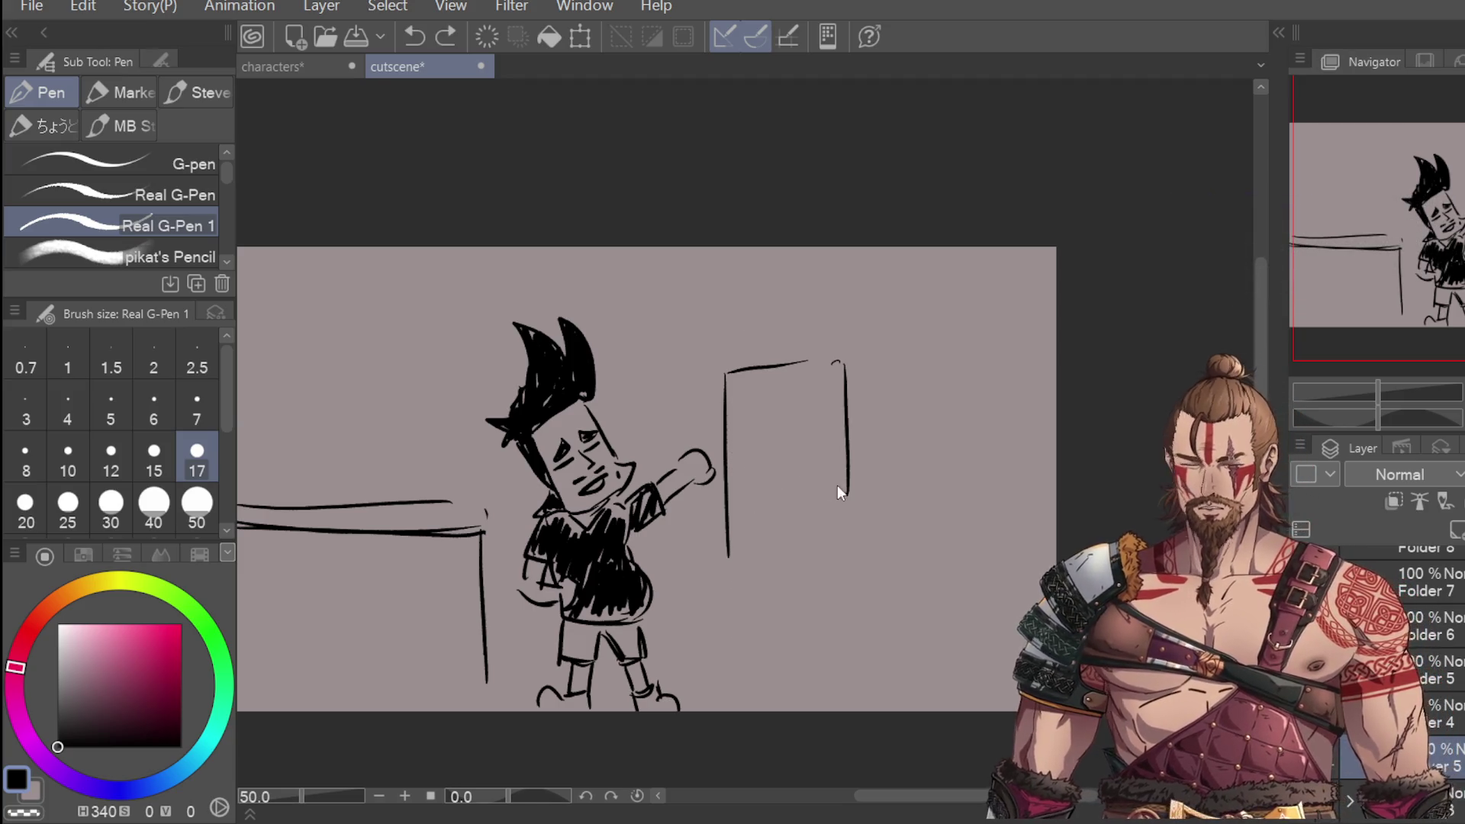
{"action": "left_click_drag", "start_coordinate": [748, 417], "coordinate": [832, 415]}
{"action": "left_click_drag", "start_coordinate": [737, 425], "coordinate": [737, 510]}
{"action": "key", "text": "ctrl+z"}
{"action": "key", "text": "ctrl+z"}
{"action": "left_click_drag", "start_coordinate": [740, 415], "coordinate": [832, 415]}
{"action": "mouse_move", "coordinate": [738, 451]}
{"action": "left_mouse_down"}
{"action": "mouse_move", "coordinate": [738, 417]}
{"action": "mouse_move", "coordinate": [776, 497]}
{"action": "mouse_move", "coordinate": [808, 496]}
{"action": "mouse_move", "coordinate": [839, 463]}
{"action": "mouse_move", "coordinate": [731, 497]}
{"action": "mouse_move", "coordinate": [736, 687]}
{"action": "left_mouse_up"}
{"action": "key", "text": "ctrl+z"}
{"action": "mouse_move", "coordinate": [778, 502]}
{"action": "left_mouse_down"}
{"action": "mouse_move", "coordinate": [793, 518]}
{"action": "mouse_move", "coordinate": [771, 671]}
{"action": "left_mouse_up"}
{"action": "key", "text": "ctrl+z"}
{"action": "key", "text": "ctrl+z"}
{"action": "key", "text": "ctrl+z"}
{"action": "key", "text": "ctrl+z"}
{"action": "left_click_drag", "start_coordinate": [732, 472], "coordinate": [748, 696]}
{"action": "left_click_drag", "start_coordinate": [795, 517], "coordinate": [802, 689]}
{"action": "left_click_drag", "start_coordinate": [842, 471], "coordinate": [865, 679]}
{"action": "left_click_drag", "start_coordinate": [796, 646], "coordinate": [804, 710]}
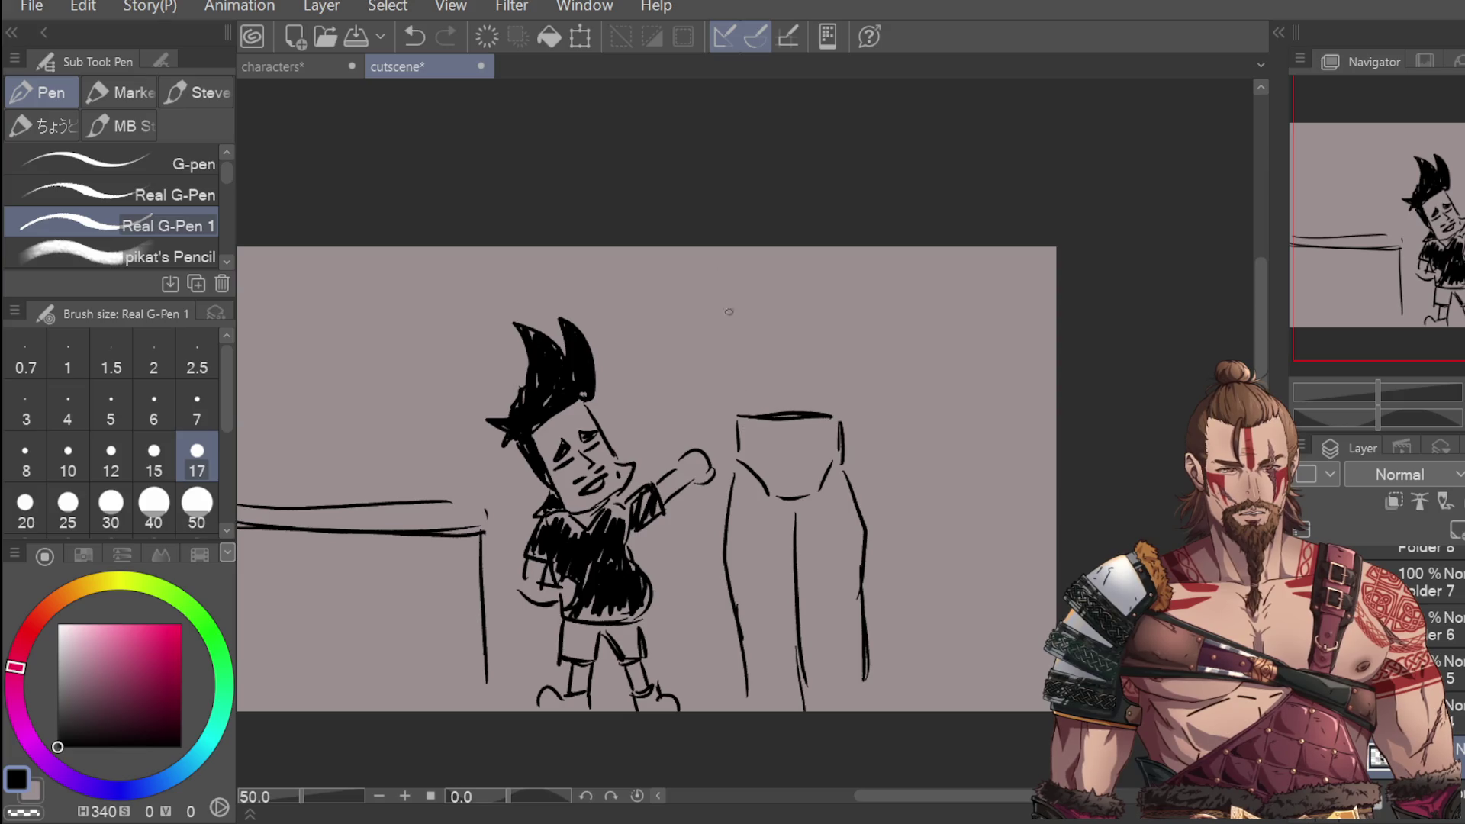
Step: Undo a trial stroke and all the bin sketch strokes, leaving the space beside him empty
{"action": "scroll", "coordinate": [759, 336], "scroll_direction": "down", "scroll_amount": 1}
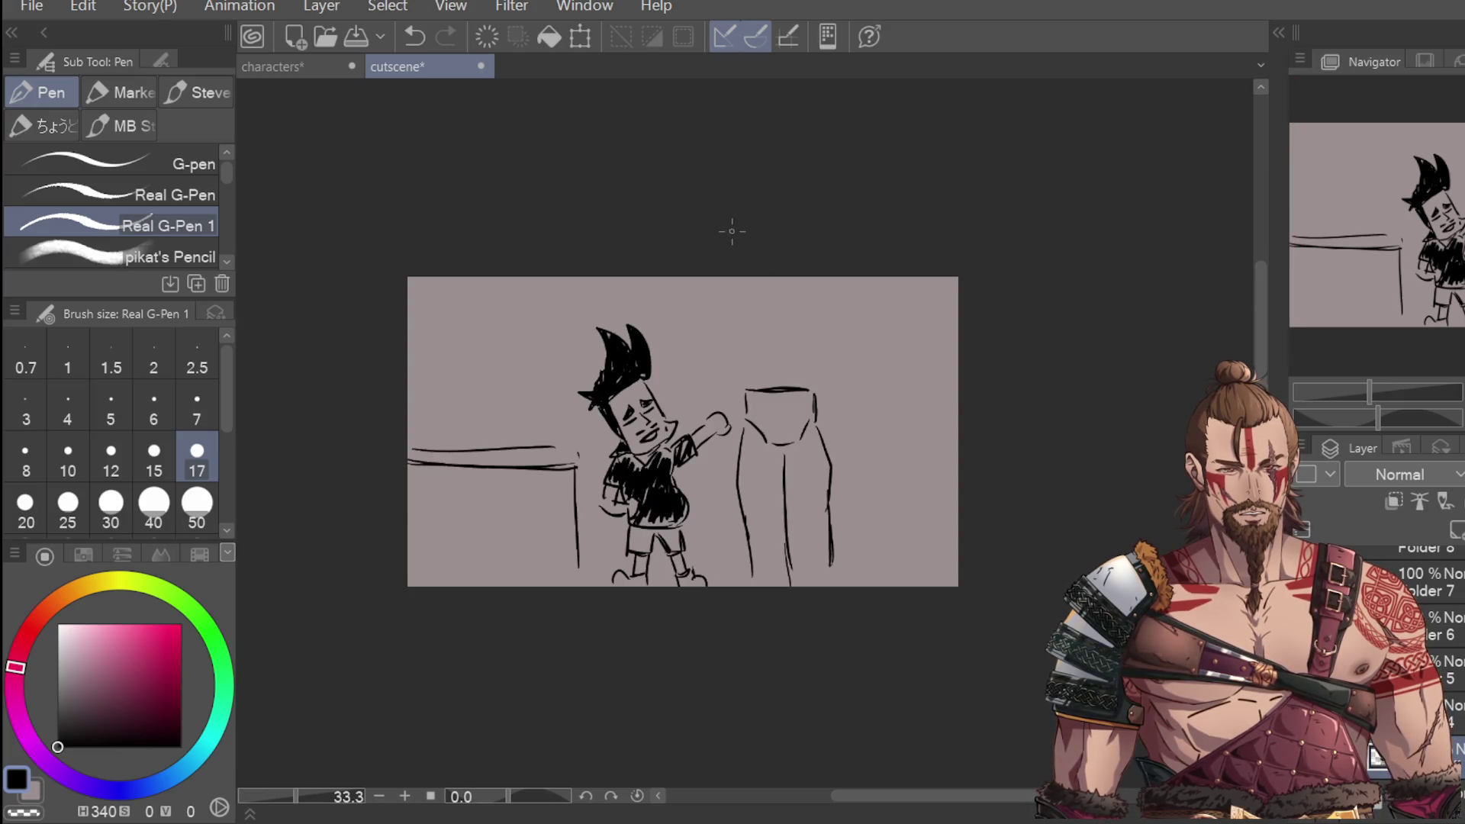
{"action": "left_click_drag", "start_coordinate": [722, 383], "coordinate": [727, 463]}
{"action": "key", "text": "ctrl+z"}
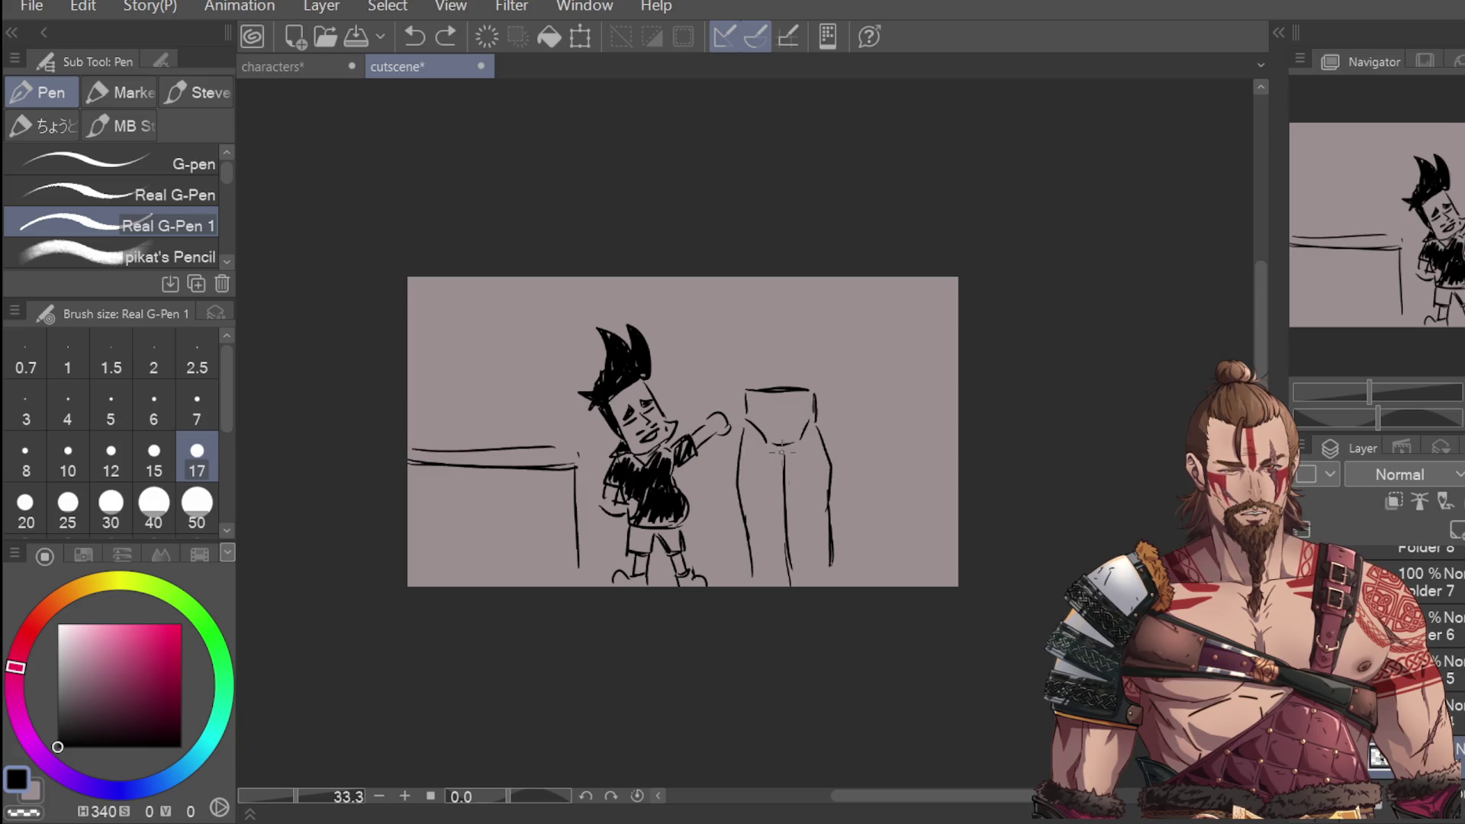
{"action": "key", "text": "ctrl+z"}
{"action": "key", "text": "ctrl+z"}
{"action": "key", "text": "ctrl+z"}
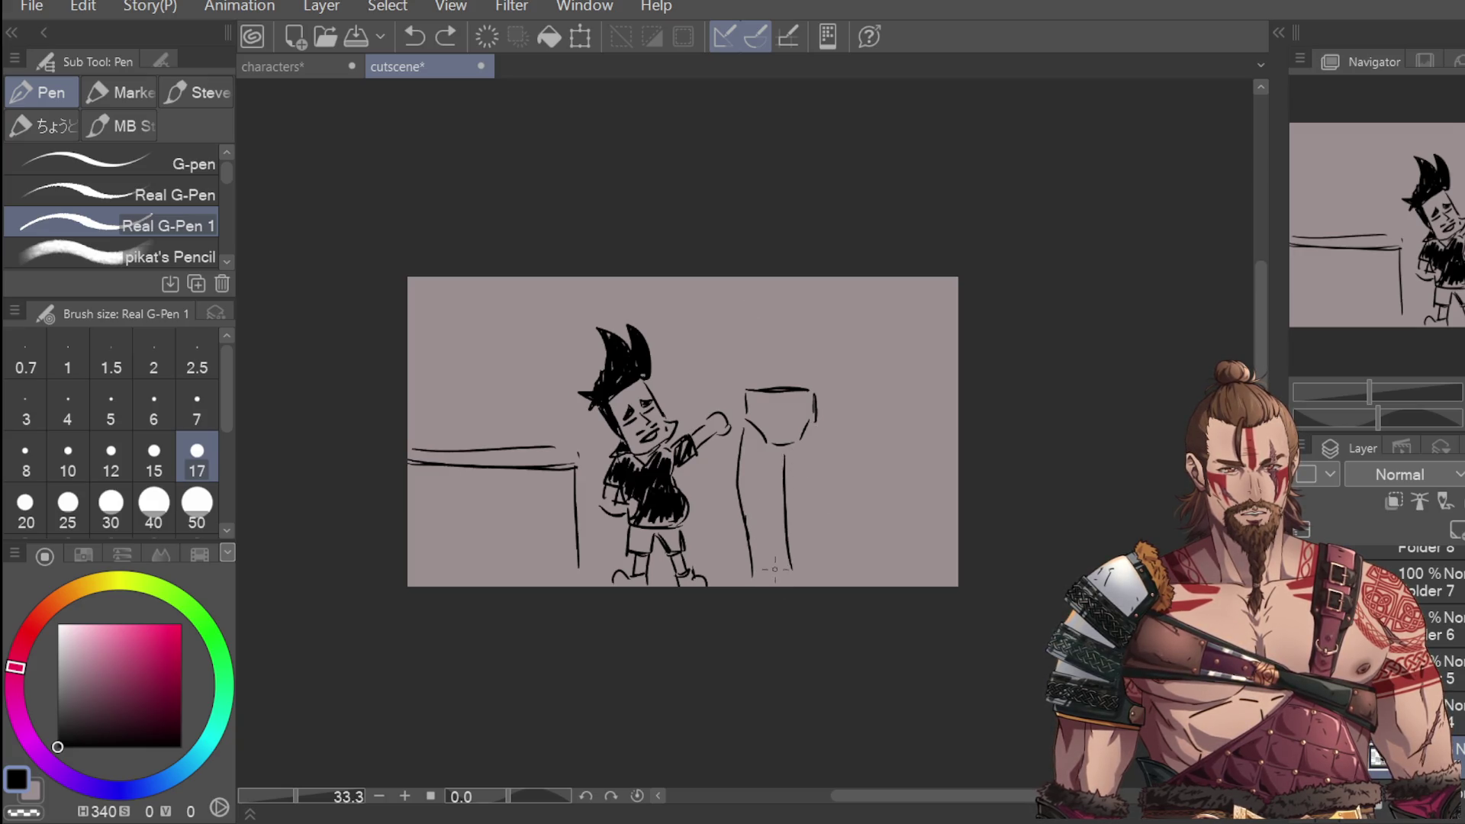
{"action": "key", "text": "ctrl+z"}
{"action": "key", "text": "ctrl+z"}
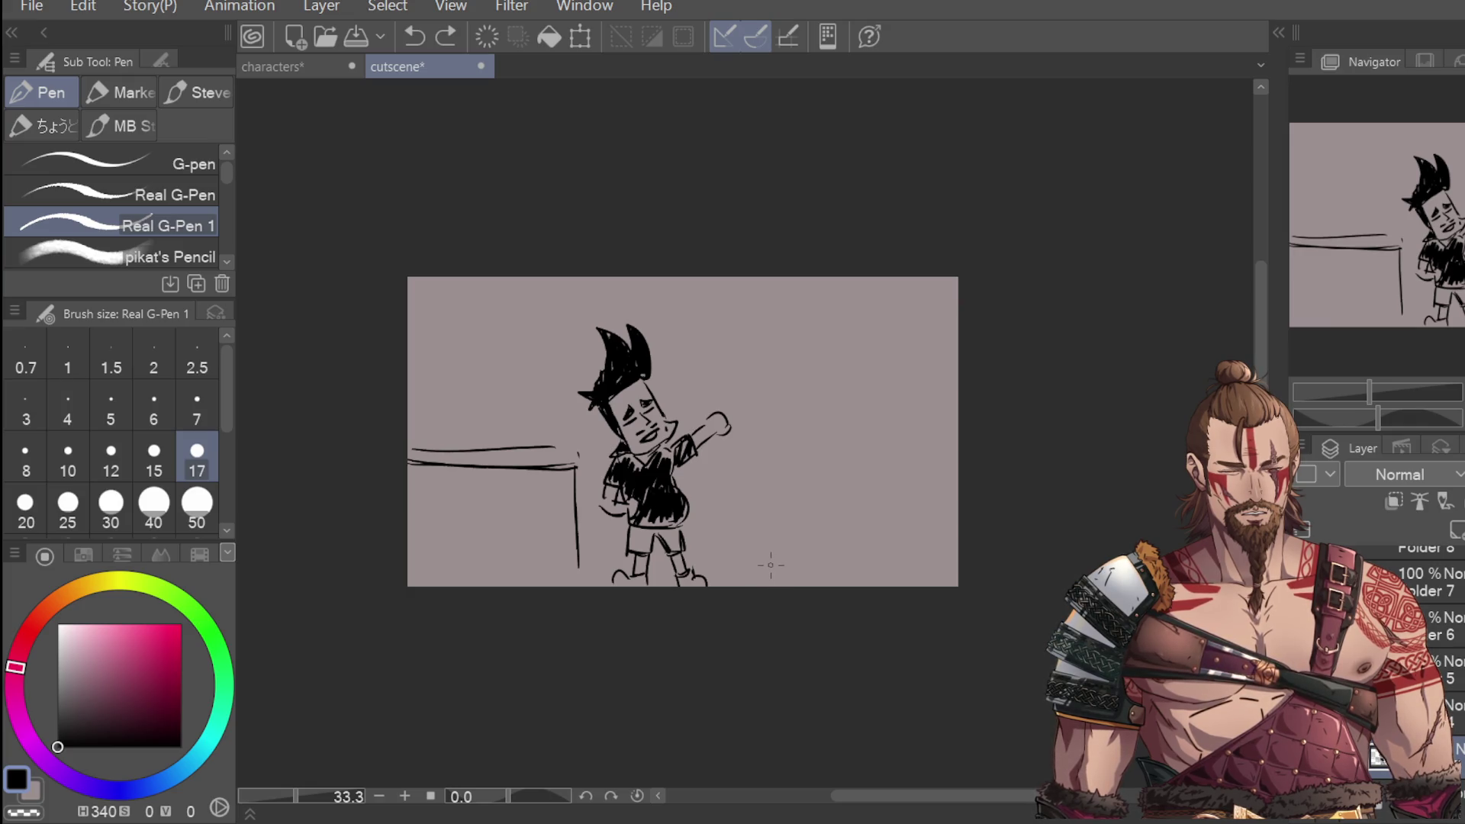
Step: Lasso the table at the panel's left, move it slightly lower, and deselect
{"action": "key", "text": "m"}
{"action": "mouse_move", "coordinate": [435, 380]}
{"action": "left_mouse_down"}
{"action": "mouse_move", "coordinate": [582, 588]}
{"action": "mouse_move", "coordinate": [374, 522]}
{"action": "left_mouse_up"}
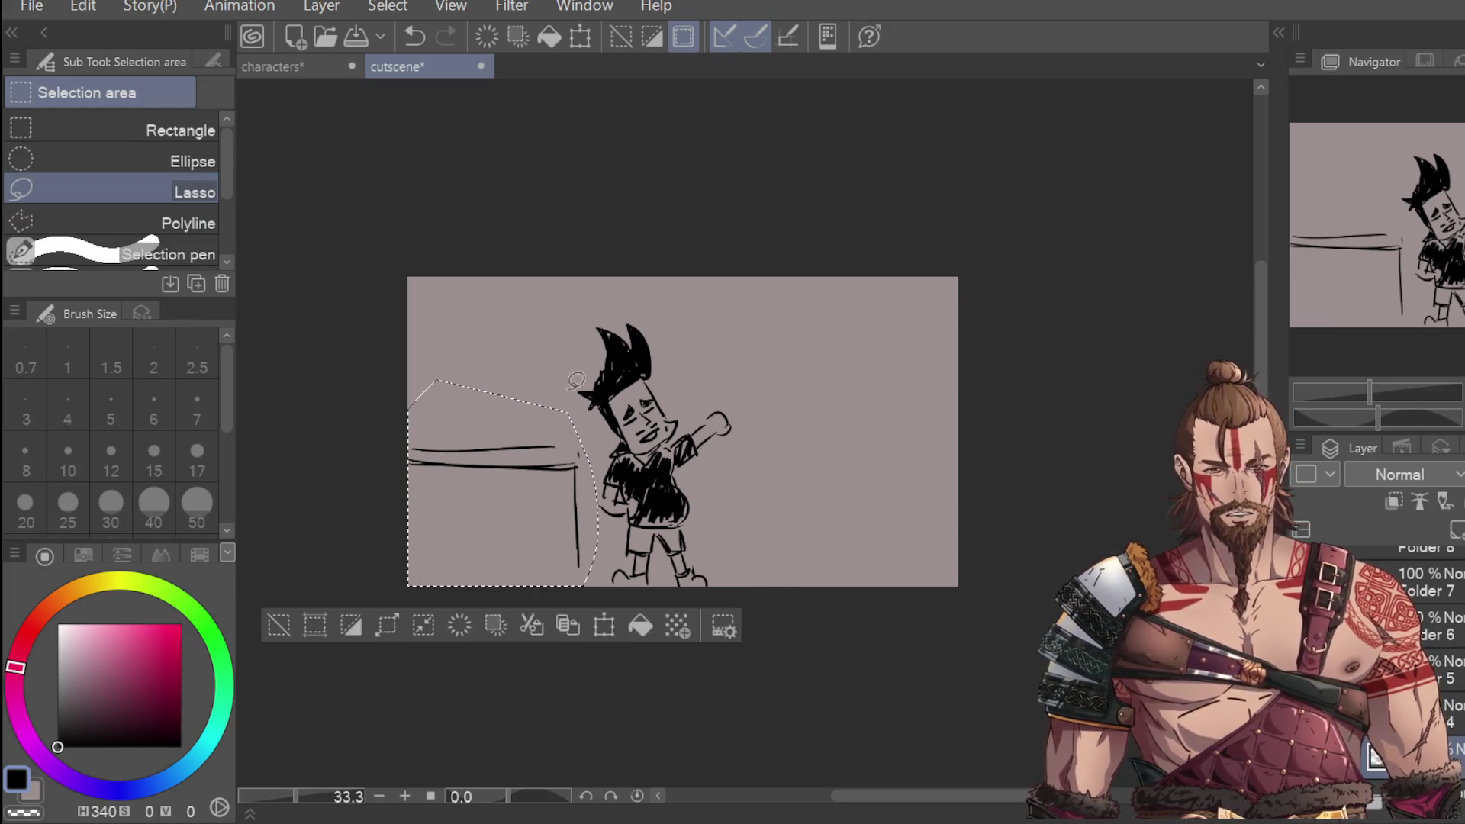
{"action": "left_click", "coordinate": [603, 625]}
{"action": "left_click_drag", "start_coordinate": [503, 483], "coordinate": [503, 508]}
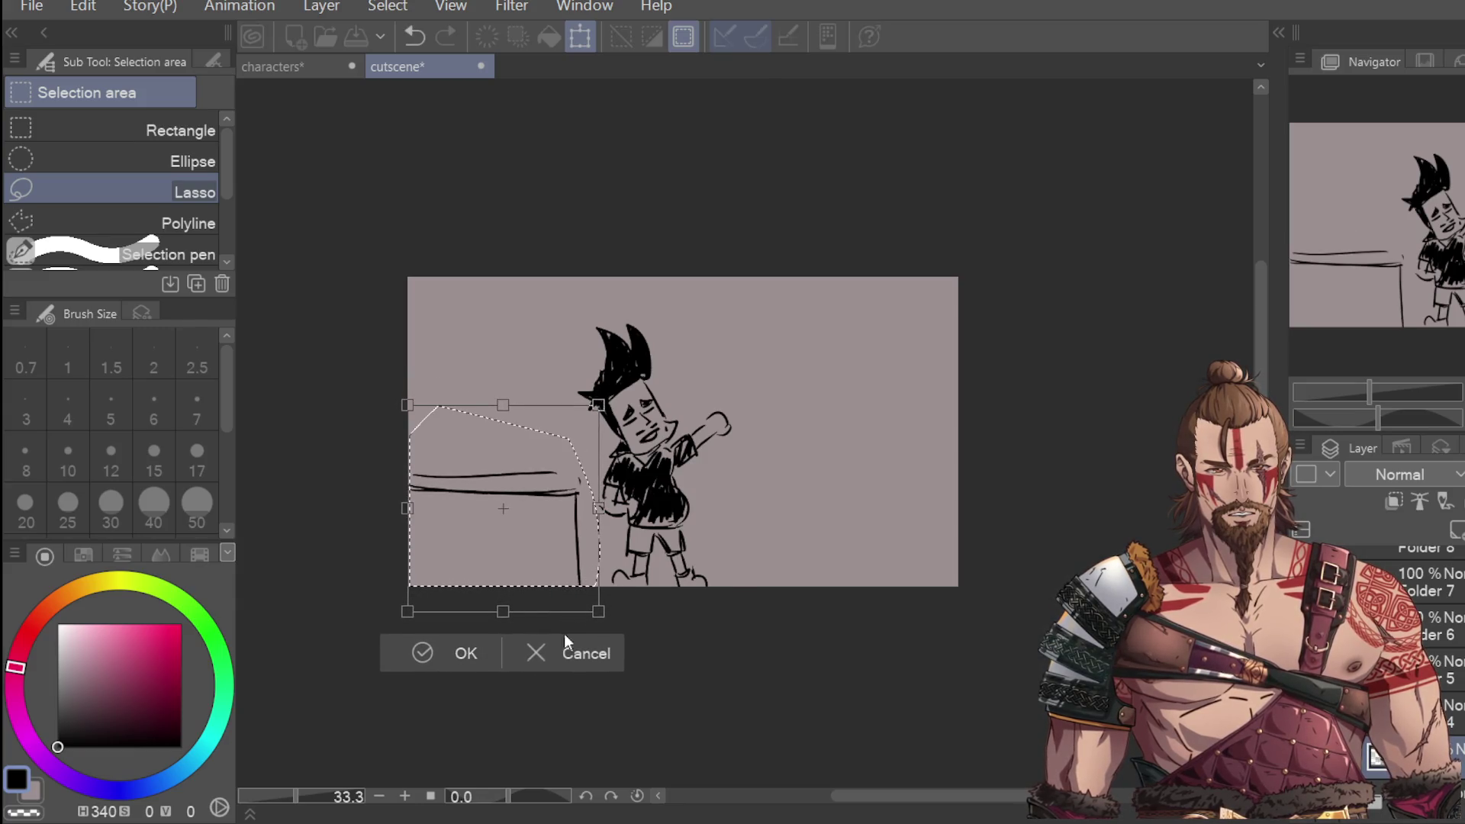
{"action": "left_click_drag", "start_coordinate": [548, 599], "coordinate": [551, 584]}
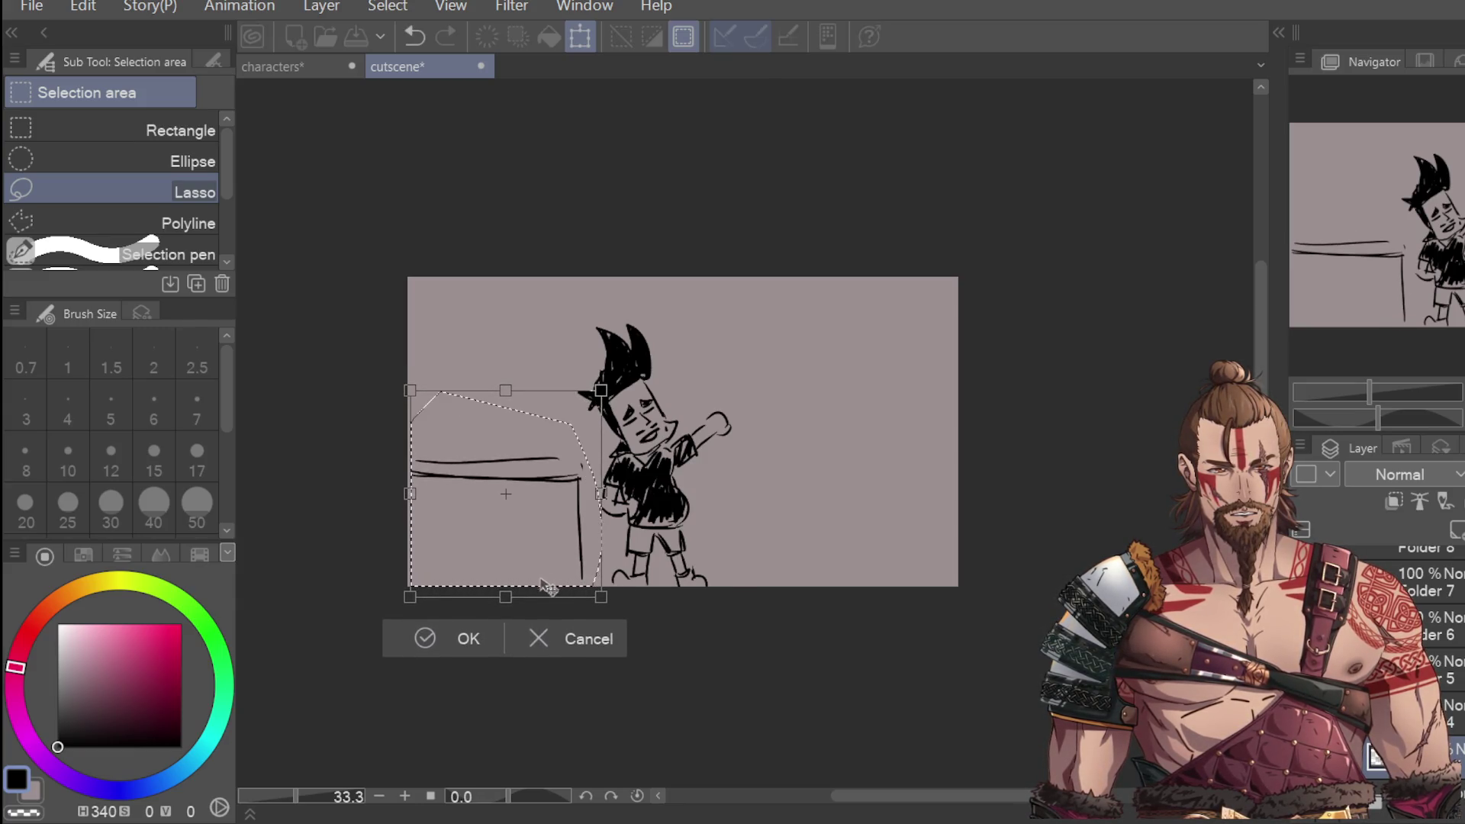
{"action": "key", "text": "Return"}
{"action": "key", "text": "ctrl+d"}
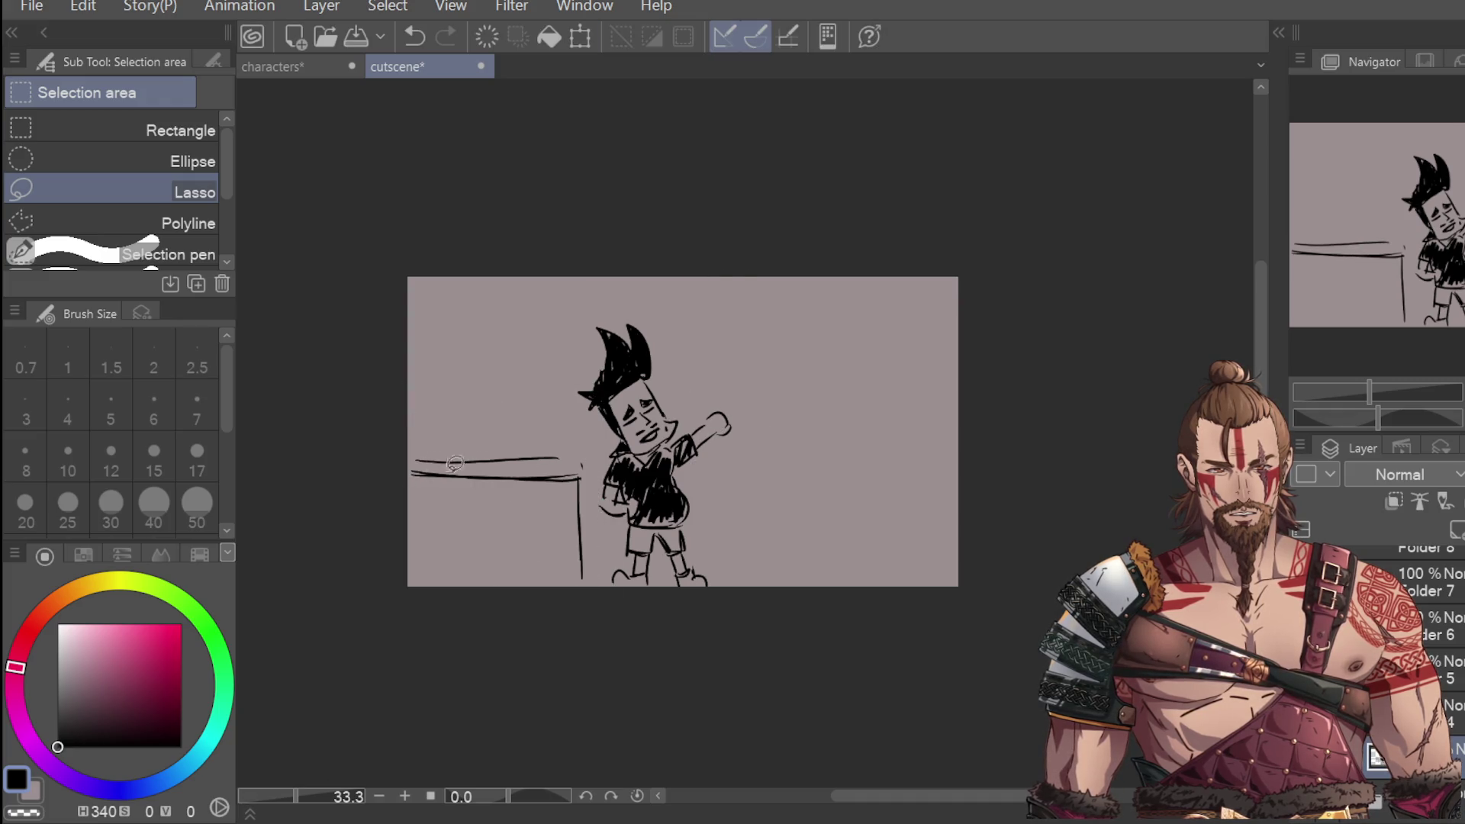
{"action": "key", "text": "p"}
{"action": "scroll", "coordinate": [694, 436], "scroll_direction": "up", "scroll_amount": 2}
Step: Erase the old fist and redraw the raised arm with the pen
{"action": "left_click_drag", "start_coordinate": [683, 439], "coordinate": [721, 396]}
{"action": "scroll", "coordinate": [733, 330], "scroll_direction": "down", "scroll_amount": 1}
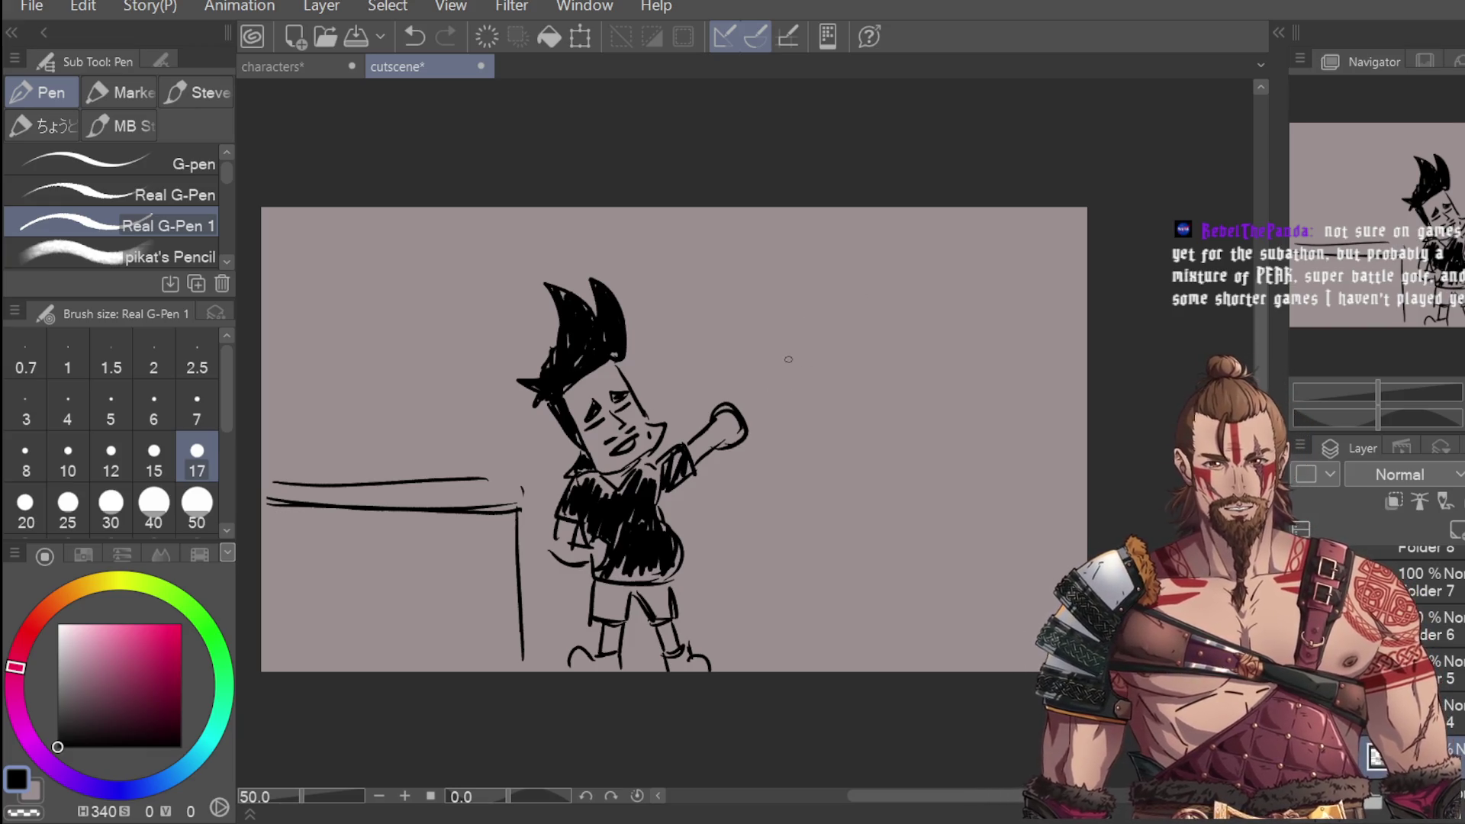
{"action": "key", "text": "e"}
{"action": "left_click_drag", "start_coordinate": [746, 393], "coordinate": [720, 415]}
{"action": "key", "text": "p"}
{"action": "mouse_move", "coordinate": [693, 461]}
{"action": "left_mouse_down"}
{"action": "mouse_move", "coordinate": [729, 412]}
{"action": "mouse_move", "coordinate": [737, 441]}
{"action": "left_mouse_up"}
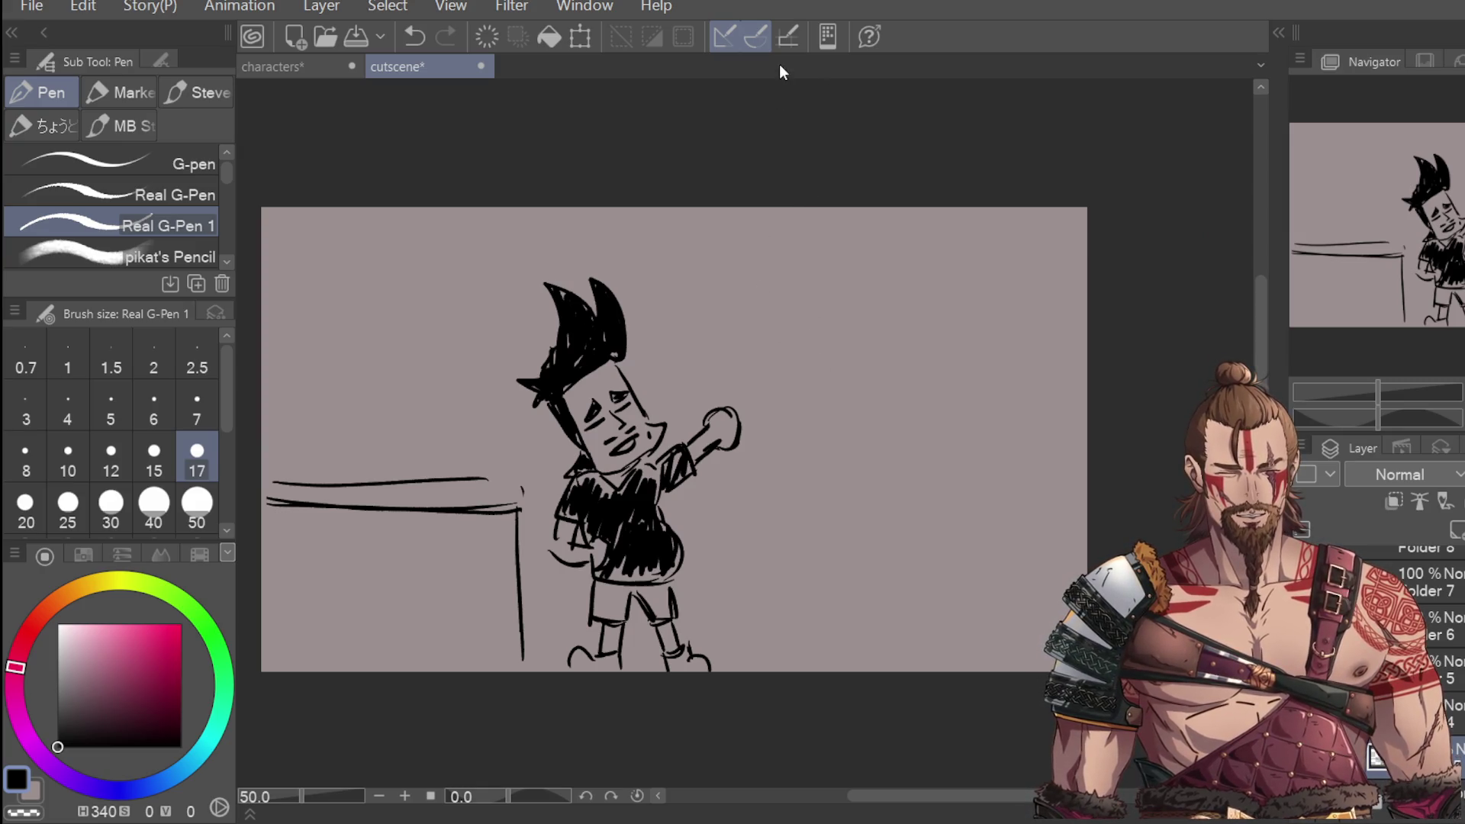
Step: Try a line above the fist and diagonal strokes near his feet, then undo them
{"action": "left_click_drag", "start_coordinate": [759, 280], "coordinate": [758, 454]}
{"action": "key", "text": "ctrl+z"}
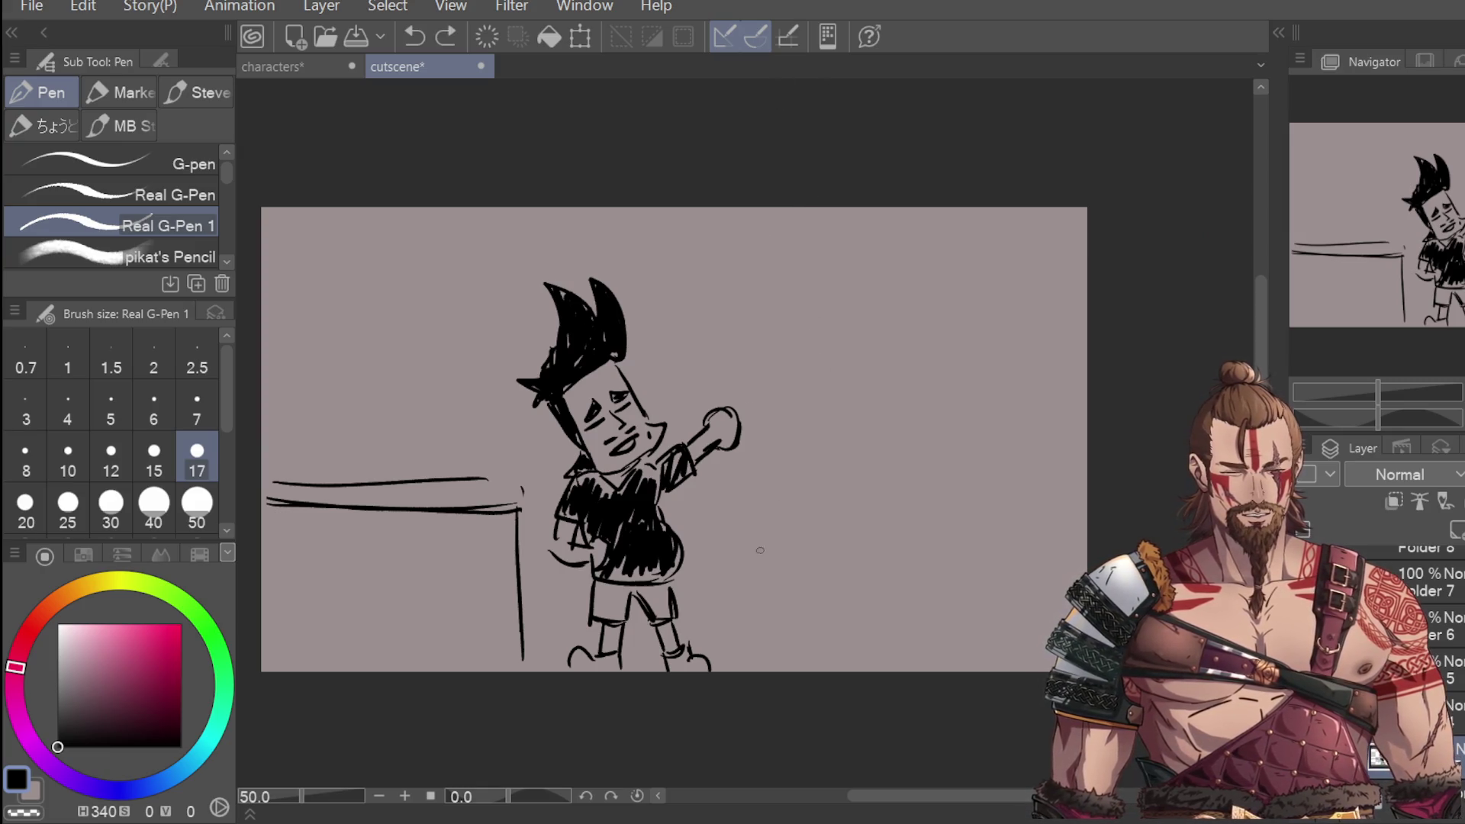
{"action": "mouse_move", "coordinate": [783, 624]}
{"action": "left_mouse_down"}
{"action": "mouse_move", "coordinate": [747, 659]}
{"action": "mouse_move", "coordinate": [755, 672]}
{"action": "left_mouse_up"}
{"action": "mouse_move", "coordinate": [799, 667]}
{"action": "left_mouse_down"}
{"action": "mouse_move", "coordinate": [832, 632]}
{"action": "mouse_move", "coordinate": [798, 618]}
{"action": "mouse_move", "coordinate": [823, 612]}
{"action": "mouse_move", "coordinate": [831, 640]}
{"action": "mouse_move", "coordinate": [805, 670]}
{"action": "left_mouse_up"}
{"action": "key", "text": "ctrl+z"}
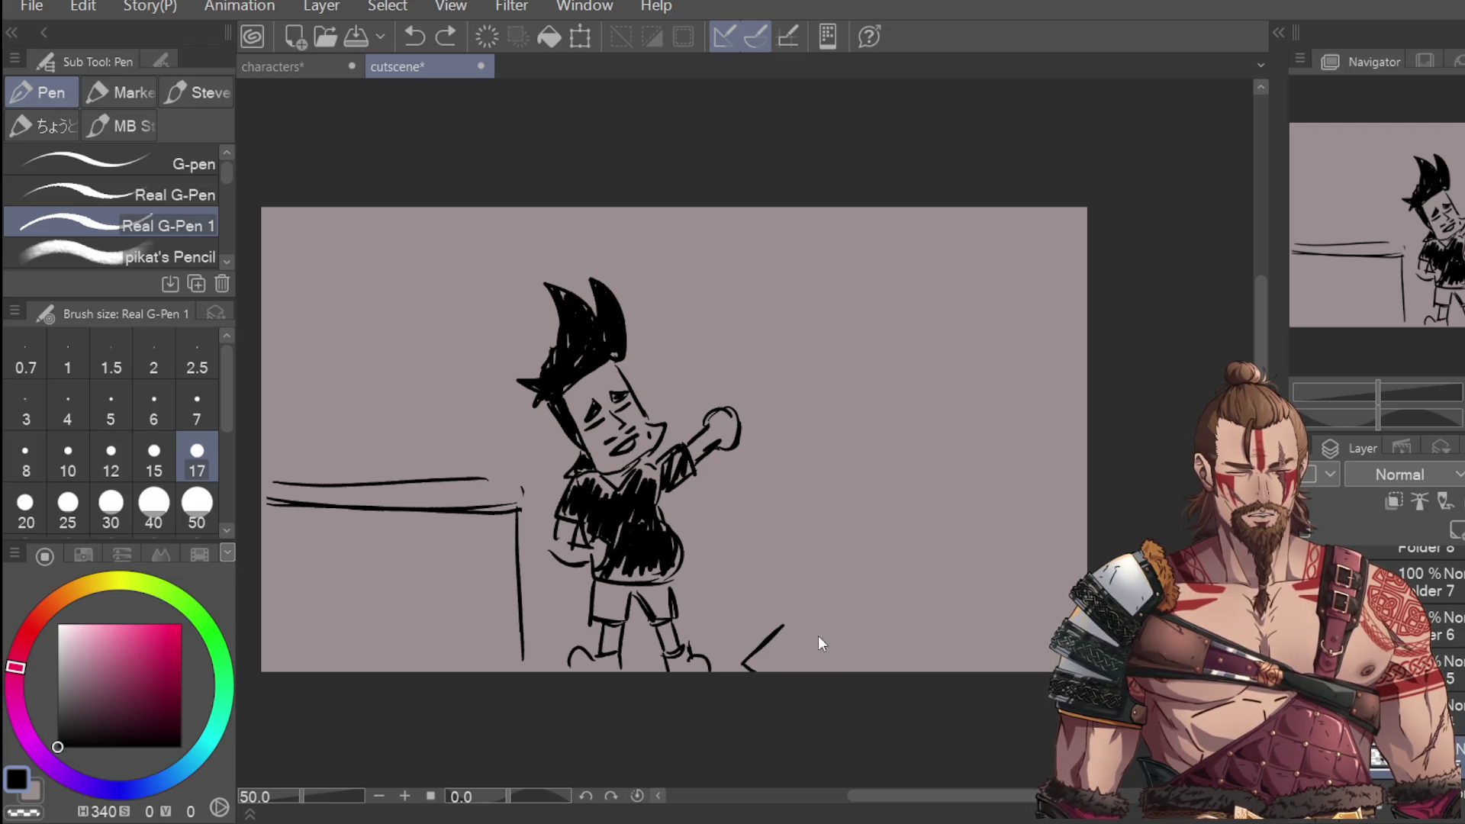
{"action": "key", "text": "ctrl+z"}
{"action": "key", "text": "ctrl+z"}
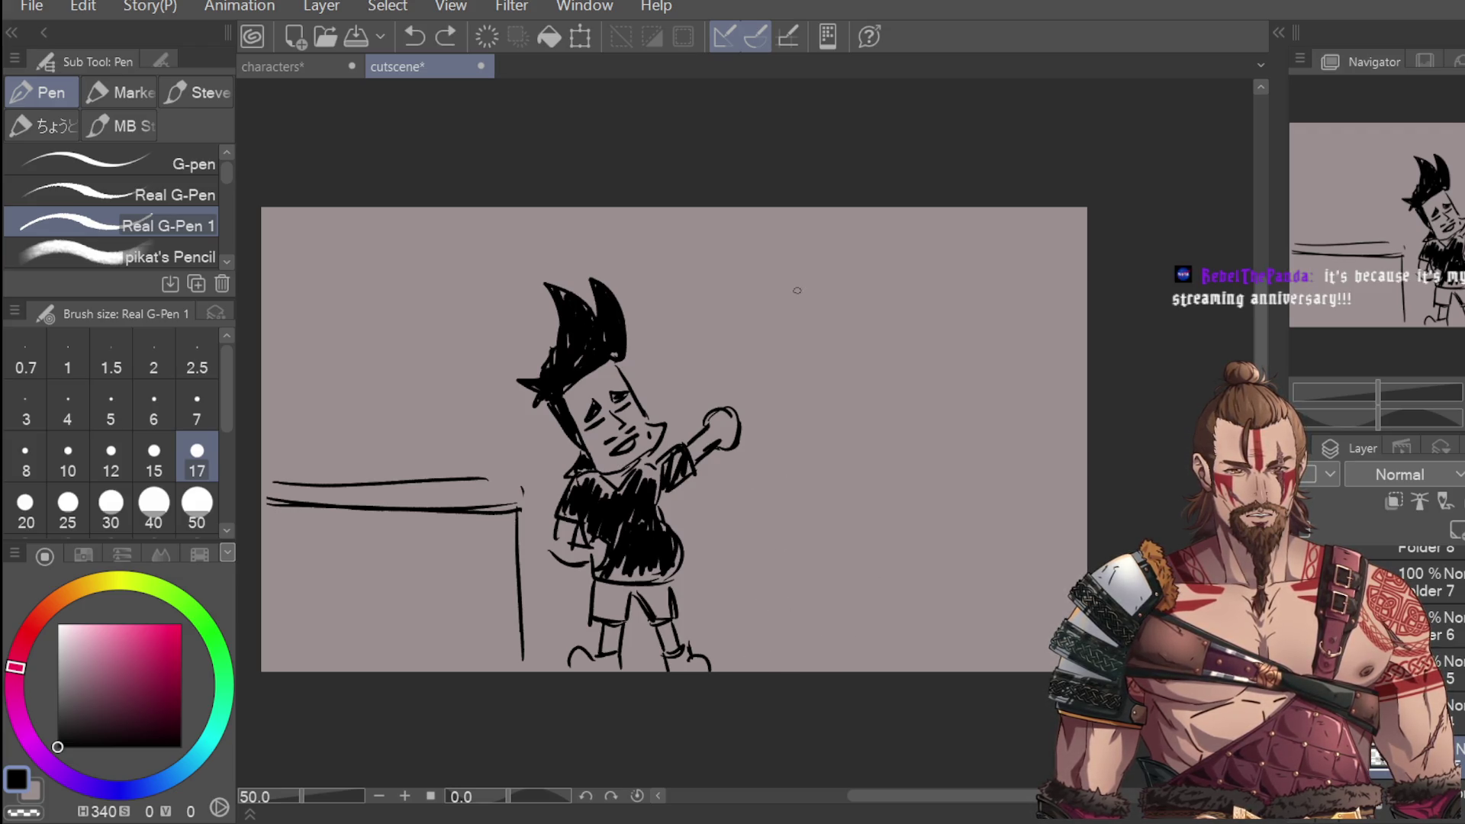
Step: Test vertical lines right of the fist and undo each, keeping that area clear
{"action": "left_click_drag", "start_coordinate": [786, 366], "coordinate": [787, 446]}
{"action": "key", "text": "ctrl+z"}
{"action": "mouse_move", "coordinate": [787, 363]}
{"action": "left_mouse_down"}
{"action": "mouse_move", "coordinate": [787, 471]}
{"action": "mouse_move", "coordinate": [889, 352]}
{"action": "mouse_move", "coordinate": [902, 460]}
{"action": "left_mouse_up"}
{"action": "key", "text": "ctrl+z"}
{"action": "key", "text": "ctrl+z"}
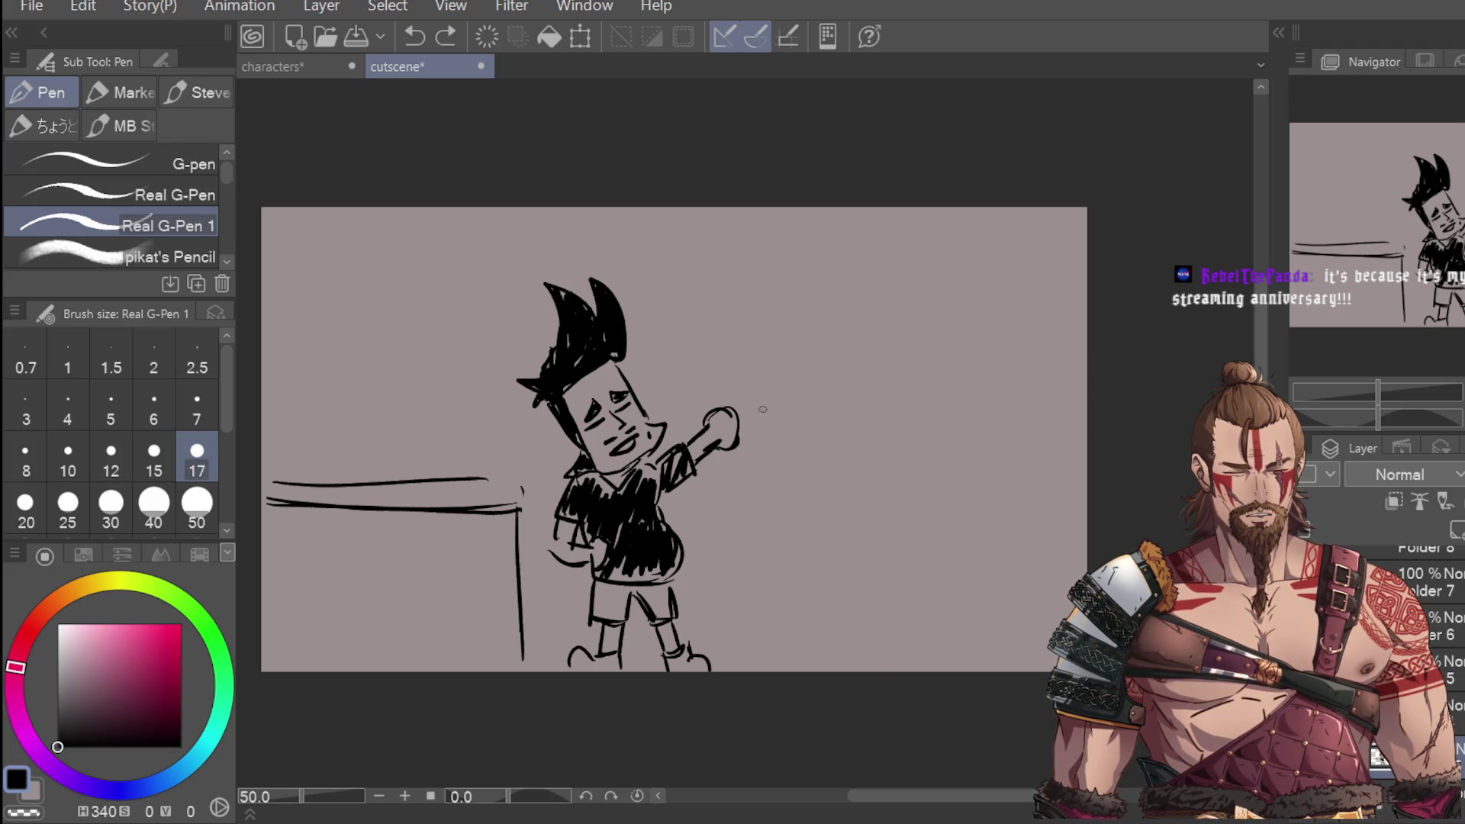
{"action": "left_click", "coordinate": [728, 444]}
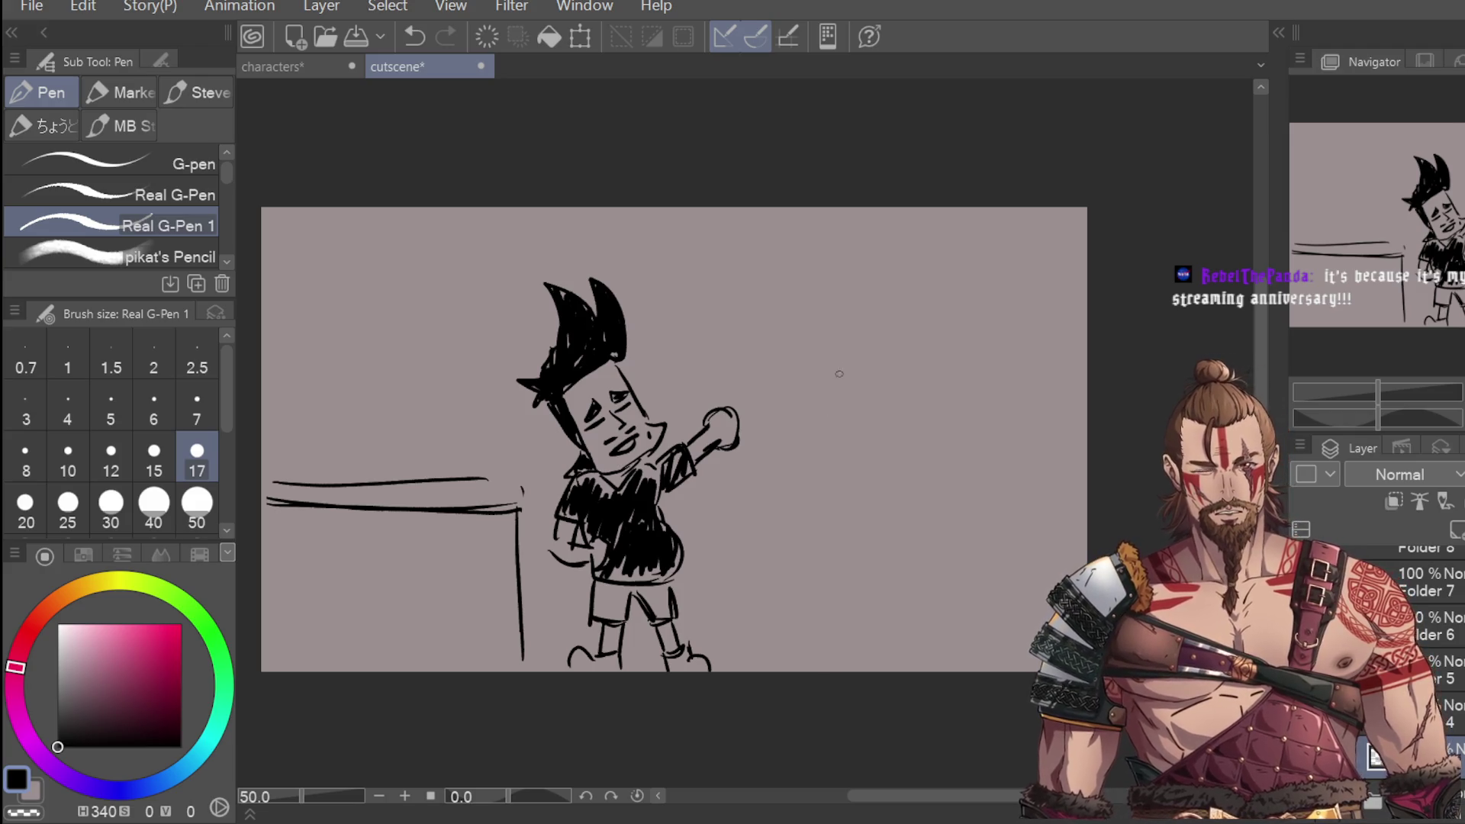
{"action": "left_click_drag", "start_coordinate": [813, 315], "coordinate": [810, 360]}
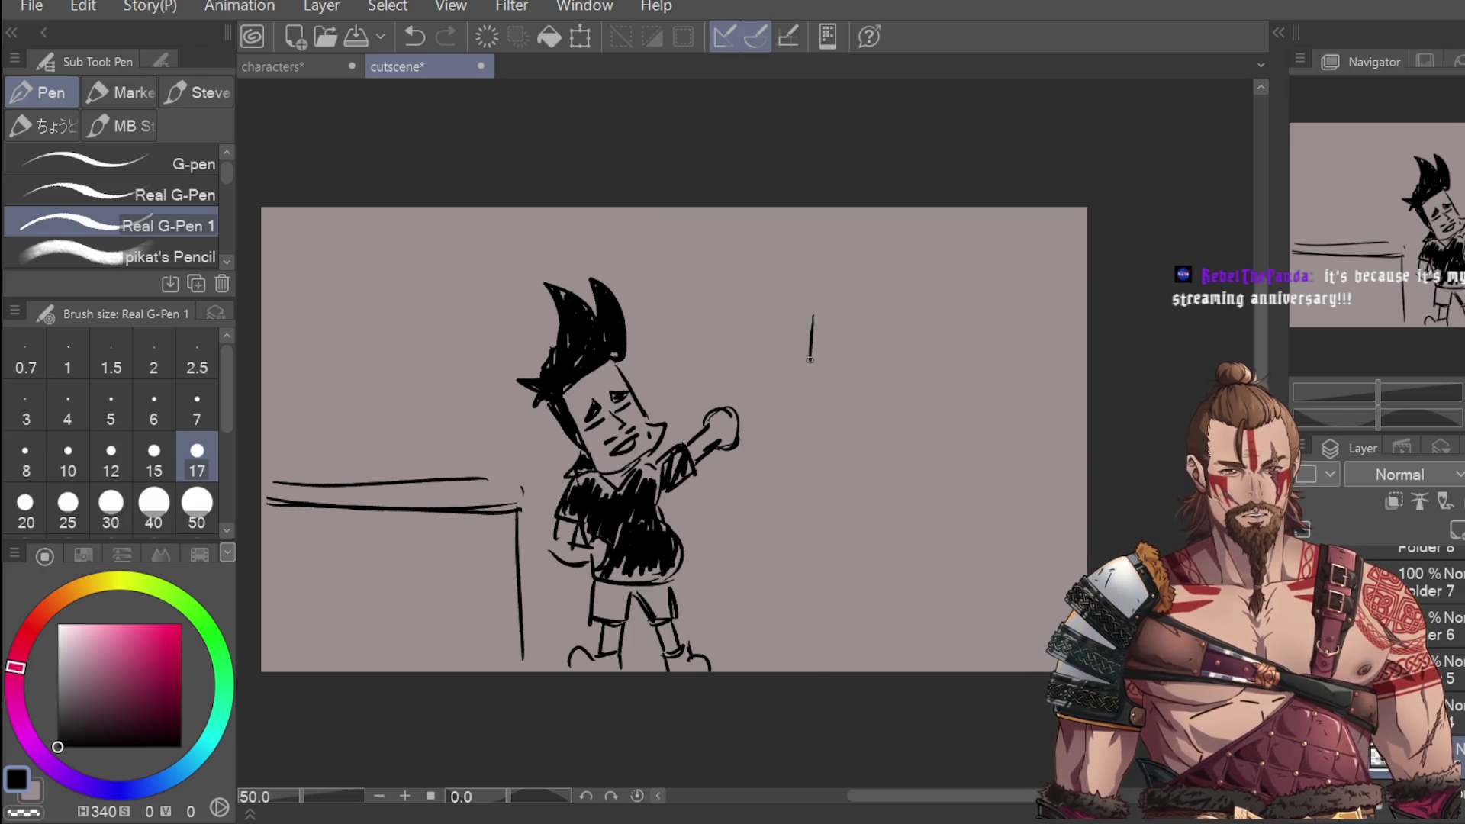
{"action": "key", "text": "ctrl+z"}
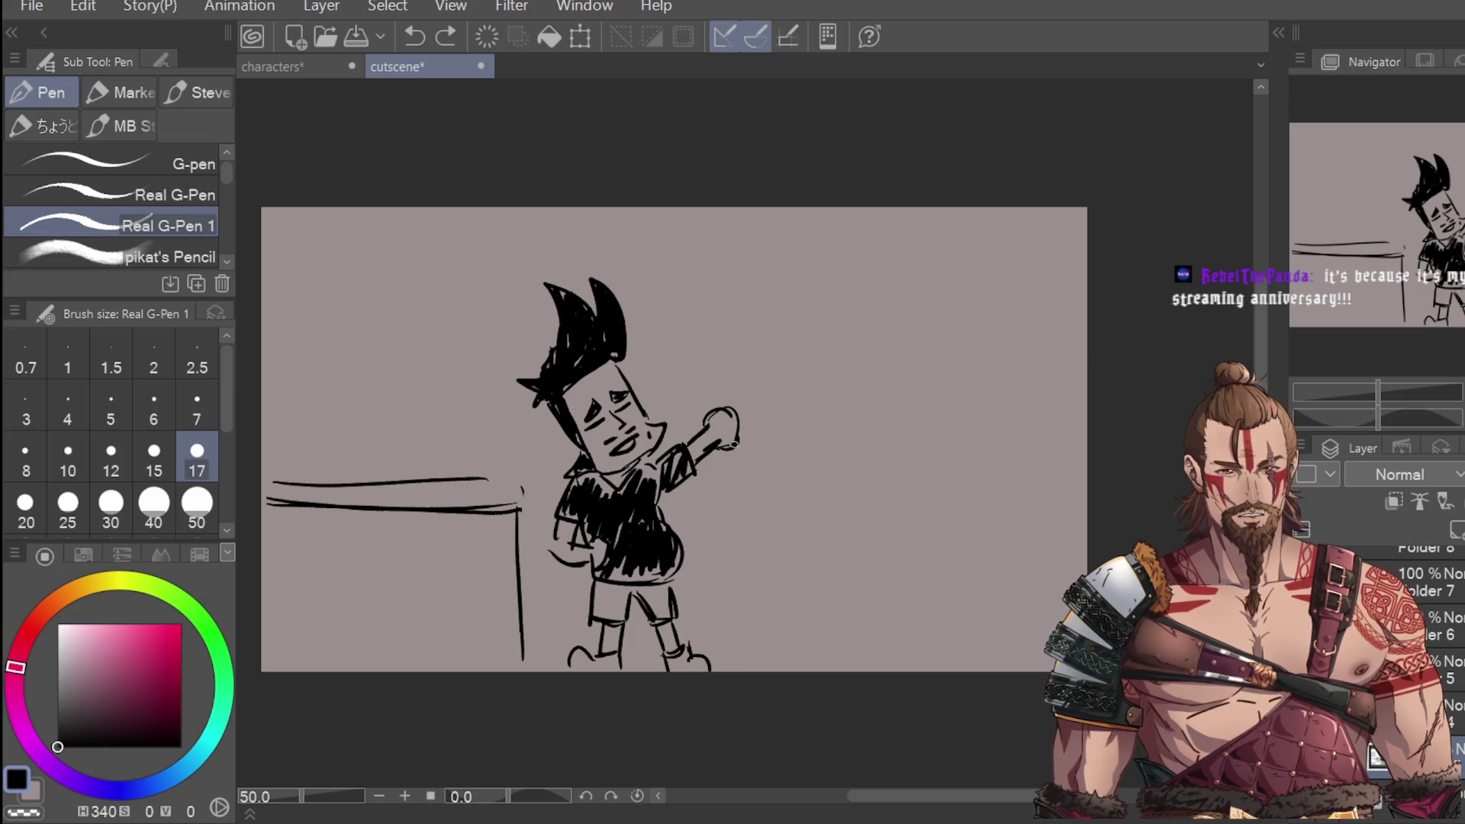
Step: Draw the pillar's edge against the fist, its long top line and right edge
{"action": "left_click_drag", "start_coordinate": [730, 380], "coordinate": [733, 490]}
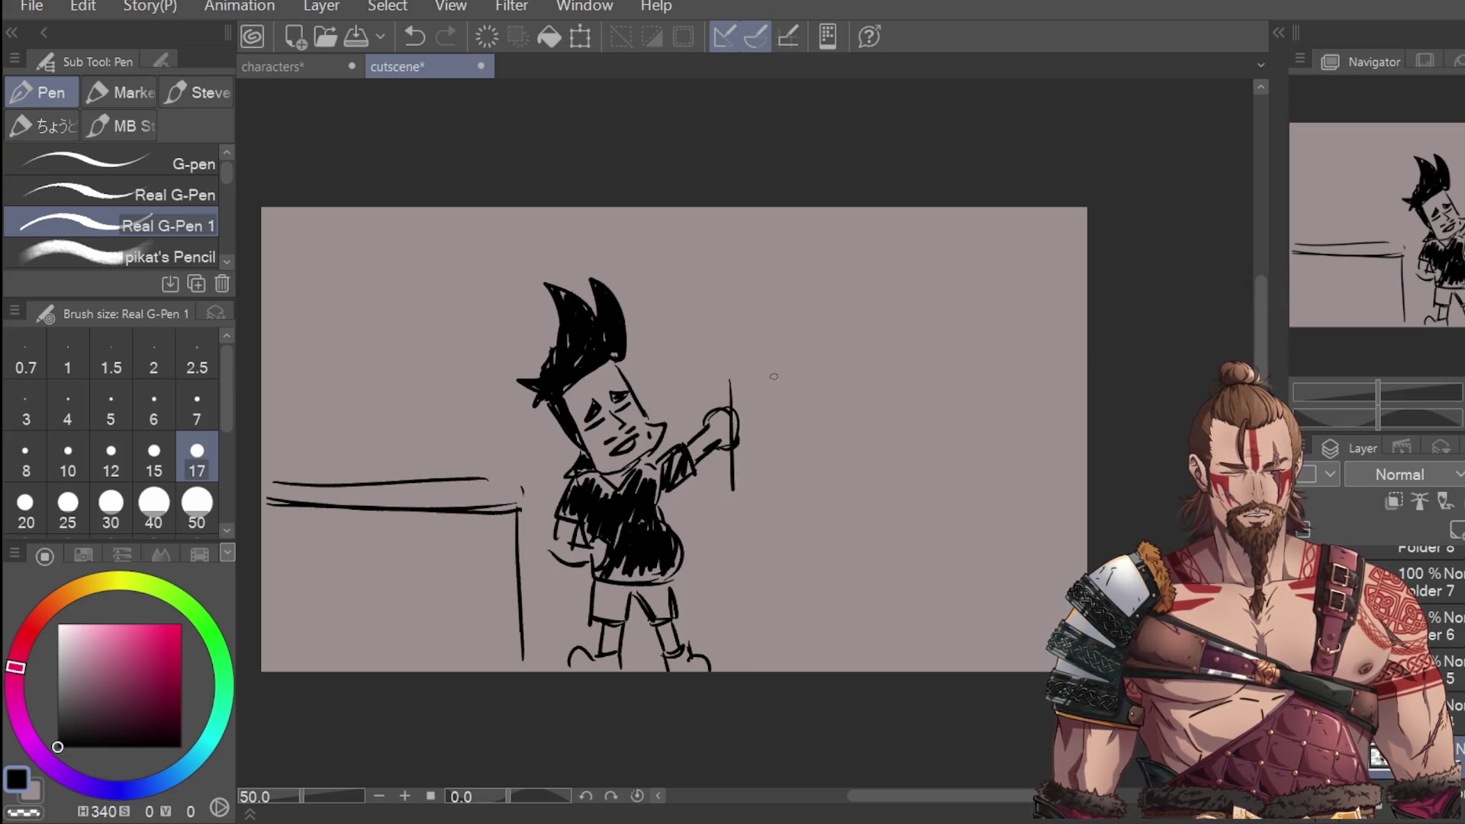
{"action": "left_click_drag", "start_coordinate": [734, 367], "coordinate": [847, 349]}
{"action": "key", "text": "ctrl+z"}
{"action": "key", "text": "ctrl+z"}
{"action": "left_click_drag", "start_coordinate": [731, 368], "coordinate": [842, 345]}
{"action": "left_click_drag", "start_coordinate": [864, 351], "coordinate": [876, 483]}
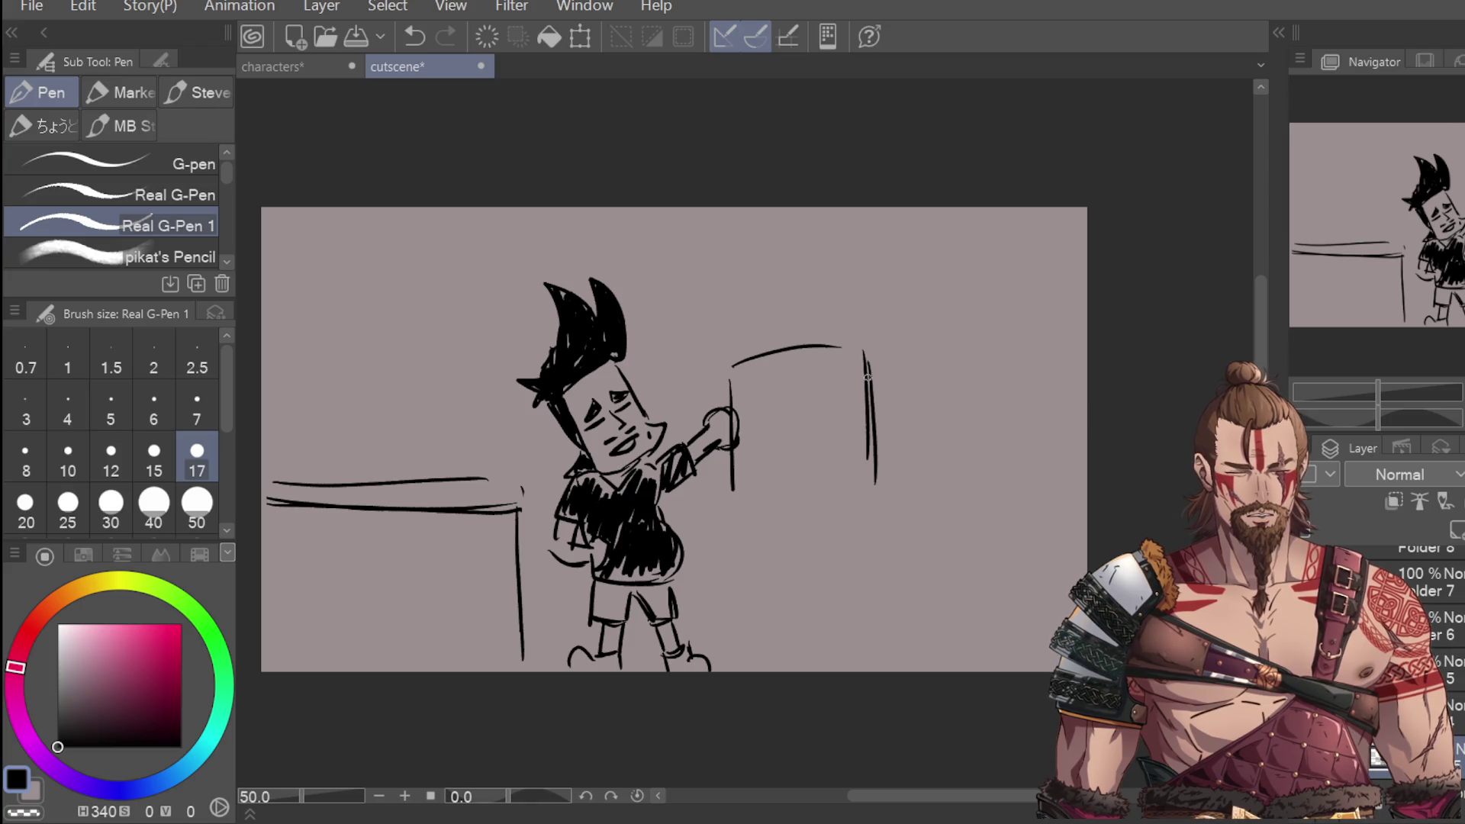
{"action": "left_click_drag", "start_coordinate": [790, 424], "coordinate": [809, 637]}
{"action": "key", "text": "ctrl+z"}
{"action": "key", "text": "ctrl+z"}
{"action": "left_click_drag", "start_coordinate": [788, 387], "coordinate": [803, 591]}
{"action": "key", "text": "ctrl+z"}
{"action": "mouse_move", "coordinate": [747, 350]}
{"action": "left_mouse_down"}
{"action": "mouse_move", "coordinate": [787, 410]}
{"action": "mouse_move", "coordinate": [761, 383]}
{"action": "mouse_move", "coordinate": [787, 409]}
{"action": "mouse_move", "coordinate": [826, 347]}
{"action": "left_mouse_up"}
{"action": "key", "text": "ctrl+z"}
Step: Extend the pillar's left and right edges down to the panel bottom as legs
{"action": "mouse_move", "coordinate": [732, 381]}
{"action": "left_mouse_down"}
{"action": "mouse_move", "coordinate": [732, 349]}
{"action": "mouse_move", "coordinate": [754, 336]}
{"action": "mouse_move", "coordinate": [870, 385]}
{"action": "mouse_move", "coordinate": [875, 474]}
{"action": "mouse_move", "coordinate": [814, 655]}
{"action": "left_mouse_up"}
{"action": "left_click_drag", "start_coordinate": [736, 482], "coordinate": [761, 672]}
{"action": "left_click_drag", "start_coordinate": [875, 473], "coordinate": [897, 664]}
{"action": "left_click_drag", "start_coordinate": [734, 472], "coordinate": [760, 671]}
{"action": "key", "text": "ctrl+z"}
{"action": "key", "text": "ctrl+z"}
{"action": "left_click_drag", "start_coordinate": [734, 481], "coordinate": [744, 636]}
{"action": "key", "text": "ctrl+z"}
{"action": "mouse_move", "coordinate": [732, 453]}
{"action": "left_mouse_down"}
{"action": "mouse_move", "coordinate": [736, 563]}
{"action": "mouse_move", "coordinate": [765, 670]}
{"action": "left_mouse_up"}
{"action": "left_click_drag", "start_coordinate": [866, 470], "coordinate": [868, 676]}
Step: Add cuff lines at both legs' bottoms and a line from the waistband corner upward
{"action": "left_click_drag", "start_coordinate": [759, 625], "coordinate": [809, 632]}
{"action": "mouse_move", "coordinate": [755, 643]}
{"action": "left_mouse_down"}
{"action": "mouse_move", "coordinate": [743, 648]}
{"action": "mouse_move", "coordinate": [762, 672]}
{"action": "left_mouse_up"}
{"action": "left_click_drag", "start_coordinate": [836, 638], "coordinate": [868, 636]}
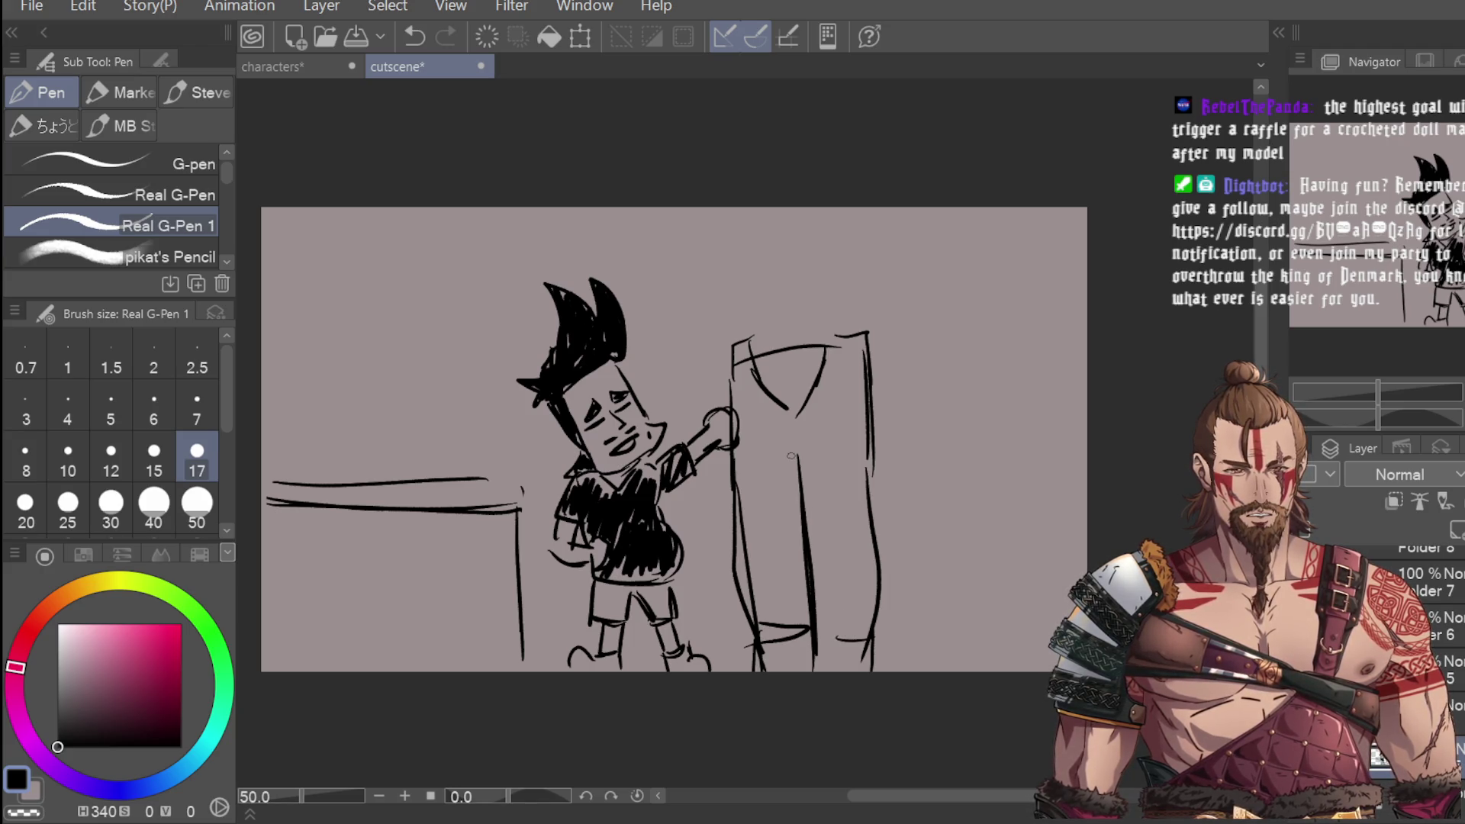
{"action": "mouse_move", "coordinate": [753, 337]}
{"action": "left_mouse_down"}
{"action": "mouse_move", "coordinate": [812, 333]}
{"action": "mouse_move", "coordinate": [724, 256]}
{"action": "left_mouse_up"}
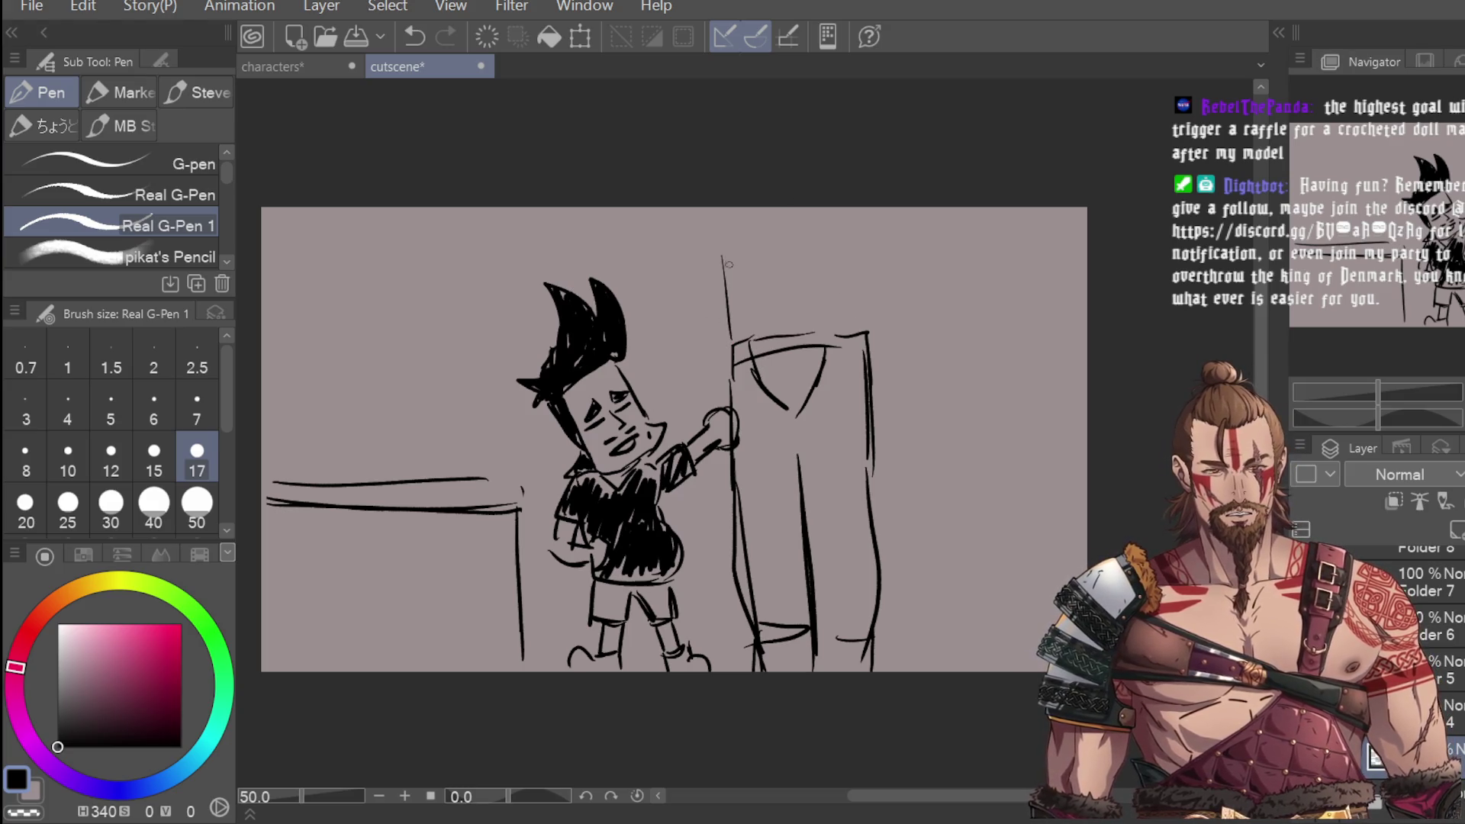
{"action": "key", "text": "ctrl+z"}
{"action": "left_click_drag", "start_coordinate": [731, 347], "coordinate": [720, 212]}
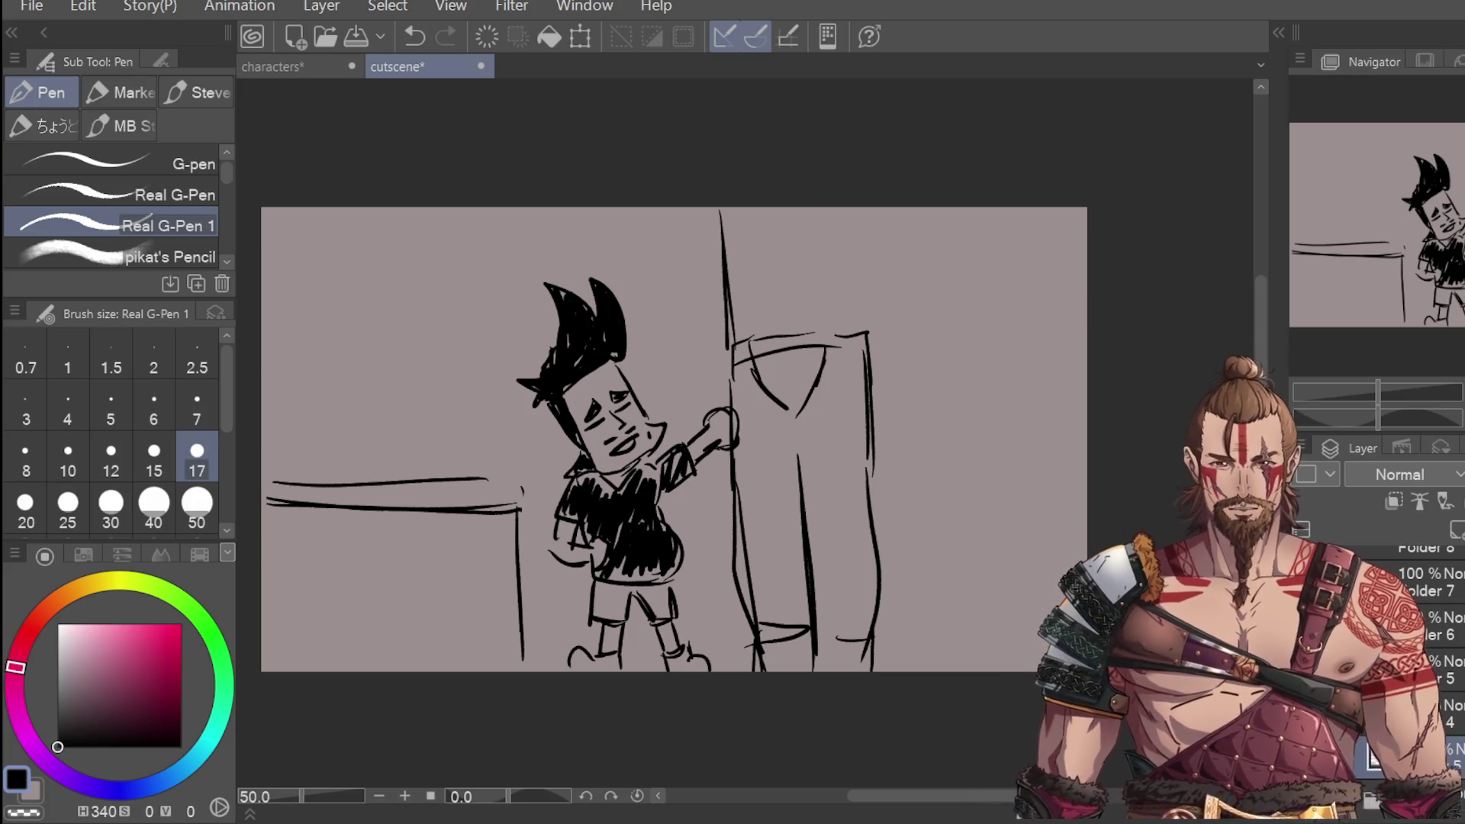
Step: Sketch curves around the pole's top, then erase the stray lines across the door top
{"action": "mouse_move", "coordinate": [723, 264]}
{"action": "left_mouse_down"}
{"action": "mouse_move", "coordinate": [713, 328]}
{"action": "mouse_move", "coordinate": [731, 342]}
{"action": "left_mouse_up"}
{"action": "left_click_drag", "start_coordinate": [880, 260], "coordinate": [839, 335]}
{"action": "left_click_drag", "start_coordinate": [729, 341], "coordinate": [859, 320]}
{"action": "key", "text": "ctrl+z"}
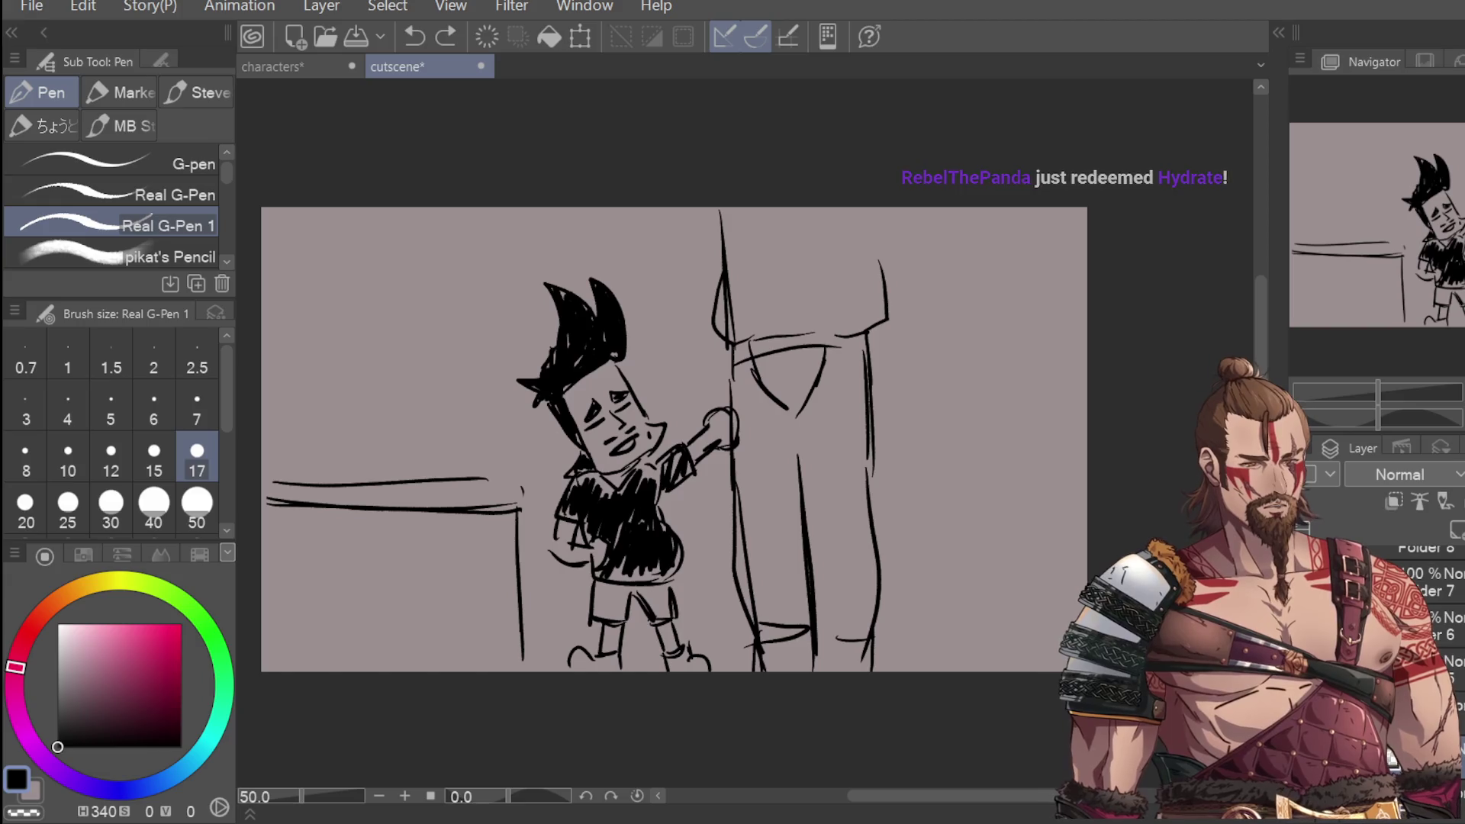
{"action": "key", "text": "e"}
{"action": "left_click_drag", "start_coordinate": [737, 340], "coordinate": [877, 328]}
{"action": "mouse_move", "coordinate": [749, 295]}
{"action": "left_mouse_down"}
{"action": "mouse_move", "coordinate": [722, 306]}
{"action": "mouse_move", "coordinate": [721, 336]}
{"action": "left_mouse_up"}
{"action": "left_click_drag", "start_coordinate": [881, 259], "coordinate": [885, 321]}
{"action": "left_click_drag", "start_coordinate": [740, 355], "coordinate": [839, 347]}
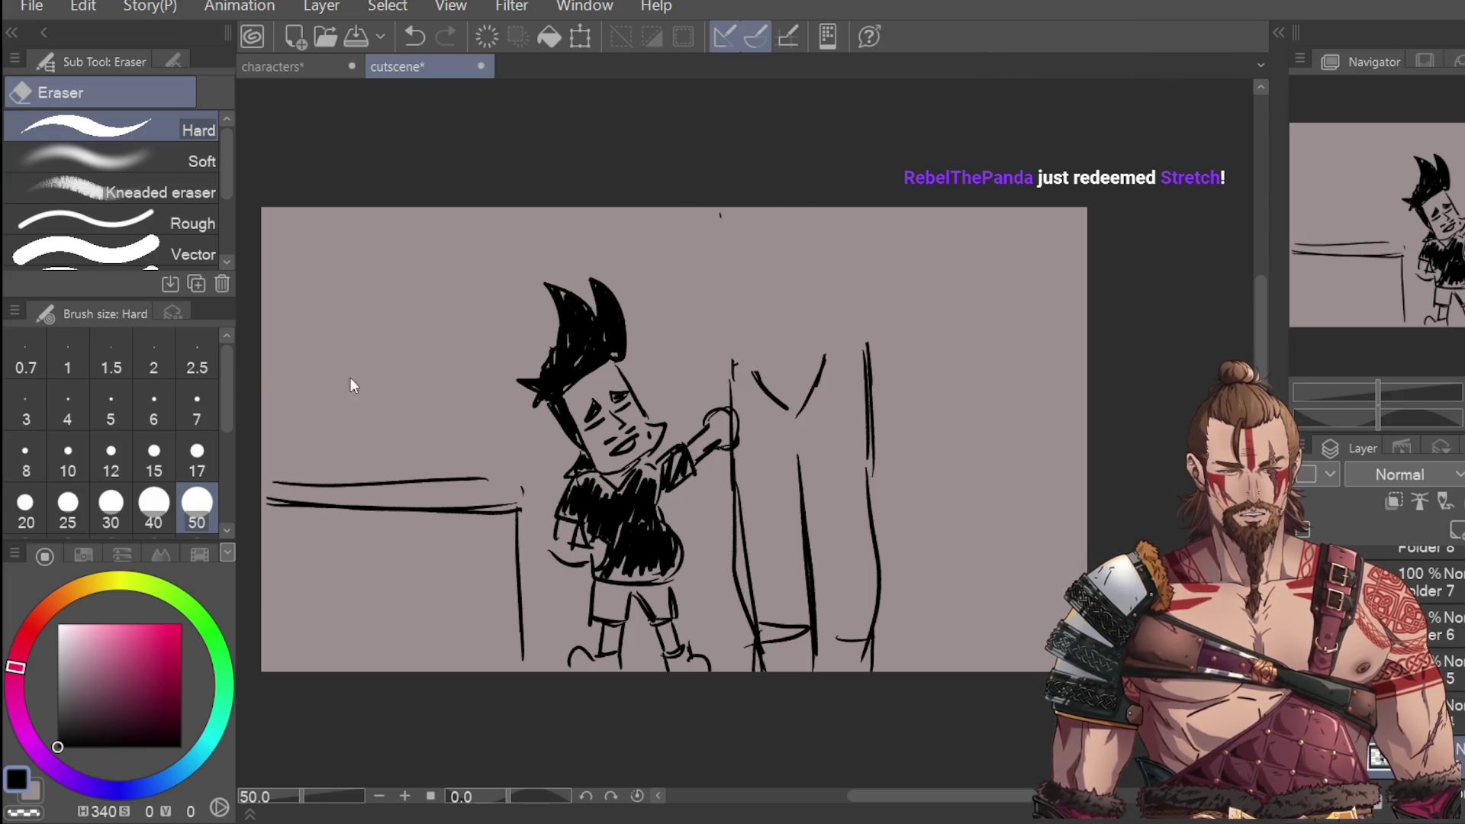
Step: Draw a lid across the pillar's top and arch strokes over it
{"action": "key", "text": "p"}
{"action": "mouse_move", "coordinate": [704, 348]}
{"action": "left_mouse_down"}
{"action": "mouse_move", "coordinate": [745, 330]}
{"action": "mouse_move", "coordinate": [916, 324]}
{"action": "mouse_move", "coordinate": [809, 332]}
{"action": "mouse_move", "coordinate": [863, 330]}
{"action": "left_mouse_up"}
{"action": "key", "text": "ctrl+z"}
{"action": "key", "text": "ctrl+z"}
{"action": "mouse_move", "coordinate": [723, 350]}
{"action": "left_mouse_down"}
{"action": "mouse_move", "coordinate": [731, 374]}
{"action": "mouse_move", "coordinate": [877, 345]}
{"action": "left_mouse_up"}
{"action": "left_click_drag", "start_coordinate": [753, 328], "coordinate": [858, 313]}
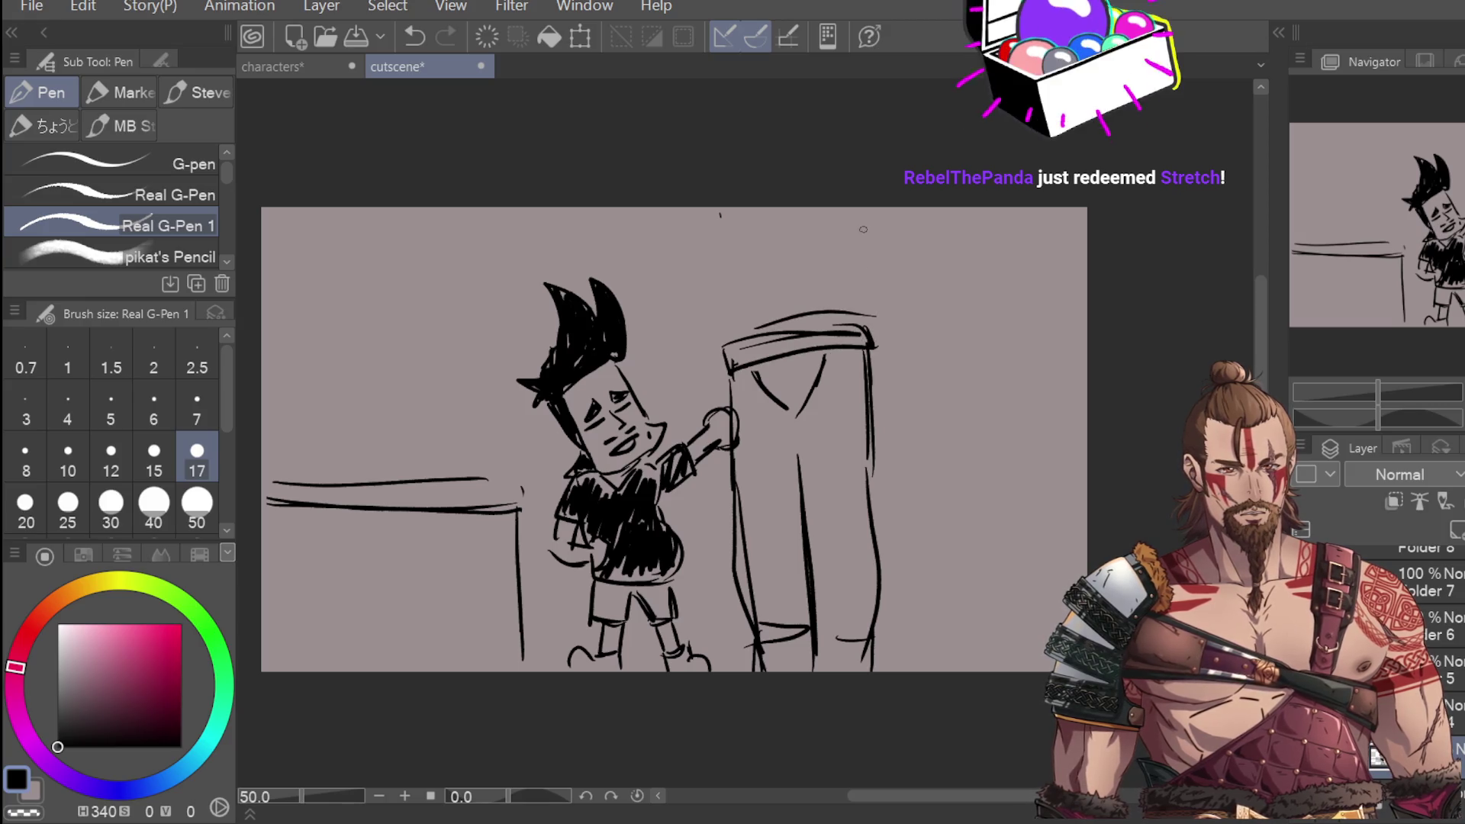
{"action": "left_click_drag", "start_coordinate": [742, 336], "coordinate": [892, 317]}
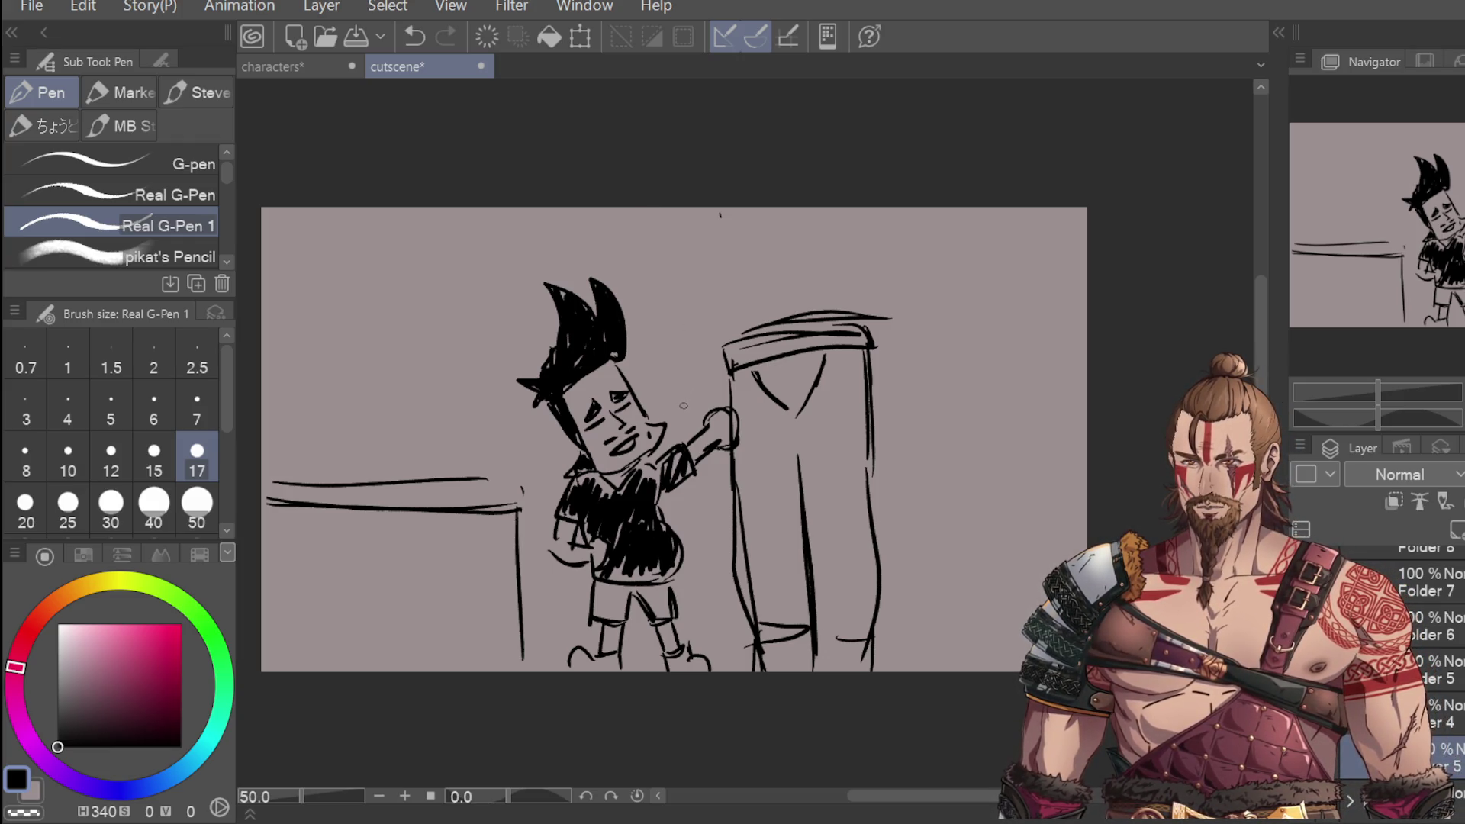
Step: Replace two straight top verticals with a curved pillar edge down to the roof
{"action": "left_click_drag", "start_coordinate": [725, 340], "coordinate": [711, 207]}
{"action": "mouse_move", "coordinate": [870, 316]}
{"action": "left_mouse_down"}
{"action": "mouse_move", "coordinate": [865, 205]}
{"action": "mouse_move", "coordinate": [863, 220]}
{"action": "left_mouse_up"}
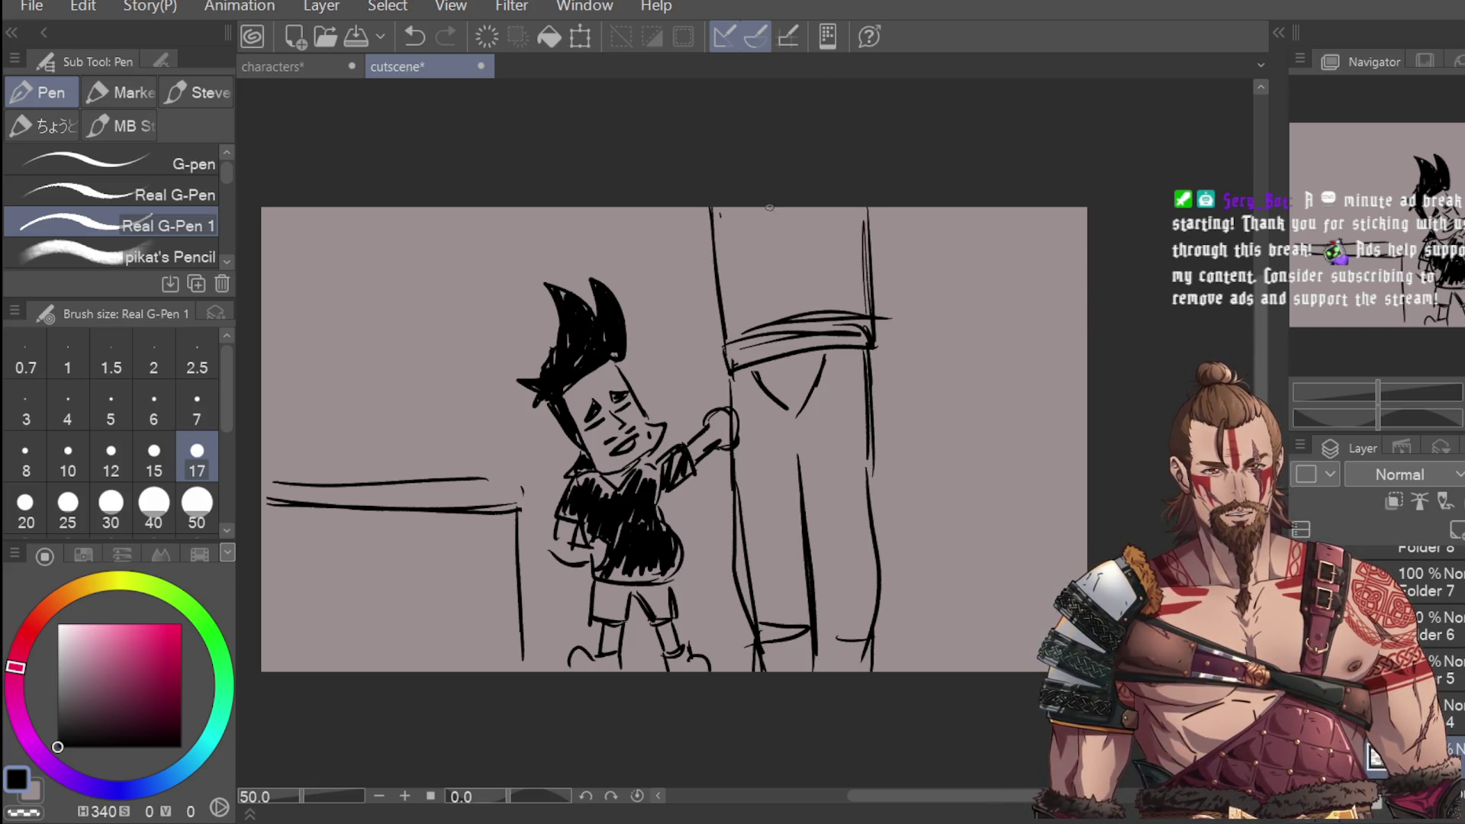
{"action": "key", "text": "ctrl+z"}
{"action": "key", "text": "ctrl+z"}
{"action": "key", "text": "ctrl+z"}
{"action": "left_click_drag", "start_coordinate": [717, 212], "coordinate": [733, 352]}
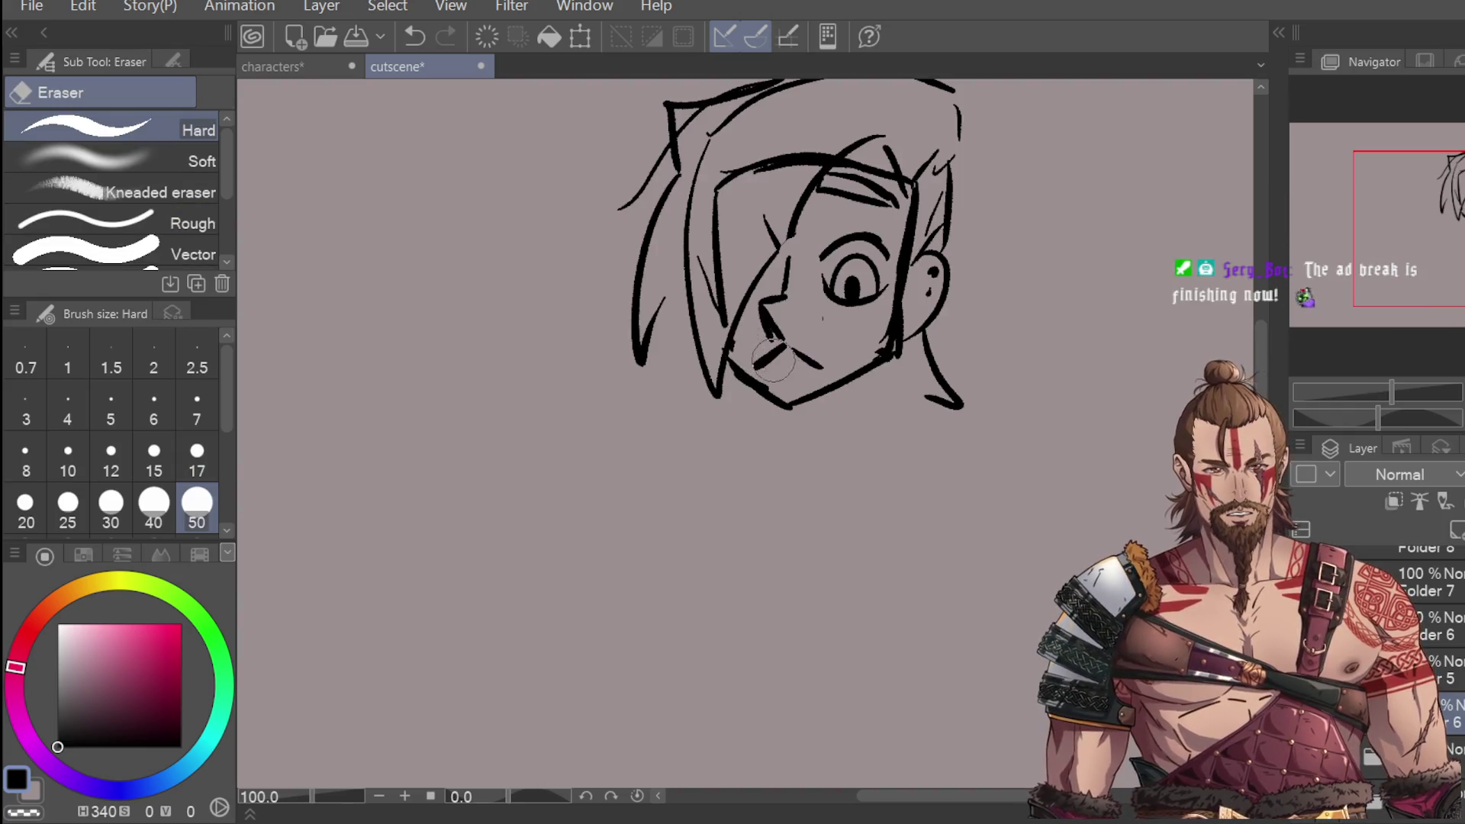
Step: Erase stray lines around the close-up's eye and brow with the hard eraser
{"action": "key", "text": "p"}
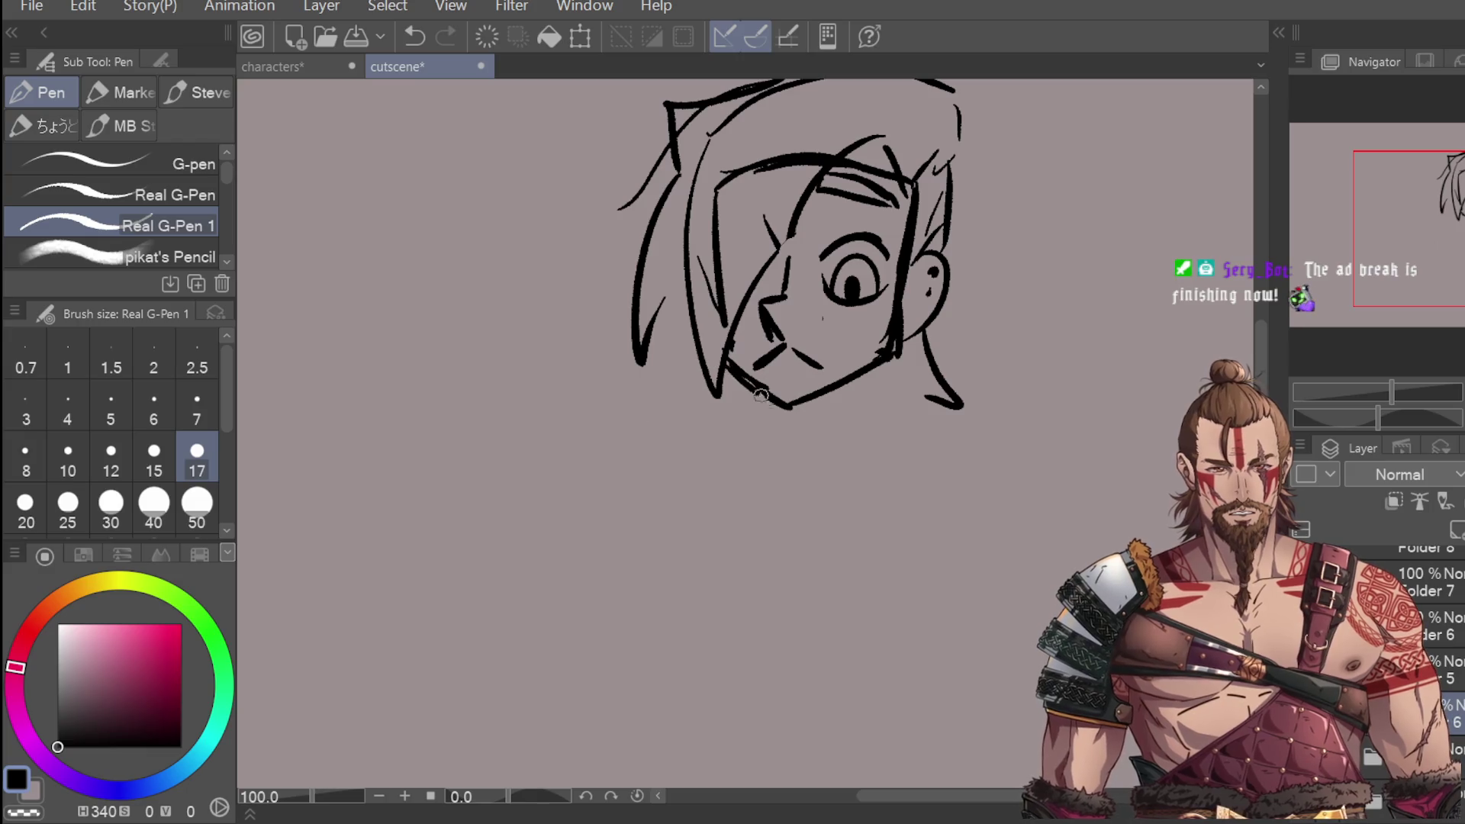
{"action": "scroll", "coordinate": [804, 255], "scroll_direction": "down", "scroll_amount": 2}
{"action": "key", "text": "e"}
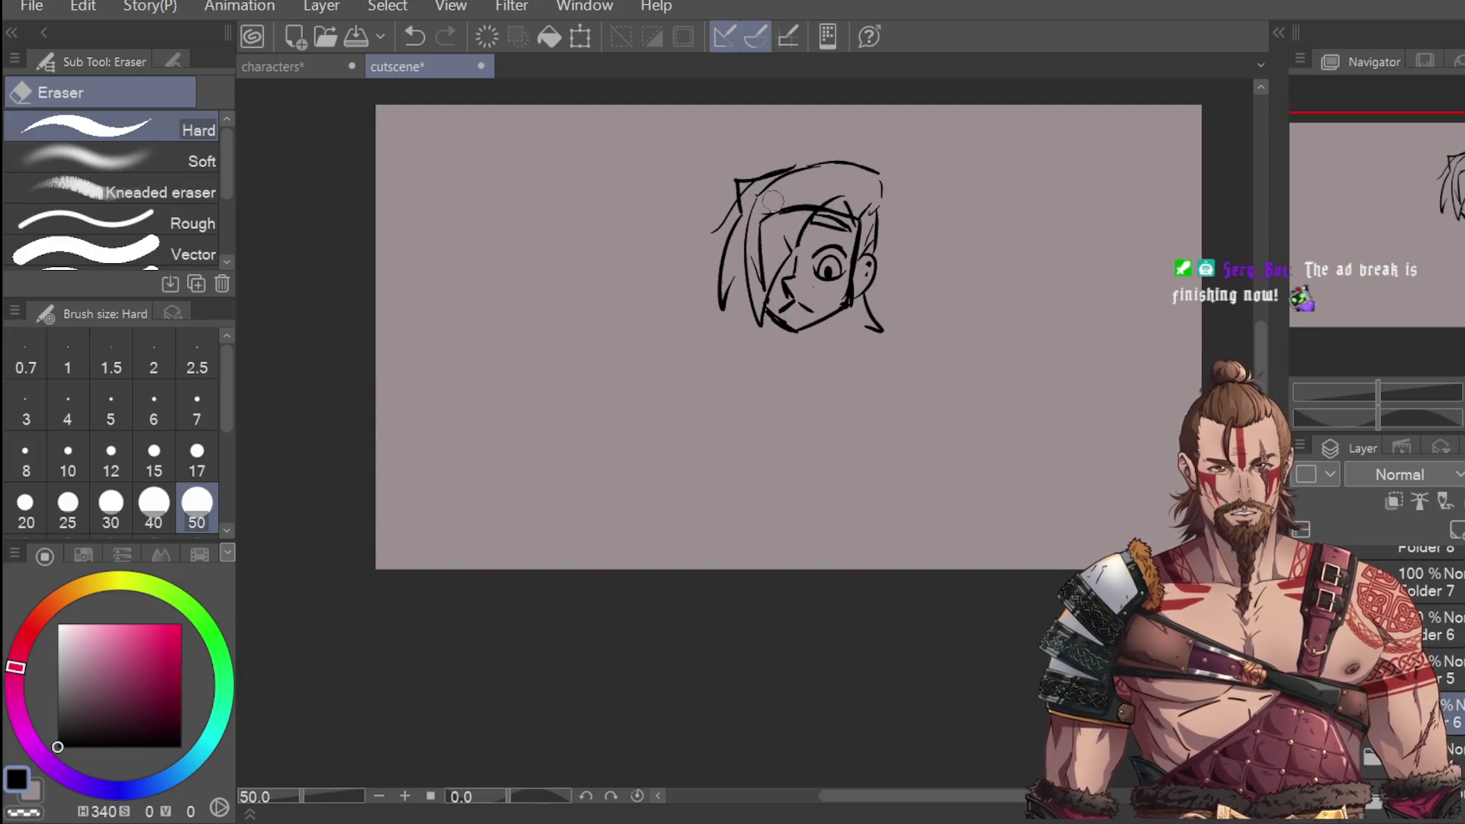
{"action": "mouse_move", "coordinate": [761, 255]}
{"action": "left_mouse_down"}
{"action": "mouse_move", "coordinate": [809, 206]}
{"action": "mouse_move", "coordinate": [842, 206]}
{"action": "left_mouse_up"}
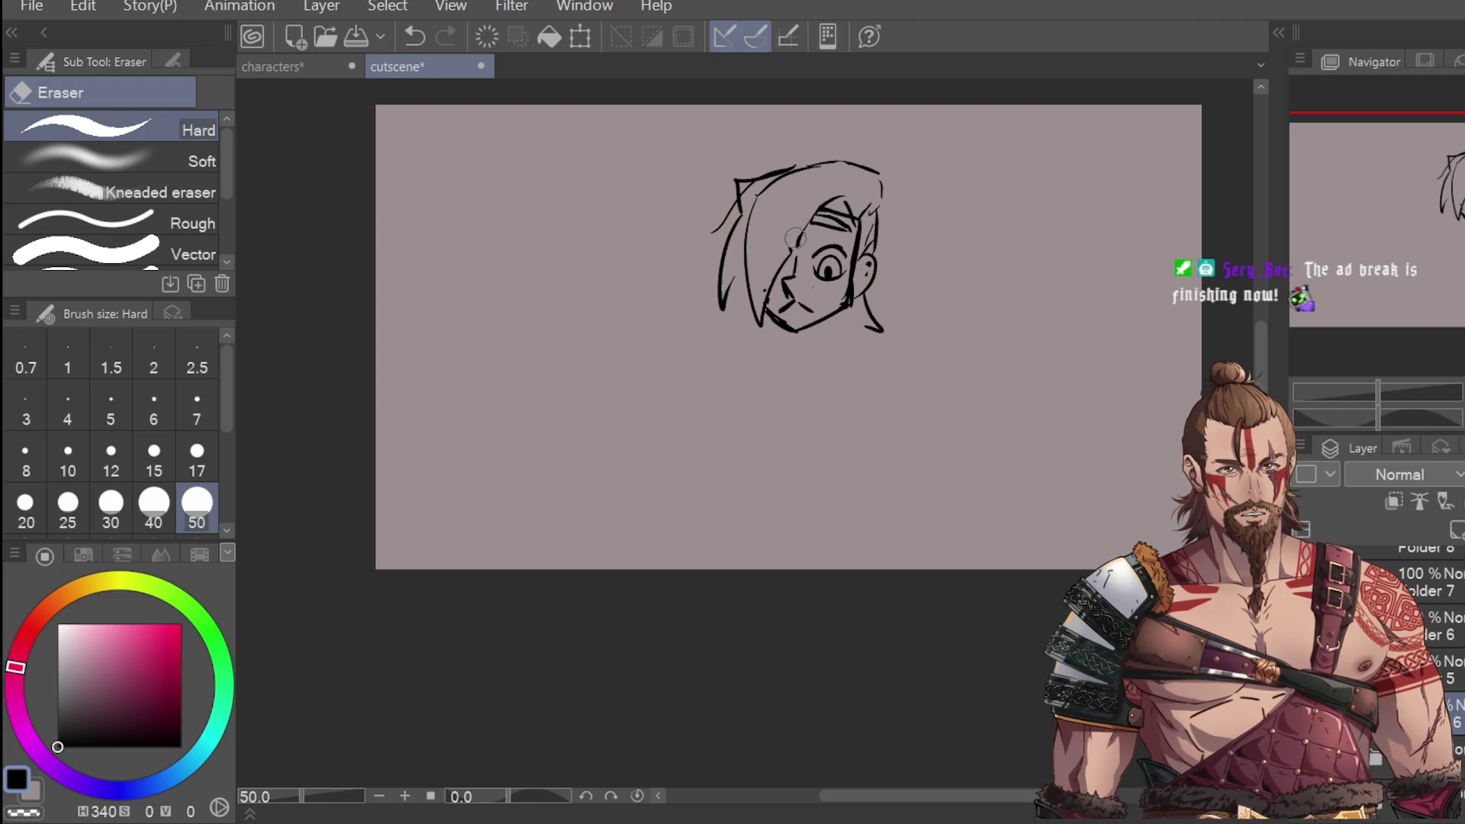
Step: Redraw the bangs over the face and the strokes along its left side
{"action": "key", "text": "p"}
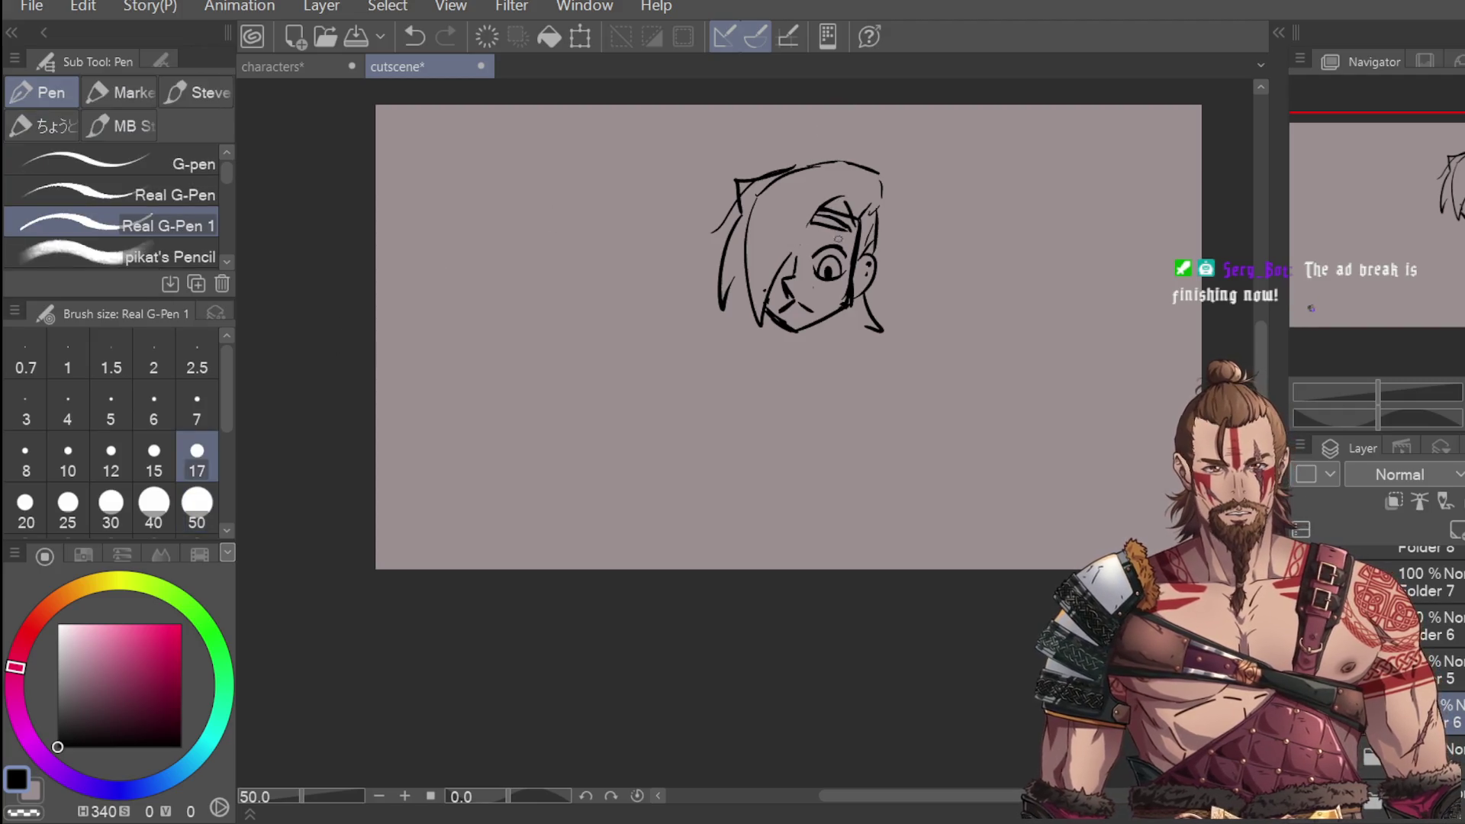
{"action": "scroll", "coordinate": [810, 257], "scroll_direction": "up", "scroll_amount": 2}
{"action": "left_click_drag", "start_coordinate": [752, 232], "coordinate": [775, 271]}
{"action": "left_click_drag", "start_coordinate": [797, 183], "coordinate": [797, 301]}
{"action": "left_click_drag", "start_coordinate": [830, 156], "coordinate": [815, 181]}
{"action": "left_click_drag", "start_coordinate": [754, 236], "coordinate": [790, 298]}
{"action": "key", "text": "ctrl+z"}
{"action": "mouse_move", "coordinate": [805, 183]}
{"action": "left_mouse_down"}
{"action": "mouse_move", "coordinate": [793, 301]}
{"action": "mouse_move", "coordinate": [767, 328]}
{"action": "mouse_move", "coordinate": [766, 314]}
{"action": "left_mouse_up"}
{"action": "scroll", "coordinate": [786, 297], "scroll_direction": "down", "scroll_amount": 2}
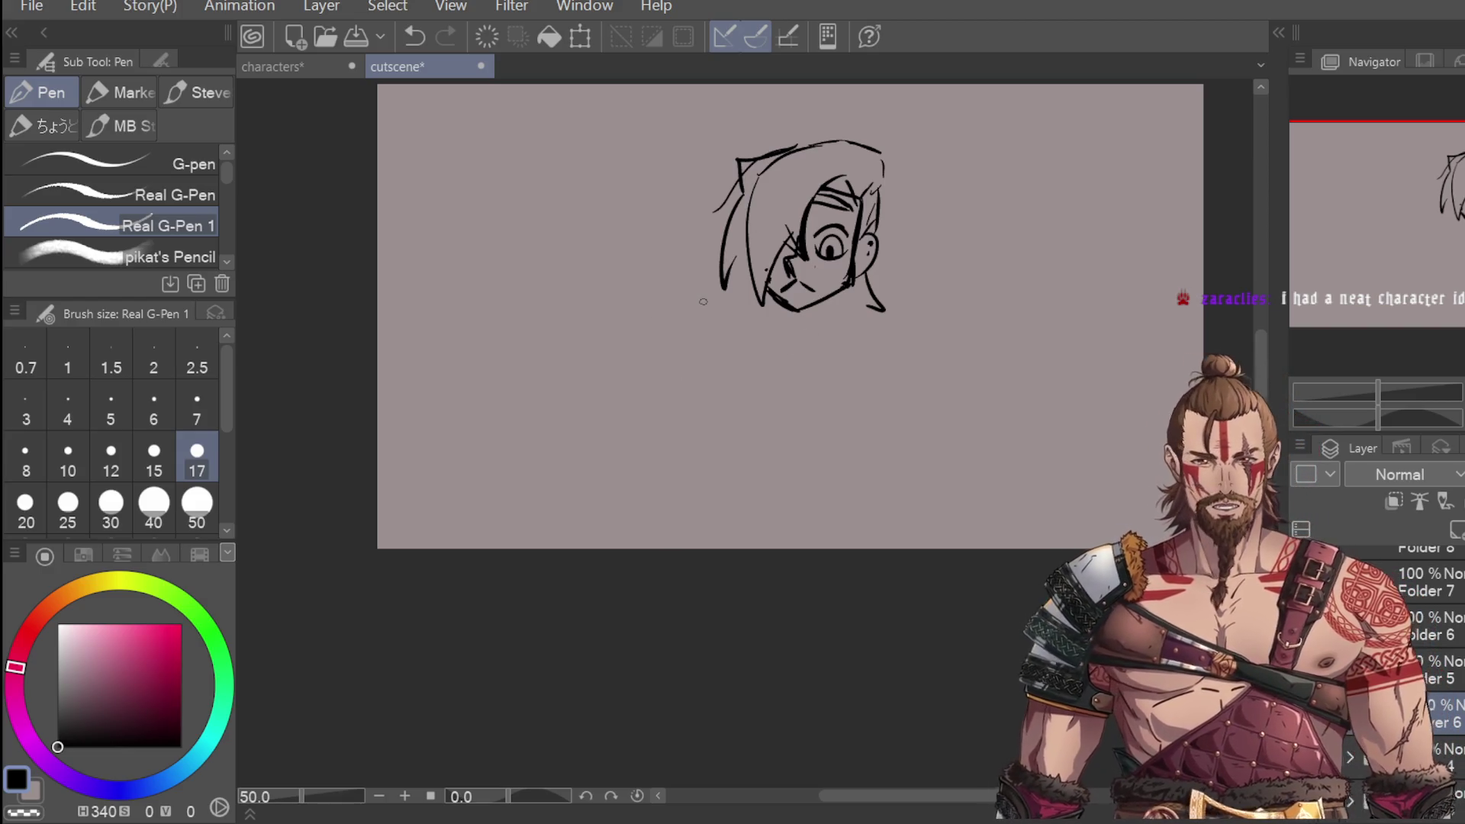
{"action": "scroll", "coordinate": [719, 250], "scroll_direction": "up", "scroll_amount": 1}
Step: Erase the upper-left hair strokes, left-side strands and top-left hair outline
{"action": "key", "text": "g"}
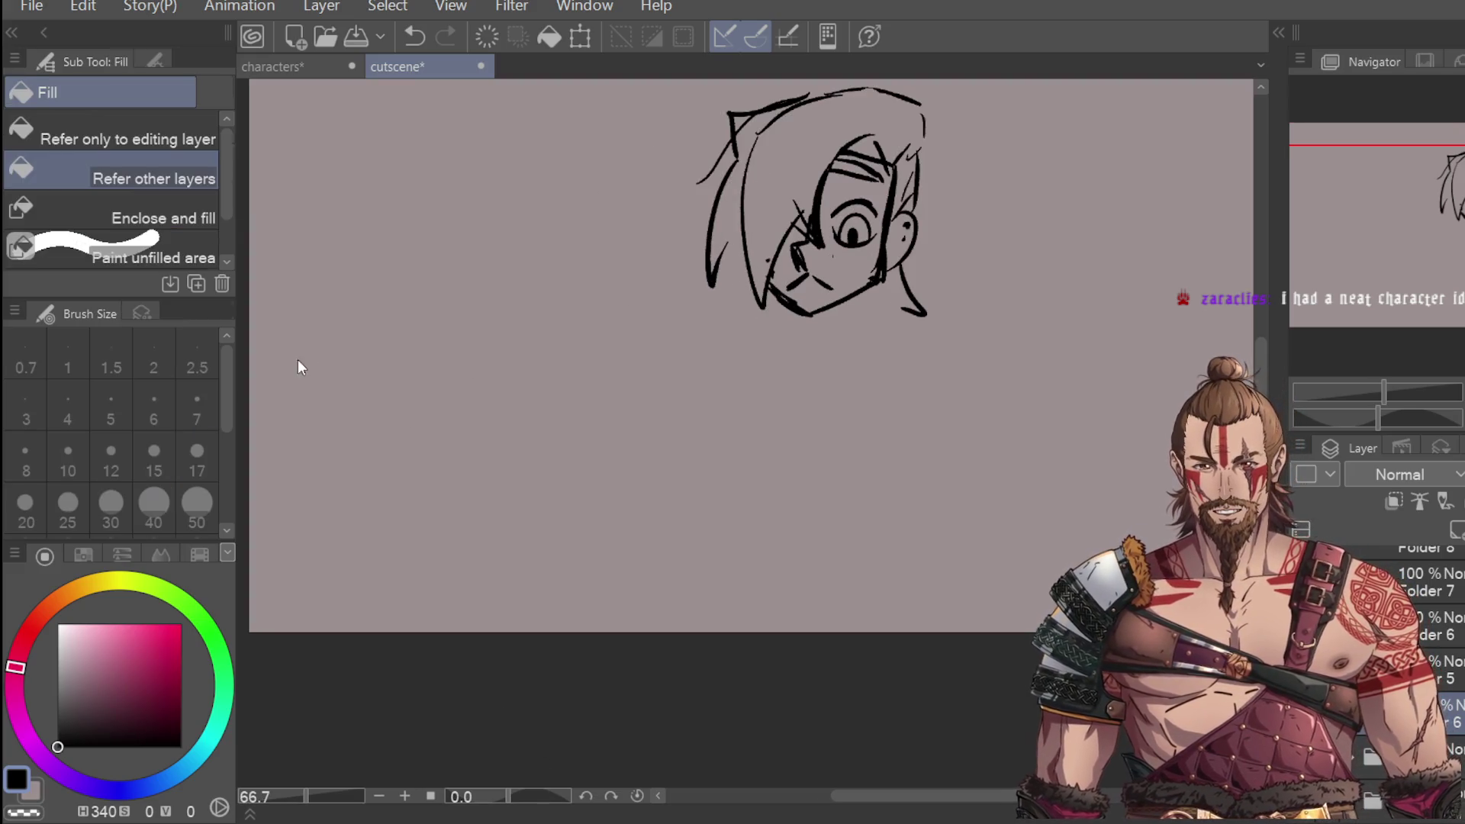
{"action": "key", "text": "e"}
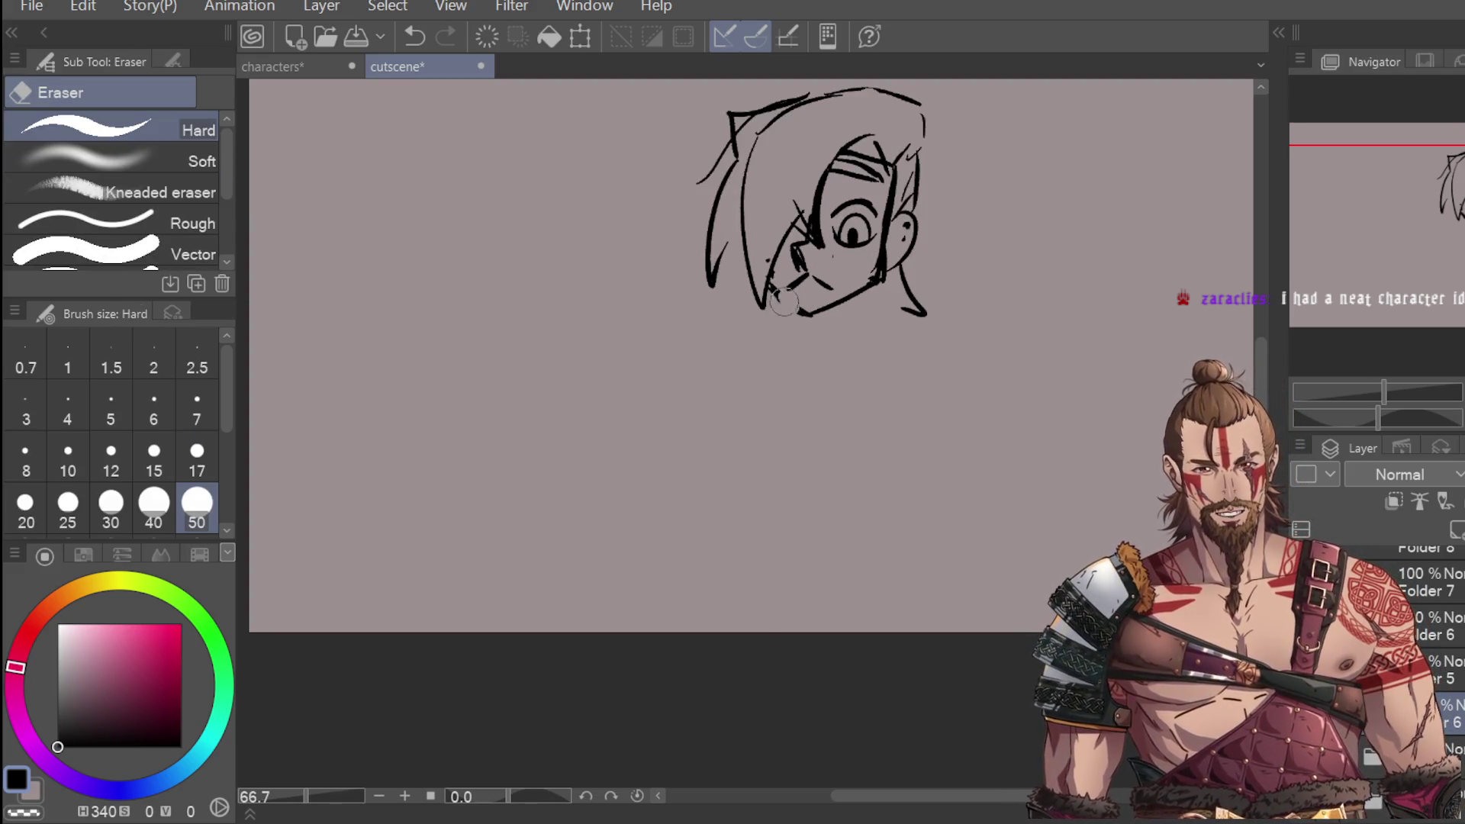
{"action": "mouse_move", "coordinate": [716, 209]}
{"action": "left_mouse_down"}
{"action": "mouse_move", "coordinate": [706, 164]}
{"action": "mouse_move", "coordinate": [789, 91]}
{"action": "mouse_move", "coordinate": [729, 126]}
{"action": "mouse_move", "coordinate": [721, 171]}
{"action": "mouse_move", "coordinate": [730, 162]}
{"action": "left_mouse_up"}
{"action": "key", "text": "p"}
{"action": "key", "text": "ctrl+z"}
{"action": "key", "text": "ctrl+z"}
{"action": "key", "text": "ctrl+z"}
{"action": "key", "text": "e"}
{"action": "mouse_move", "coordinate": [721, 149]}
{"action": "left_mouse_down"}
{"action": "mouse_move", "coordinate": [696, 261]}
{"action": "mouse_move", "coordinate": [770, 99]}
{"action": "left_mouse_up"}
{"action": "left_click_drag", "start_coordinate": [686, 241], "coordinate": [708, 270]}
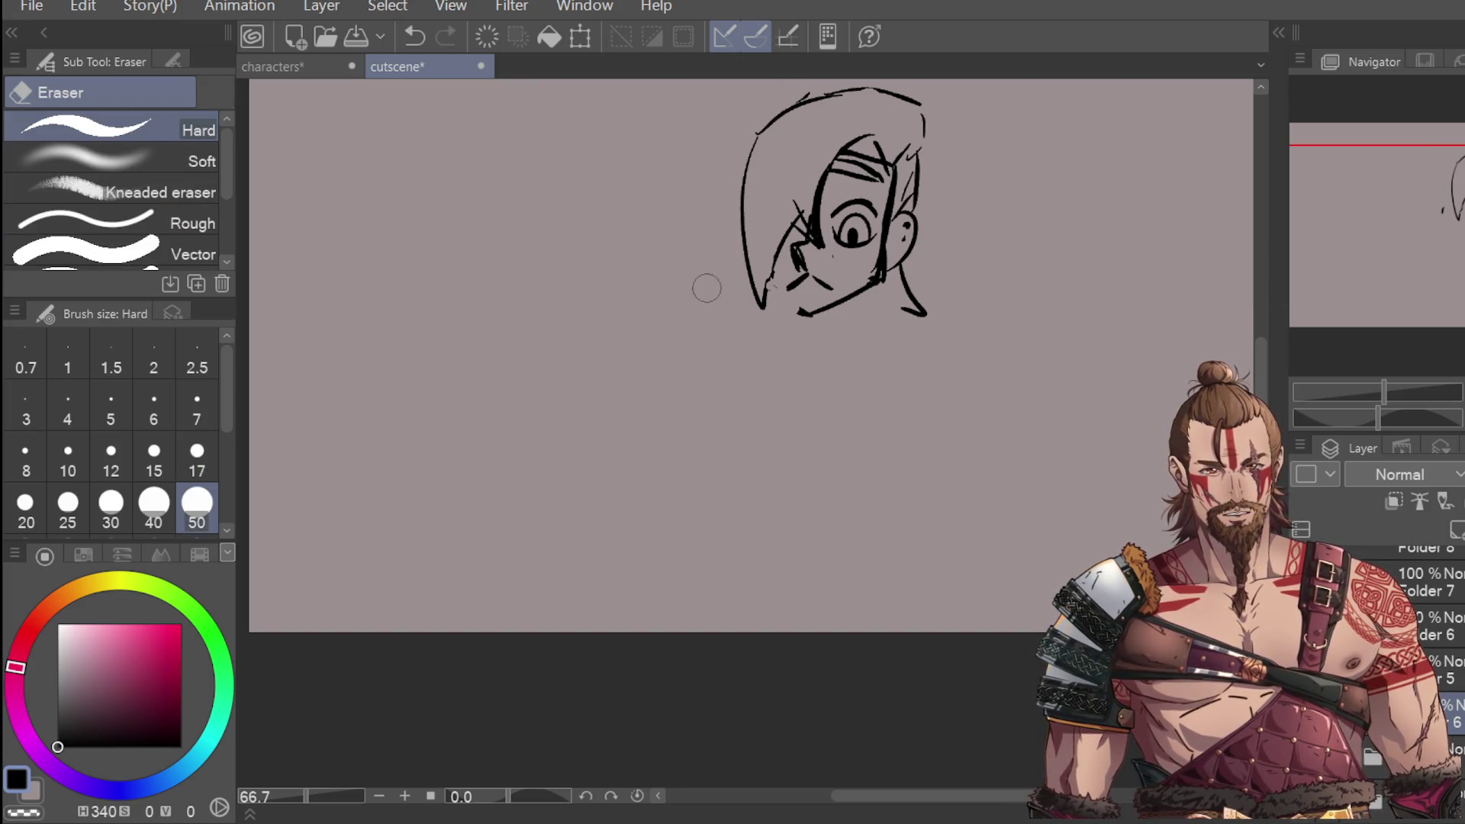
Step: Redraw the top-left hair line with a longer left spike and retry the chin stroke
{"action": "key", "text": "p"}
{"action": "mouse_move", "coordinate": [810, 90]}
{"action": "left_mouse_down"}
{"action": "mouse_move", "coordinate": [737, 83]}
{"action": "mouse_move", "coordinate": [721, 202]}
{"action": "mouse_move", "coordinate": [732, 191]}
{"action": "left_mouse_up"}
{"action": "key", "text": "ctrl+z"}
{"action": "mouse_move", "coordinate": [747, 126]}
{"action": "left_mouse_down"}
{"action": "mouse_move", "coordinate": [717, 234]}
{"action": "mouse_move", "coordinate": [734, 220]}
{"action": "left_mouse_up"}
{"action": "left_click_drag", "start_coordinate": [772, 269], "coordinate": [797, 311]}
{"action": "key", "text": "ctrl+z"}
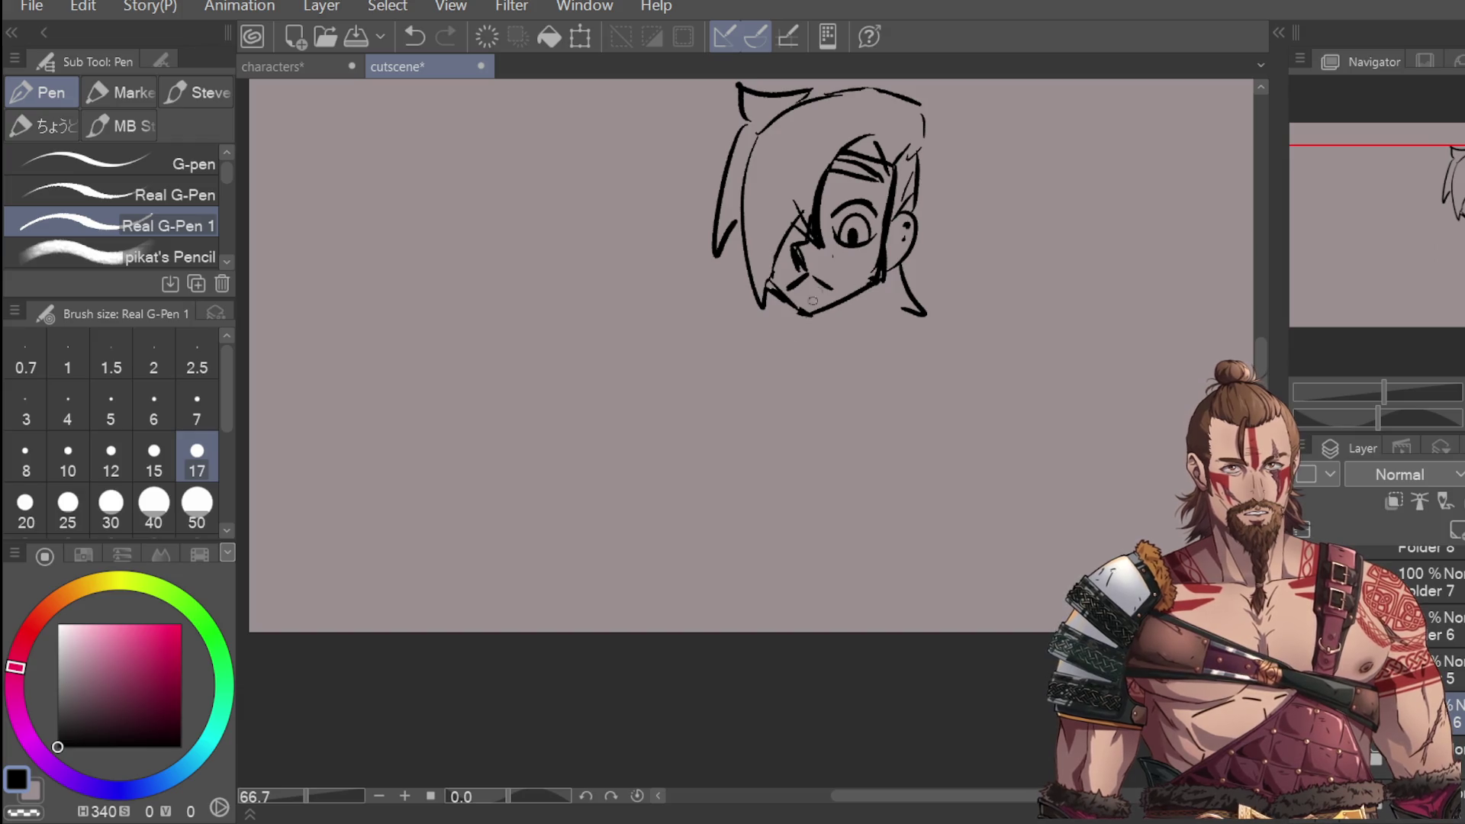
Step: Try the chin line under the head, undoing the short and curved attempts
{"action": "key", "text": "ctrl+z"}
{"action": "key", "text": "ctrl+minus"}
{"action": "left_click_drag", "start_coordinate": [827, 321], "coordinate": [831, 333]}
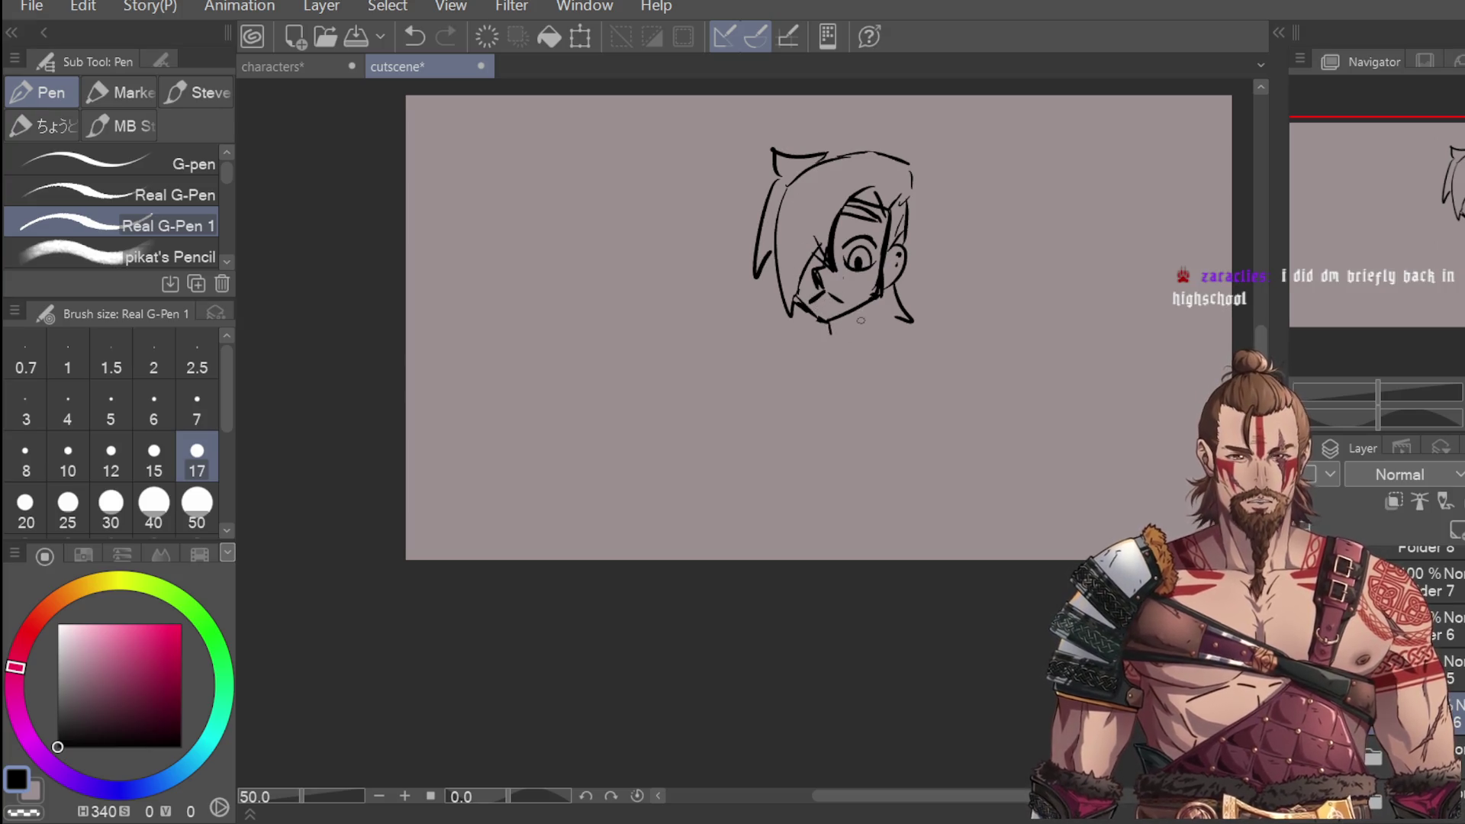
{"action": "key", "text": "ctrl+plus"}
{"action": "key", "text": "ctrl+z"}
{"action": "key", "text": "ctrl+plus"}
{"action": "mouse_move", "coordinate": [843, 347]}
{"action": "left_mouse_down"}
{"action": "mouse_move", "coordinate": [899, 289]}
{"action": "mouse_move", "coordinate": [817, 339]}
{"action": "left_mouse_up"}
{"action": "key", "text": "ctrl+z"}
Step: Sketch the neck, sloping shoulder lines and both torso side lines below the head
{"action": "mouse_move", "coordinate": [880, 283]}
{"action": "left_mouse_down"}
{"action": "mouse_move", "coordinate": [875, 328]}
{"action": "mouse_move", "coordinate": [716, 406]}
{"action": "left_mouse_up"}
{"action": "key", "text": "ctrl+z"}
{"action": "mouse_move", "coordinate": [796, 329]}
{"action": "left_mouse_down"}
{"action": "mouse_move", "coordinate": [740, 379]}
{"action": "mouse_move", "coordinate": [711, 498]}
{"action": "left_mouse_up"}
{"action": "key", "text": "ctrl+z"}
{"action": "mouse_move", "coordinate": [721, 434]}
{"action": "left_mouse_down"}
{"action": "mouse_move", "coordinate": [734, 507]}
{"action": "mouse_move", "coordinate": [768, 555]}
{"action": "left_mouse_up"}
{"action": "mouse_move", "coordinate": [898, 325]}
{"action": "left_mouse_down"}
{"action": "mouse_move", "coordinate": [945, 368]}
{"action": "mouse_move", "coordinate": [893, 534]}
{"action": "left_mouse_up"}
{"action": "left_click_drag", "start_coordinate": [935, 418], "coordinate": [907, 572]}
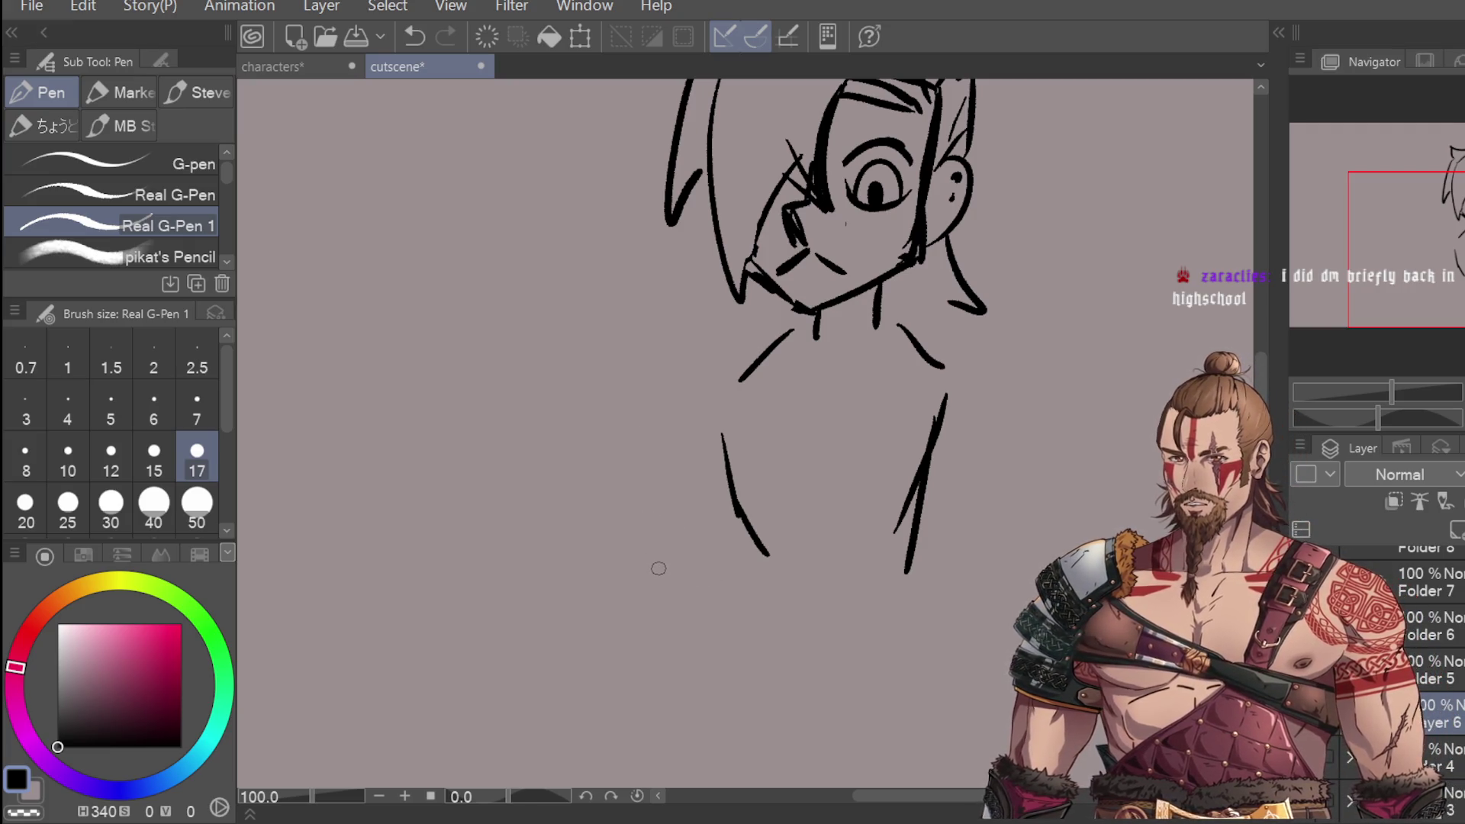
{"action": "key", "text": "ctrl+minus"}
{"action": "scroll", "coordinate": [682, 489], "scroll_direction": "up", "scroll_amount": 1}
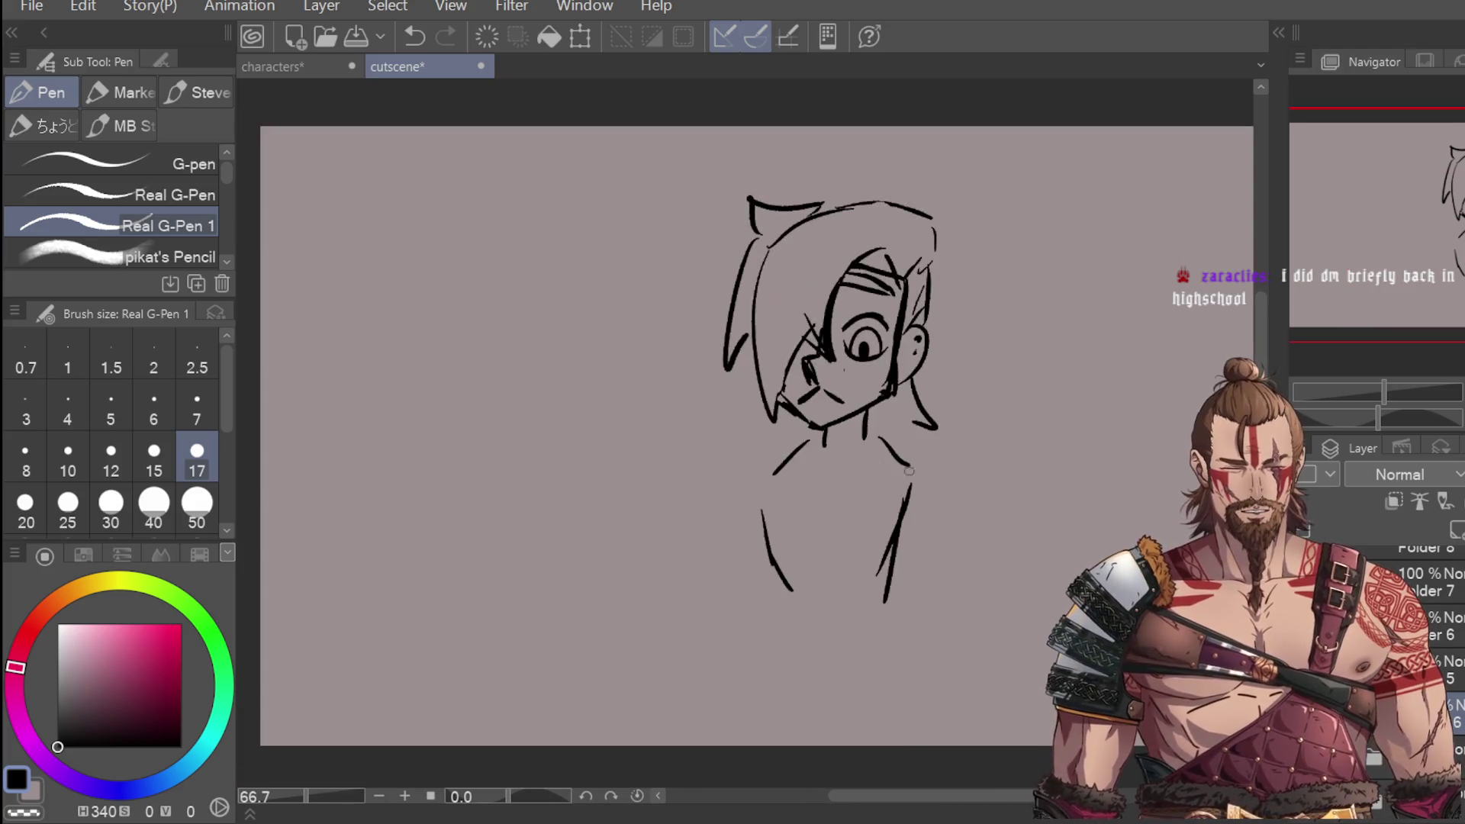
Step: Draw the folded forearm and hand, with a thumb, across the chest
{"action": "scroll", "coordinate": [757, 626], "scroll_direction": "up", "scroll_amount": 1}
{"action": "left_click_drag", "start_coordinate": [832, 521], "coordinate": [700, 621]}
{"action": "key", "text": "ctrl+z"}
{"action": "left_click_drag", "start_coordinate": [804, 517], "coordinate": [699, 589]}
{"action": "key", "text": "ctrl+z"}
{"action": "mouse_move", "coordinate": [754, 547]}
{"action": "left_mouse_down"}
{"action": "mouse_move", "coordinate": [699, 605]}
{"action": "mouse_move", "coordinate": [757, 606]}
{"action": "mouse_move", "coordinate": [727, 627]}
{"action": "mouse_move", "coordinate": [746, 629]}
{"action": "mouse_move", "coordinate": [801, 518]}
{"action": "mouse_move", "coordinate": [931, 561]}
{"action": "left_mouse_up"}
{"action": "left_click_drag", "start_coordinate": [799, 572], "coordinate": [915, 614]}
{"action": "mouse_move", "coordinate": [921, 574]}
{"action": "left_mouse_down"}
{"action": "mouse_move", "coordinate": [889, 612]}
{"action": "mouse_move", "coordinate": [907, 594]}
{"action": "mouse_move", "coordinate": [919, 611]}
{"action": "left_mouse_up"}
{"action": "key", "text": "ctrl+z"}
{"action": "mouse_move", "coordinate": [920, 565]}
{"action": "left_mouse_down"}
{"action": "mouse_move", "coordinate": [959, 564]}
{"action": "mouse_move", "coordinate": [932, 615]}
{"action": "mouse_move", "coordinate": [966, 596]}
{"action": "left_mouse_up"}
{"action": "mouse_move", "coordinate": [751, 641]}
{"action": "left_mouse_down"}
{"action": "mouse_move", "coordinate": [851, 576]}
{"action": "mouse_move", "coordinate": [845, 600]}
{"action": "mouse_move", "coordinate": [799, 606]}
{"action": "left_mouse_up"}
{"action": "mouse_move", "coordinate": [797, 505]}
{"action": "left_mouse_down"}
{"action": "mouse_move", "coordinate": [693, 544]}
{"action": "mouse_move", "coordinate": [670, 571]}
{"action": "mouse_move", "coordinate": [682, 589]}
{"action": "left_mouse_up"}
{"action": "key", "text": "ctrl+z"}
{"action": "mouse_move", "coordinate": [739, 550]}
{"action": "left_mouse_down"}
{"action": "mouse_move", "coordinate": [677, 568]}
{"action": "mouse_move", "coordinate": [658, 633]}
{"action": "mouse_move", "coordinate": [718, 661]}
{"action": "left_mouse_up"}
Step: Sketch the shirt collar strokes under the chin
{"action": "scroll", "coordinate": [786, 639], "scroll_direction": "down", "scroll_amount": 3}
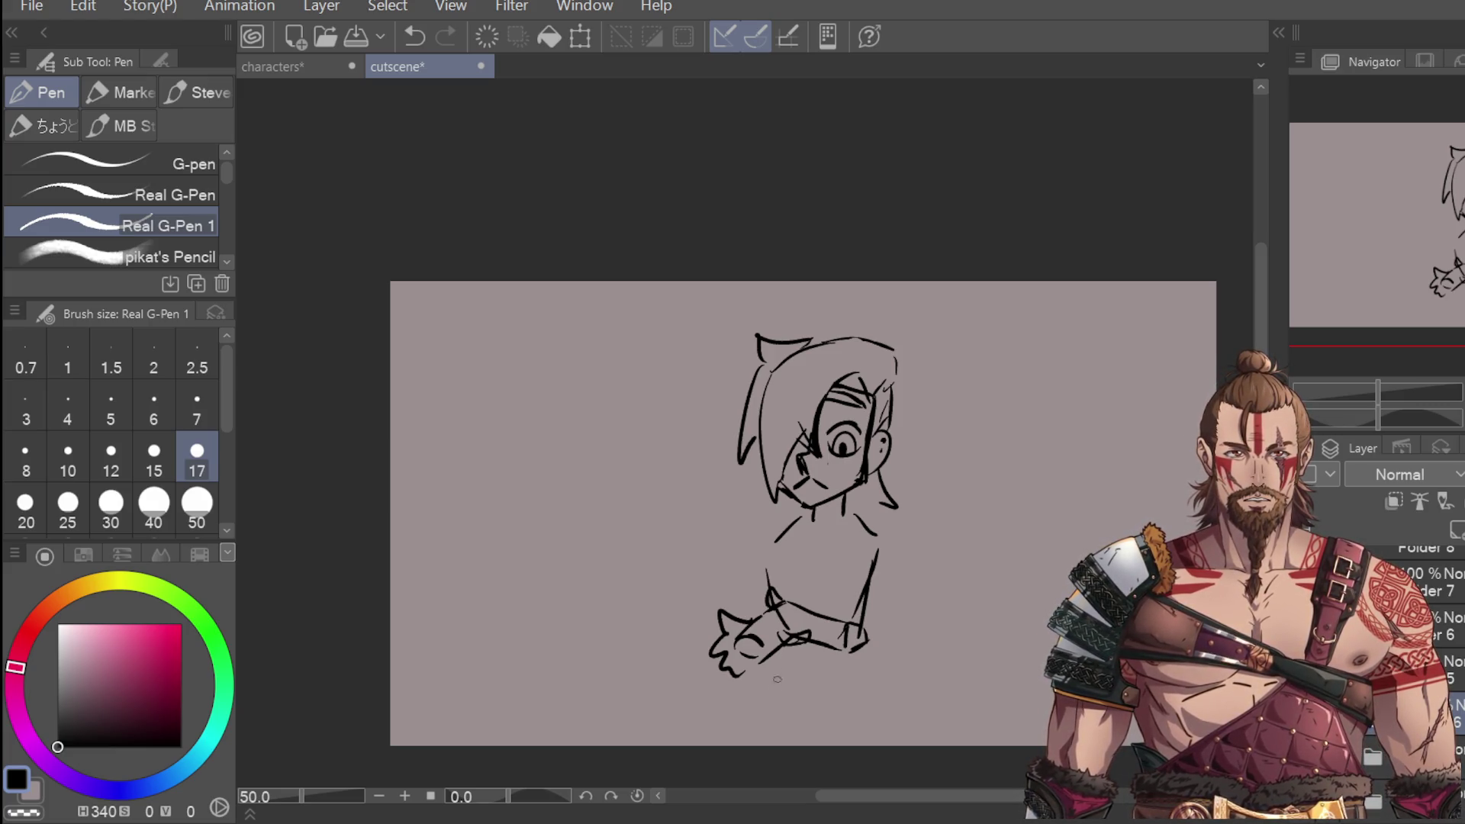
{"action": "scroll", "coordinate": [786, 672], "scroll_direction": "up", "scroll_amount": 2}
{"action": "scroll", "coordinate": [805, 648], "scroll_direction": "down", "scroll_amount": 2}
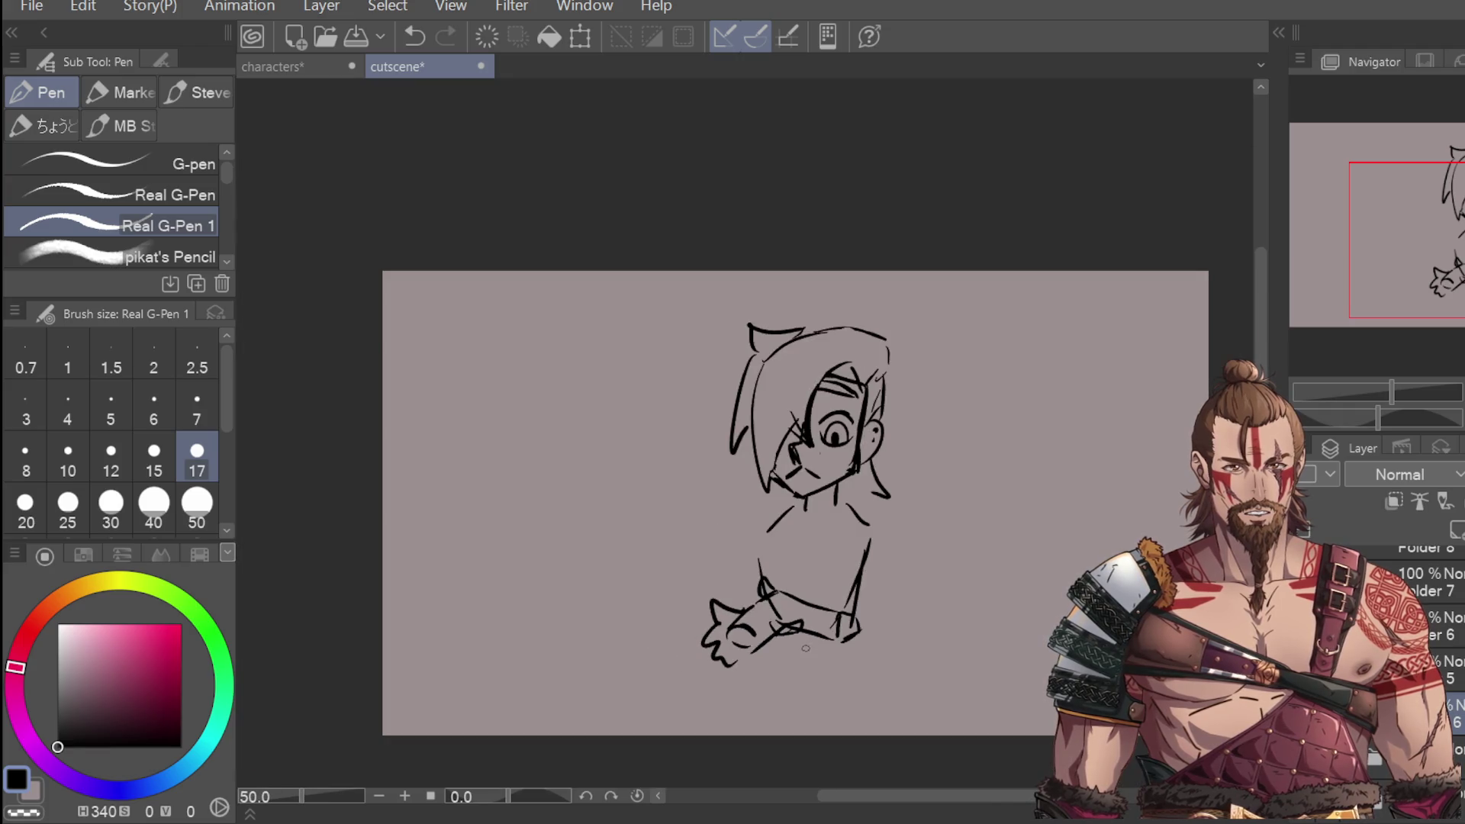
{"action": "scroll", "coordinate": [800, 521], "scroll_direction": "up", "scroll_amount": 1}
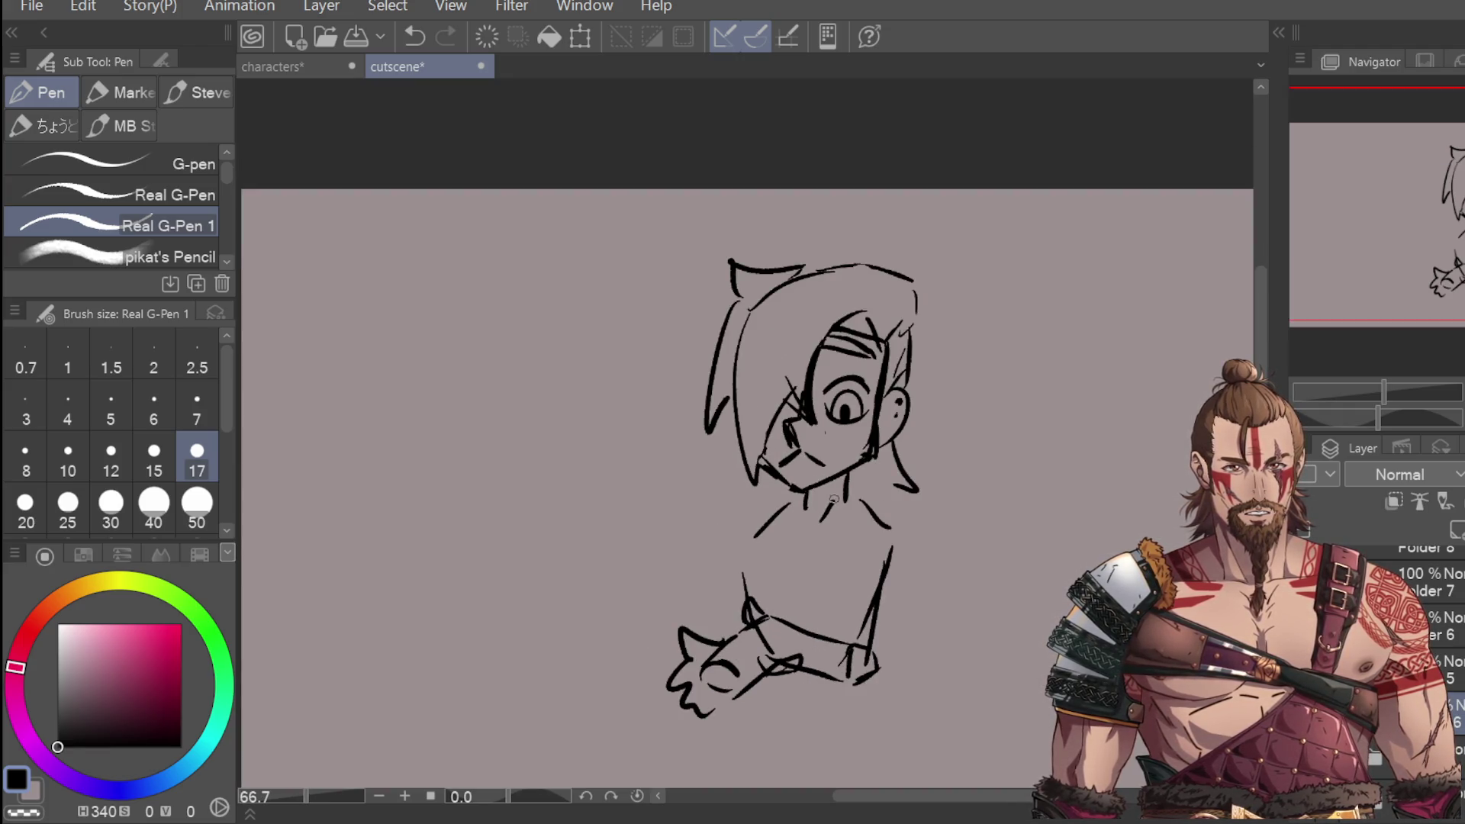
{"action": "key", "text": "ctrl+z"}
{"action": "left_click_drag", "start_coordinate": [851, 470], "coordinate": [891, 488]}
{"action": "left_click_drag", "start_coordinate": [887, 482], "coordinate": [828, 534]}
{"action": "mouse_move", "coordinate": [797, 486]}
{"action": "left_mouse_down"}
{"action": "mouse_move", "coordinate": [793, 526]}
{"action": "mouse_move", "coordinate": [780, 496]}
{"action": "mouse_move", "coordinate": [800, 542]}
{"action": "mouse_move", "coordinate": [828, 538]}
{"action": "mouse_move", "coordinate": [807, 568]}
{"action": "mouse_move", "coordinate": [812, 555]}
{"action": "left_mouse_up"}
{"action": "key", "text": "ctrl+z"}
{"action": "key", "text": "ctrl+z"}
{"action": "mouse_move", "coordinate": [807, 554]}
{"action": "left_mouse_down"}
{"action": "mouse_move", "coordinate": [832, 538]}
{"action": "mouse_move", "coordinate": [790, 569]}
{"action": "left_mouse_up"}
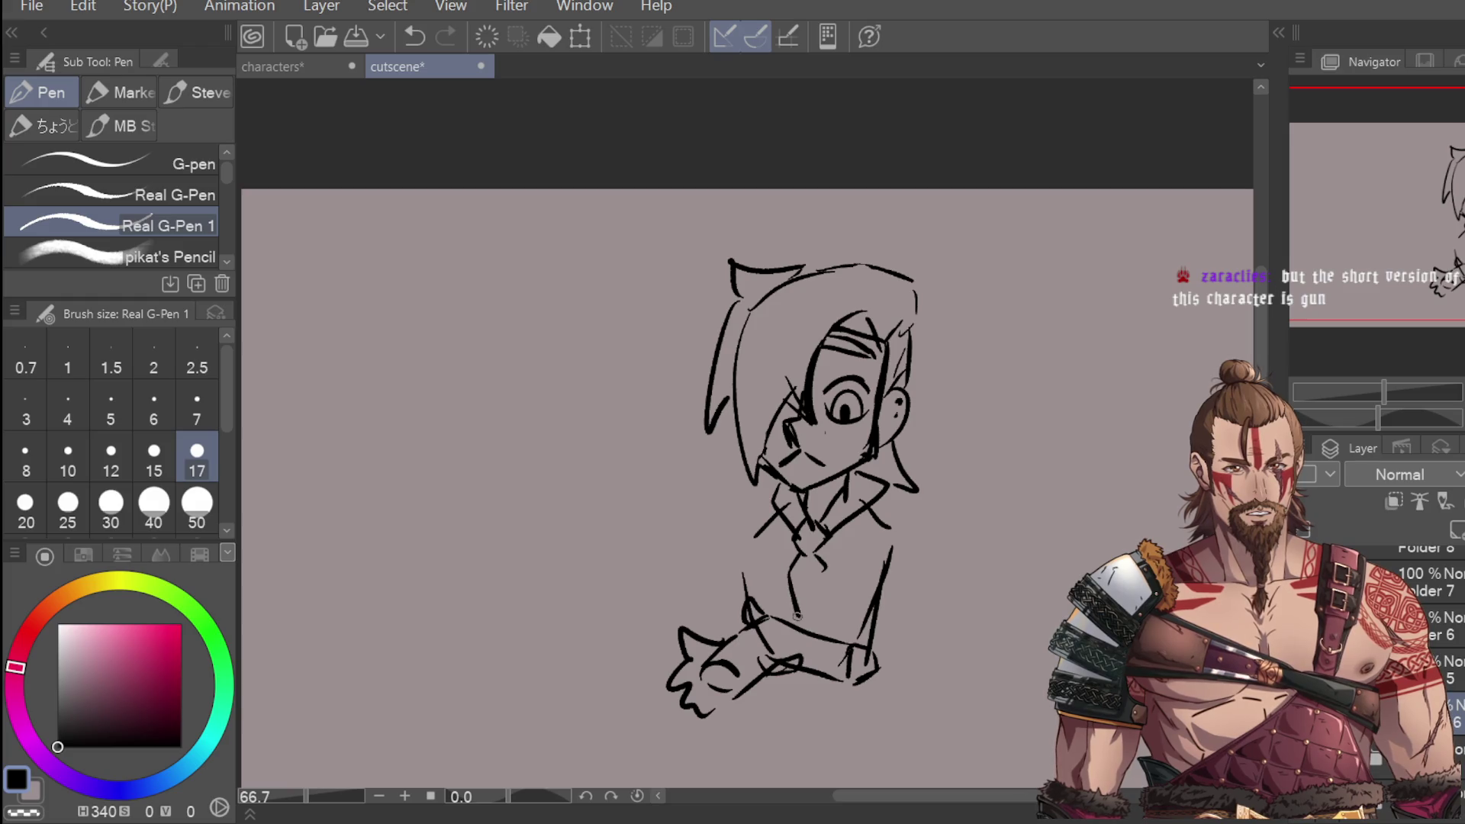
Step: Outline the left shoulder and torso side, then the right arm
{"action": "left_click_drag", "start_coordinate": [770, 516], "coordinate": [729, 574]}
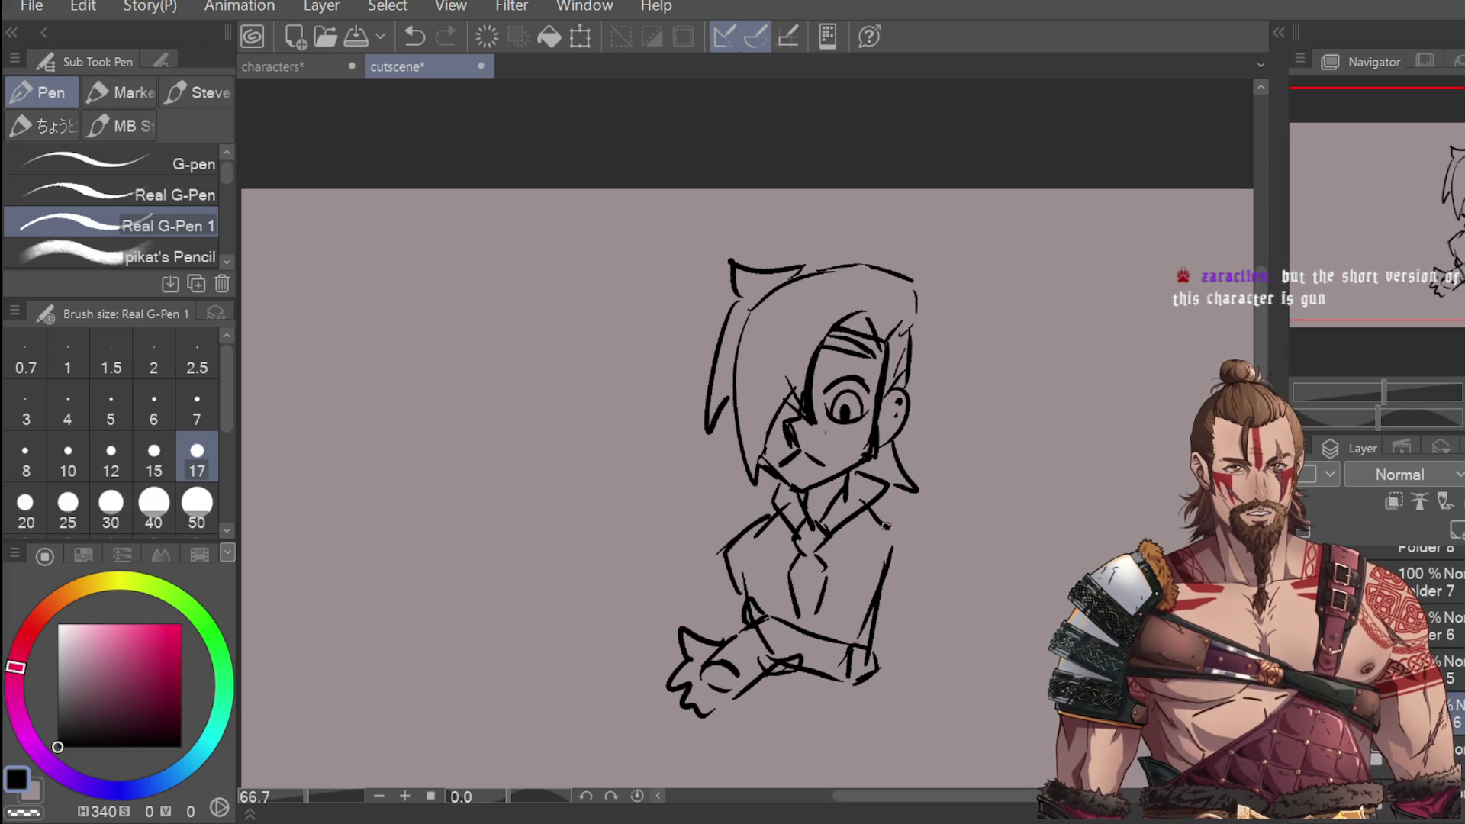
{"action": "left_click_drag", "start_coordinate": [937, 556], "coordinate": [901, 675]}
{"action": "key", "text": "ctrl+z"}
{"action": "mouse_move", "coordinate": [926, 551]}
{"action": "left_mouse_down"}
{"action": "mouse_move", "coordinate": [952, 603]}
{"action": "mouse_move", "coordinate": [920, 679]}
{"action": "left_mouse_up"}
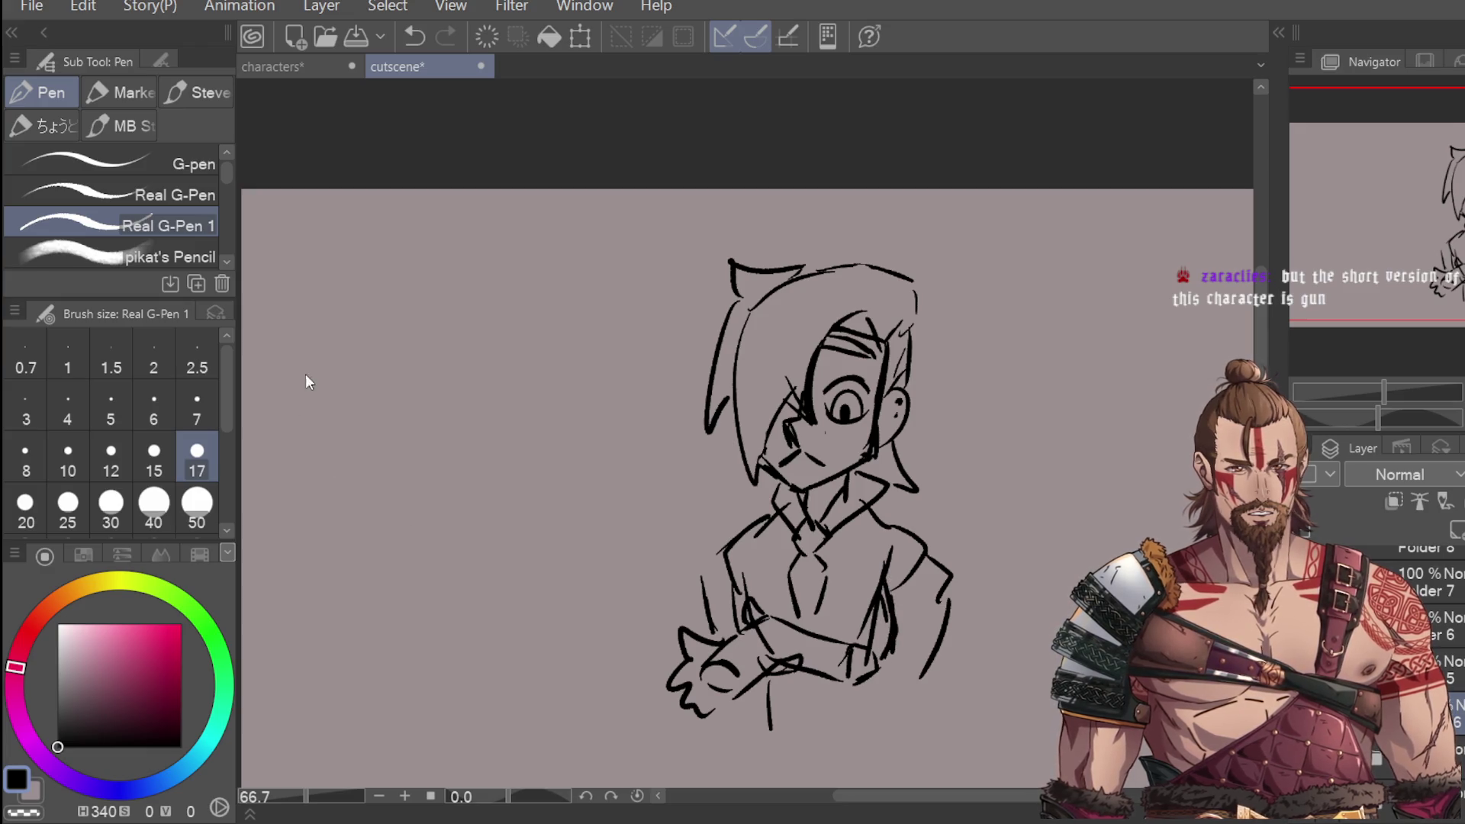
Step: Erase the sleeve cuff and overlapping crossed-arm lines with the Hard eraser
{"action": "key", "text": "e"}
{"action": "left_click_drag", "start_coordinate": [825, 692], "coordinate": [872, 656]}
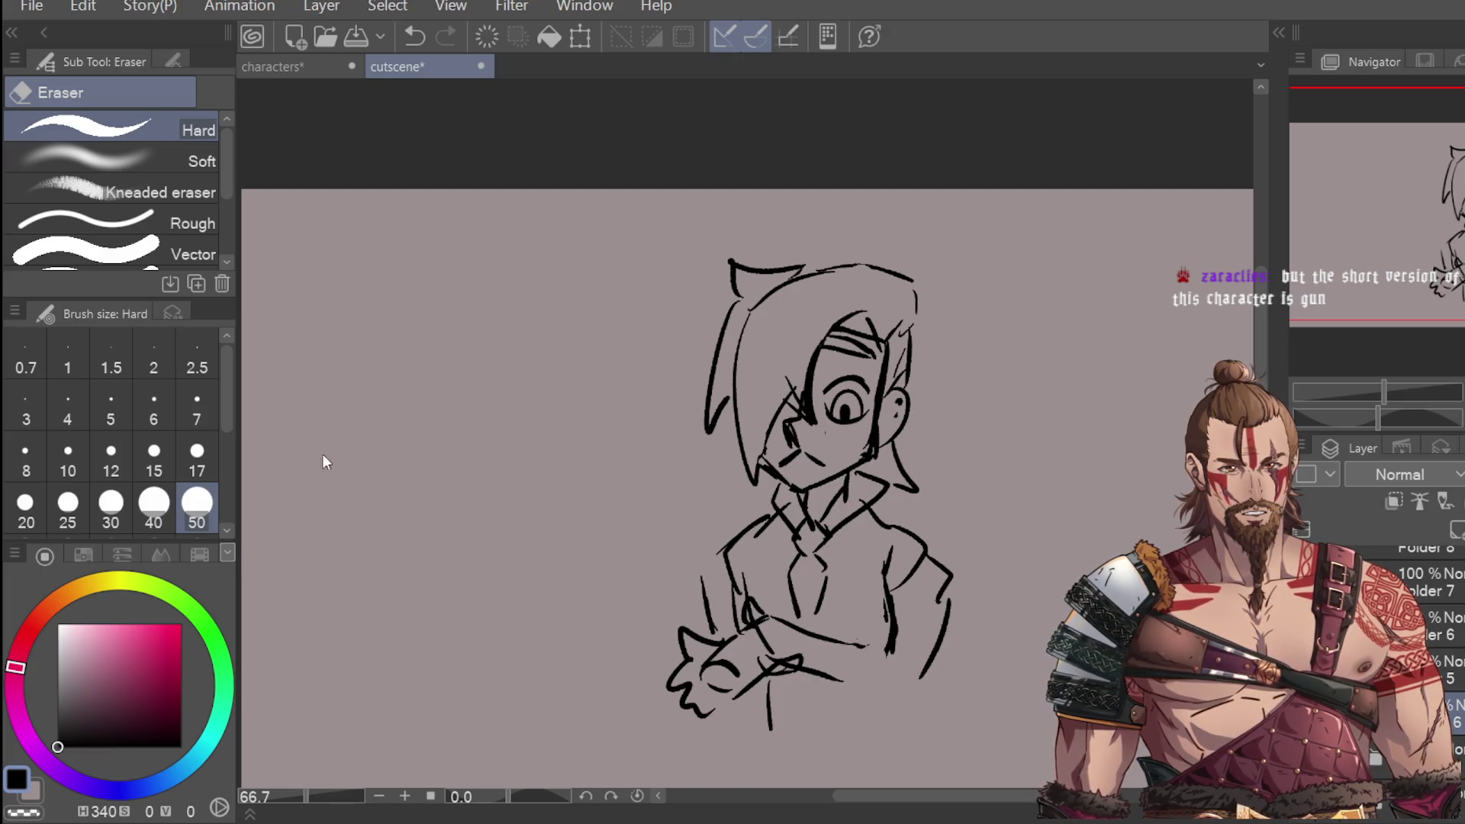
{"action": "key", "text": "p"}
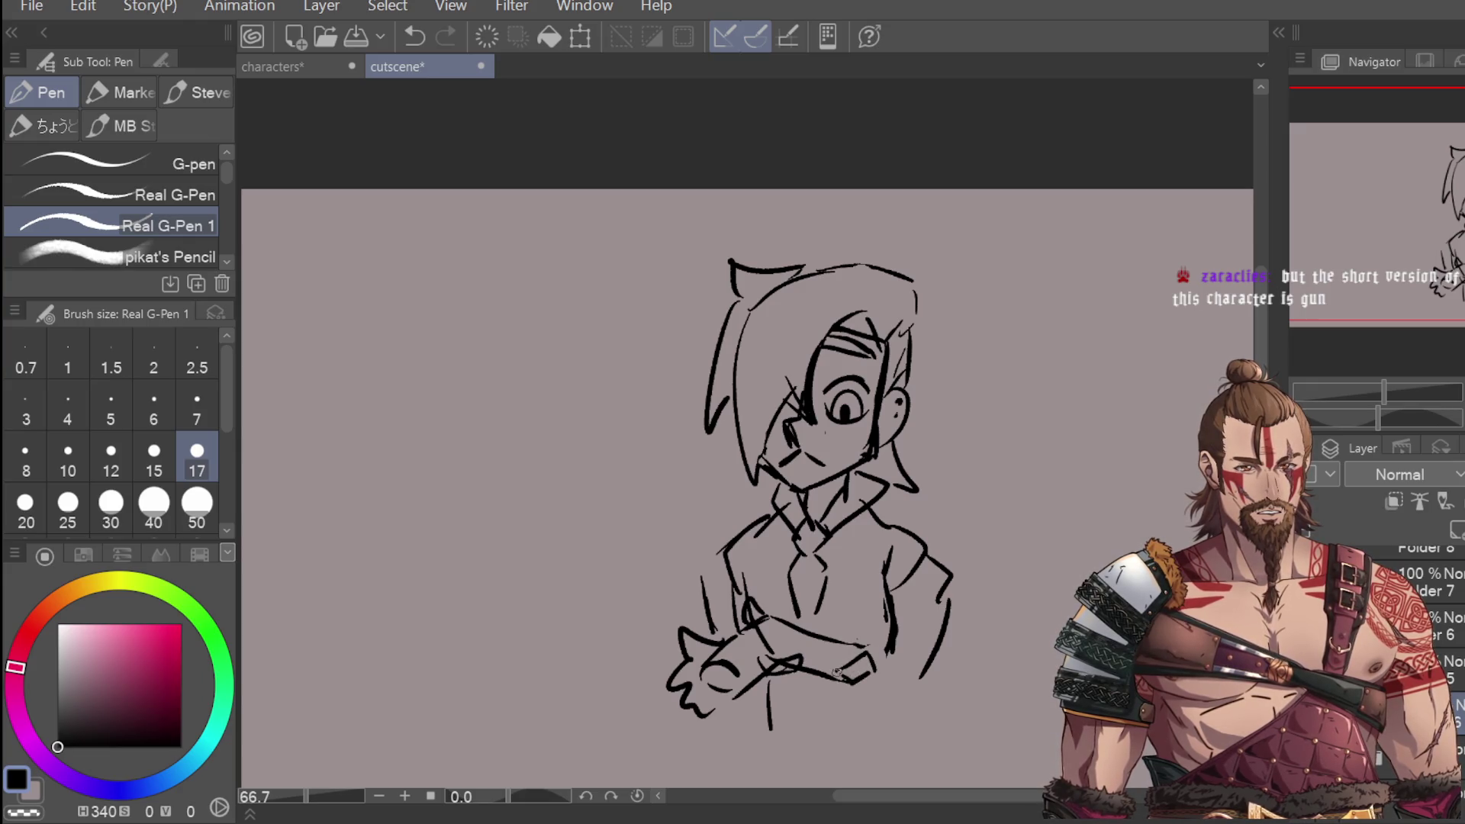
{"action": "key", "text": "e"}
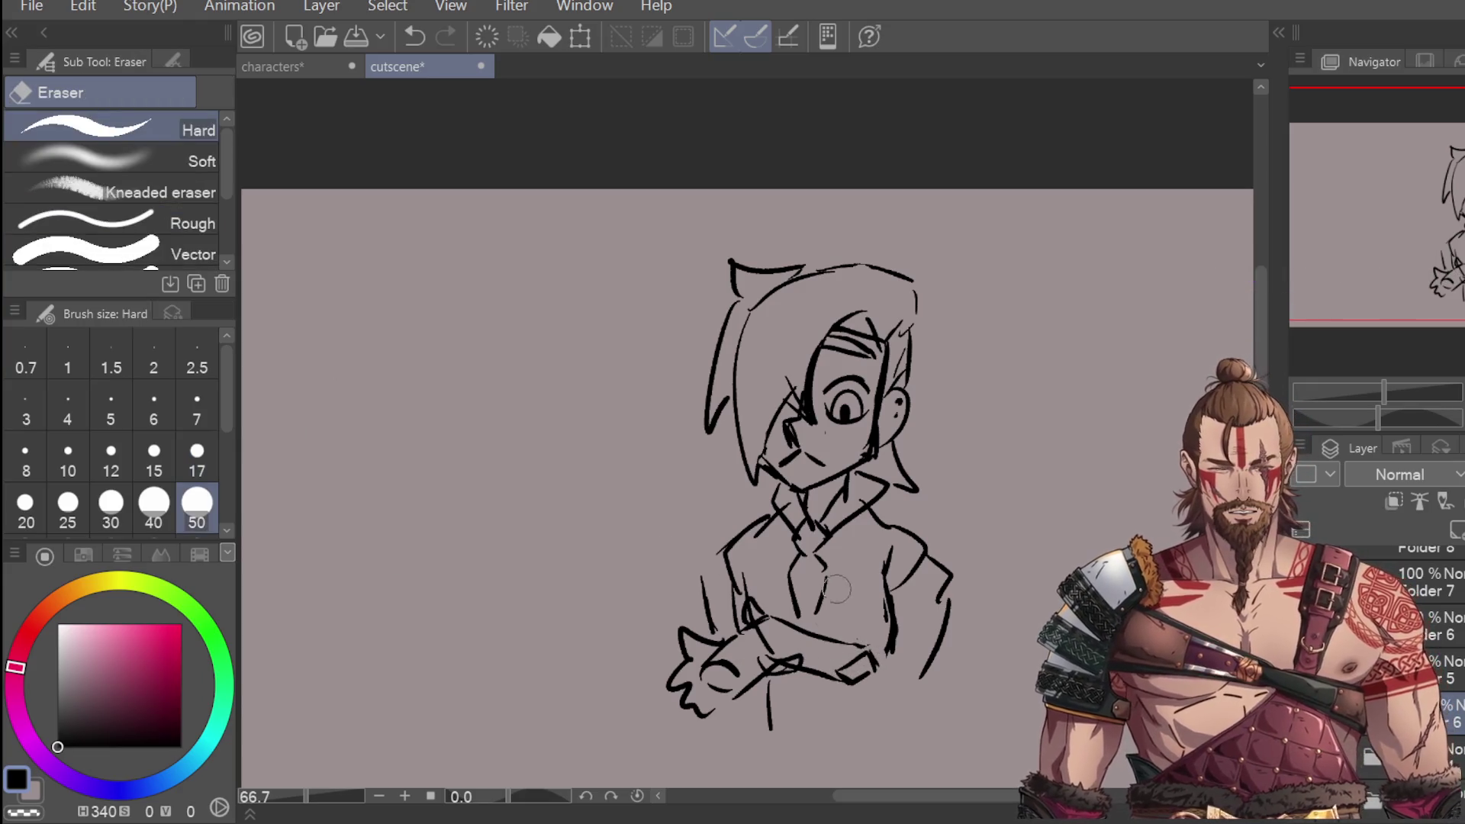
{"action": "left_click_drag", "start_coordinate": [769, 636], "coordinate": [864, 644]}
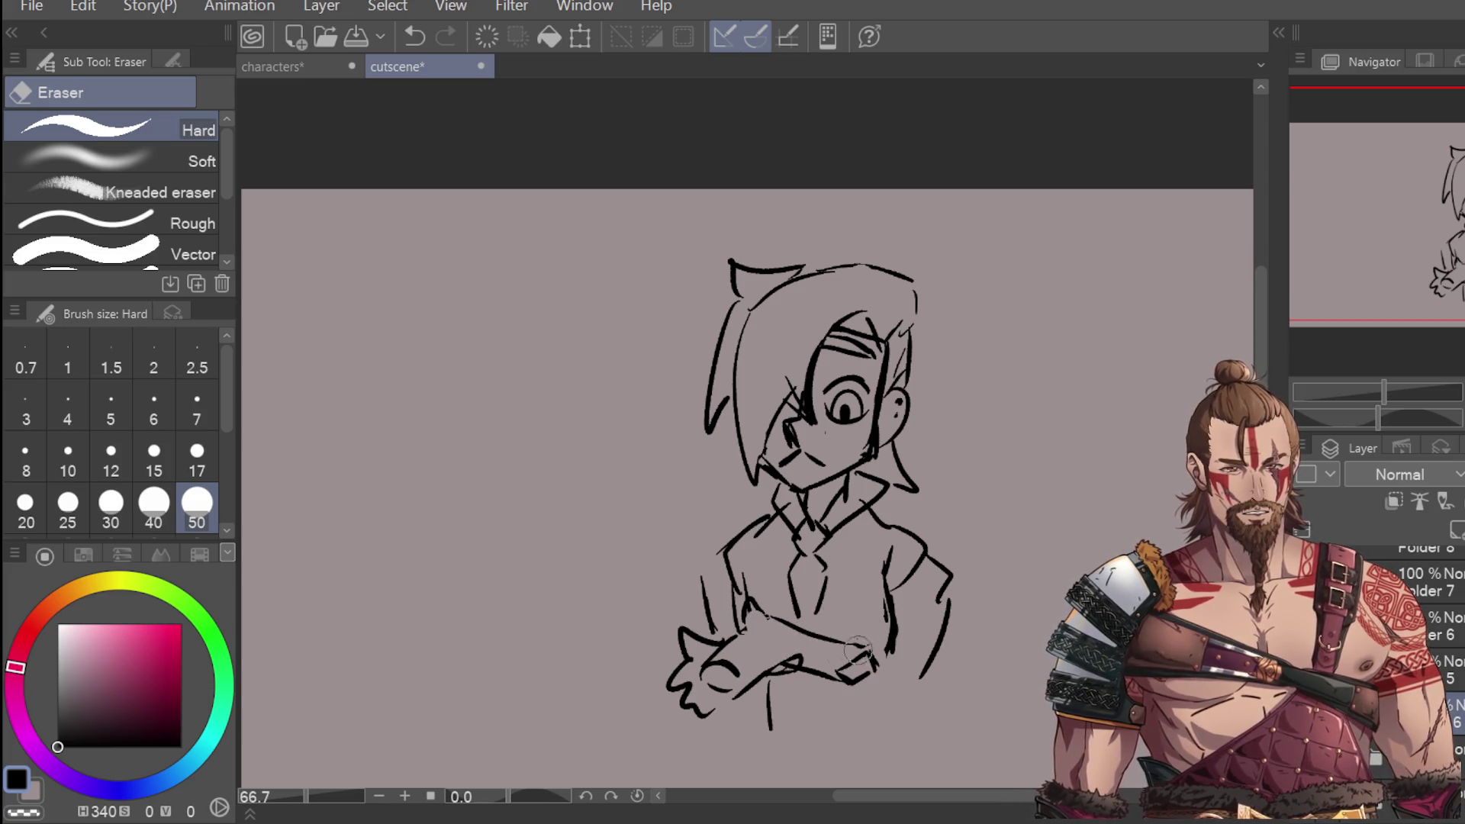
{"action": "scroll", "coordinate": [458, 484], "scroll_direction": "down", "scroll_amount": 2}
{"action": "key", "text": "p"}
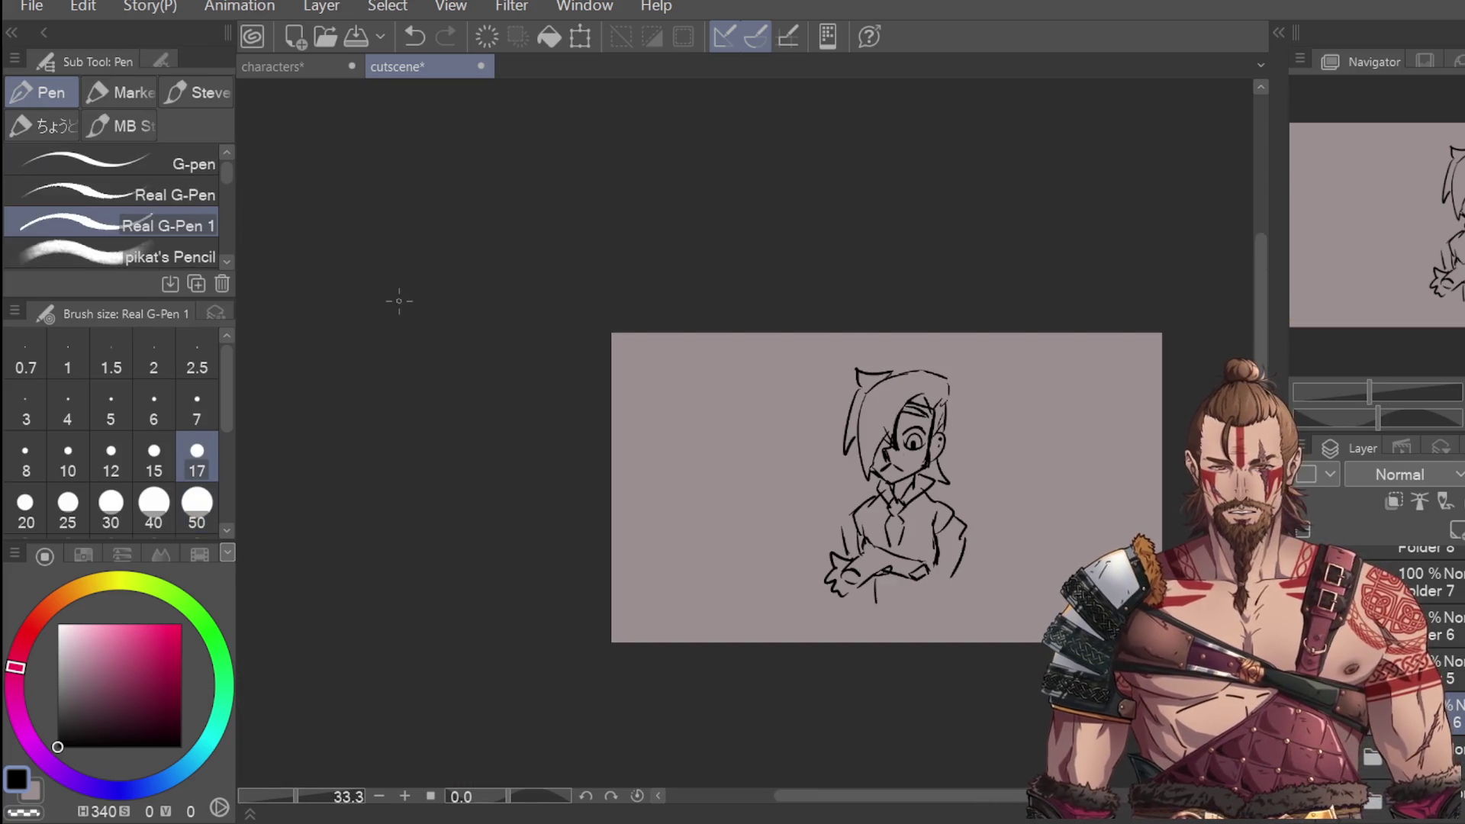
{"action": "scroll", "coordinate": [894, 597], "scroll_direction": "up", "scroll_amount": 2}
Step: Add fold lines on the crossed arms, reshape the left shoulder and draw the shirt's bottom edge
{"action": "left_click_drag", "start_coordinate": [837, 580], "coordinate": [877, 613]}
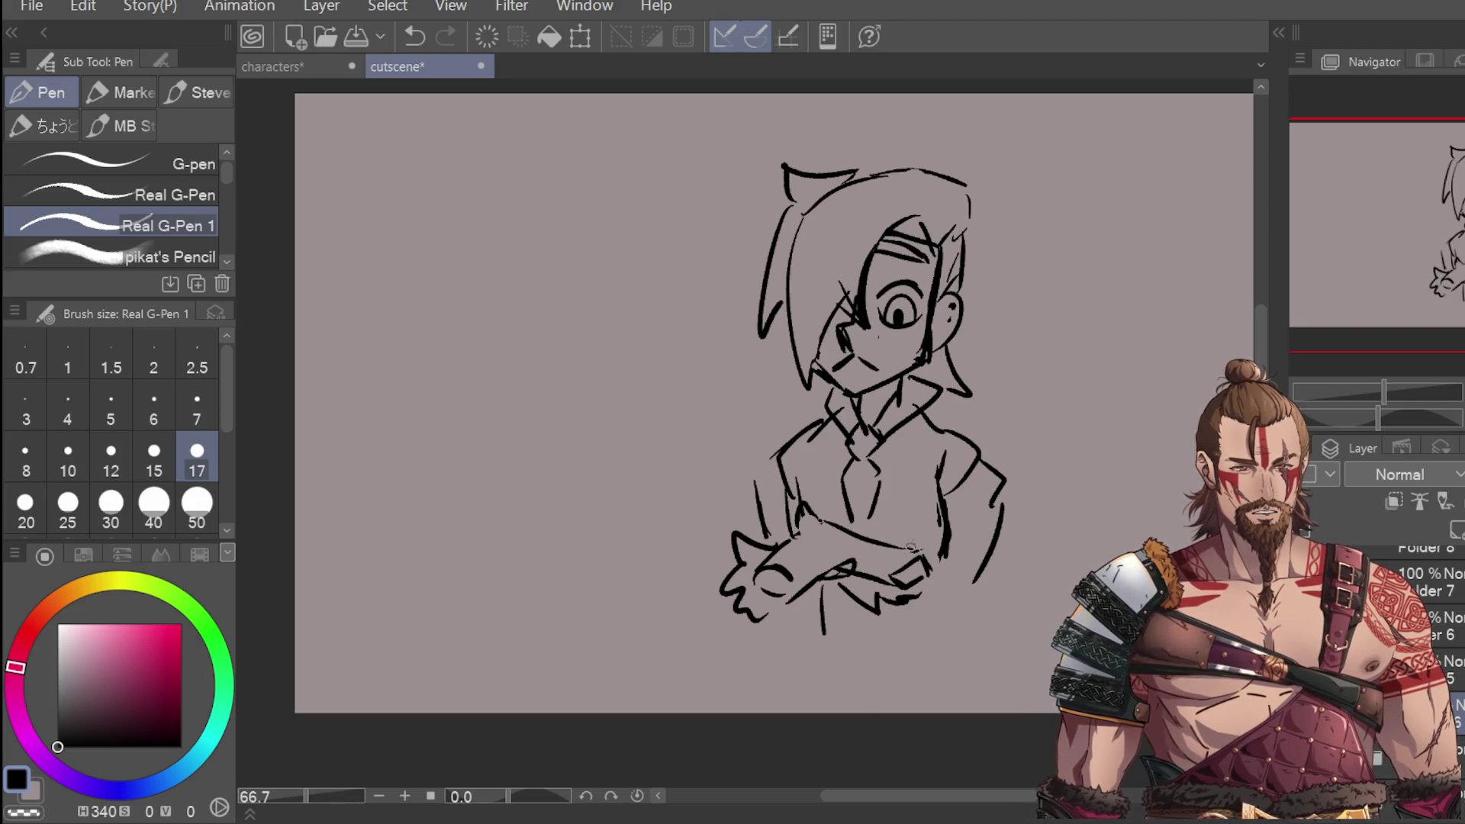
{"action": "left_click_drag", "start_coordinate": [776, 456], "coordinate": [760, 530]}
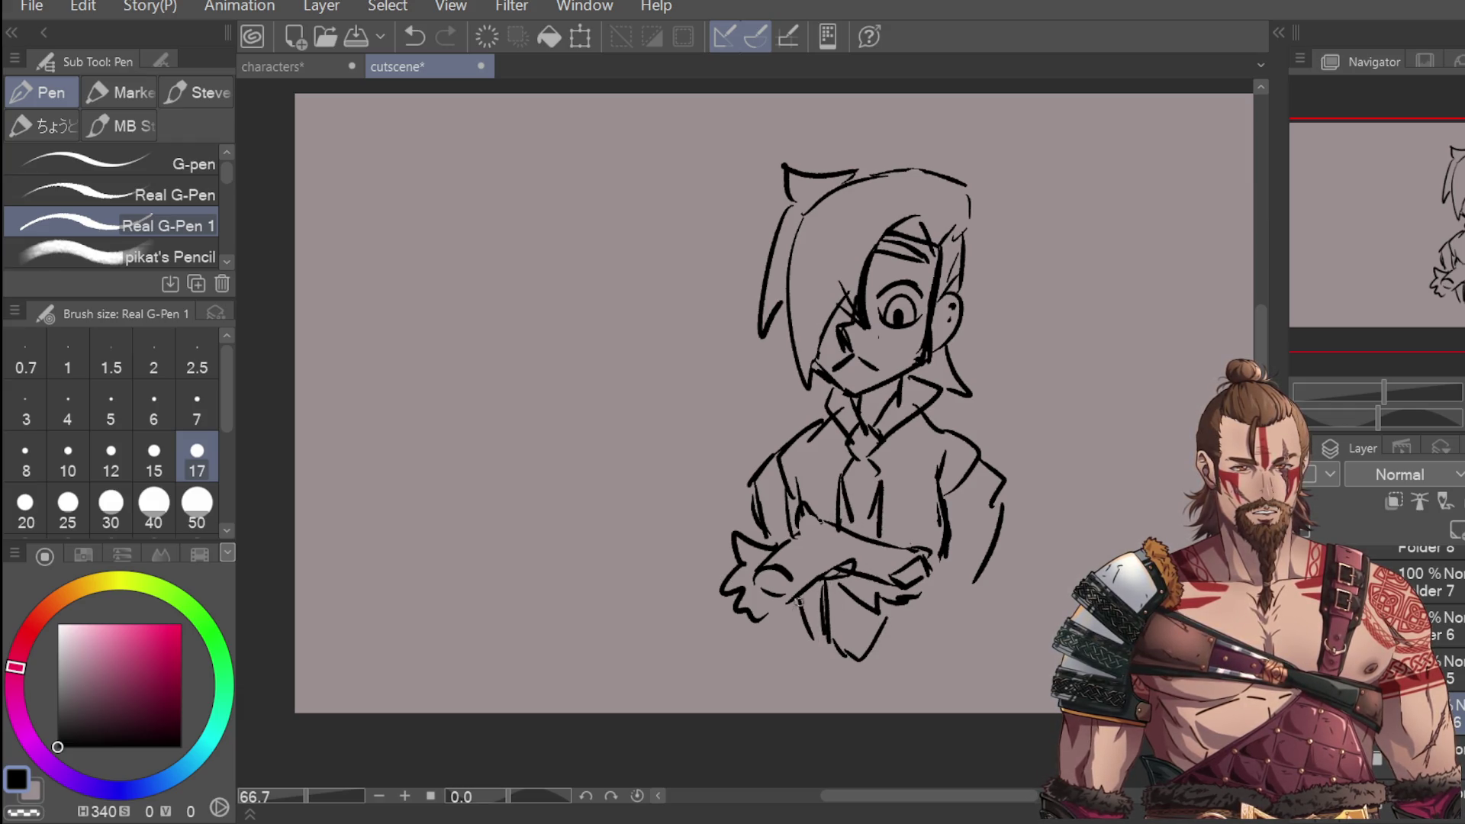
{"action": "left_click_drag", "start_coordinate": [821, 582], "coordinate": [798, 624]}
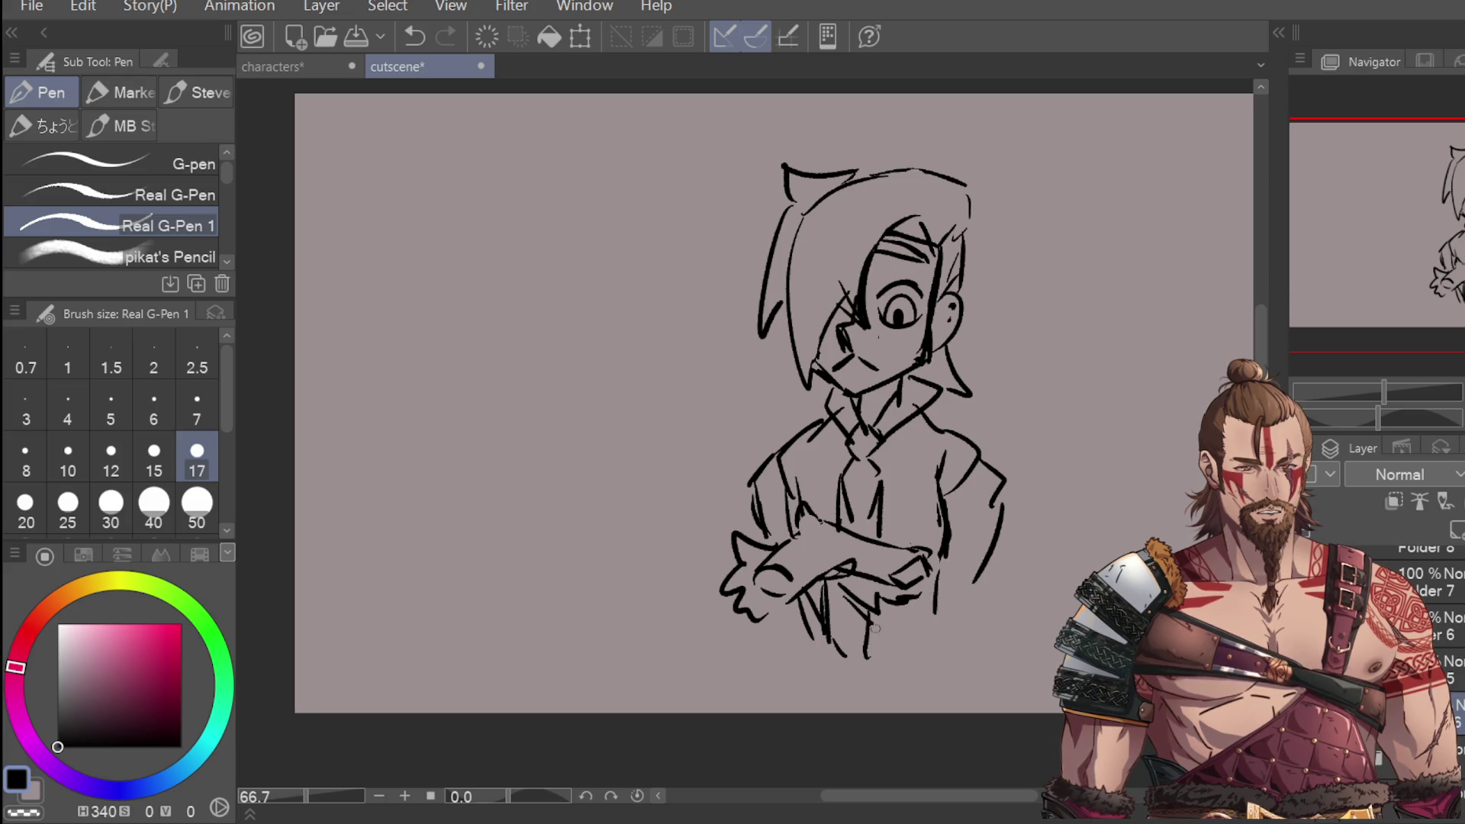
{"action": "left_click_drag", "start_coordinate": [844, 607], "coordinate": [944, 634]}
{"action": "left_click_drag", "start_coordinate": [916, 581], "coordinate": [971, 587]}
{"action": "mouse_move", "coordinate": [1002, 534]}
{"action": "left_mouse_down"}
{"action": "mouse_move", "coordinate": [1011, 598]}
{"action": "mouse_move", "coordinate": [941, 639]}
{"action": "mouse_move", "coordinate": [947, 620]}
{"action": "left_mouse_up"}
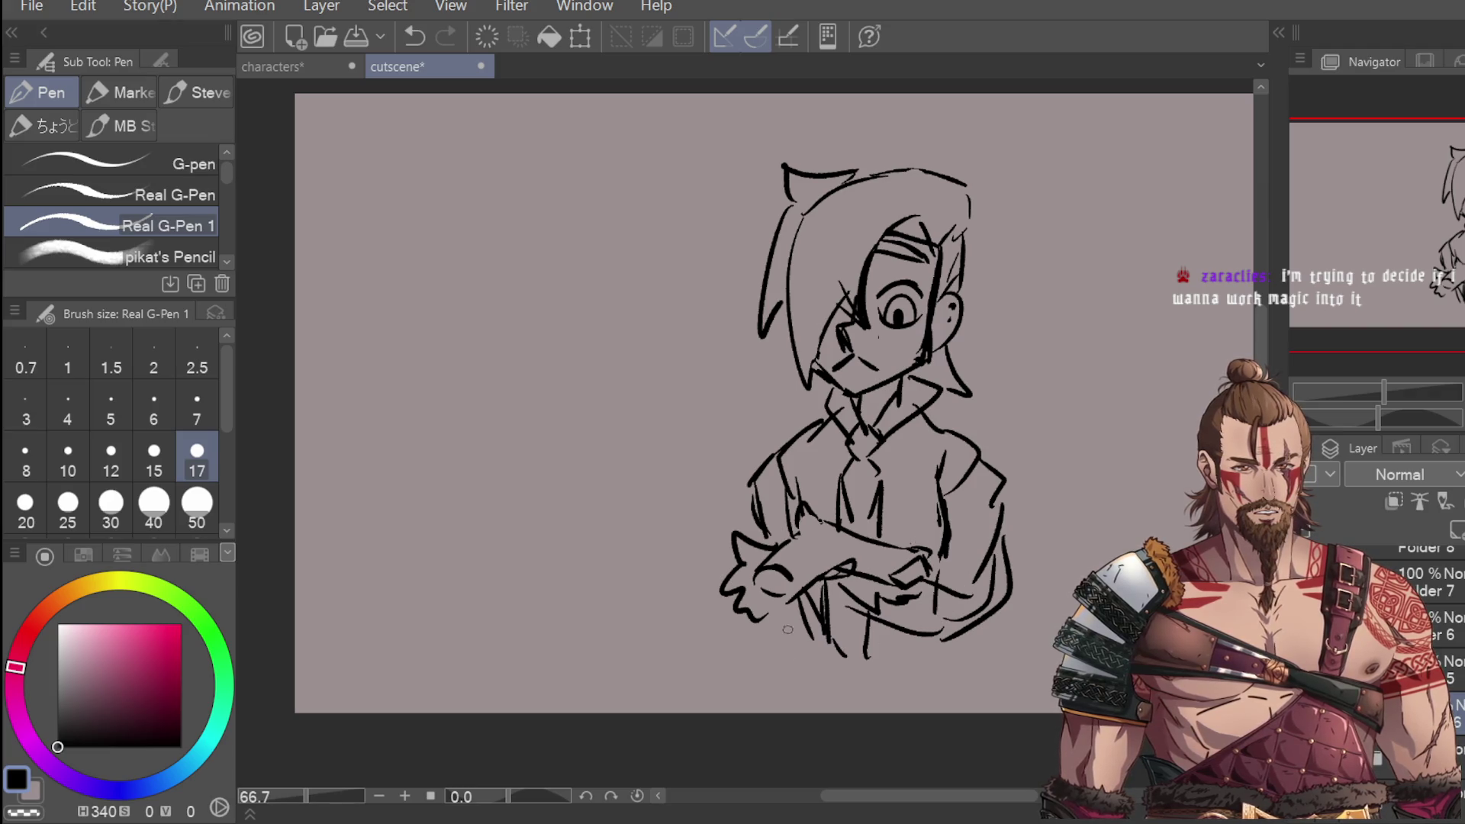
{"action": "key", "text": "ctrl+z"}
{"action": "left_click_drag", "start_coordinate": [809, 660], "coordinate": [810, 716]}
{"action": "scroll", "coordinate": [949, 696], "scroll_direction": "down", "scroll_amount": 2}
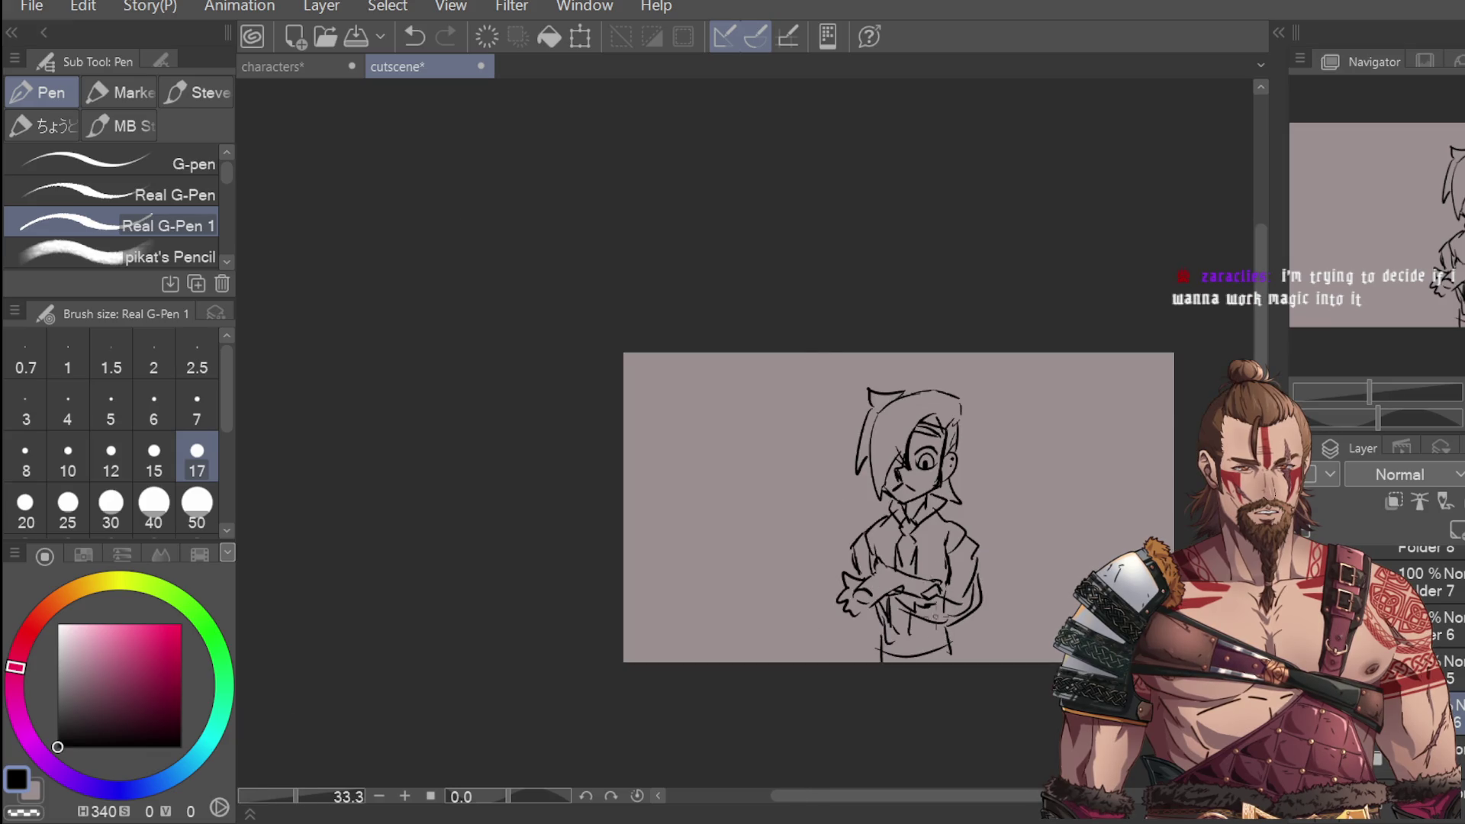
{"action": "scroll", "coordinate": [906, 632], "scroll_direction": "up", "scroll_amount": 1}
{"action": "key", "text": "ctrl+z"}
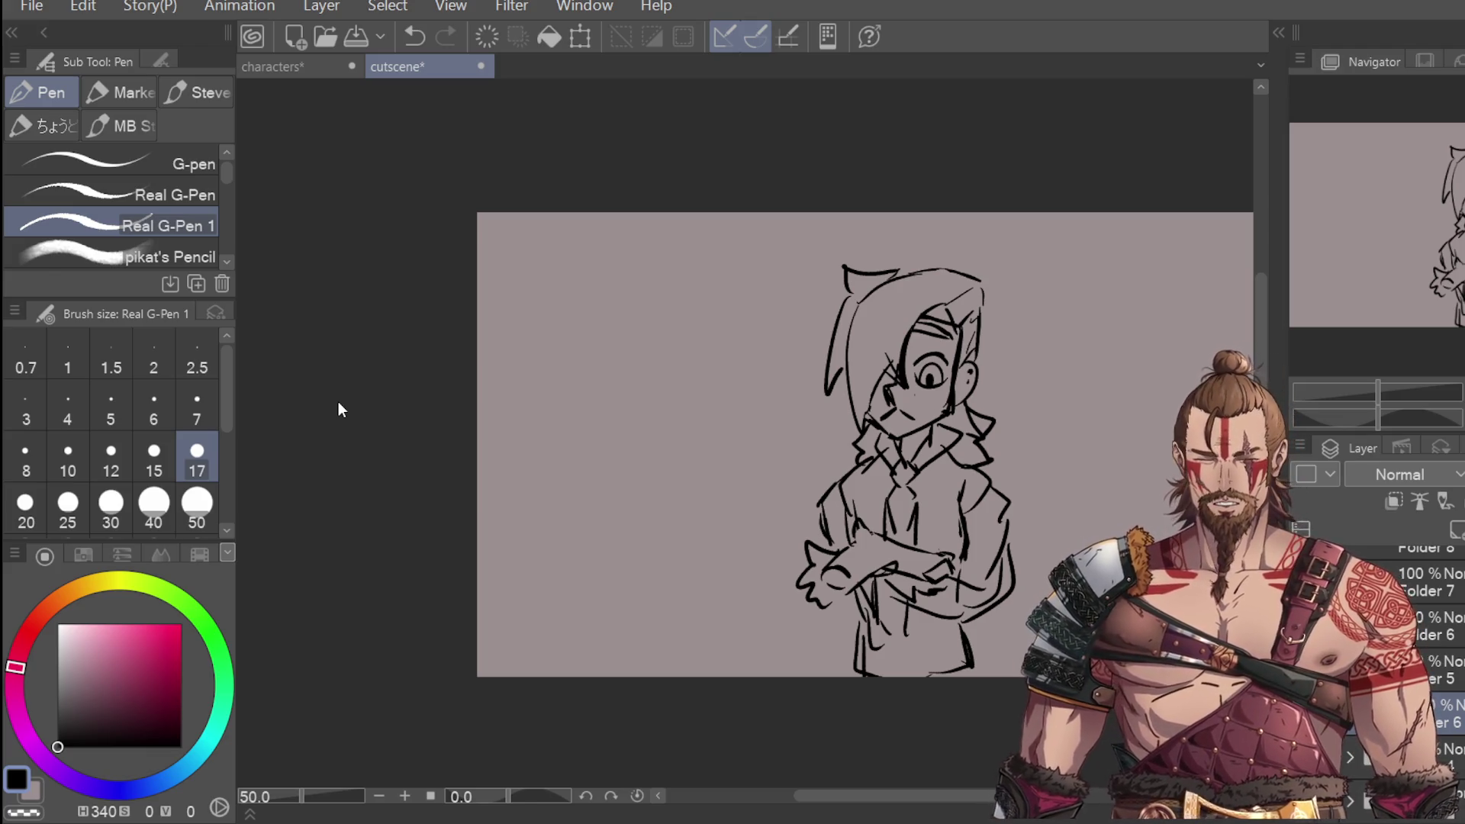
Step: Lasso the character, shrink it with Scale/Rotate and move it right
{"action": "key", "text": "m"}
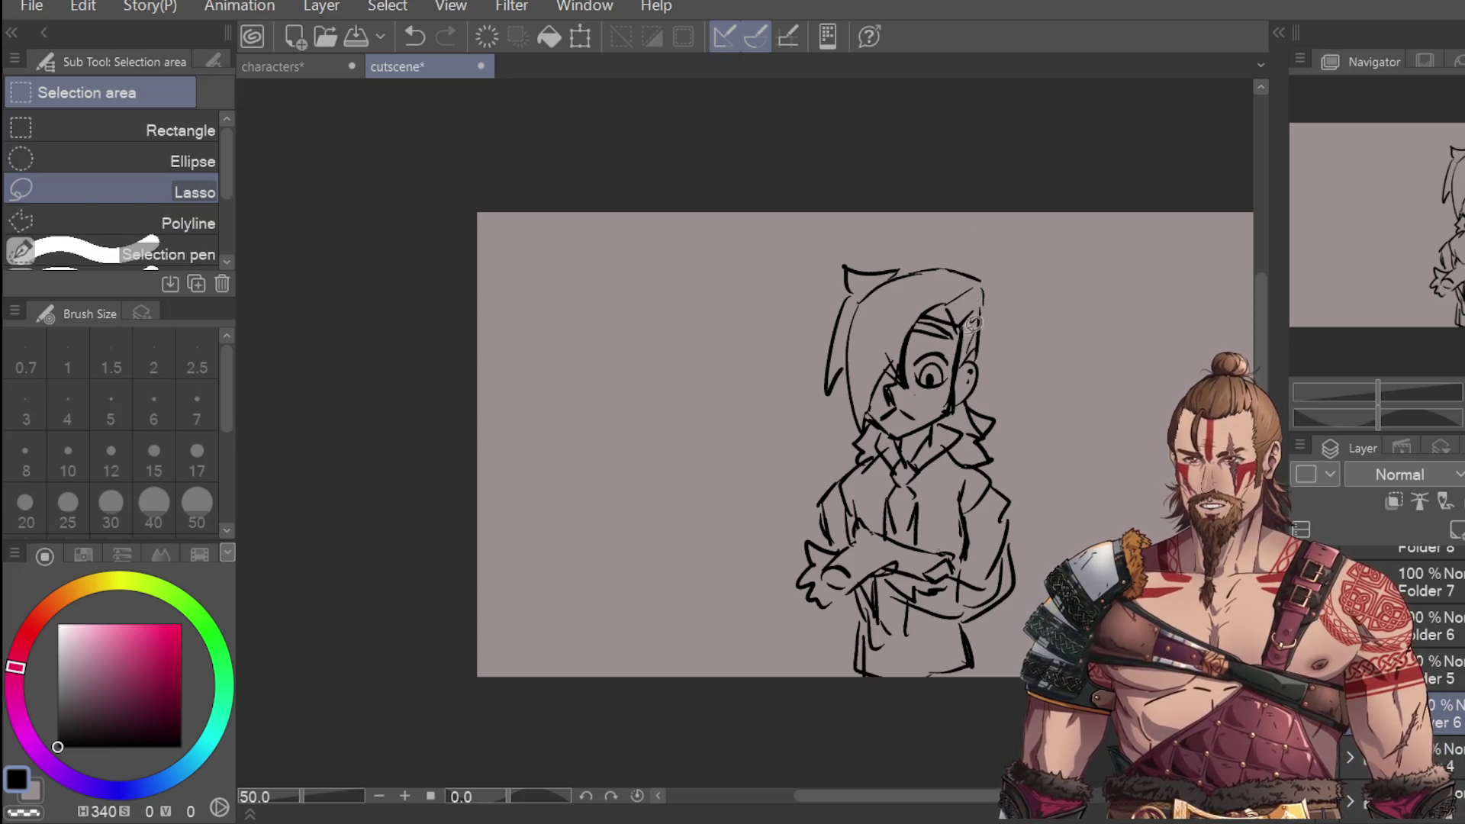
{"action": "mouse_move", "coordinate": [1007, 252]}
{"action": "left_mouse_down"}
{"action": "mouse_move", "coordinate": [867, 736]}
{"action": "mouse_move", "coordinate": [1014, 256]}
{"action": "left_mouse_up"}
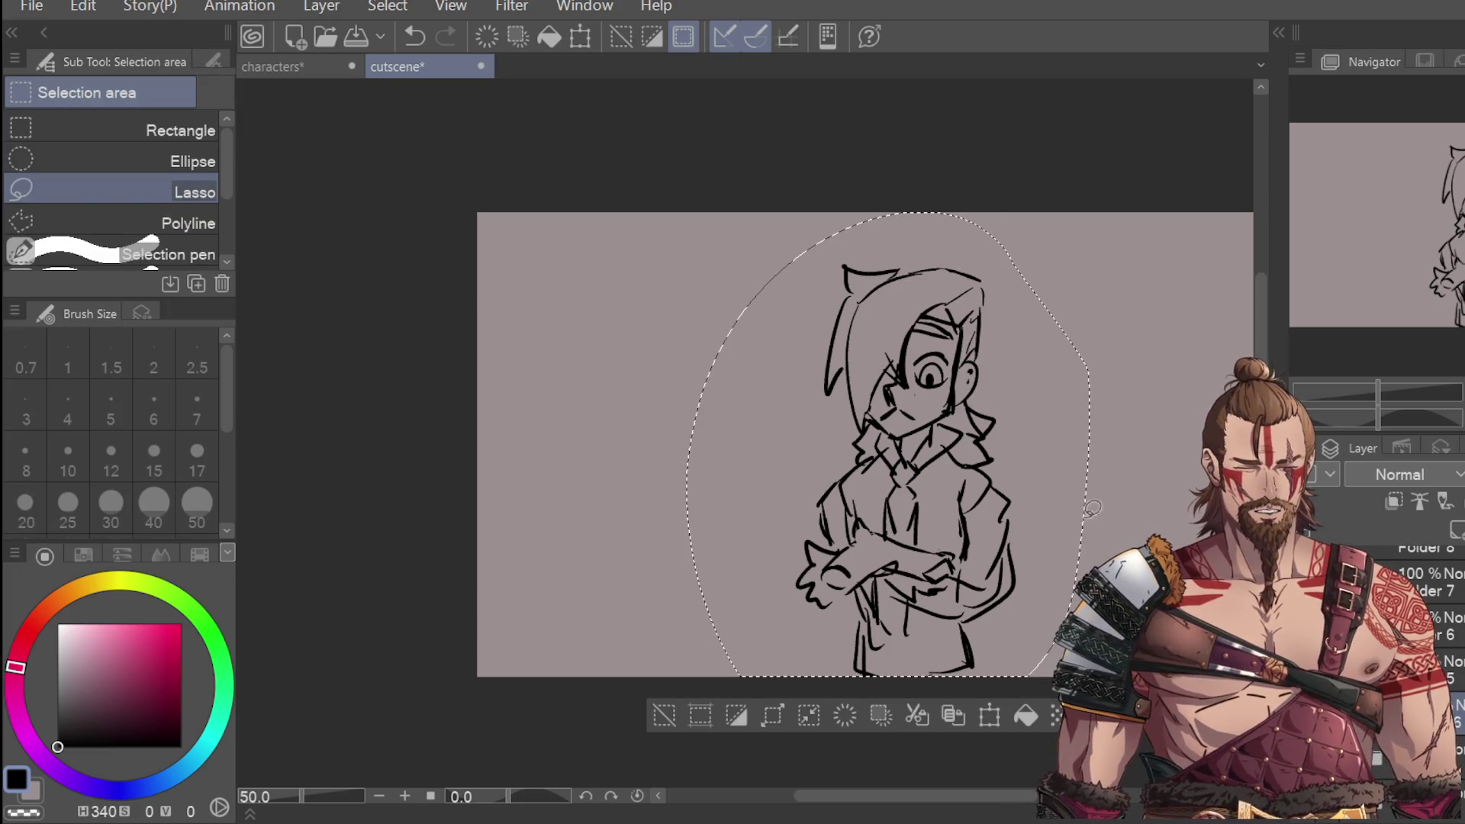
{"action": "left_click", "coordinate": [992, 717]}
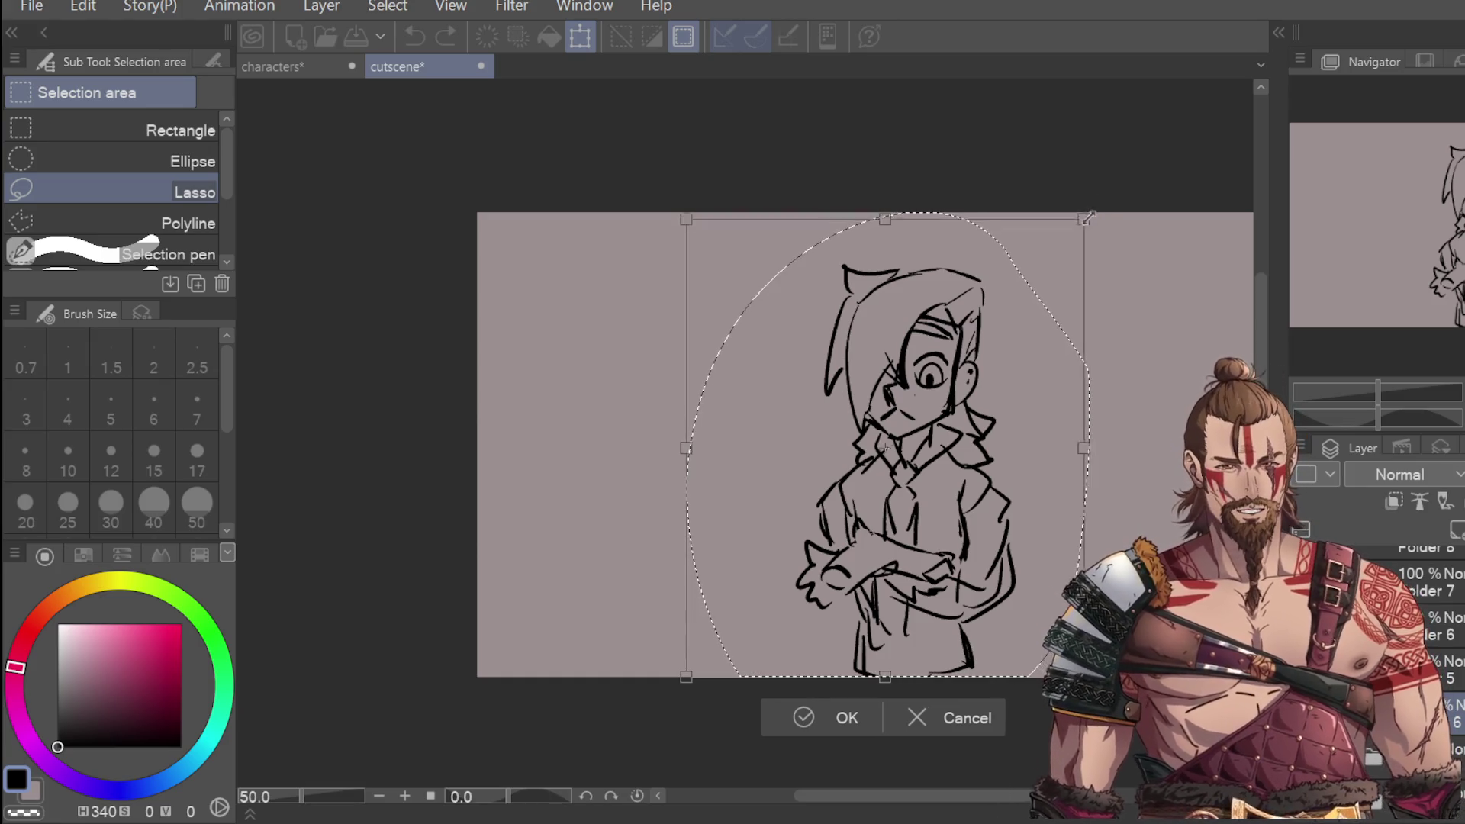
{"action": "left_click_drag", "start_coordinate": [1089, 217], "coordinate": [1039, 276]}
{"action": "left_click_drag", "start_coordinate": [1015, 437], "coordinate": [1175, 430]}
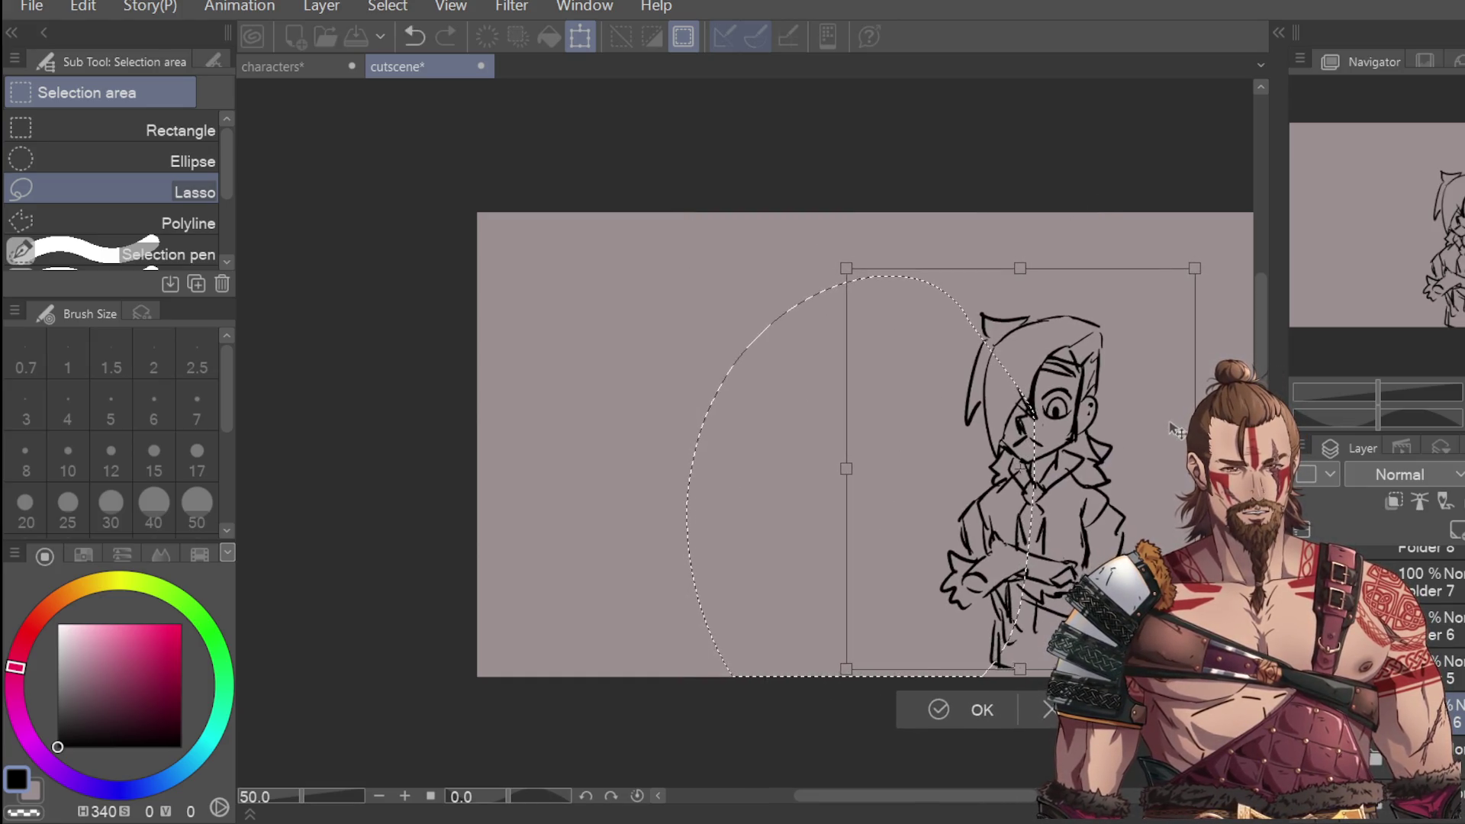
{"action": "left_click", "coordinate": [980, 709]}
{"action": "left_click", "coordinate": [1138, 190]}
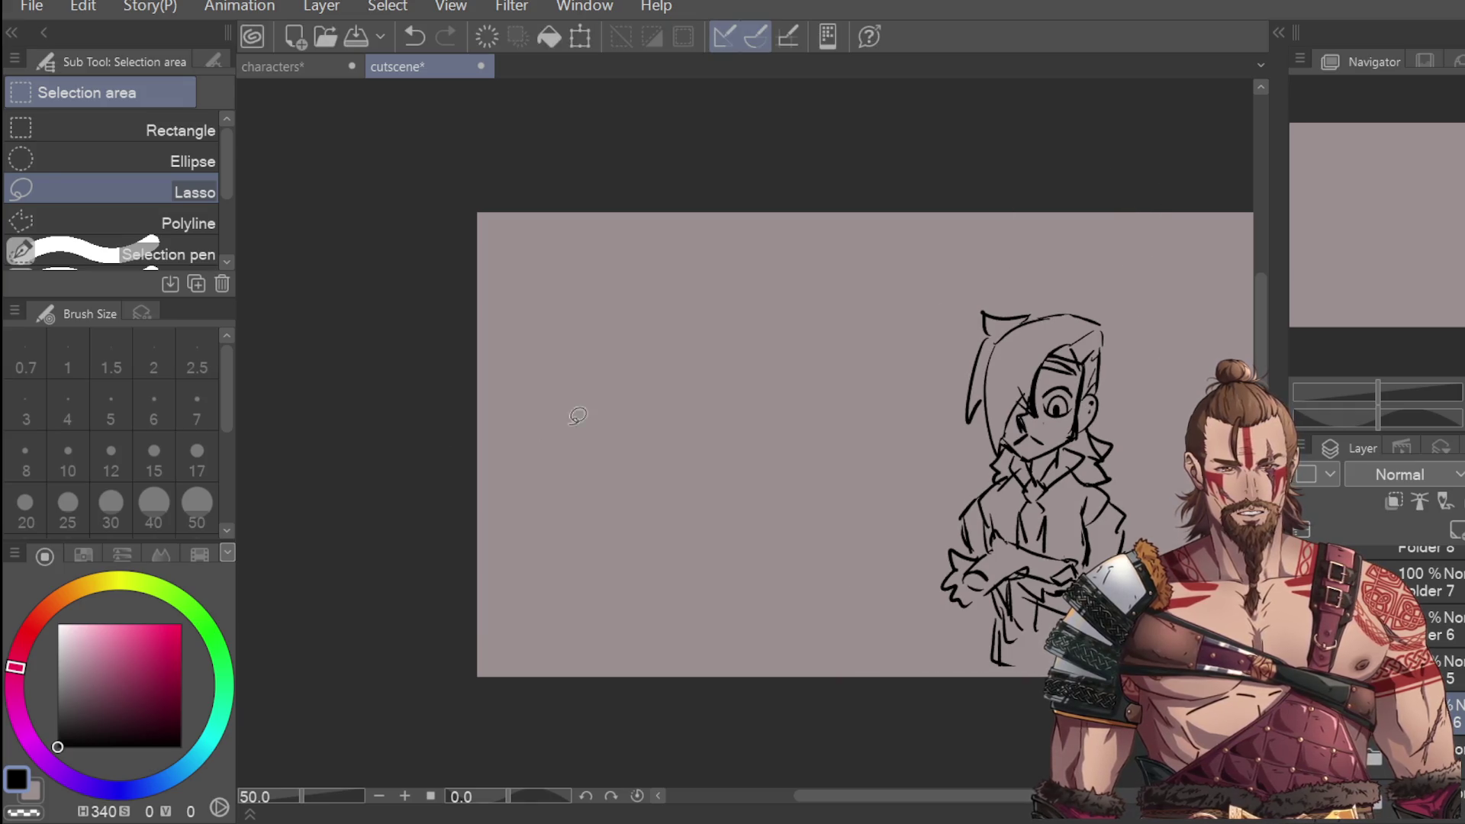
Step: With the G-Pen, draw long parallel diagonal lines beside the character
{"action": "key", "text": "p"}
{"action": "left_click_drag", "start_coordinate": [862, 499], "coordinate": [995, 546]}
{"action": "key", "text": "ctrl+z"}
{"action": "mouse_move", "coordinate": [927, 486]}
{"action": "left_mouse_down"}
{"action": "mouse_move", "coordinate": [963, 519]}
{"action": "mouse_move", "coordinate": [973, 556]}
{"action": "left_mouse_up"}
{"action": "mouse_move", "coordinate": [721, 679]}
{"action": "left_mouse_down"}
{"action": "mouse_move", "coordinate": [881, 424]}
{"action": "mouse_move", "coordinate": [1053, 213]}
{"action": "mouse_move", "coordinate": [813, 492]}
{"action": "mouse_move", "coordinate": [998, 212]}
{"action": "left_mouse_up"}
{"action": "key", "text": "ctrl+z"}
{"action": "key", "text": "ctrl+z"}
{"action": "mouse_move", "coordinate": [738, 673]}
{"action": "left_mouse_down"}
{"action": "mouse_move", "coordinate": [1012, 250]}
{"action": "mouse_move", "coordinate": [1059, 214]}
{"action": "left_mouse_up"}
{"action": "key", "text": "ctrl+z"}
{"action": "key", "text": "ctrl+z"}
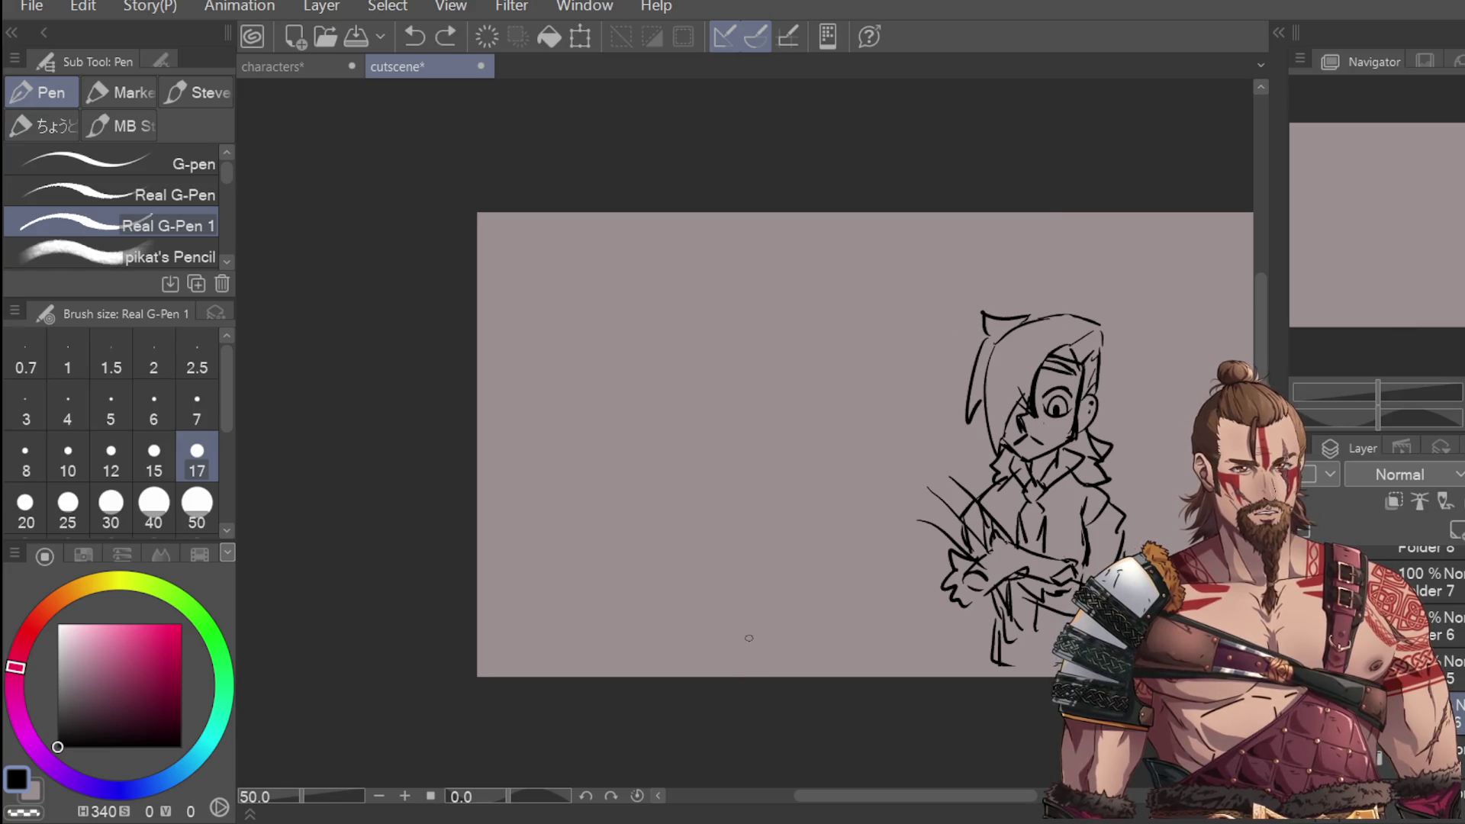
{"action": "left_click_drag", "start_coordinate": [734, 650], "coordinate": [992, 217]}
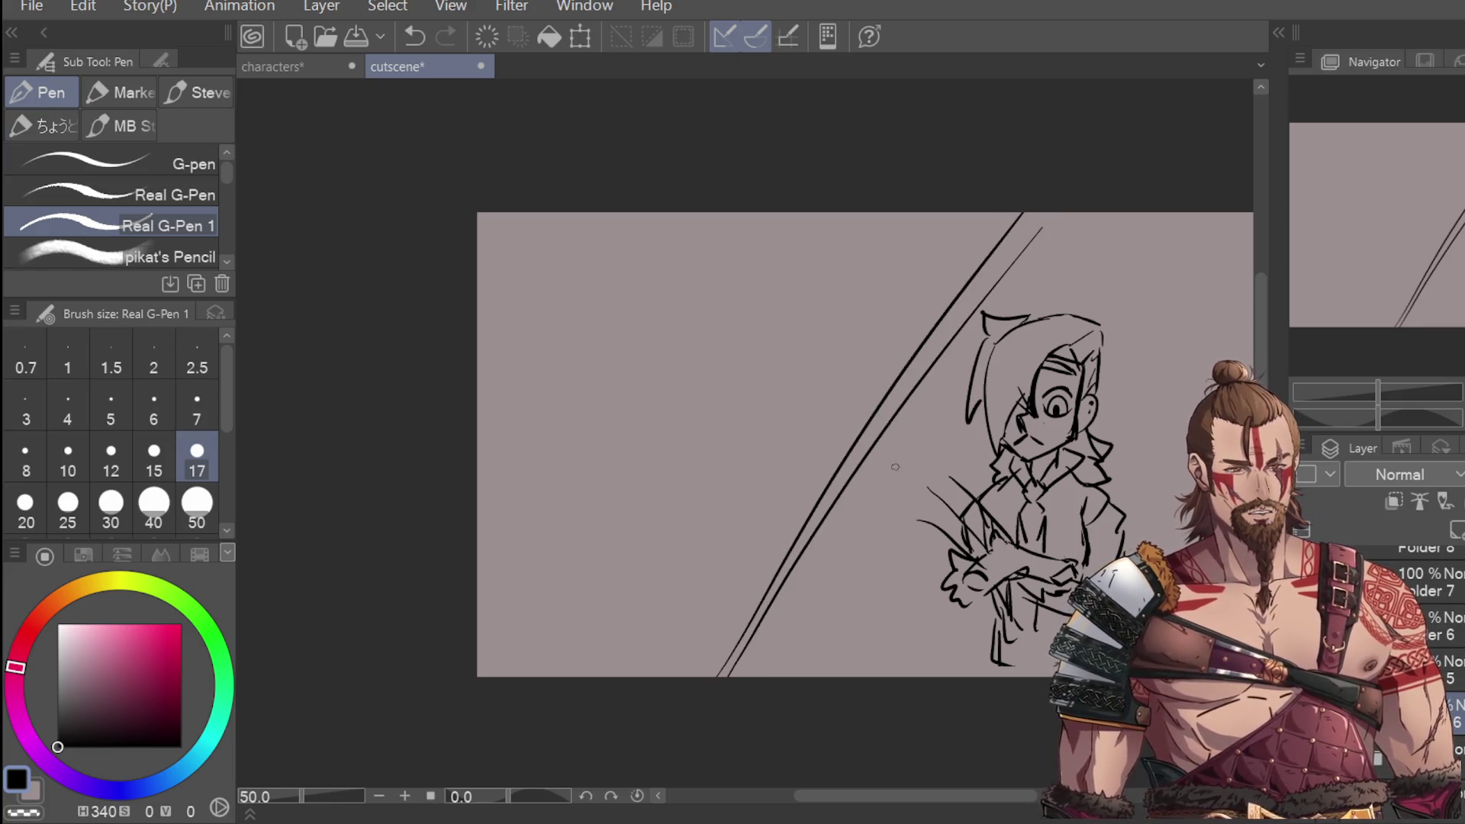
Step: Replace the diagonal lines with a single long diagonal stroke across the panel
{"action": "key", "text": "ctrl+z"}
{"action": "key", "text": "ctrl+z"}
{"action": "left_click_drag", "start_coordinate": [763, 676], "coordinate": [1019, 240]}
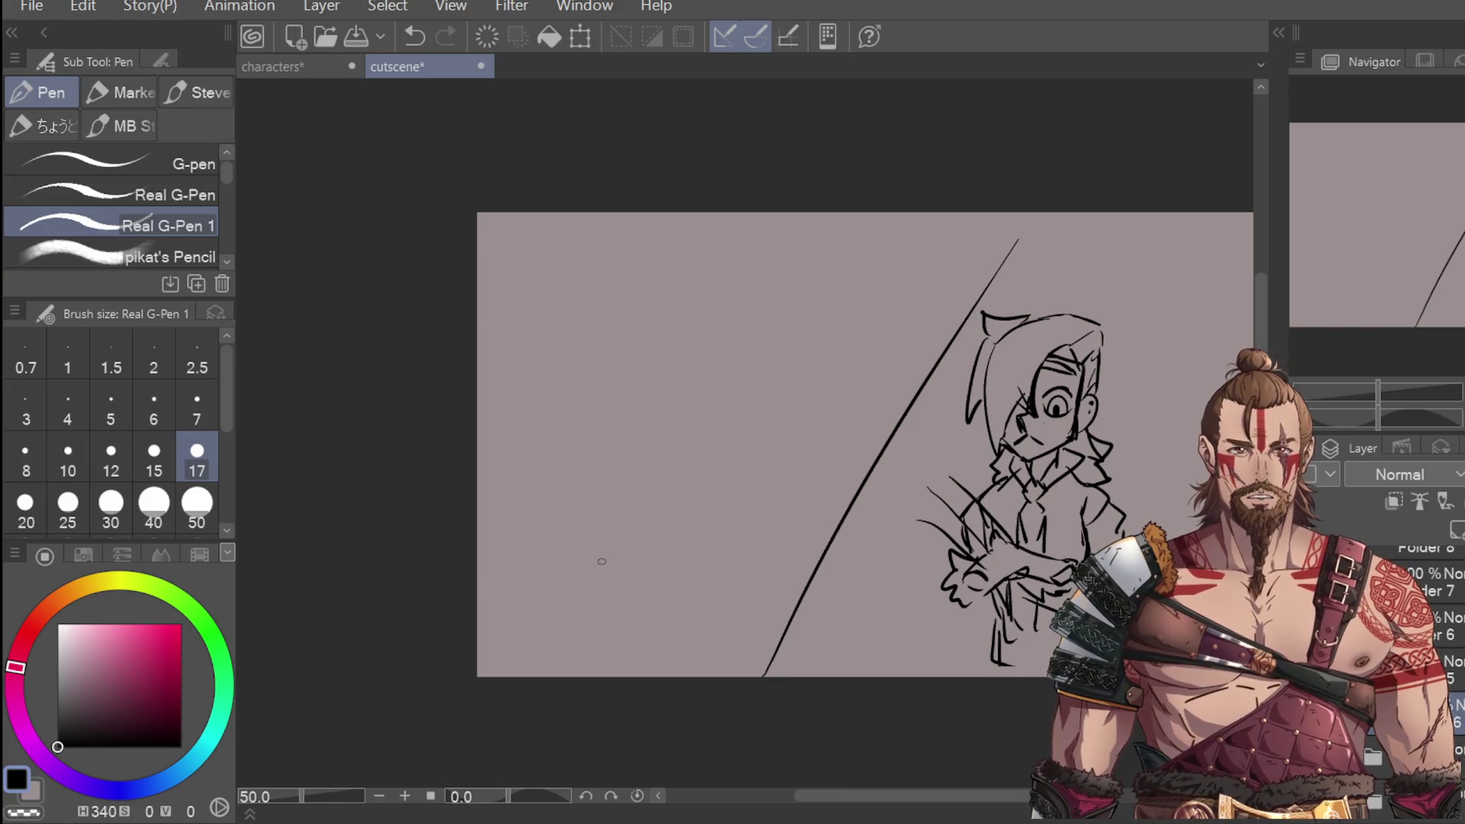
{"action": "scroll", "coordinate": [621, 388], "scroll_direction": "up", "scroll_amount": 2}
{"action": "scroll", "coordinate": [605, 328], "scroll_direction": "down", "scroll_amount": 1}
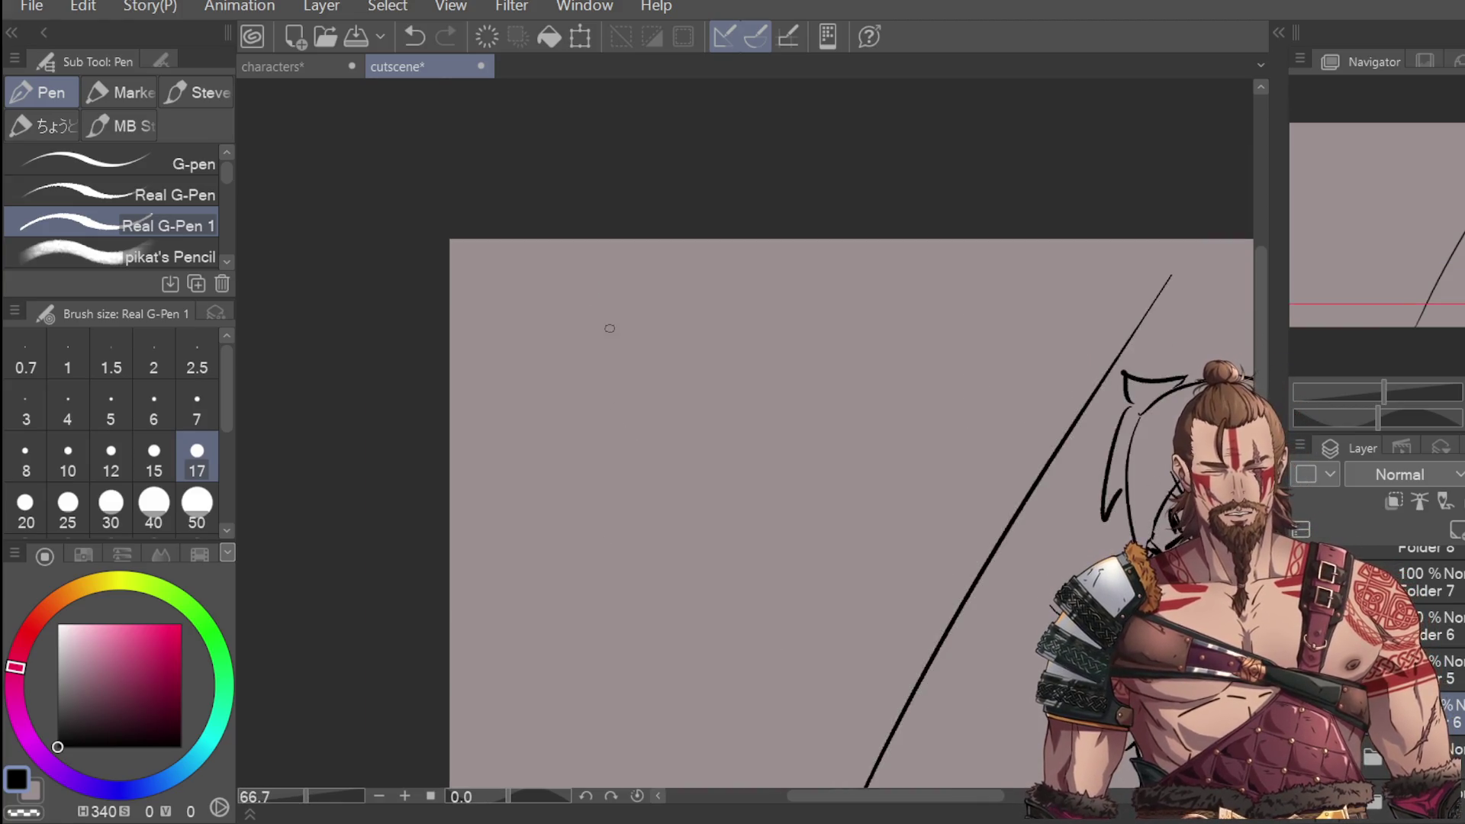
{"action": "scroll", "coordinate": [655, 441], "scroll_direction": "down", "scroll_amount": 1}
{"action": "scroll", "coordinate": [656, 441], "scroll_direction": "up", "scroll_amount": 1}
Step: Sketch a box shape left of the figure, then undo it entirely
{"action": "mouse_move", "coordinate": [609, 525]}
{"action": "left_mouse_down"}
{"action": "mouse_move", "coordinate": [605, 443]}
{"action": "mouse_move", "coordinate": [623, 410]}
{"action": "mouse_move", "coordinate": [716, 405]}
{"action": "mouse_move", "coordinate": [754, 468]}
{"action": "left_mouse_up"}
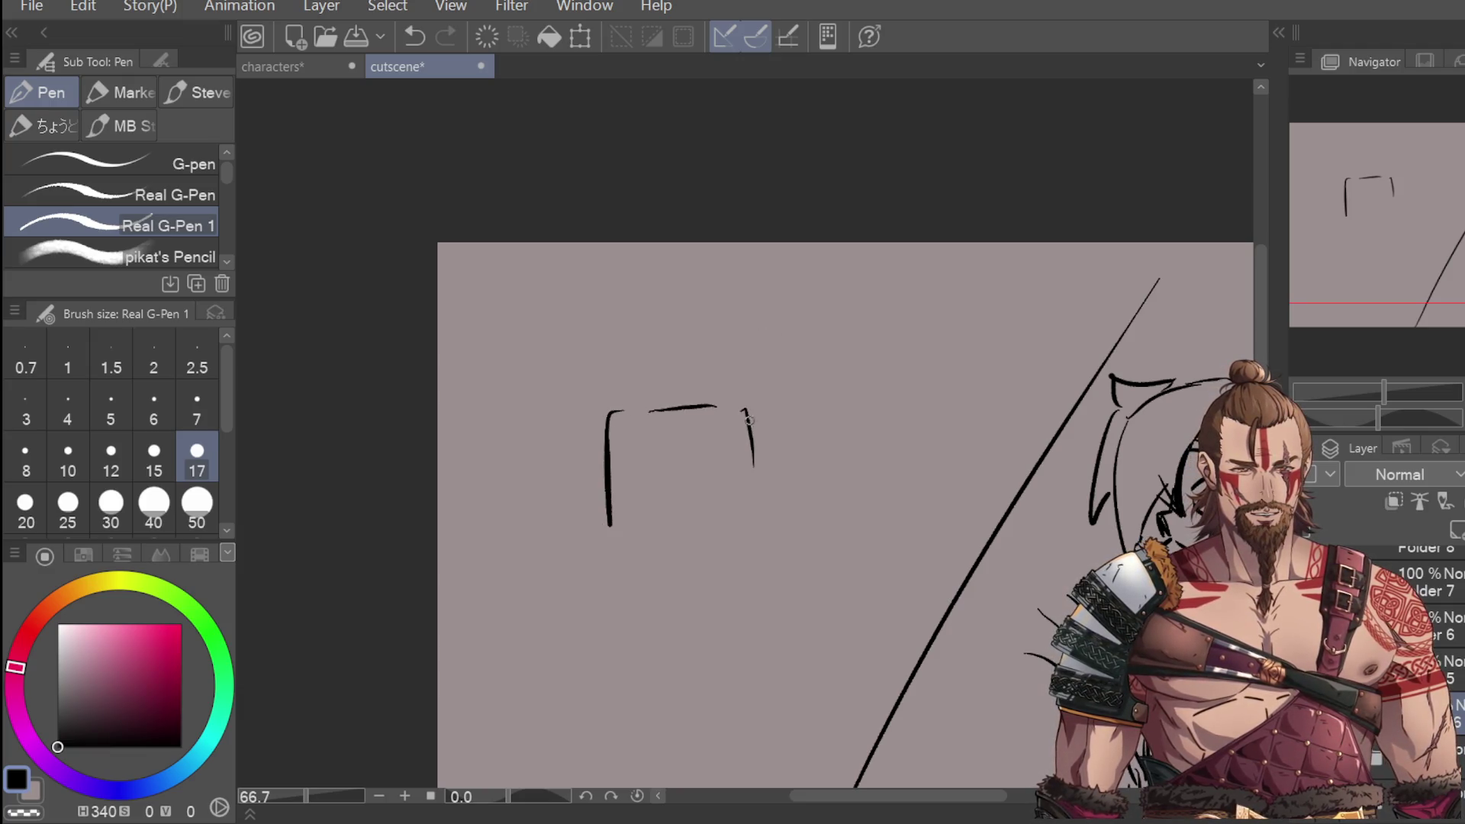
{"action": "scroll", "coordinate": [763, 305], "scroll_direction": "down", "scroll_amount": 1}
{"action": "scroll", "coordinate": [952, 317], "scroll_direction": "down", "scroll_amount": 1}
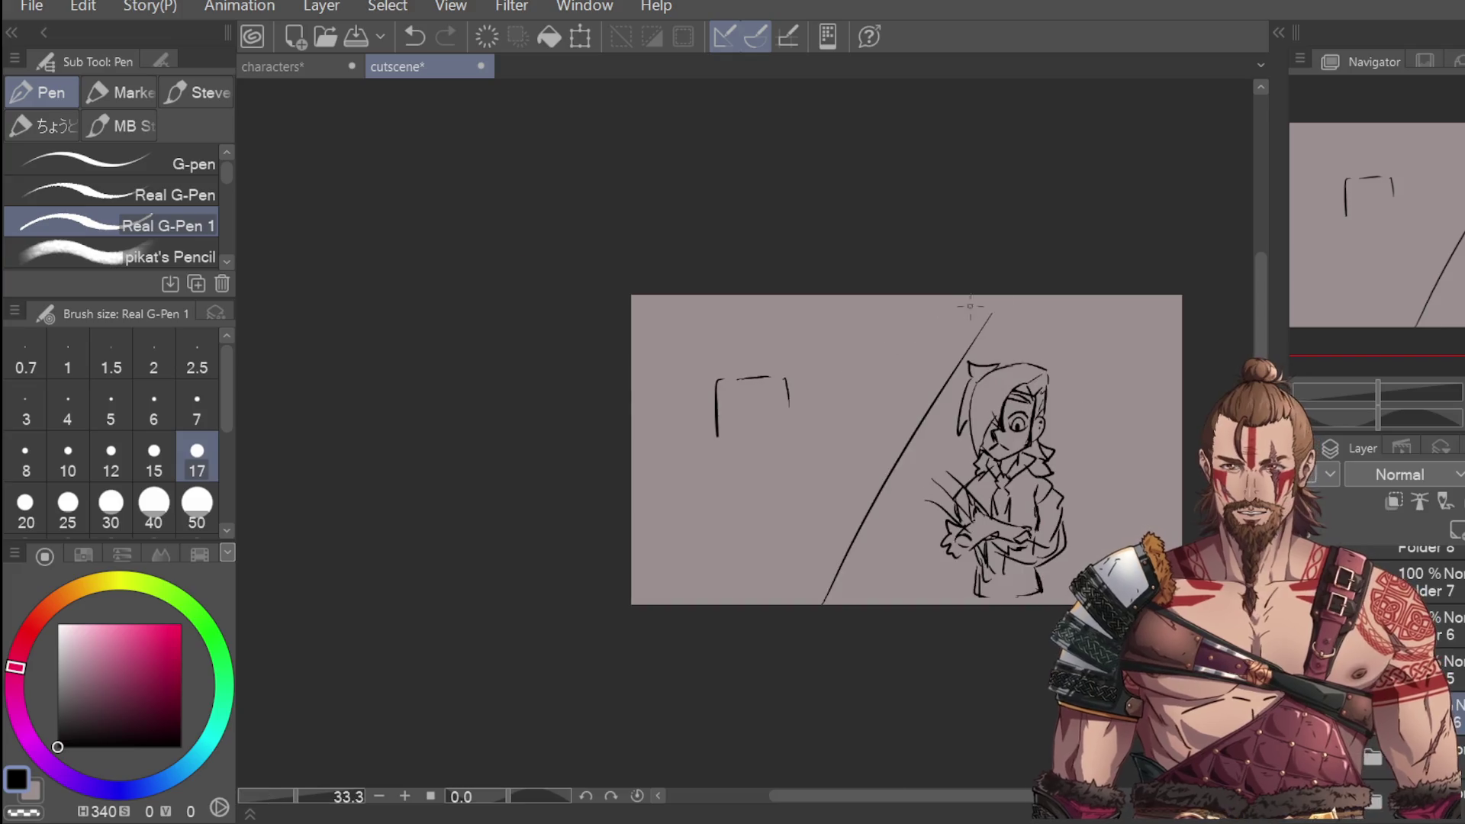
{"action": "scroll", "coordinate": [984, 321], "scroll_direction": "up", "scroll_amount": 1}
{"action": "key", "text": "ctrl+z"}
{"action": "key", "text": "ctrl+z"}
{"action": "key", "text": "ctrl+z"}
{"action": "key", "text": "e"}
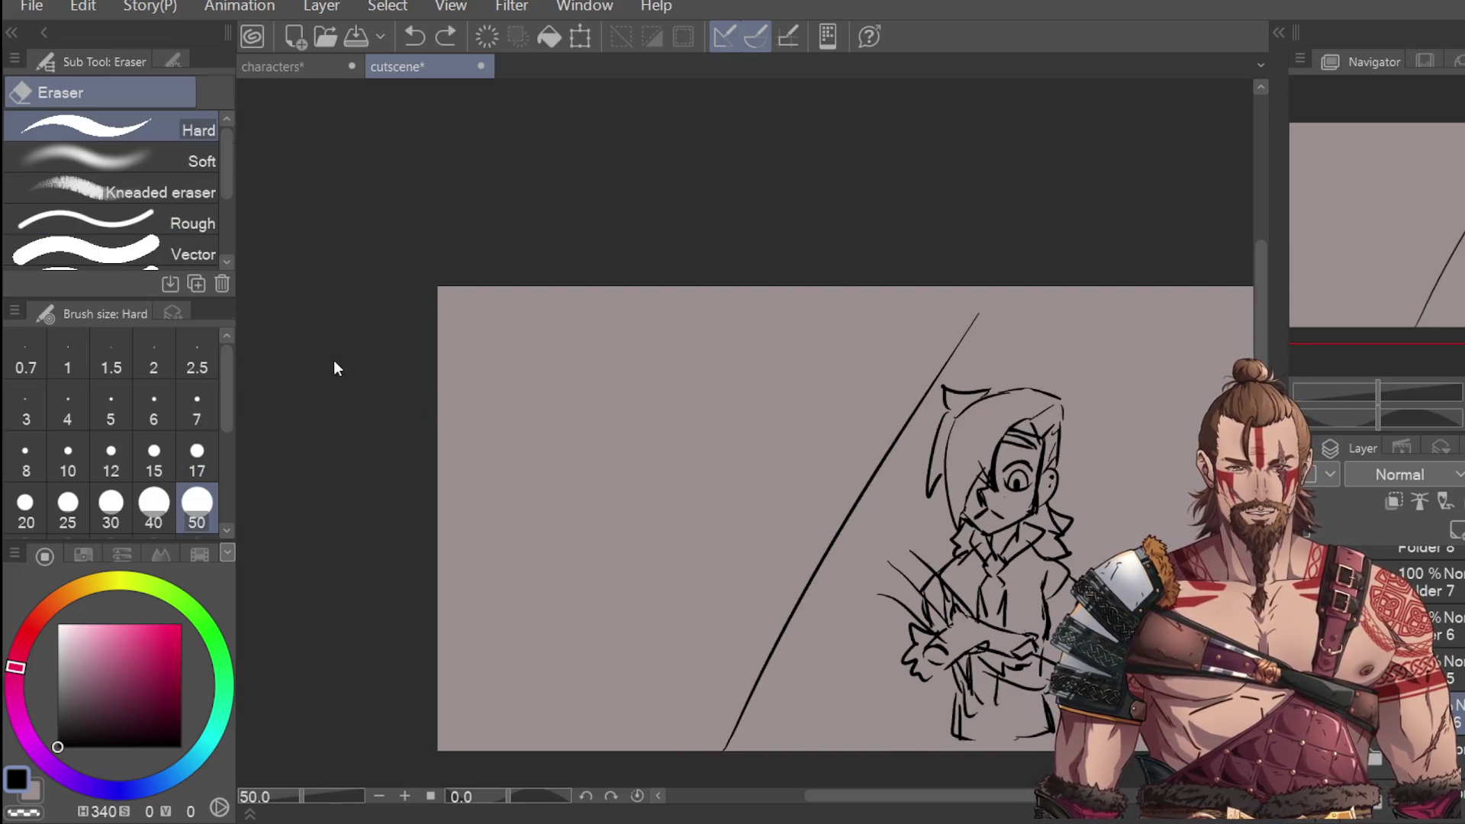
{"action": "key", "text": "ctrl+z"}
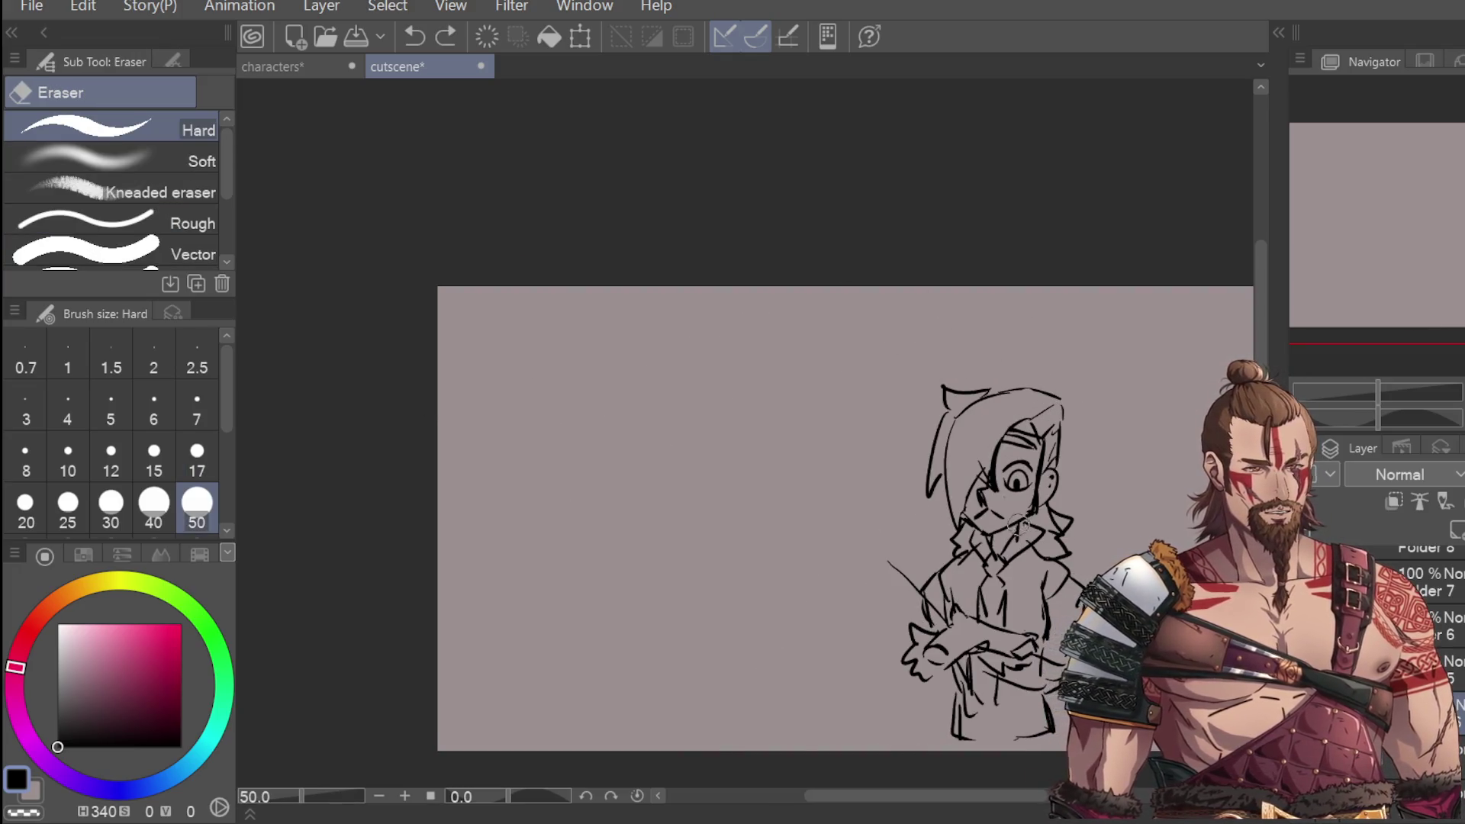
Step: Erase the diagonal line, then lasso the character and enlarge it back toward the centre
{"action": "left_click_drag", "start_coordinate": [812, 534], "coordinate": [855, 738]}
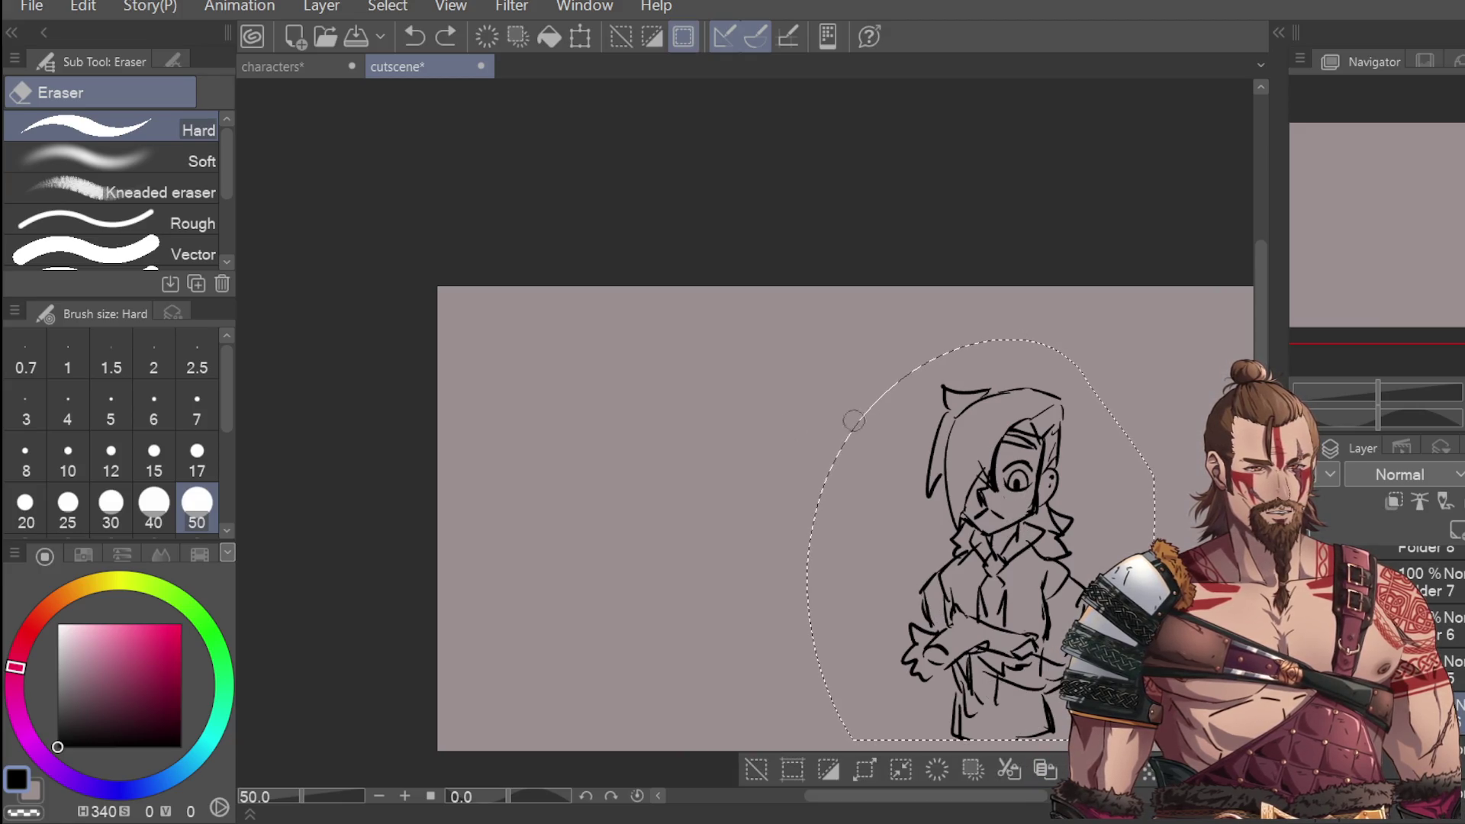
{"action": "key", "text": "m"}
{"action": "left_click", "coordinate": [976, 273]}
{"action": "left_click_drag", "start_coordinate": [922, 272], "coordinate": [900, 260]}
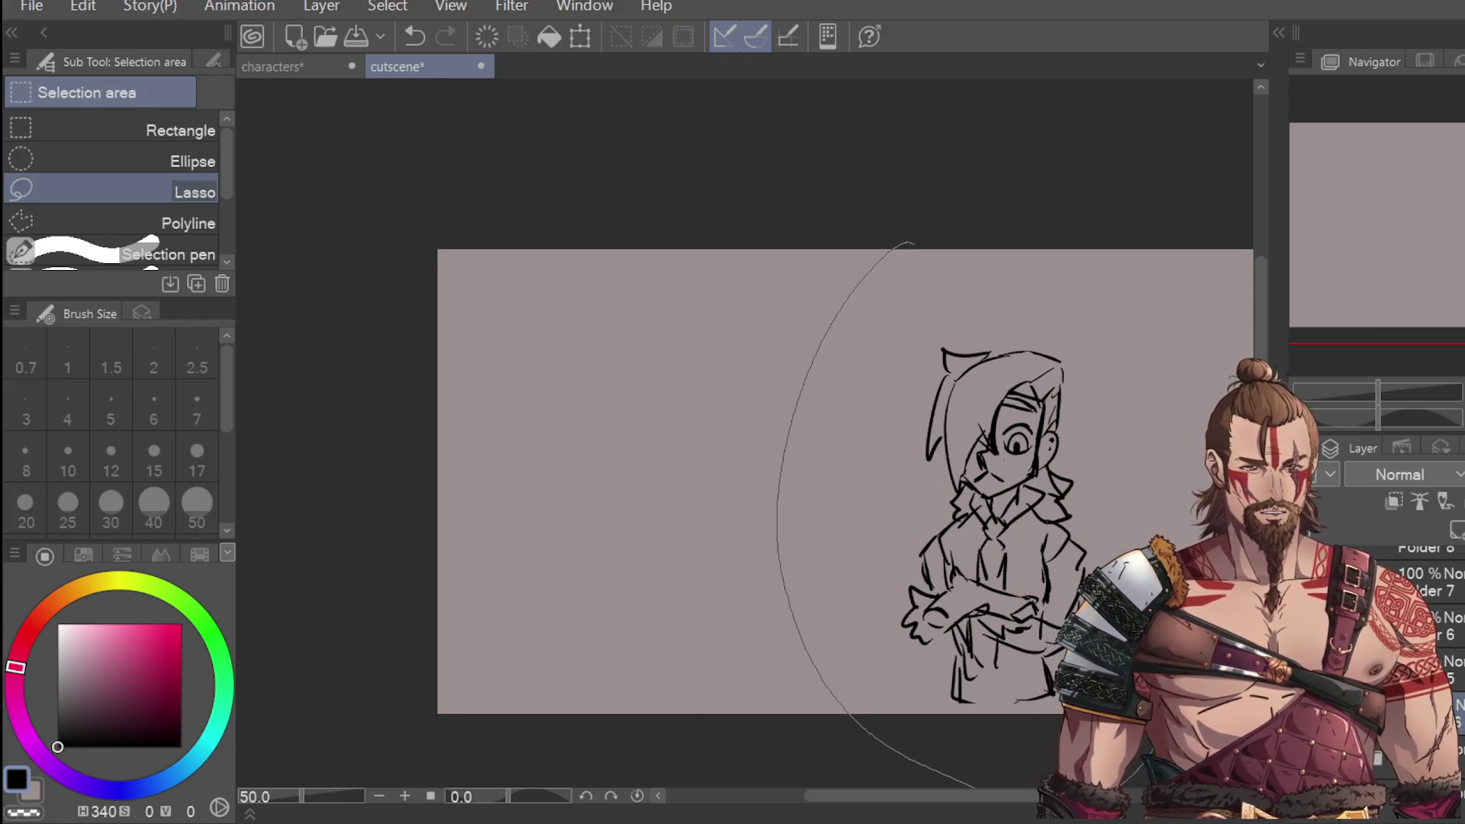
{"action": "key", "text": "ctrl+t"}
{"action": "left_click_drag", "start_coordinate": [946, 489], "coordinate": [802, 482]}
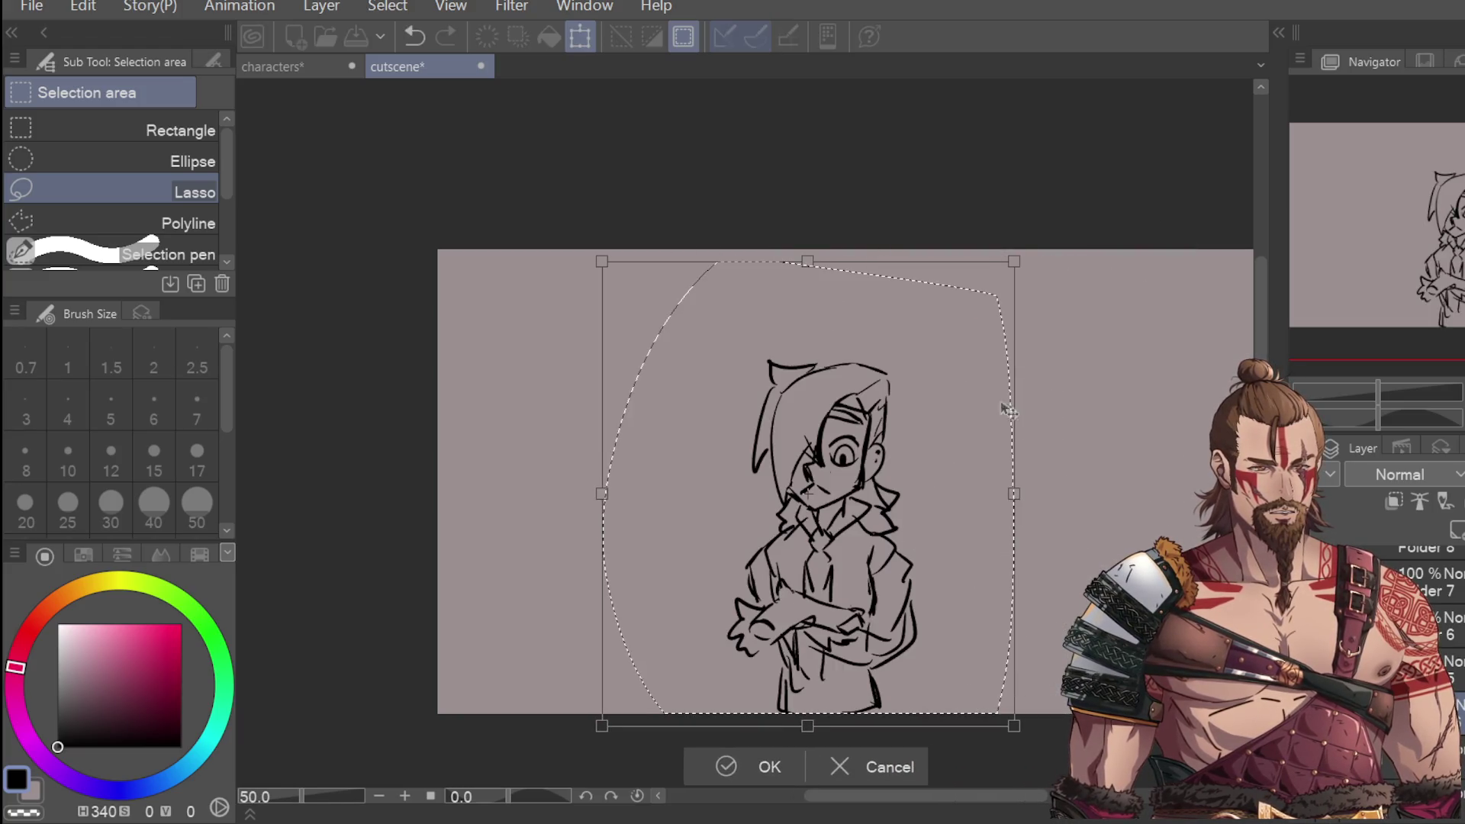
{"action": "mouse_move", "coordinate": [1014, 255]}
{"action": "left_mouse_down"}
{"action": "mouse_move", "coordinate": [1096, 246]}
{"action": "mouse_move", "coordinate": [1103, 221]}
{"action": "left_mouse_up"}
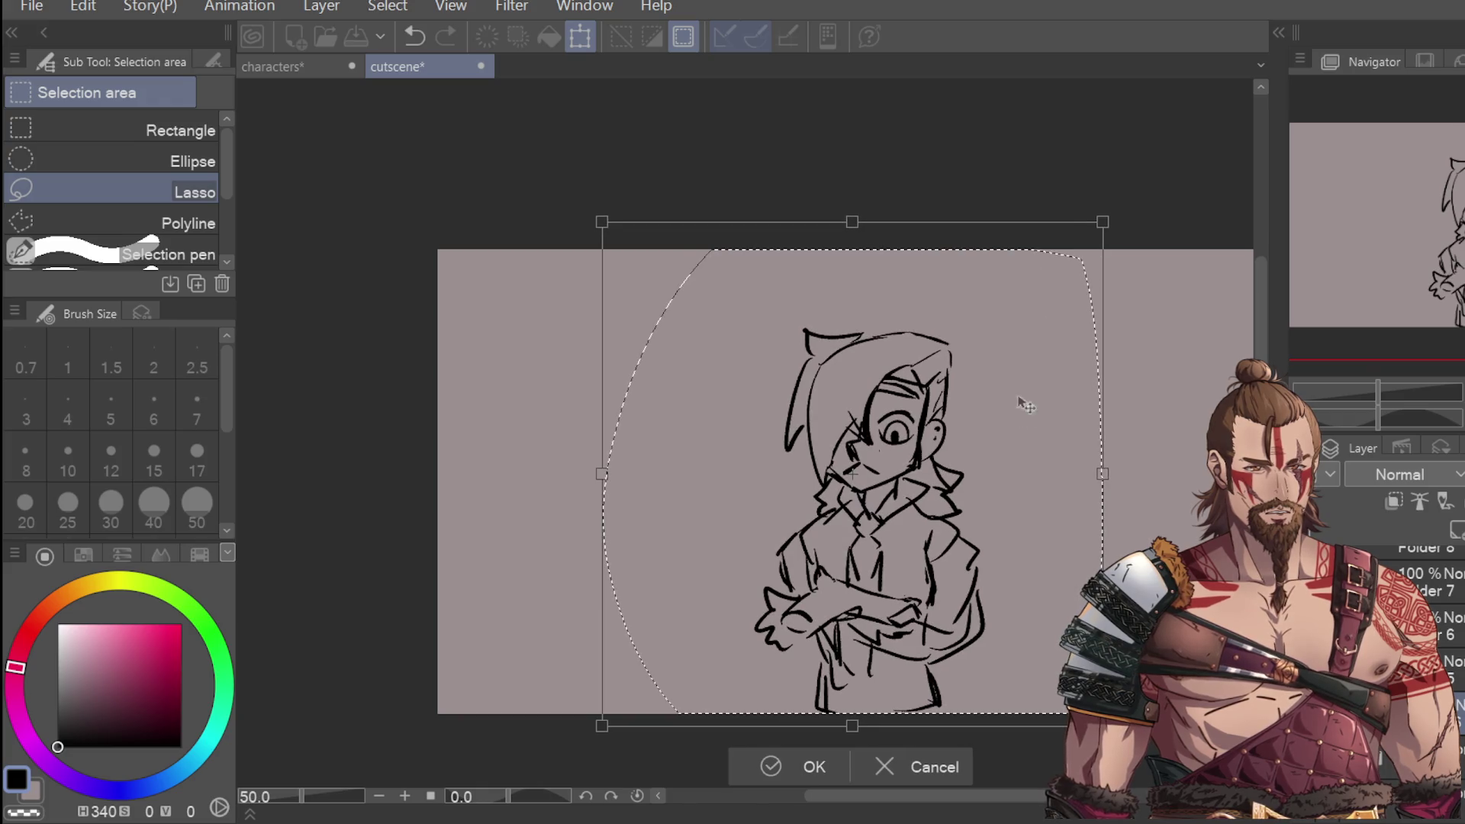
{"action": "left_click", "coordinate": [840, 761]}
{"action": "key", "text": "ctrl+d"}
Step: Dot a three-dot ellipsis beside the face and an earring on the ear
{"action": "key", "text": "p"}
{"action": "left_click", "coordinate": [973, 441]}
{"action": "left_click", "coordinate": [996, 439]}
{"action": "left_click", "coordinate": [1016, 438]}
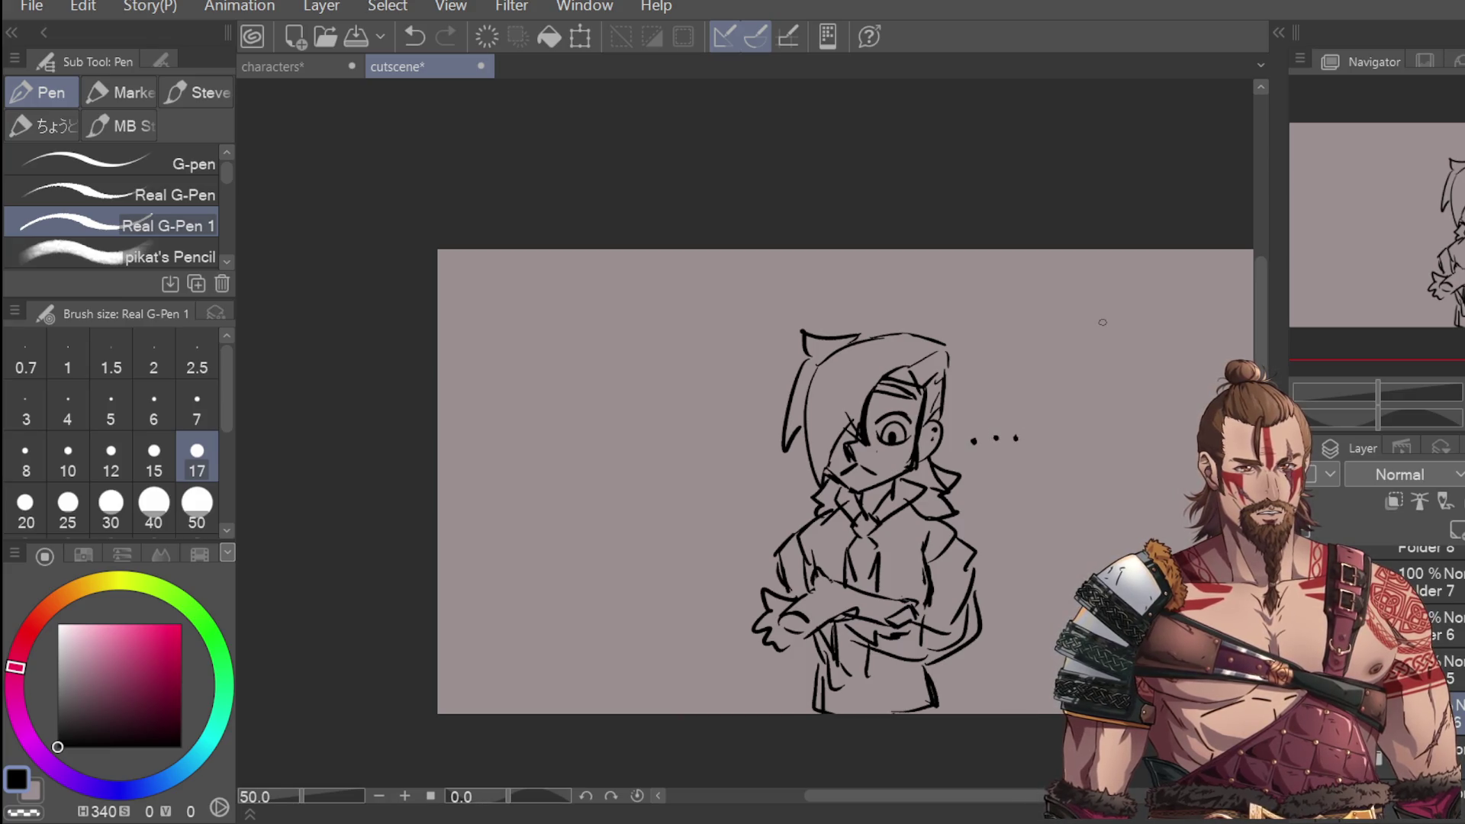
{"action": "left_click", "coordinate": [933, 443]}
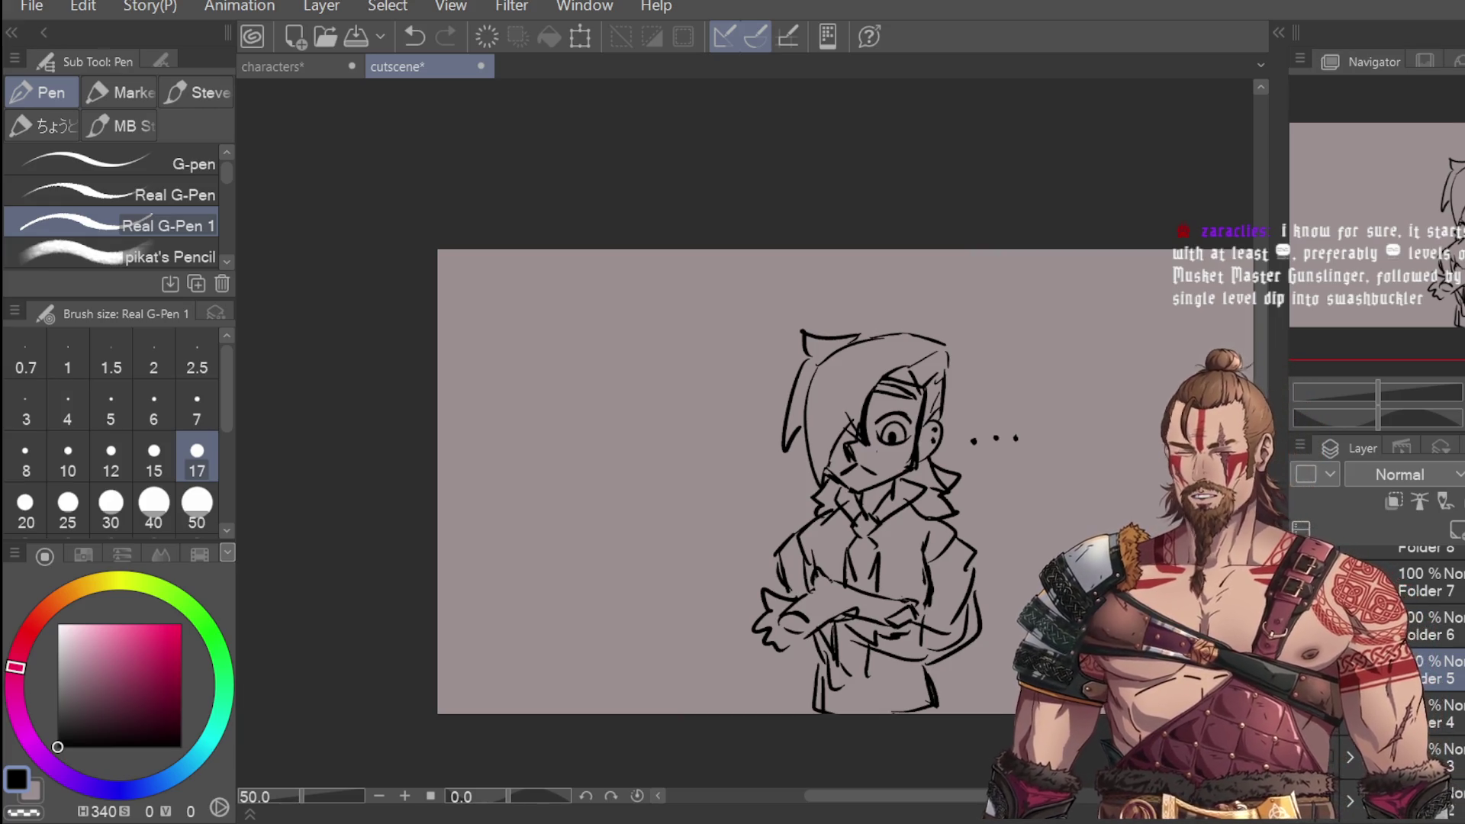
Step: On the next empty panel's new layer, draw the head's left and top edges
{"action": "key", "text": "ctrl+Right"}
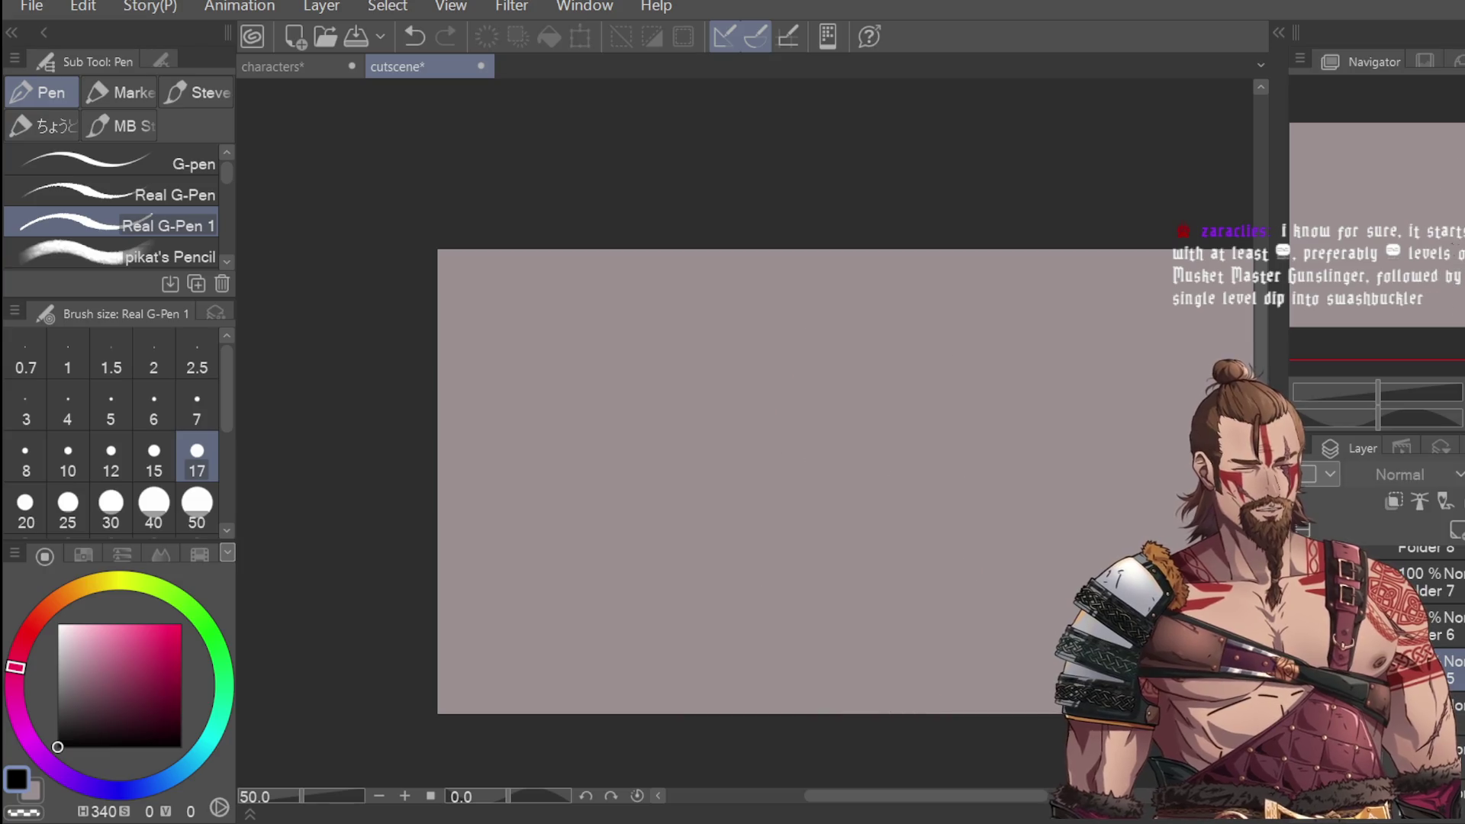
{"action": "left_click", "coordinate": [1369, 516]}
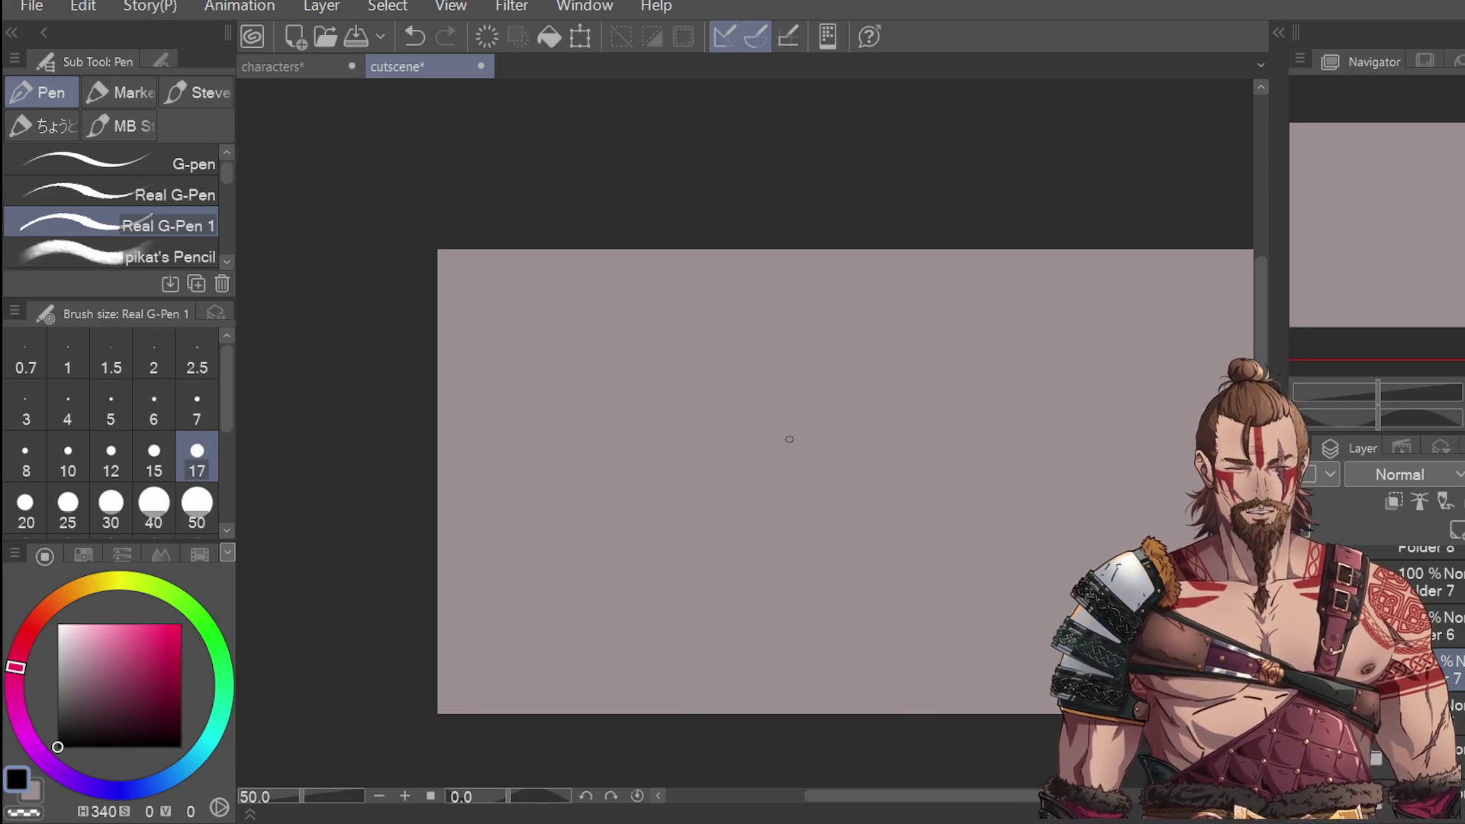
{"action": "scroll", "coordinate": [824, 416], "scroll_direction": "up", "scroll_amount": 1}
{"action": "left_click_drag", "start_coordinate": [776, 513], "coordinate": [779, 399]}
{"action": "scroll", "coordinate": [795, 404], "scroll_direction": "down", "scroll_amount": 1}
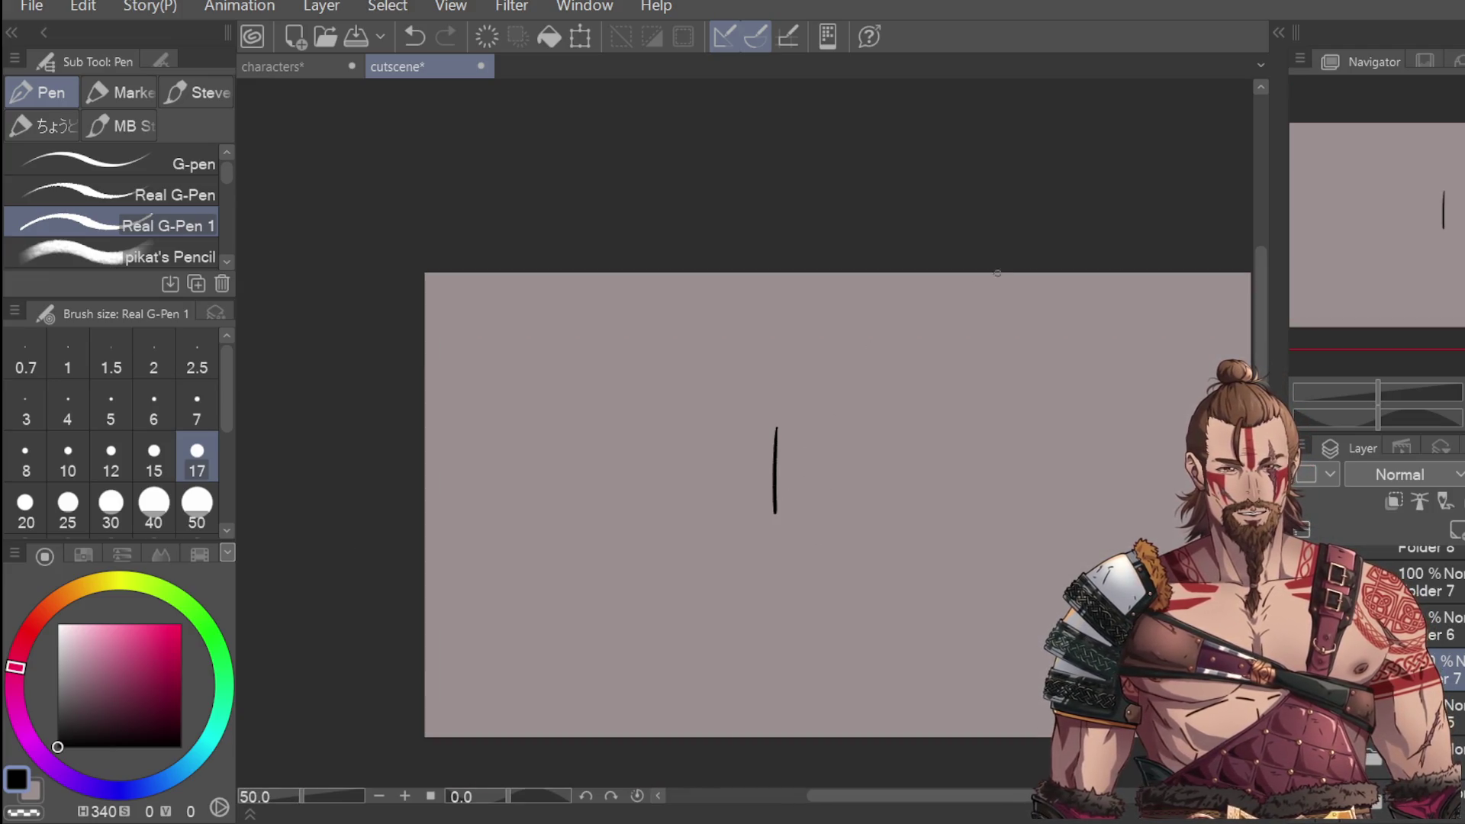
{"action": "scroll", "coordinate": [794, 356], "scroll_direction": "up", "scroll_amount": 1}
{"action": "key", "text": "ctrl+z"}
{"action": "left_click_drag", "start_coordinate": [763, 302], "coordinate": [769, 475]}
{"action": "mouse_move", "coordinate": [1013, 299]}
{"action": "left_mouse_down"}
{"action": "mouse_move", "coordinate": [763, 298]}
{"action": "mouse_move", "coordinate": [754, 412]}
{"action": "left_mouse_up"}
{"action": "key", "text": "ctrl+z"}
{"action": "key", "text": "ctrl+z"}
{"action": "mouse_move", "coordinate": [752, 320]}
{"action": "left_mouse_down"}
{"action": "mouse_move", "coordinate": [915, 243]}
{"action": "mouse_move", "coordinate": [949, 367]}
{"action": "left_mouse_up"}
Step: Draw the head's right side, jaw, wide grinning mouth and nose
{"action": "mouse_move", "coordinate": [937, 241]}
{"action": "left_mouse_down"}
{"action": "mouse_move", "coordinate": [947, 374]}
{"action": "mouse_move", "coordinate": [924, 427]}
{"action": "mouse_move", "coordinate": [968, 481]}
{"action": "mouse_move", "coordinate": [938, 503]}
{"action": "left_mouse_up"}
{"action": "mouse_move", "coordinate": [760, 449]}
{"action": "left_mouse_down"}
{"action": "mouse_move", "coordinate": [918, 502]}
{"action": "mouse_move", "coordinate": [920, 480]}
{"action": "left_mouse_up"}
{"action": "left_click_drag", "start_coordinate": [805, 433], "coordinate": [900, 426]}
{"action": "mouse_move", "coordinate": [803, 433]}
{"action": "left_mouse_down"}
{"action": "mouse_move", "coordinate": [862, 469]}
{"action": "mouse_move", "coordinate": [837, 457]}
{"action": "mouse_move", "coordinate": [862, 467]}
{"action": "mouse_move", "coordinate": [876, 445]}
{"action": "mouse_move", "coordinate": [815, 446]}
{"action": "left_mouse_up"}
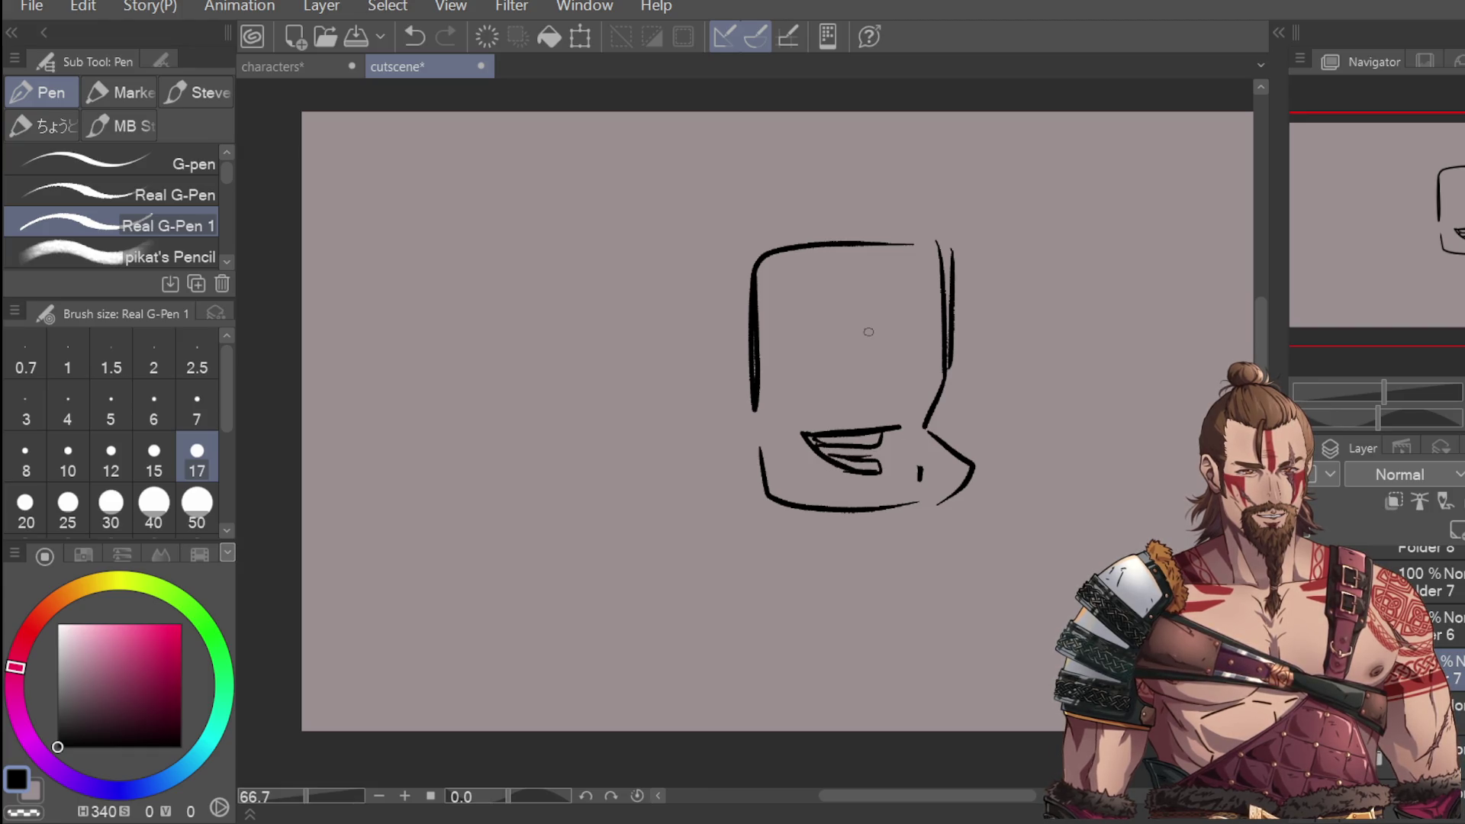
{"action": "key", "text": "ctrl+z"}
{"action": "left_click_drag", "start_coordinate": [858, 358], "coordinate": [883, 394]}
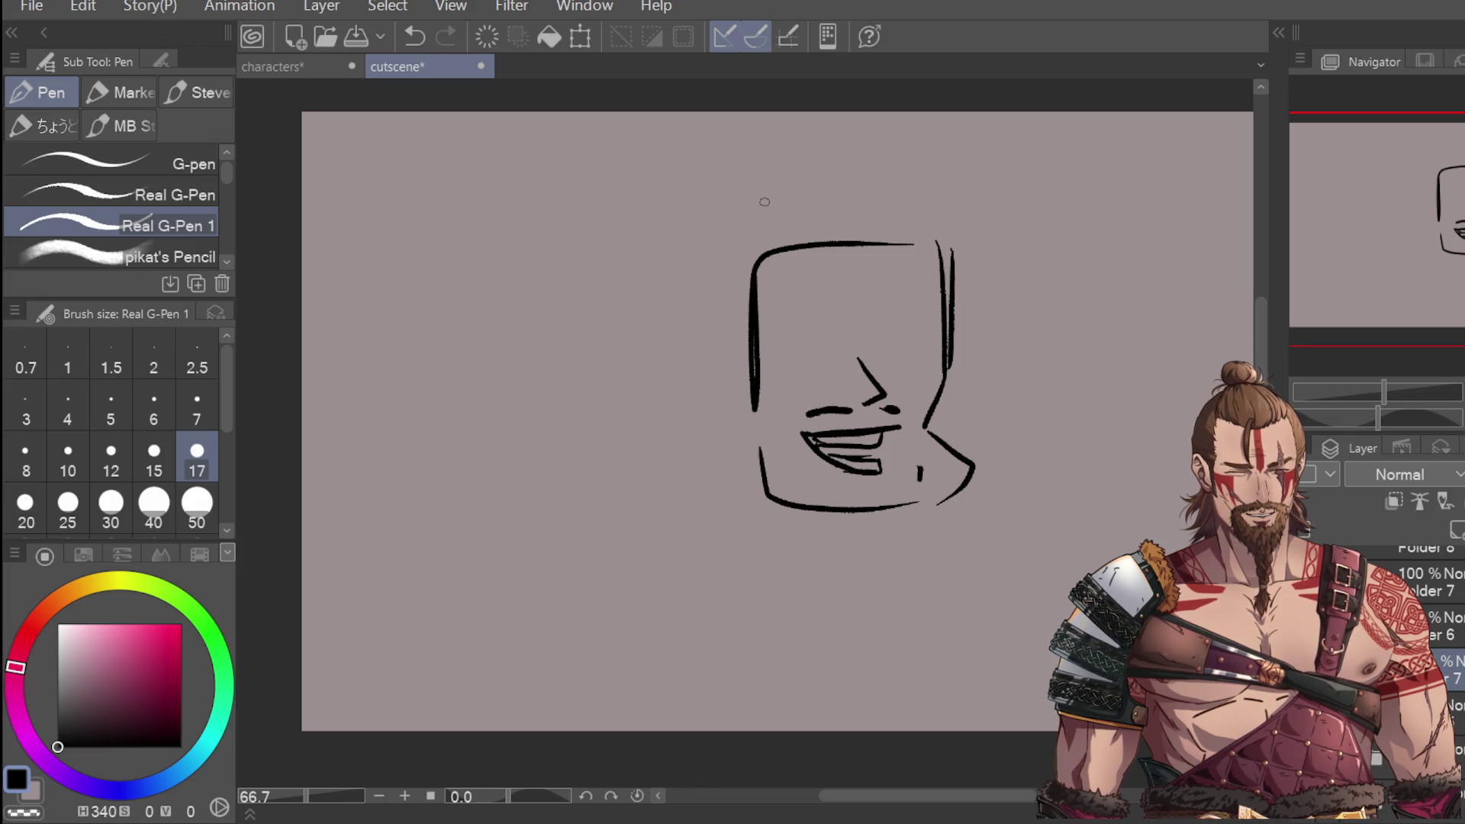
Step: Draw one almond-shaped, heavy-lidded eye, redoing the strokes until it fits
{"action": "key", "text": "ctrl+z"}
{"action": "key", "text": "ctrl+z"}
{"action": "left_click_drag", "start_coordinate": [766, 362], "coordinate": [824, 367]}
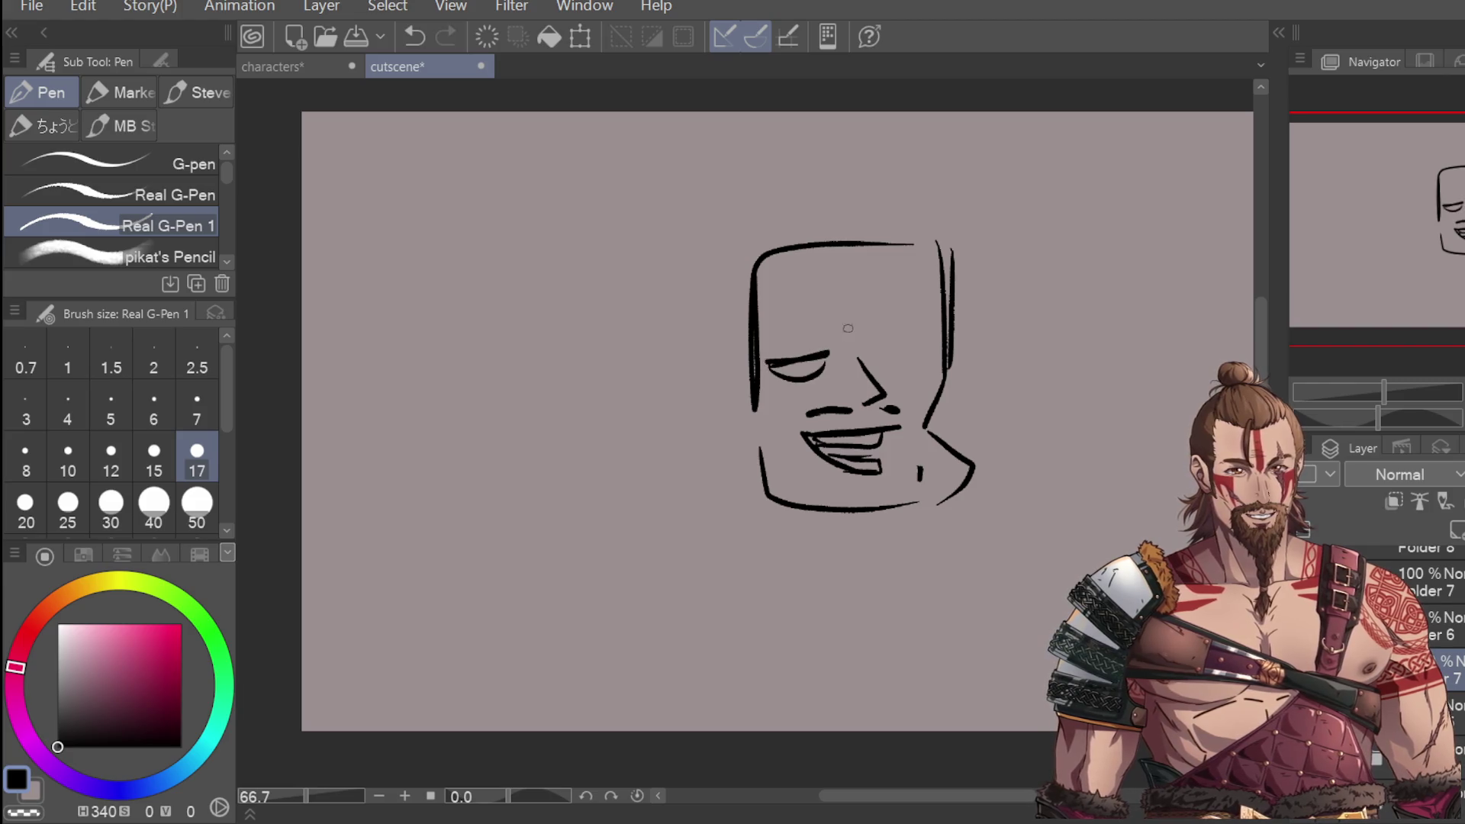
{"action": "key", "text": "ctrl+z"}
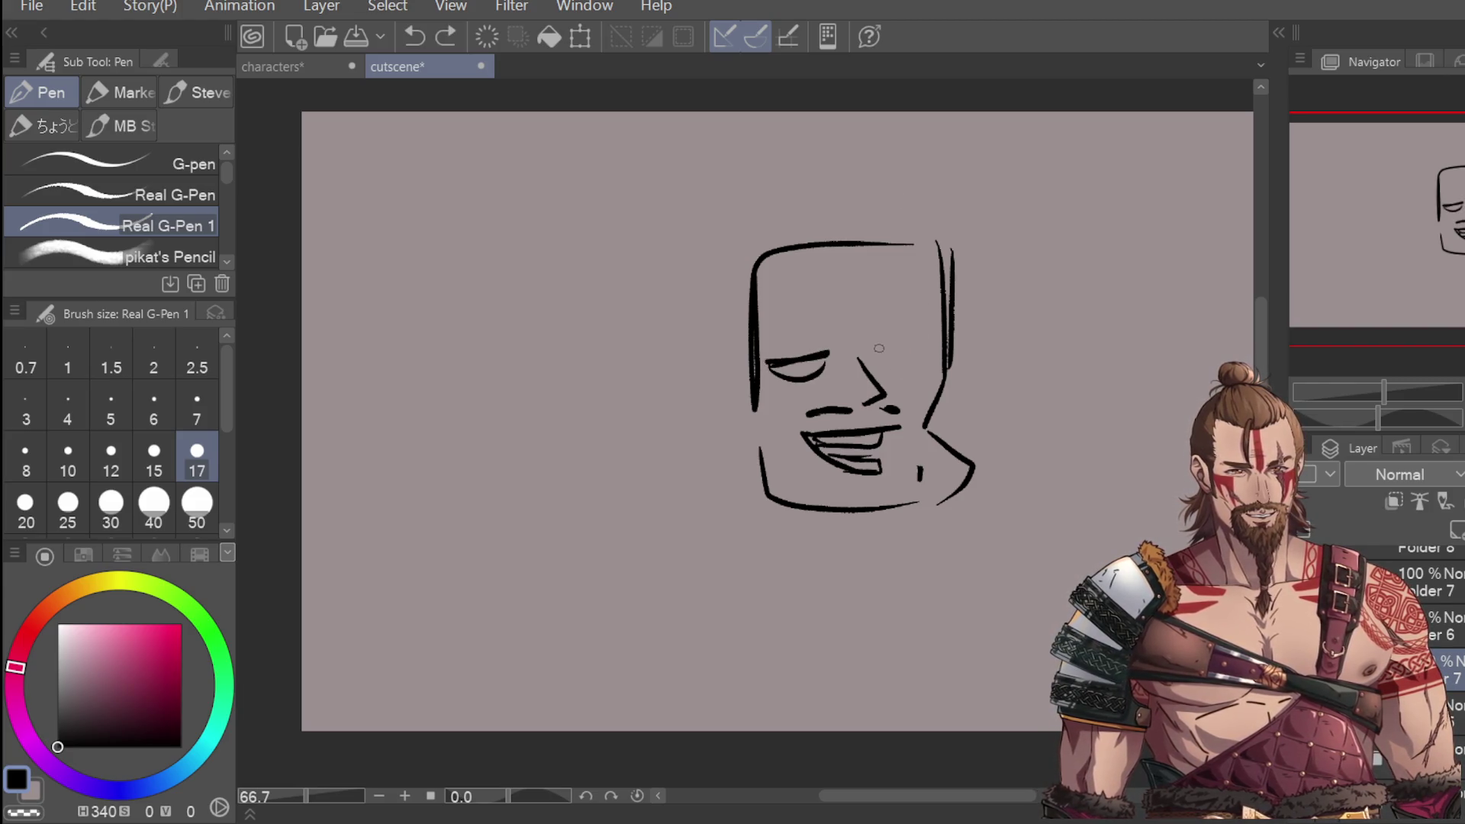
{"action": "key", "text": "ctrl+z"}
{"action": "key", "text": "ctrl+z"}
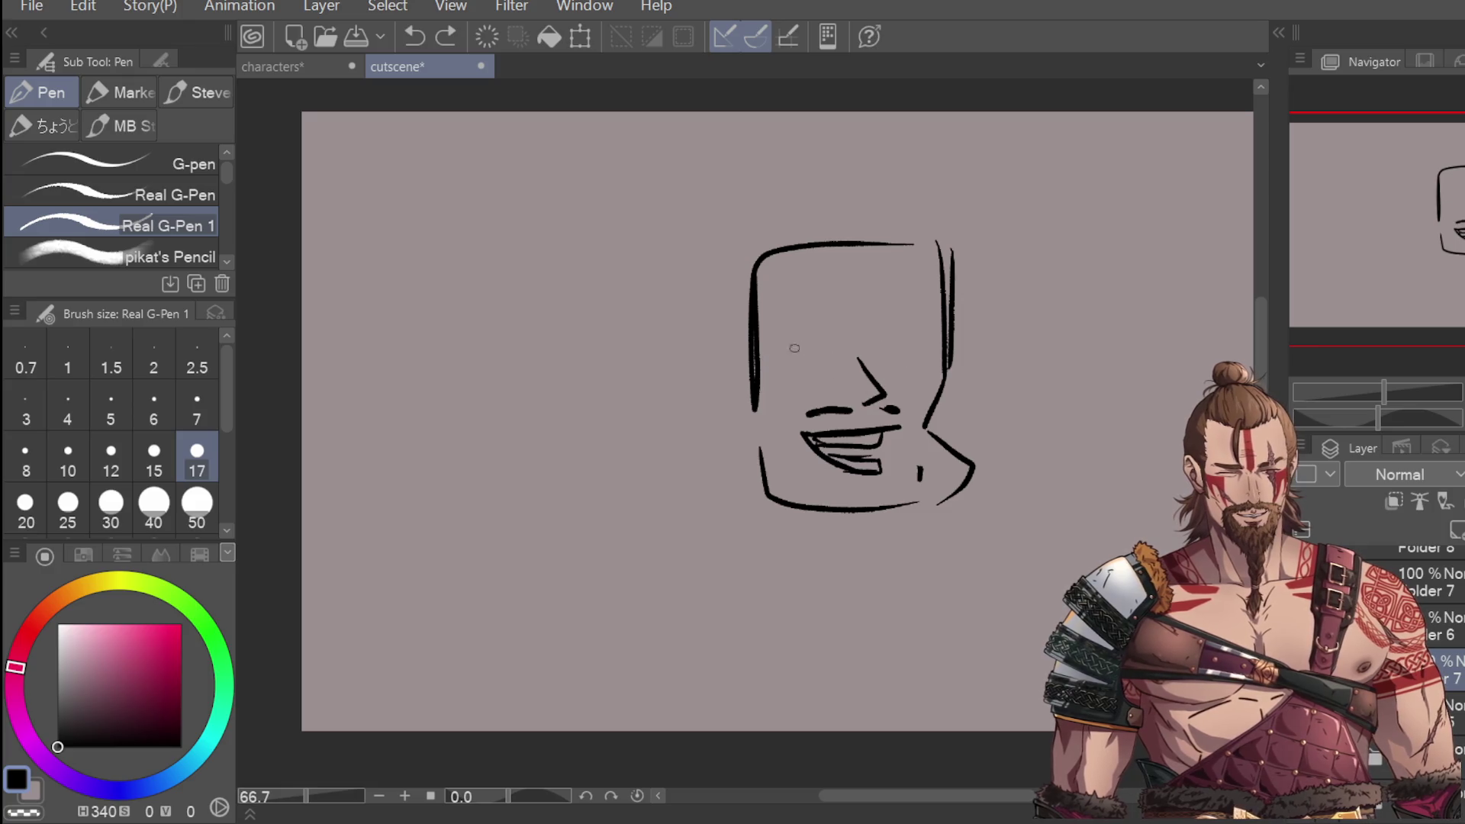
{"action": "left_click_drag", "start_coordinate": [823, 338], "coordinate": [782, 366]}
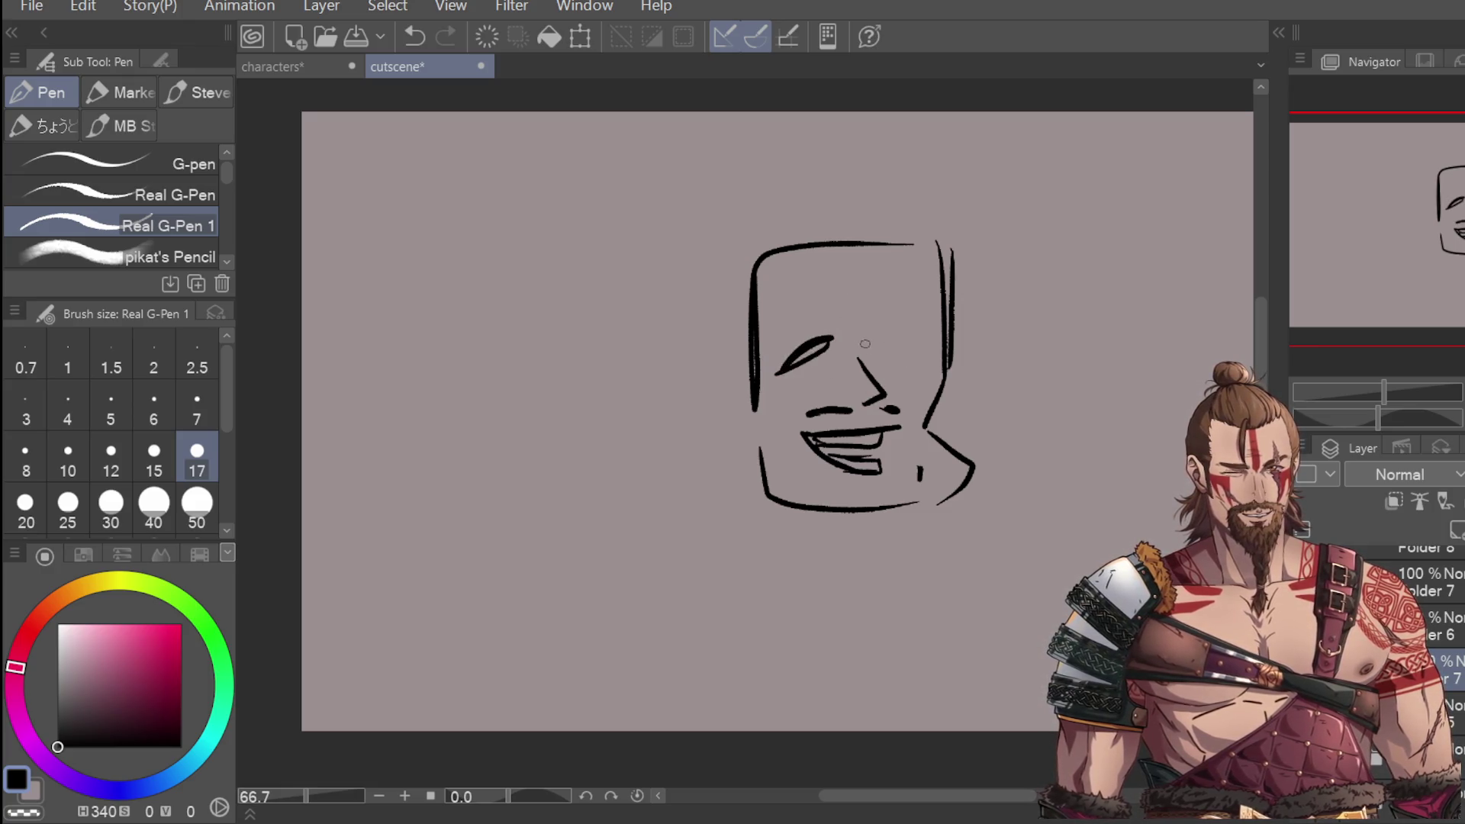
{"action": "key", "text": "ctrl+z"}
{"action": "mouse_move", "coordinate": [817, 343]}
{"action": "left_mouse_down"}
{"action": "mouse_move", "coordinate": [777, 374]}
{"action": "mouse_move", "coordinate": [832, 356]}
{"action": "mouse_move", "coordinate": [794, 377]}
{"action": "mouse_move", "coordinate": [826, 364]}
{"action": "mouse_move", "coordinate": [910, 371]}
{"action": "mouse_move", "coordinate": [926, 343]}
{"action": "mouse_move", "coordinate": [918, 366]}
{"action": "left_mouse_up"}
Step: Redraw the right jaw edge and erase the extra cheek and jaw lines
{"action": "key", "text": "ctrl+z"}
{"action": "key", "text": "ctrl+z"}
{"action": "key", "text": "ctrl+z"}
{"action": "left_click_drag", "start_coordinate": [924, 289], "coordinate": [920, 427]}
{"action": "left_click_drag", "start_coordinate": [937, 368], "coordinate": [924, 412]}
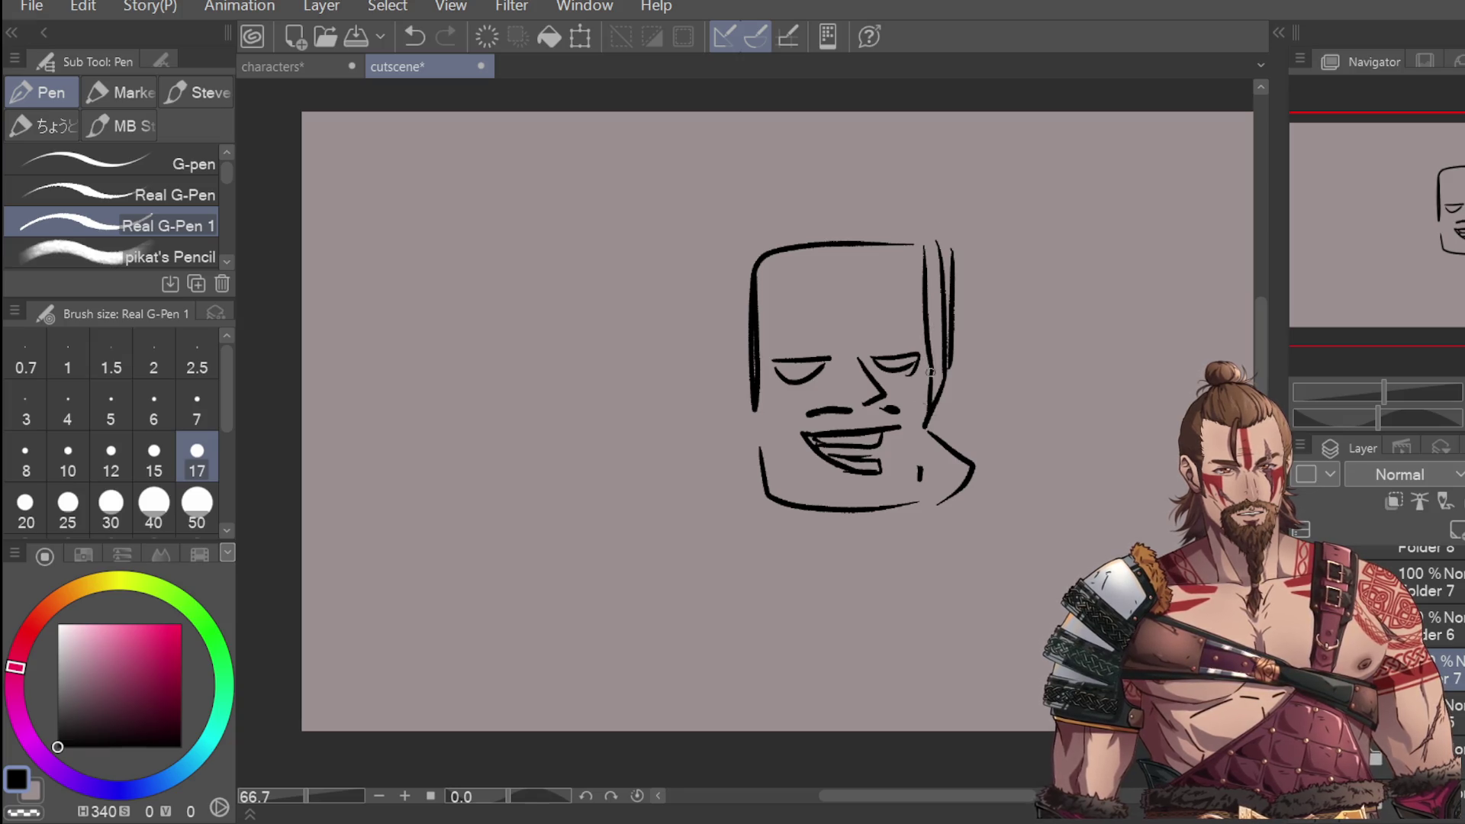
{"action": "key", "text": "e"}
{"action": "left_click_drag", "start_coordinate": [946, 244], "coordinate": [944, 514]}
{"action": "key", "text": "p"}
{"action": "mouse_move", "coordinate": [927, 433]}
{"action": "left_mouse_down"}
{"action": "mouse_move", "coordinate": [954, 464]}
{"action": "mouse_move", "coordinate": [927, 500]}
{"action": "left_mouse_up"}
Step: Draw a tall spiky hair tuft and the head's left side, then try an arched eyebrow
{"action": "left_click_drag", "start_coordinate": [867, 172], "coordinate": [898, 113]}
{"action": "mouse_move", "coordinate": [910, 113]}
{"action": "left_mouse_down"}
{"action": "mouse_move", "coordinate": [936, 153]}
{"action": "mouse_move", "coordinate": [968, 111]}
{"action": "left_mouse_up"}
{"action": "key", "text": "ctrl+z"}
{"action": "key", "text": "ctrl+z"}
{"action": "key", "text": "ctrl+z"}
{"action": "mouse_move", "coordinate": [896, 184]}
{"action": "left_mouse_down"}
{"action": "mouse_move", "coordinate": [931, 113]}
{"action": "mouse_move", "coordinate": [925, 234]}
{"action": "mouse_move", "coordinate": [858, 113]}
{"action": "mouse_move", "coordinate": [810, 180]}
{"action": "mouse_move", "coordinate": [711, 208]}
{"action": "mouse_move", "coordinate": [752, 386]}
{"action": "left_mouse_up"}
{"action": "mouse_move", "coordinate": [721, 267]}
{"action": "left_mouse_down"}
{"action": "mouse_move", "coordinate": [761, 454]}
{"action": "mouse_move", "coordinate": [746, 501]}
{"action": "left_mouse_up"}
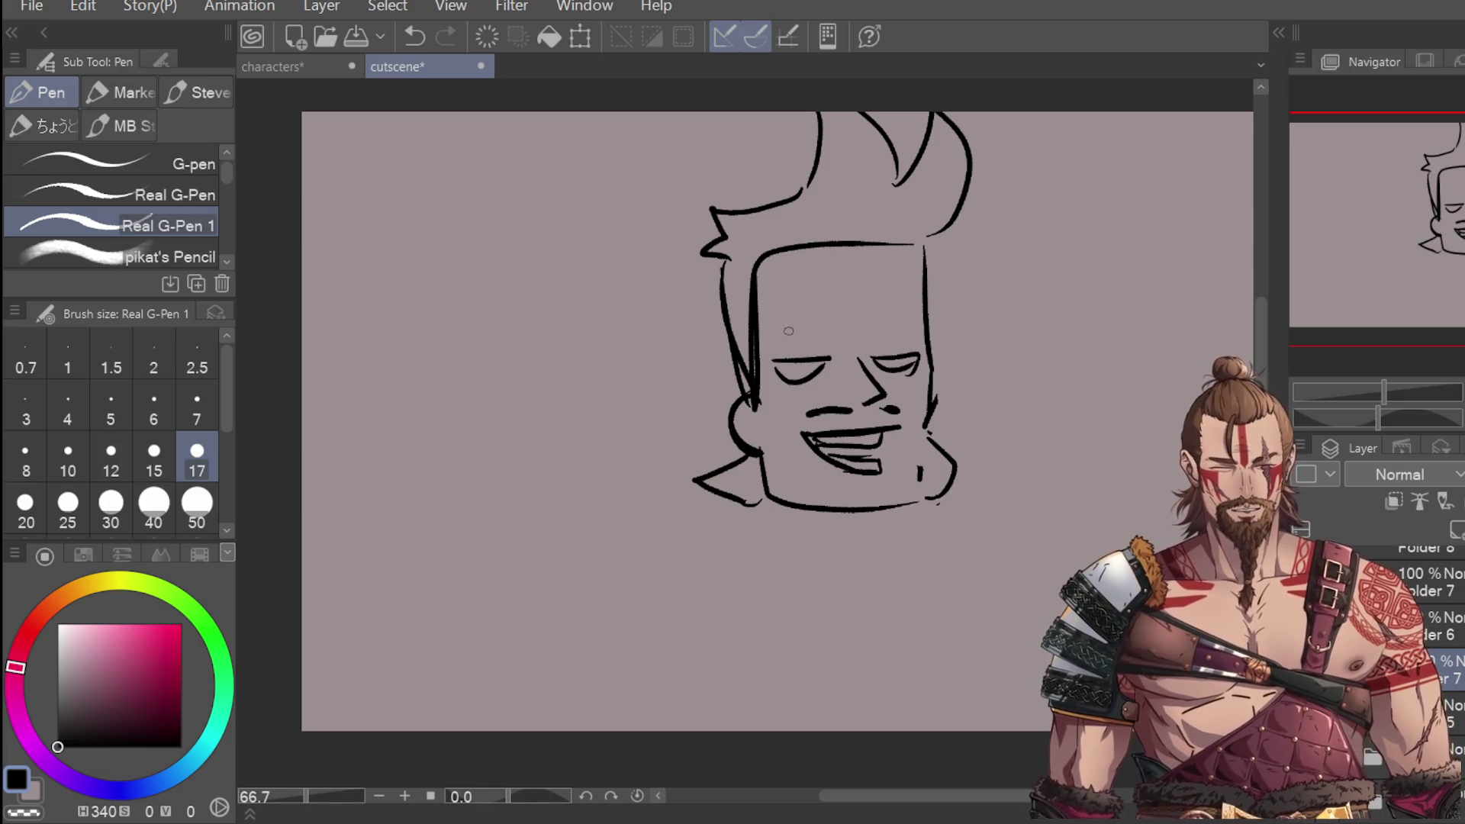
{"action": "mouse_move", "coordinate": [772, 336]}
{"action": "left_mouse_down"}
{"action": "mouse_move", "coordinate": [833, 318]}
{"action": "mouse_move", "coordinate": [896, 349]}
{"action": "left_mouse_up"}
{"action": "key", "text": "ctrl+z"}
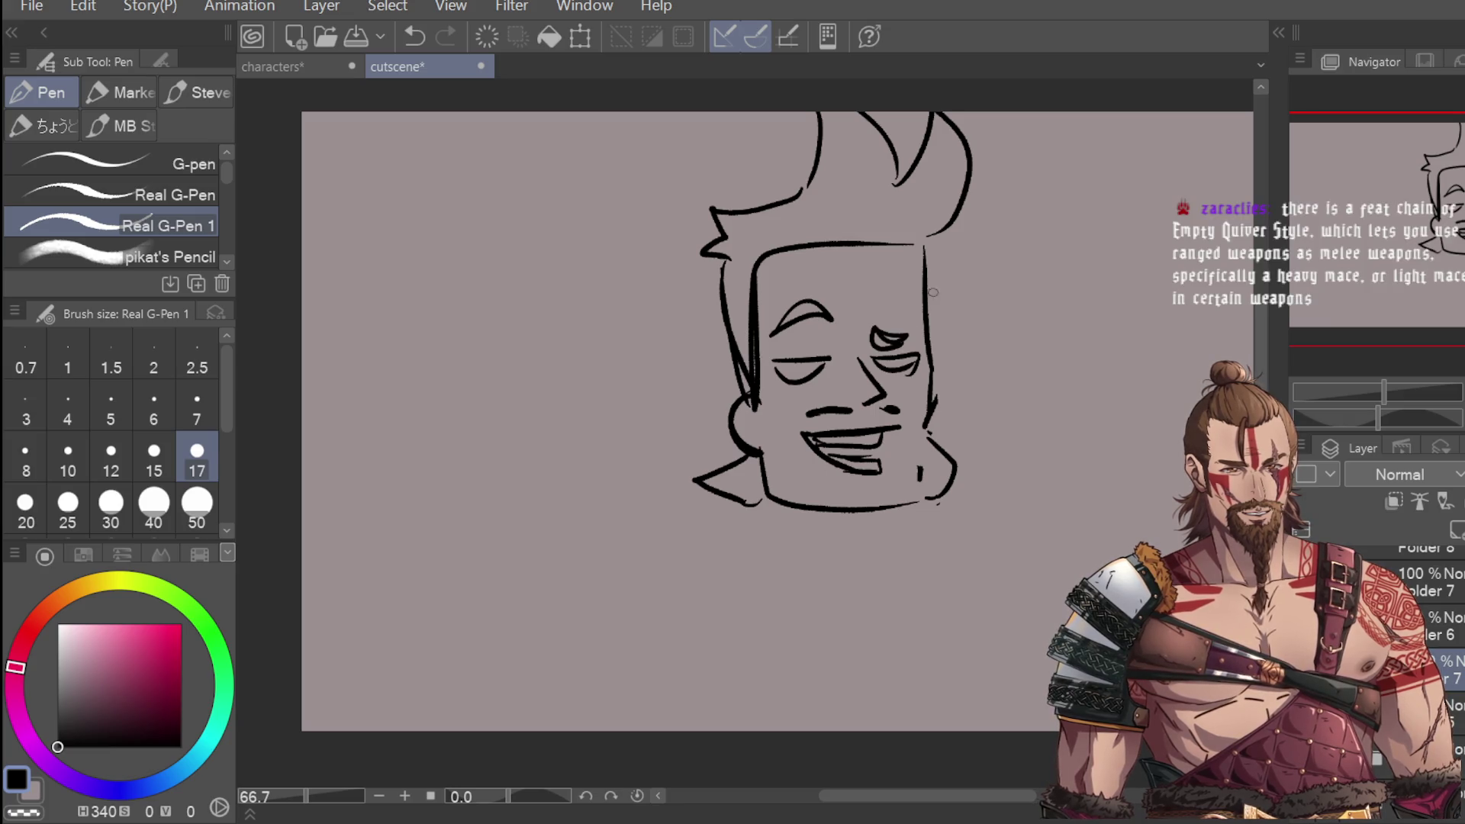
Step: Draw the V-shaped neck under the chin and the left shoulder line
{"action": "left_click_drag", "start_coordinate": [769, 509], "coordinate": [844, 578]}
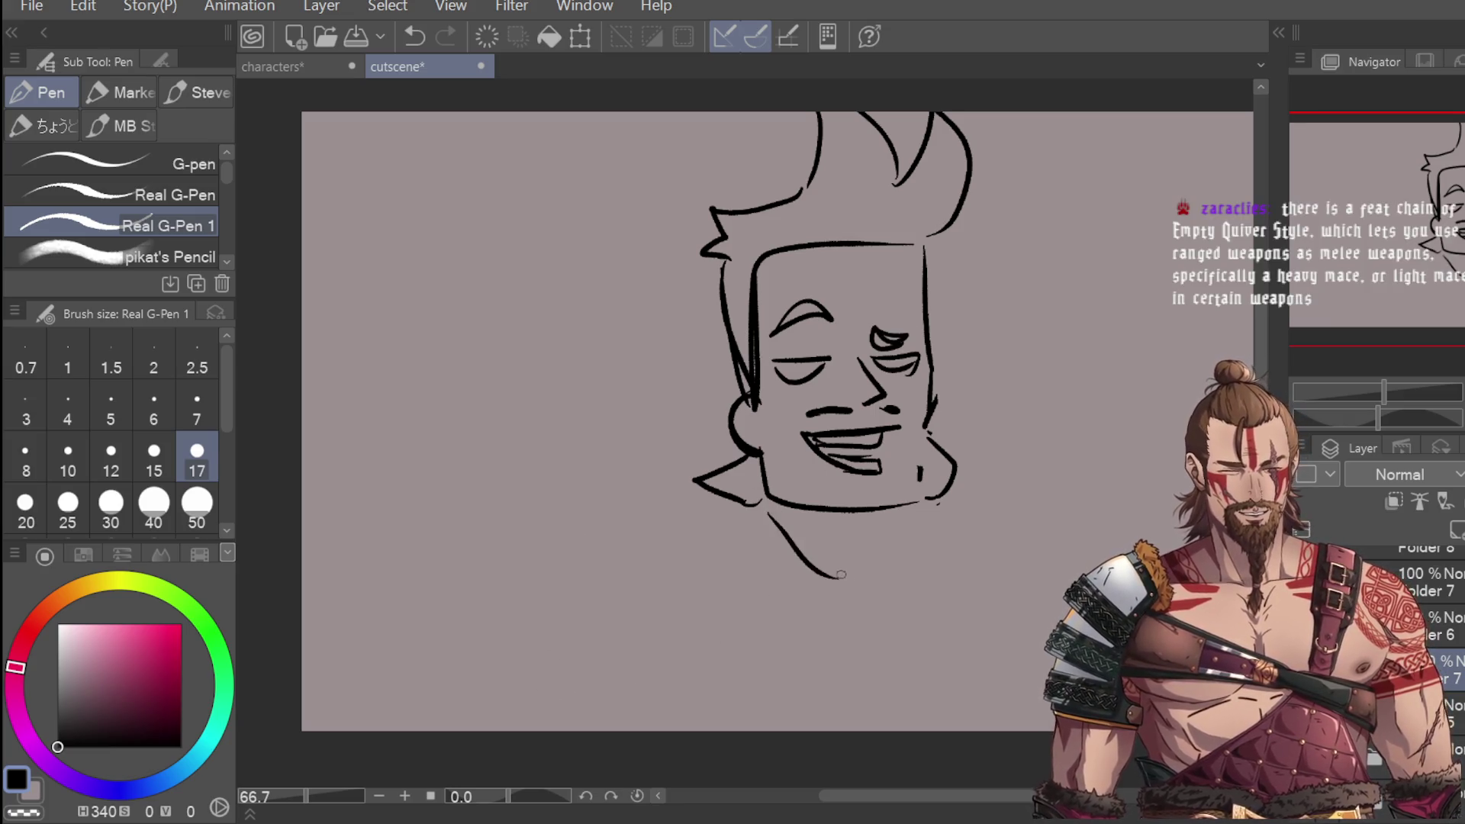
{"action": "key", "text": "ctrl+z"}
{"action": "left_click_drag", "start_coordinate": [773, 510], "coordinate": [862, 574]}
{"action": "left_click_drag", "start_coordinate": [875, 572], "coordinate": [910, 516]}
{"action": "left_click_drag", "start_coordinate": [763, 496], "coordinate": [678, 568]}
{"action": "key", "text": "ctrl+z"}
{"action": "mouse_move", "coordinate": [763, 505]}
{"action": "left_mouse_down"}
{"action": "mouse_move", "coordinate": [696, 560]}
{"action": "mouse_move", "coordinate": [763, 626]}
{"action": "mouse_move", "coordinate": [751, 729]}
{"action": "left_mouse_up"}
{"action": "key", "text": "ctrl+z"}
Step: Sketch the shirt's left and right sides, the left sleeve and the V-neck collar
{"action": "left_click_drag", "start_coordinate": [729, 630], "coordinate": [820, 728]}
{"action": "left_click_drag", "start_coordinate": [952, 571], "coordinate": [944, 706]}
{"action": "mouse_move", "coordinate": [693, 576]}
{"action": "left_mouse_down"}
{"action": "mouse_move", "coordinate": [658, 633]}
{"action": "mouse_move", "coordinate": [737, 684]}
{"action": "left_mouse_up"}
{"action": "mouse_move", "coordinate": [761, 536]}
{"action": "left_mouse_down"}
{"action": "mouse_move", "coordinate": [862, 615]}
{"action": "mouse_move", "coordinate": [912, 515]}
{"action": "left_mouse_up"}
{"action": "left_click_drag", "start_coordinate": [946, 647], "coordinate": [992, 725]}
{"action": "left_click_drag", "start_coordinate": [740, 656], "coordinate": [767, 731]}
Step: Draw the raised right shoulder and the underside of the outstretched arm
{"action": "left_click_drag", "start_coordinate": [974, 507], "coordinate": [1028, 581]}
{"action": "left_click_drag", "start_coordinate": [970, 503], "coordinate": [1024, 585]}
{"action": "key", "text": "ctrl+z"}
{"action": "key", "text": "ctrl+z"}
{"action": "left_click_drag", "start_coordinate": [953, 500], "coordinate": [1039, 466]}
{"action": "left_click_drag", "start_coordinate": [965, 594], "coordinate": [1061, 528]}
{"action": "left_click_drag", "start_coordinate": [664, 684], "coordinate": [658, 731]}
{"action": "left_click_drag", "start_coordinate": [737, 685], "coordinate": [735, 729]}
{"action": "key", "text": "ctrl+z"}
{"action": "key", "text": "ctrl+z"}
Step: Add the left sleeve and shirt hem, and extend the right forearm up to the right
{"action": "mouse_move", "coordinate": [654, 686]}
{"action": "left_mouse_down"}
{"action": "mouse_move", "coordinate": [690, 565]}
{"action": "mouse_move", "coordinate": [763, 664]}
{"action": "left_mouse_up"}
{"action": "mouse_move", "coordinate": [686, 563]}
{"action": "left_mouse_down"}
{"action": "mouse_move", "coordinate": [647, 664]}
{"action": "mouse_move", "coordinate": [744, 682]}
{"action": "mouse_move", "coordinate": [635, 731]}
{"action": "left_mouse_up"}
{"action": "left_click_drag", "start_coordinate": [760, 681], "coordinate": [717, 731]}
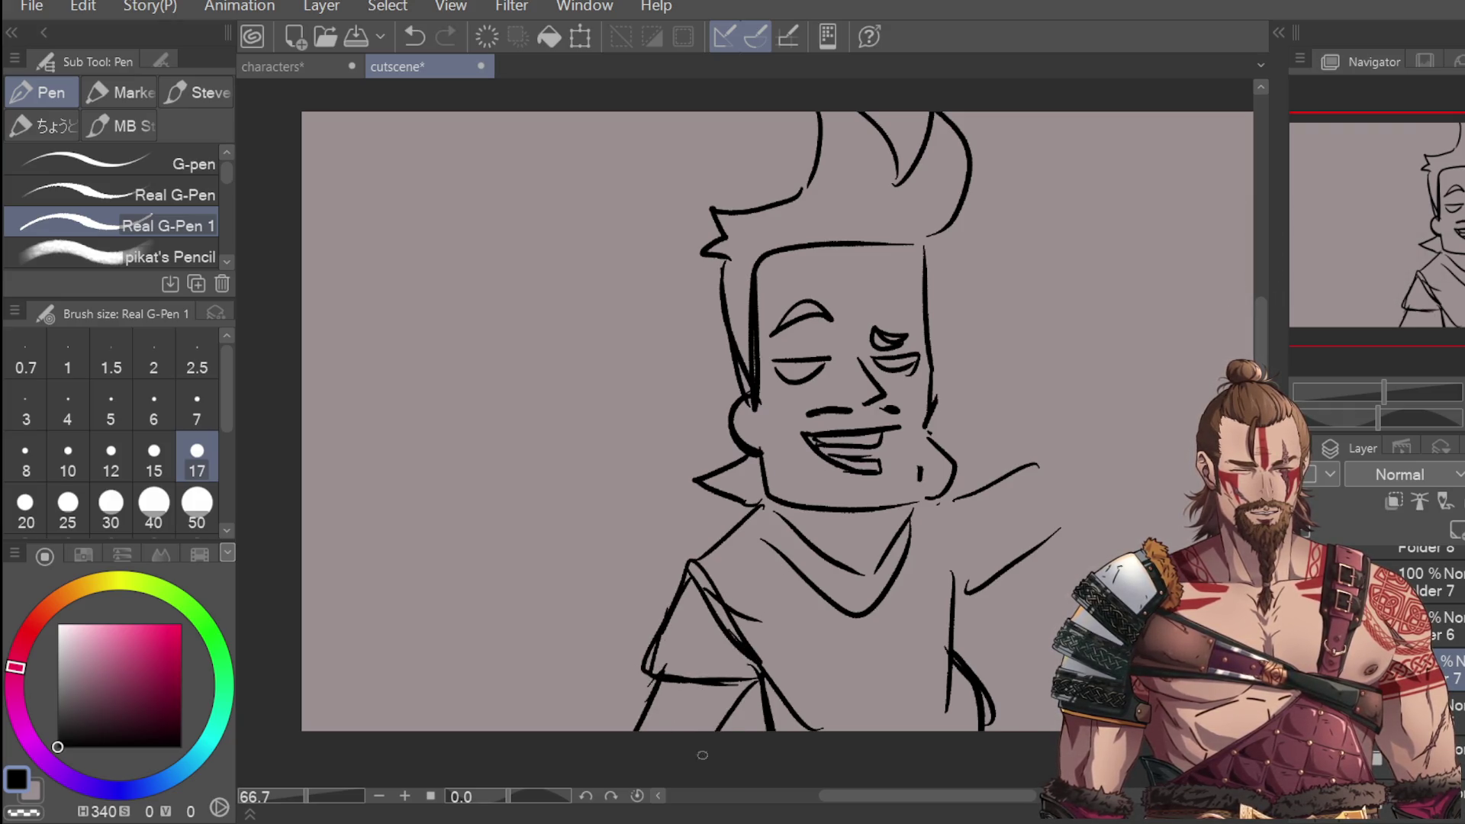
{"action": "mouse_move", "coordinate": [1044, 464]}
{"action": "left_mouse_down"}
{"action": "mouse_move", "coordinate": [1056, 557]}
{"action": "mouse_move", "coordinate": [942, 639]}
{"action": "mouse_move", "coordinate": [1122, 429]}
{"action": "left_mouse_up"}
{"action": "left_click_drag", "start_coordinate": [1057, 516], "coordinate": [1161, 450]}
{"action": "mouse_move", "coordinate": [900, 795]}
{"action": "left_mouse_down"}
{"action": "mouse_move", "coordinate": [996, 795]}
{"action": "mouse_move", "coordinate": [892, 796]}
{"action": "left_mouse_up"}
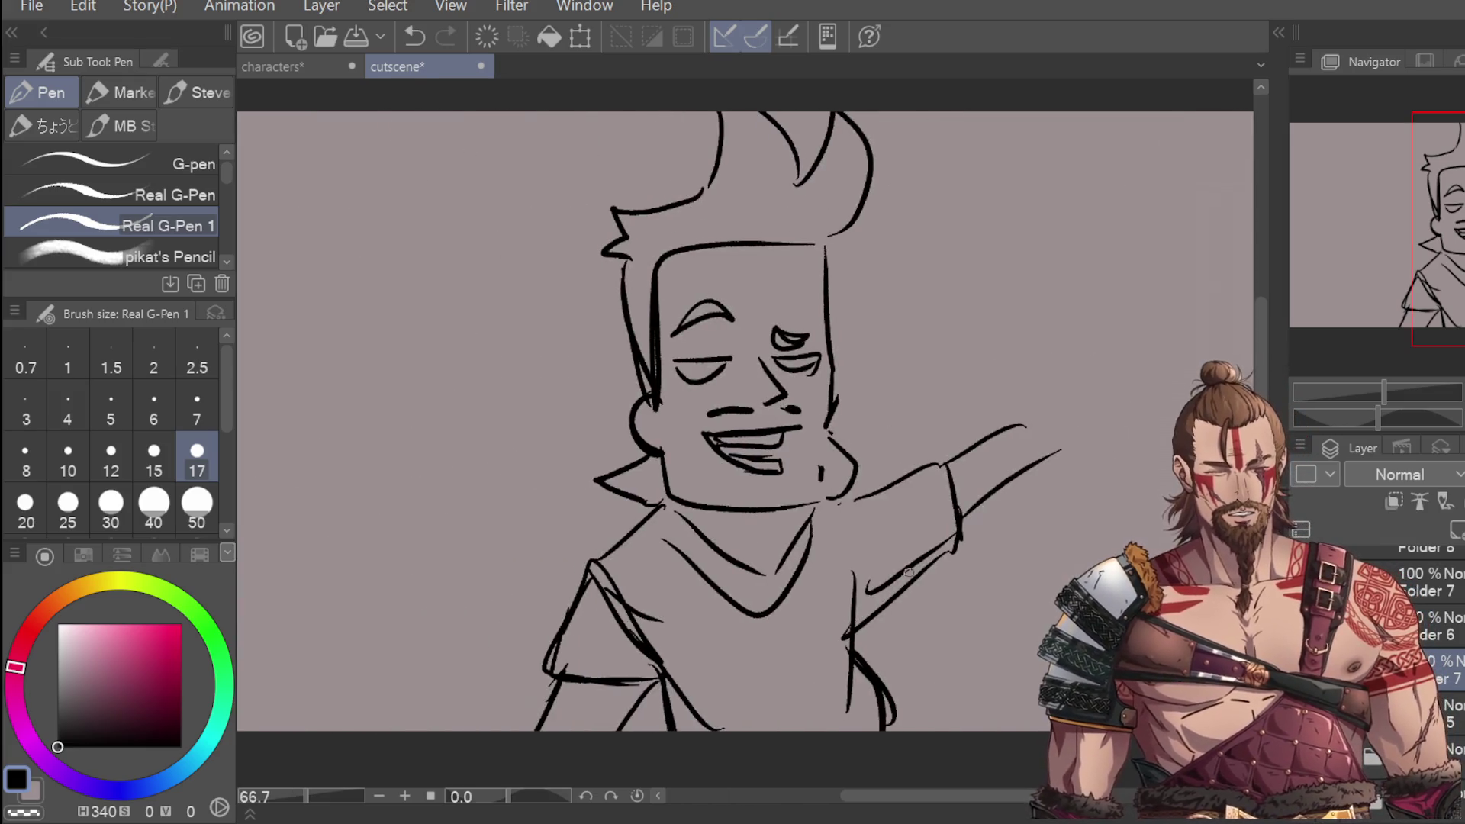
Step: Draw a round hand on the raised arm with three motion lines trailing down
{"action": "left_click_drag", "start_coordinate": [1086, 351], "coordinate": [1054, 450]}
{"action": "left_click_drag", "start_coordinate": [839, 641], "coordinate": [755, 728]}
{"action": "key", "text": "ctrl+z"}
{"action": "left_click_drag", "start_coordinate": [1015, 481], "coordinate": [896, 706]}
{"action": "left_click_drag", "start_coordinate": [1039, 446], "coordinate": [940, 724]}
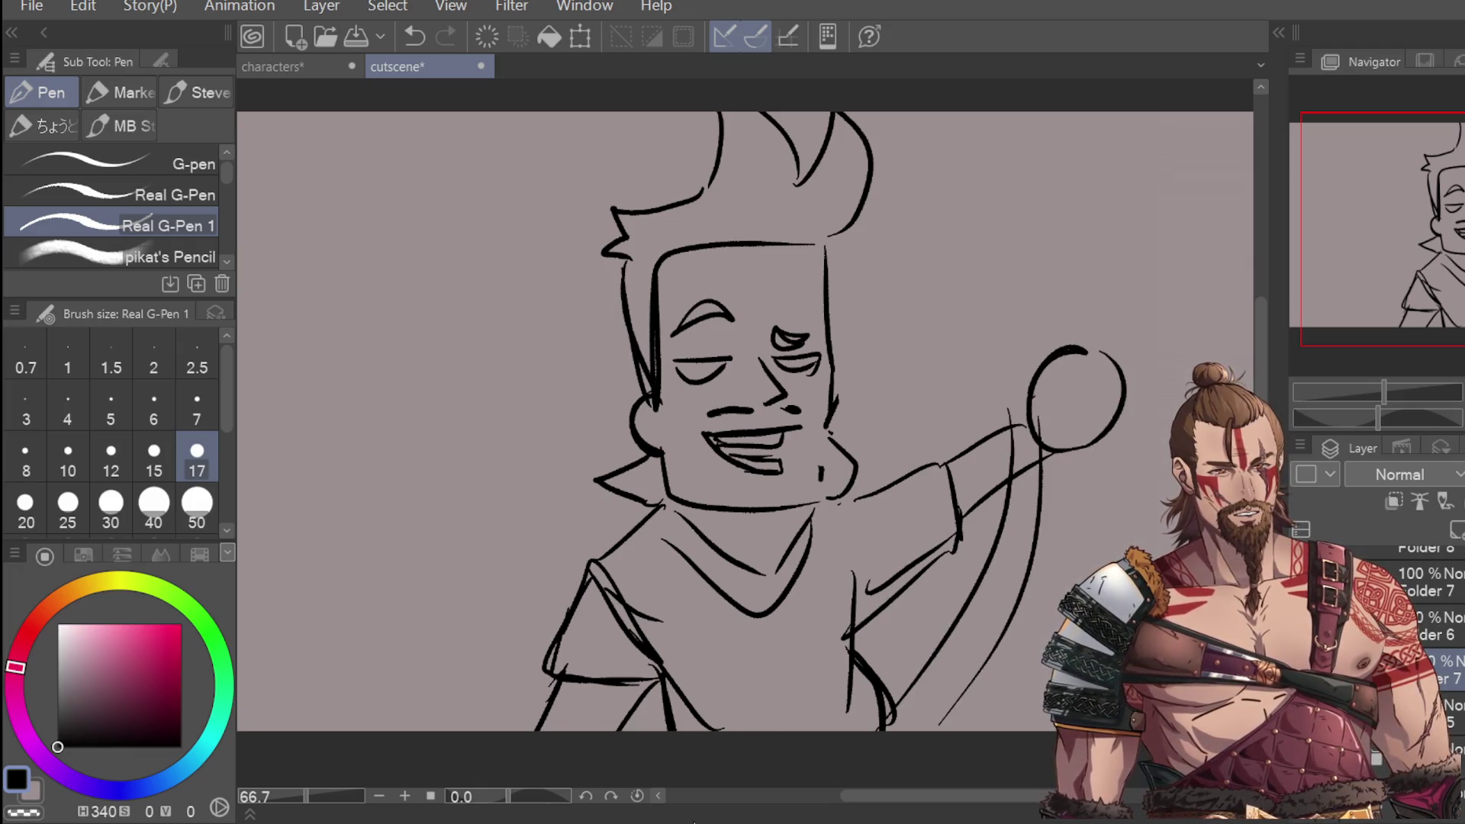
{"action": "key", "text": "ctrl+z"}
{"action": "key", "text": "ctrl+z"}
{"action": "left_click_drag", "start_coordinate": [1010, 471], "coordinate": [975, 677]}
{"action": "left_click_drag", "start_coordinate": [1066, 437], "coordinate": [1029, 695]}
{"action": "left_click_drag", "start_coordinate": [1087, 425], "coordinate": [1104, 569]}
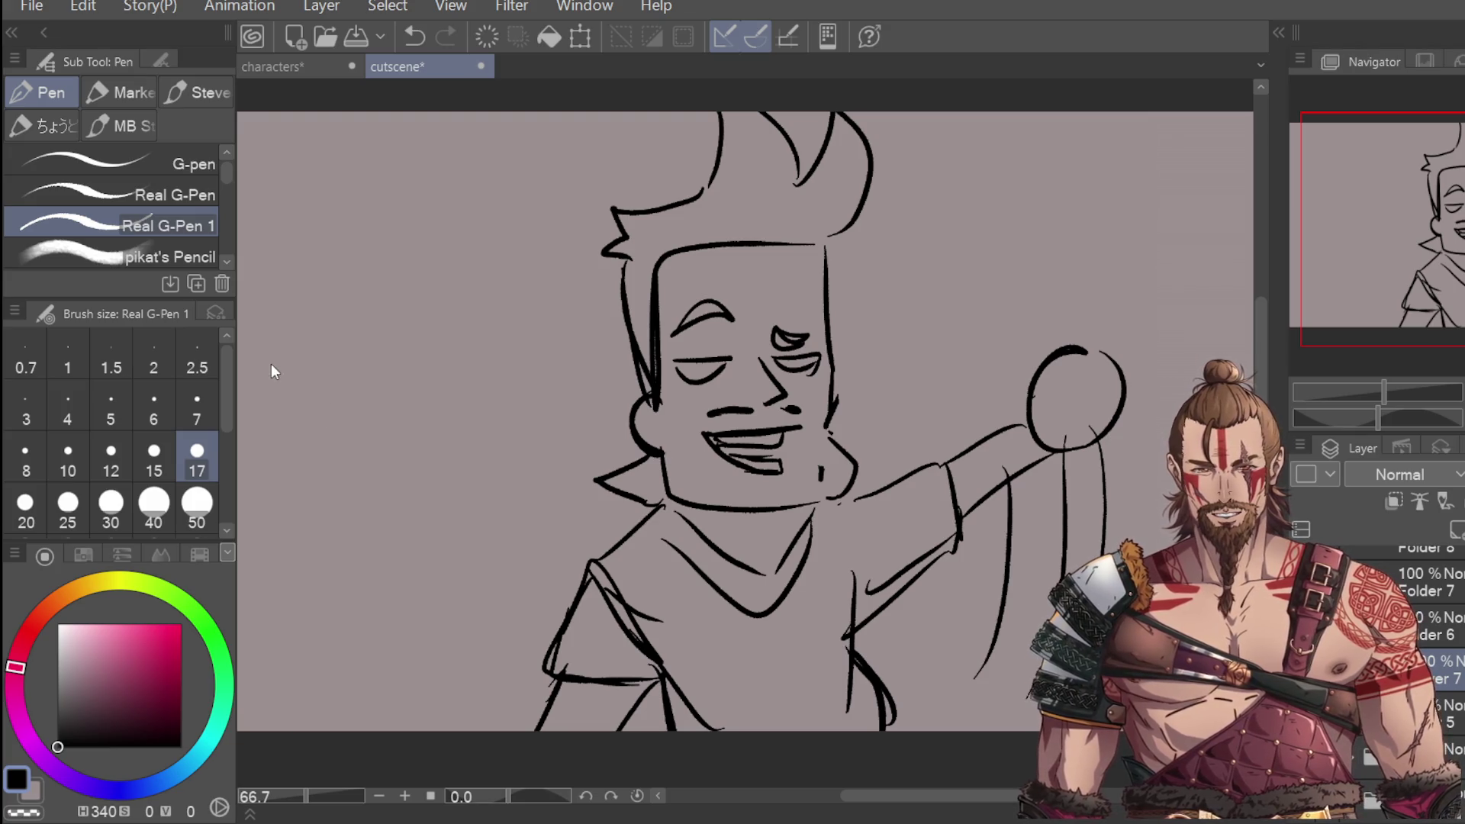
Step: Try a pupil in the left eye, then hatch shading along the left side of the face
{"action": "left_click_drag", "start_coordinate": [698, 364], "coordinate": [717, 359]}
{"action": "key", "text": "ctrl+z"}
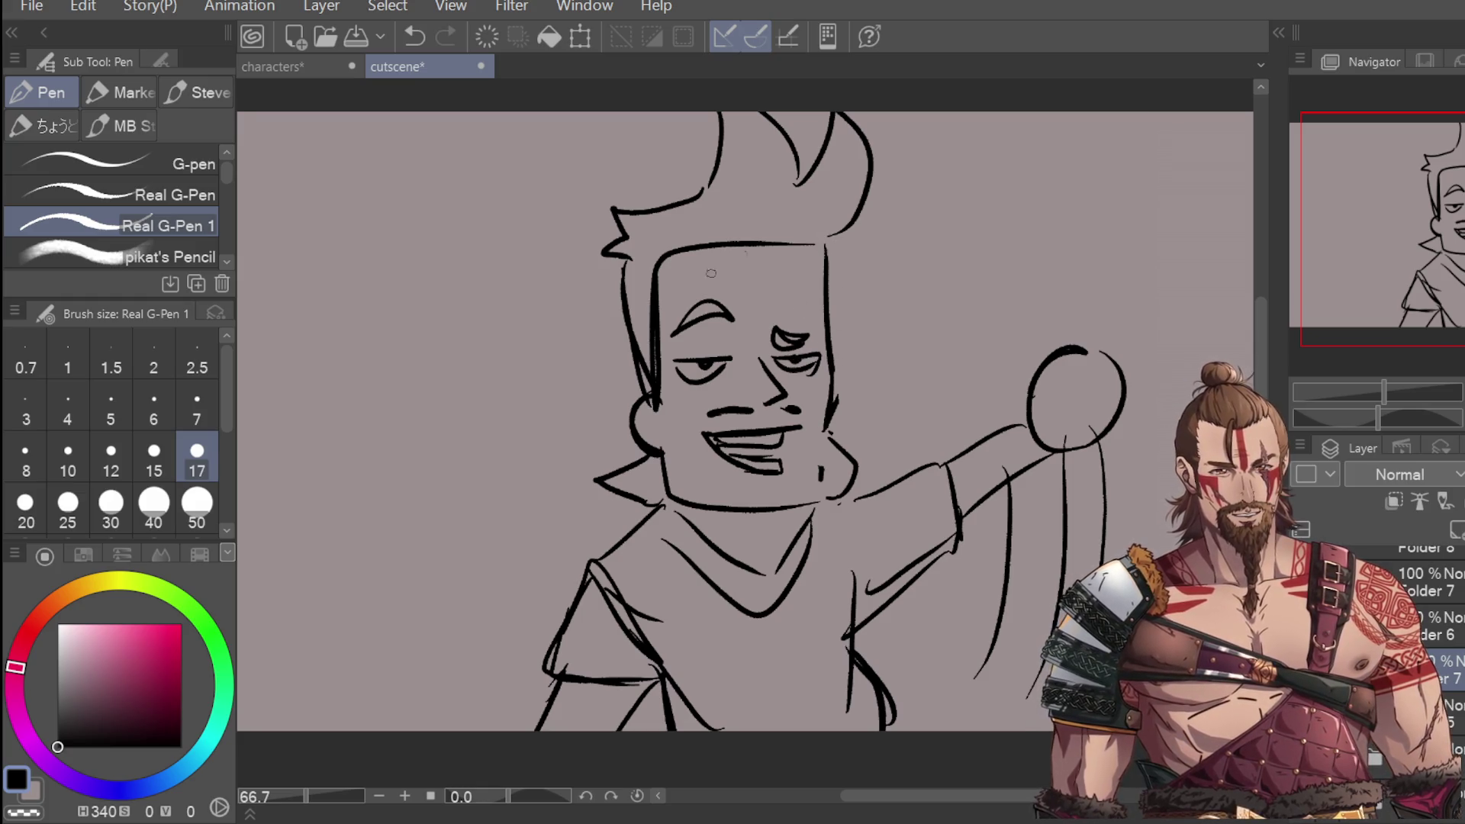
{"action": "left_click_drag", "start_coordinate": [616, 468], "coordinate": [660, 504]}
{"action": "mouse_move", "coordinate": [624, 271]}
{"action": "left_mouse_down"}
{"action": "mouse_move", "coordinate": [641, 393]}
{"action": "mouse_move", "coordinate": [652, 370]}
{"action": "left_mouse_up"}
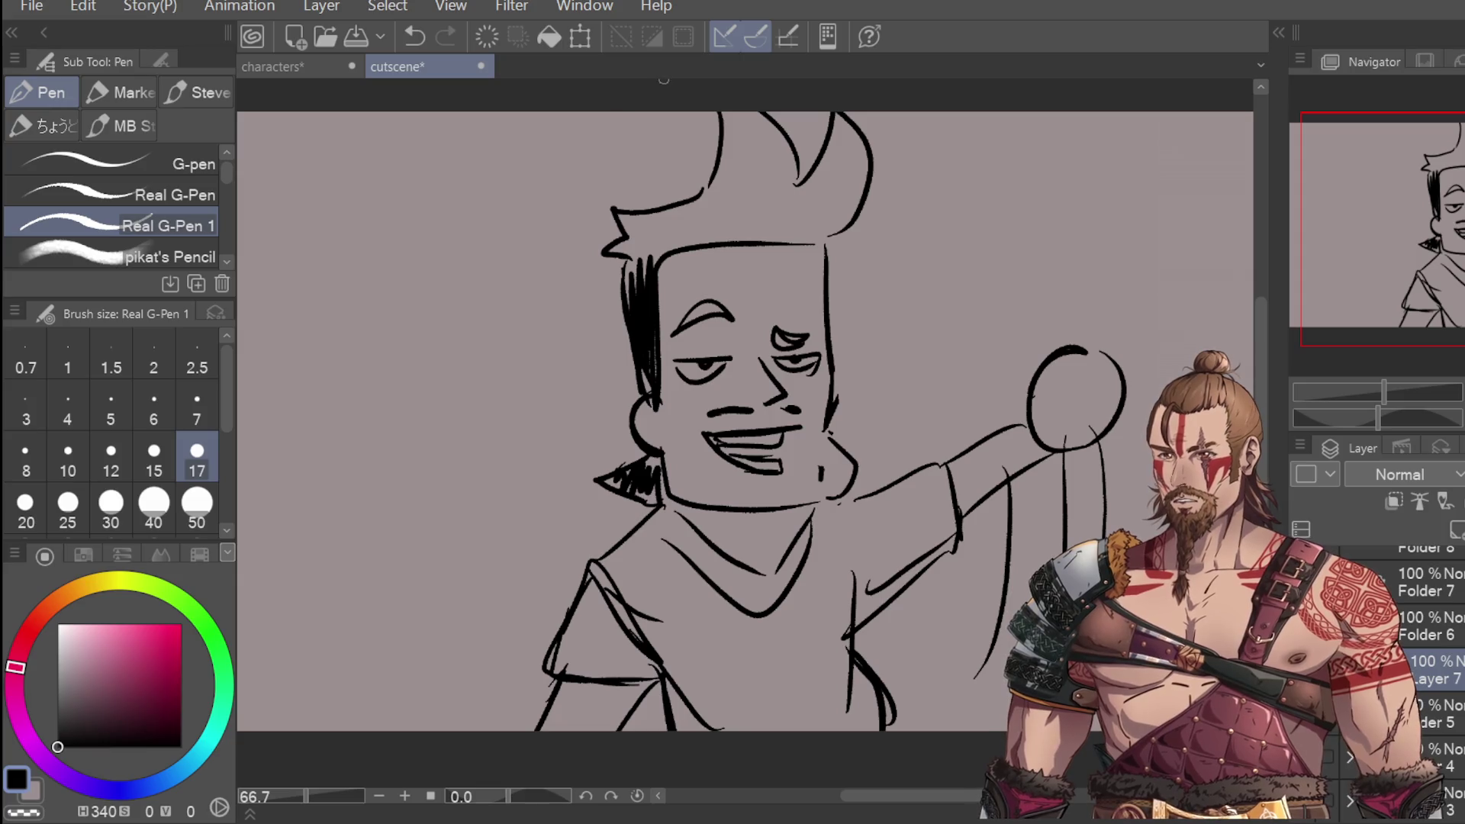
Step: Redo the head's left-side hatching and fill the left hair tuft solid black
{"action": "key", "text": "ctrl+z"}
{"action": "left_click_drag", "start_coordinate": [649, 267], "coordinate": [640, 370]}
{"action": "mouse_move", "coordinate": [644, 271]}
{"action": "left_mouse_down"}
{"action": "mouse_move", "coordinate": [633, 366]}
{"action": "mouse_move", "coordinate": [644, 359]}
{"action": "left_mouse_up"}
{"action": "left_click_drag", "start_coordinate": [633, 255], "coordinate": [641, 335]}
{"action": "key", "text": "ctrl+z"}
{"action": "mouse_move", "coordinate": [625, 252]}
{"action": "left_mouse_down"}
{"action": "mouse_move", "coordinate": [587, 278]}
{"action": "mouse_move", "coordinate": [630, 260]}
{"action": "mouse_move", "coordinate": [649, 210]}
{"action": "left_mouse_up"}
{"action": "mouse_move", "coordinate": [629, 233]}
{"action": "left_mouse_down"}
{"action": "mouse_move", "coordinate": [603, 197]}
{"action": "mouse_move", "coordinate": [635, 219]}
{"action": "mouse_move", "coordinate": [606, 261]}
{"action": "left_mouse_up"}
{"action": "left_click_drag", "start_coordinate": [642, 214], "coordinate": [624, 258]}
{"action": "mouse_move", "coordinate": [660, 212]}
{"action": "left_mouse_down"}
{"action": "mouse_move", "coordinate": [627, 260]}
{"action": "mouse_move", "coordinate": [647, 253]}
{"action": "left_mouse_up"}
{"action": "mouse_move", "coordinate": [690, 202]}
{"action": "left_mouse_down"}
{"action": "mouse_move", "coordinate": [657, 256]}
{"action": "mouse_move", "coordinate": [670, 251]}
{"action": "left_mouse_up"}
{"action": "left_click_drag", "start_coordinate": [703, 194], "coordinate": [683, 239]}
Step: Add hair spikes at the top, erase a stray hair line, and hatch the whole hair black
{"action": "scroll", "coordinate": [717, 306], "scroll_direction": "up", "scroll_amount": 3}
{"action": "mouse_move", "coordinate": [699, 300]}
{"action": "left_mouse_down"}
{"action": "mouse_move", "coordinate": [743, 291]}
{"action": "mouse_move", "coordinate": [754, 219]}
{"action": "left_mouse_up"}
{"action": "left_click_drag", "start_coordinate": [782, 219], "coordinate": [809, 273]}
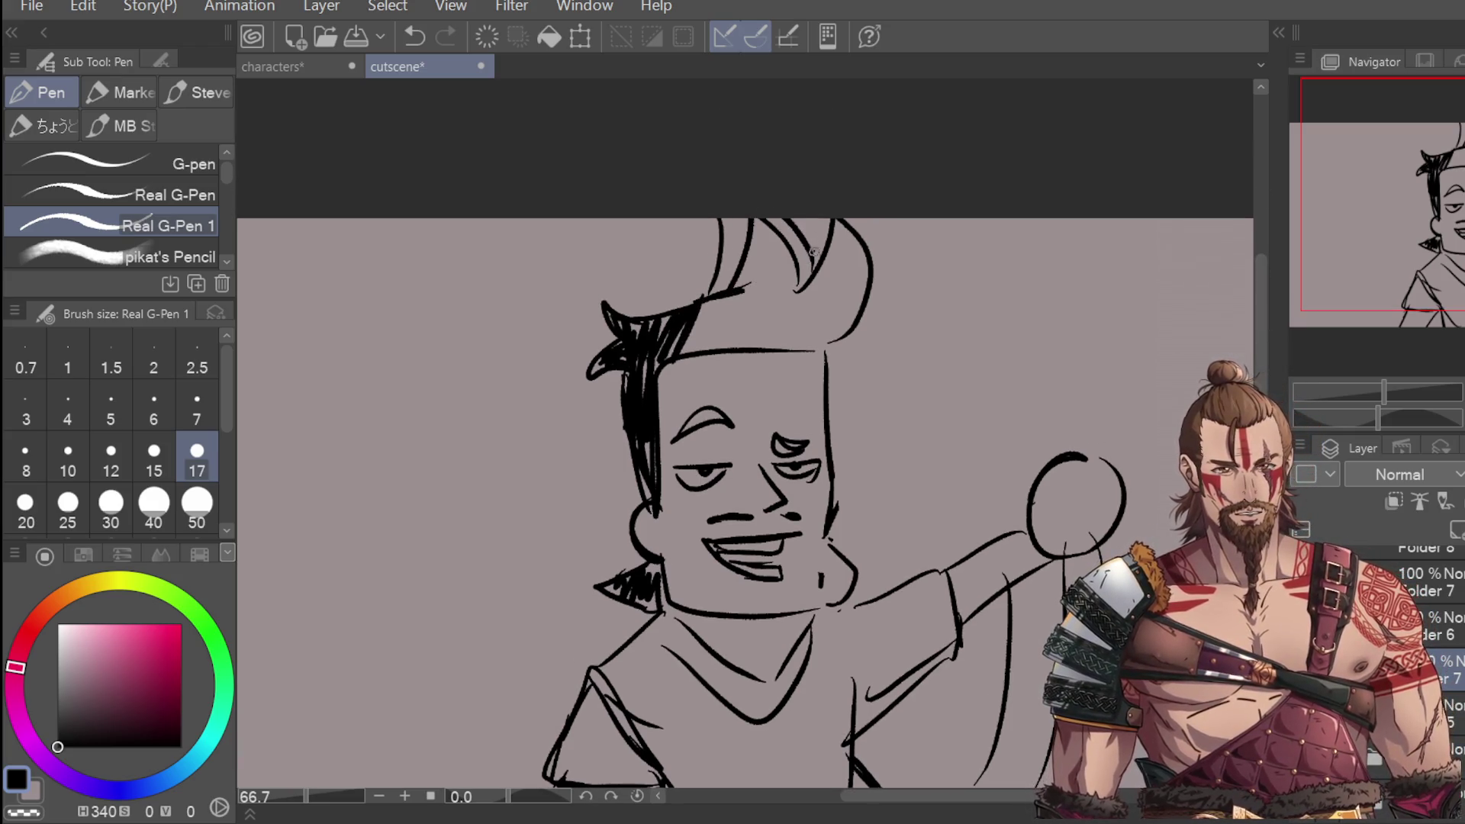
{"action": "mouse_move", "coordinate": [757, 221]}
{"action": "left_mouse_down"}
{"action": "mouse_move", "coordinate": [741, 291]}
{"action": "mouse_move", "coordinate": [761, 289]}
{"action": "left_mouse_up"}
{"action": "mouse_move", "coordinate": [797, 233]}
{"action": "left_mouse_down"}
{"action": "mouse_move", "coordinate": [794, 307]}
{"action": "mouse_move", "coordinate": [821, 321]}
{"action": "left_mouse_up"}
{"action": "mouse_move", "coordinate": [847, 233]}
{"action": "left_mouse_down"}
{"action": "mouse_move", "coordinate": [839, 325]}
{"action": "mouse_move", "coordinate": [855, 324]}
{"action": "left_mouse_up"}
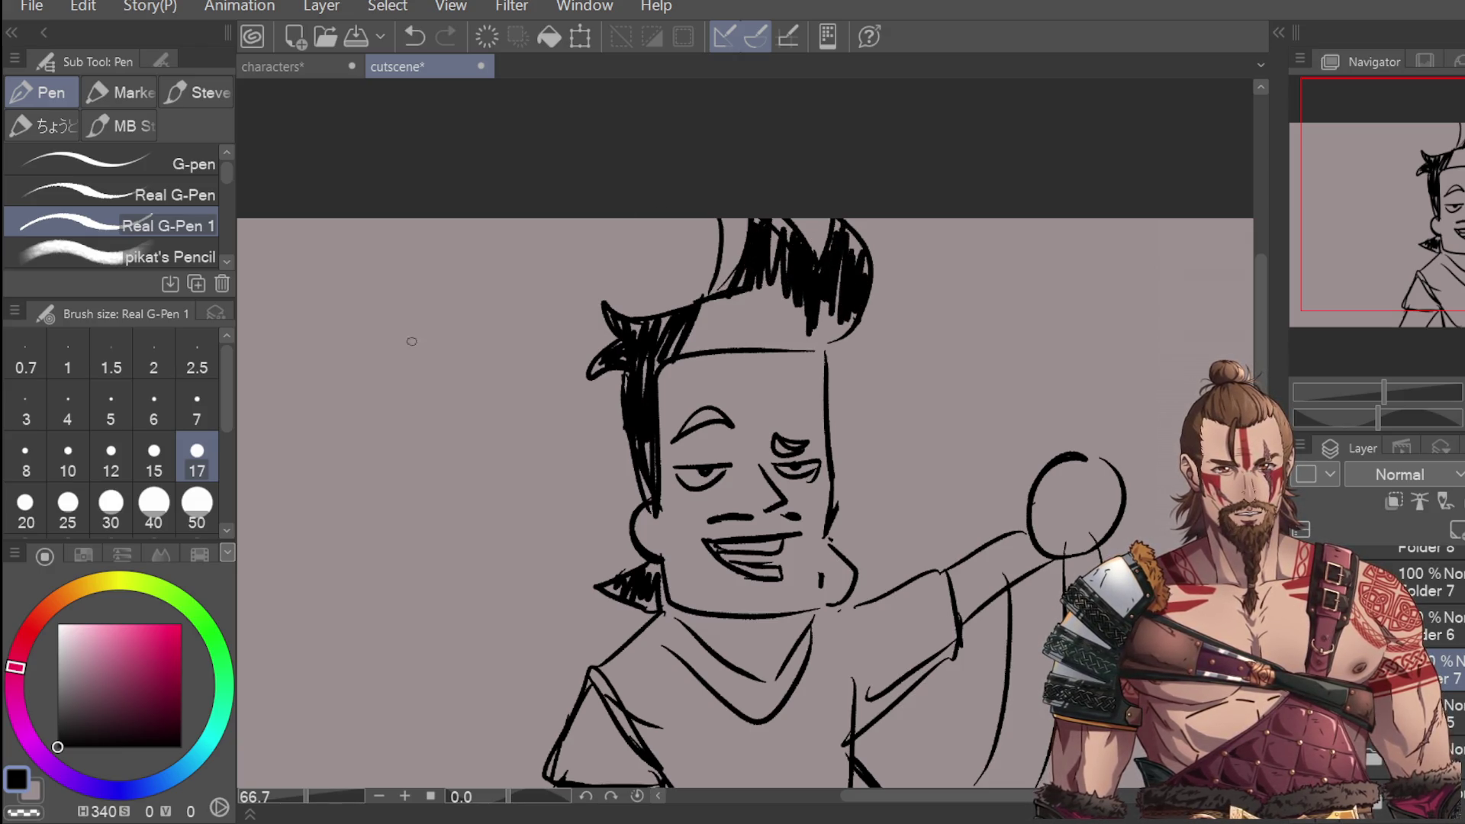
{"action": "key", "text": "e"}
{"action": "left_click_drag", "start_coordinate": [720, 286], "coordinate": [720, 229]}
{"action": "key", "text": "p"}
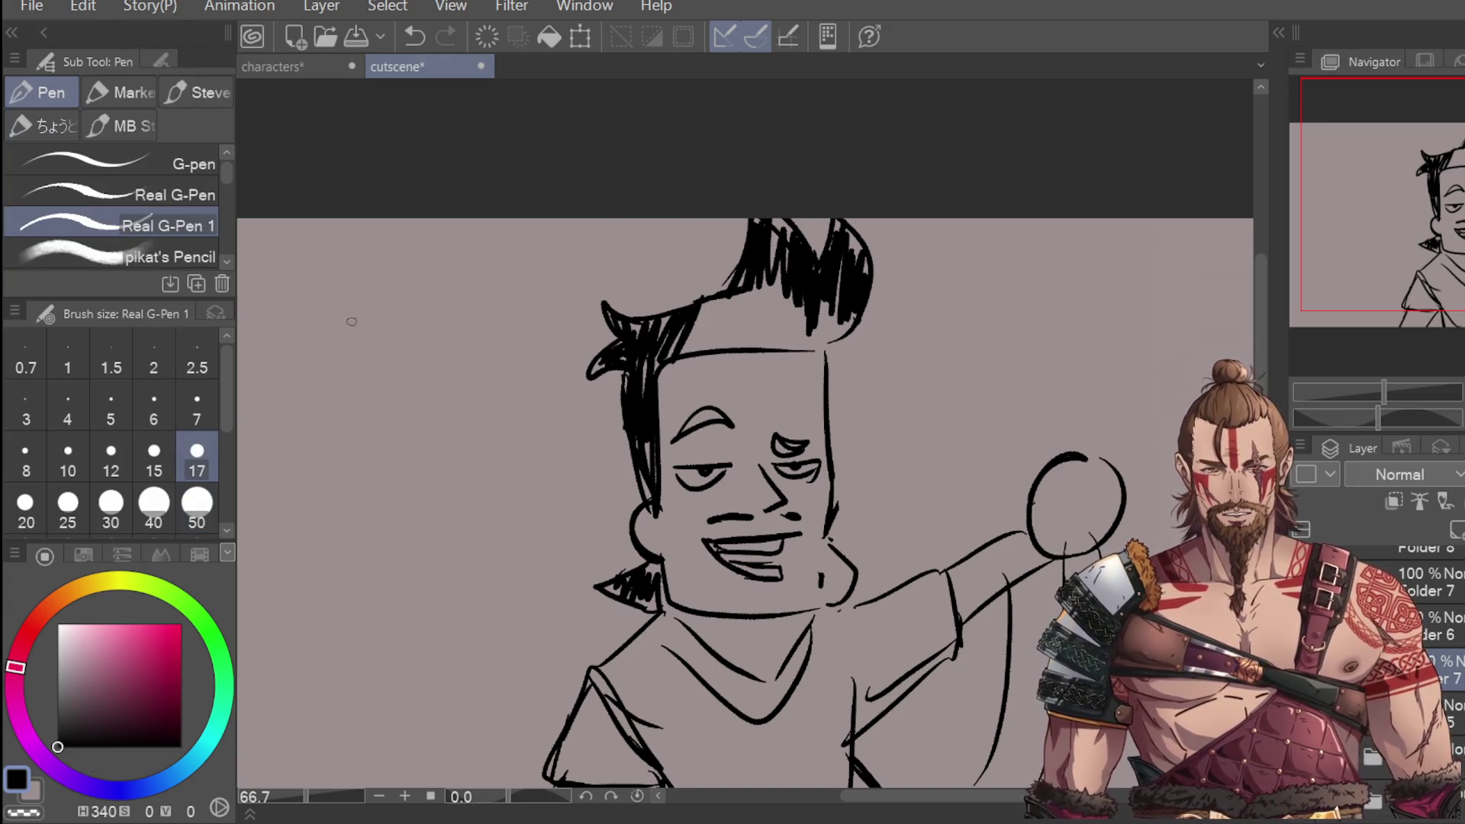
{"action": "mouse_move", "coordinate": [693, 306]}
{"action": "left_mouse_down"}
{"action": "mouse_move", "coordinate": [683, 347]}
{"action": "mouse_move", "coordinate": [702, 343]}
{"action": "left_mouse_up"}
{"action": "mouse_move", "coordinate": [744, 293]}
{"action": "left_mouse_down"}
{"action": "mouse_move", "coordinate": [713, 347]}
{"action": "mouse_move", "coordinate": [744, 317]}
{"action": "mouse_move", "coordinate": [748, 343]}
{"action": "left_mouse_up"}
{"action": "mouse_move", "coordinate": [809, 293]}
{"action": "left_mouse_down"}
{"action": "mouse_move", "coordinate": [774, 343]}
{"action": "mouse_move", "coordinate": [820, 341]}
{"action": "left_mouse_up"}
Step: Thicken the left eyebrow, then fill the left sleeve and shirt black with a size-50 brush
{"action": "left_click_drag", "start_coordinate": [674, 439], "coordinate": [734, 425]}
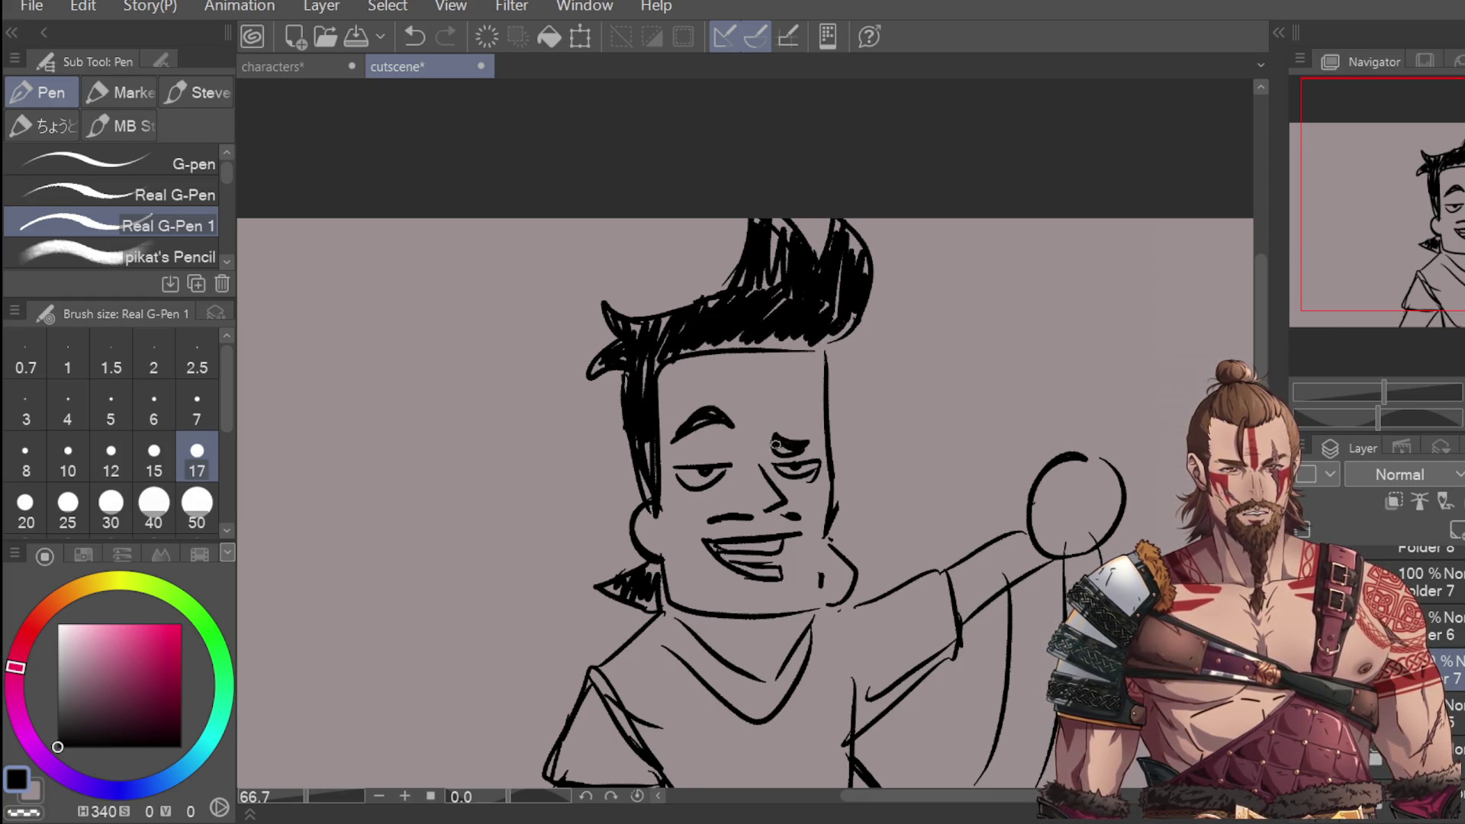
{"action": "scroll", "coordinate": [1159, 244], "scroll_direction": "down", "scroll_amount": 3}
{"action": "mouse_move", "coordinate": [561, 622]}
{"action": "left_mouse_down"}
{"action": "mouse_move", "coordinate": [641, 564]}
{"action": "mouse_move", "coordinate": [645, 618]}
{"action": "mouse_move", "coordinate": [677, 614]}
{"action": "left_mouse_up"}
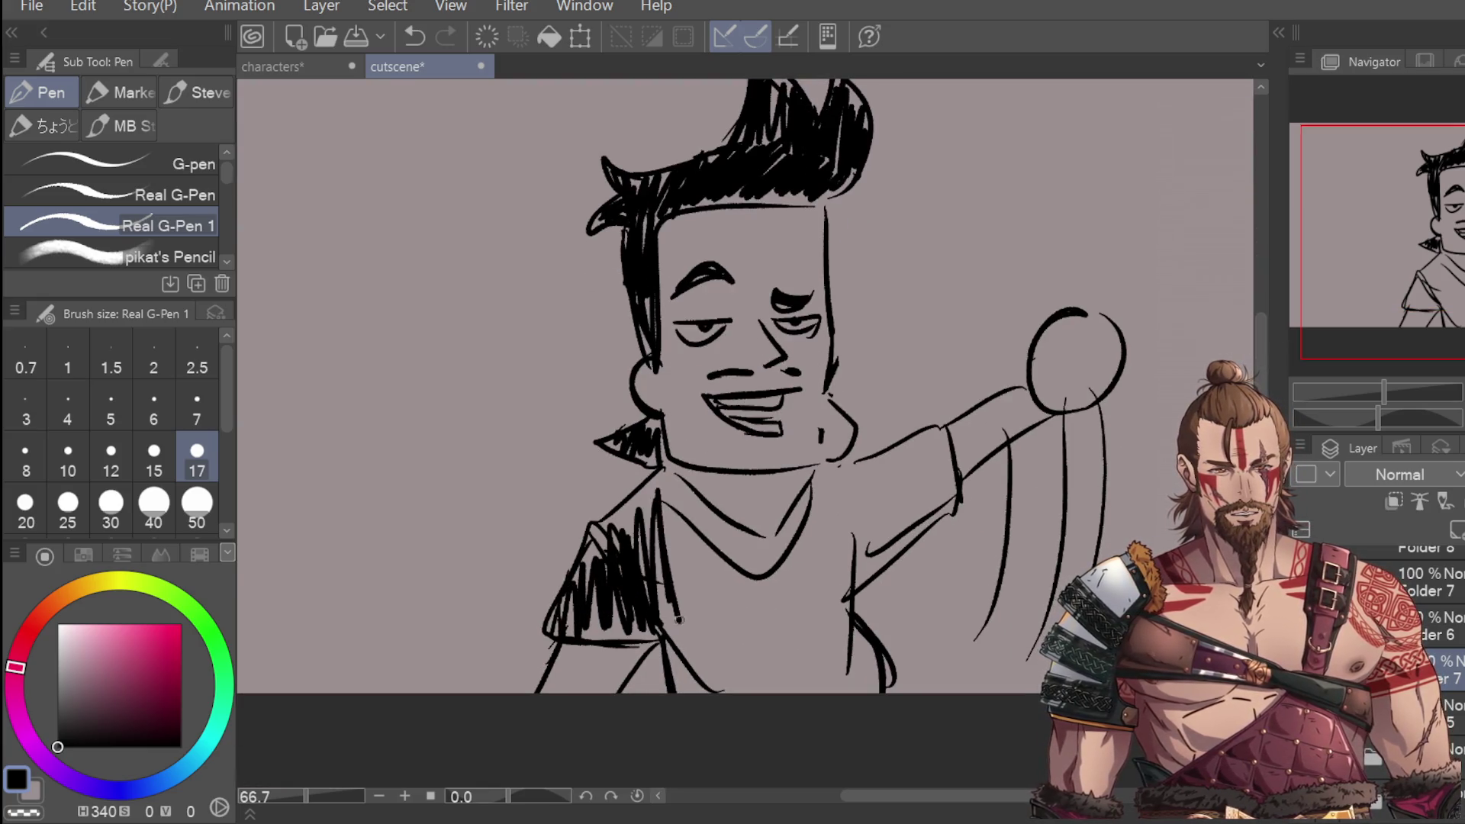
{"action": "key", "text": "ctrl+z"}
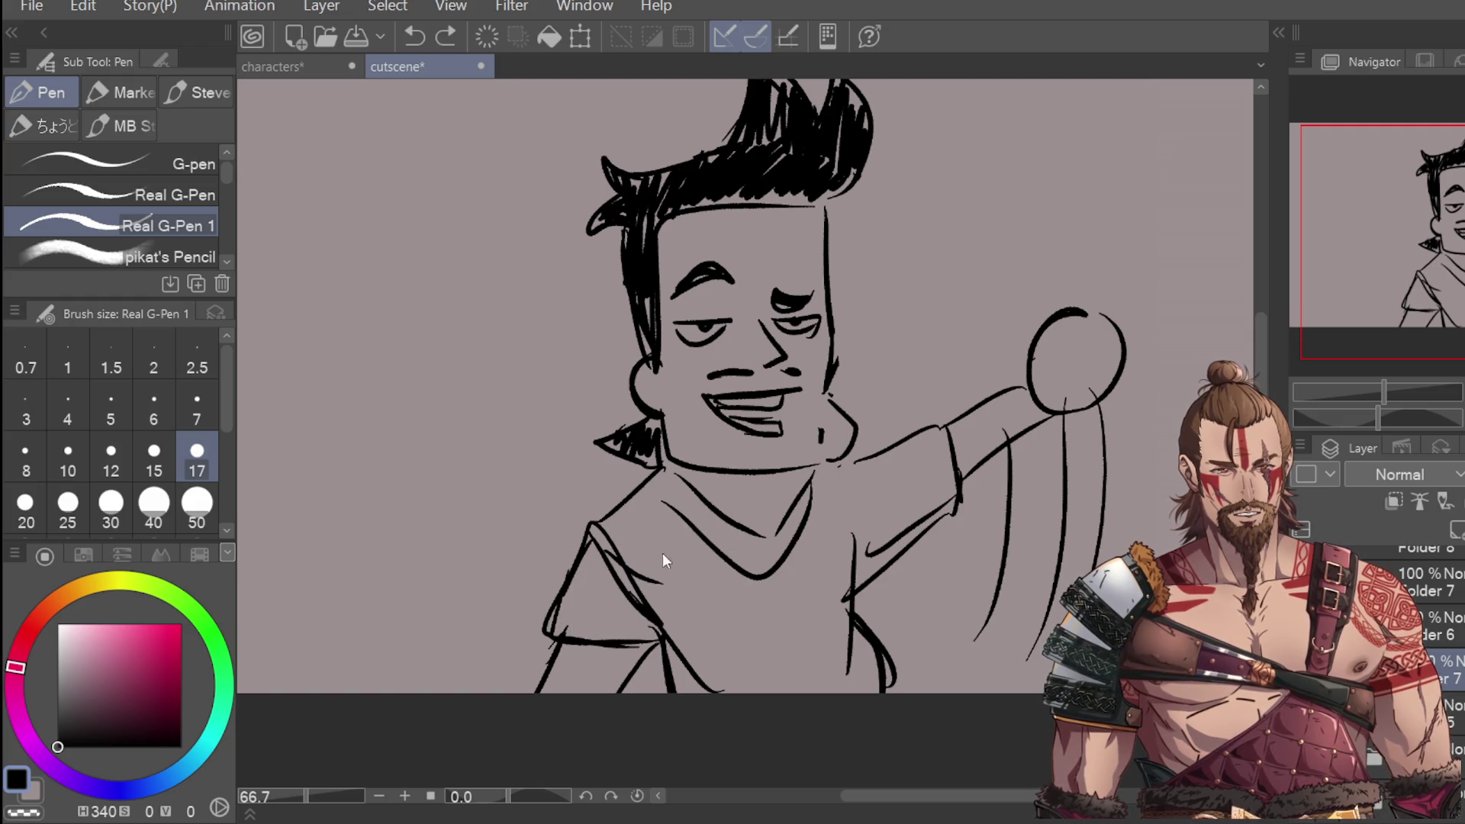
{"action": "left_click", "coordinate": [199, 520]}
{"action": "mouse_move", "coordinate": [638, 561]}
{"action": "left_mouse_down"}
{"action": "mouse_move", "coordinate": [648, 626]}
{"action": "mouse_move", "coordinate": [579, 580]}
{"action": "mouse_move", "coordinate": [621, 550]}
{"action": "mouse_move", "coordinate": [614, 610]}
{"action": "mouse_move", "coordinate": [672, 595]}
{"action": "mouse_move", "coordinate": [710, 671]}
{"action": "mouse_move", "coordinate": [681, 571]}
{"action": "mouse_move", "coordinate": [732, 579]}
{"action": "mouse_move", "coordinate": [687, 496]}
{"action": "mouse_move", "coordinate": [634, 515]}
{"action": "mouse_move", "coordinate": [637, 526]}
{"action": "left_mouse_up"}
{"action": "mouse_move", "coordinate": [730, 570]}
{"action": "left_mouse_down"}
{"action": "mouse_move", "coordinate": [801, 496]}
{"action": "mouse_move", "coordinate": [824, 588]}
{"action": "mouse_move", "coordinate": [840, 524]}
{"action": "mouse_move", "coordinate": [883, 541]}
{"action": "mouse_move", "coordinate": [939, 457]}
{"action": "mouse_move", "coordinate": [840, 491]}
{"action": "mouse_move", "coordinate": [740, 710]}
{"action": "mouse_move", "coordinate": [854, 664]}
{"action": "mouse_move", "coordinate": [862, 633]}
{"action": "mouse_move", "coordinate": [875, 726]}
{"action": "mouse_move", "coordinate": [811, 697]}
{"action": "mouse_move", "coordinate": [844, 582]}
{"action": "mouse_move", "coordinate": [881, 560]}
{"action": "mouse_move", "coordinate": [882, 666]}
{"action": "left_mouse_up"}
Step: Zoom out on the finished panel, make Layer 6 active and switch to the freehand lasso
{"action": "scroll", "coordinate": [911, 588], "scroll_direction": "down", "scroll_amount": 1}
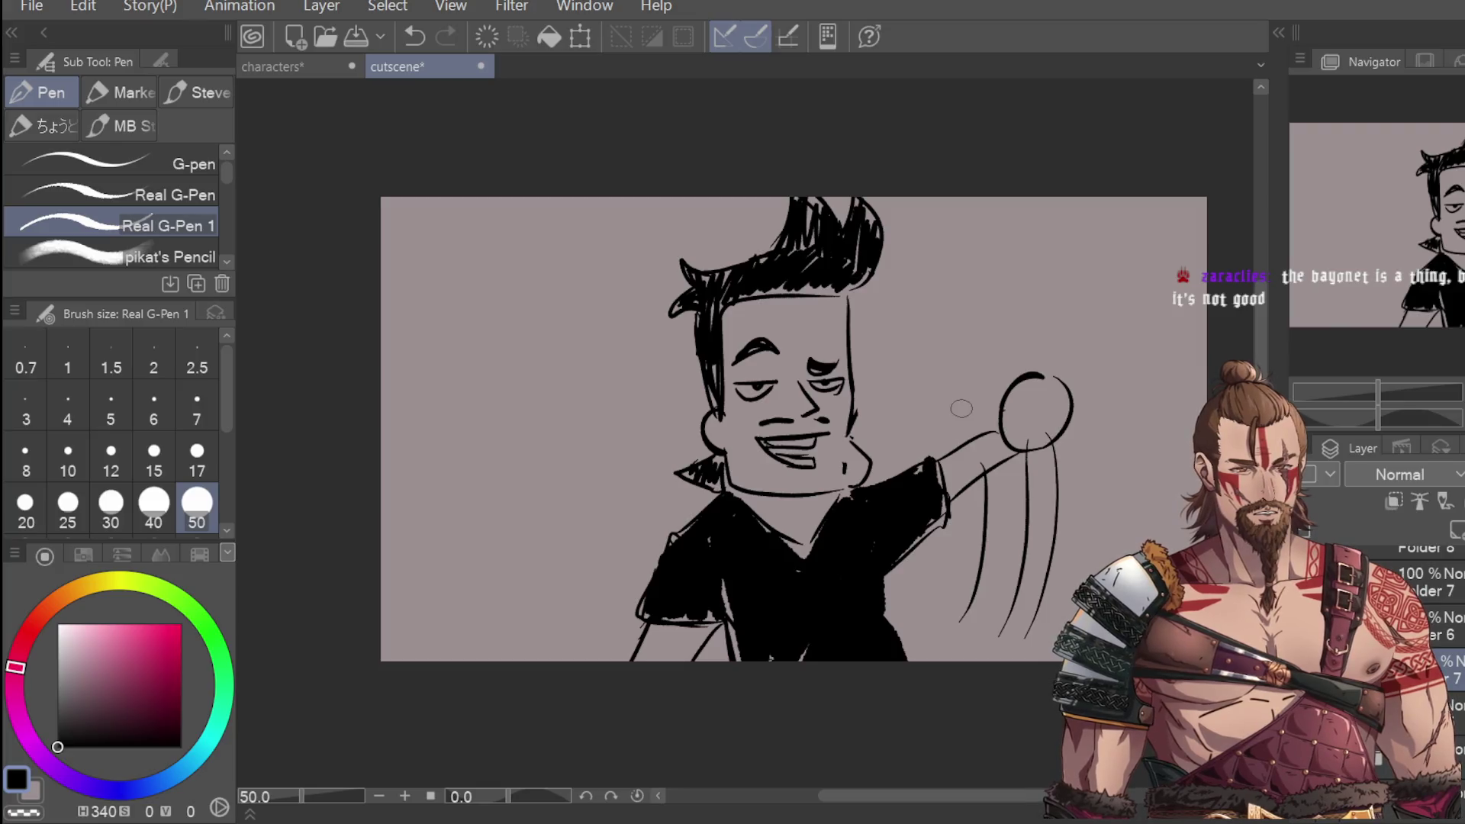
{"action": "scroll", "coordinate": [962, 408], "scroll_direction": "down", "scroll_amount": 1}
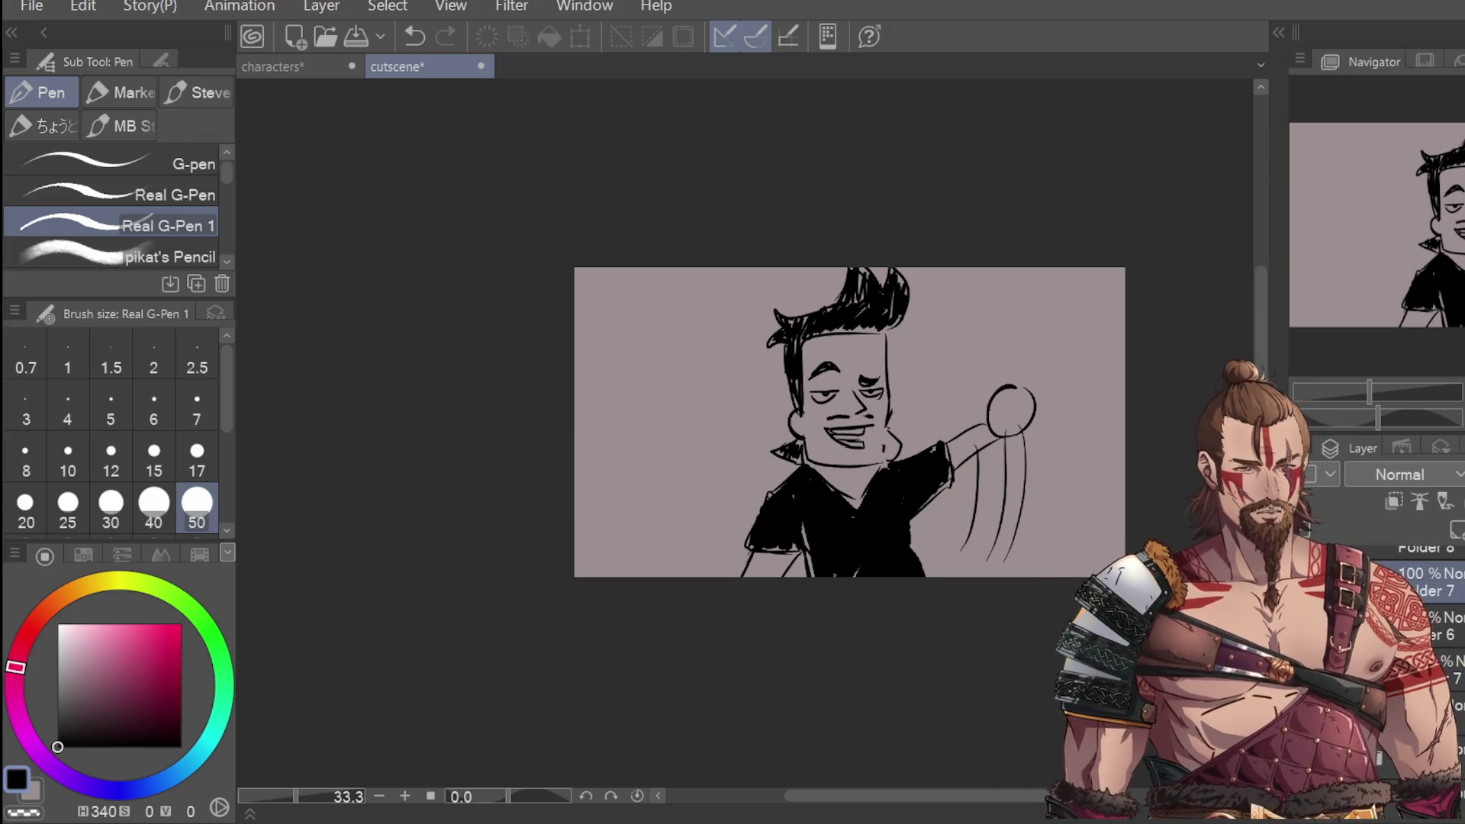
{"action": "left_click", "coordinate": [1446, 670]}
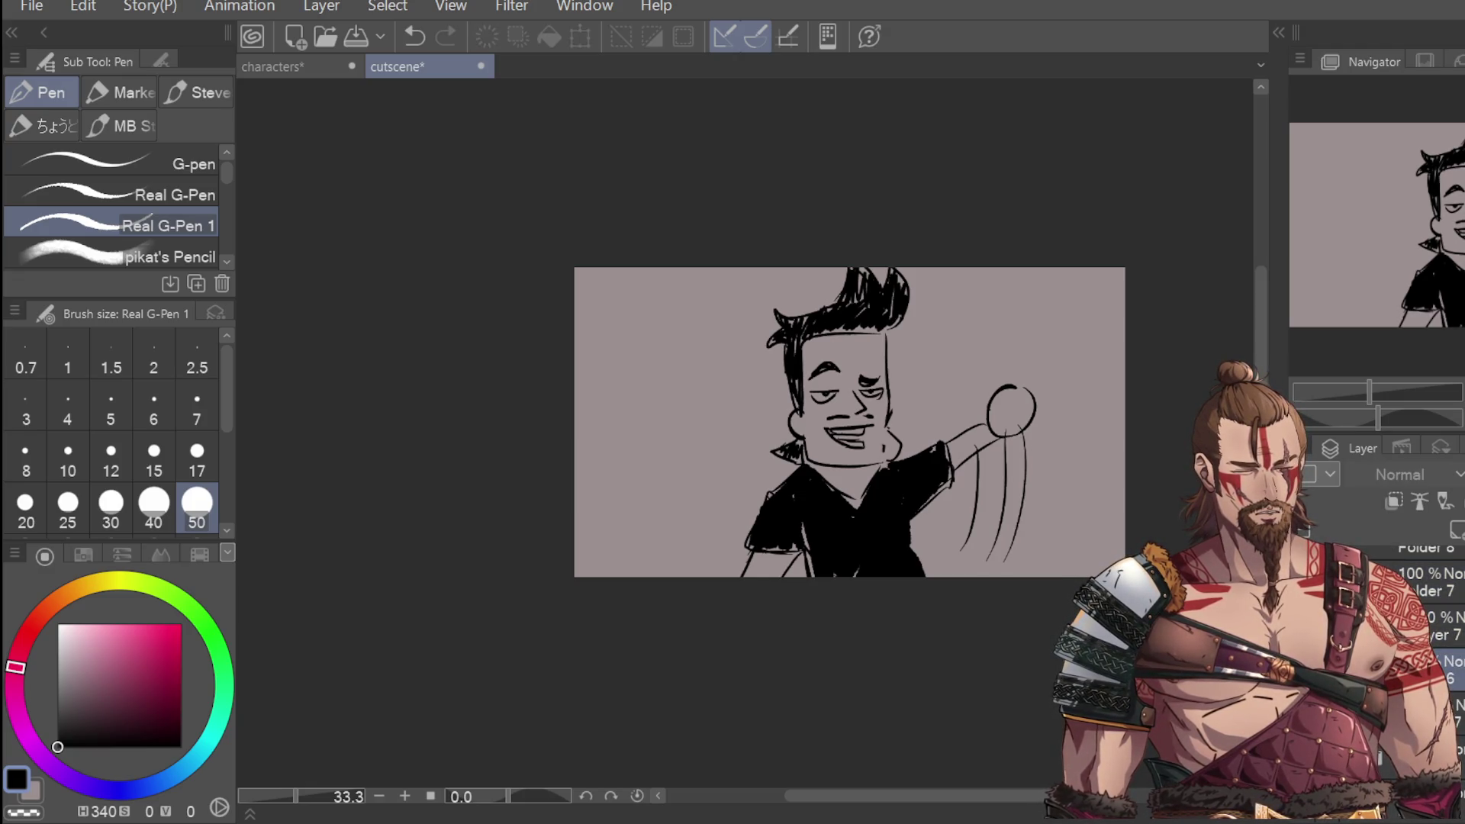
{"action": "key", "text": "m"}
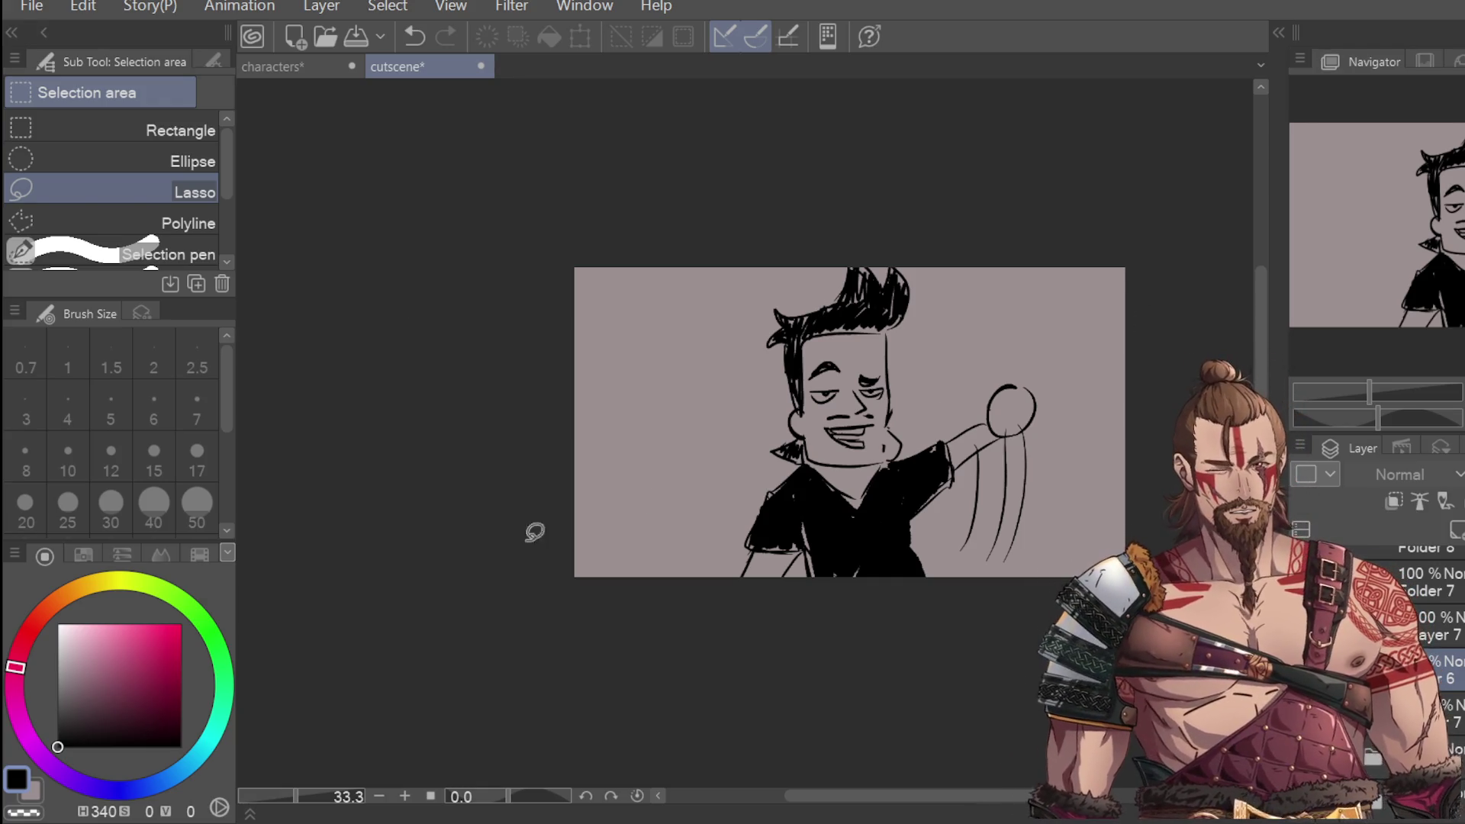
{"action": "mouse_move", "coordinate": [920, 272]}
{"action": "left_mouse_down"}
{"action": "mouse_move", "coordinate": [911, 420]}
{"action": "mouse_move", "coordinate": [885, 455]}
{"action": "mouse_move", "coordinate": [810, 452]}
{"action": "mouse_move", "coordinate": [896, 219]}
{"action": "mouse_move", "coordinate": [981, 281]}
{"action": "left_mouse_up"}
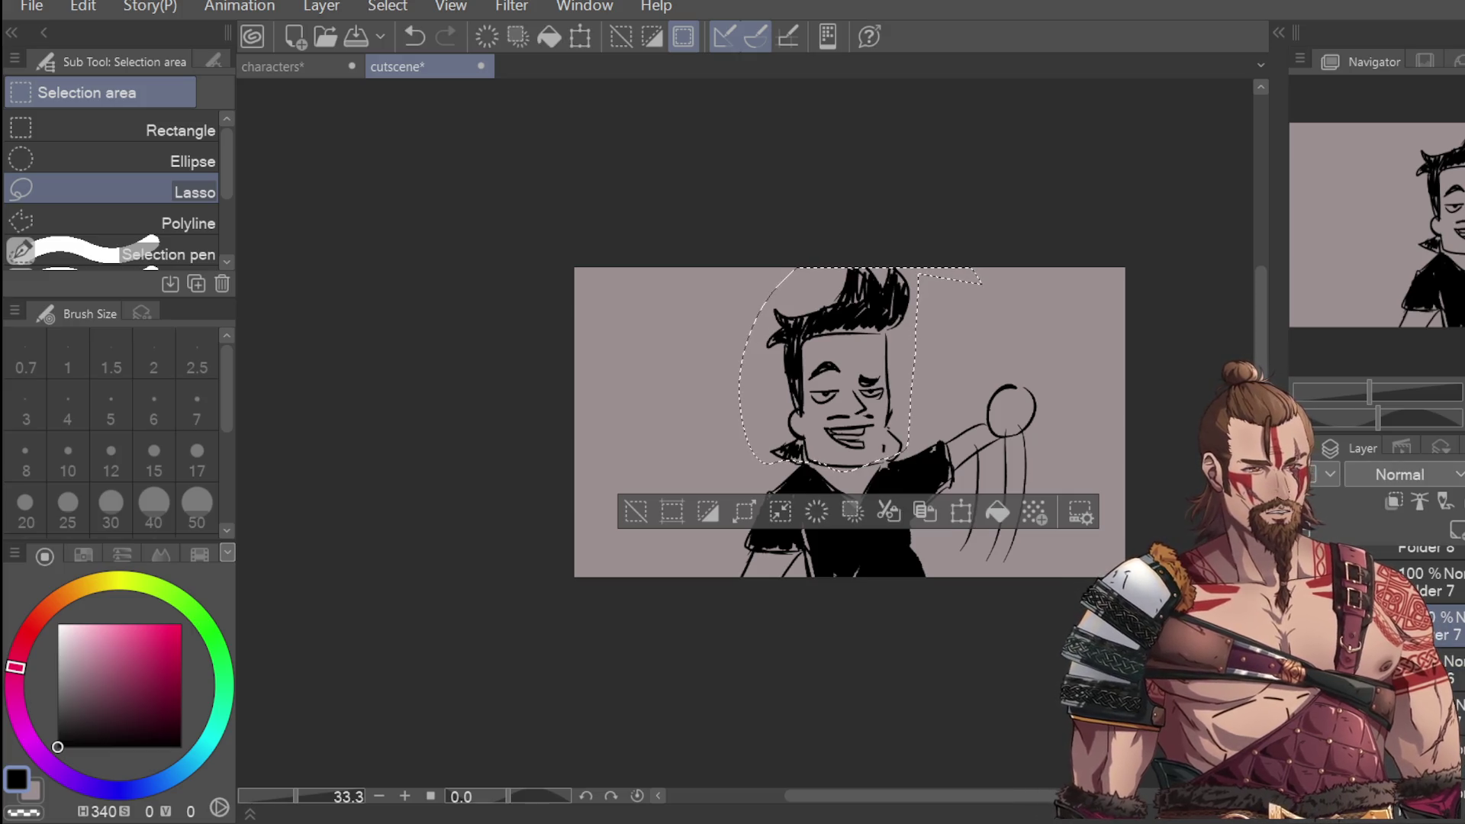
{"action": "left_click", "coordinate": [962, 512]}
{"action": "left_click_drag", "start_coordinate": [1068, 328], "coordinate": [1060, 339]}
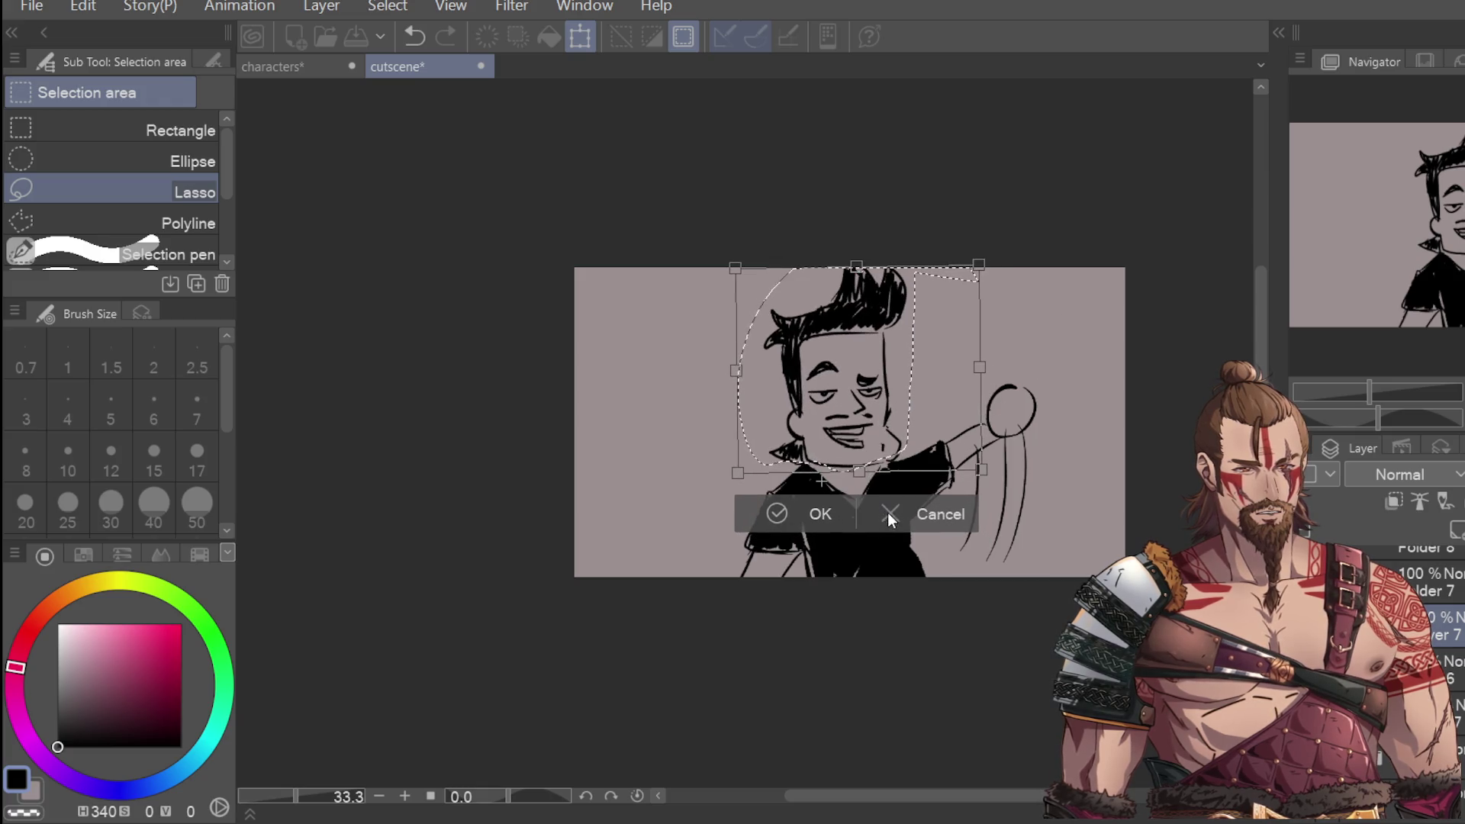
{"action": "left_click", "coordinate": [937, 512]}
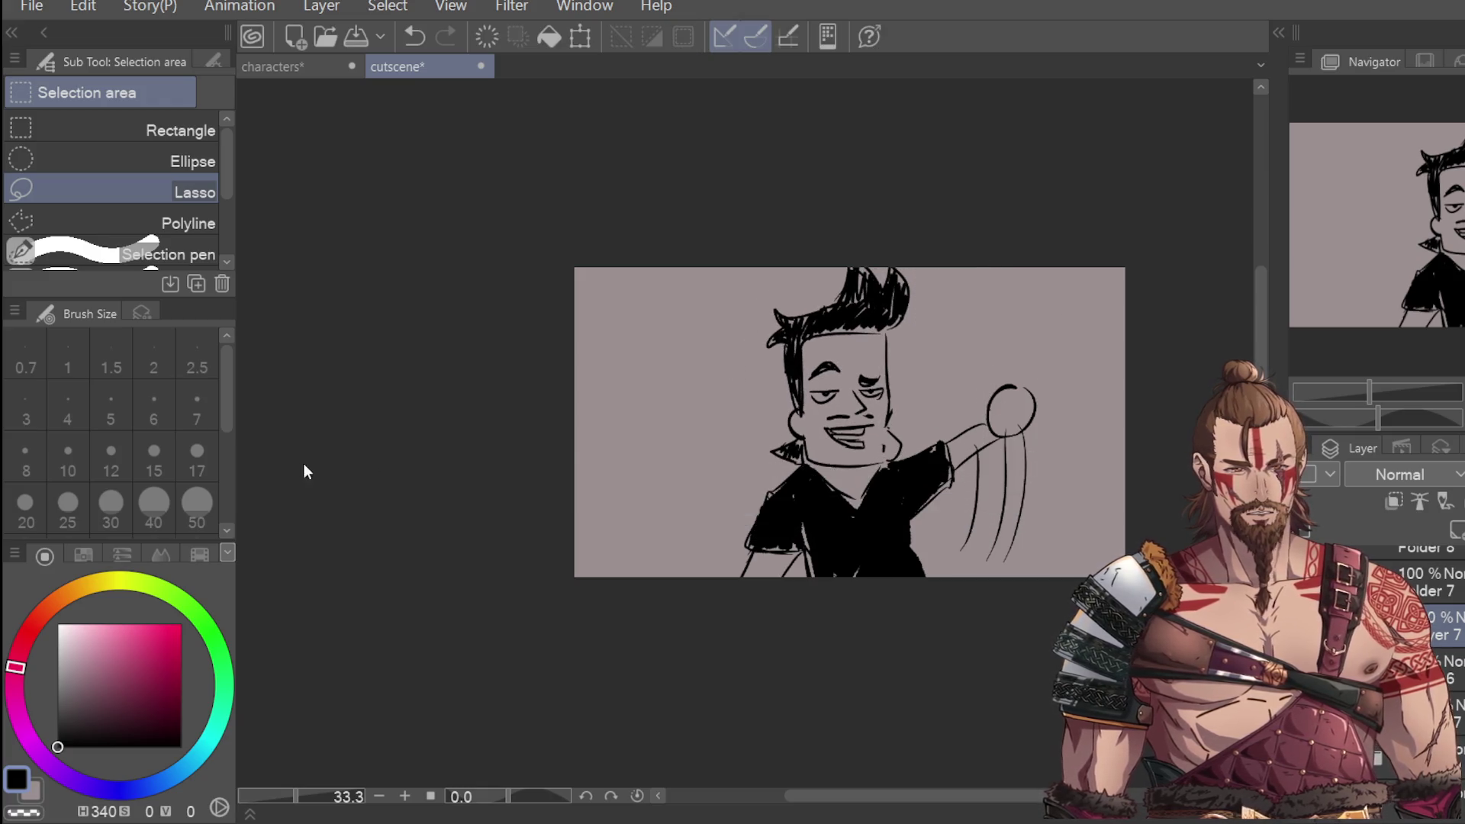
{"action": "key", "text": "p"}
{"action": "key", "text": "ctrl+z"}
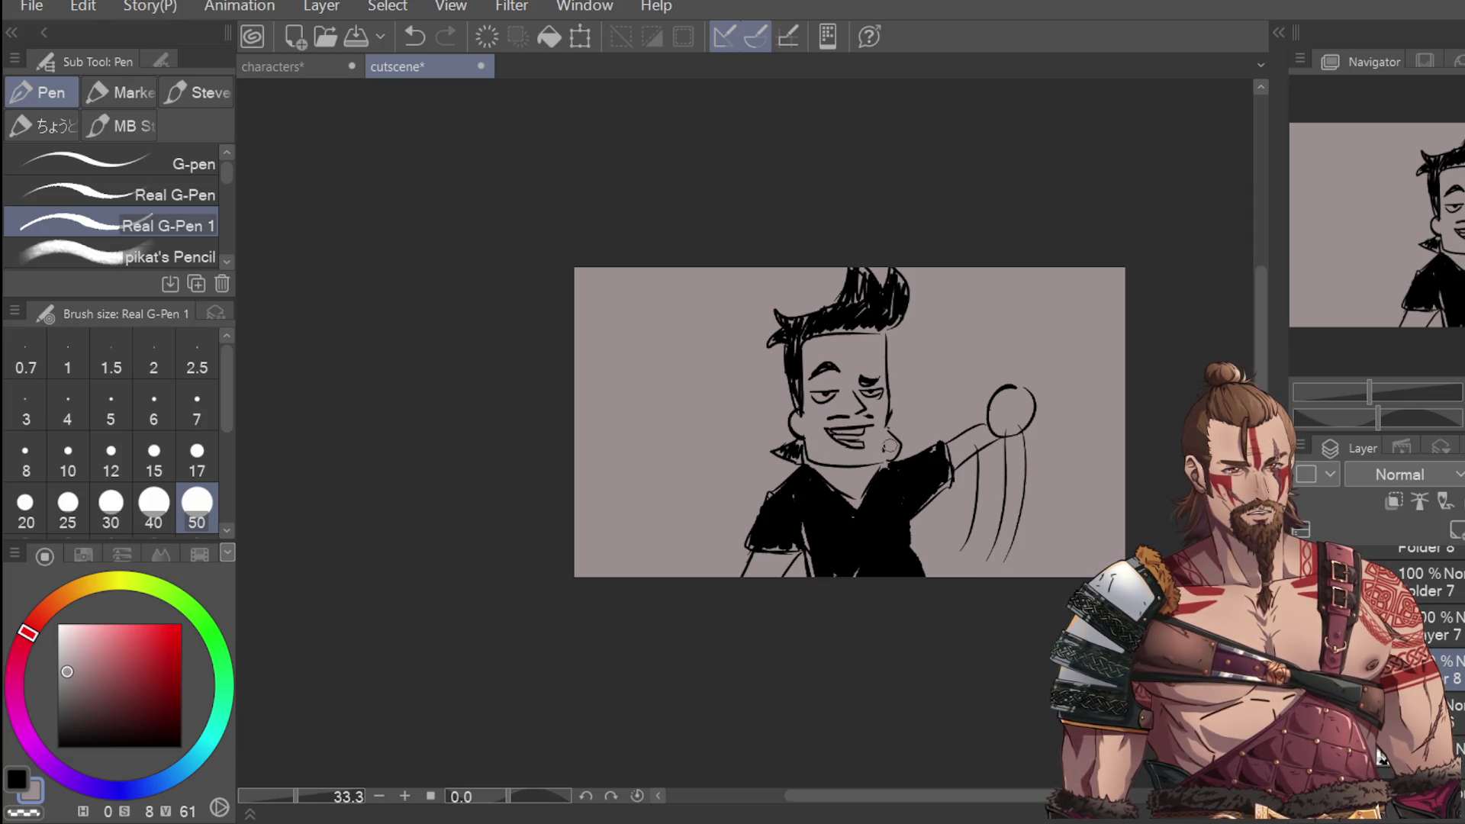
{"action": "key", "text": "m"}
{"action": "mouse_move", "coordinate": [930, 271]}
{"action": "left_mouse_down"}
{"action": "mouse_move", "coordinate": [927, 401]}
{"action": "mouse_move", "coordinate": [880, 458]}
{"action": "mouse_move", "coordinate": [905, 216]}
{"action": "left_mouse_up"}
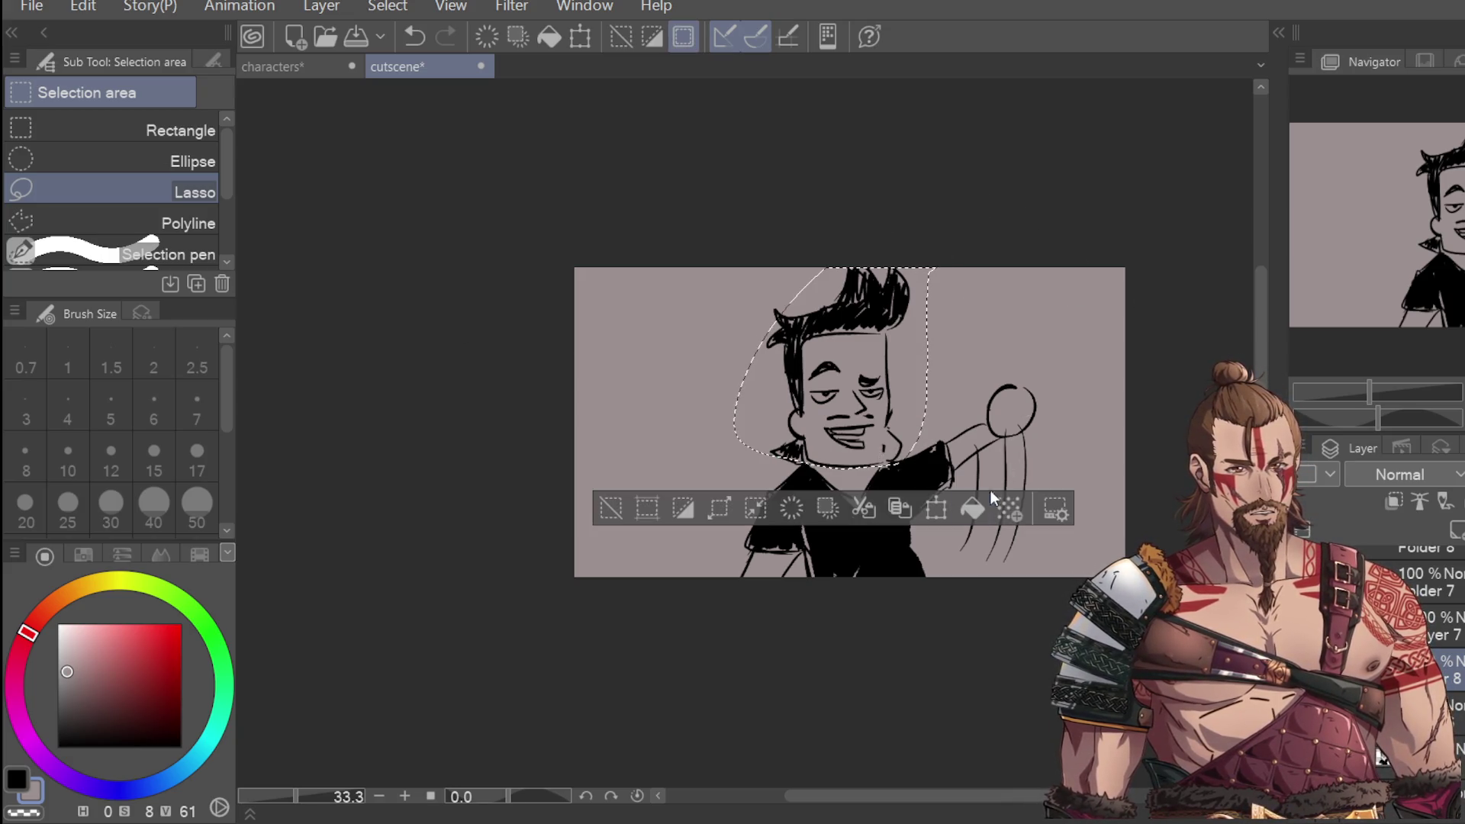
{"action": "left_click", "coordinate": [930, 501]}
{"action": "left_click_drag", "start_coordinate": [1011, 359], "coordinate": [1019, 414]}
{"action": "key", "text": "ctrl+z"}
{"action": "key", "text": "ctrl+z"}
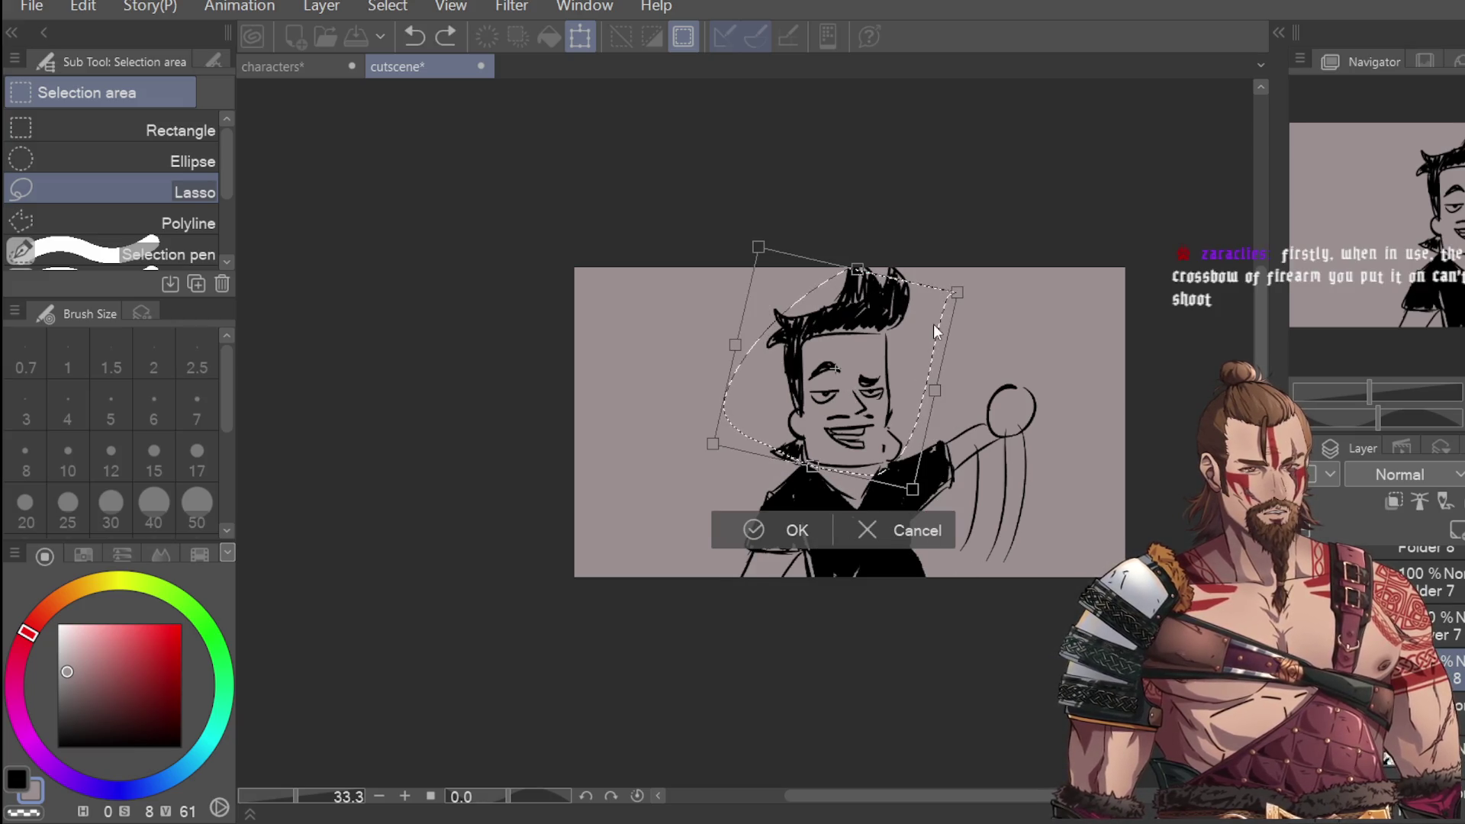
{"action": "key", "text": "Return"}
{"action": "key", "text": "ctrl+d"}
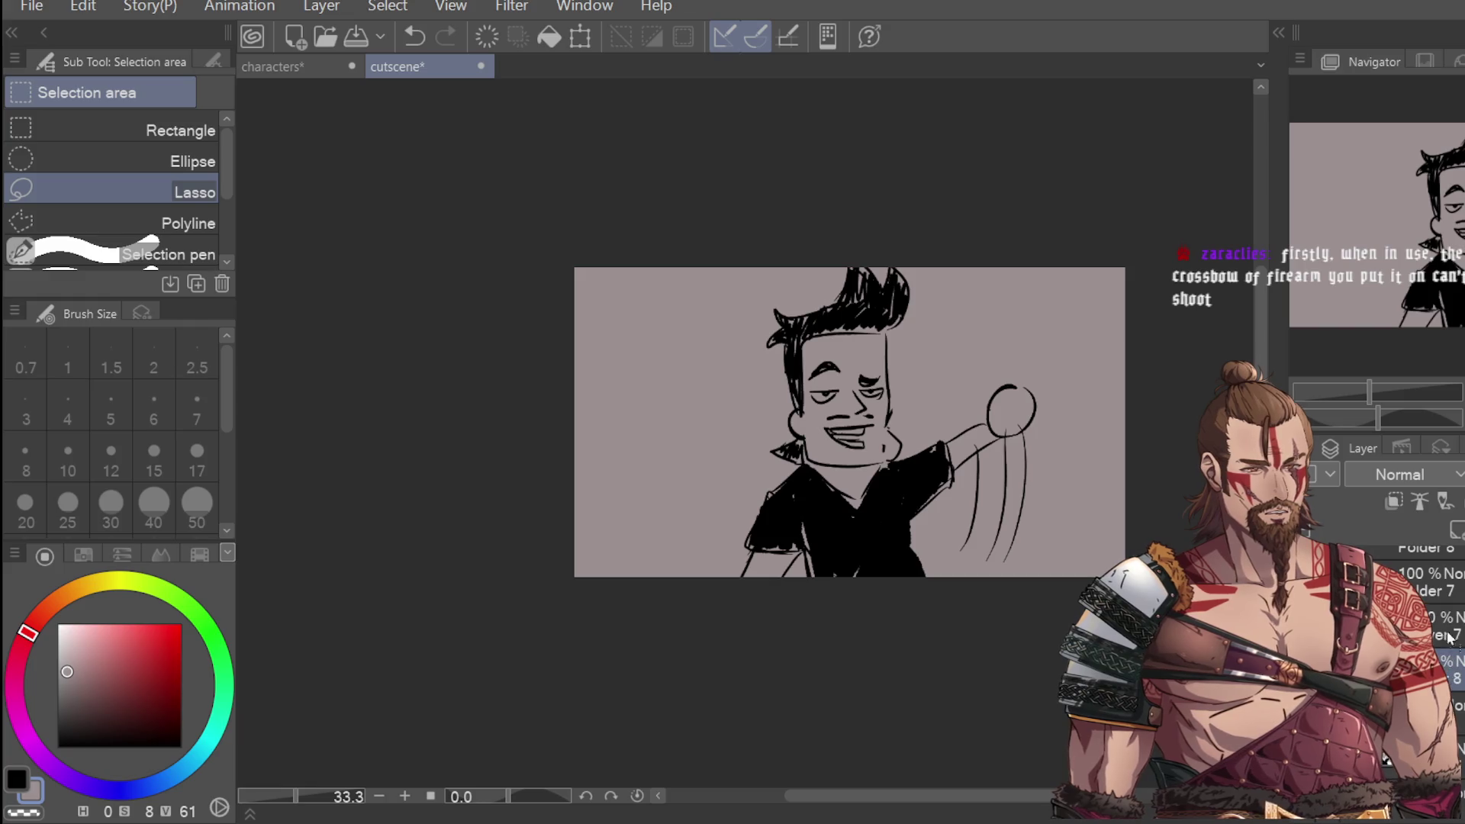
{"action": "key", "text": "ctrl+z"}
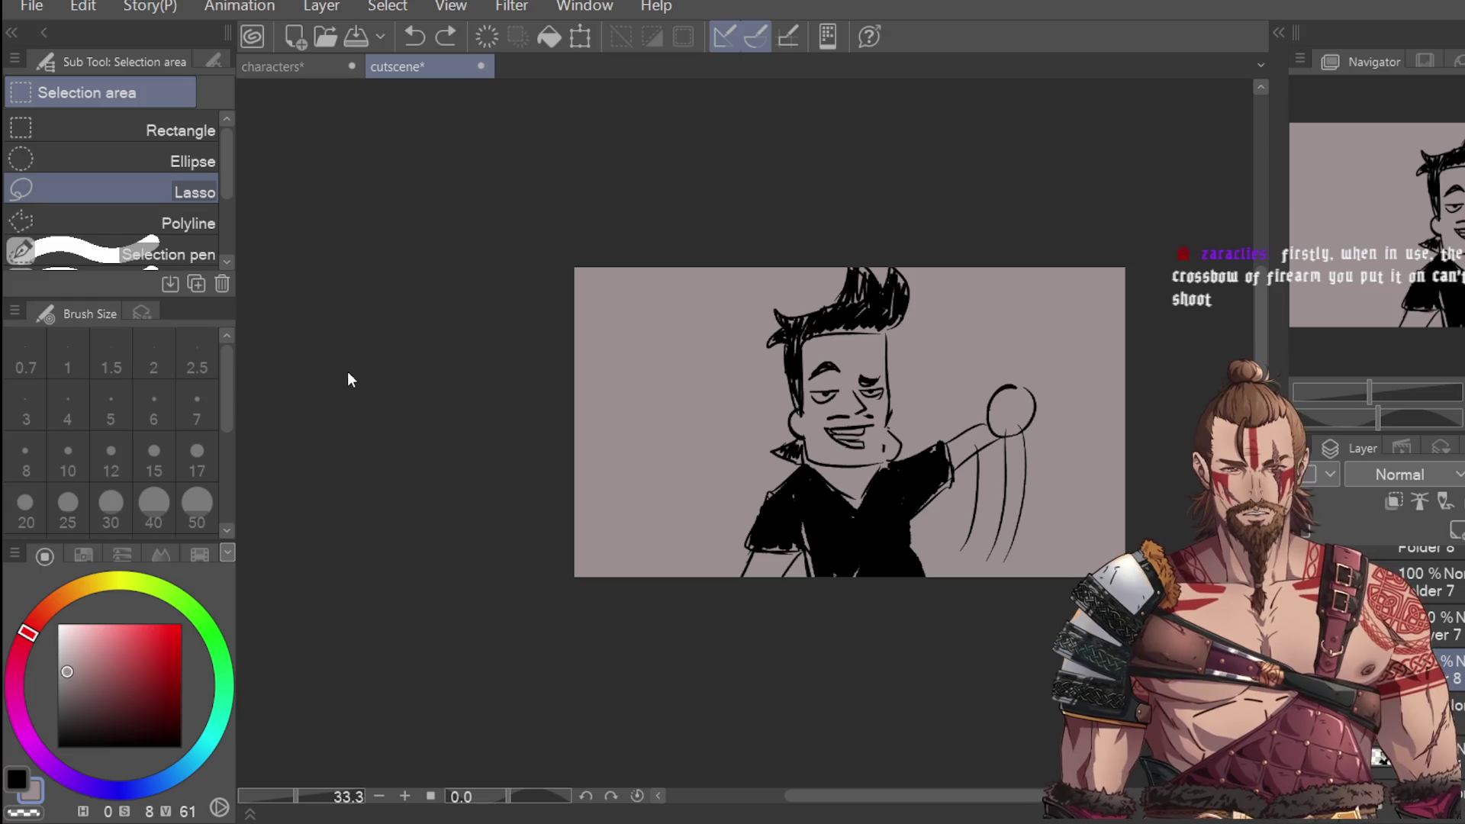
{"action": "key", "text": "e"}
Step: Erase the shirt lines and raised arm, then set the pen to size 15 in black
{"action": "mouse_move", "coordinate": [870, 473]}
{"action": "left_mouse_down"}
{"action": "mouse_move", "coordinate": [912, 466]}
{"action": "mouse_move", "coordinate": [912, 496]}
{"action": "mouse_move", "coordinate": [1002, 418]}
{"action": "mouse_move", "coordinate": [1015, 489]}
{"action": "mouse_move", "coordinate": [1033, 425]}
{"action": "left_mouse_up"}
{"action": "mouse_move", "coordinate": [760, 526]}
{"action": "left_mouse_down"}
{"action": "mouse_move", "coordinate": [789, 534]}
{"action": "mouse_move", "coordinate": [744, 576]}
{"action": "left_mouse_up"}
{"action": "key", "text": "p"}
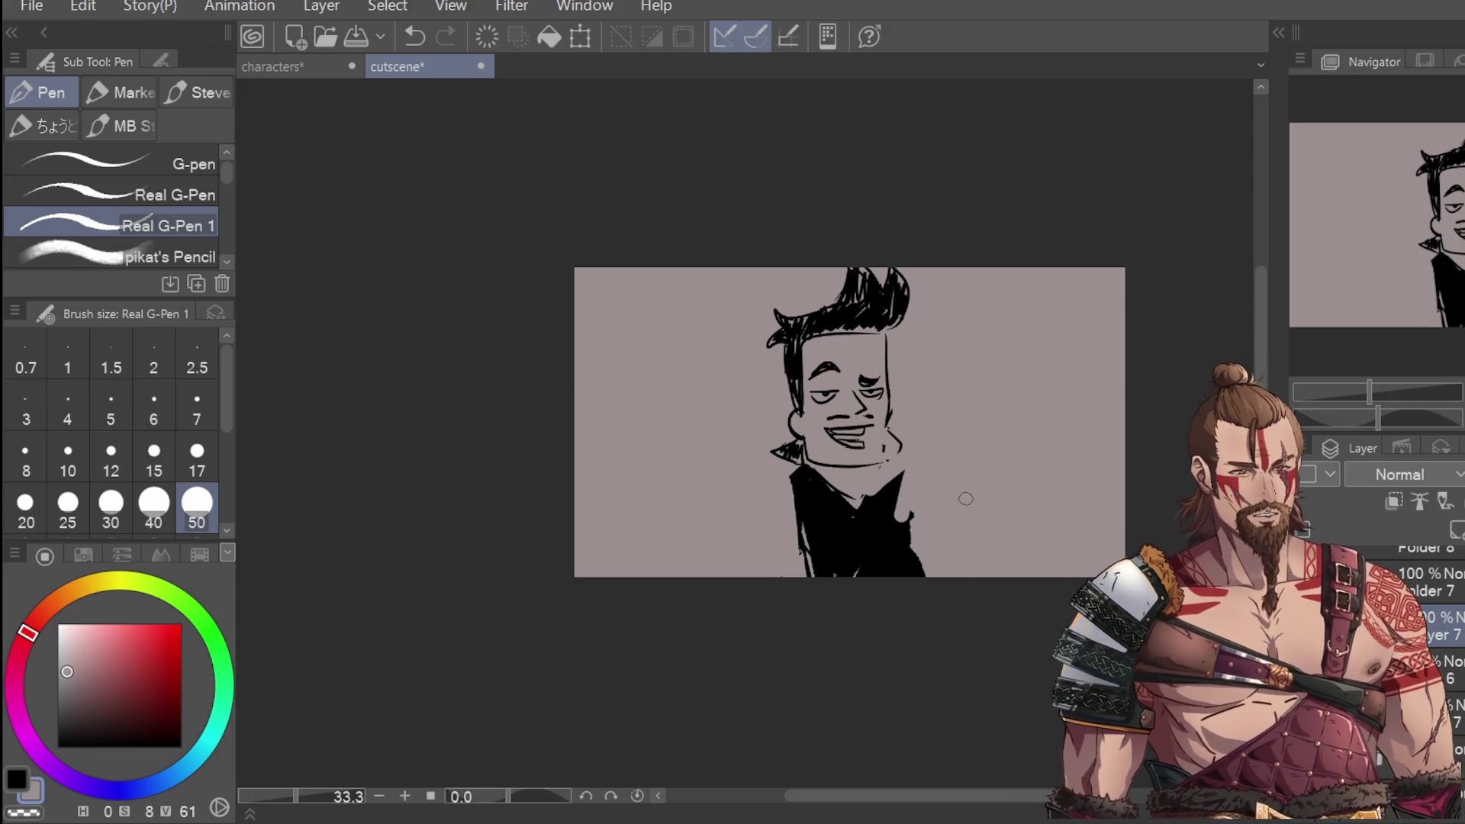
{"action": "left_click", "coordinate": [153, 456]}
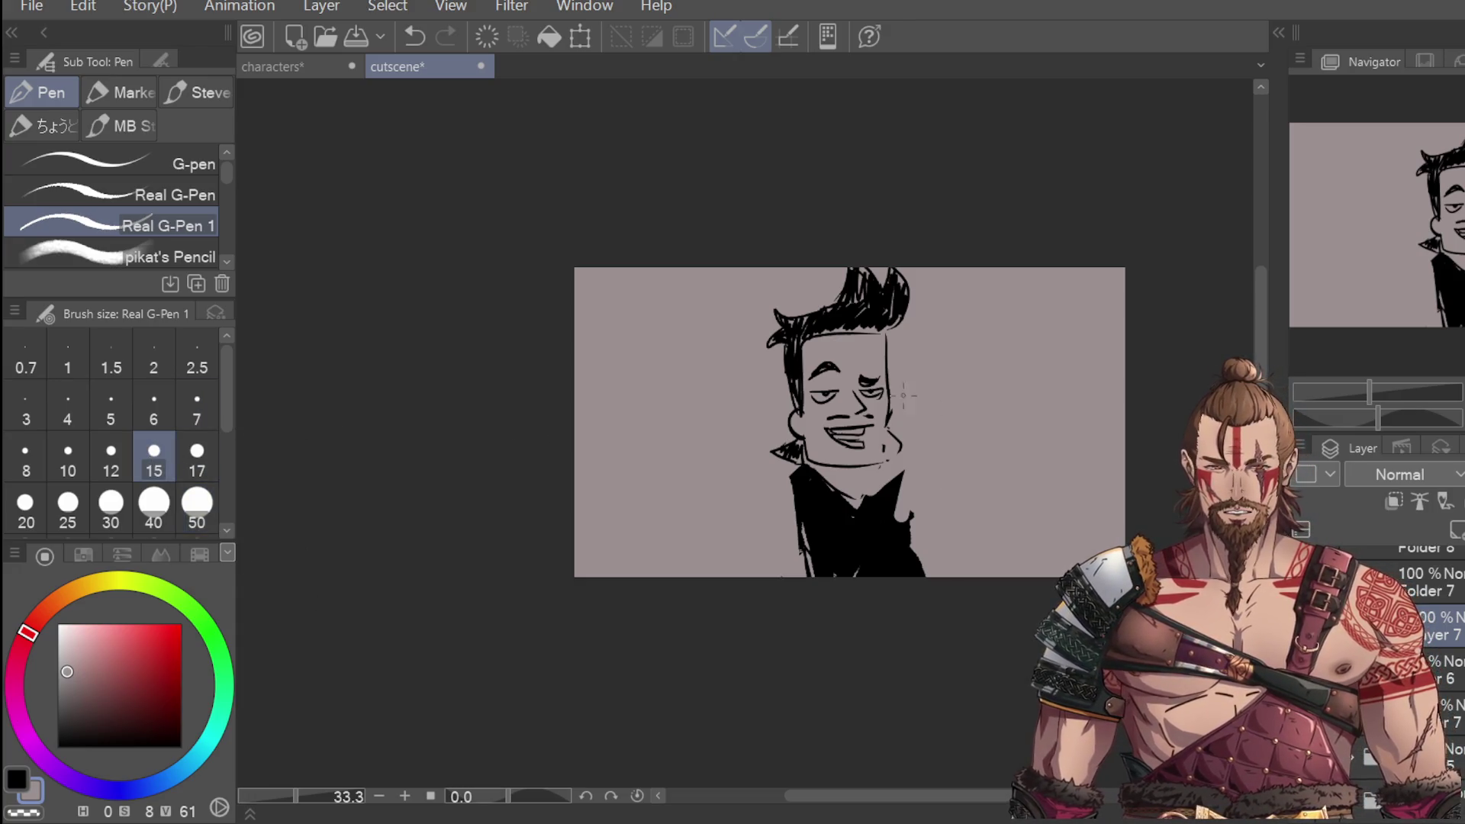
{"action": "key", "text": "x"}
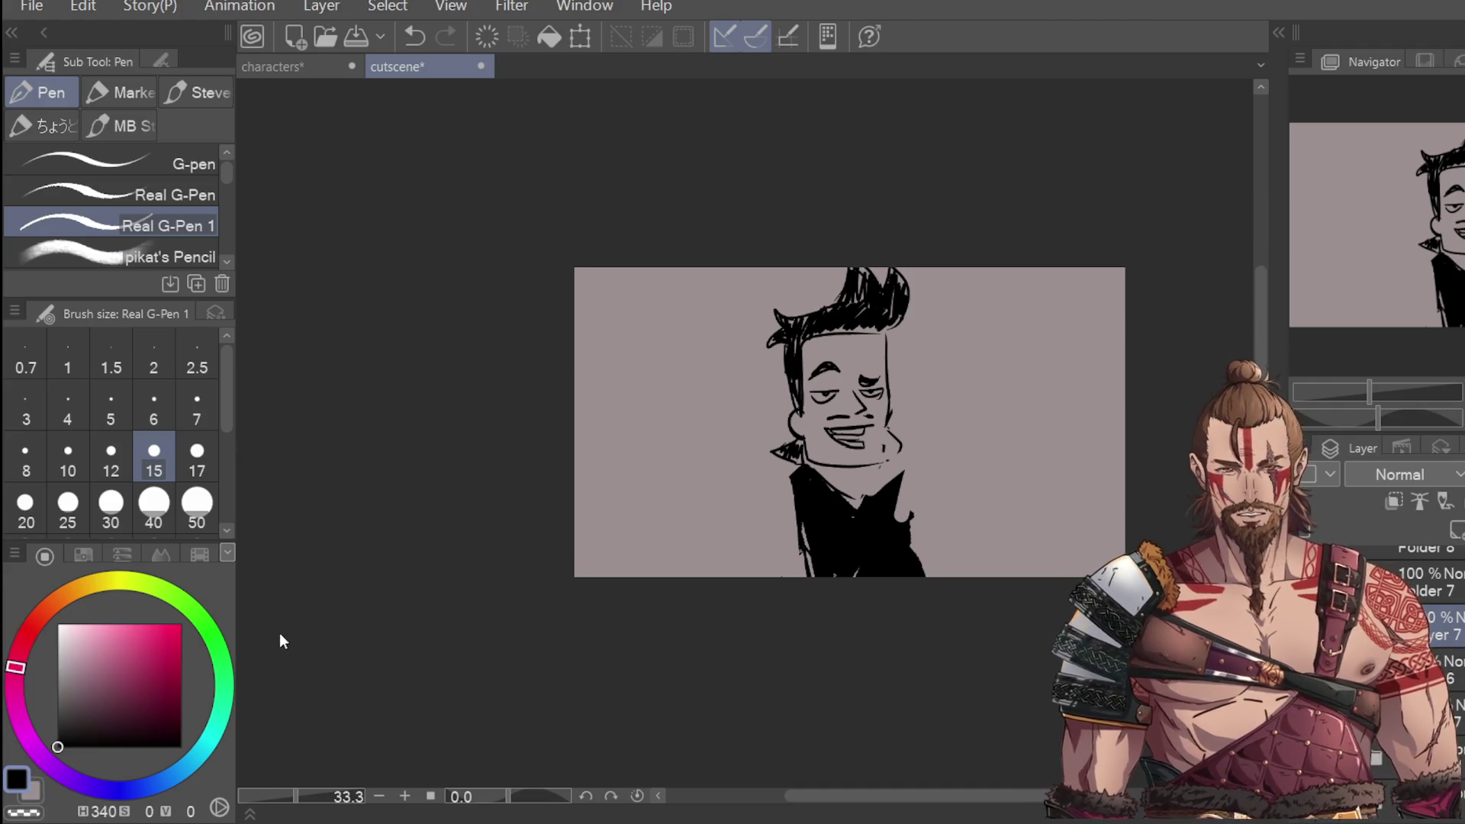
Step: Sketch a pointing hand loop beside the shoulder and erase the black fill along the torso
{"action": "left_click_drag", "start_coordinate": [923, 482], "coordinate": [947, 493]}
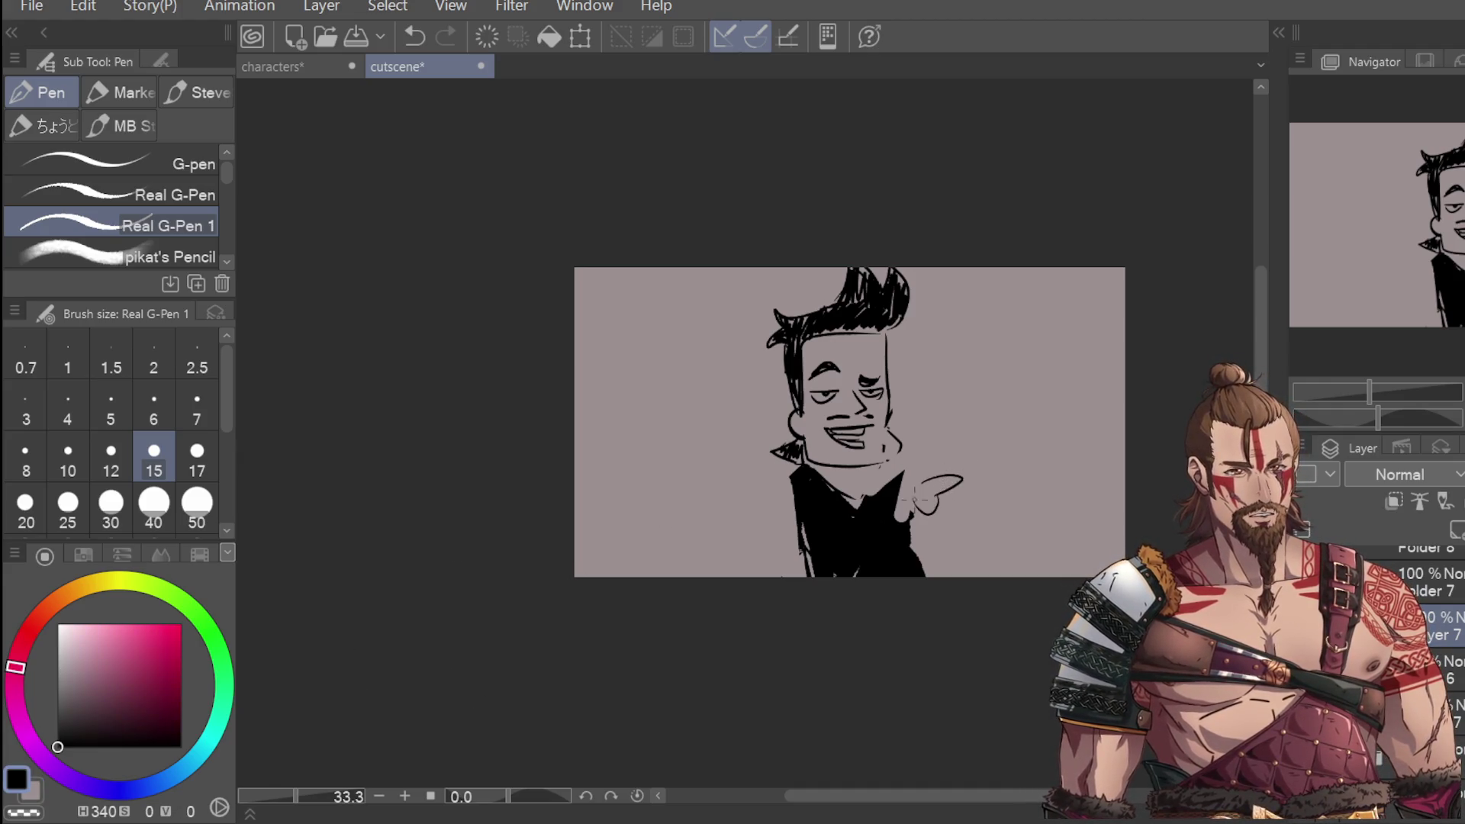
{"action": "key", "text": "ctrl+z"}
{"action": "key", "text": "ctrl+z"}
{"action": "scroll", "coordinate": [954, 496], "scroll_direction": "up", "scroll_amount": 2}
{"action": "mouse_move", "coordinate": [870, 479]}
{"action": "left_mouse_down"}
{"action": "mouse_move", "coordinate": [911, 458]}
{"action": "mouse_move", "coordinate": [943, 497]}
{"action": "mouse_move", "coordinate": [891, 542]}
{"action": "left_mouse_up"}
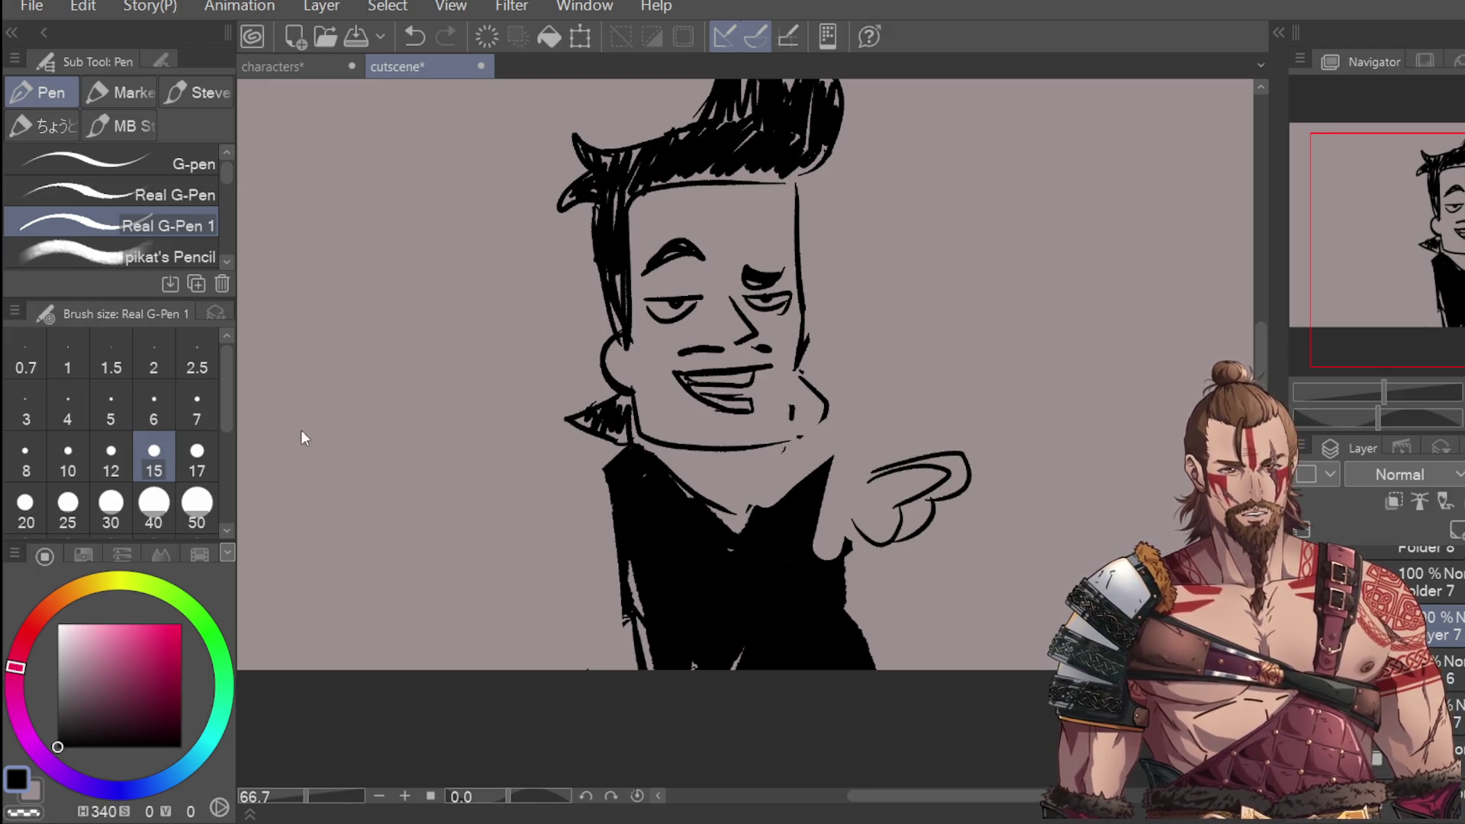
{"action": "key", "text": "e"}
{"action": "mouse_move", "coordinate": [610, 458]}
{"action": "left_mouse_down"}
{"action": "mouse_move", "coordinate": [649, 534]}
{"action": "mouse_move", "coordinate": [669, 494]}
{"action": "mouse_move", "coordinate": [663, 679]}
{"action": "mouse_move", "coordinate": [793, 473]}
{"action": "mouse_move", "coordinate": [851, 636]}
{"action": "mouse_move", "coordinate": [753, 530]}
{"action": "mouse_move", "coordinate": [741, 559]}
{"action": "mouse_move", "coordinate": [648, 587]}
{"action": "mouse_move", "coordinate": [781, 478]}
{"action": "mouse_move", "coordinate": [611, 680]}
{"action": "left_mouse_up"}
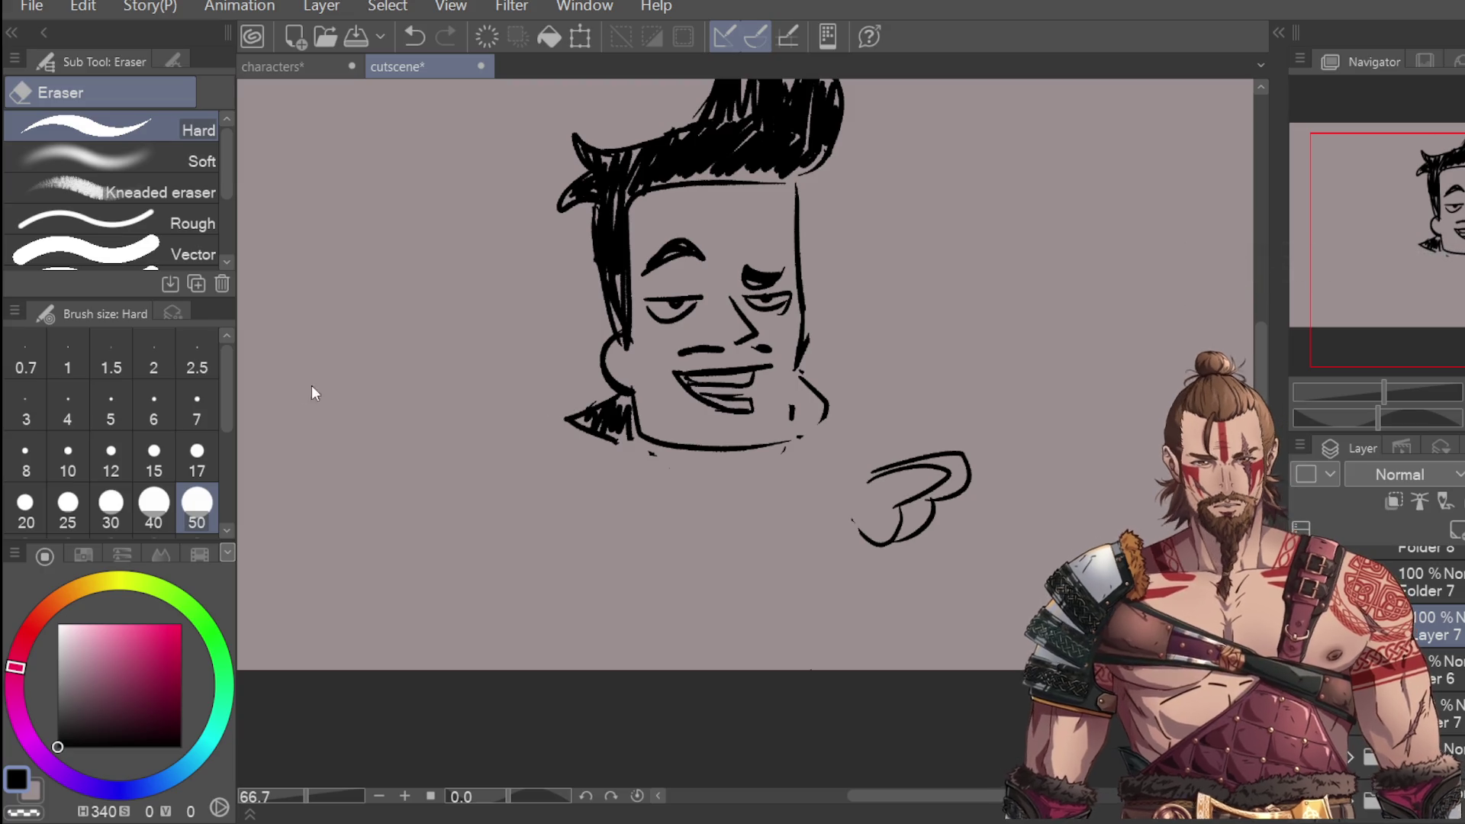
Step: Draw the left and right neck lines below the chin
{"action": "key", "text": "p"}
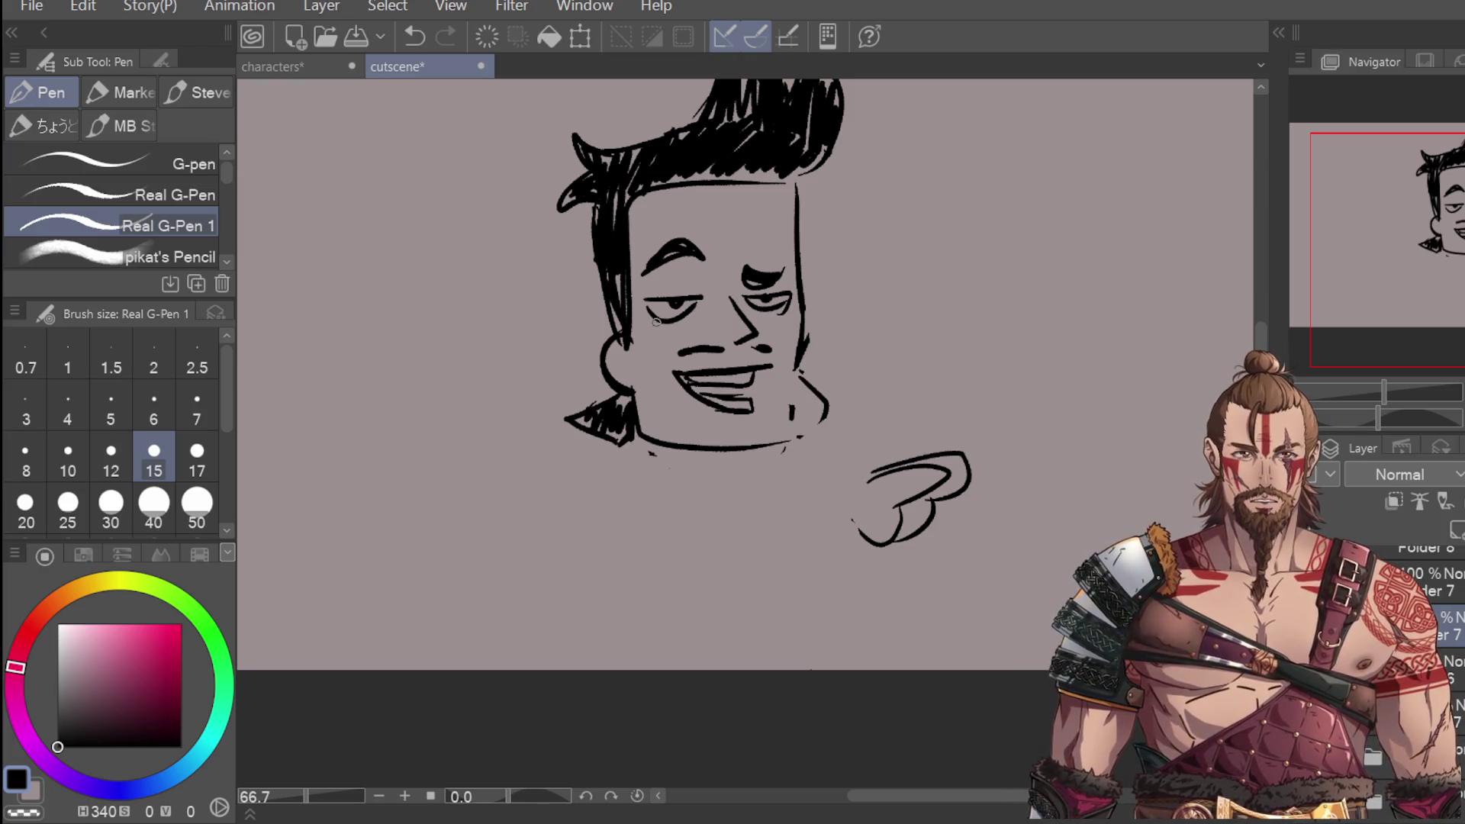
{"action": "left_click_drag", "start_coordinate": [653, 456], "coordinate": [700, 525]}
{"action": "key", "text": "ctrl+z"}
{"action": "left_click_drag", "start_coordinate": [652, 456], "coordinate": [701, 526]}
{"action": "key", "text": "ctrl+z"}
{"action": "left_click_drag", "start_coordinate": [662, 477], "coordinate": [734, 534]}
{"action": "left_click_drag", "start_coordinate": [776, 462], "coordinate": [752, 527]}
{"action": "mouse_move", "coordinate": [644, 442]}
{"action": "left_mouse_down"}
{"action": "mouse_move", "coordinate": [658, 467]}
{"action": "mouse_move", "coordinate": [537, 534]}
{"action": "left_mouse_up"}
{"action": "key", "text": "ctrl+z"}
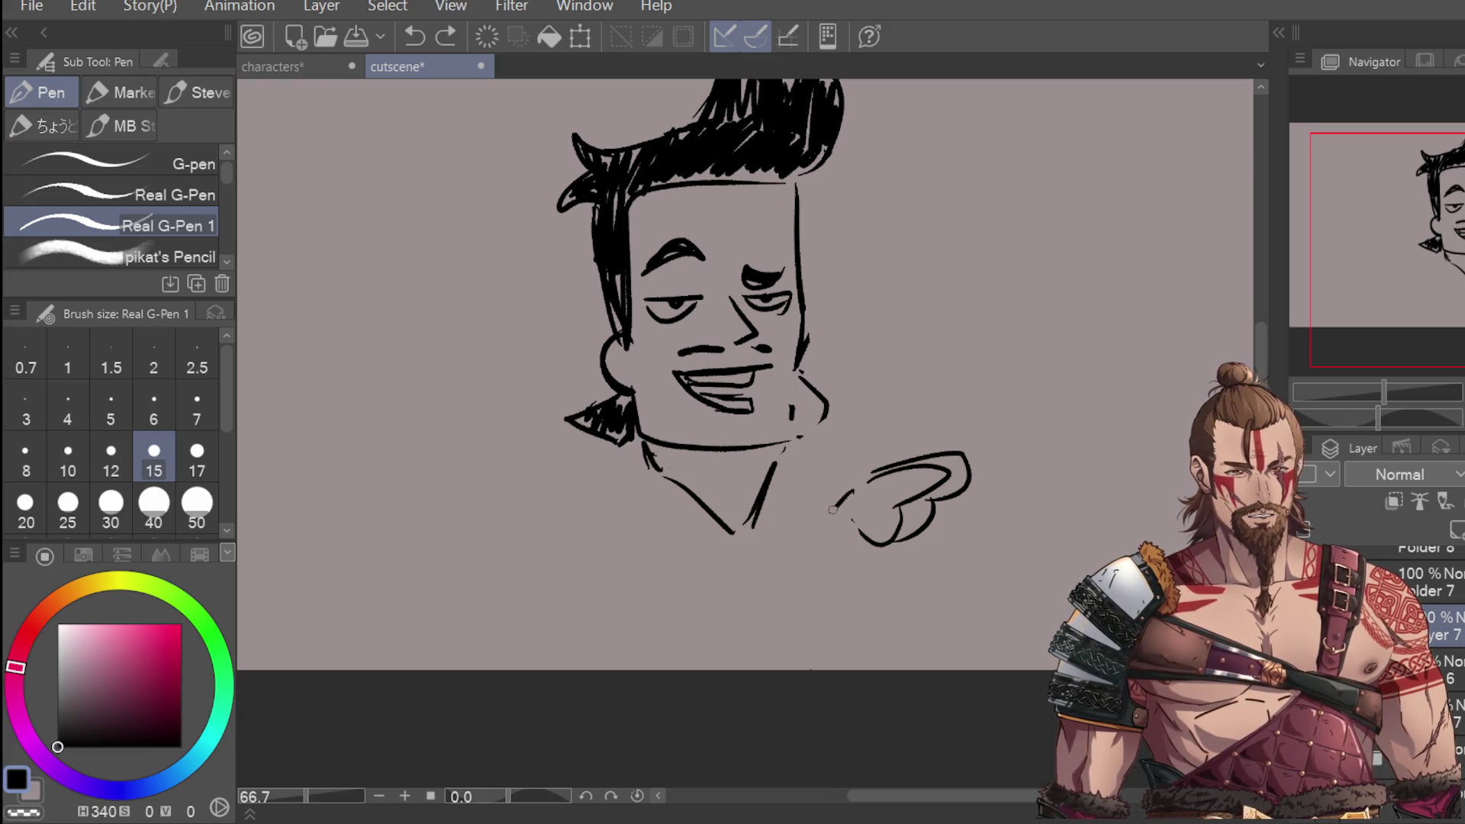
Step: Draw the upper and lower lines of an arm pointing across the chest
{"action": "left_click_drag", "start_coordinate": [851, 492], "coordinate": [748, 603]}
{"action": "left_click_drag", "start_coordinate": [861, 543], "coordinate": [778, 641]}
{"action": "key", "text": "ctrl+z"}
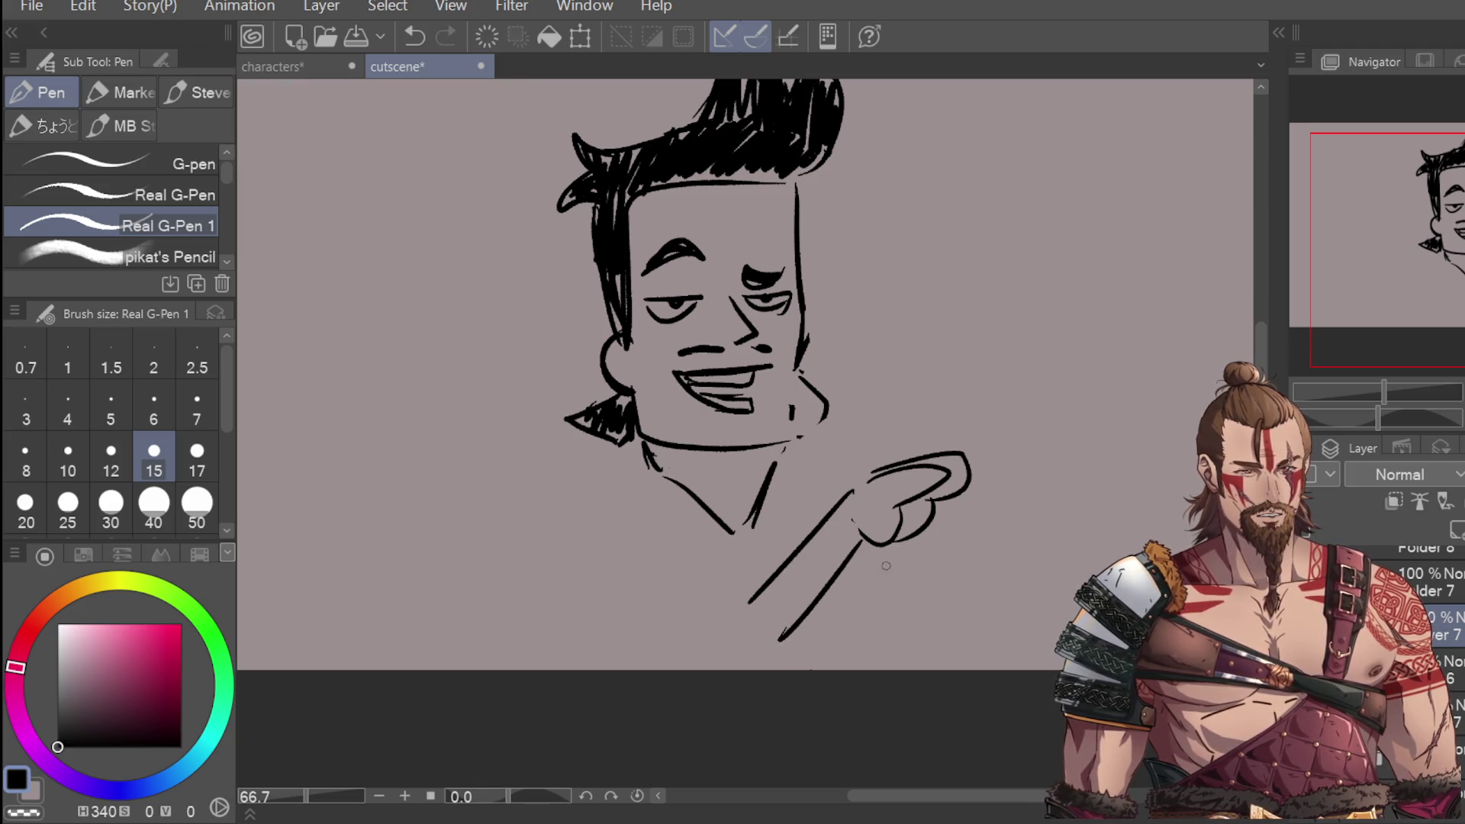
{"action": "left_click_drag", "start_coordinate": [907, 544], "coordinate": [810, 638]}
{"action": "mouse_move", "coordinate": [742, 602]}
{"action": "left_mouse_down"}
{"action": "mouse_move", "coordinate": [632, 566]}
{"action": "mouse_move", "coordinate": [767, 645]}
{"action": "left_mouse_up"}
{"action": "key", "text": "ctrl+z"}
Step: Add the right neck line and the curved left and right shoulder lines
{"action": "key", "text": "ctrl+z"}
{"action": "key", "text": "ctrl+z"}
{"action": "key", "text": "ctrl+z"}
{"action": "left_click_drag", "start_coordinate": [884, 544], "coordinate": [827, 608]}
{"action": "left_click_drag", "start_coordinate": [793, 456], "coordinate": [822, 517]}
{"action": "left_click_drag", "start_coordinate": [640, 477], "coordinate": [618, 561]}
{"action": "key", "text": "ctrl+z"}
{"action": "left_click_drag", "start_coordinate": [639, 507], "coordinate": [594, 581]}
{"action": "key", "text": "ctrl+z"}
{"action": "mouse_move", "coordinate": [660, 534]}
{"action": "left_mouse_down"}
{"action": "mouse_move", "coordinate": [596, 600]}
{"action": "mouse_move", "coordinate": [589, 470]}
{"action": "mouse_move", "coordinate": [655, 525]}
{"action": "left_mouse_up"}
{"action": "left_click_drag", "start_coordinate": [592, 472], "coordinate": [635, 456]}
{"action": "key", "text": "ctrl+z"}
{"action": "left_click_drag", "start_coordinate": [792, 443], "coordinate": [850, 453]}
Step: Draw the torso diagonal, the curved bottom edge and the pointing hand, and redraw the right shoulder
{"action": "left_click_drag", "start_coordinate": [660, 537], "coordinate": [755, 604]}
{"action": "left_click_drag", "start_coordinate": [597, 595], "coordinate": [795, 641]}
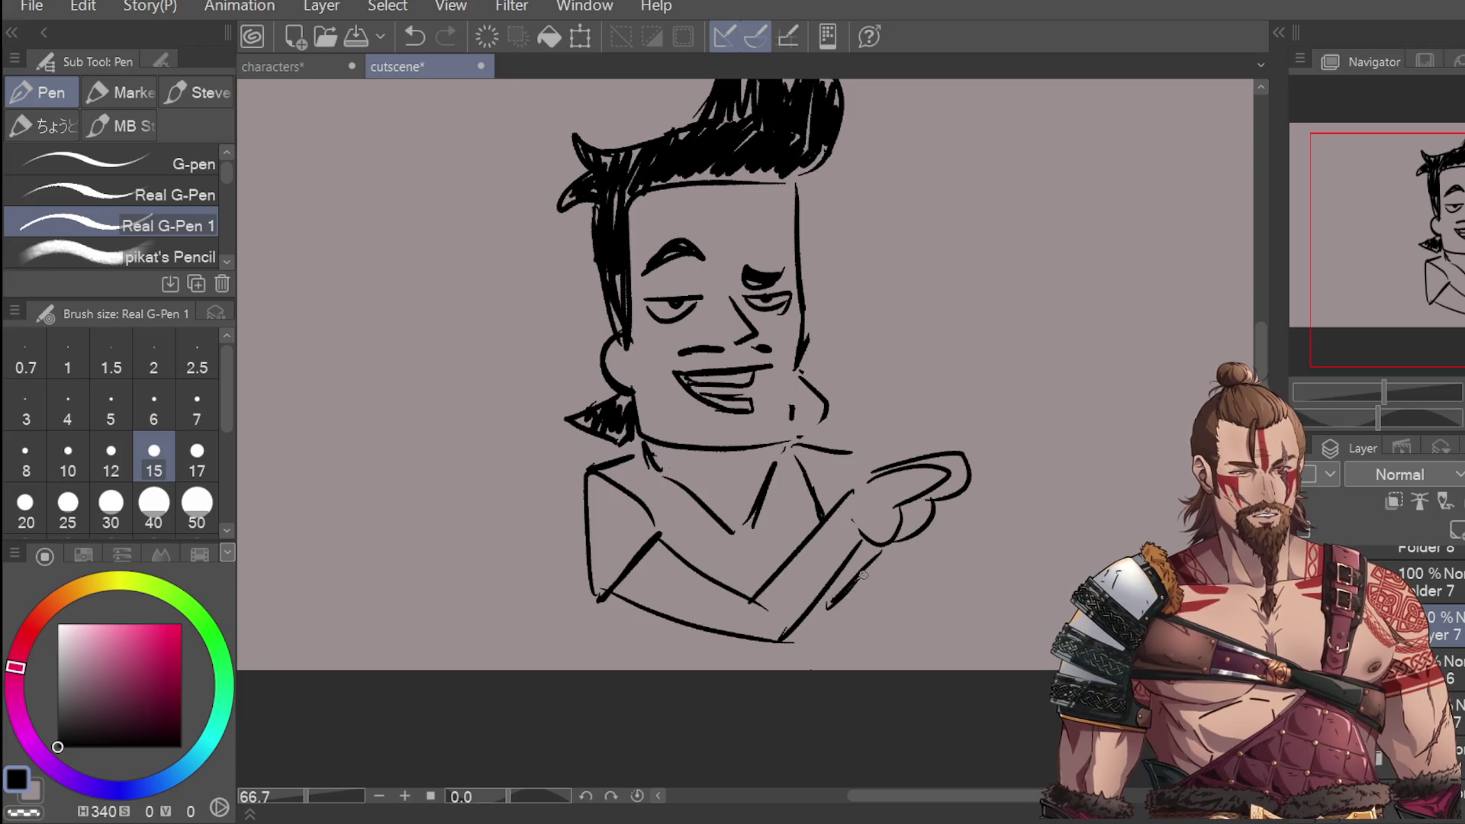
{"action": "left_click_drag", "start_coordinate": [879, 547], "coordinate": [839, 616]}
{"action": "left_click_drag", "start_coordinate": [828, 591], "coordinate": [856, 627]}
{"action": "left_click_drag", "start_coordinate": [838, 618], "coordinate": [852, 628]}
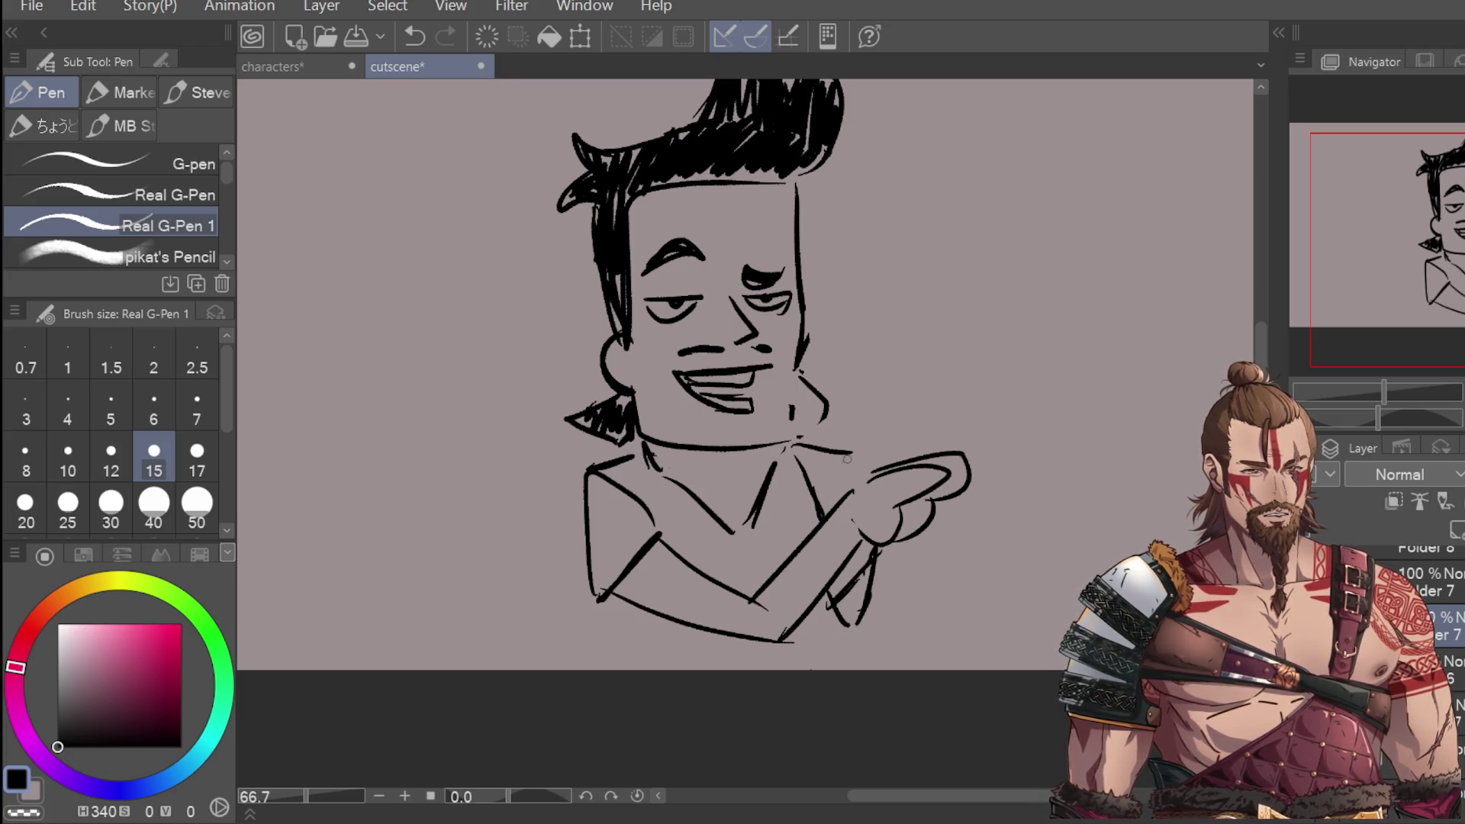
{"action": "key", "text": "ctrl+z"}
{"action": "left_click_drag", "start_coordinate": [859, 487], "coordinate": [800, 436]}
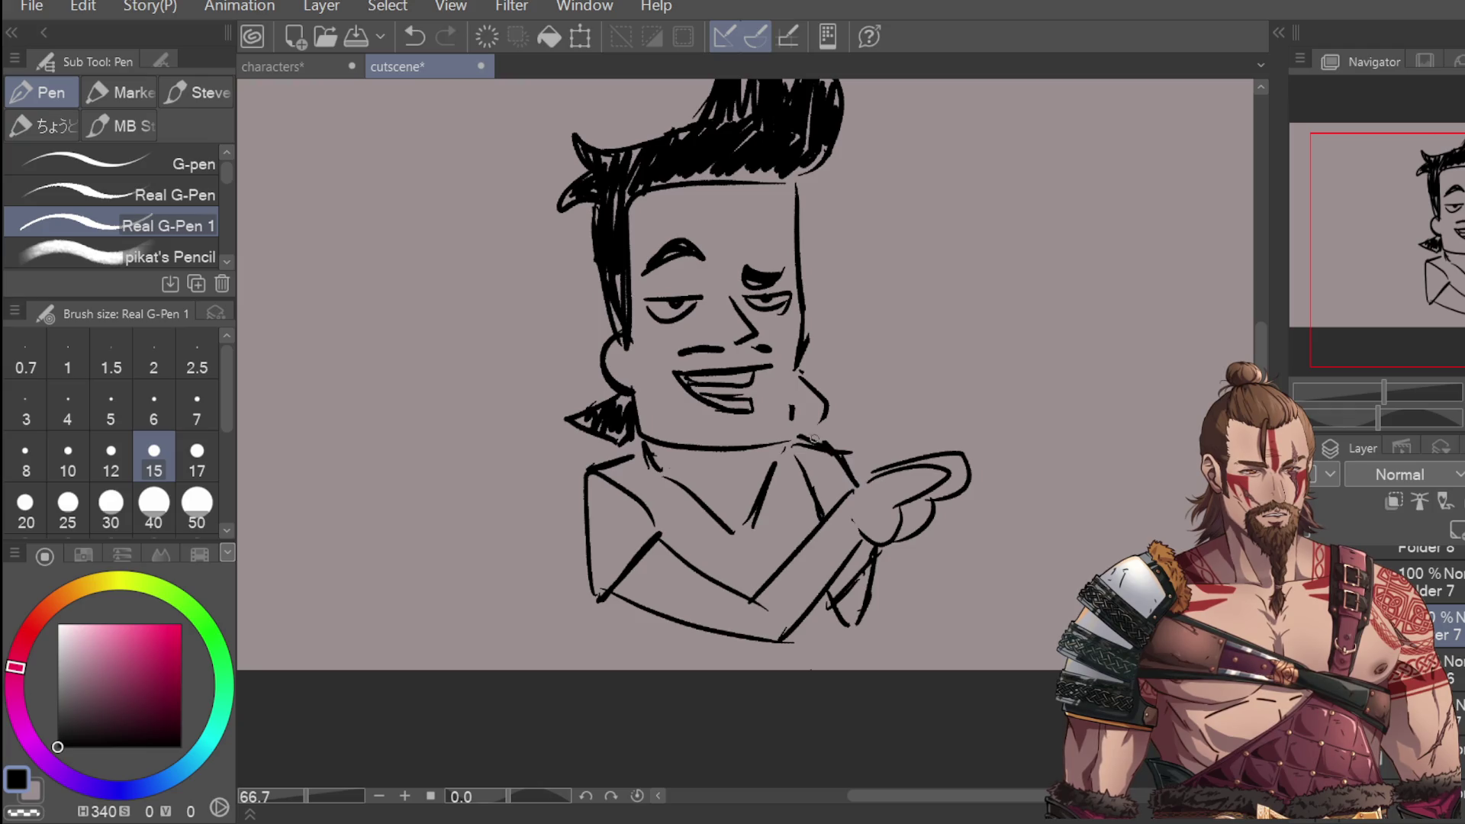
Step: Extend the body's lower edges and hatch shading onto the shirt's left side
{"action": "left_click_drag", "start_coordinate": [615, 605], "coordinate": [627, 659]}
{"action": "left_click_drag", "start_coordinate": [839, 607], "coordinate": [863, 667]}
{"action": "left_click_drag", "start_coordinate": [586, 477], "coordinate": [611, 584]}
{"action": "mouse_move", "coordinate": [607, 500]}
{"action": "left_mouse_down"}
{"action": "mouse_move", "coordinate": [640, 568]}
{"action": "mouse_move", "coordinate": [633, 467]}
{"action": "mouse_move", "coordinate": [647, 538]}
{"action": "mouse_move", "coordinate": [688, 549]}
{"action": "mouse_move", "coordinate": [603, 573]}
{"action": "mouse_move", "coordinate": [629, 488]}
{"action": "mouse_move", "coordinate": [649, 534]}
{"action": "mouse_move", "coordinate": [641, 467]}
{"action": "mouse_move", "coordinate": [691, 526]}
{"action": "mouse_move", "coordinate": [736, 538]}
{"action": "mouse_move", "coordinate": [652, 477]}
{"action": "mouse_move", "coordinate": [615, 472]}
{"action": "mouse_move", "coordinate": [733, 544]}
{"action": "mouse_move", "coordinate": [786, 477]}
{"action": "mouse_move", "coordinate": [822, 503]}
{"action": "mouse_move", "coordinate": [832, 465]}
{"action": "mouse_move", "coordinate": [794, 542]}
{"action": "mouse_move", "coordinate": [737, 568]}
{"action": "mouse_move", "coordinate": [755, 583]}
{"action": "mouse_move", "coordinate": [616, 589]}
{"action": "mouse_move", "coordinate": [648, 543]}
{"action": "mouse_move", "coordinate": [618, 611]}
{"action": "mouse_move", "coordinate": [637, 656]}
{"action": "mouse_move", "coordinate": [771, 648]}
{"action": "mouse_move", "coordinate": [831, 602]}
{"action": "mouse_move", "coordinate": [847, 656]}
{"action": "mouse_move", "coordinate": [811, 622]}
{"action": "mouse_move", "coordinate": [763, 660]}
{"action": "mouse_move", "coordinate": [686, 662]}
{"action": "mouse_move", "coordinate": [790, 652]}
{"action": "mouse_move", "coordinate": [691, 695]}
{"action": "left_mouse_up"}
Step: Undo the extra hatching and fill the shirt solid black with brush size 50
{"action": "key", "text": "ctrl+z"}
{"action": "key", "text": "ctrl+z"}
{"action": "left_click", "coordinate": [197, 503]}
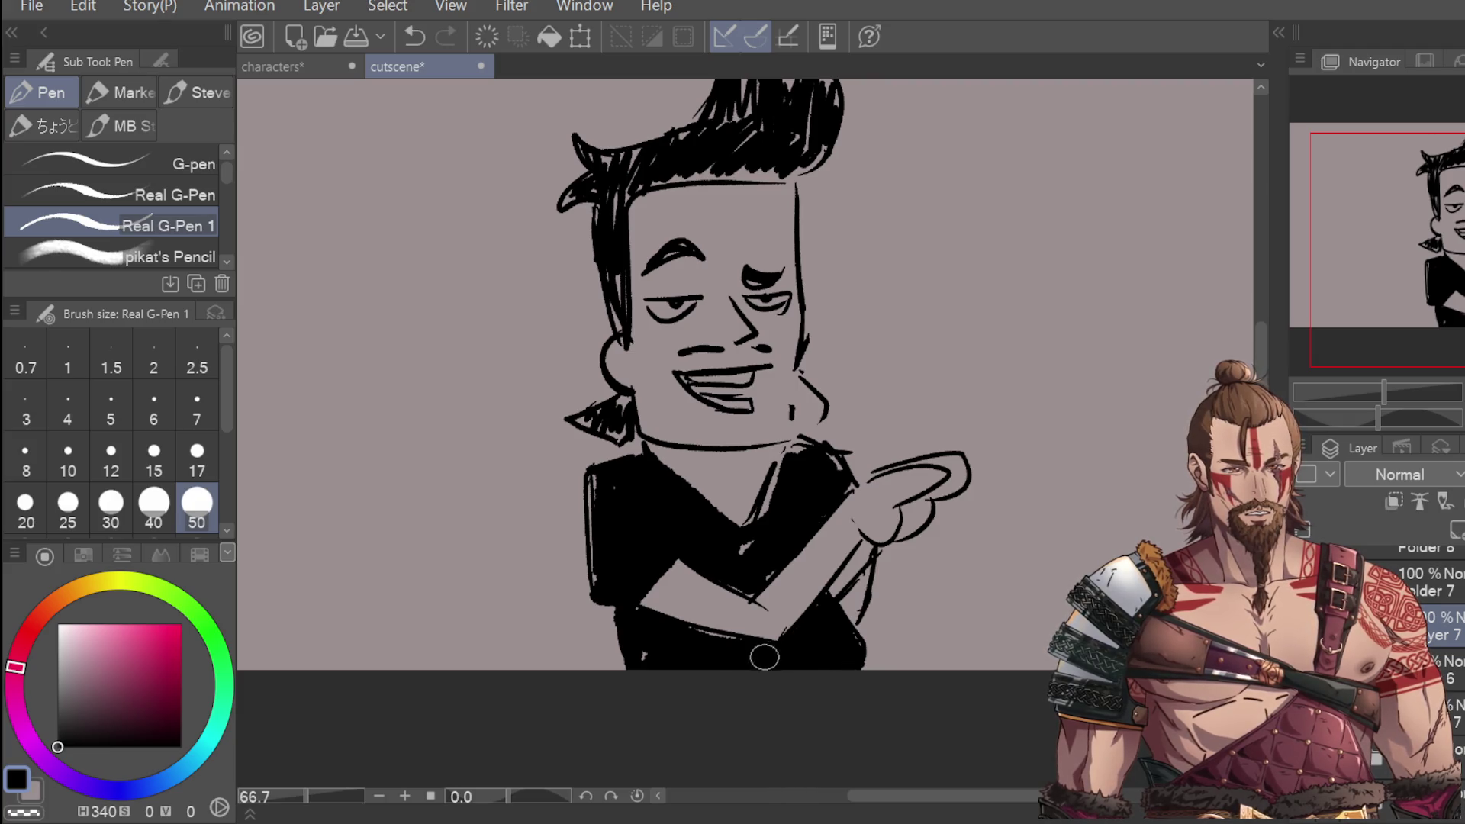
{"action": "left_click_drag", "start_coordinate": [623, 628], "coordinate": [616, 665]}
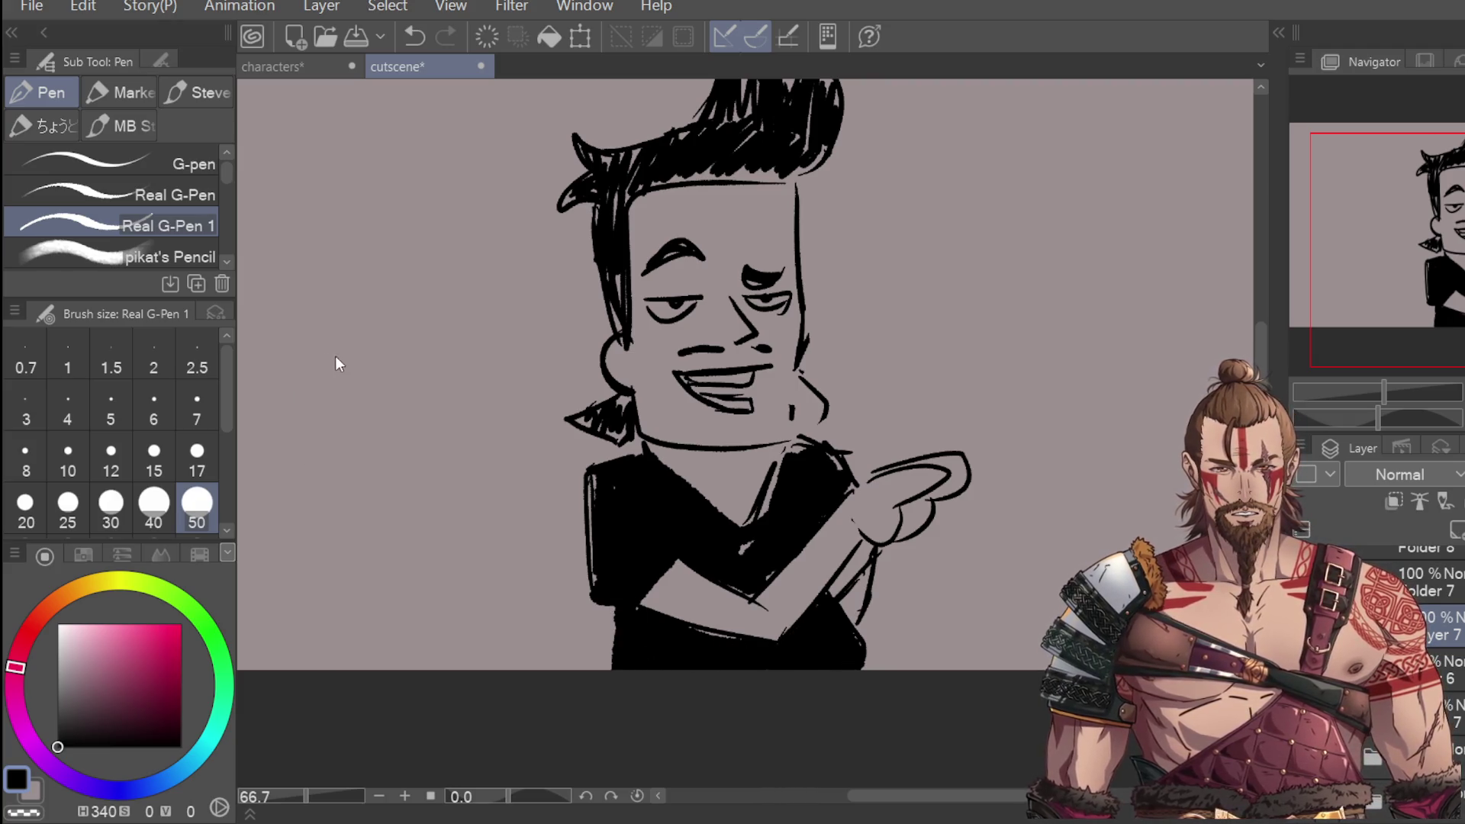
Step: Erase the stray hand lines and redraw the pointing finger and forearm at size 12
{"action": "key", "text": "e"}
{"action": "mouse_move", "coordinate": [906, 606]}
{"action": "left_mouse_down"}
{"action": "mouse_move", "coordinate": [870, 594]}
{"action": "mouse_move", "coordinate": [899, 564]}
{"action": "left_mouse_up"}
{"action": "mouse_move", "coordinate": [964, 458]}
{"action": "left_mouse_down"}
{"action": "mouse_move", "coordinate": [908, 542]}
{"action": "mouse_move", "coordinate": [953, 473]}
{"action": "mouse_move", "coordinate": [896, 454]}
{"action": "left_mouse_up"}
{"action": "key", "text": "p"}
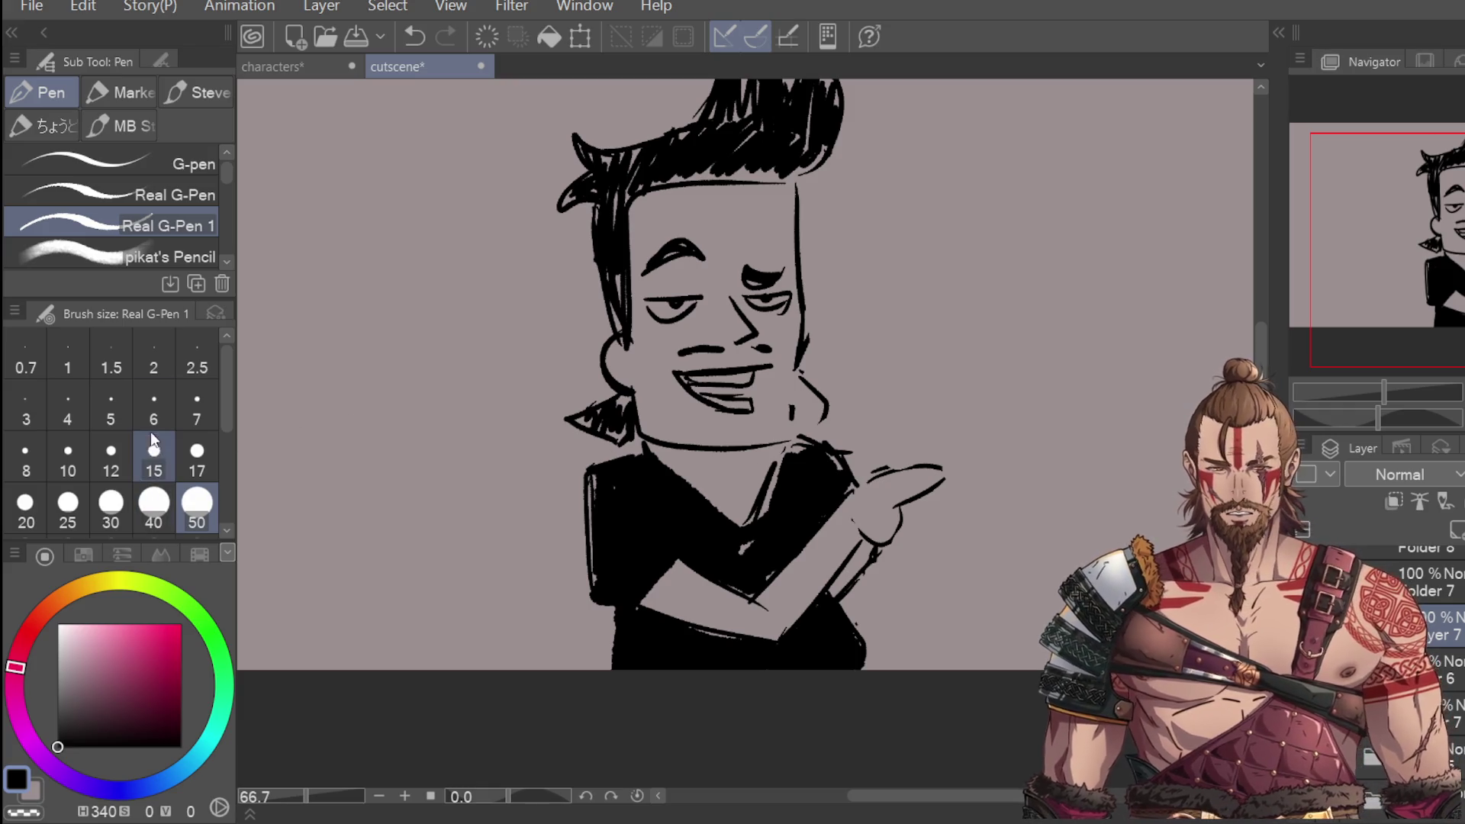
{"action": "left_click", "coordinate": [111, 458]}
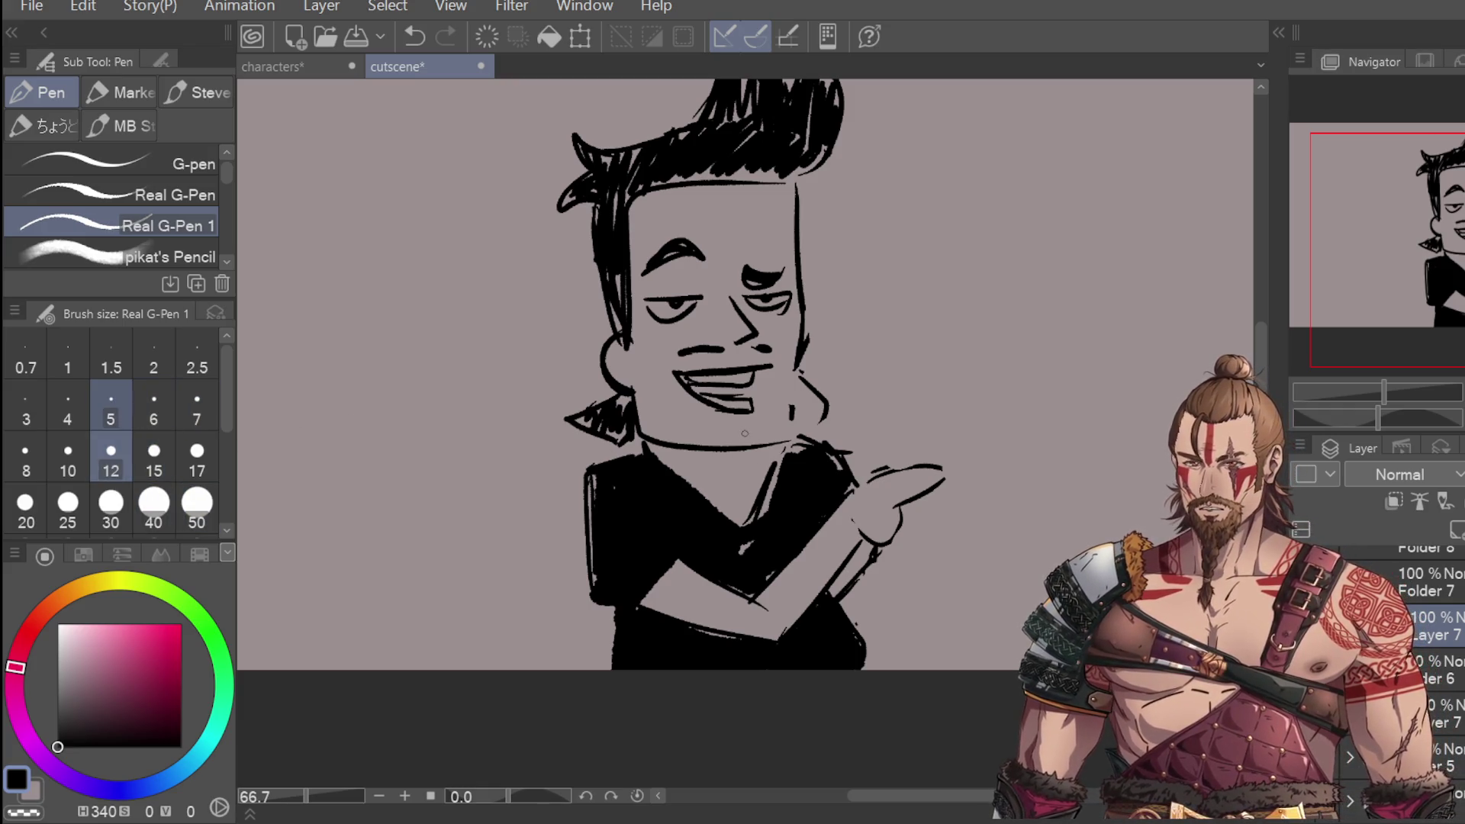
{"action": "mouse_move", "coordinate": [853, 486]}
{"action": "left_mouse_down"}
{"action": "mouse_move", "coordinate": [911, 472]}
{"action": "mouse_move", "coordinate": [861, 543]}
{"action": "mouse_move", "coordinate": [954, 495]}
{"action": "left_mouse_up"}
{"action": "left_click_drag", "start_coordinate": [894, 545], "coordinate": [855, 593]}
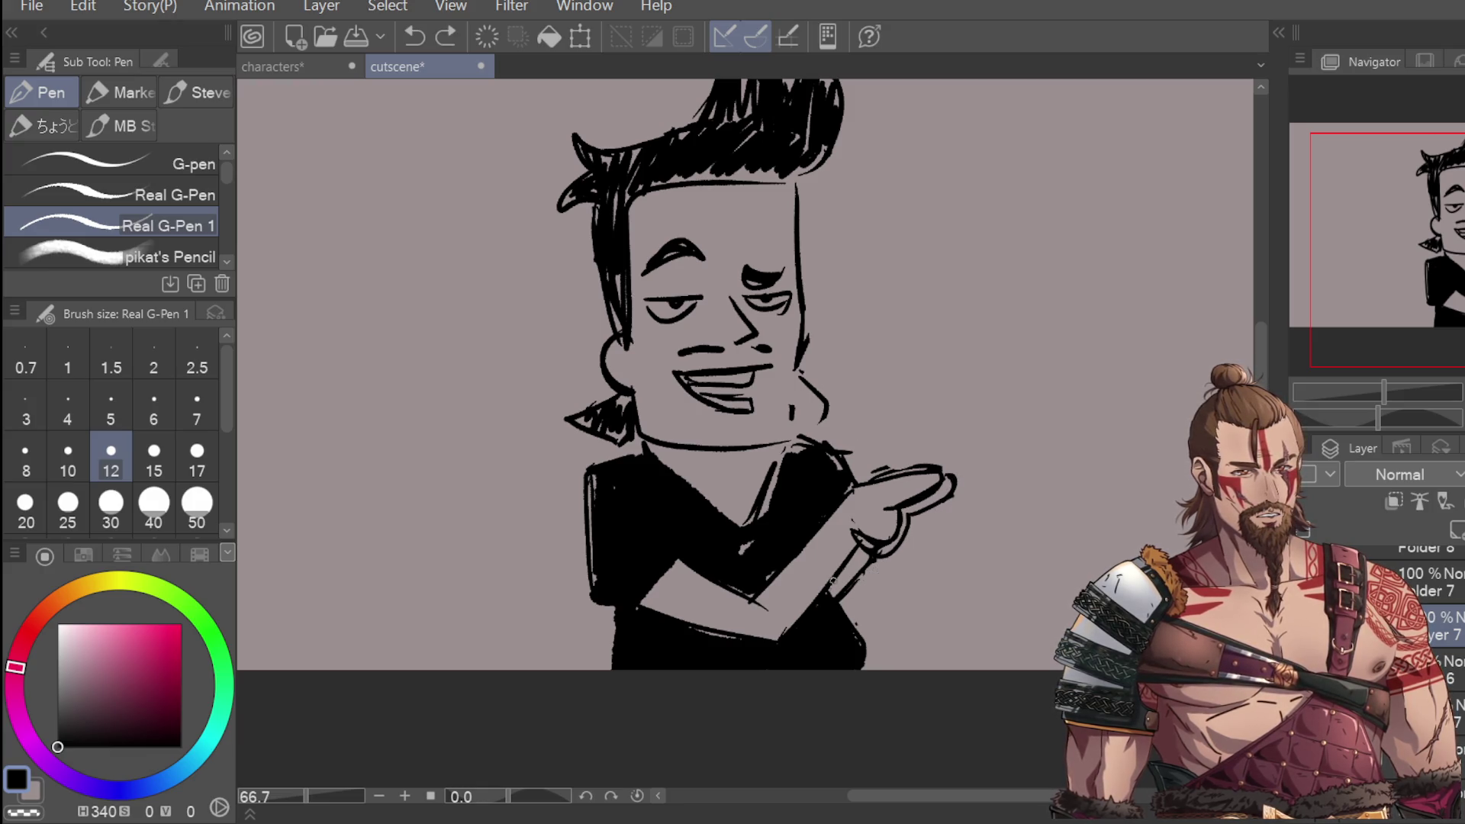
Step: Fill the light gap in the shirt by the arm and draw the shoulder line beside the jaw
{"action": "left_click_drag", "start_coordinate": [800, 456], "coordinate": [767, 507]}
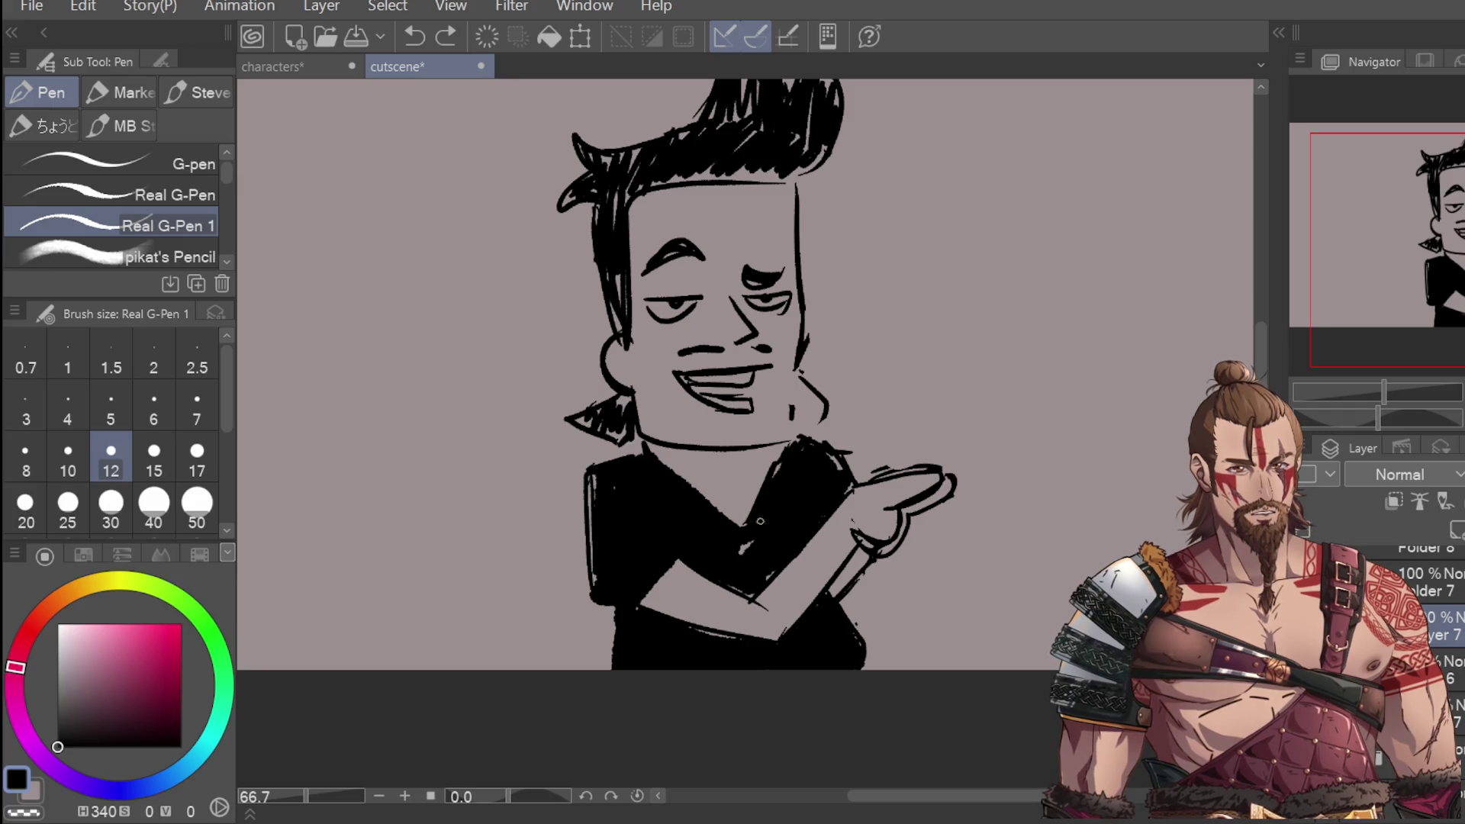
{"action": "left_click_drag", "start_coordinate": [812, 437], "coordinate": [794, 443]}
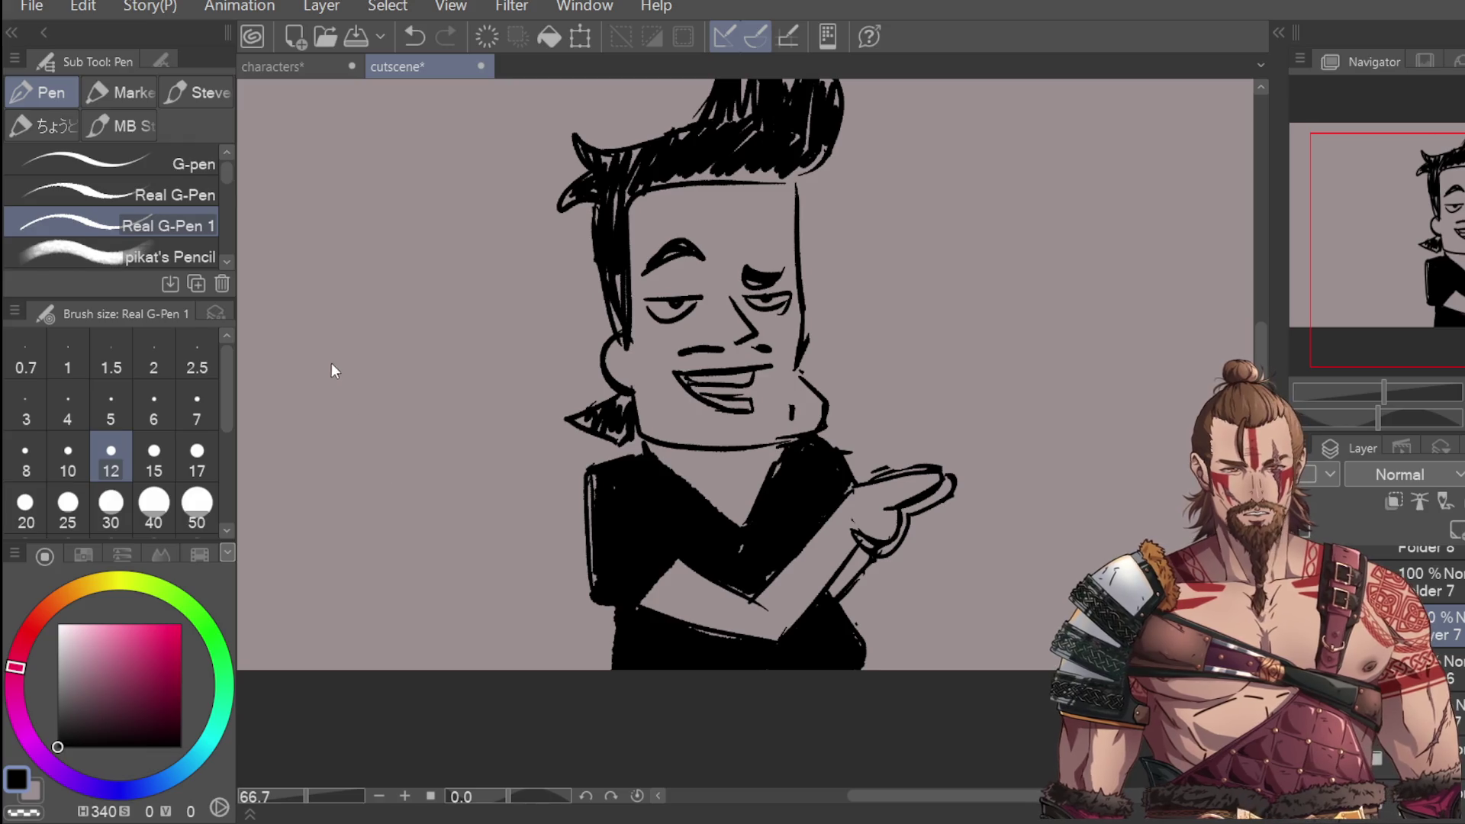
{"action": "key", "text": "e"}
{"action": "key", "text": "p"}
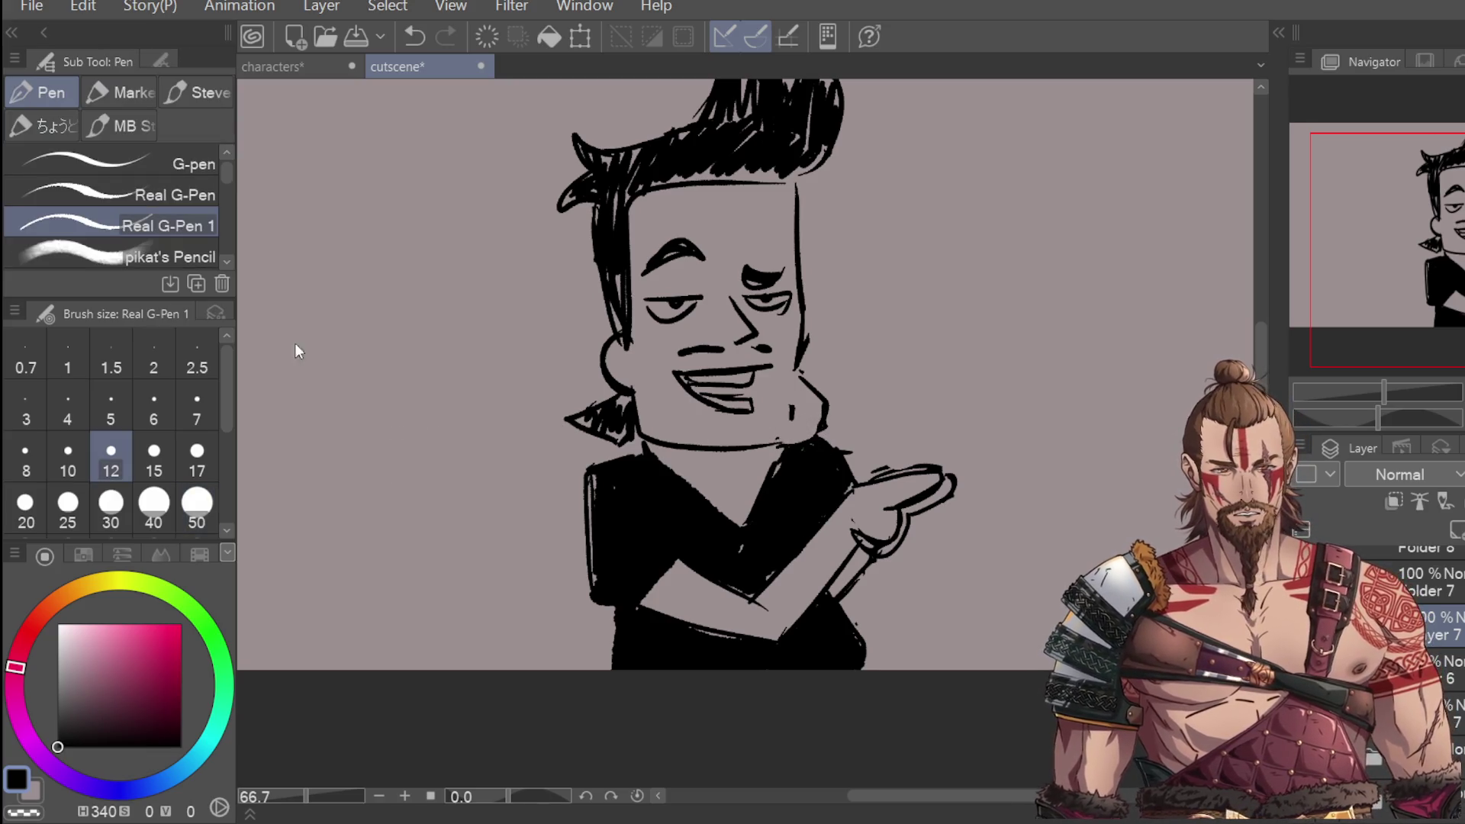
{"action": "left_click_drag", "start_coordinate": [779, 442], "coordinate": [813, 436]}
Step: Erase the right eye strokes and the right outline of the face
{"action": "key", "text": "ctrl+minus"}
{"action": "key", "text": "ctrl+minus"}
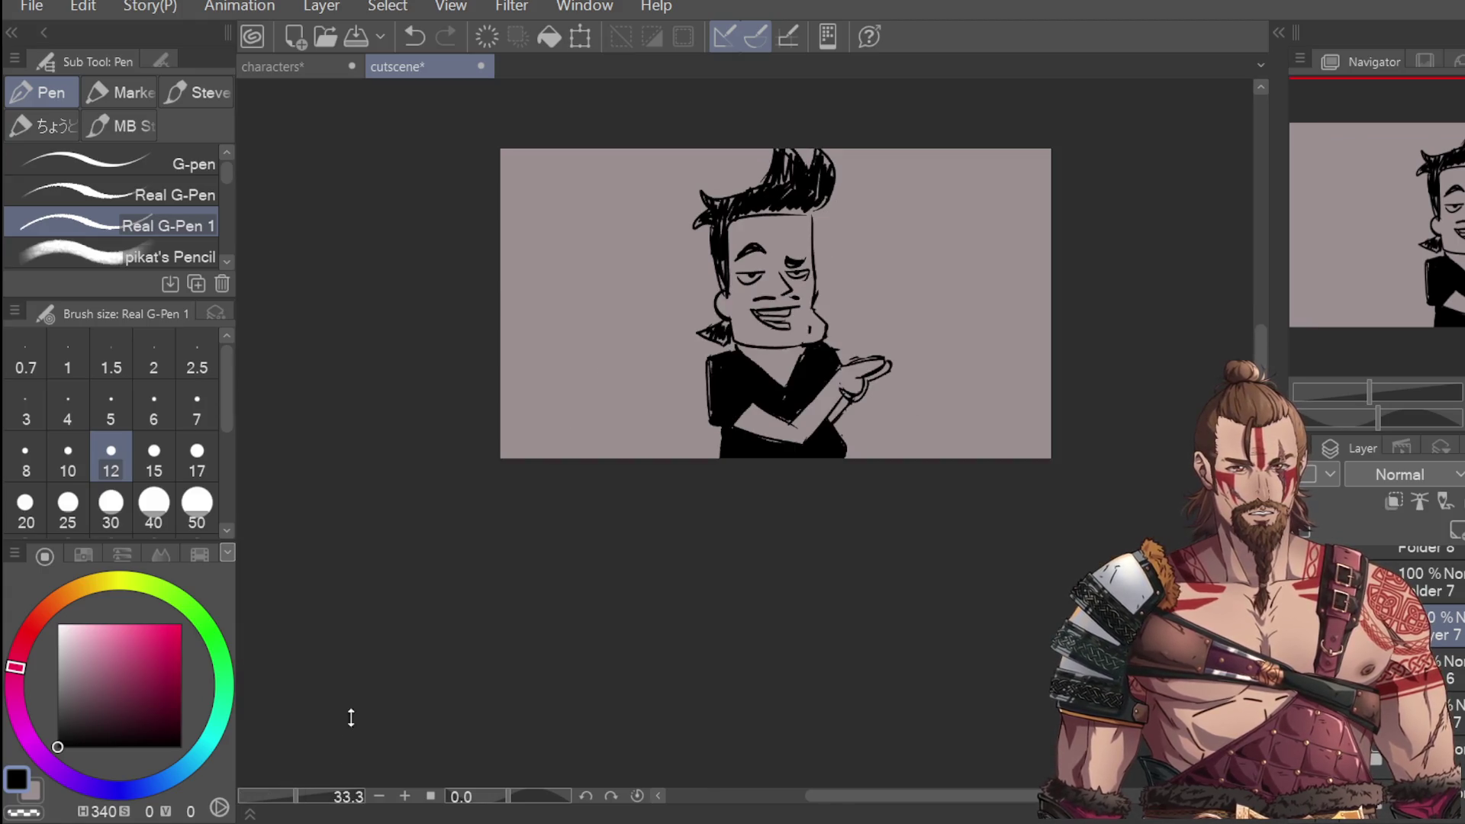
{"action": "scroll", "coordinate": [812, 234], "scroll_direction": "up", "scroll_amount": 1}
{"action": "key", "text": "e"}
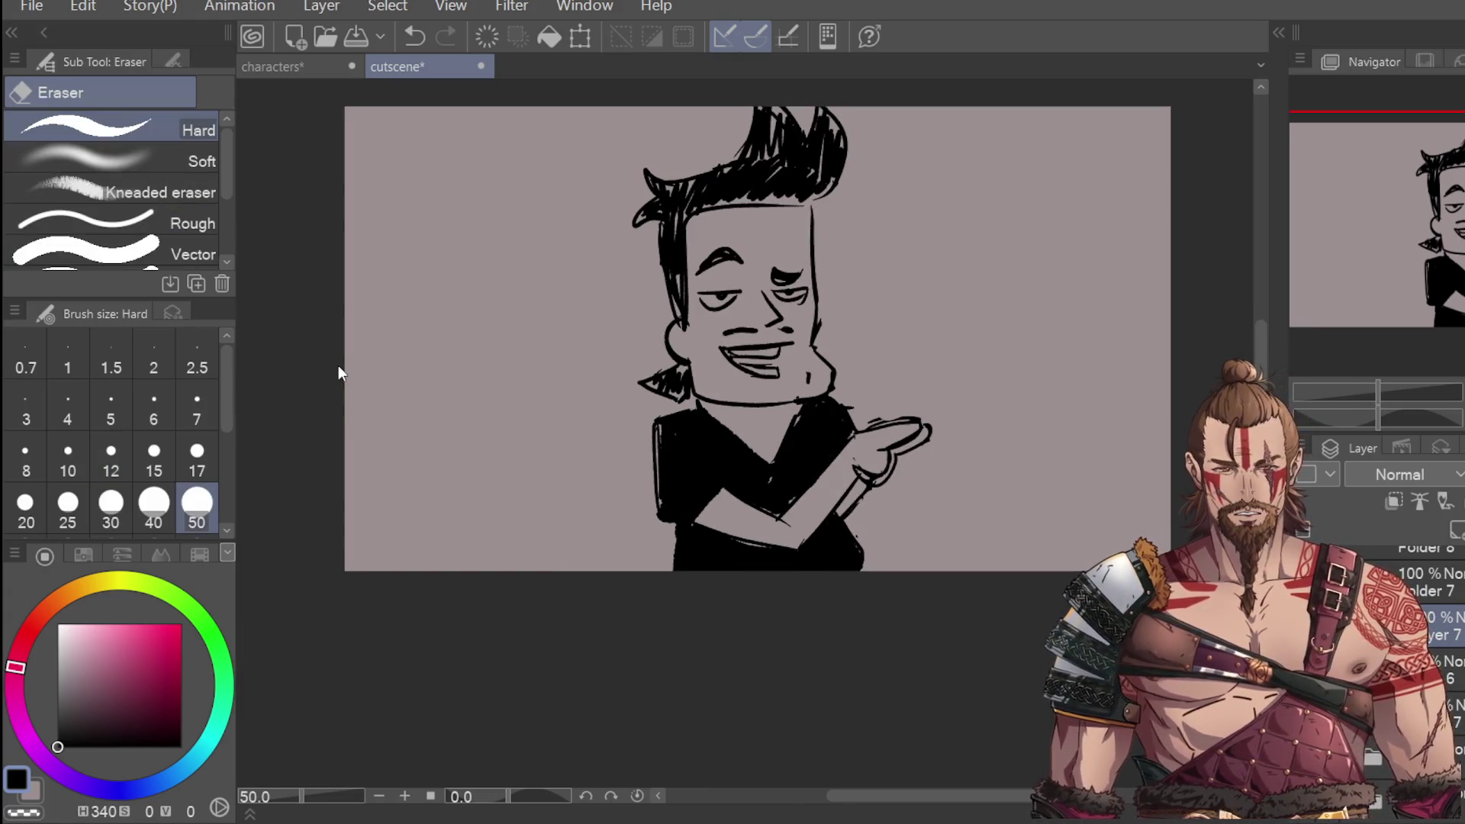
{"action": "left_click_drag", "start_coordinate": [771, 267], "coordinate": [809, 302]}
{"action": "left_click_drag", "start_coordinate": [818, 229], "coordinate": [818, 305]}
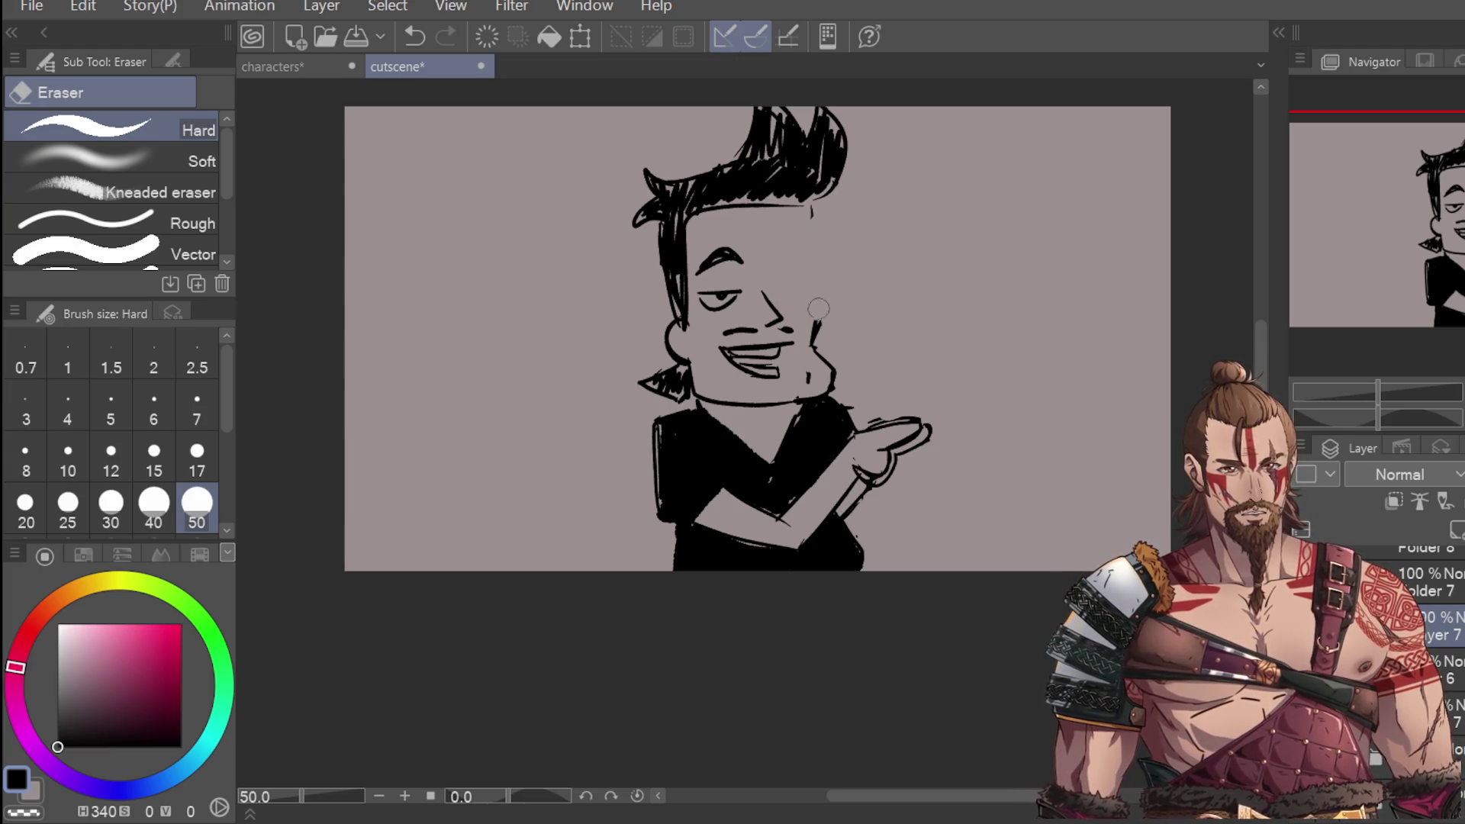
{"action": "key", "text": "p"}
Step: Redraw the long right face outline, retrying several strokes until it fits
{"action": "left_click_drag", "start_coordinate": [815, 215], "coordinate": [821, 334]}
{"action": "scroll", "coordinate": [785, 297], "scroll_direction": "up", "scroll_amount": 3}
{"action": "key", "text": "ctrl+z"}
{"action": "left_click_drag", "start_coordinate": [868, 215], "coordinate": [862, 389]}
{"action": "key", "text": "ctrl+z"}
{"action": "left_click_drag", "start_coordinate": [872, 160], "coordinate": [871, 290]}
{"action": "mouse_move", "coordinate": [877, 228]}
{"action": "left_mouse_down"}
{"action": "mouse_move", "coordinate": [850, 423]}
{"action": "mouse_move", "coordinate": [885, 294]}
{"action": "left_mouse_up"}
{"action": "key", "text": "ctrl+z"}
{"action": "key", "text": "ctrl+z"}
{"action": "scroll", "coordinate": [881, 251], "scroll_direction": "down", "scroll_amount": 1}
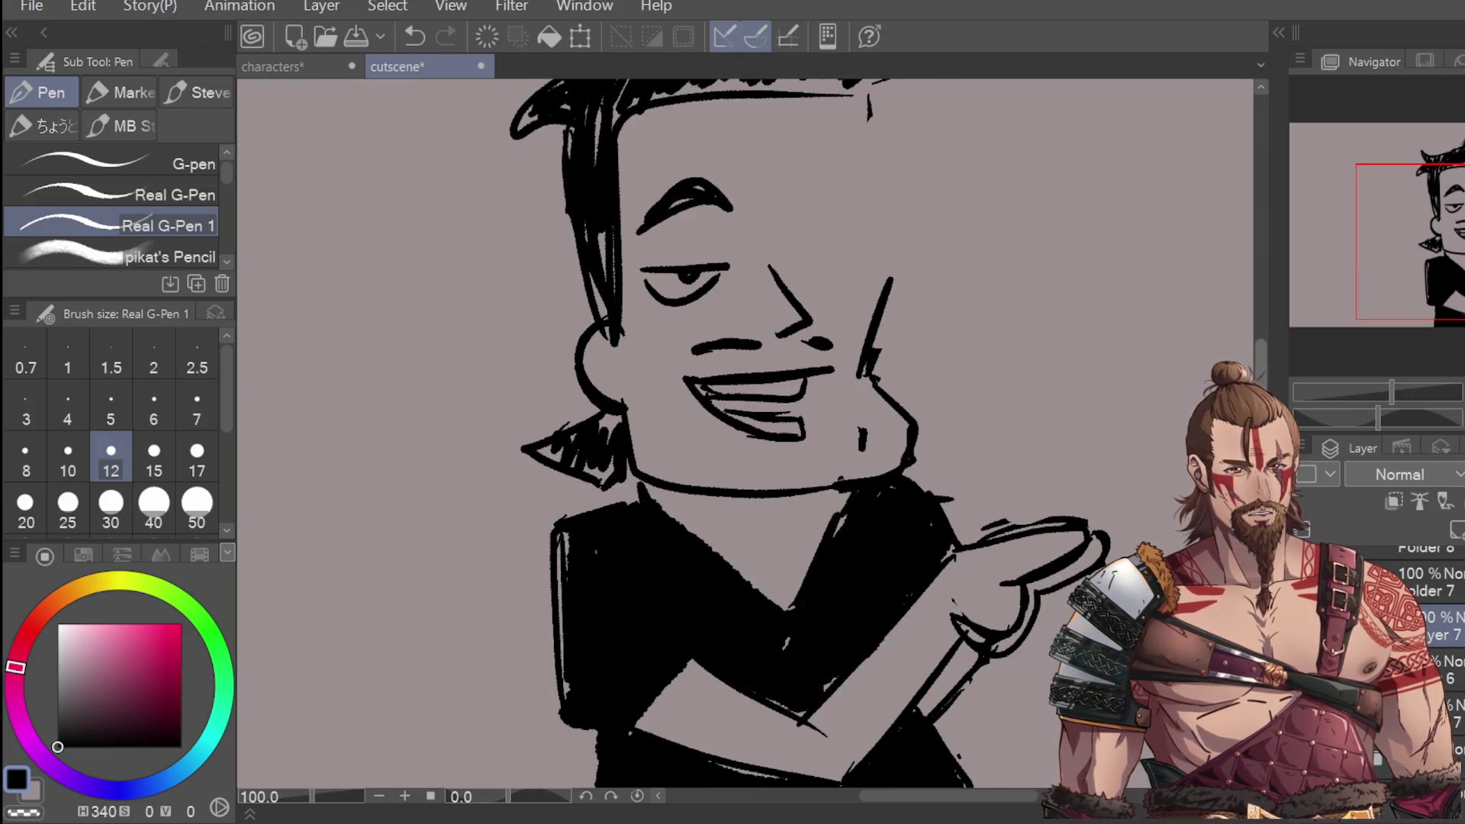
{"action": "scroll", "coordinate": [763, 427], "scroll_direction": "up", "scroll_amount": 2}
{"action": "key", "text": "ctrl+z"}
{"action": "left_click_drag", "start_coordinate": [863, 488], "coordinate": [878, 412]}
{"action": "left_click_drag", "start_coordinate": [869, 209], "coordinate": [878, 418]}
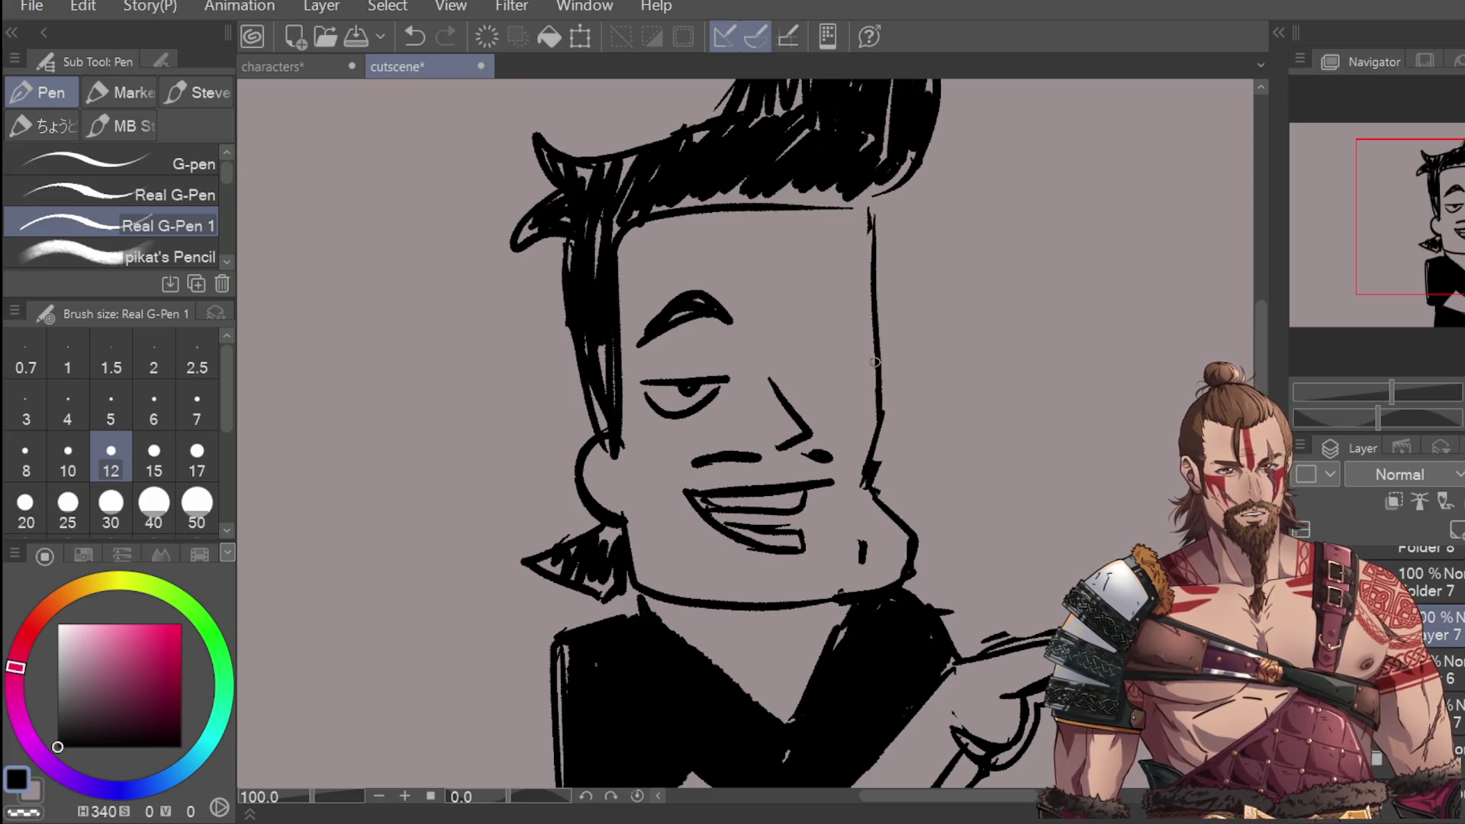
{"action": "scroll", "coordinate": [828, 374], "scroll_direction": "up", "scroll_amount": 1}
Step: Try a brow and closed-eye curve over the right eye, then undo them
{"action": "left_click_drag", "start_coordinate": [766, 371], "coordinate": [889, 358]}
{"action": "left_click_drag", "start_coordinate": [782, 398], "coordinate": [885, 374]}
{"action": "key", "text": "ctrl+z"}
{"action": "mouse_move", "coordinate": [797, 409]}
{"action": "left_mouse_down"}
{"action": "mouse_move", "coordinate": [883, 373]}
{"action": "mouse_move", "coordinate": [843, 373]}
{"action": "left_mouse_up"}
{"action": "key", "text": "ctrl+z"}
{"action": "scroll", "coordinate": [867, 283], "scroll_direction": "down", "scroll_amount": 2}
{"action": "scroll", "coordinate": [846, 308], "scroll_direction": "up", "scroll_amount": 2}
{"action": "key", "text": "ctrl+z"}
Step: Build up a thick curved right eyebrow and play back the animation frames
{"action": "key", "text": "ctrl+z"}
{"action": "left_click_drag", "start_coordinate": [807, 294], "coordinate": [897, 288]}
{"action": "mouse_move", "coordinate": [813, 314]}
{"action": "left_mouse_down"}
{"action": "mouse_move", "coordinate": [829, 326]}
{"action": "mouse_move", "coordinate": [891, 307]}
{"action": "mouse_move", "coordinate": [832, 345]}
{"action": "mouse_move", "coordinate": [896, 309]}
{"action": "mouse_move", "coordinate": [857, 309]}
{"action": "left_mouse_up"}
{"action": "key", "text": "ctrl+z"}
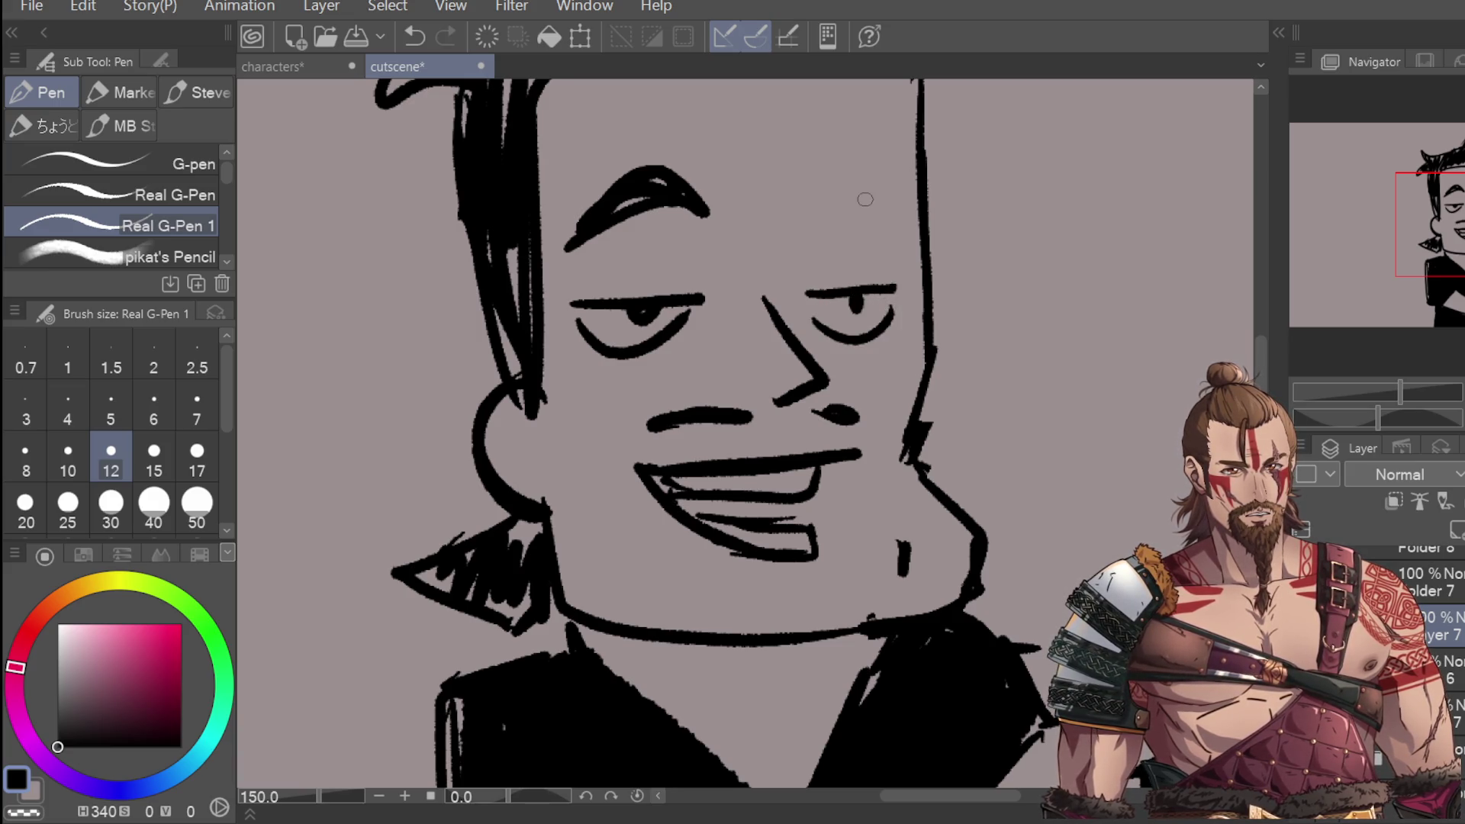
{"action": "mouse_move", "coordinate": [811, 231]}
{"action": "left_mouse_down"}
{"action": "mouse_move", "coordinate": [877, 240]}
{"action": "mouse_move", "coordinate": [820, 248]}
{"action": "left_mouse_up"}
{"action": "key", "text": "ctrl+minus"}
{"action": "key", "text": "ctrl+minus"}
{"action": "key", "text": "ctrl+minus"}
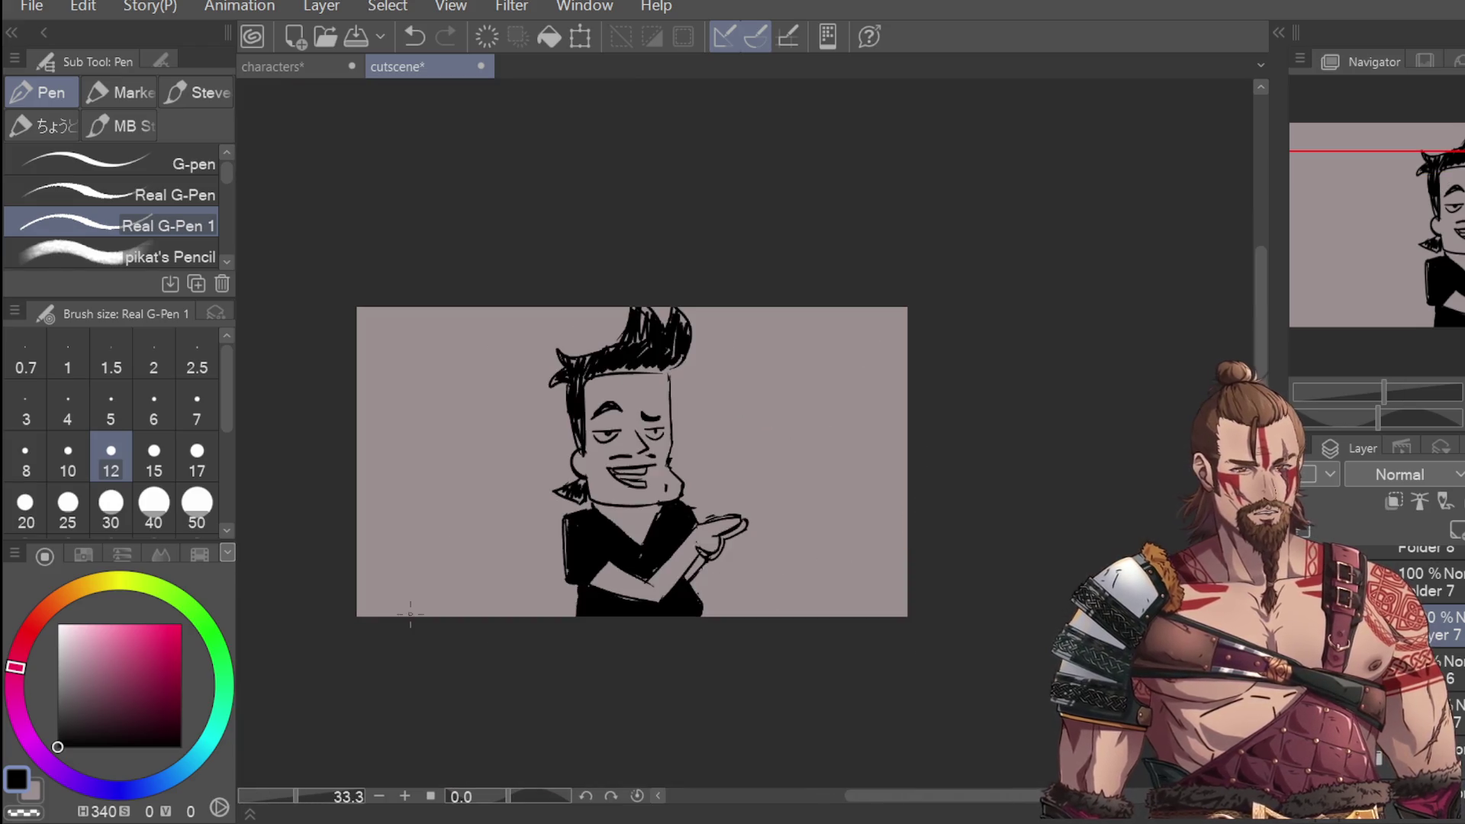
{"action": "key", "text": "Return"}
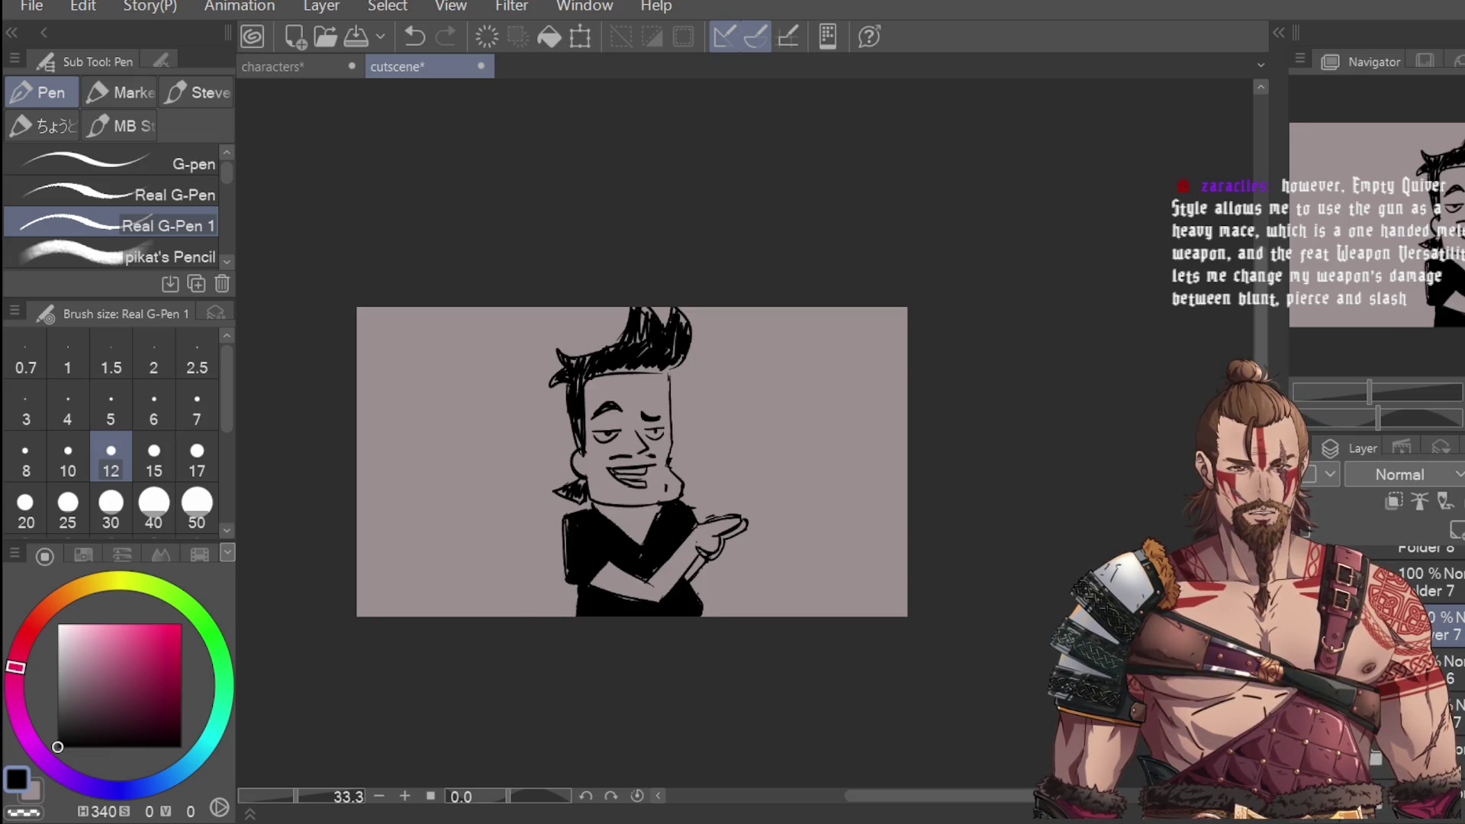
Step: Erase part of the right brow and eye
{"action": "key", "text": "e"}
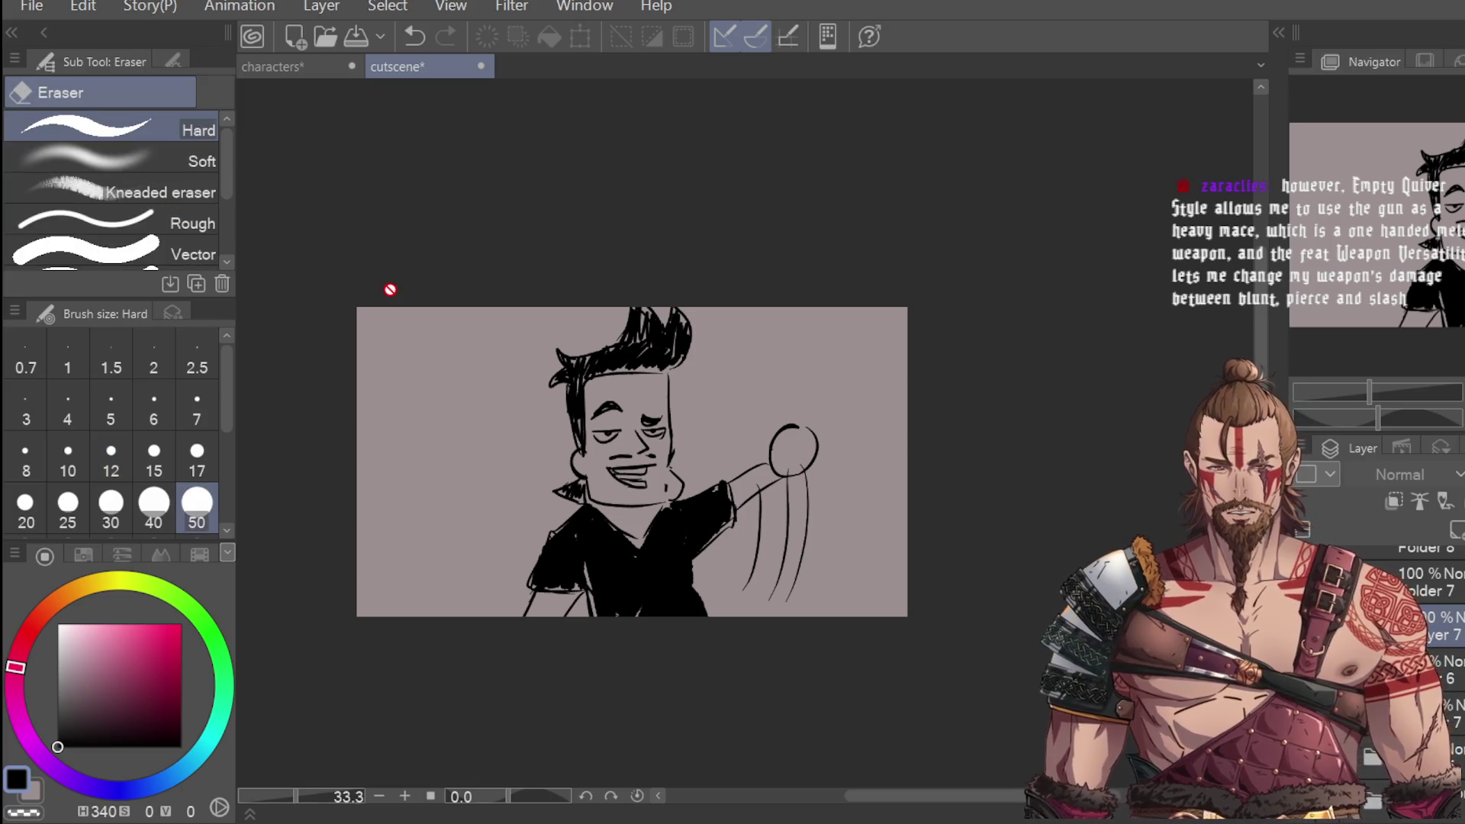
{"action": "scroll", "coordinate": [625, 461], "scroll_direction": "up", "scroll_amount": 2}
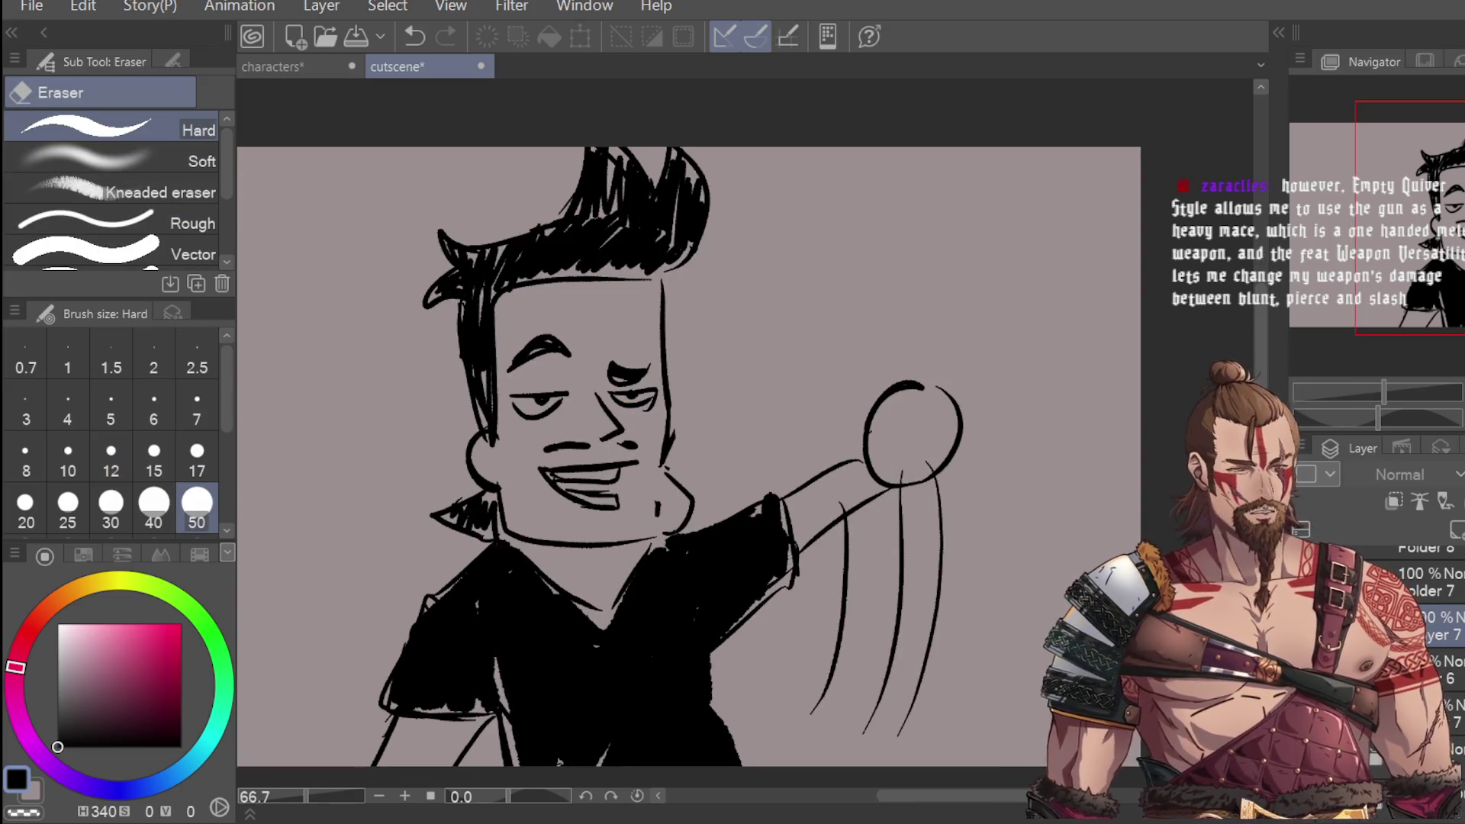
{"action": "left_click_drag", "start_coordinate": [617, 376], "coordinate": [620, 402]}
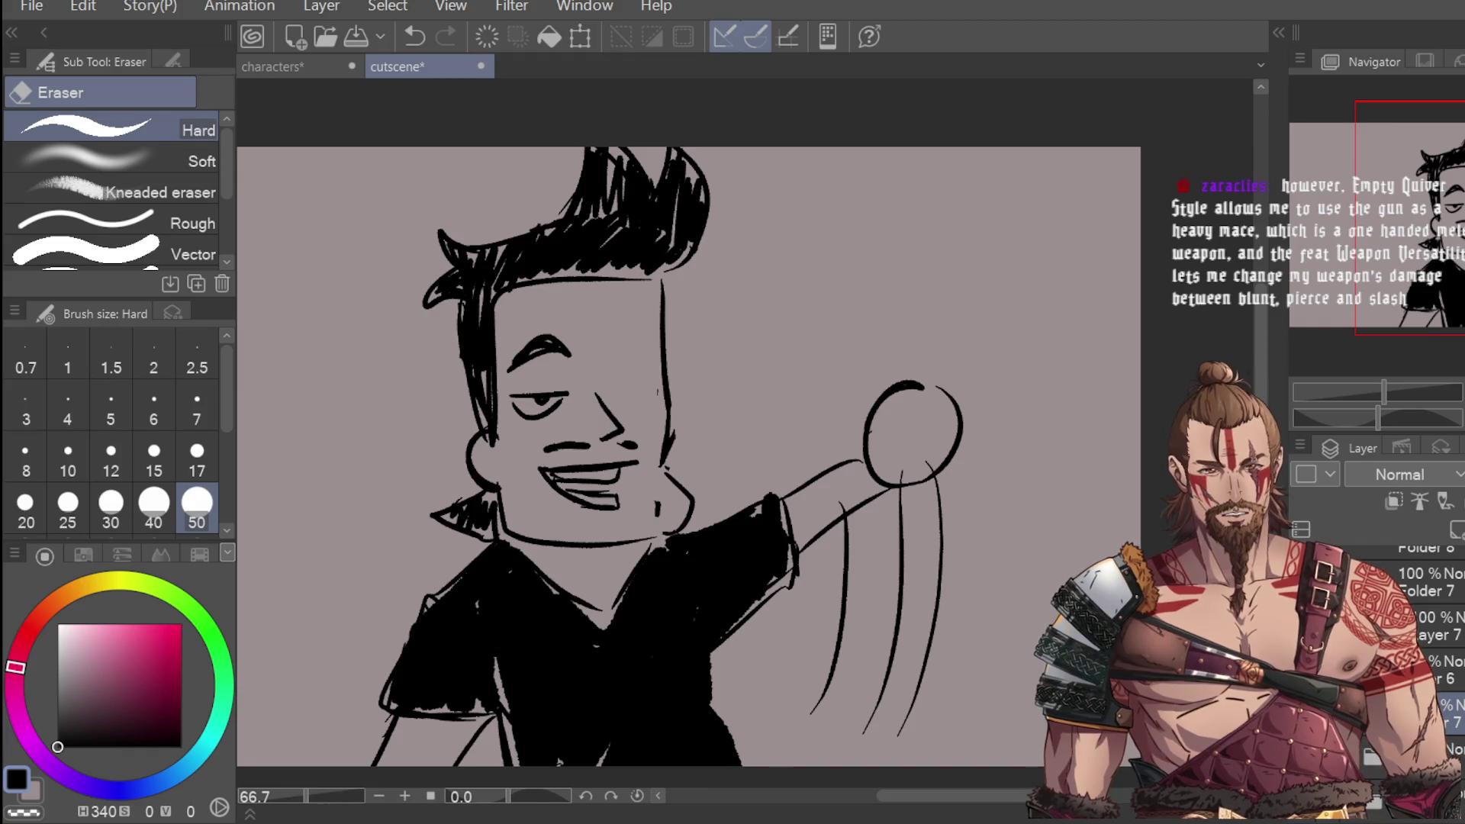
{"action": "key", "text": "p"}
Step: Lasso the right eye and move it further right on the face
{"action": "key", "text": "ctrl+alt+0"}
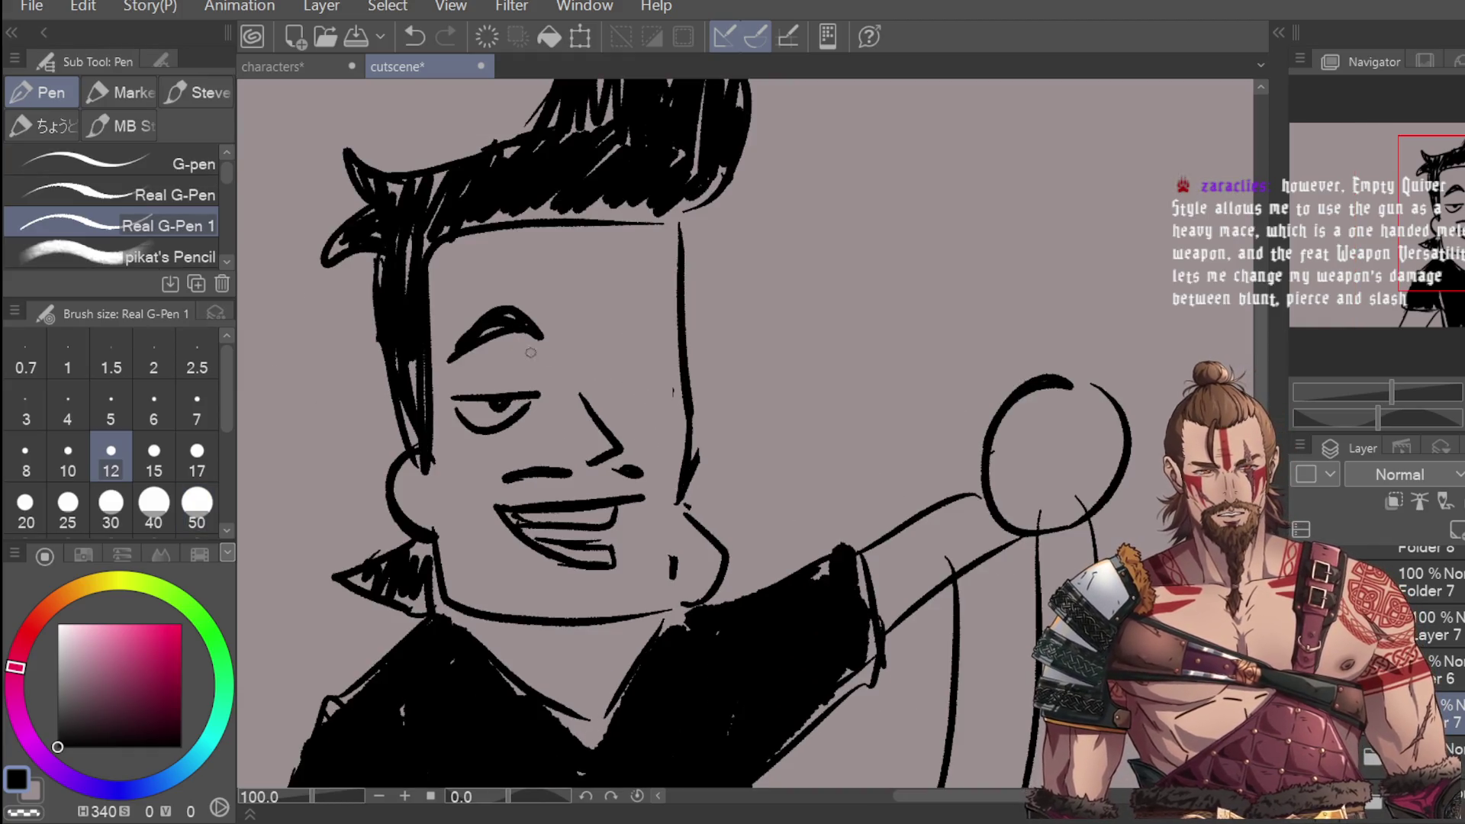
{"action": "key", "text": "m"}
{"action": "mouse_move", "coordinate": [525, 285]}
{"action": "left_mouse_down"}
{"action": "mouse_move", "coordinate": [555, 351]}
{"action": "mouse_move", "coordinate": [543, 375]}
{"action": "left_mouse_up"}
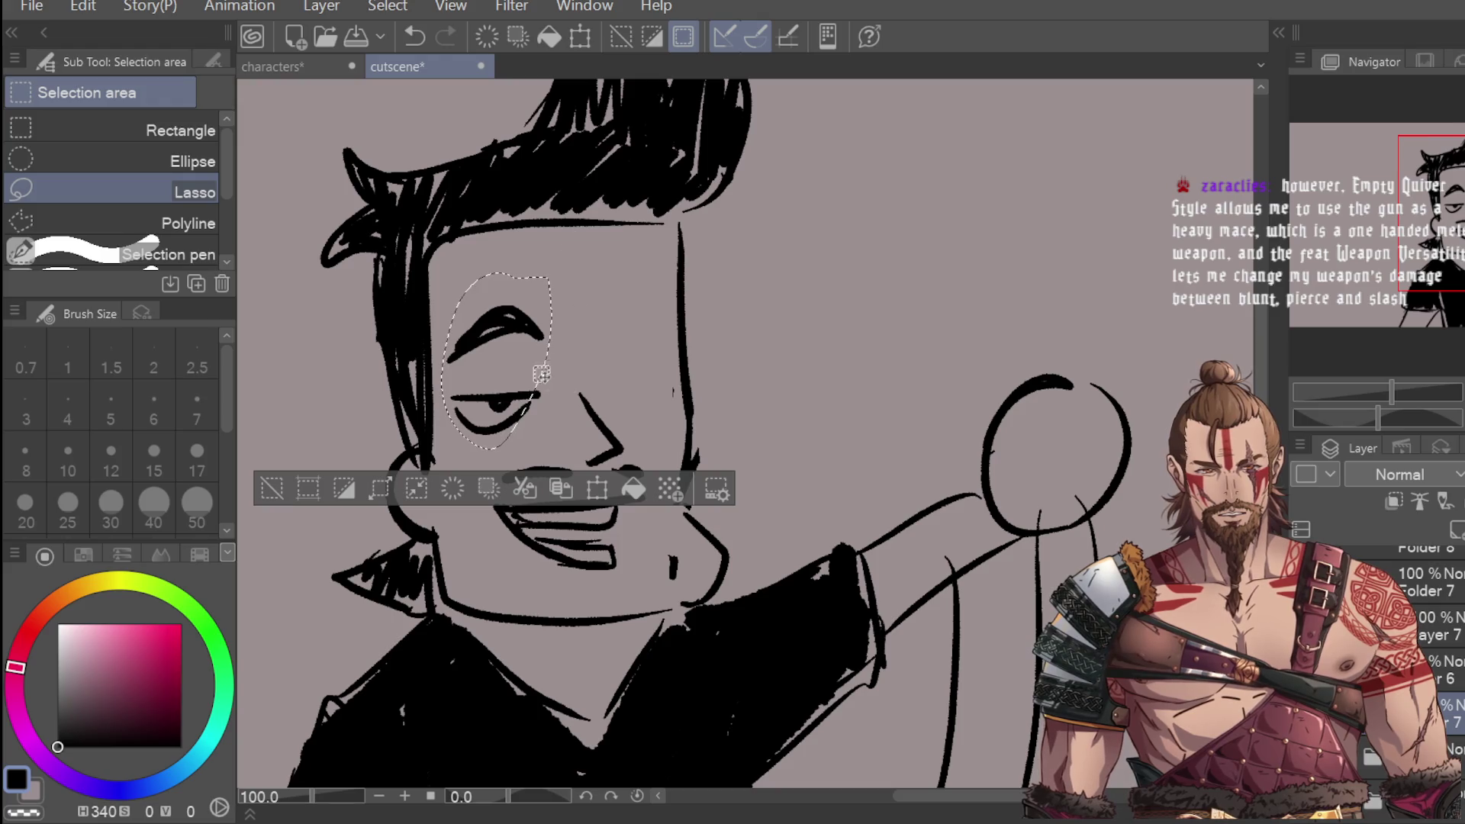
{"action": "left_click", "coordinate": [603, 499]}
{"action": "mouse_move", "coordinate": [522, 428]}
{"action": "left_mouse_down"}
{"action": "mouse_move", "coordinate": [692, 428]}
{"action": "mouse_move", "coordinate": [649, 424]}
{"action": "left_mouse_up"}
{"action": "key", "text": "Return"}
{"action": "key", "text": "ctrl+d"}
{"action": "scroll", "coordinate": [843, 246], "scroll_direction": "down", "scroll_amount": 1}
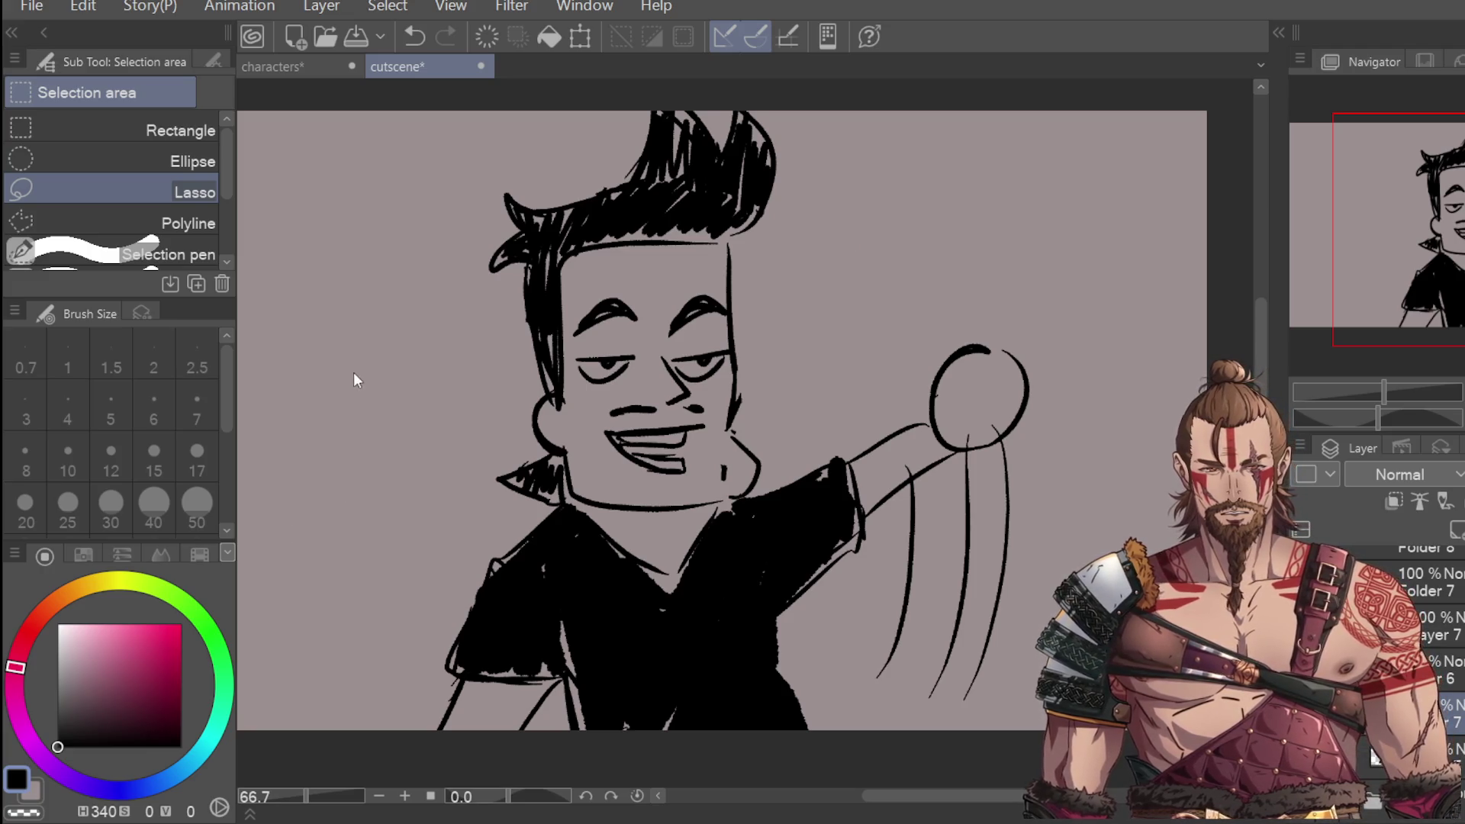
Step: Erase the right eyebrow and part of the face outline, then draw an eyelid over the right eye
{"action": "key", "text": "e"}
{"action": "left_click_drag", "start_coordinate": [671, 329], "coordinate": [713, 309]}
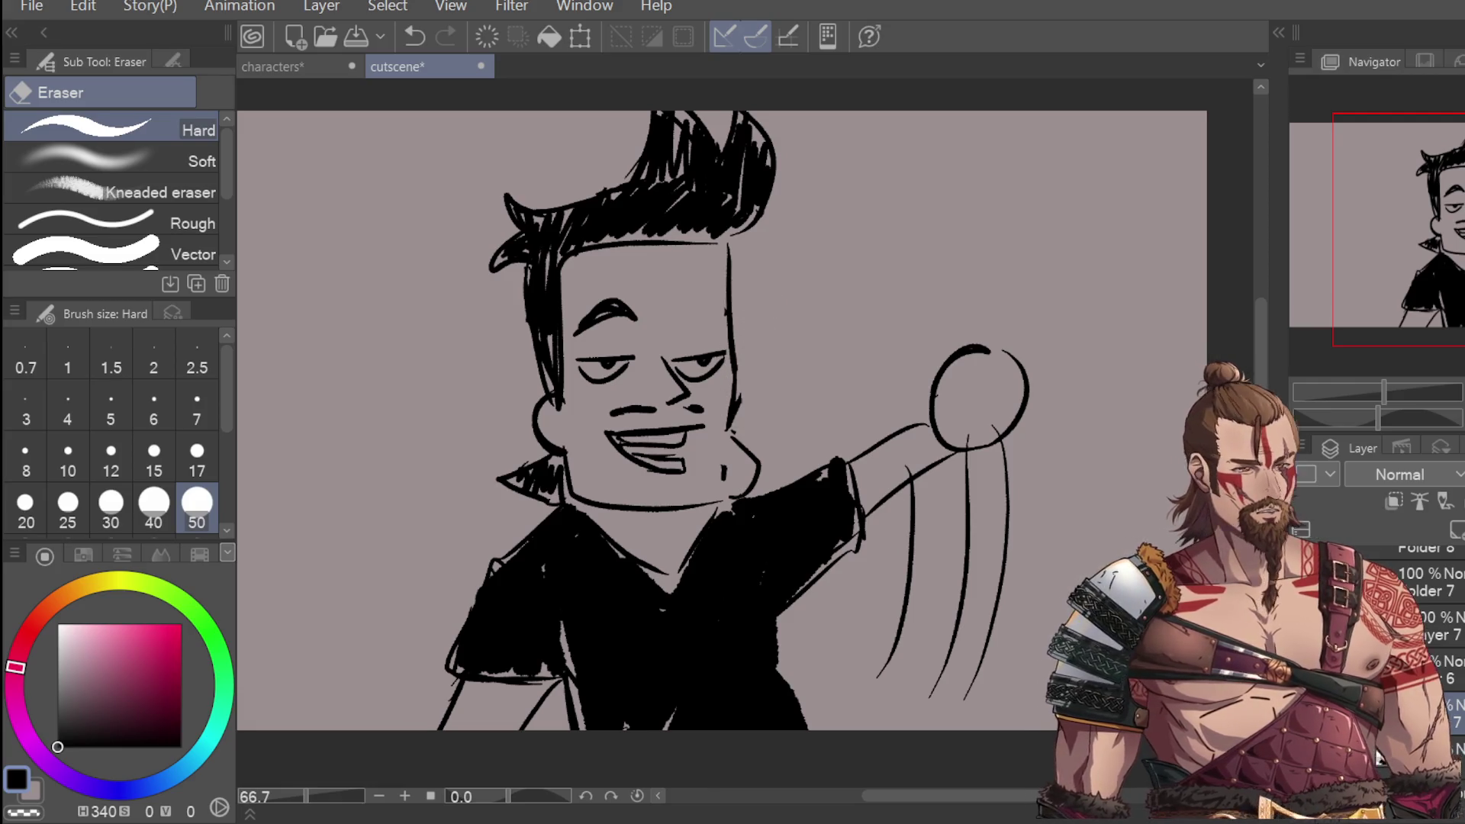
{"action": "mouse_move", "coordinate": [736, 343]}
{"action": "left_mouse_down"}
{"action": "mouse_move", "coordinate": [741, 398]}
{"action": "mouse_move", "coordinate": [741, 352]}
{"action": "mouse_move", "coordinate": [723, 408]}
{"action": "left_mouse_up"}
{"action": "key", "text": "p"}
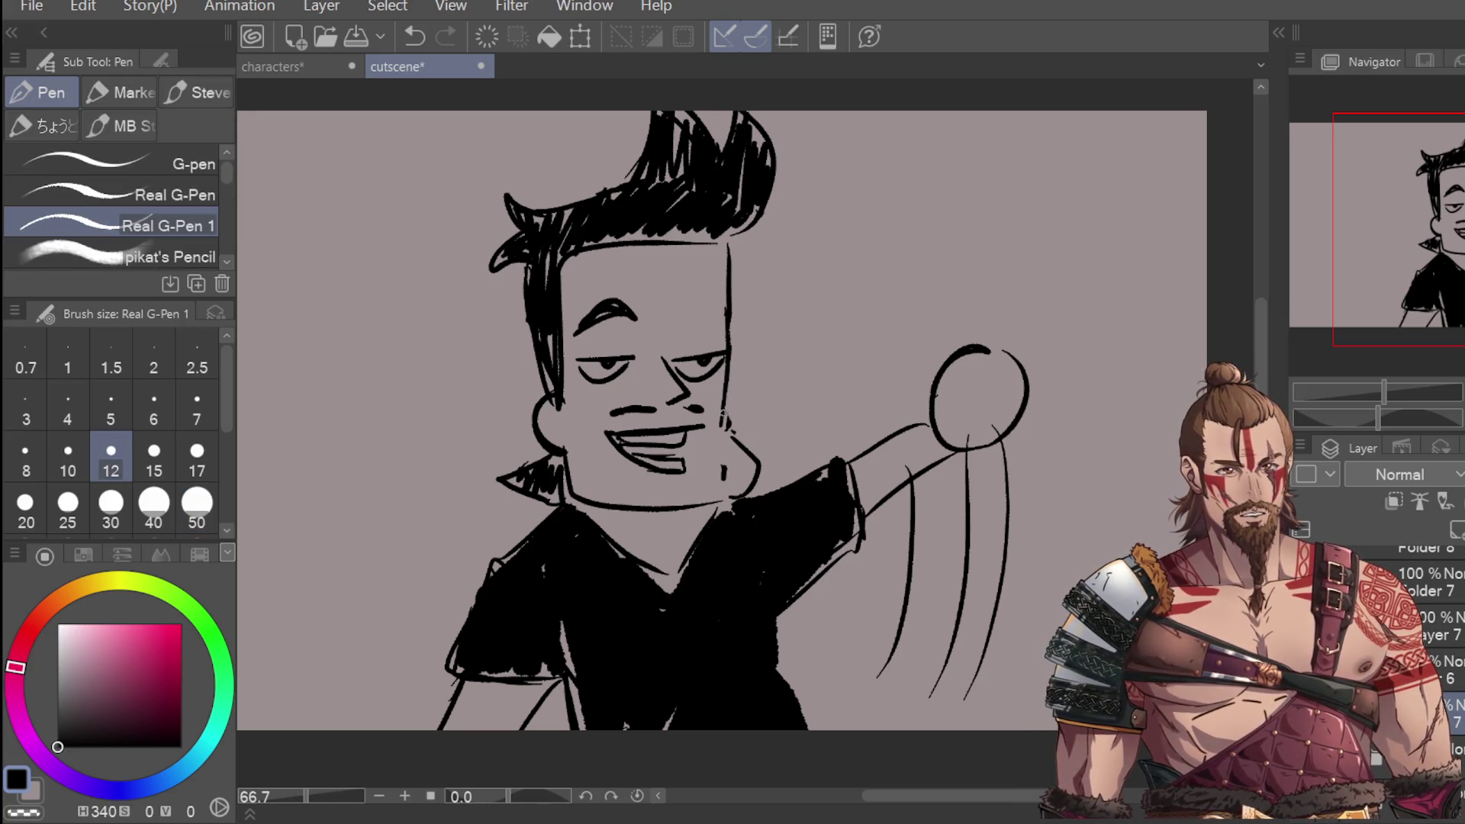
{"action": "left_click_drag", "start_coordinate": [679, 321], "coordinate": [705, 337]}
{"action": "key", "text": "ctrl+minus"}
{"action": "key", "text": "ctrl+minus"}
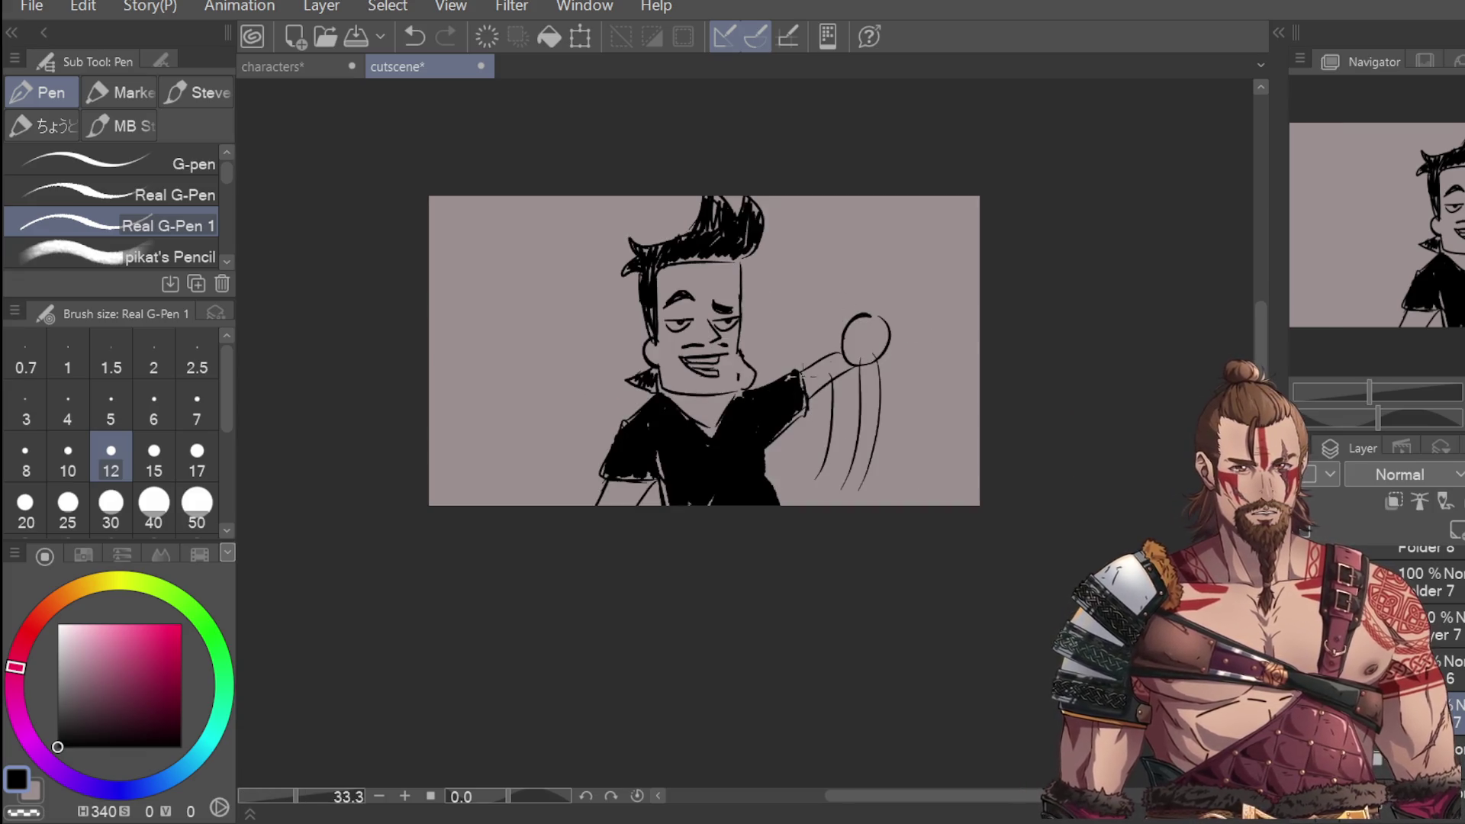
Step: Lasso the right eye again and apply a Scale/Rotate transform to it
{"action": "key", "text": "ctrl+plus"}
{"action": "key", "text": "ctrl+plus"}
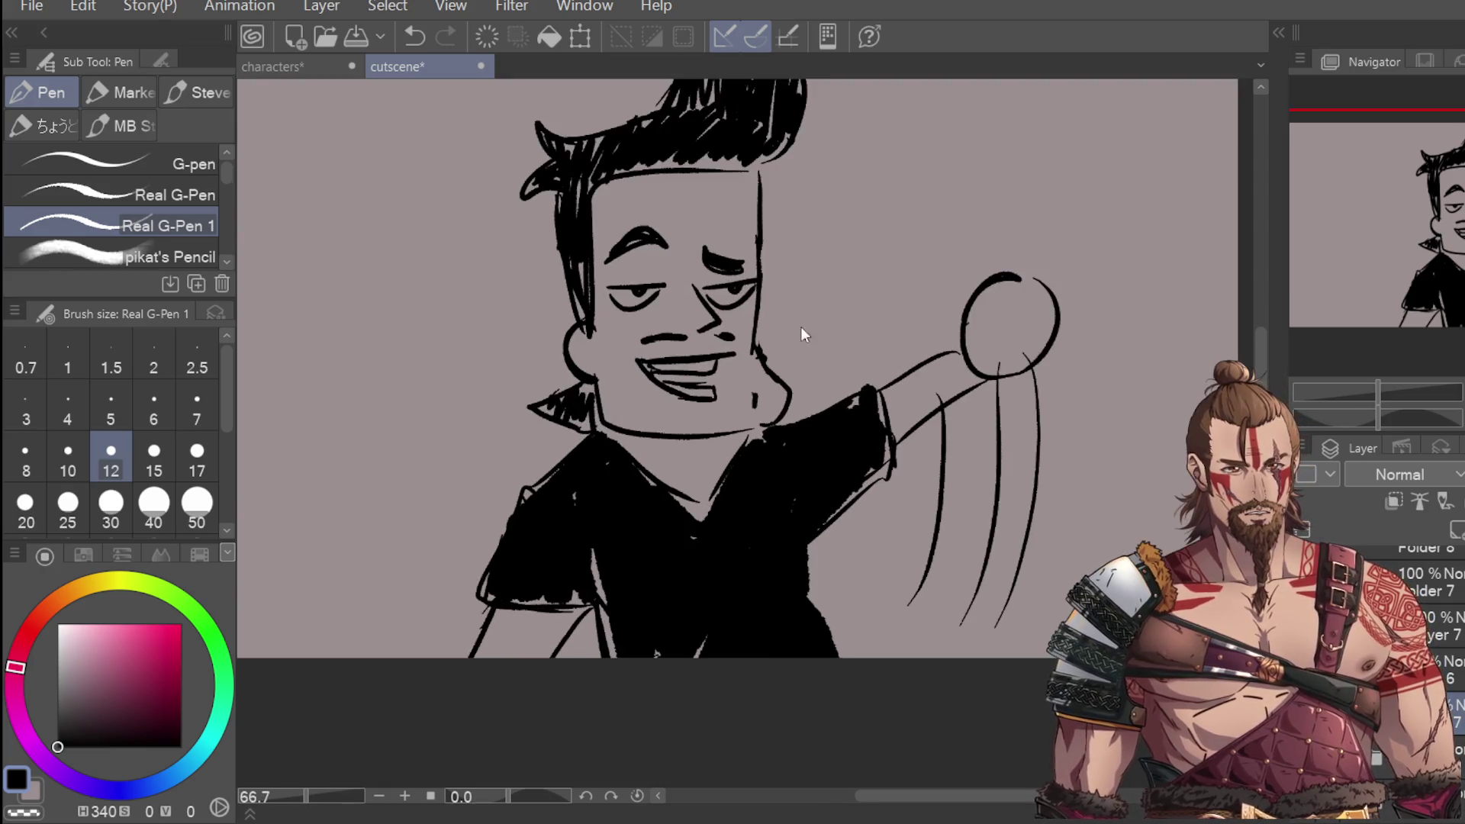
{"action": "key", "text": "m"}
{"action": "mouse_move", "coordinate": [708, 271]}
{"action": "left_mouse_down"}
{"action": "mouse_move", "coordinate": [754, 267]}
{"action": "mouse_move", "coordinate": [749, 306]}
{"action": "mouse_move", "coordinate": [703, 277]}
{"action": "left_mouse_up"}
{"action": "left_click", "coordinate": [831, 353]}
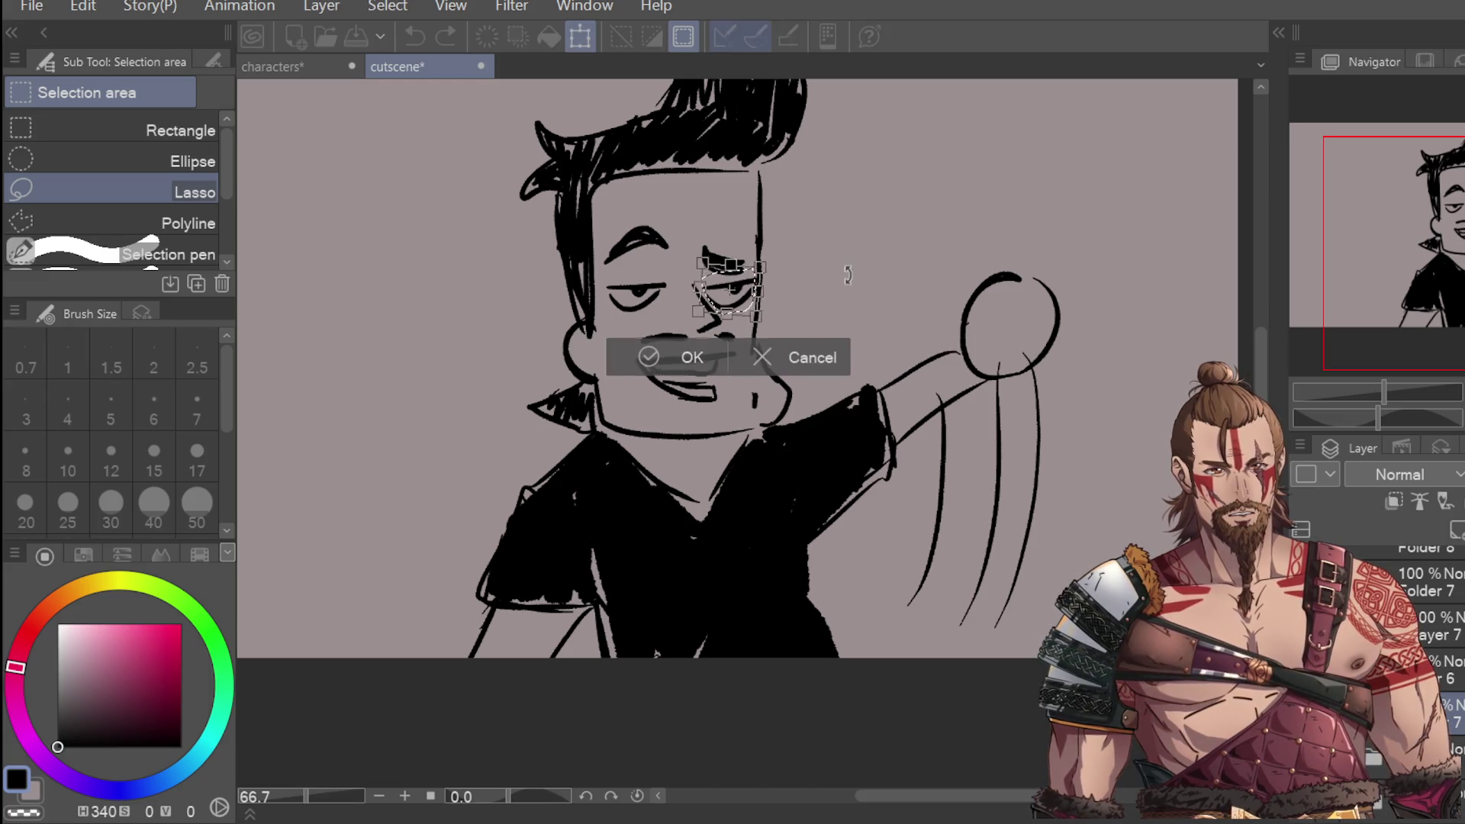
{"action": "left_click", "coordinate": [692, 359]}
{"action": "key", "text": "ctrl+minus"}
{"action": "key", "text": "ctrl+minus"}
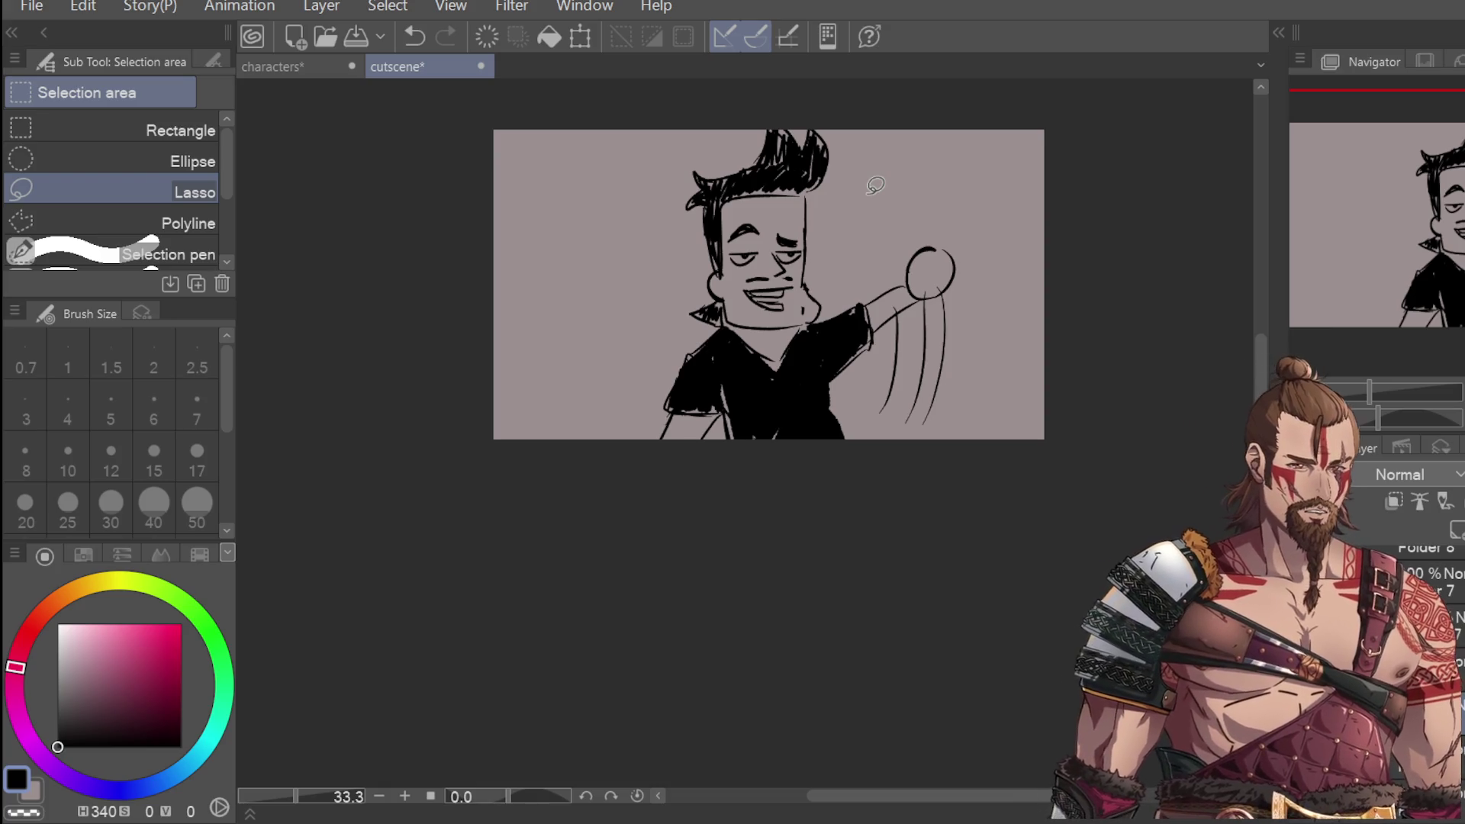
{"action": "key", "text": "p"}
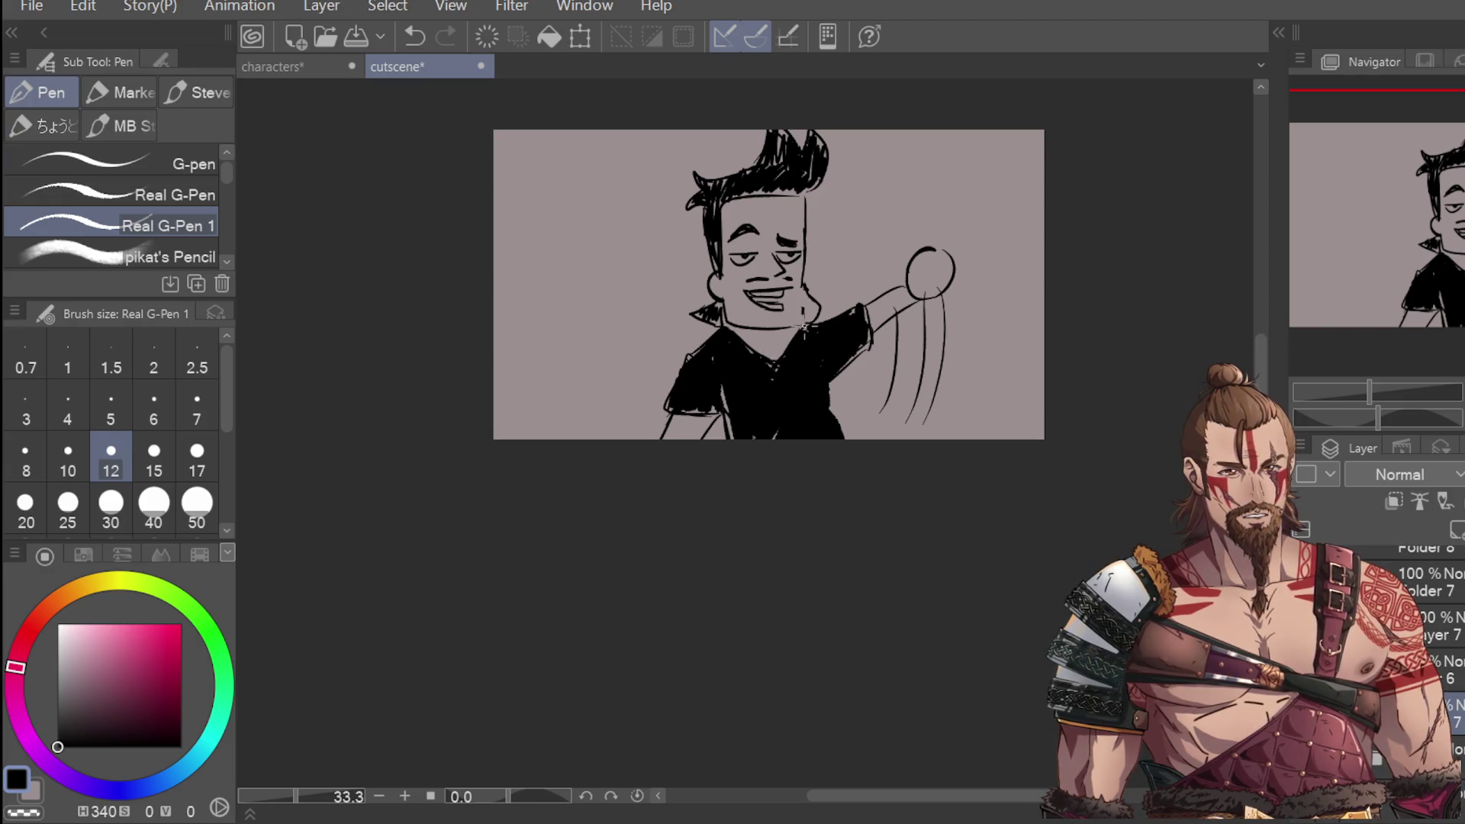
Step: Thicken the sleeve edge, then set pen size 15 on the layer above
{"action": "left_click_drag", "start_coordinate": [862, 315], "coordinate": [870, 351]}
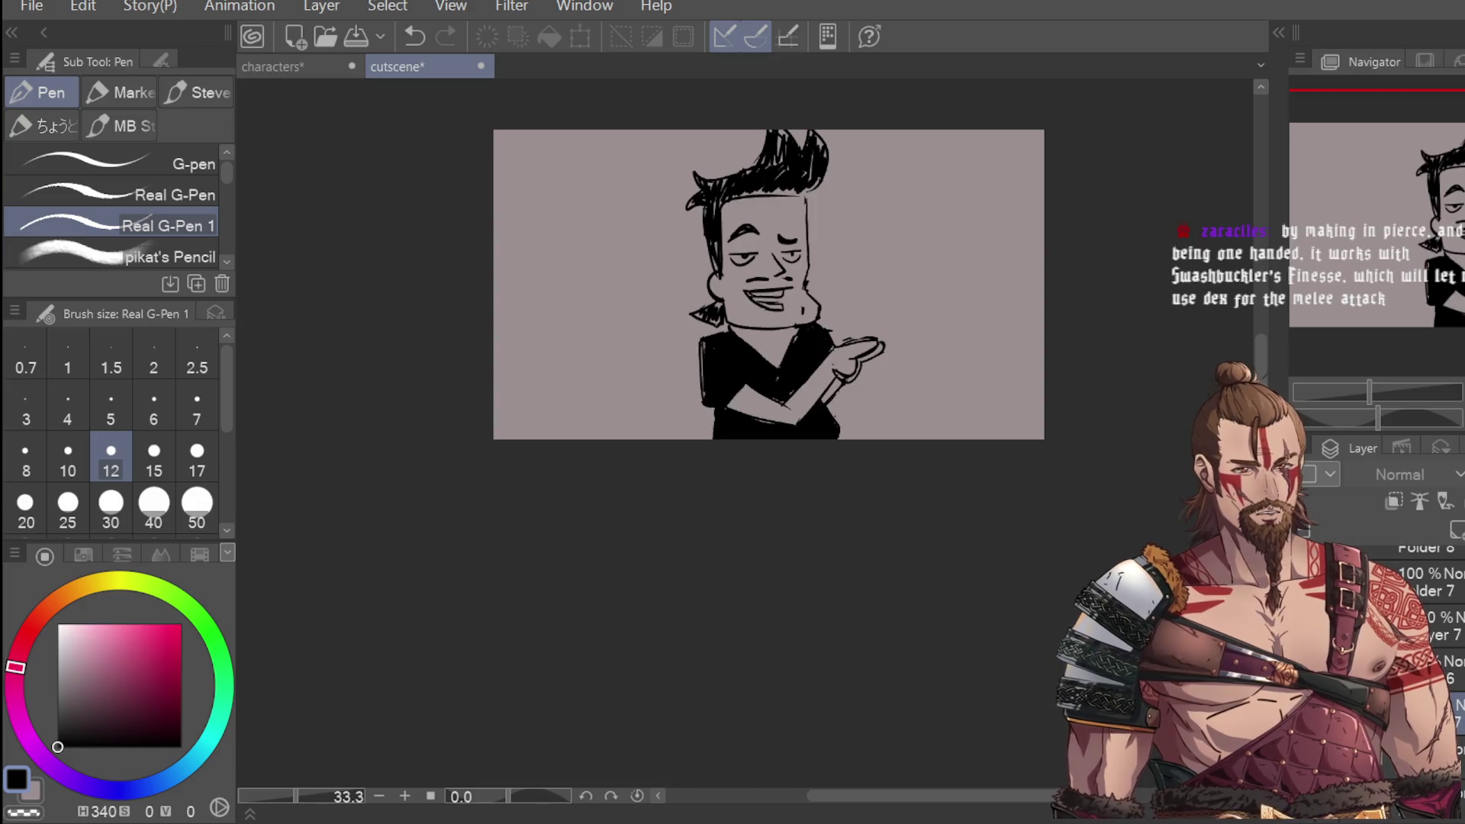
{"action": "scroll", "coordinate": [798, 183], "scroll_direction": "up", "scroll_amount": 1}
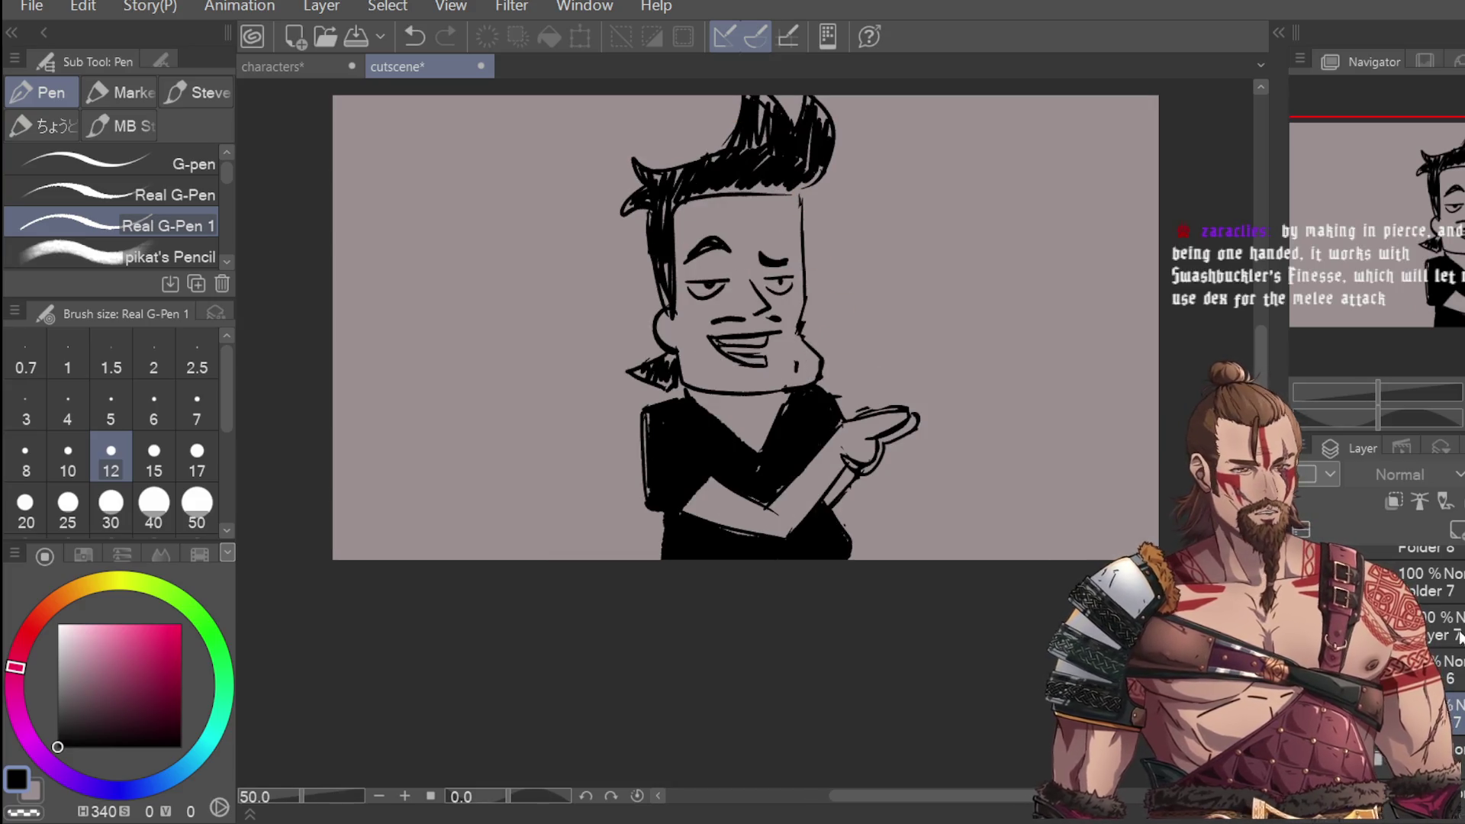
{"action": "key", "text": "alt+bracketright"}
{"action": "key", "text": "alt+bracketright"}
{"action": "left_click", "coordinate": [154, 450]}
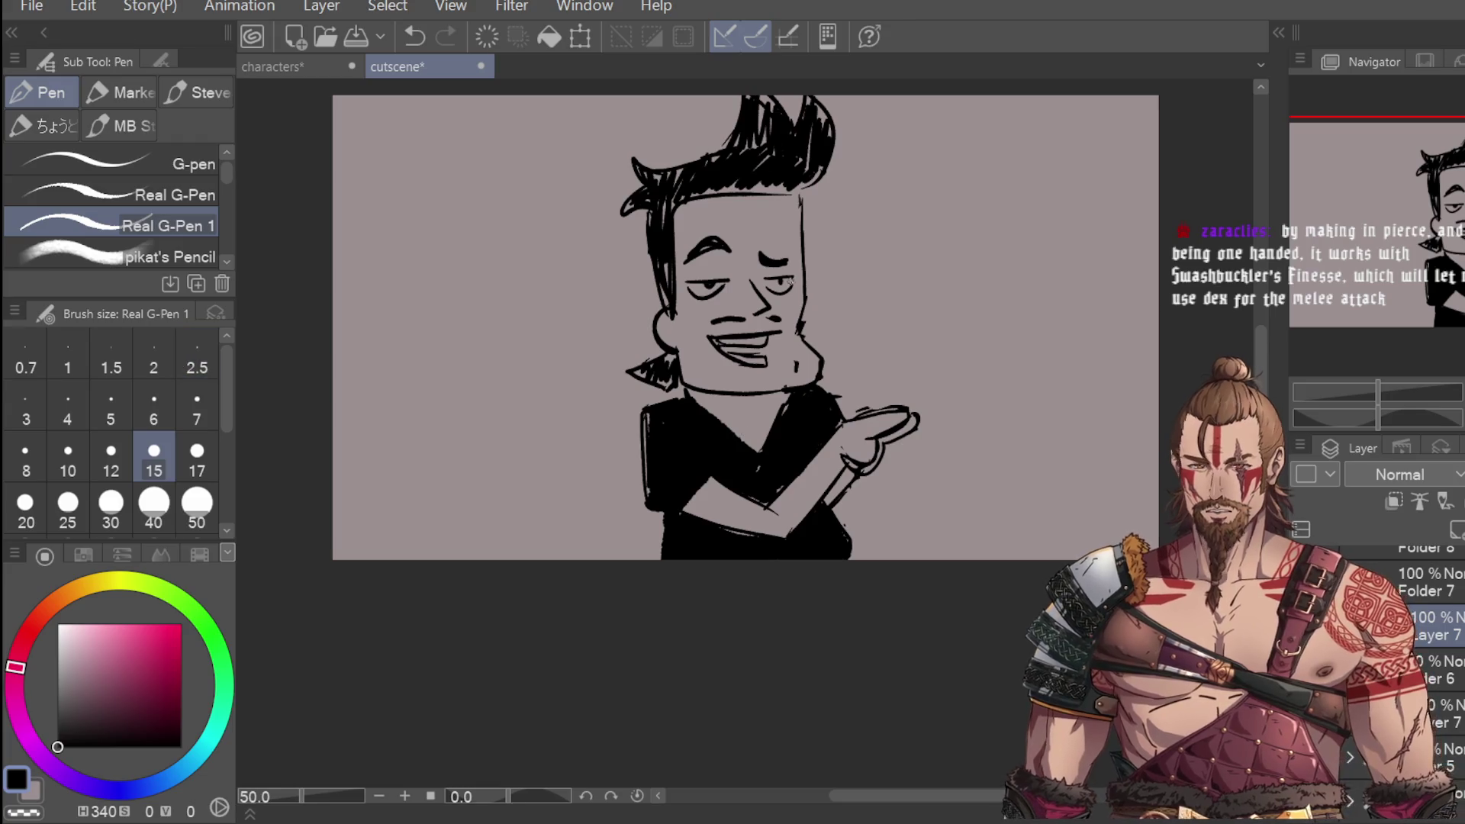
{"action": "left_click_drag", "start_coordinate": [799, 199], "coordinate": [802, 244]}
{"action": "key", "text": "ctrl+z"}
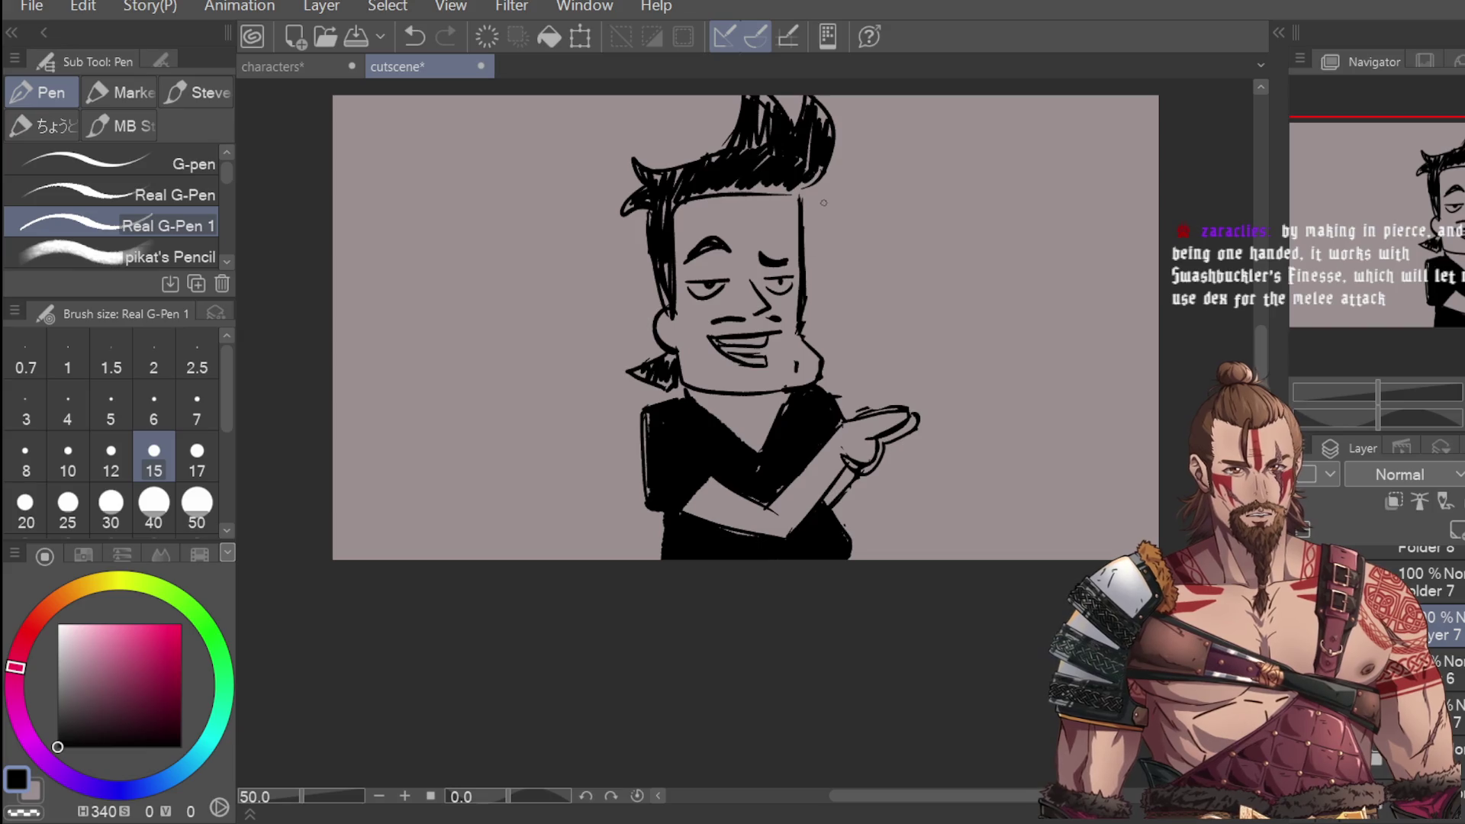
{"action": "key", "text": "ctrl+minus"}
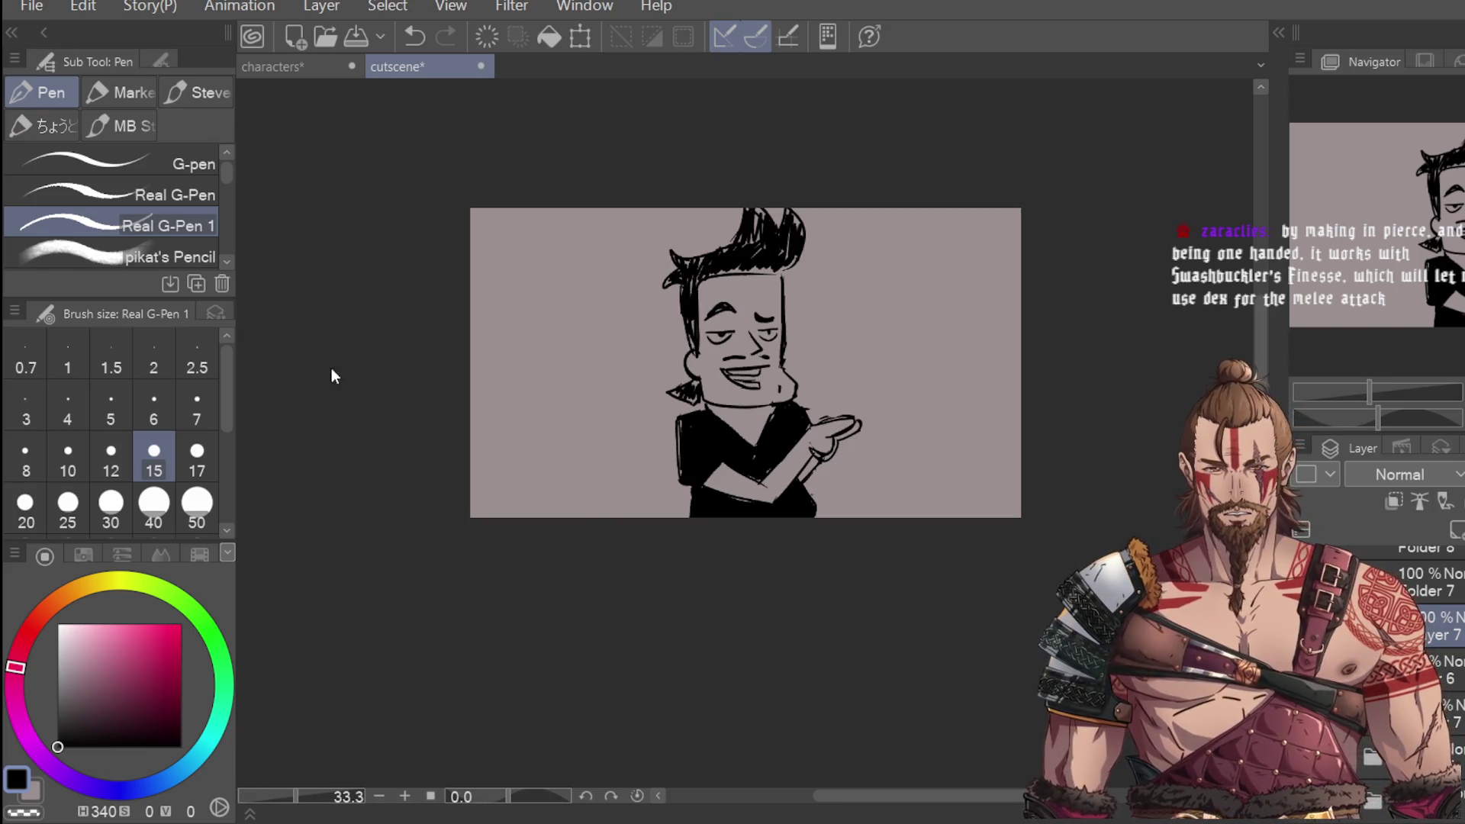
Step: Erase the lower lines of the right eye and redraw its lid, undoing misstrokes
{"action": "key", "text": "e"}
{"action": "key", "text": "ctrl+plus"}
{"action": "key", "text": "ctrl+plus"}
{"action": "left_click_drag", "start_coordinate": [794, 297], "coordinate": [817, 290]}
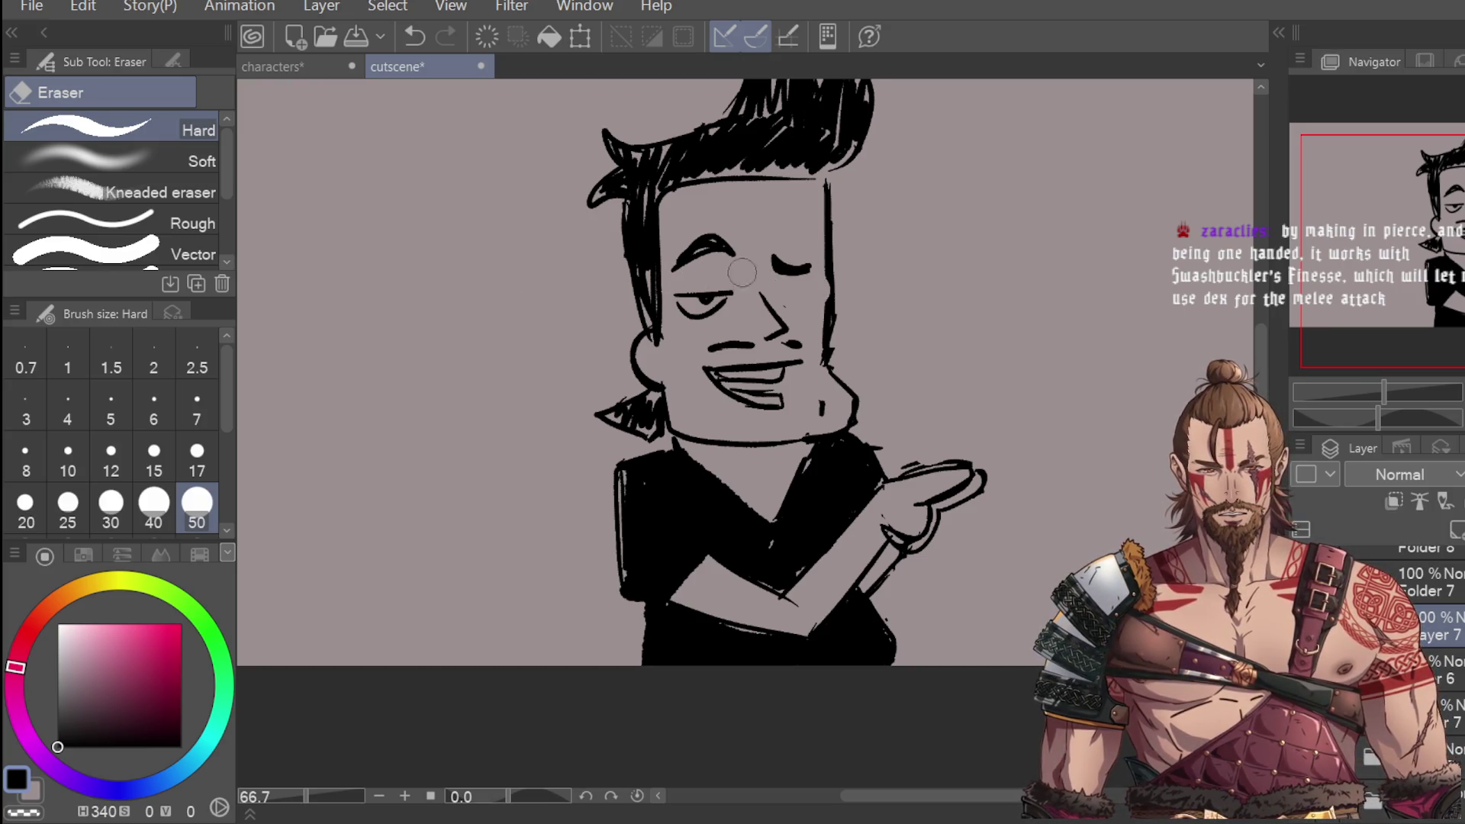
{"action": "key", "text": "p"}
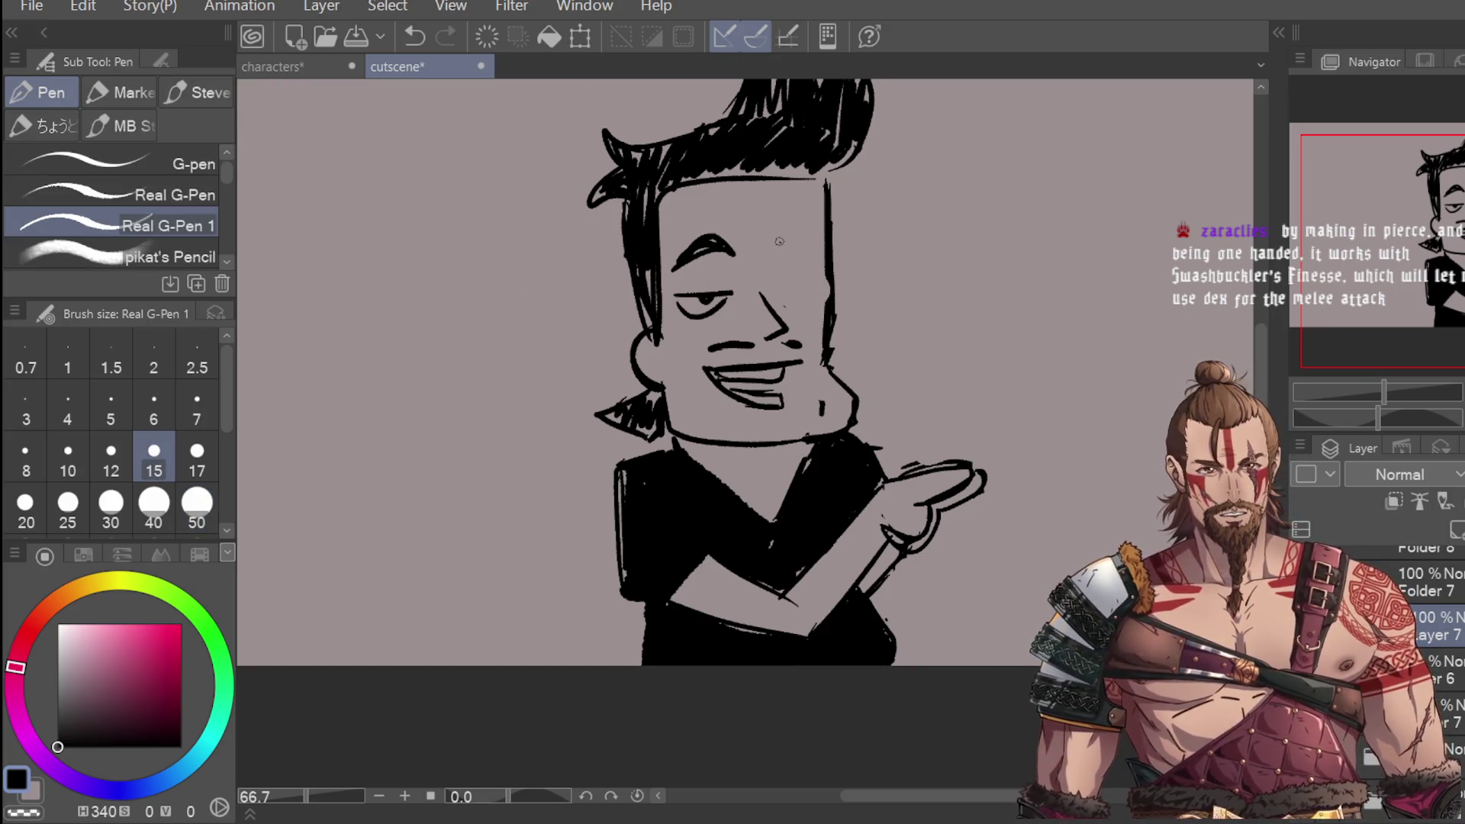
{"action": "mouse_move", "coordinate": [765, 245]}
{"action": "left_mouse_down"}
{"action": "mouse_move", "coordinate": [806, 250]}
{"action": "mouse_move", "coordinate": [806, 289]}
{"action": "mouse_move", "coordinate": [821, 290]}
{"action": "mouse_move", "coordinate": [787, 324]}
{"action": "mouse_move", "coordinate": [766, 319]}
{"action": "mouse_move", "coordinate": [793, 328]}
{"action": "mouse_move", "coordinate": [821, 302]}
{"action": "left_mouse_up"}
{"action": "scroll", "coordinate": [808, 275], "scroll_direction": "up", "scroll_amount": 1}
{"action": "key", "text": "ctrl+z"}
{"action": "key", "text": "ctrl+z"}
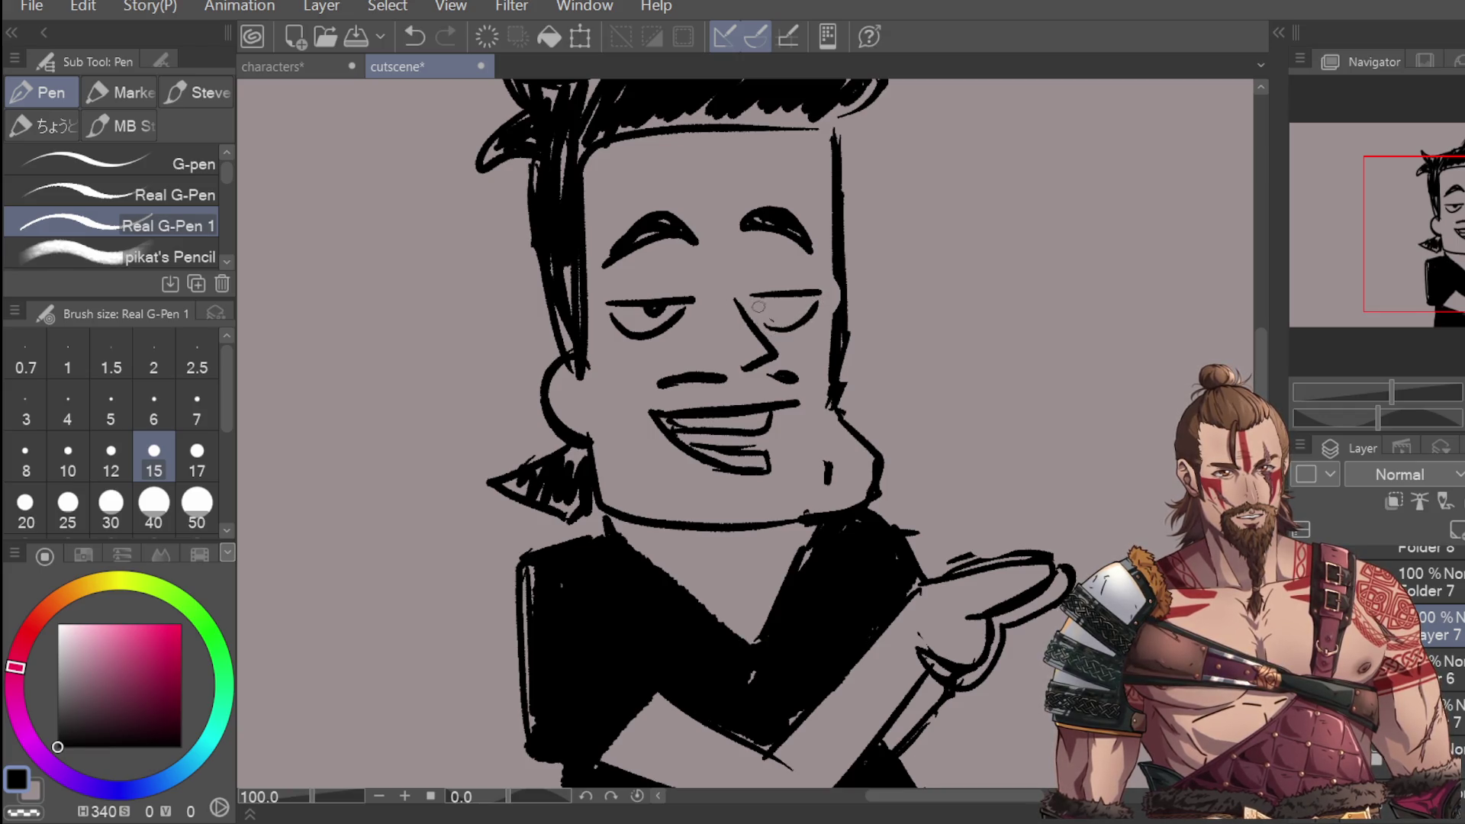
{"action": "key", "text": "ctrl+z"}
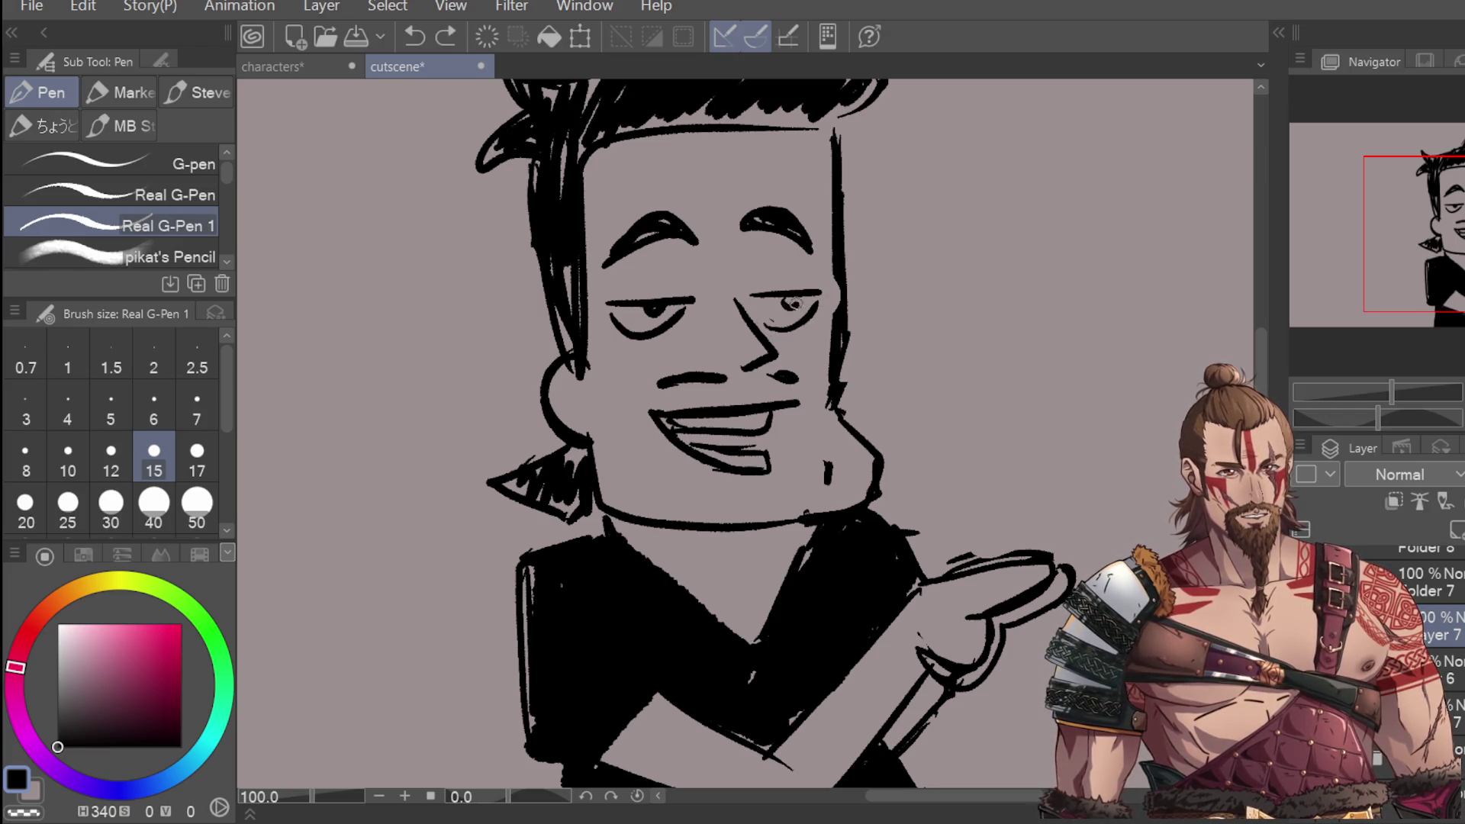
Step: Redraw the pupil in the right eye and review the face
{"action": "left_click_drag", "start_coordinate": [783, 298], "coordinate": [790, 300]}
{"action": "scroll", "coordinate": [793, 290], "scroll_direction": "down", "scroll_amount": 4}
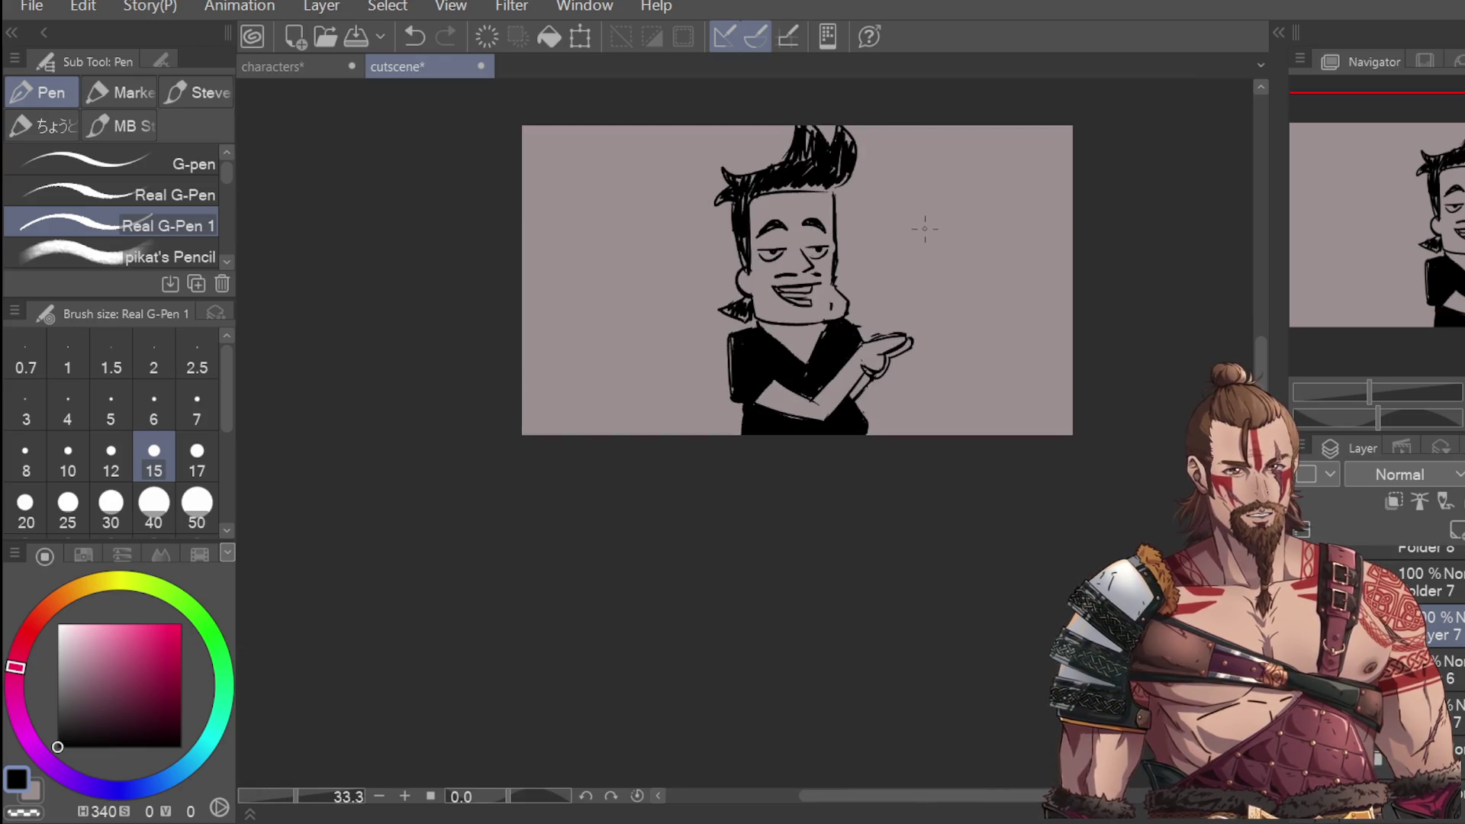
{"action": "scroll", "coordinate": [838, 257], "scroll_direction": "up", "scroll_amount": 2}
{"action": "key", "text": "e"}
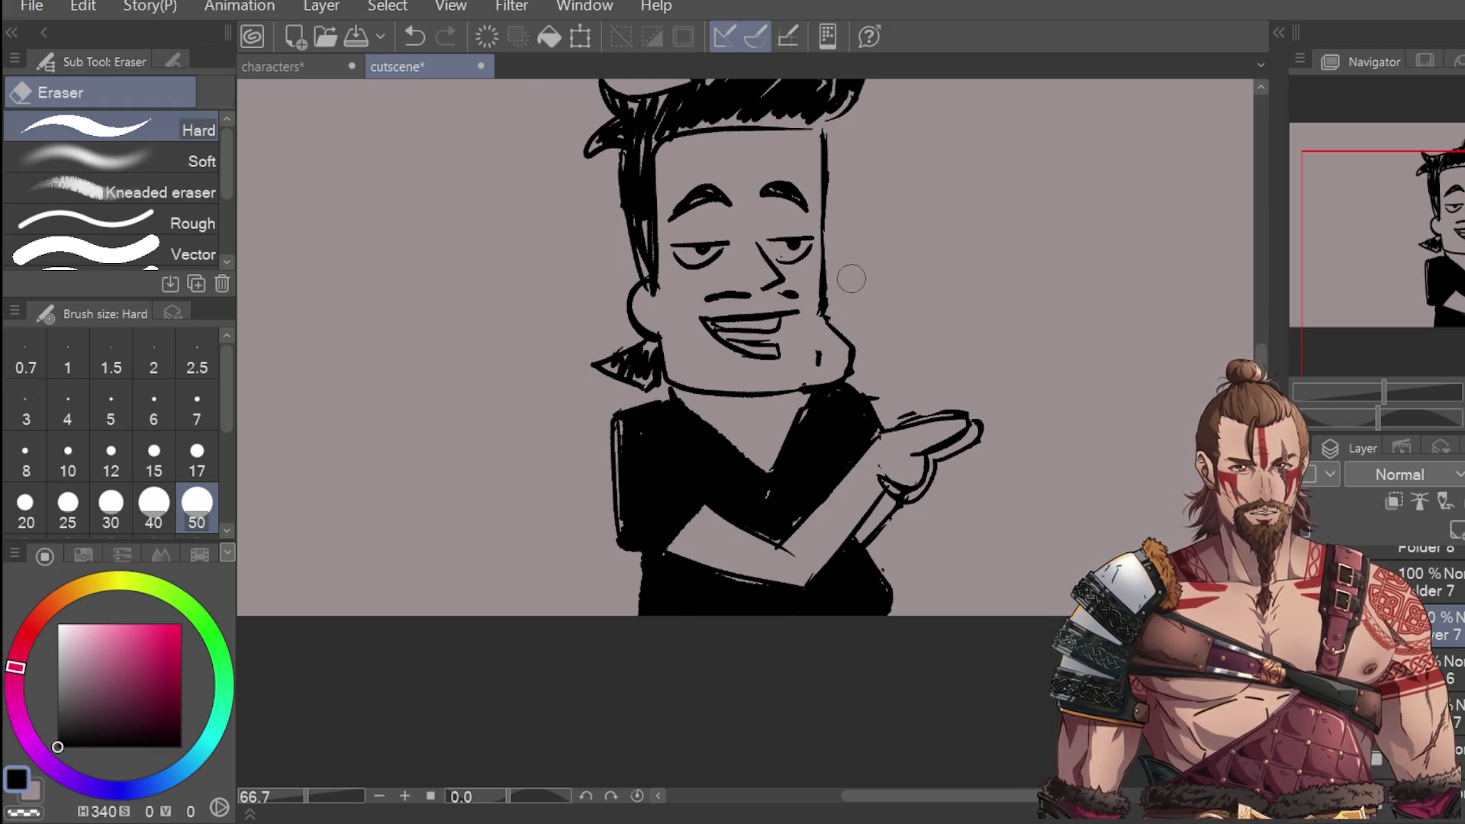
{"action": "scroll", "coordinate": [841, 283], "scroll_direction": "down", "scroll_amount": 2}
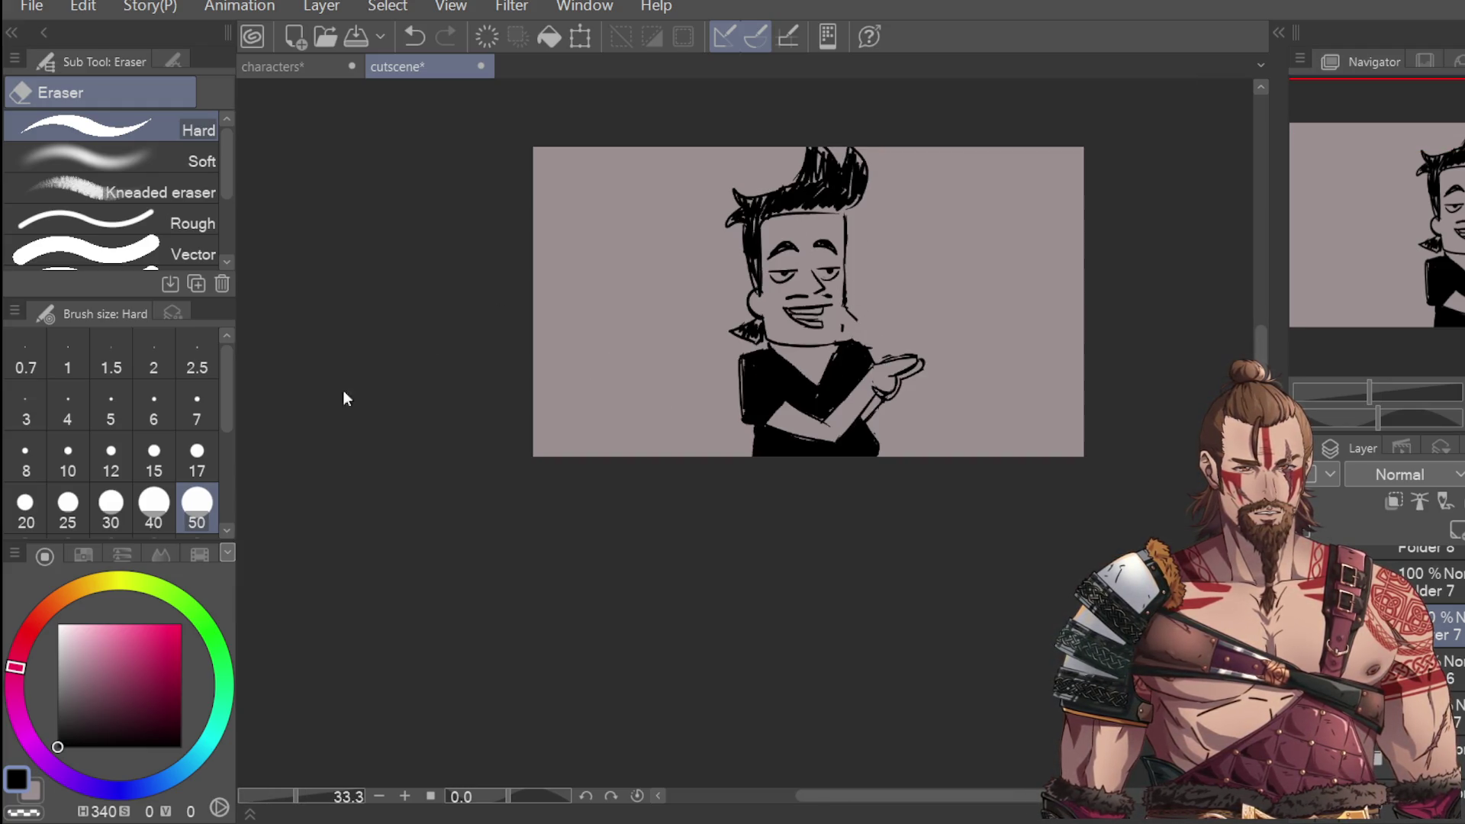
{"action": "key", "text": "p"}
{"action": "scroll", "coordinate": [853, 327], "scroll_direction": "up", "scroll_amount": 2}
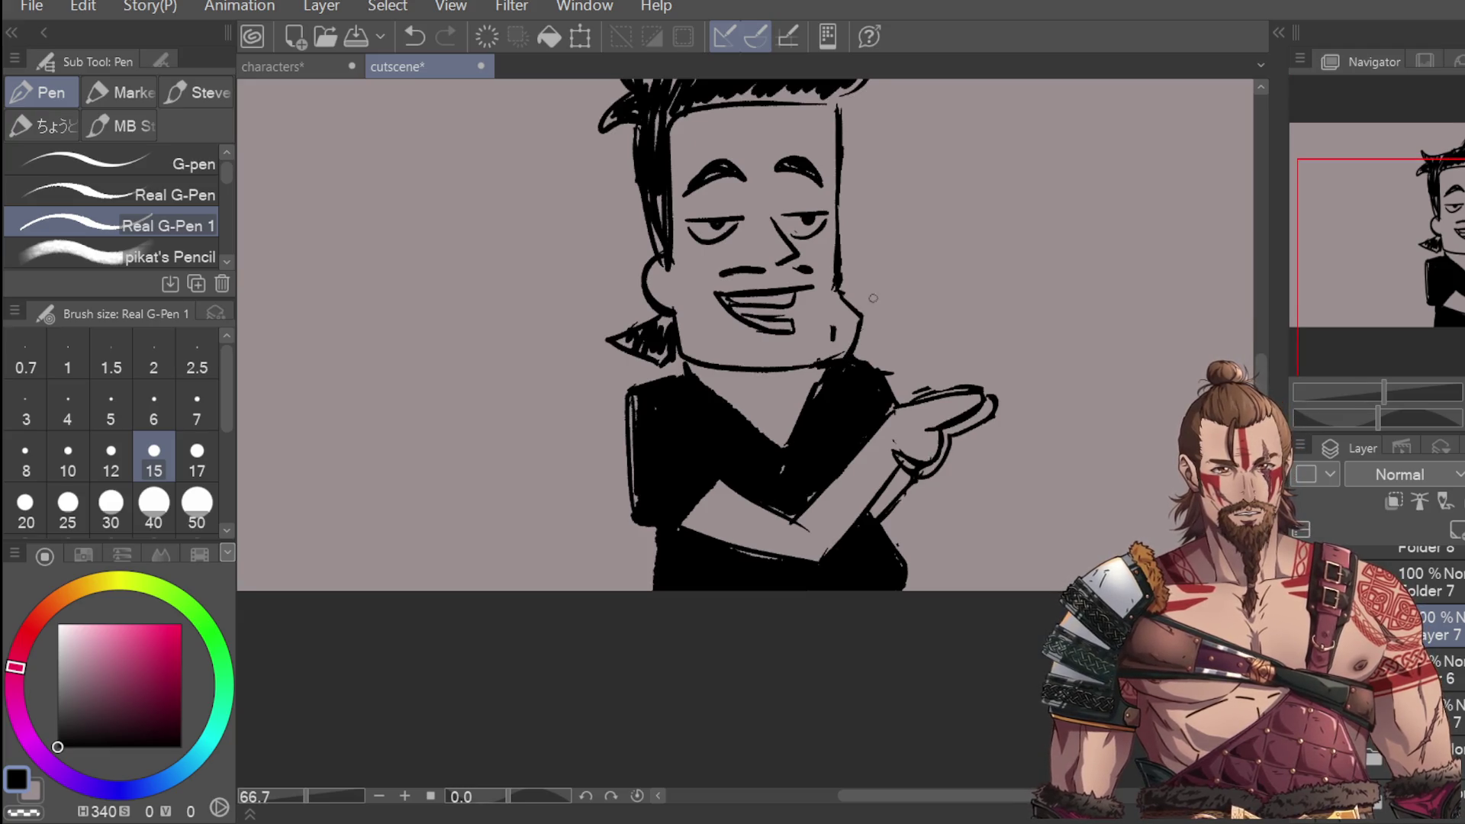
{"action": "scroll", "coordinate": [872, 309], "scroll_direction": "down", "scroll_amount": 3}
{"action": "scroll", "coordinate": [877, 153], "scroll_direction": "up", "scroll_amount": 2}
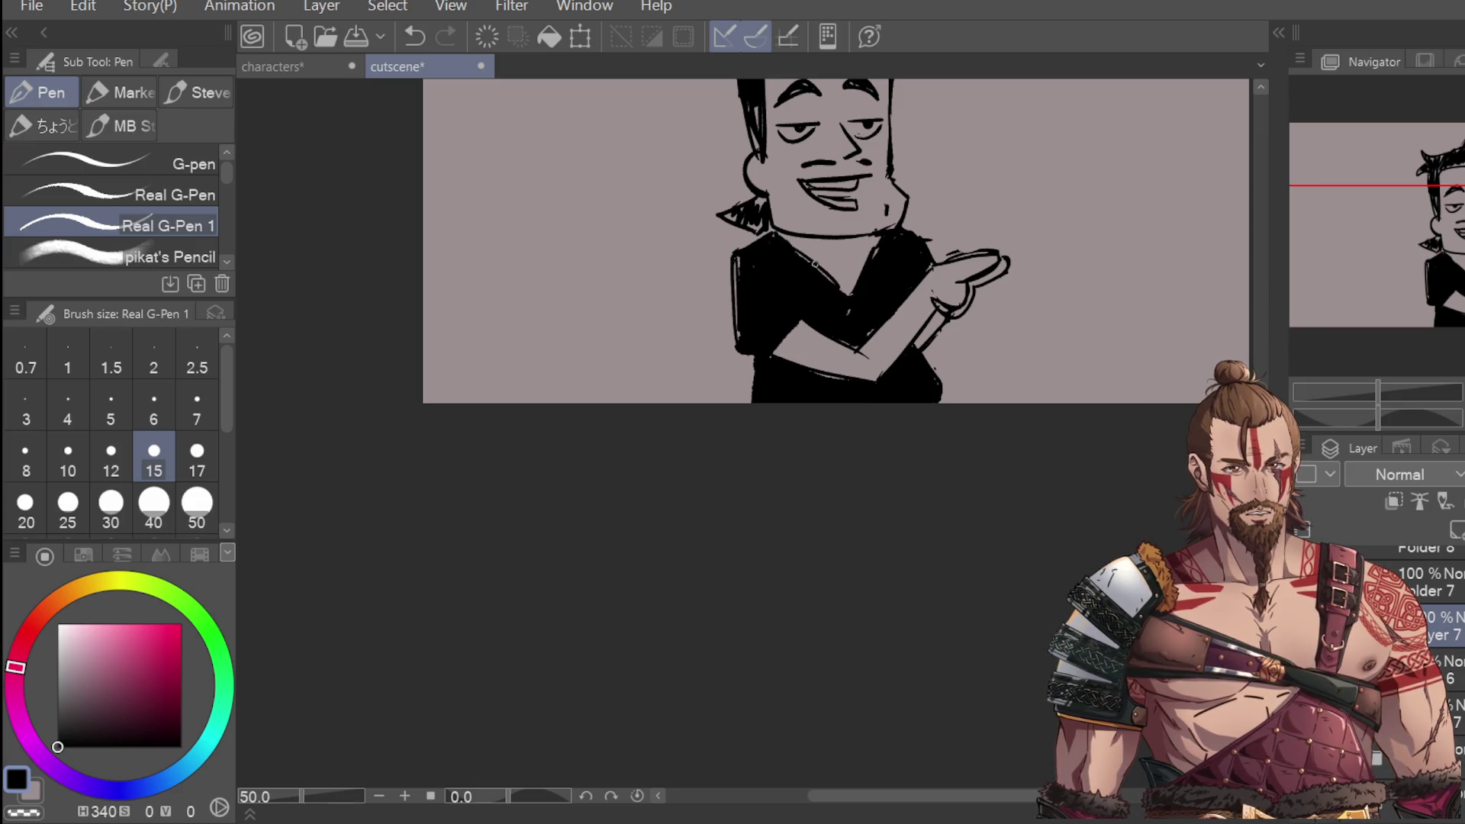
{"action": "scroll", "coordinate": [846, 319], "scroll_direction": "down", "scroll_amount": 4}
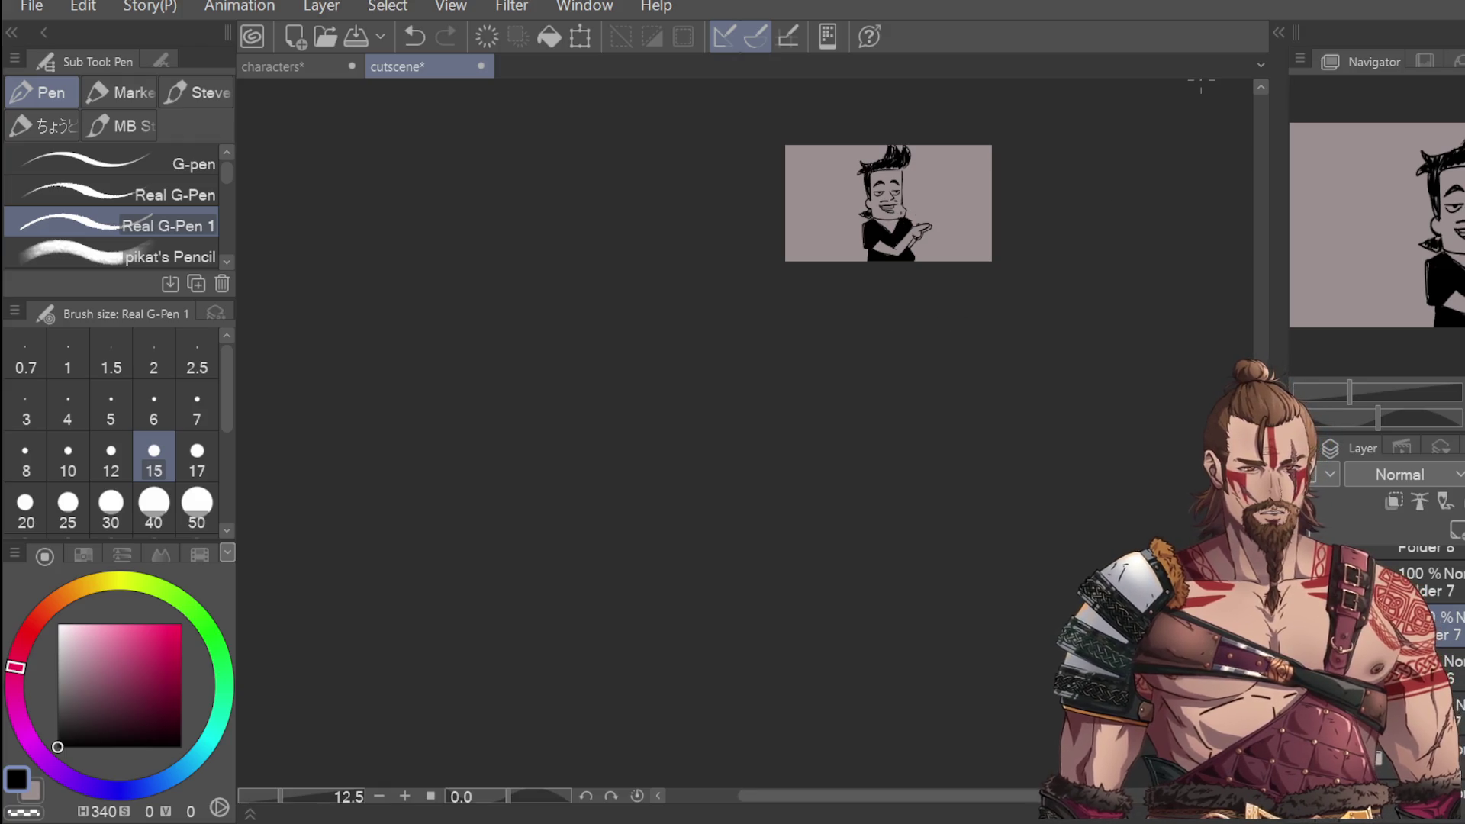
{"action": "scroll", "coordinate": [907, 151], "scroll_direction": "up", "scroll_amount": 4}
Step: Add more spiky ink strokes to the top of the character's hair
{"action": "mouse_move", "coordinate": [866, 191]}
{"action": "left_mouse_down"}
{"action": "mouse_move", "coordinate": [826, 205]}
{"action": "mouse_move", "coordinate": [791, 182]}
{"action": "left_mouse_up"}
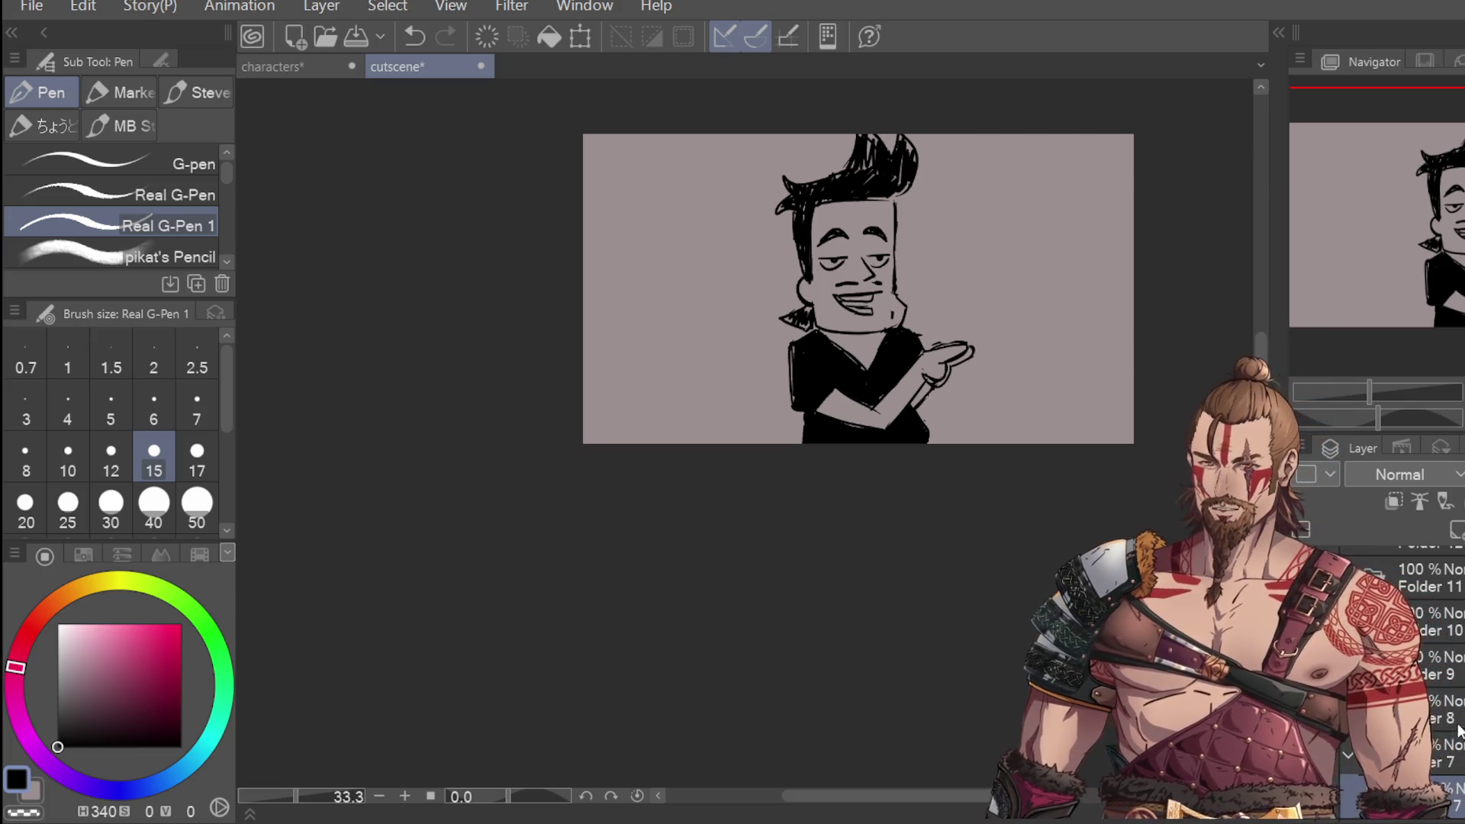
Step: Restore the accidentally deleted drawing, then lasso and rotate the character's gesturing hand
{"action": "key", "text": "ctrl+d"}
{"action": "key", "text": "Delete"}
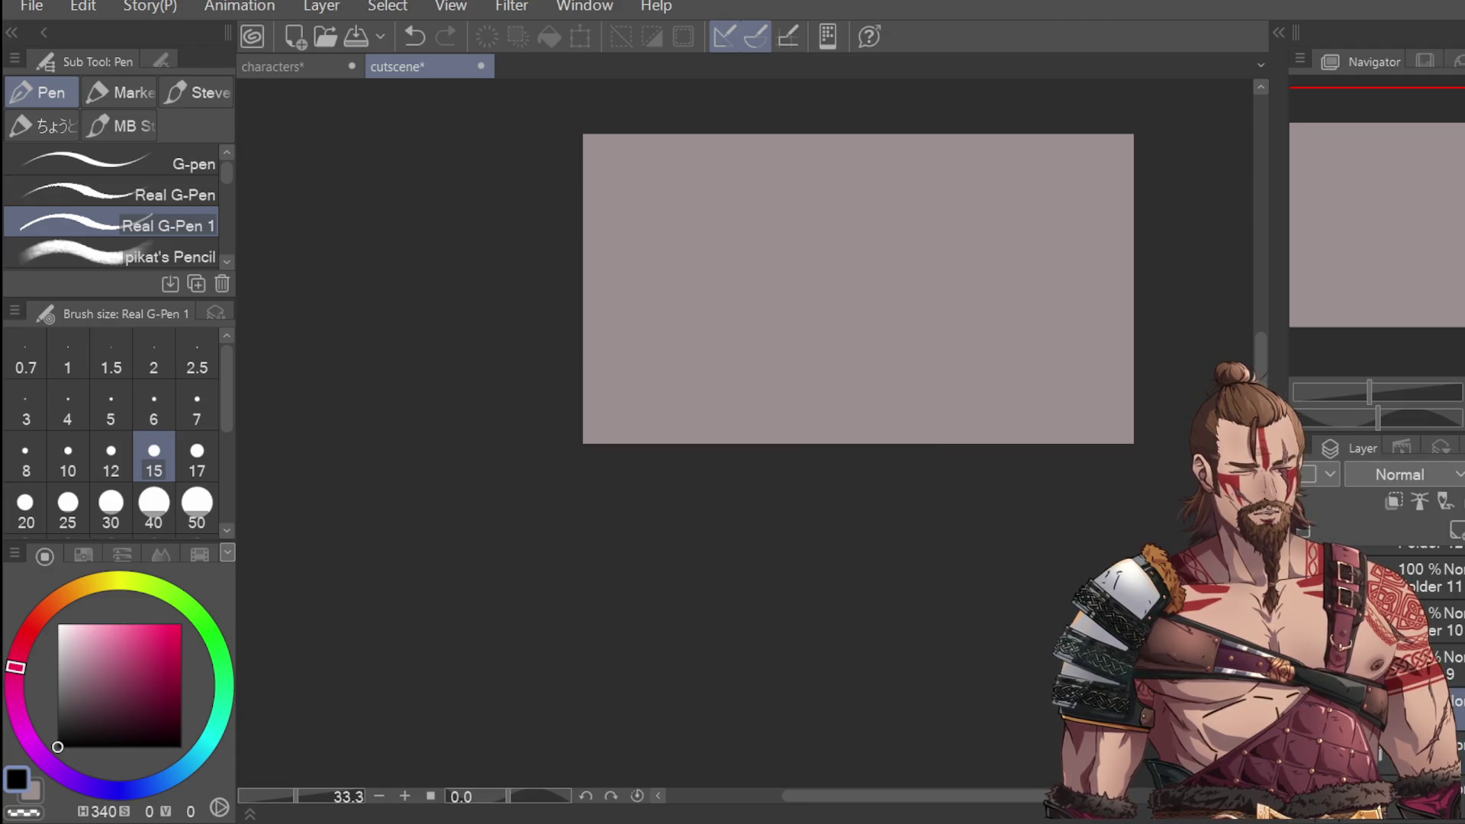
{"action": "key", "text": "ctrl+z"}
{"action": "key", "text": "m"}
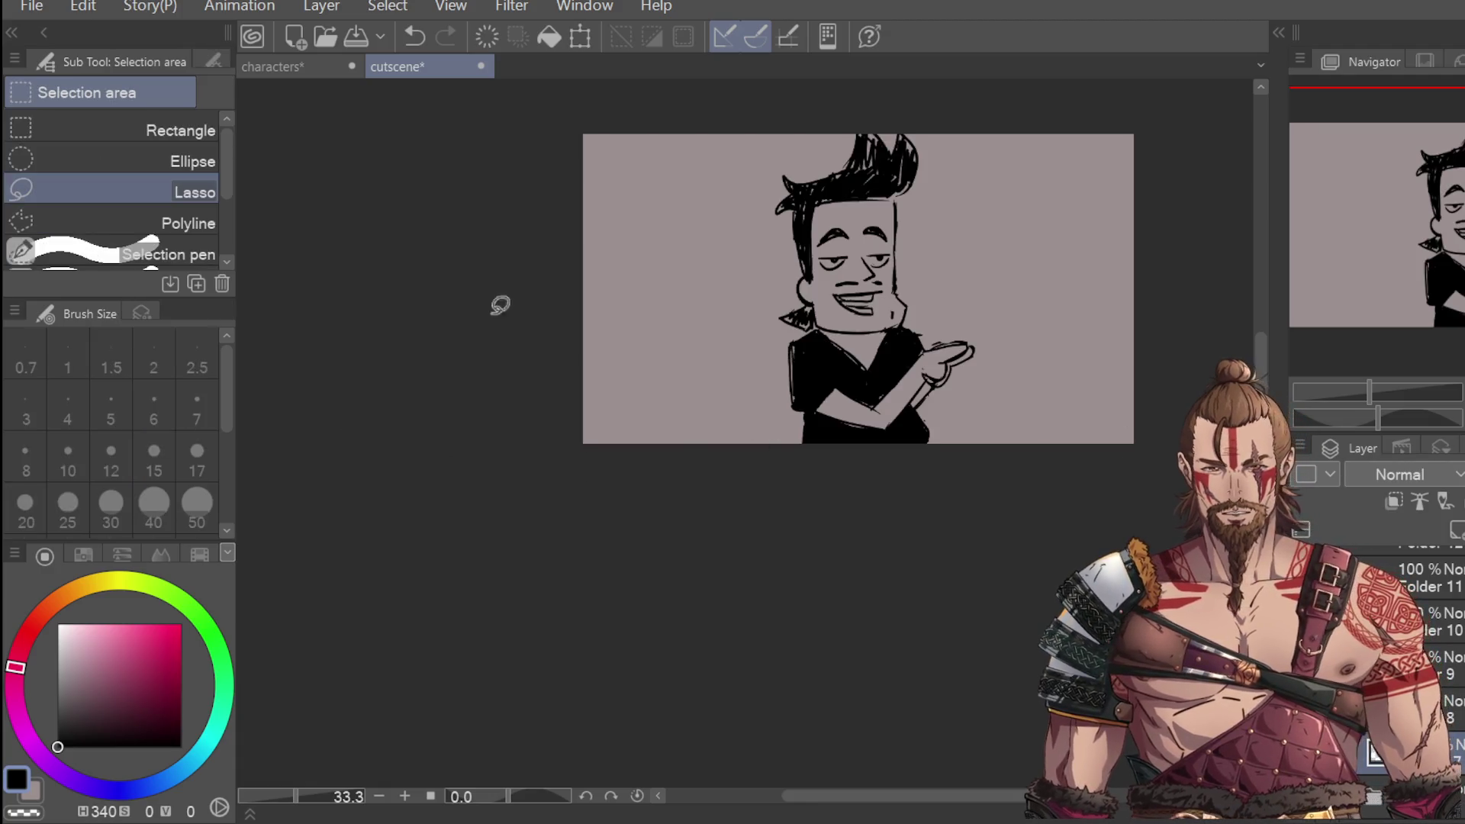
{"action": "scroll", "coordinate": [961, 354], "scroll_direction": "up", "scroll_amount": 1}
{"action": "mouse_move", "coordinate": [992, 335]}
{"action": "left_mouse_down"}
{"action": "mouse_move", "coordinate": [902, 345]}
{"action": "mouse_move", "coordinate": [978, 395]}
{"action": "mouse_move", "coordinate": [1004, 302]}
{"action": "mouse_move", "coordinate": [1018, 377]}
{"action": "left_mouse_up"}
{"action": "left_click", "coordinate": [1042, 456]}
{"action": "left_click", "coordinate": [863, 505]}
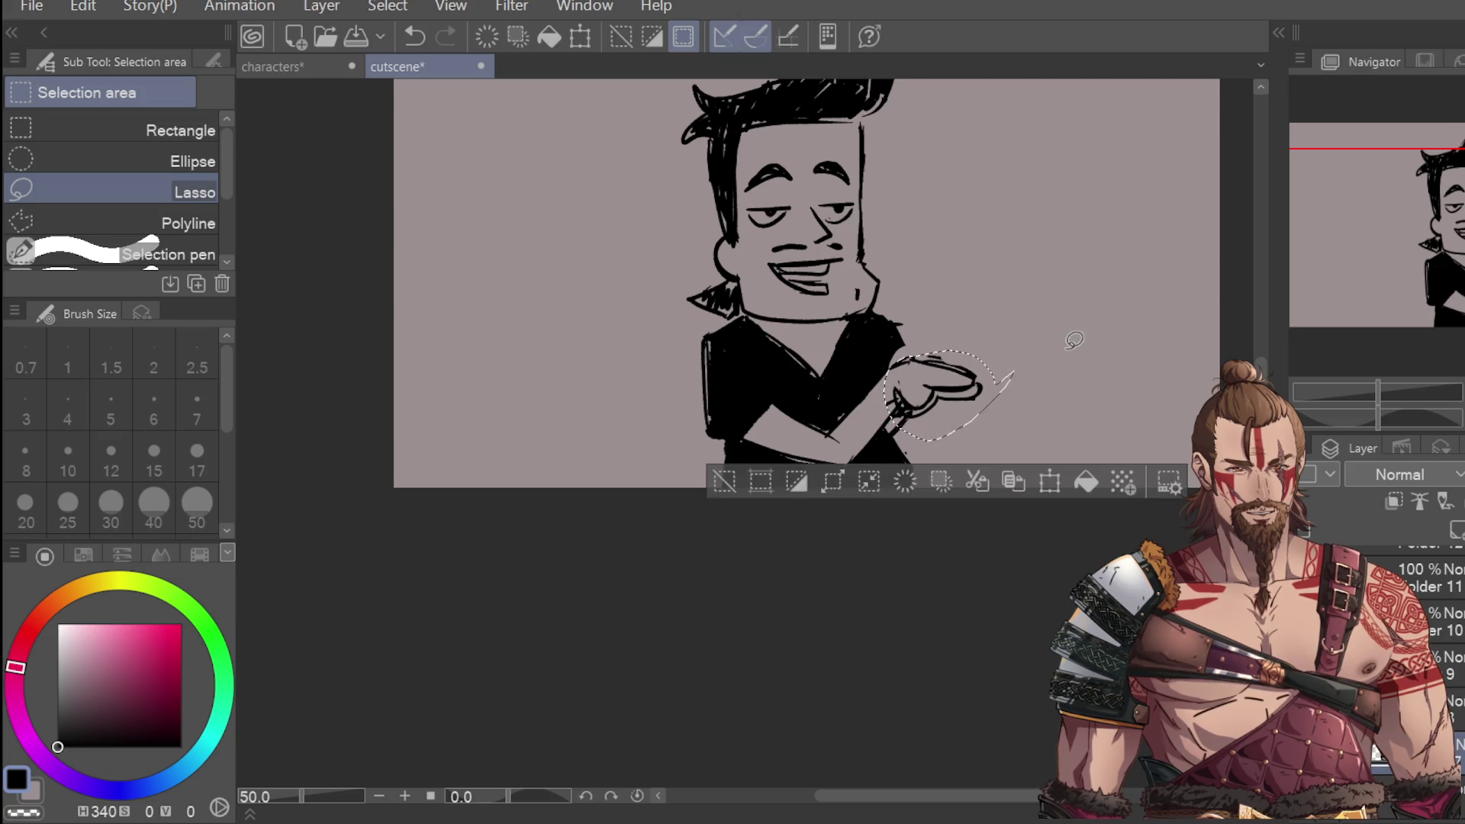
{"action": "key", "text": "ctrl+d"}
{"action": "key", "text": "p"}
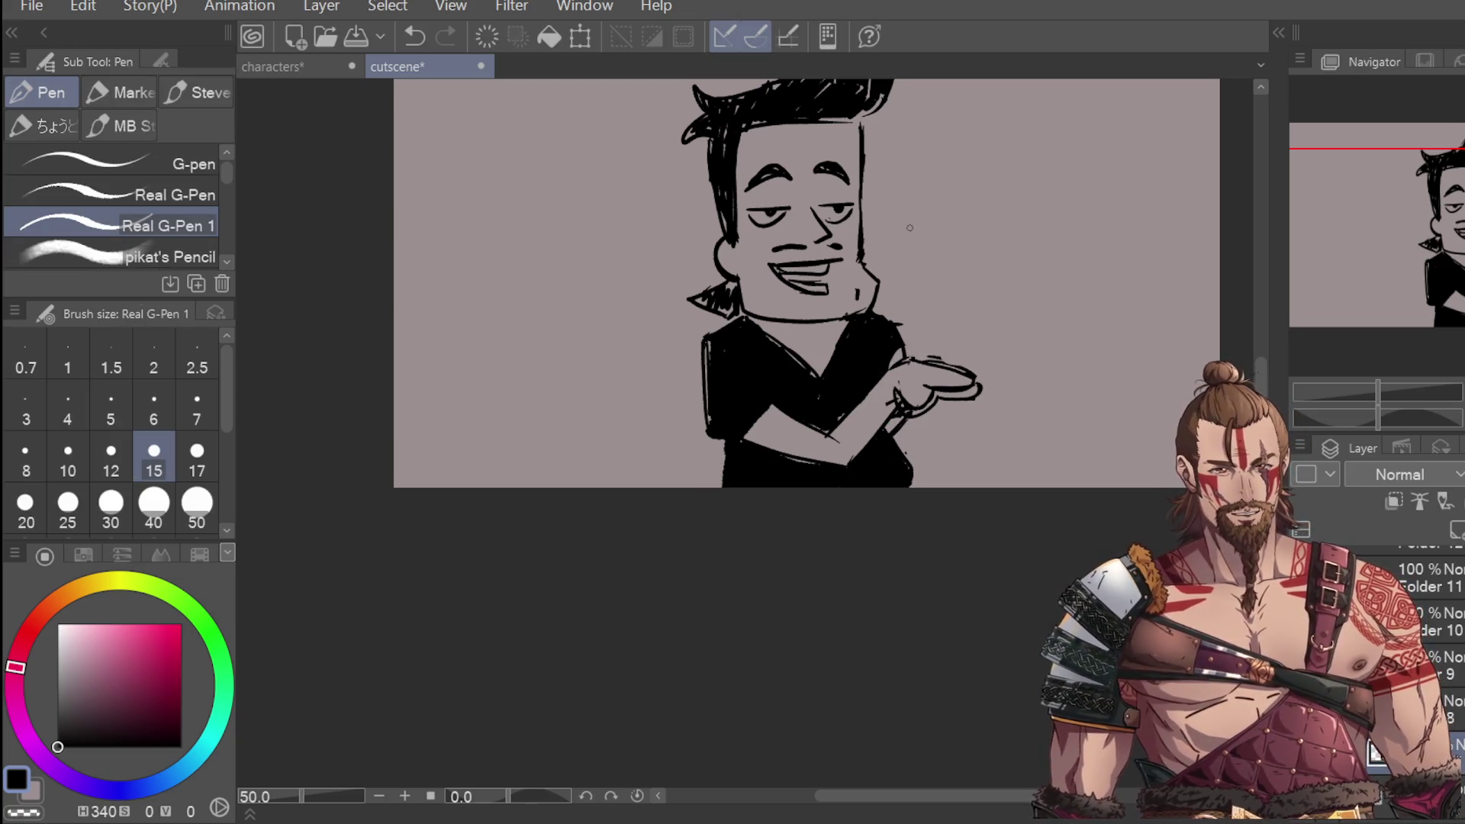
Step: Redraw the line at the wrist and zoom out to see the whole panel
{"action": "scroll", "coordinate": [735, 427], "scroll_direction": "down", "scroll_amount": 1}
{"action": "scroll", "coordinate": [825, 443], "scroll_direction": "up", "scroll_amount": 1}
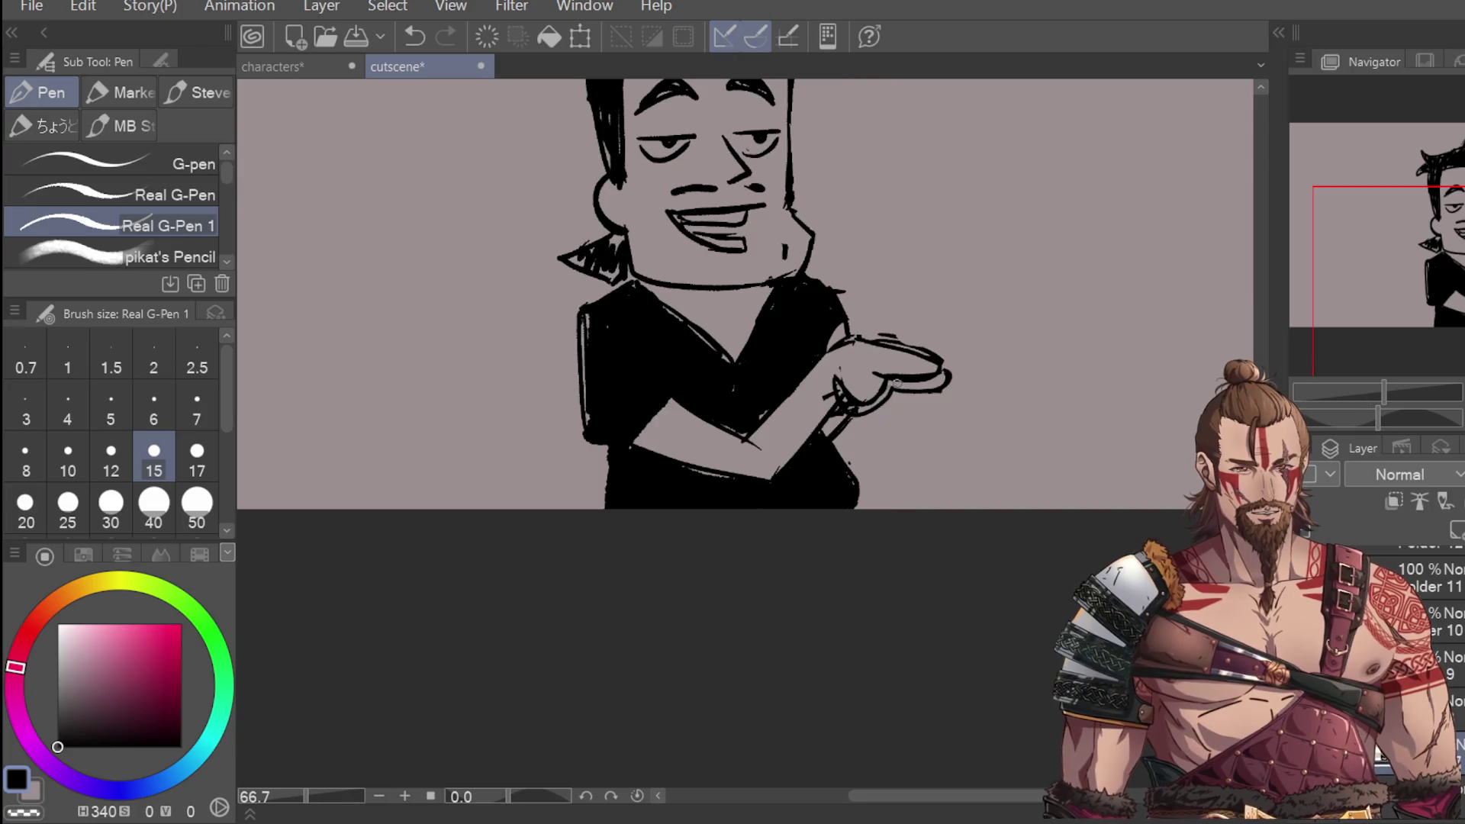
{"action": "key", "text": "e"}
{"action": "scroll", "coordinate": [883, 396], "scroll_direction": "up", "scroll_amount": 1}
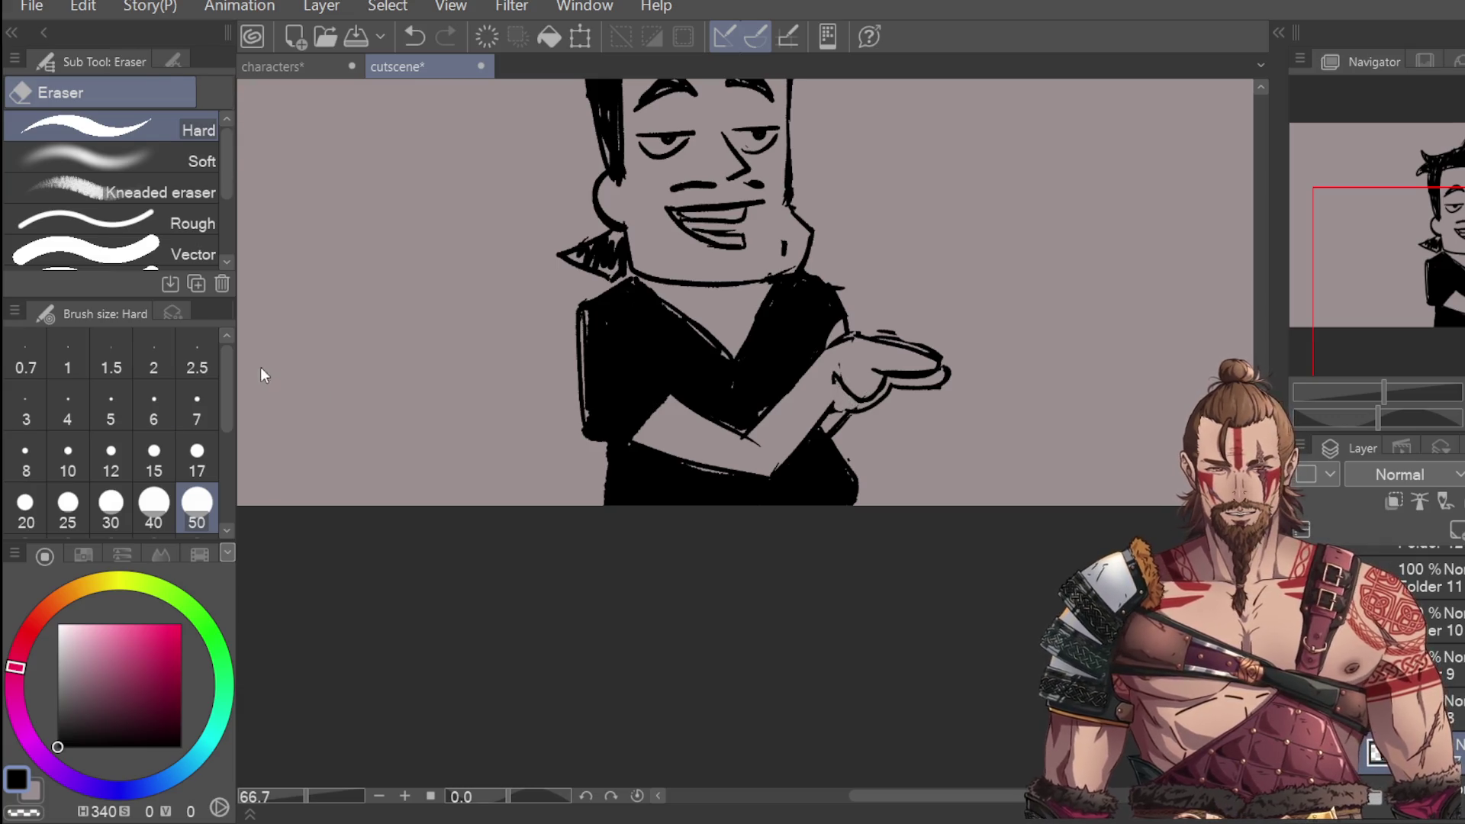
{"action": "key", "text": "p"}
{"action": "key", "text": "ctrl+z"}
{"action": "left_click_drag", "start_coordinate": [837, 380], "coordinate": [837, 405]}
{"action": "key", "text": "ctrl+minus"}
{"action": "key", "text": "ctrl+minus"}
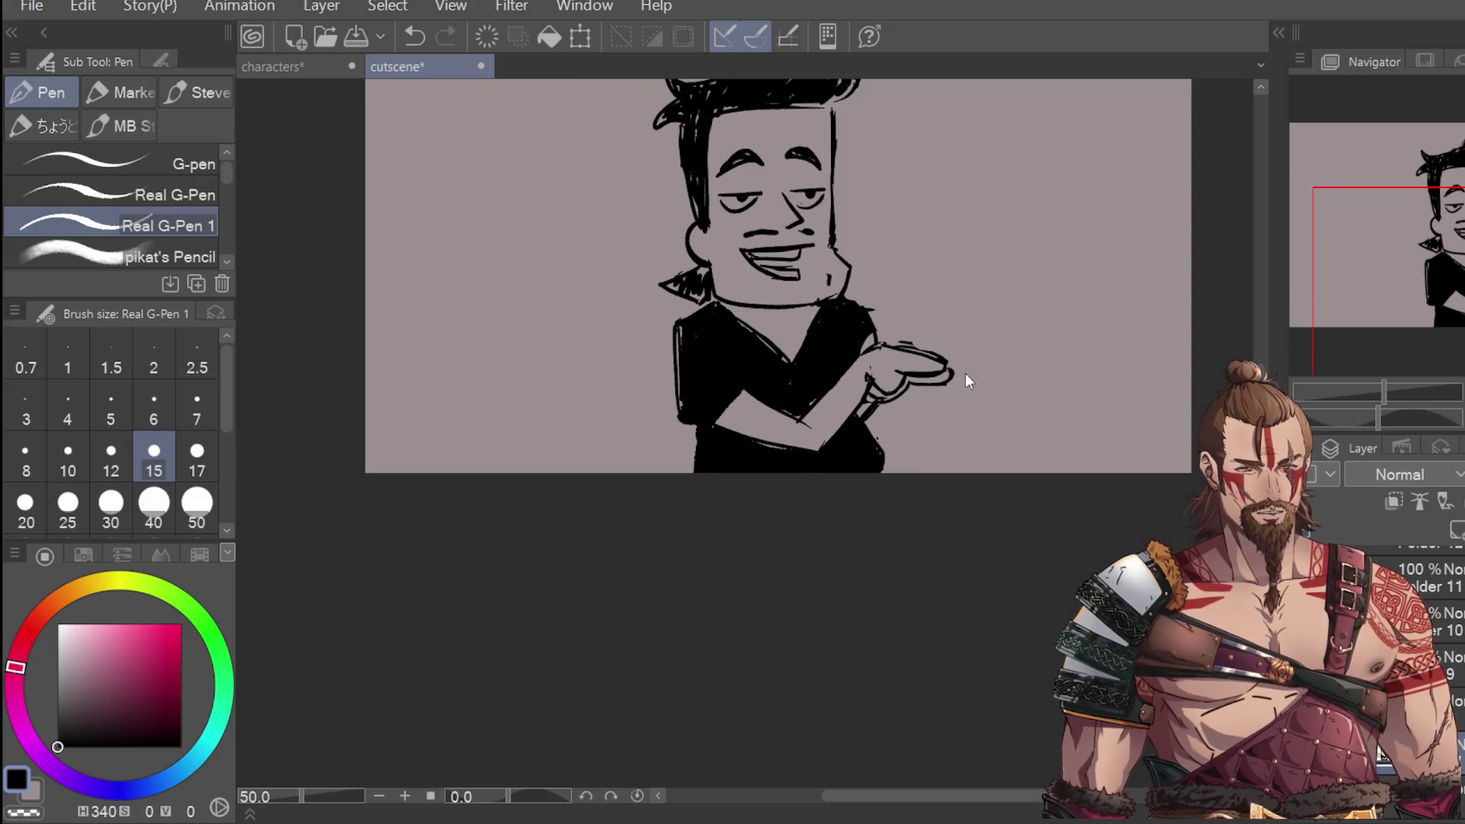
Step: Lasso the character's head and tilt it clockwise, committing the rotation
{"action": "key", "text": "m"}
{"action": "mouse_move", "coordinate": [862, 223]}
{"action": "left_mouse_down"}
{"action": "mouse_move", "coordinate": [786, 200]}
{"action": "mouse_move", "coordinate": [694, 408]}
{"action": "mouse_move", "coordinate": [748, 427]}
{"action": "mouse_move", "coordinate": [832, 424]}
{"action": "mouse_move", "coordinate": [856, 340]}
{"action": "left_mouse_up"}
{"action": "key", "text": "ctrl+d"}
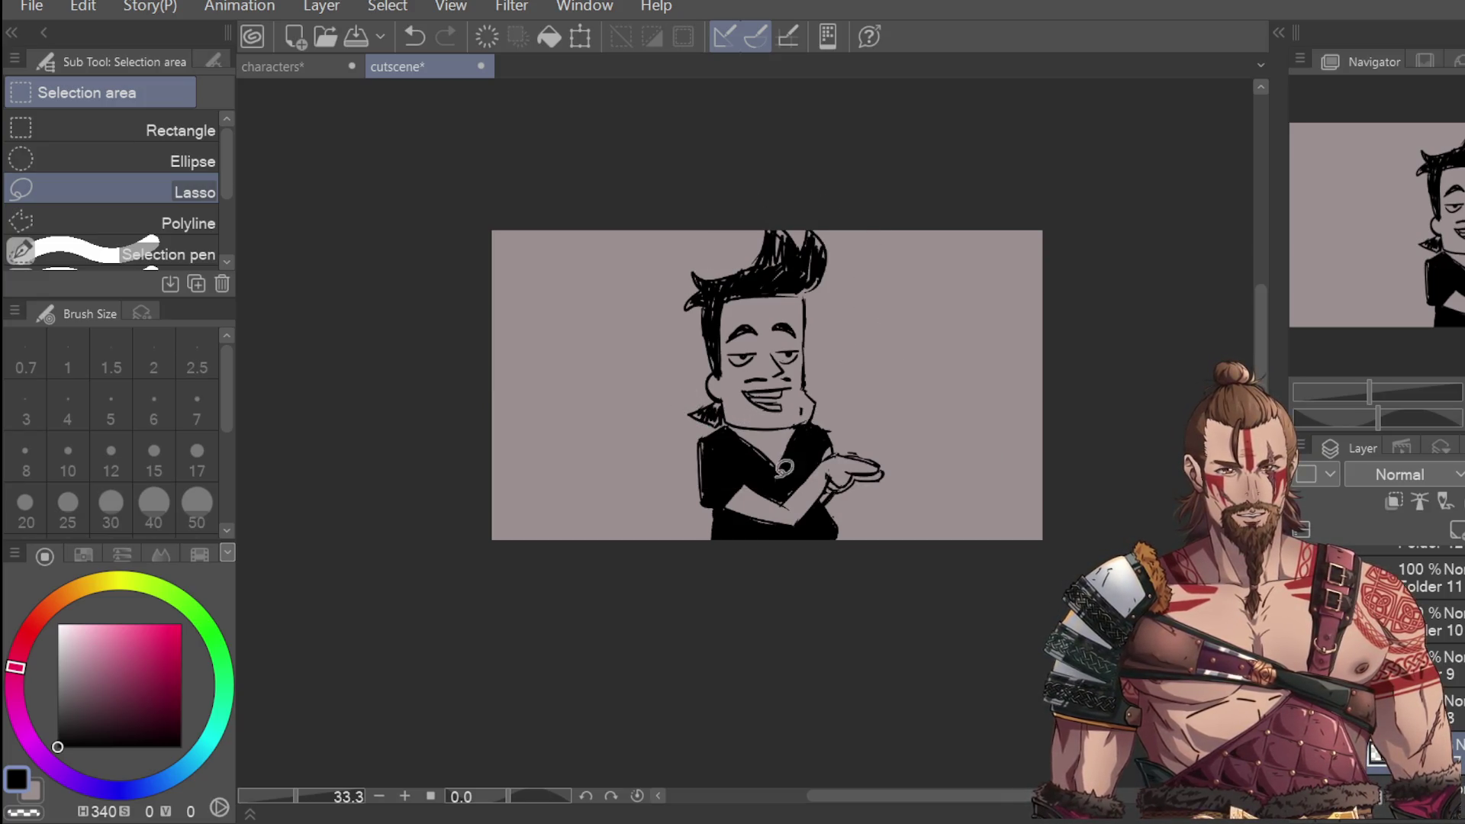
{"action": "key", "text": "p"}
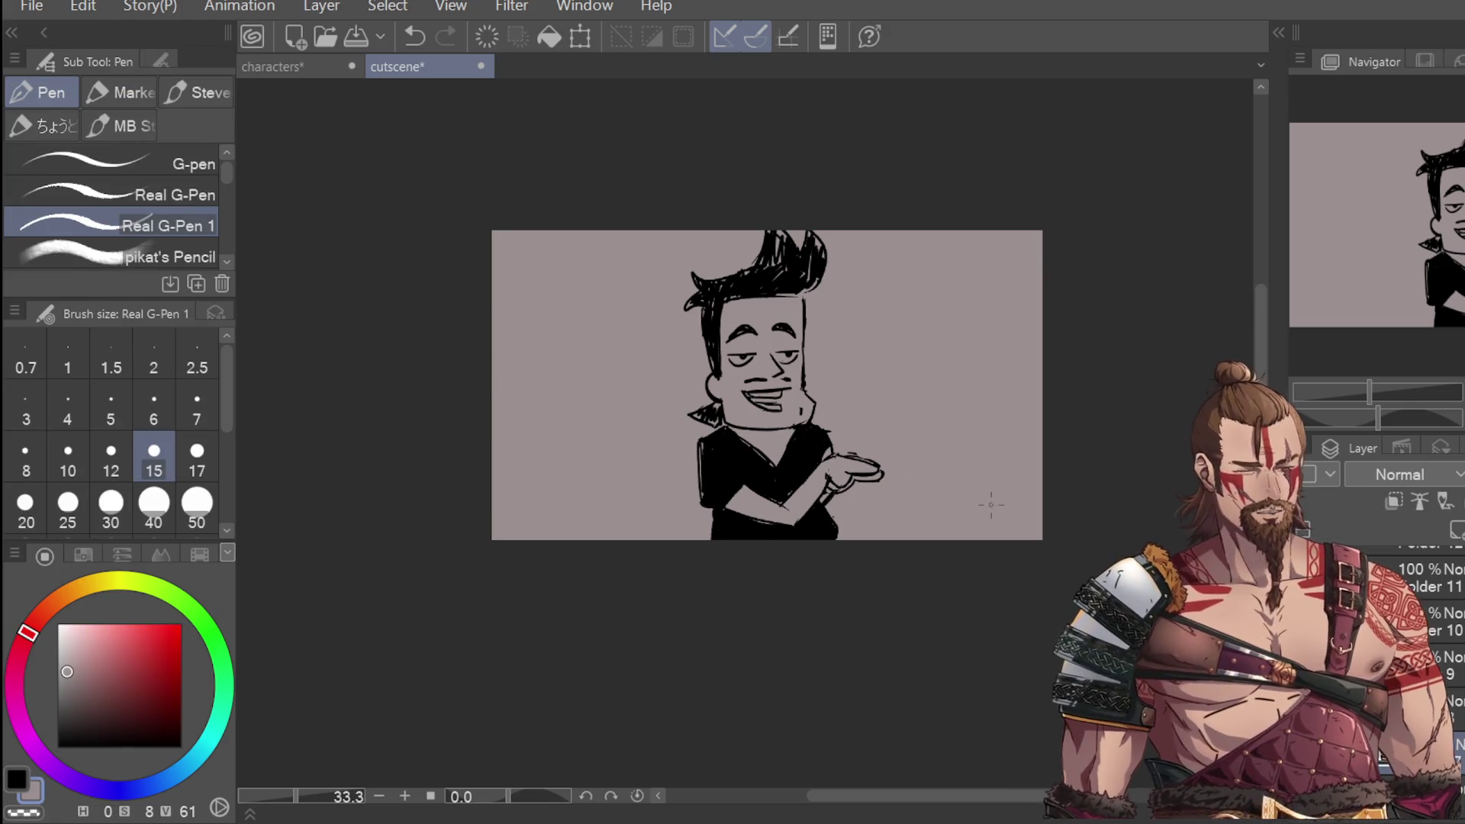
{"action": "scroll", "coordinate": [786, 429], "scroll_direction": "up", "scroll_amount": 2}
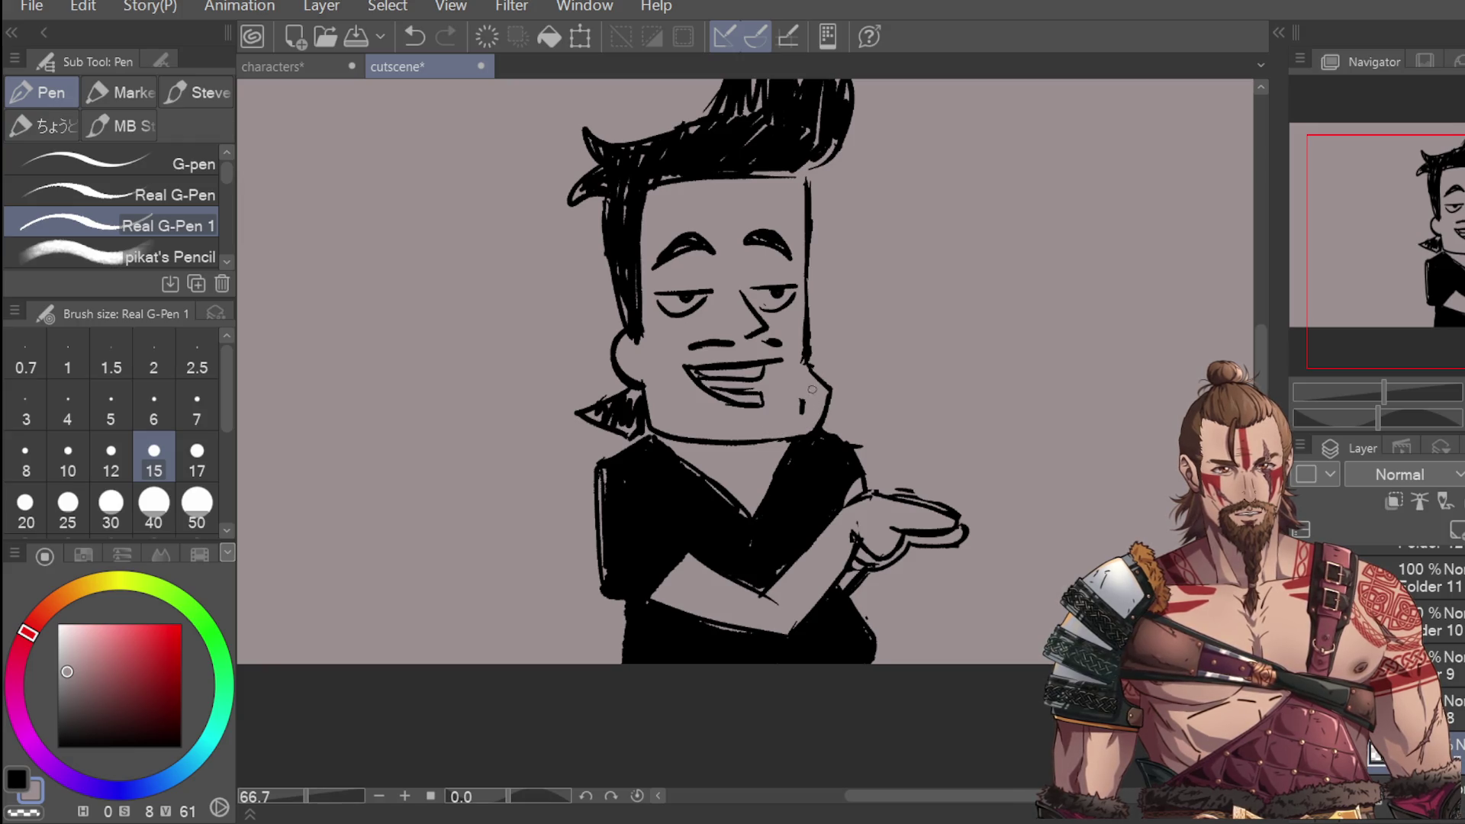
{"action": "key", "text": "m"}
{"action": "scroll", "coordinate": [580, 252], "scroll_direction": "down", "scroll_amount": 2}
{"action": "mouse_move", "coordinate": [730, 124]}
{"action": "left_mouse_down"}
{"action": "mouse_move", "coordinate": [731, 324]}
{"action": "mouse_move", "coordinate": [684, 343]}
{"action": "mouse_move", "coordinate": [526, 324]}
{"action": "mouse_move", "coordinate": [662, 99]}
{"action": "left_mouse_up"}
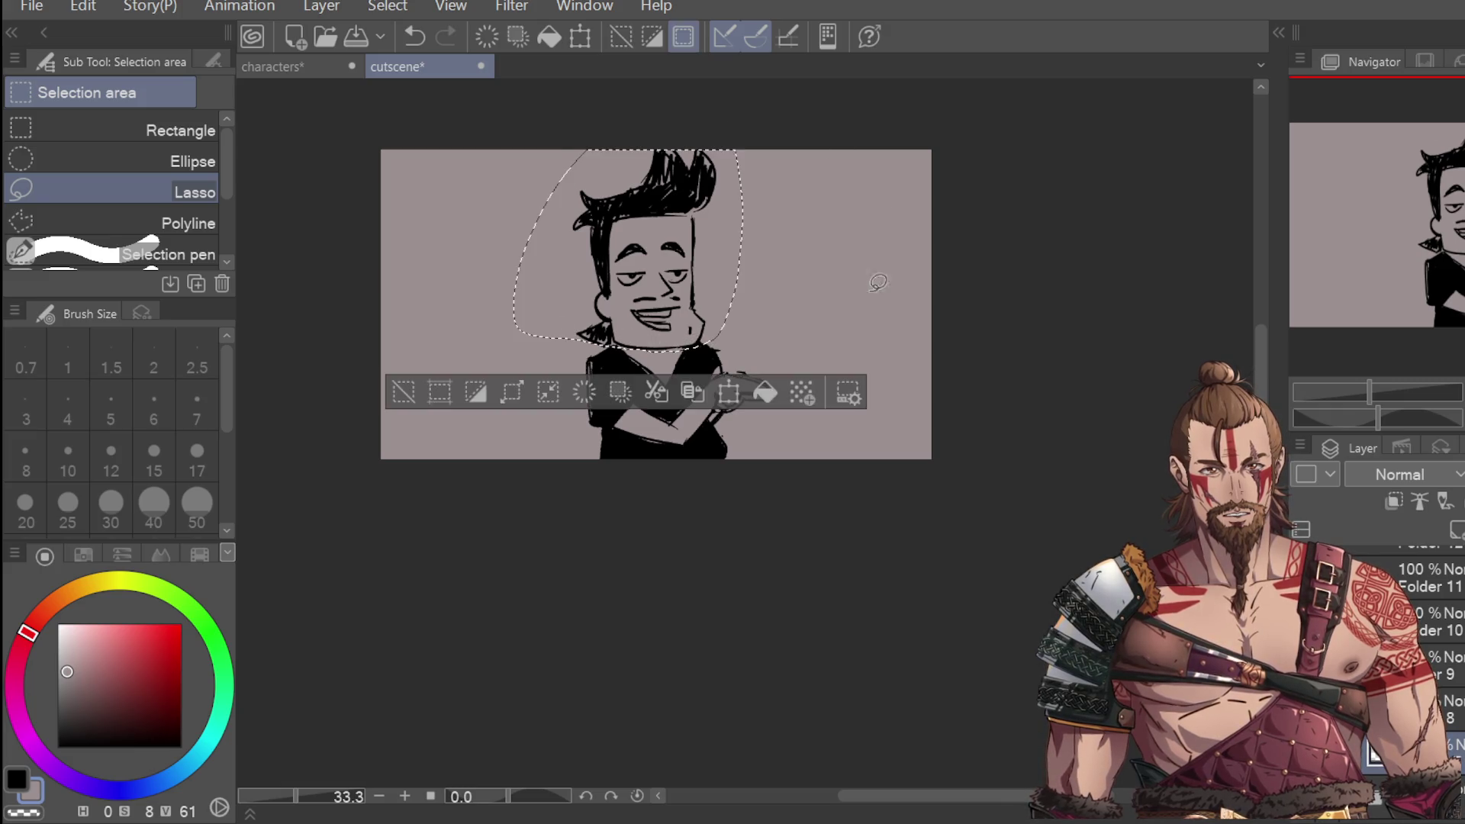
{"action": "left_click", "coordinate": [734, 397]}
{"action": "left_click_drag", "start_coordinate": [905, 213], "coordinate": [902, 267]}
{"action": "left_click", "coordinate": [638, 422]}
{"action": "key", "text": "ctrl+d"}
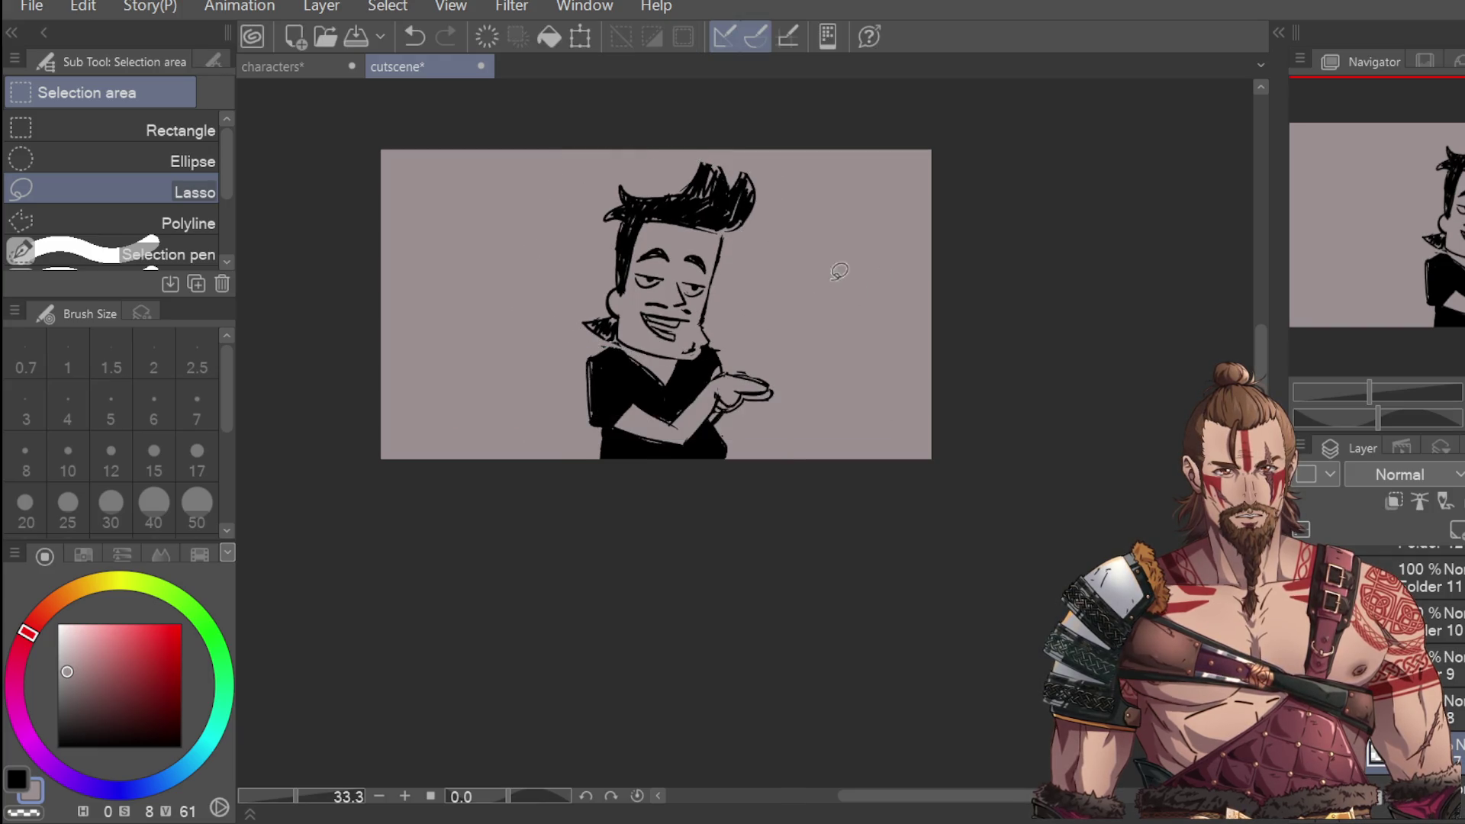
Step: Erase the dark neck shading and old jaw stroke, then redraw the right jaw line to the neck
{"action": "key", "text": "e"}
{"action": "scroll", "coordinate": [703, 346], "scroll_direction": "up", "scroll_amount": 2}
{"action": "left_click_drag", "start_coordinate": [698, 348], "coordinate": [675, 342]}
{"action": "left_click_drag", "start_coordinate": [705, 294], "coordinate": [699, 333]}
{"action": "key", "text": "p"}
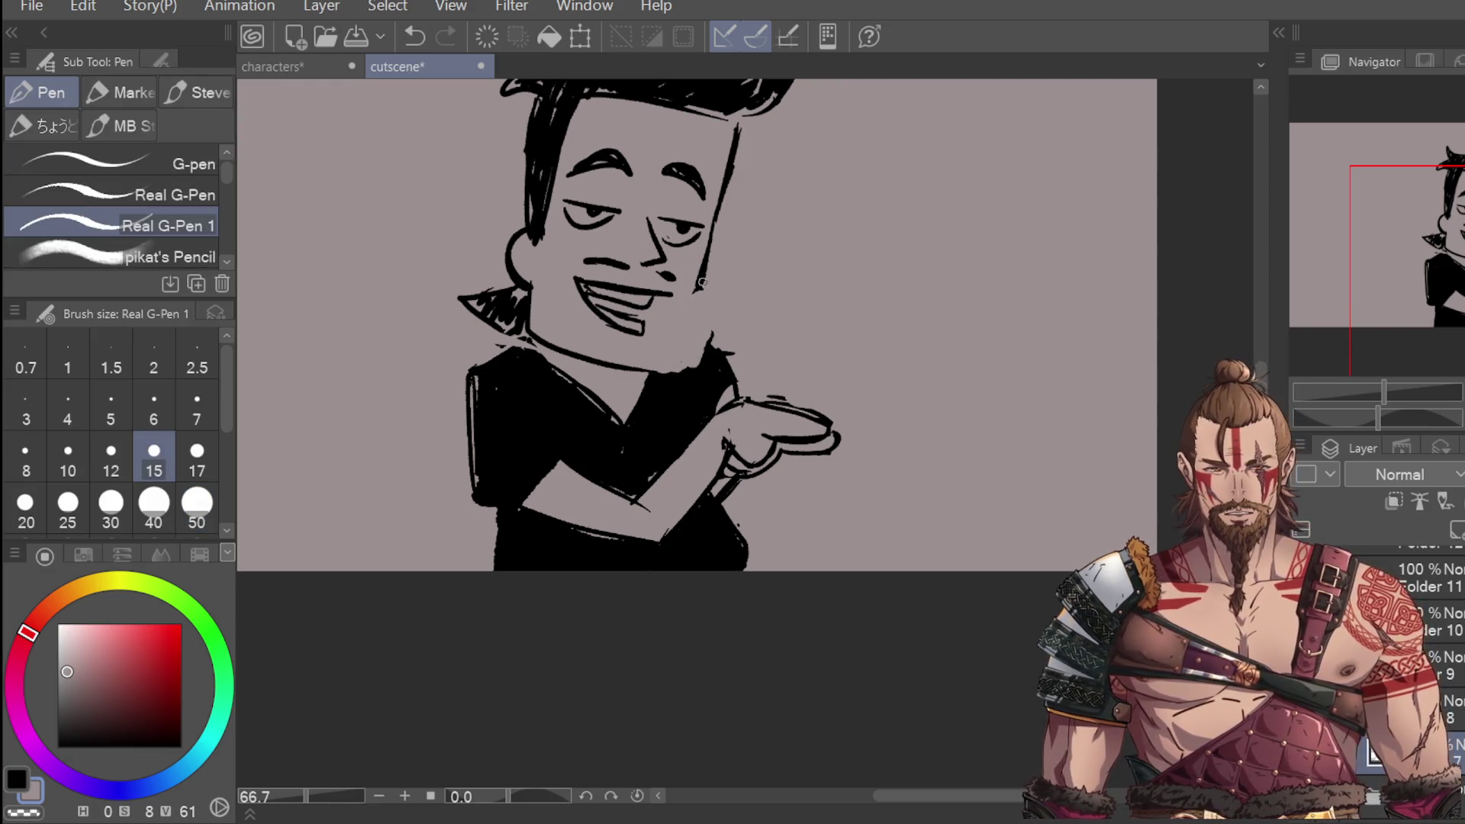
{"action": "left_click_drag", "start_coordinate": [706, 258], "coordinate": [692, 333]}
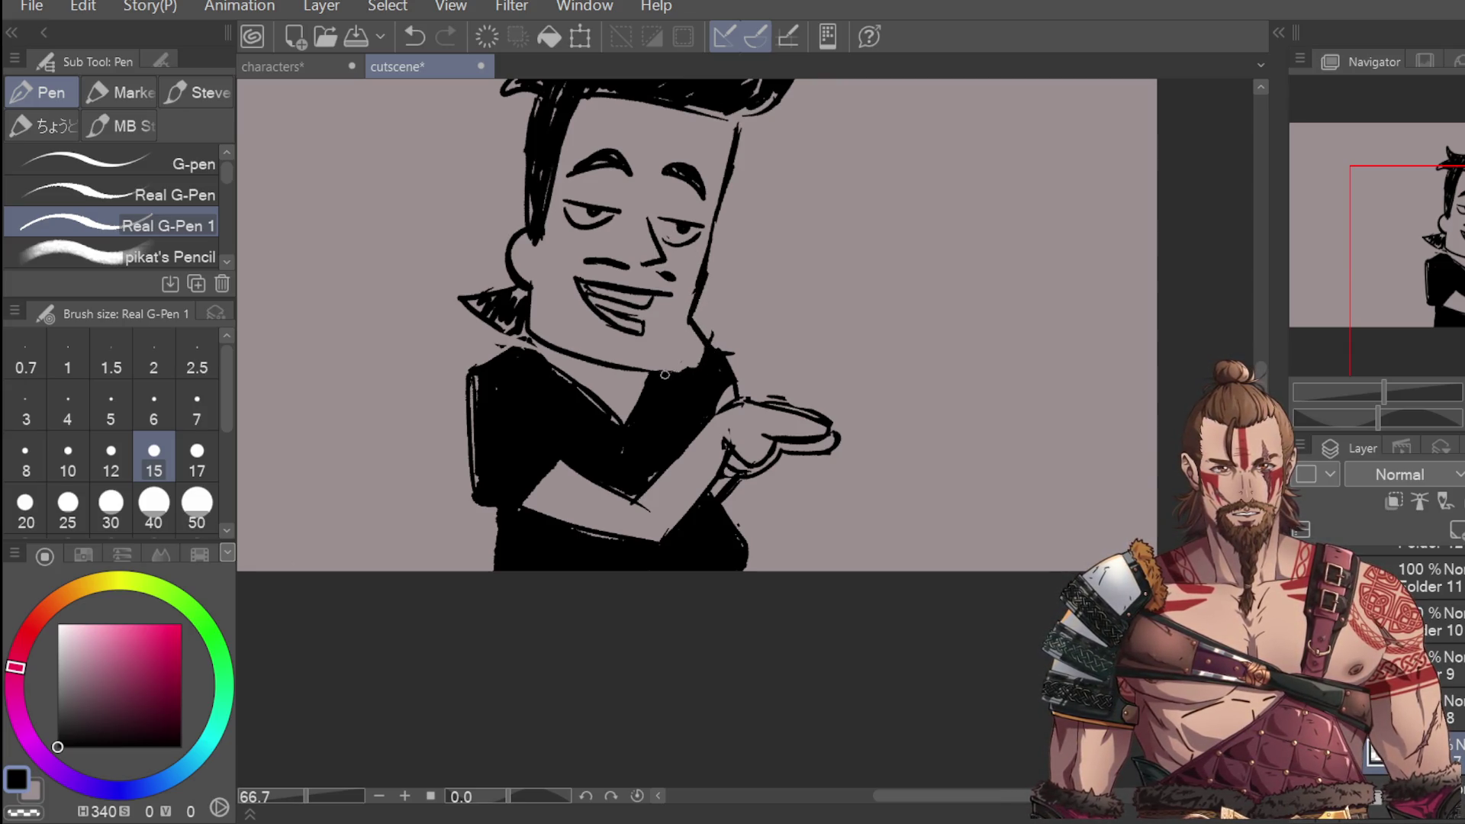
Step: Make the layer just below layer 9 the working layer and pick the eraser
{"action": "scroll", "coordinate": [737, 244], "scroll_direction": "down", "scroll_amount": 2}
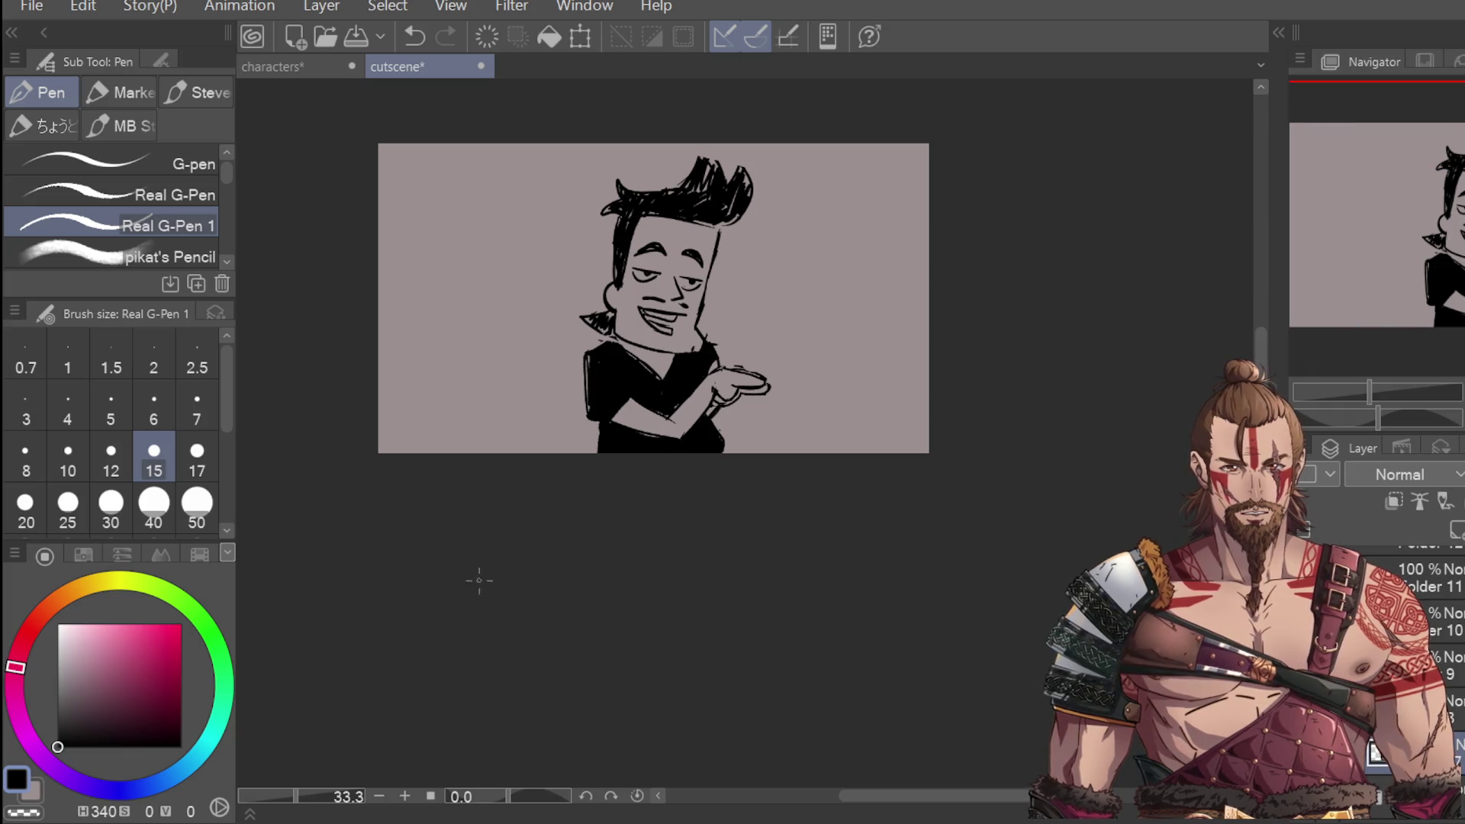
{"action": "scroll", "coordinate": [511, 290], "scroll_direction": "up", "scroll_amount": 2}
{"action": "scroll", "coordinate": [580, 306], "scroll_direction": "down", "scroll_amount": 3}
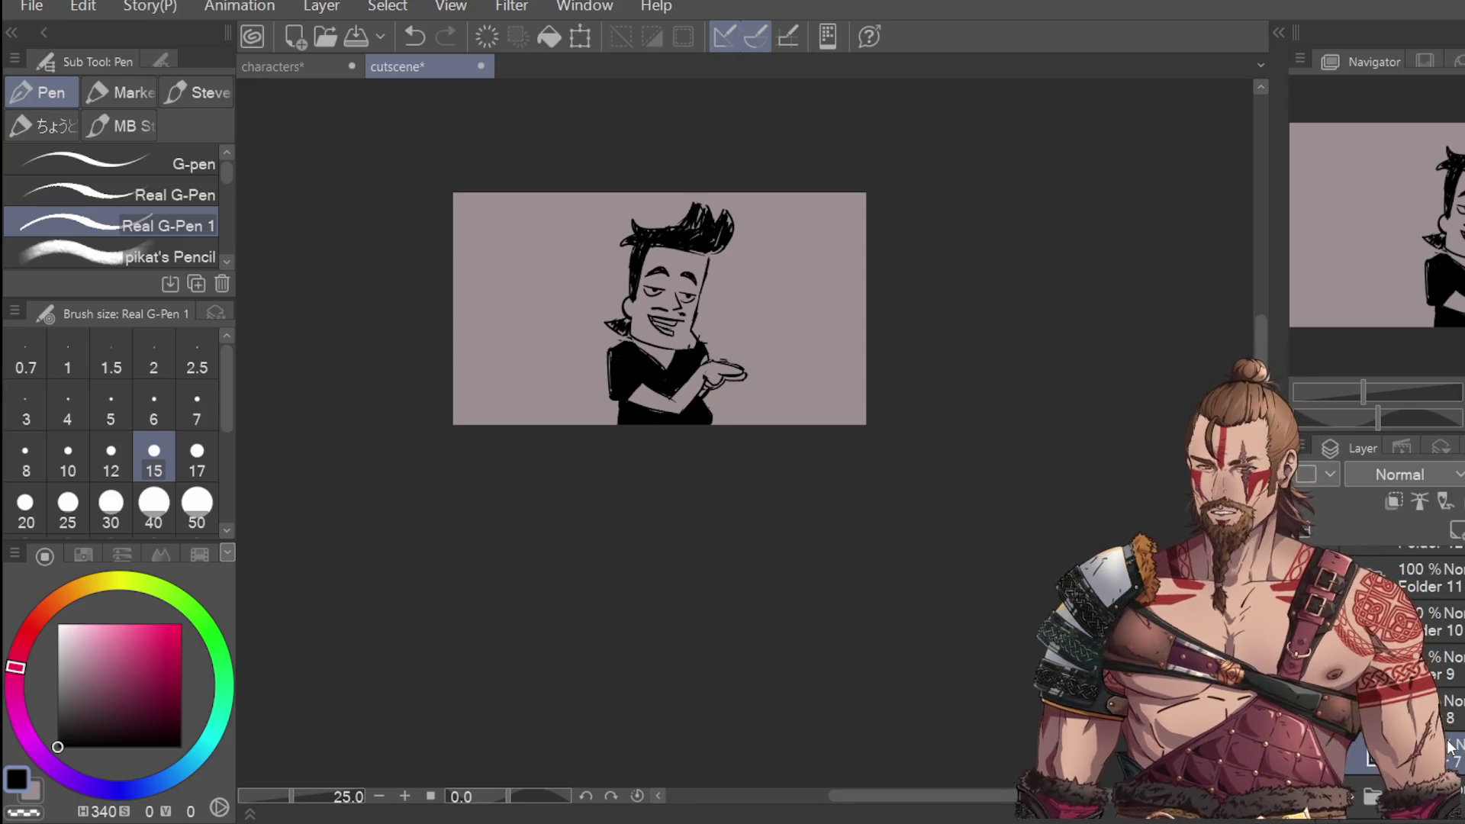
{"action": "left_click", "coordinate": [1454, 665]}
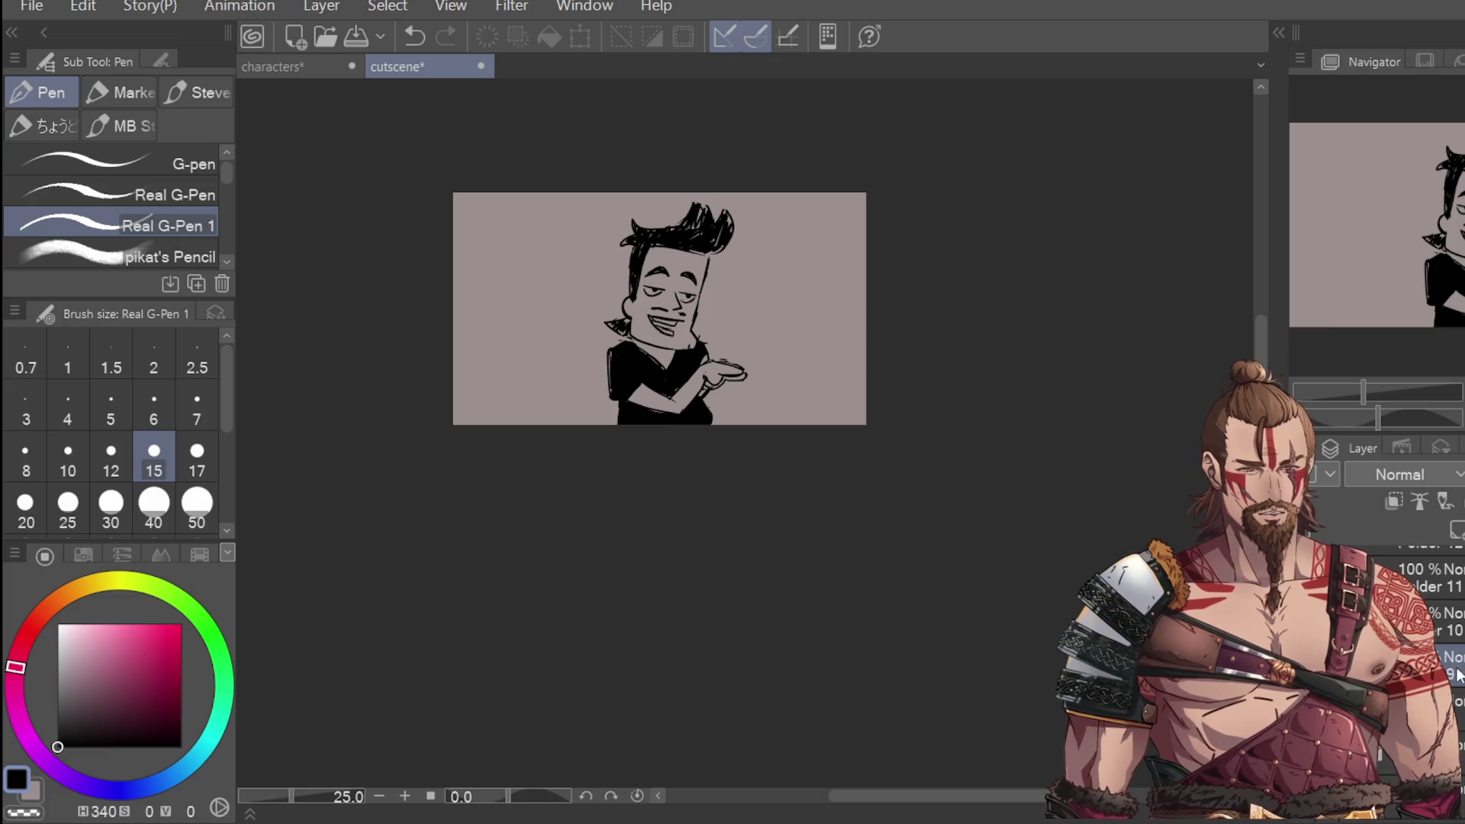
{"action": "left_click", "coordinate": [1453, 700]}
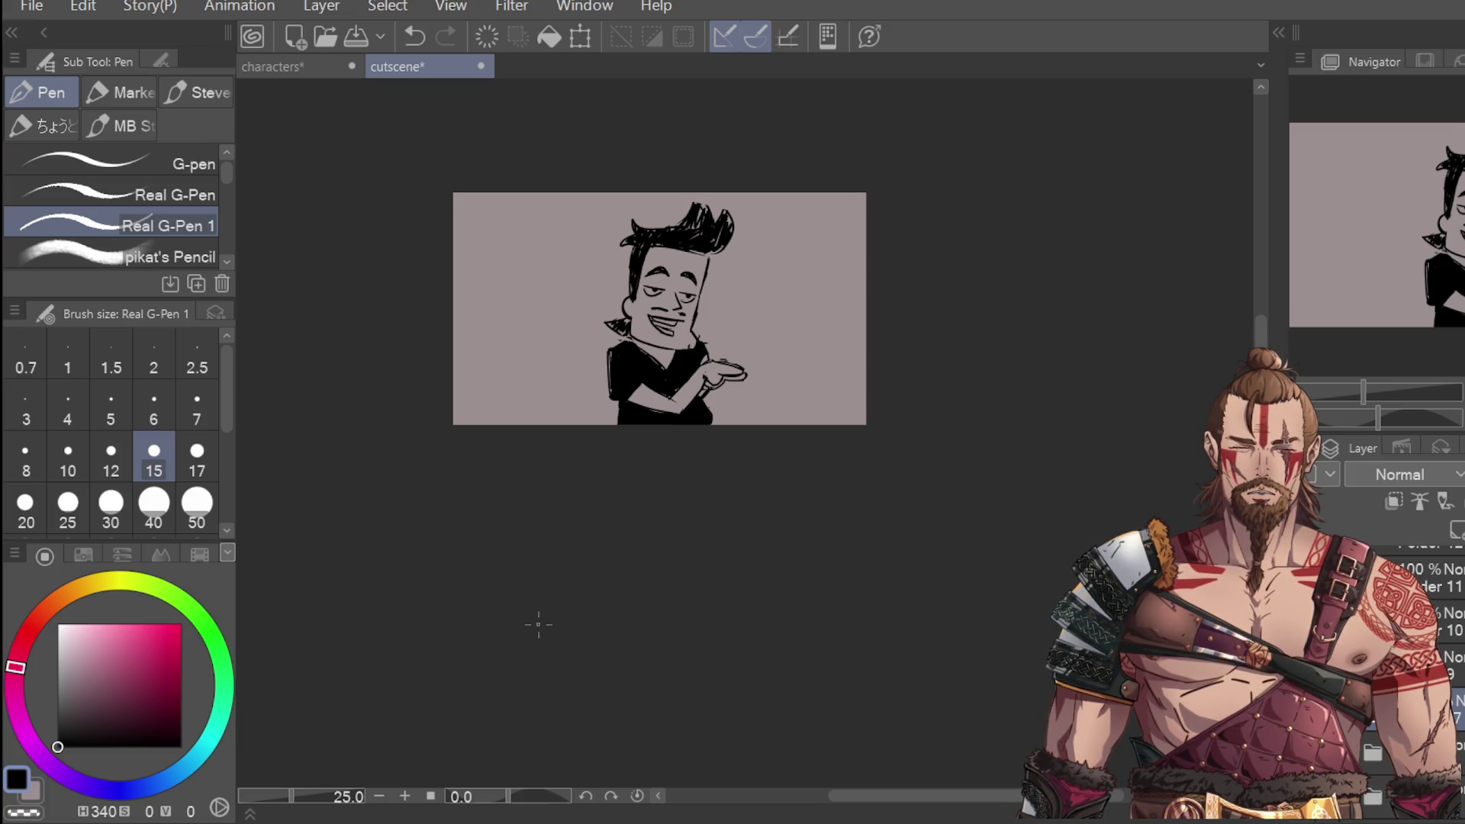
{"action": "key", "text": "e"}
{"action": "scroll", "coordinate": [628, 315], "scroll_direction": "up", "scroll_amount": 2}
Step: Erase the old grin and draw a new wide mouth line with teeth below the nose
{"action": "left_click_drag", "start_coordinate": [671, 312], "coordinate": [706, 342]}
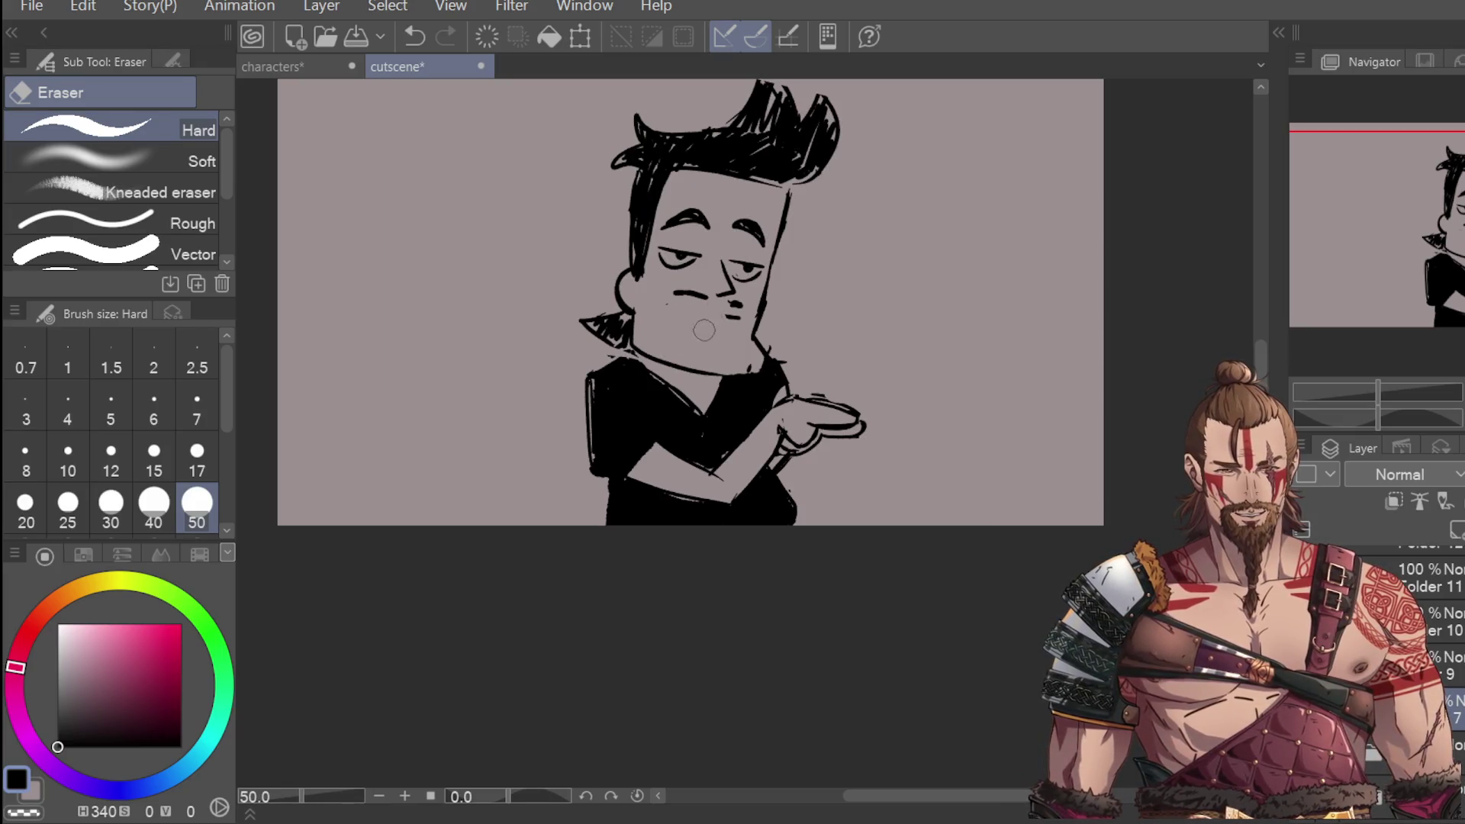
{"action": "key", "text": "p"}
{"action": "scroll", "coordinate": [716, 349], "scroll_direction": "up", "scroll_amount": 1}
{"action": "scroll", "coordinate": [716, 349], "scroll_direction": "up", "scroll_amount": 1}
{"action": "left_click_drag", "start_coordinate": [652, 279], "coordinate": [766, 294]}
{"action": "mouse_move", "coordinate": [687, 283]}
{"action": "left_mouse_down"}
{"action": "mouse_move", "coordinate": [599, 266]}
{"action": "mouse_move", "coordinate": [686, 320]}
{"action": "mouse_move", "coordinate": [742, 322]}
{"action": "mouse_move", "coordinate": [699, 289]}
{"action": "mouse_move", "coordinate": [643, 303]}
{"action": "mouse_move", "coordinate": [721, 317]}
{"action": "left_mouse_up"}
Step: Erase the lower eyelid lines under both eyes
{"action": "scroll", "coordinate": [769, 279], "scroll_direction": "down", "scroll_amount": 2}
{"action": "scroll", "coordinate": [786, 267], "scroll_direction": "down", "scroll_amount": 1}
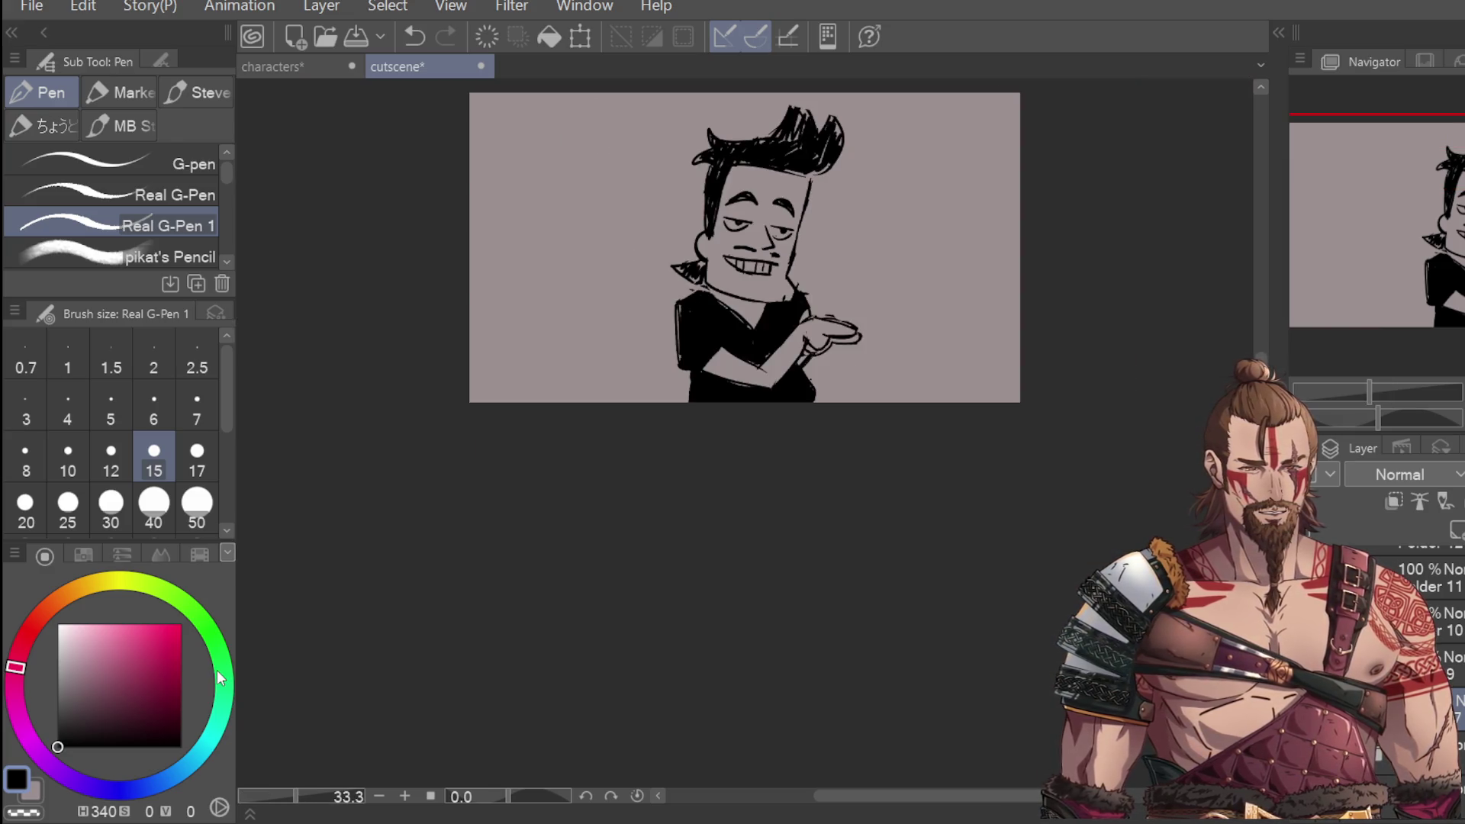
{"action": "scroll", "coordinate": [789, 299], "scroll_direction": "up", "scroll_amount": 2}
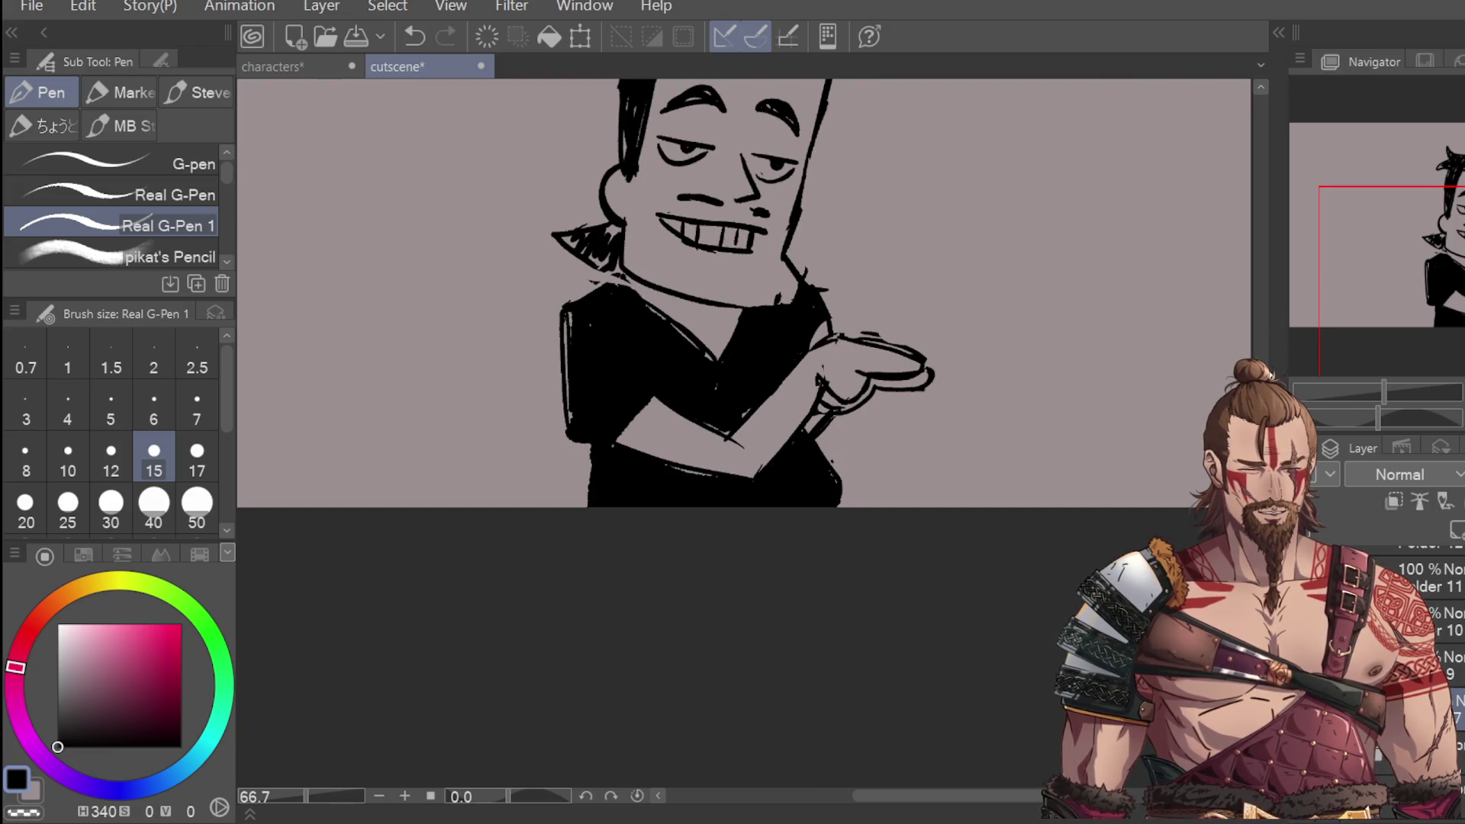
{"action": "left_click_drag", "start_coordinate": [774, 301], "coordinate": [775, 416]}
{"action": "key", "text": "g"}
{"action": "scroll", "coordinate": [714, 302], "scroll_direction": "up", "scroll_amount": 1}
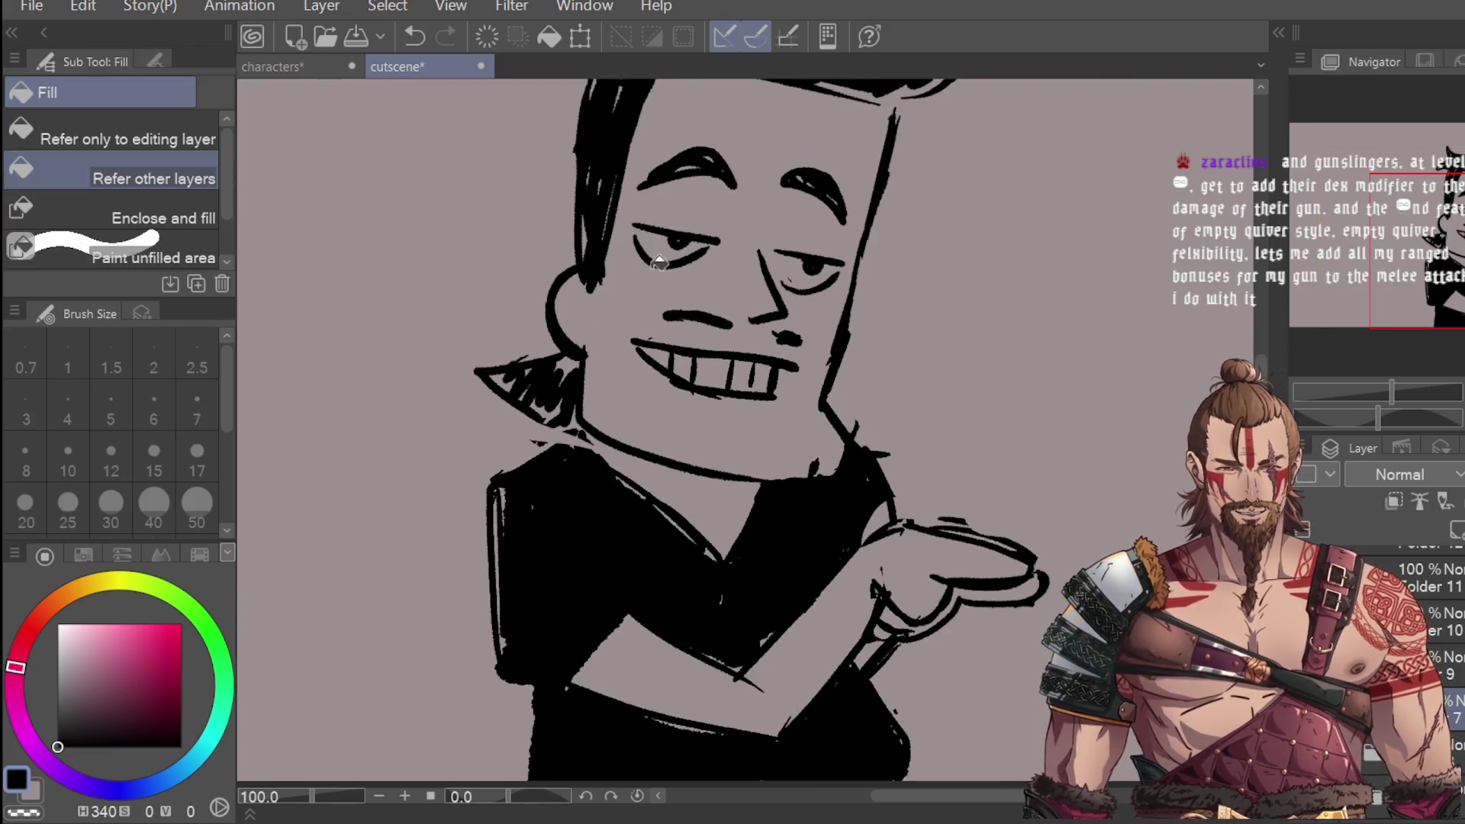
{"action": "key", "text": "e"}
{"action": "left_click_drag", "start_coordinate": [672, 276], "coordinate": [660, 259]}
{"action": "left_click_drag", "start_coordinate": [828, 301], "coordinate": [793, 290]}
Step: Try strokes near the left eye and on the forehead, undoing both
{"action": "key", "text": "p"}
{"action": "left_click_drag", "start_coordinate": [635, 252], "coordinate": [839, 283]}
{"action": "key", "text": "ctrl+z"}
{"action": "scroll", "coordinate": [797, 314], "scroll_direction": "down", "scroll_amount": 4}
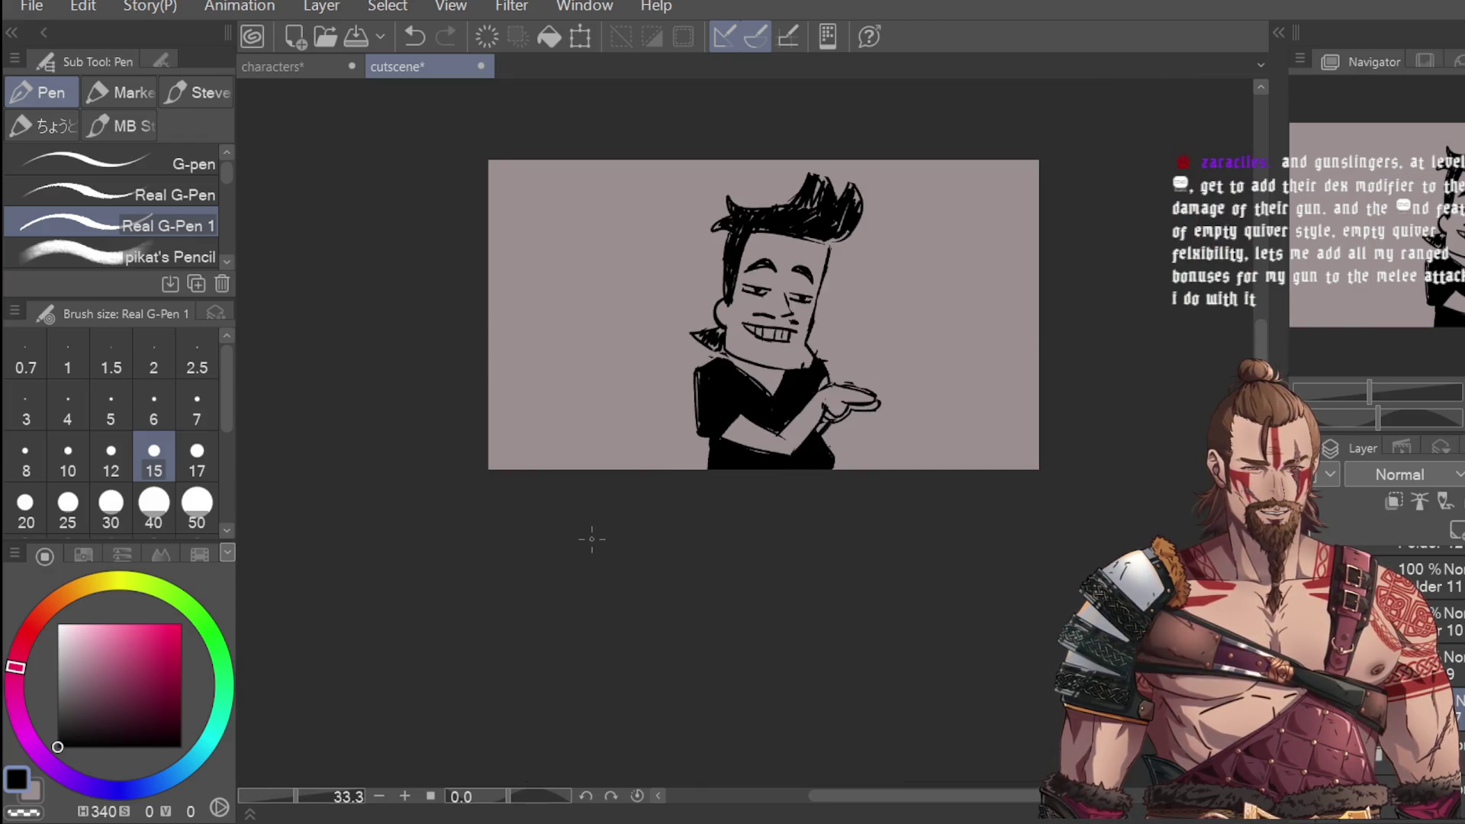
{"action": "key", "text": "e"}
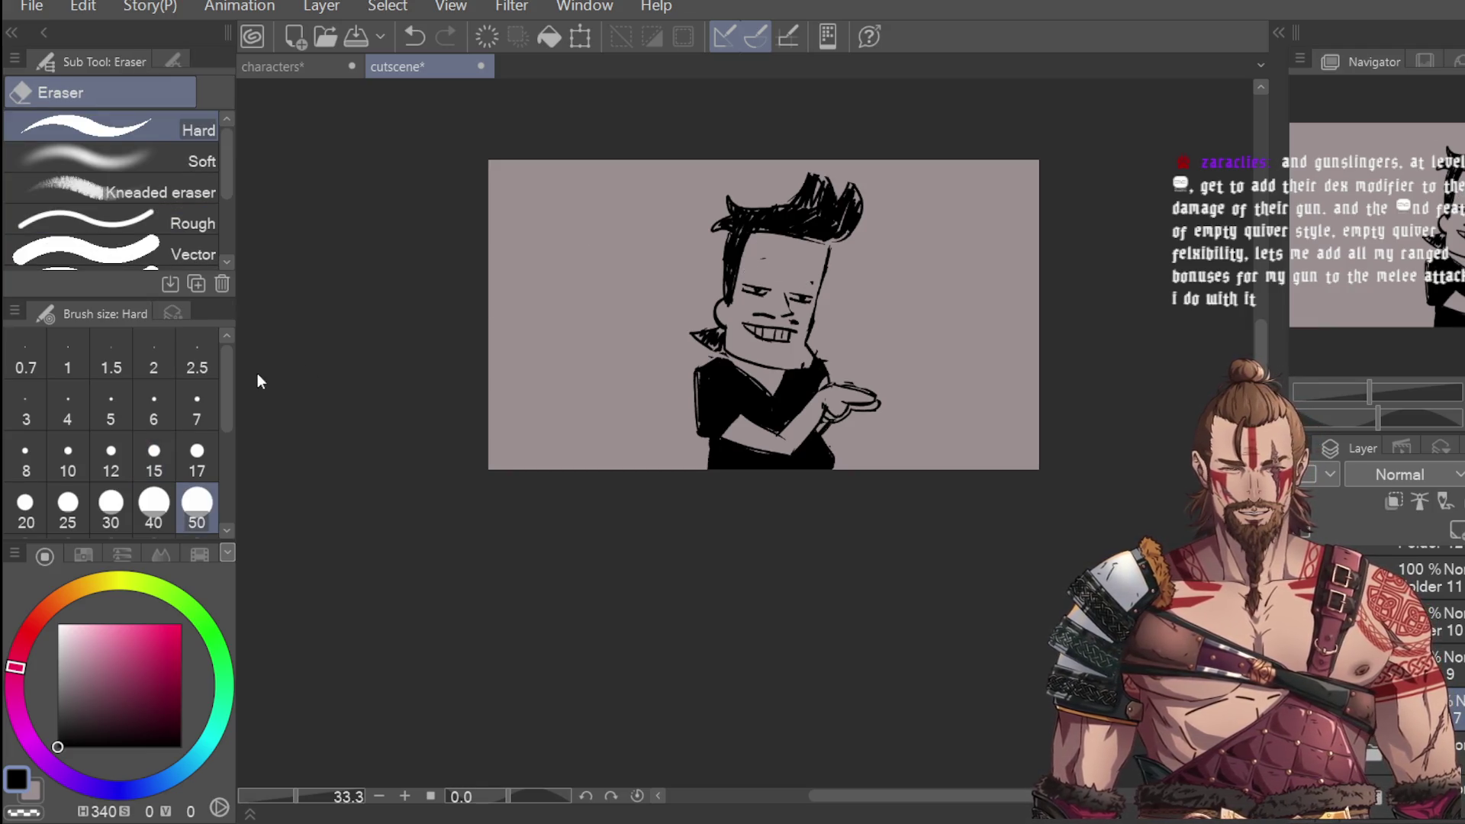
{"action": "key", "text": "p"}
{"action": "scroll", "coordinate": [764, 254], "scroll_direction": "up", "scroll_amount": 2}
{"action": "mouse_move", "coordinate": [767, 283]}
{"action": "left_mouse_down"}
{"action": "mouse_move", "coordinate": [767, 301]}
{"action": "mouse_move", "coordinate": [718, 295]}
{"action": "mouse_move", "coordinate": [862, 323]}
{"action": "left_mouse_up"}
{"action": "key", "text": "ctrl+z"}
{"action": "key", "text": "ctrl+z"}
{"action": "key", "text": "ctrl+z"}
{"action": "key", "text": "ctrl+z"}
{"action": "key", "text": "ctrl+z"}
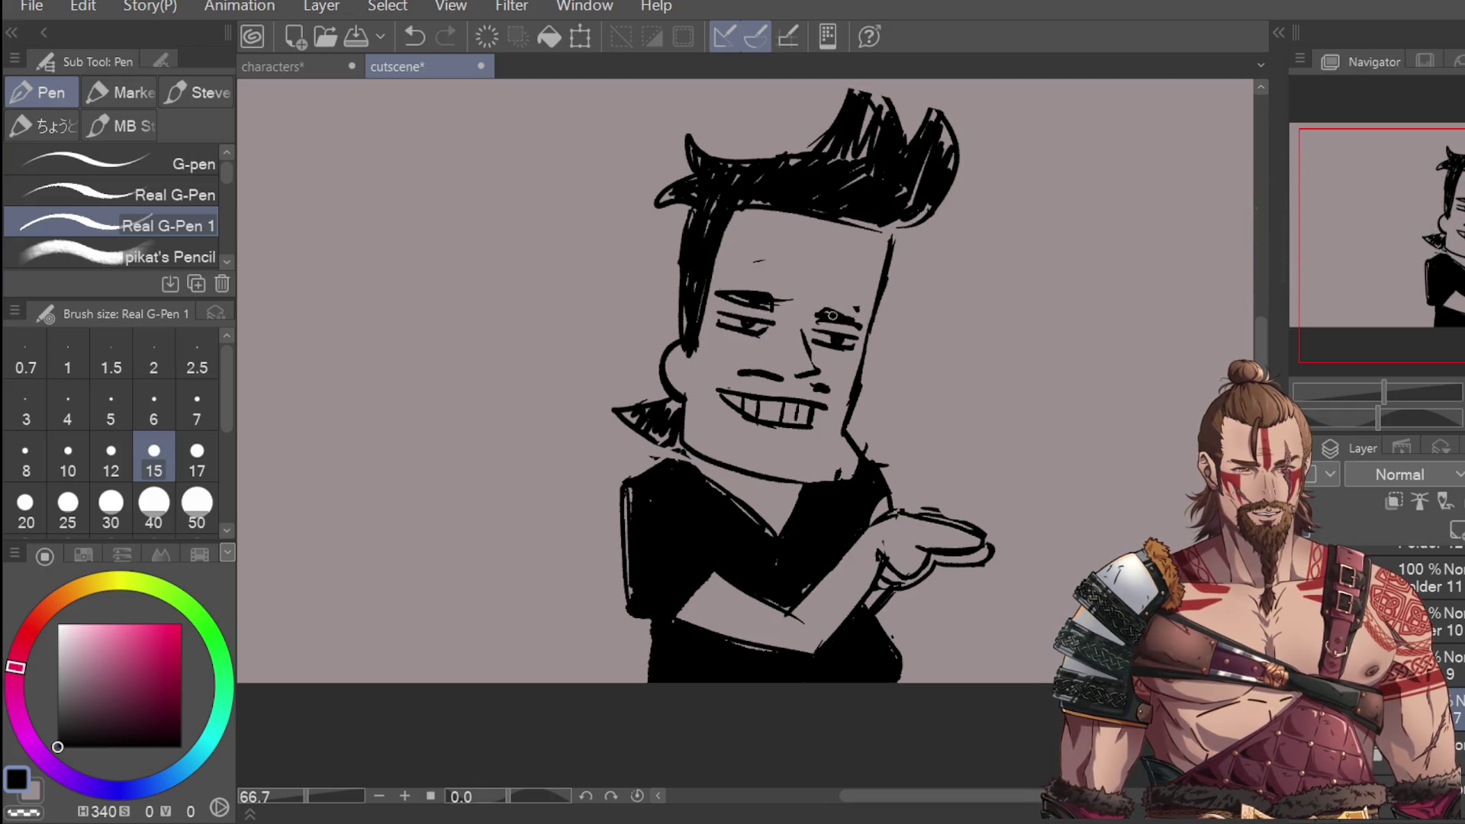
{"action": "scroll", "coordinate": [873, 263], "scroll_direction": "down", "scroll_amount": 2}
{"action": "scroll", "coordinate": [861, 280], "scroll_direction": "up", "scroll_amount": 3}
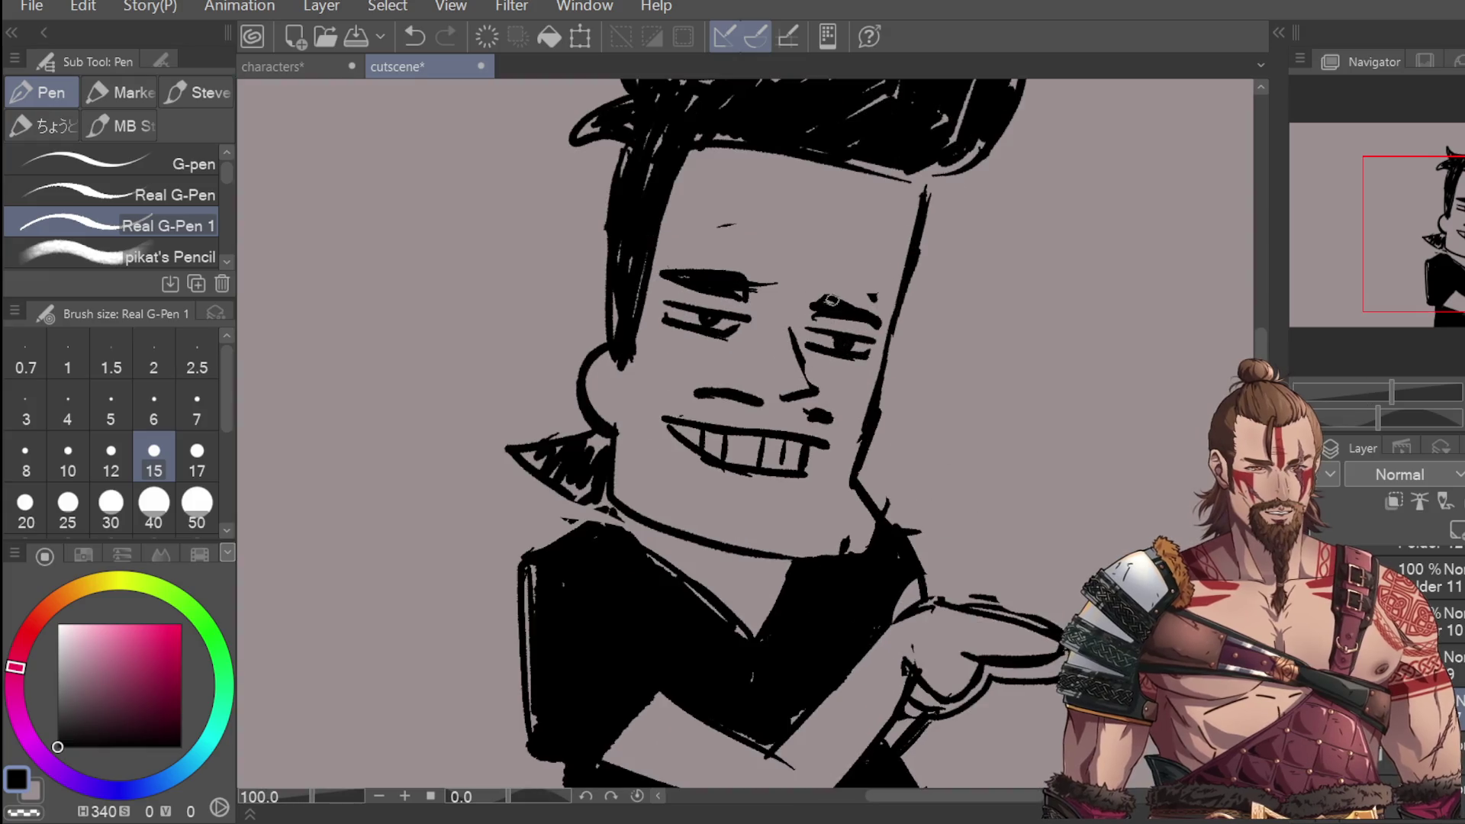
{"action": "scroll", "coordinate": [860, 319], "scroll_direction": "down", "scroll_amount": 1}
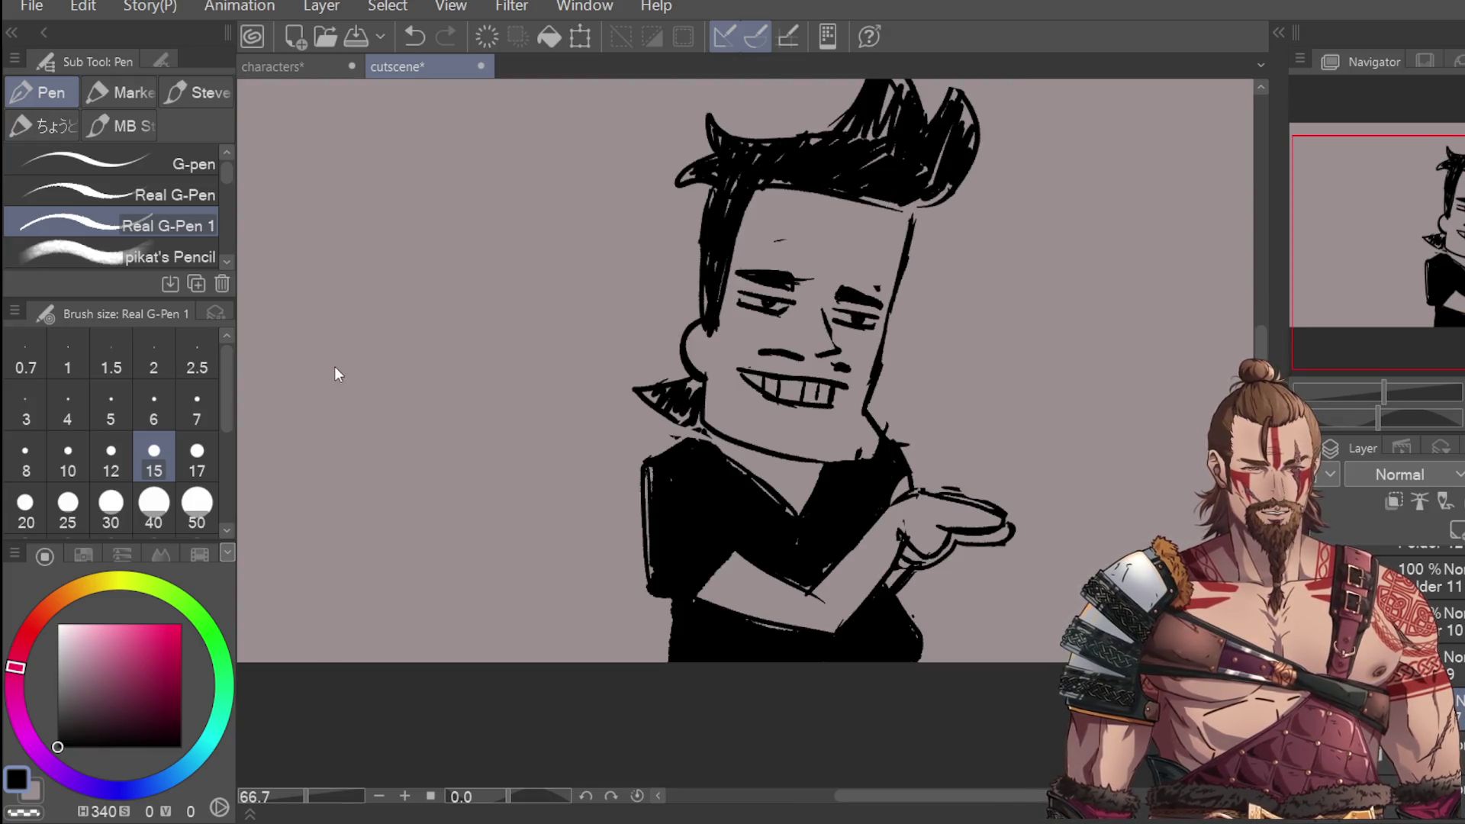
{"action": "key", "text": "e"}
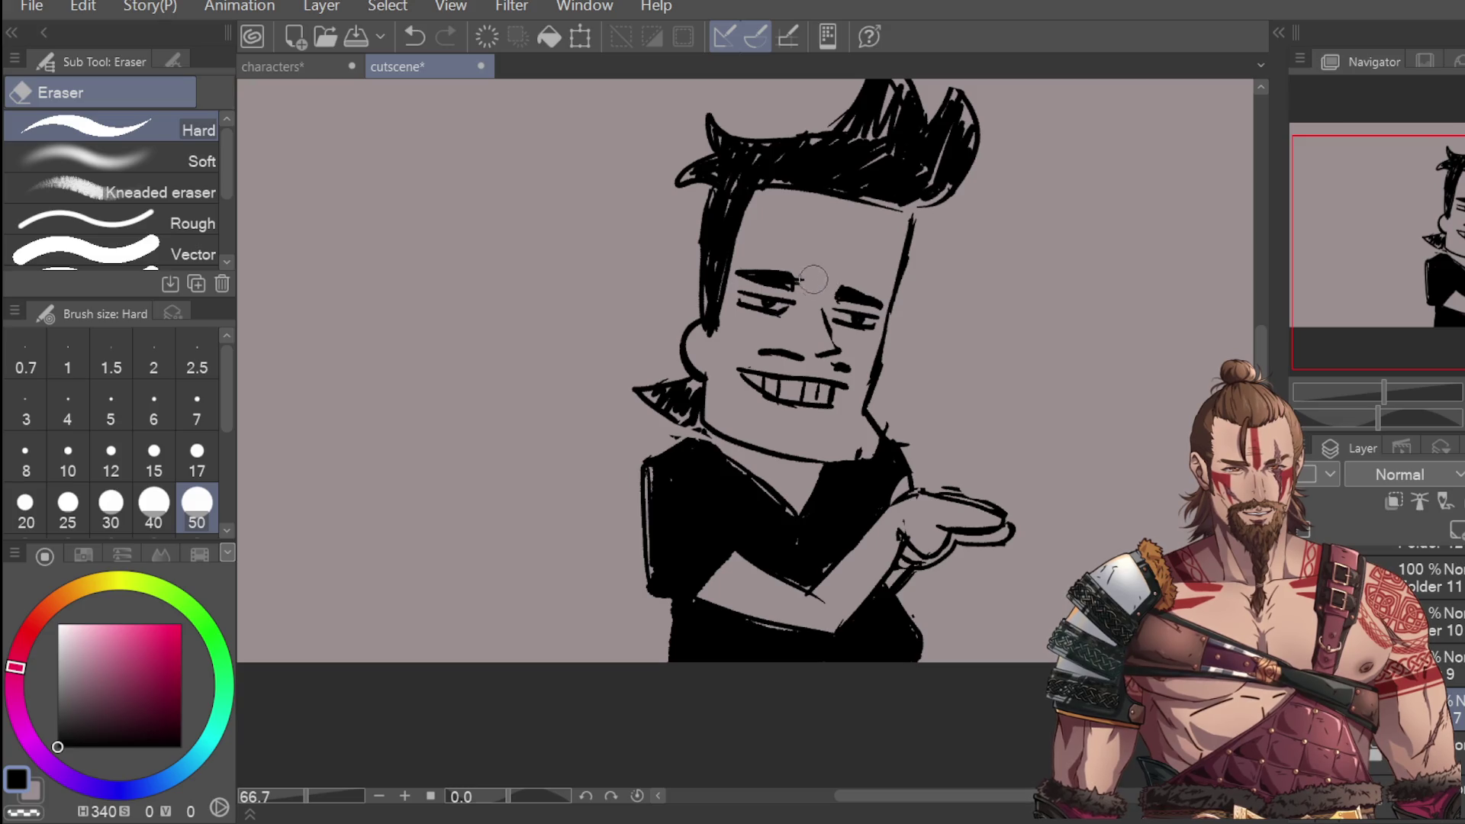
{"action": "scroll", "coordinate": [885, 217], "scroll_direction": "down", "scroll_amount": 1}
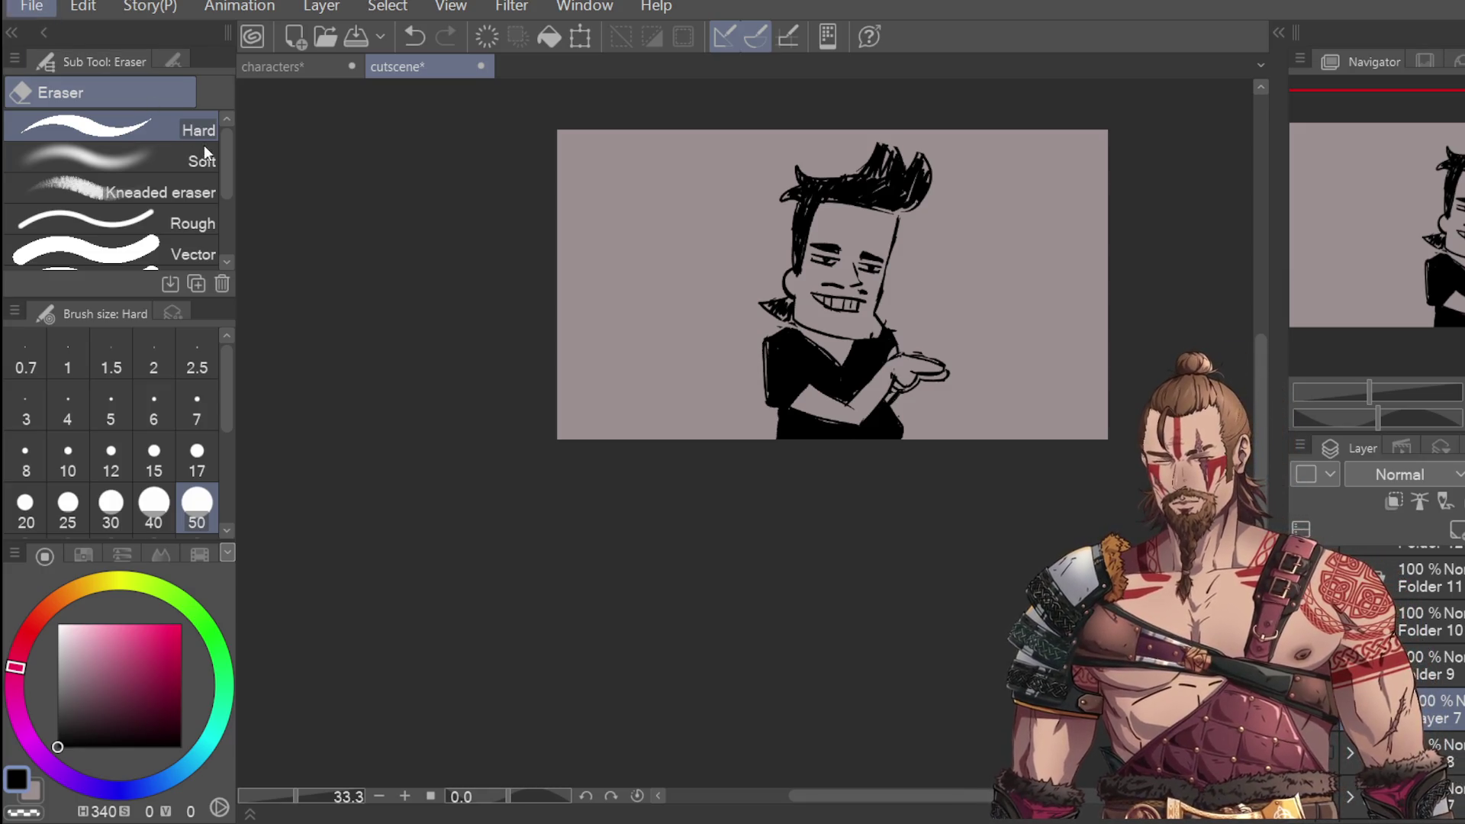
Step: Save the cutscene document with Ctrl+S
{"action": "key", "text": "ctrl+s"}
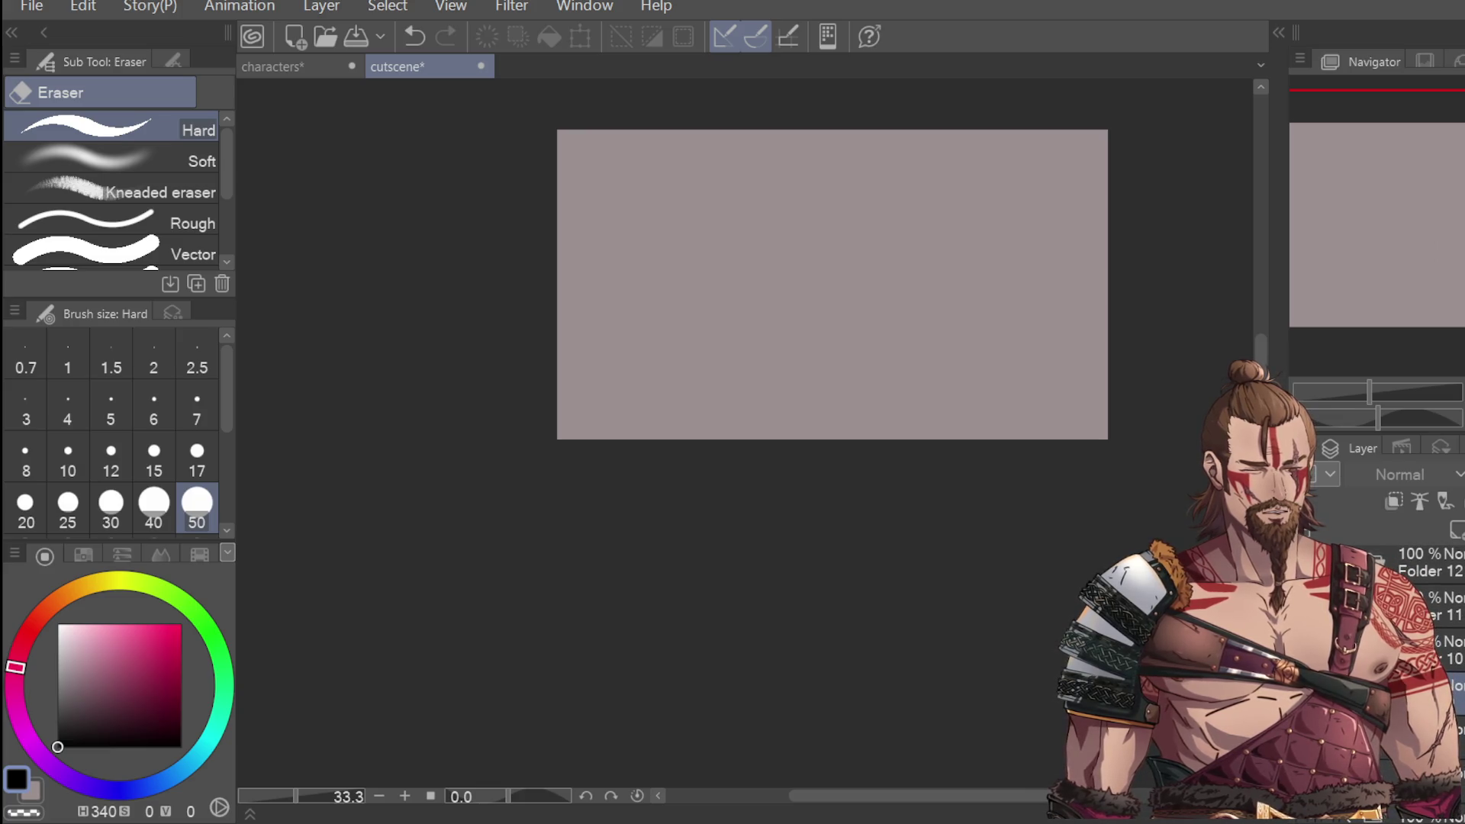
Step: Select the lower working layer and sketch a trial vertical line, then undo it
{"action": "left_click", "coordinate": [1444, 617]}
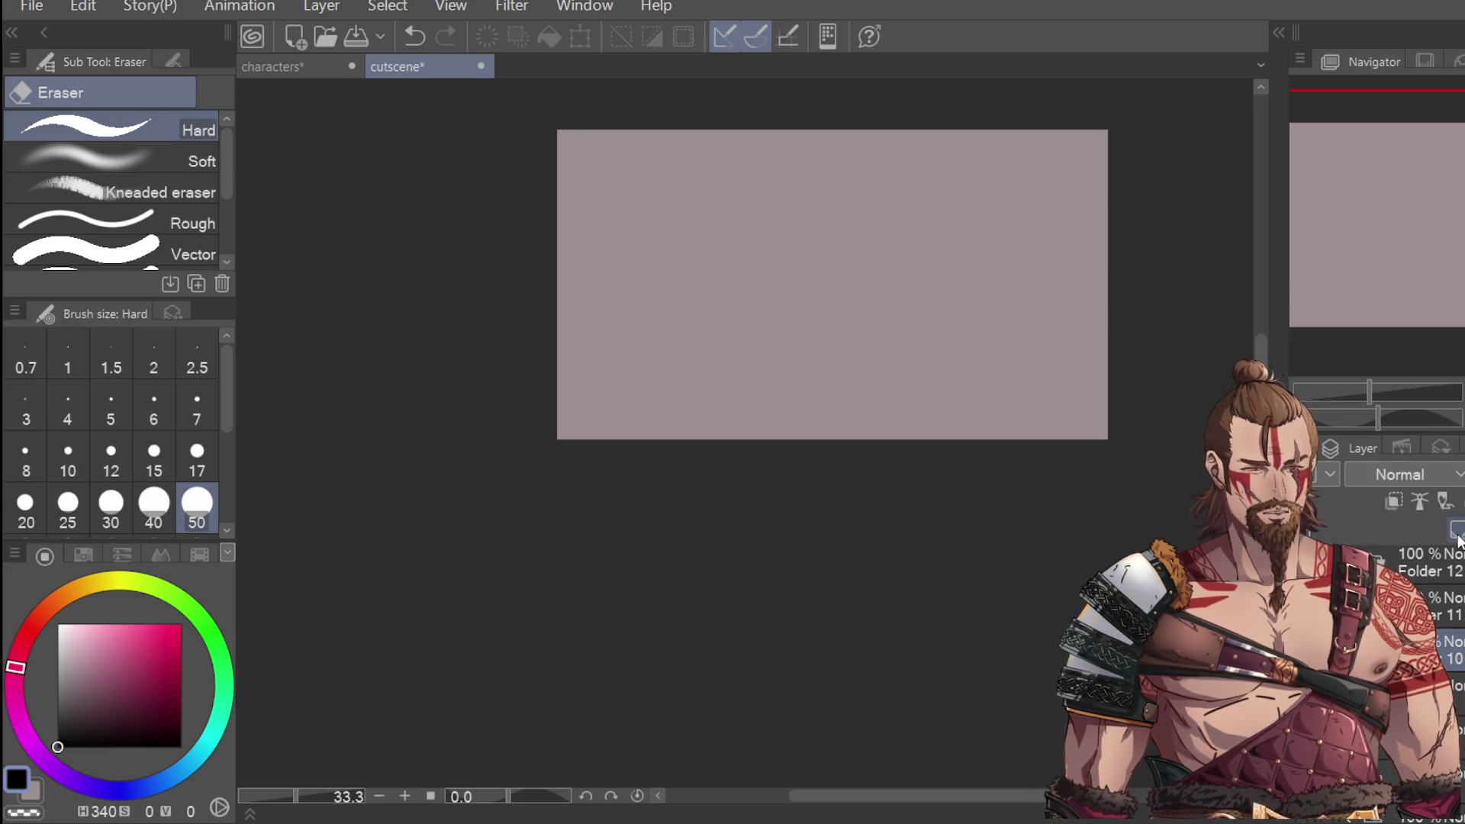
{"action": "left_click", "coordinate": [1453, 693]}
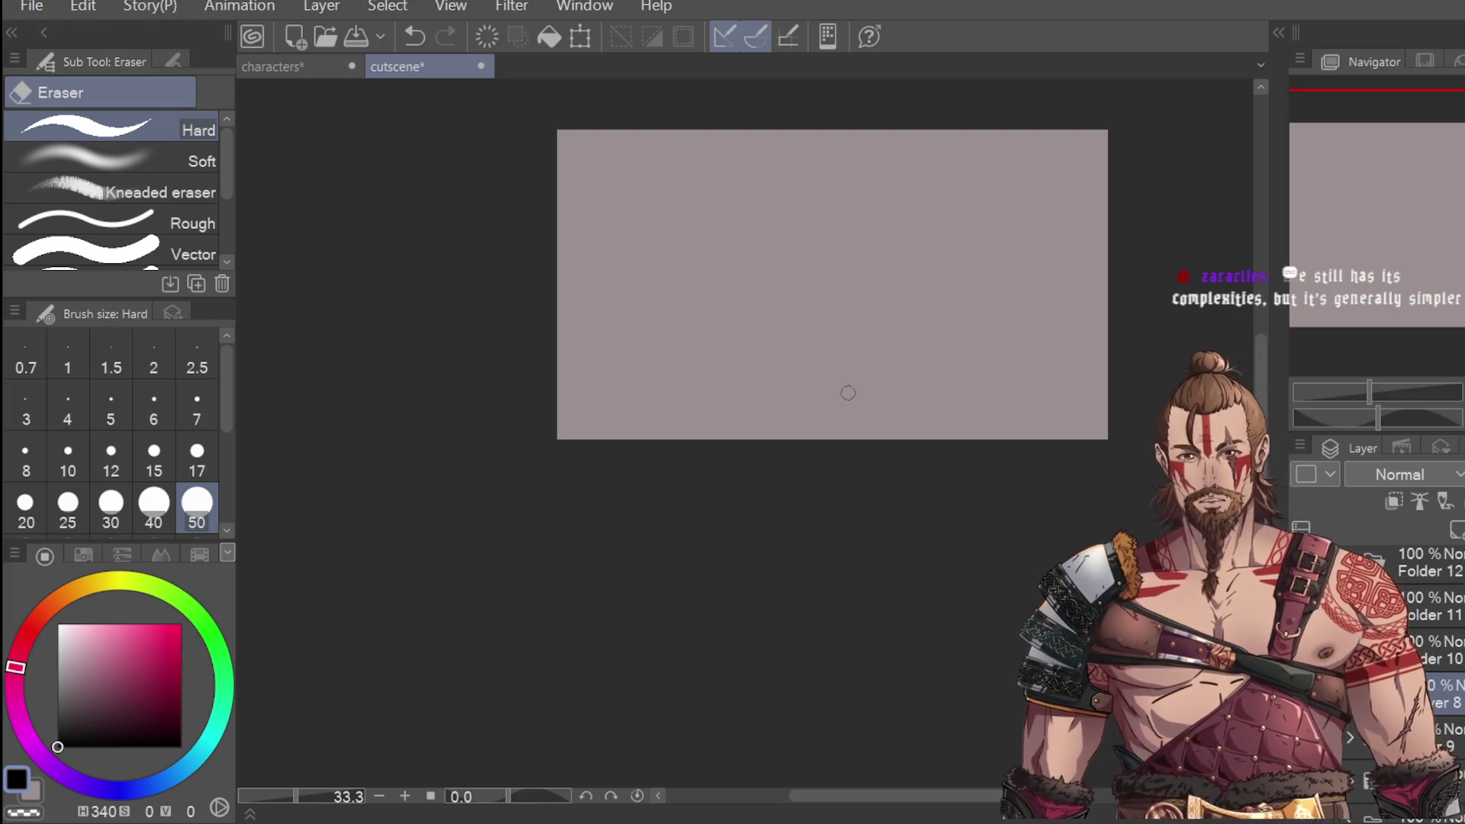
{"action": "key", "text": "p"}
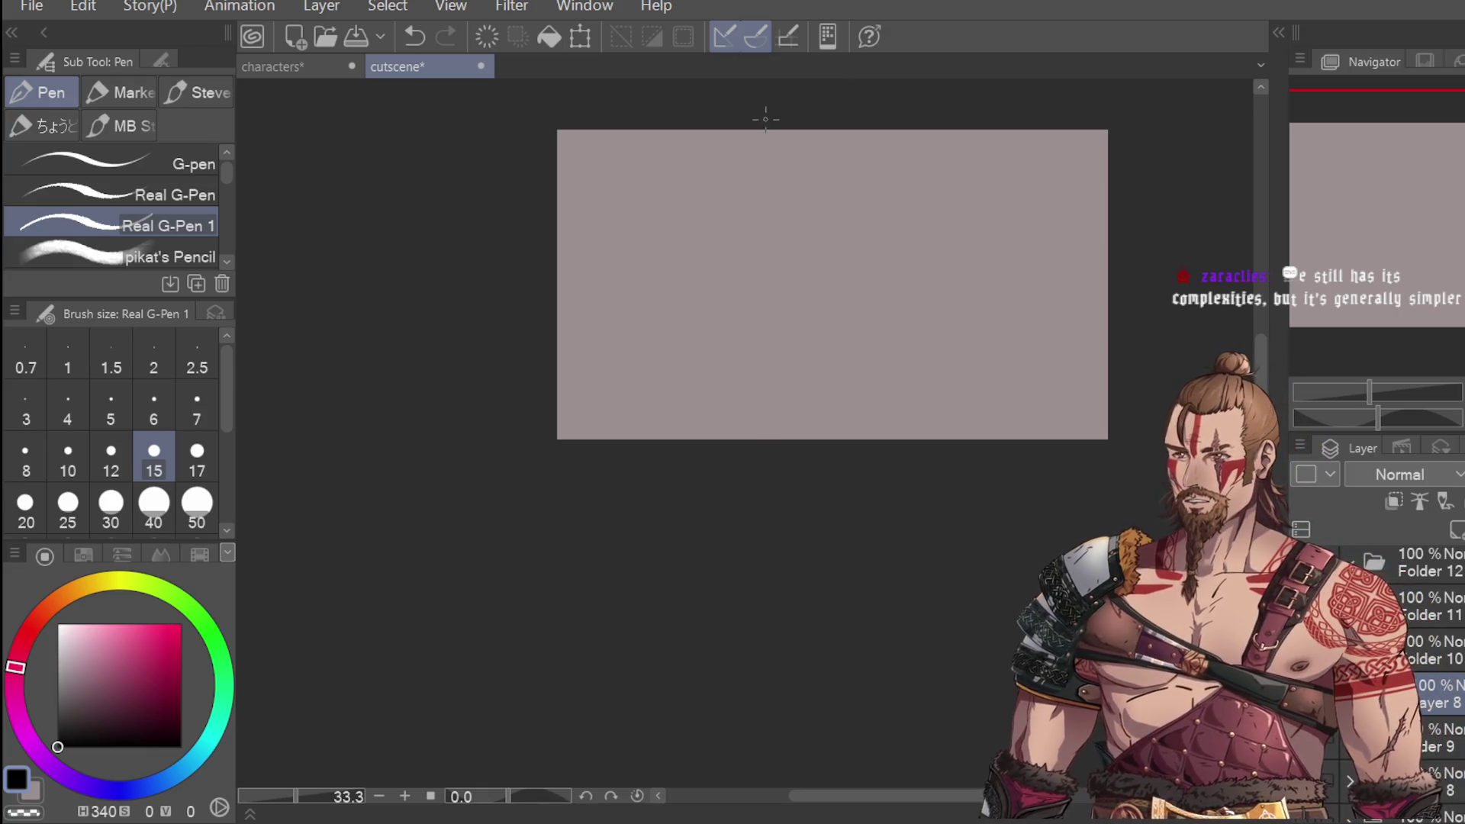
{"action": "left_click_drag", "start_coordinate": [790, 229], "coordinate": [788, 283]}
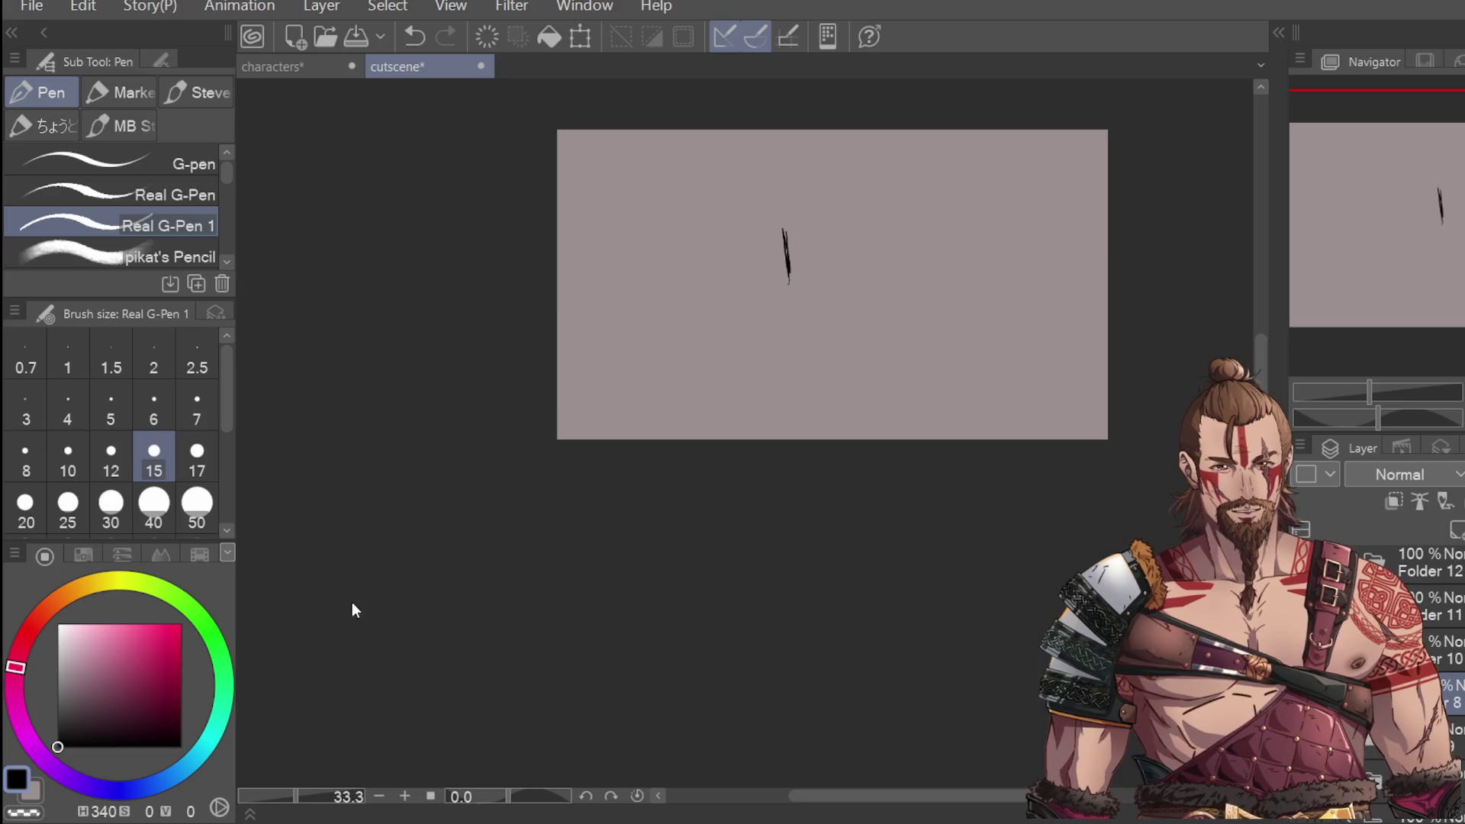
{"action": "key", "text": "ctrl+z"}
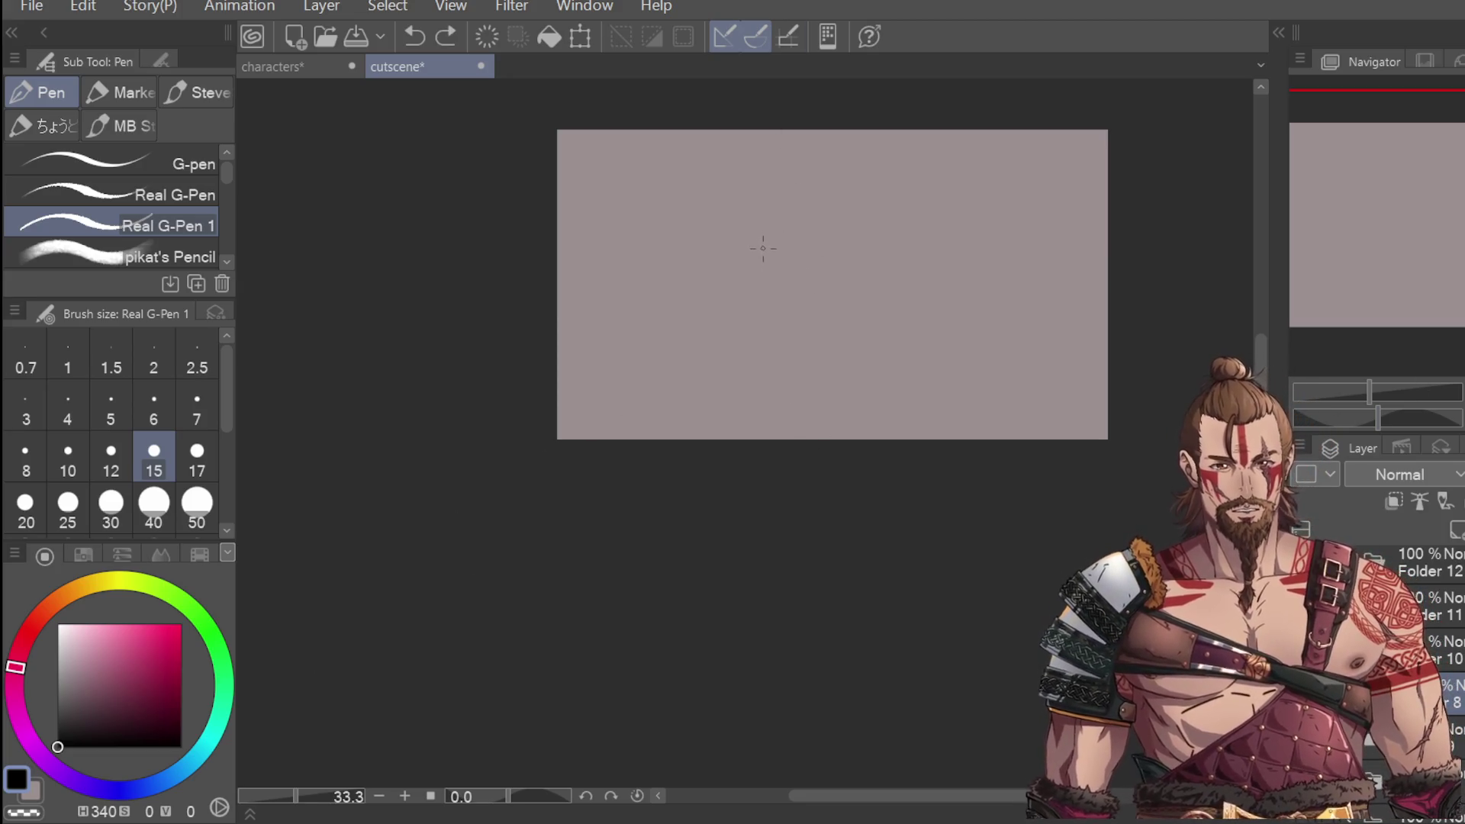
Step: Sketch further trial strokes and undo them all, leaving the panel blank
{"action": "scroll", "coordinate": [761, 249], "scroll_direction": "up", "scroll_amount": 1}
{"action": "scroll", "coordinate": [756, 245], "scroll_direction": "up", "scroll_amount": 1}
{"action": "mouse_move", "coordinate": [753, 223]}
{"action": "left_mouse_down"}
{"action": "mouse_move", "coordinate": [766, 295]}
{"action": "mouse_move", "coordinate": [786, 187]}
{"action": "mouse_move", "coordinate": [783, 229]}
{"action": "mouse_move", "coordinate": [826, 175]}
{"action": "left_mouse_up"}
{"action": "key", "text": "ctrl+z"}
{"action": "scroll", "coordinate": [767, 236], "scroll_direction": "down", "scroll_amount": 1}
{"action": "scroll", "coordinate": [790, 190], "scroll_direction": "down", "scroll_amount": 1}
{"action": "key", "text": "ctrl+z"}
{"action": "scroll", "coordinate": [810, 212], "scroll_direction": "up", "scroll_amount": 1}
{"action": "scroll", "coordinate": [810, 212], "scroll_direction": "up", "scroll_amount": 1}
{"action": "key", "text": "ctrl+z"}
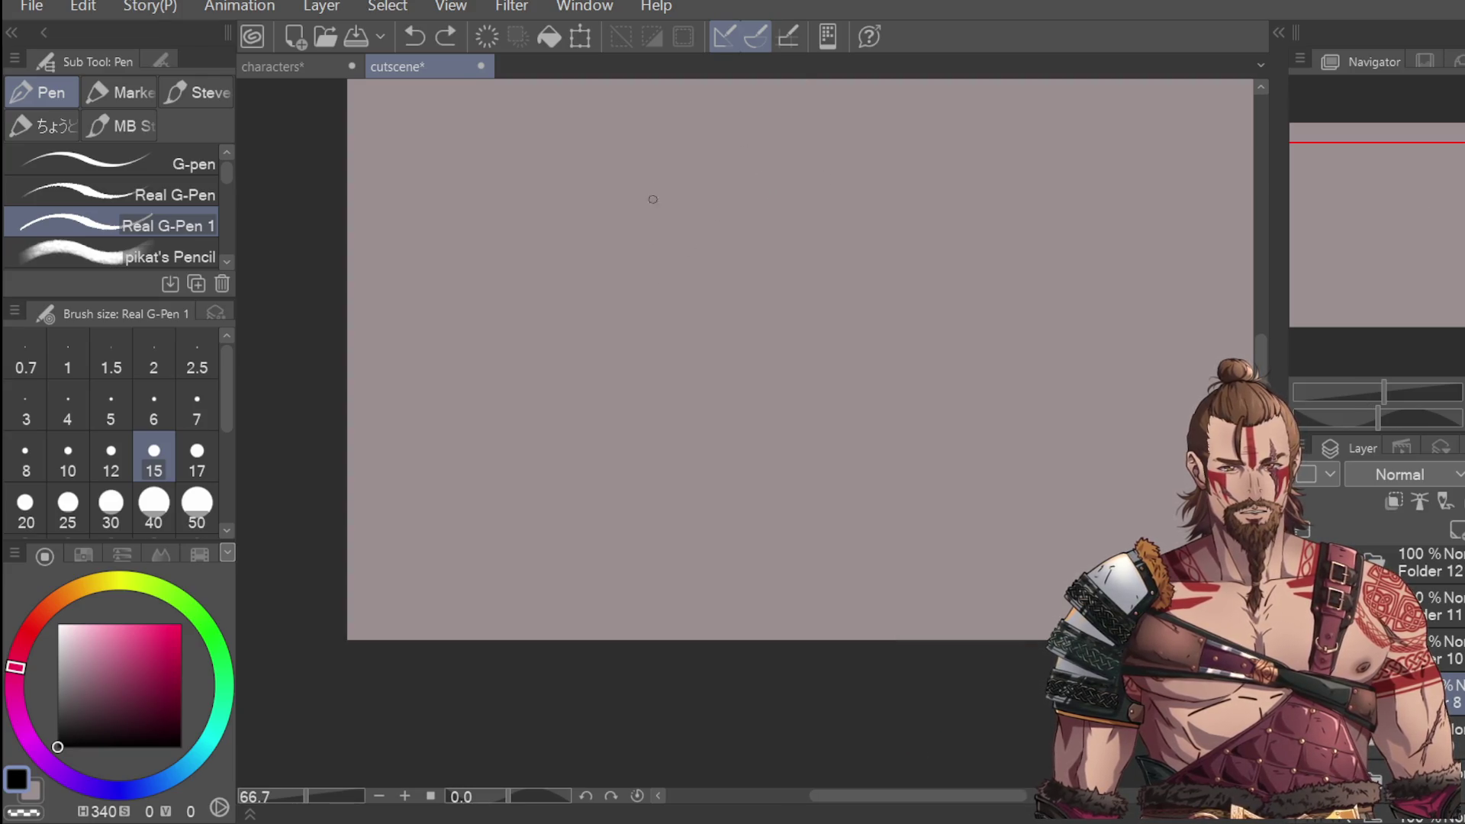
Step: Save the cutscene and characters documents, then return to the cutscene panel
{"action": "key", "text": "ctrl+s"}
{"action": "left_click", "coordinate": [309, 62]}
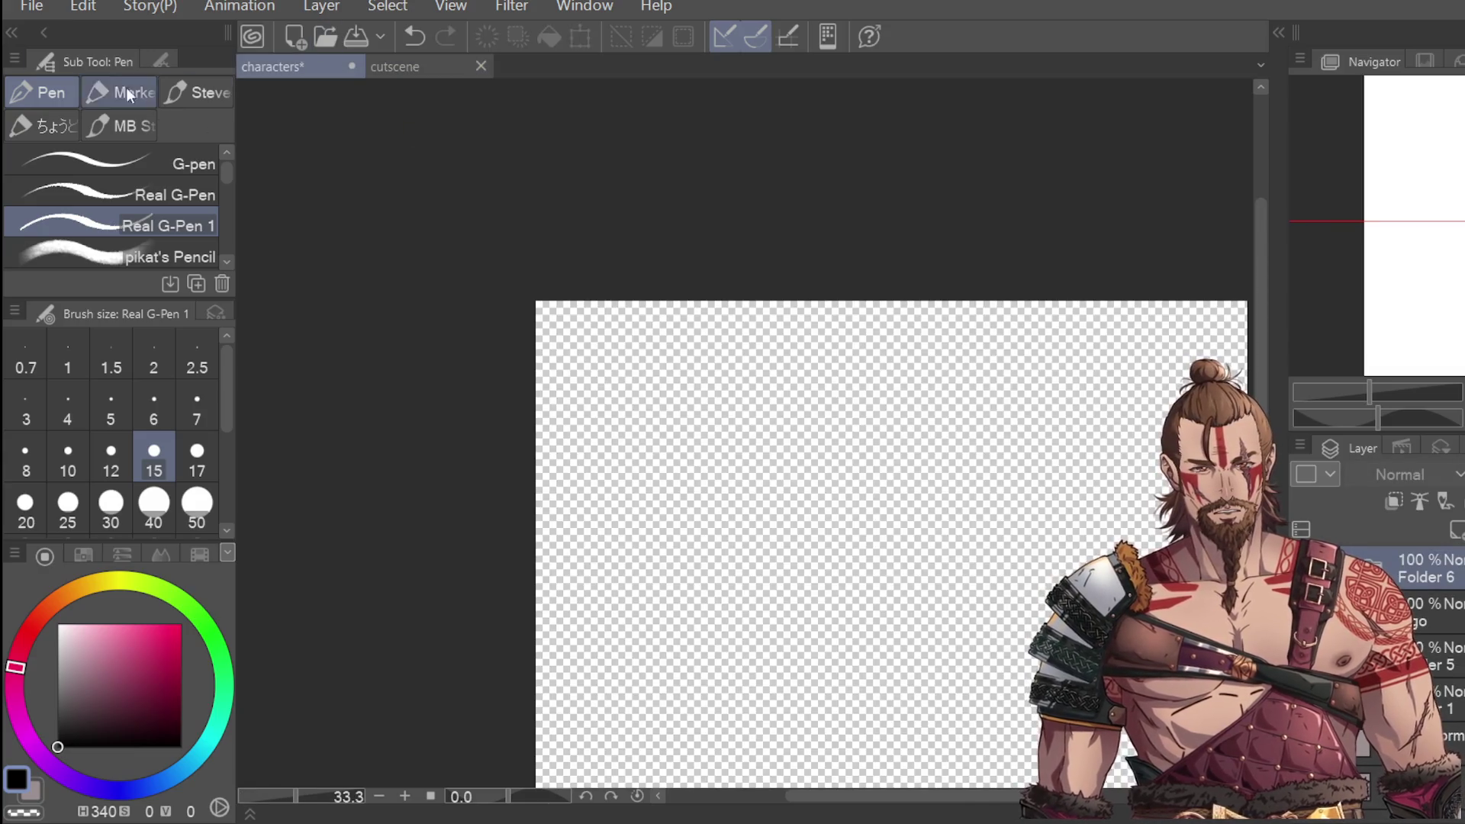
{"action": "key", "text": "ctrl+s"}
{"action": "left_click", "coordinate": [470, 67]}
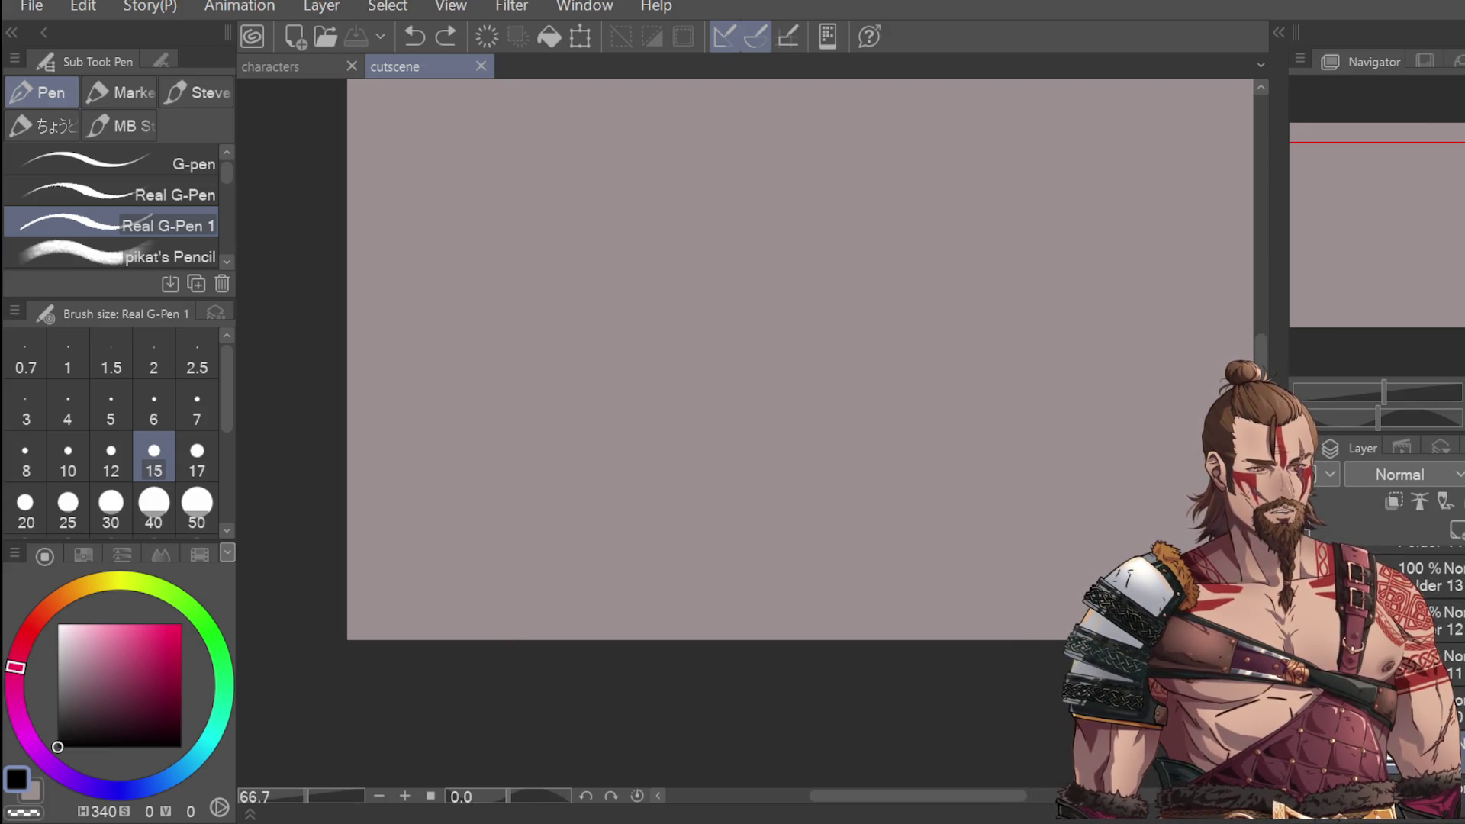
{"action": "key", "text": "ctrl+z"}
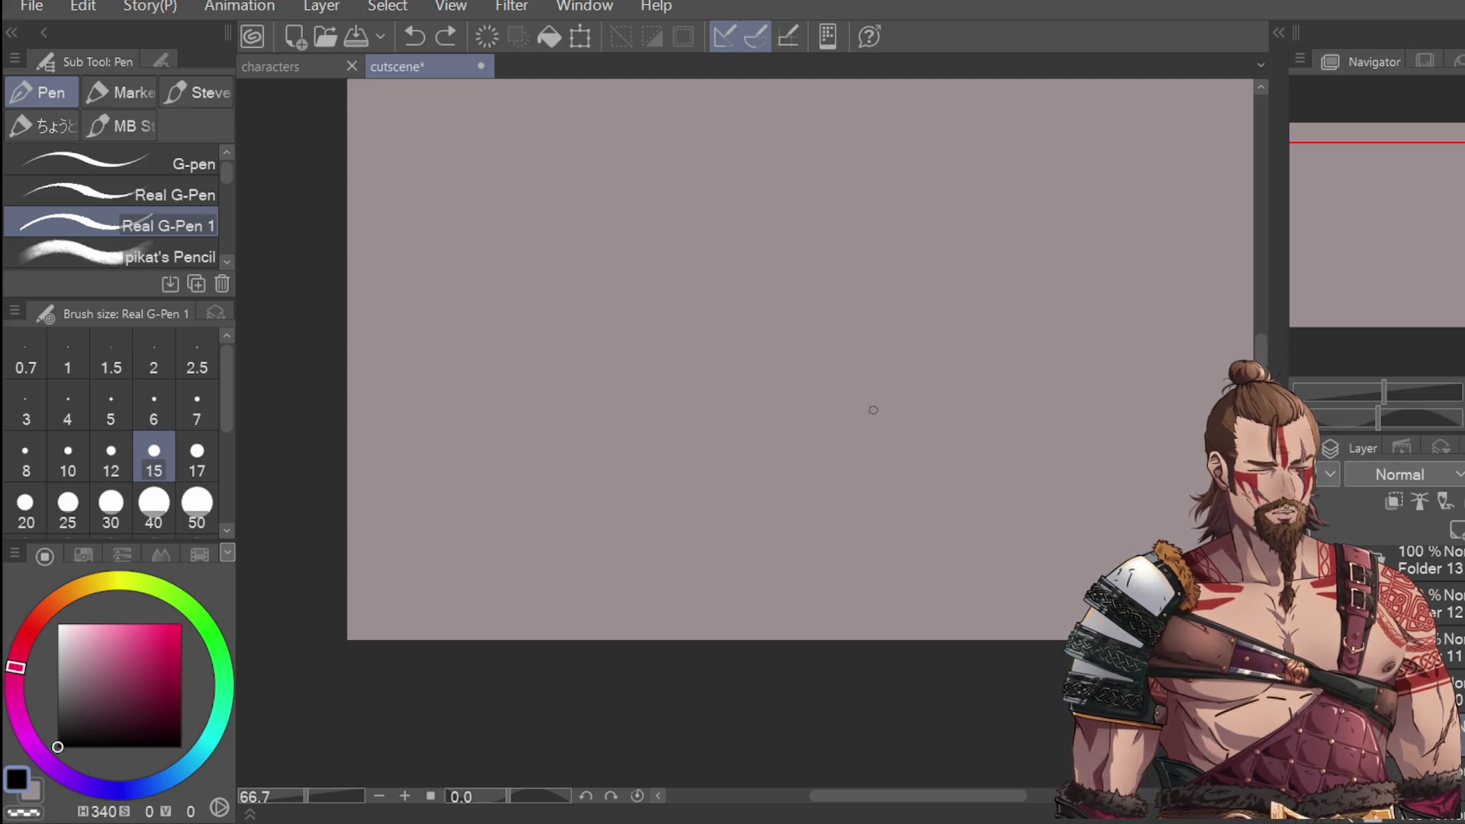
Step: Sketch trial vertical lines with a small hook for the new figure, then undo them
{"action": "left_click_drag", "start_coordinate": [1260, 365], "coordinate": [1256, 361]}
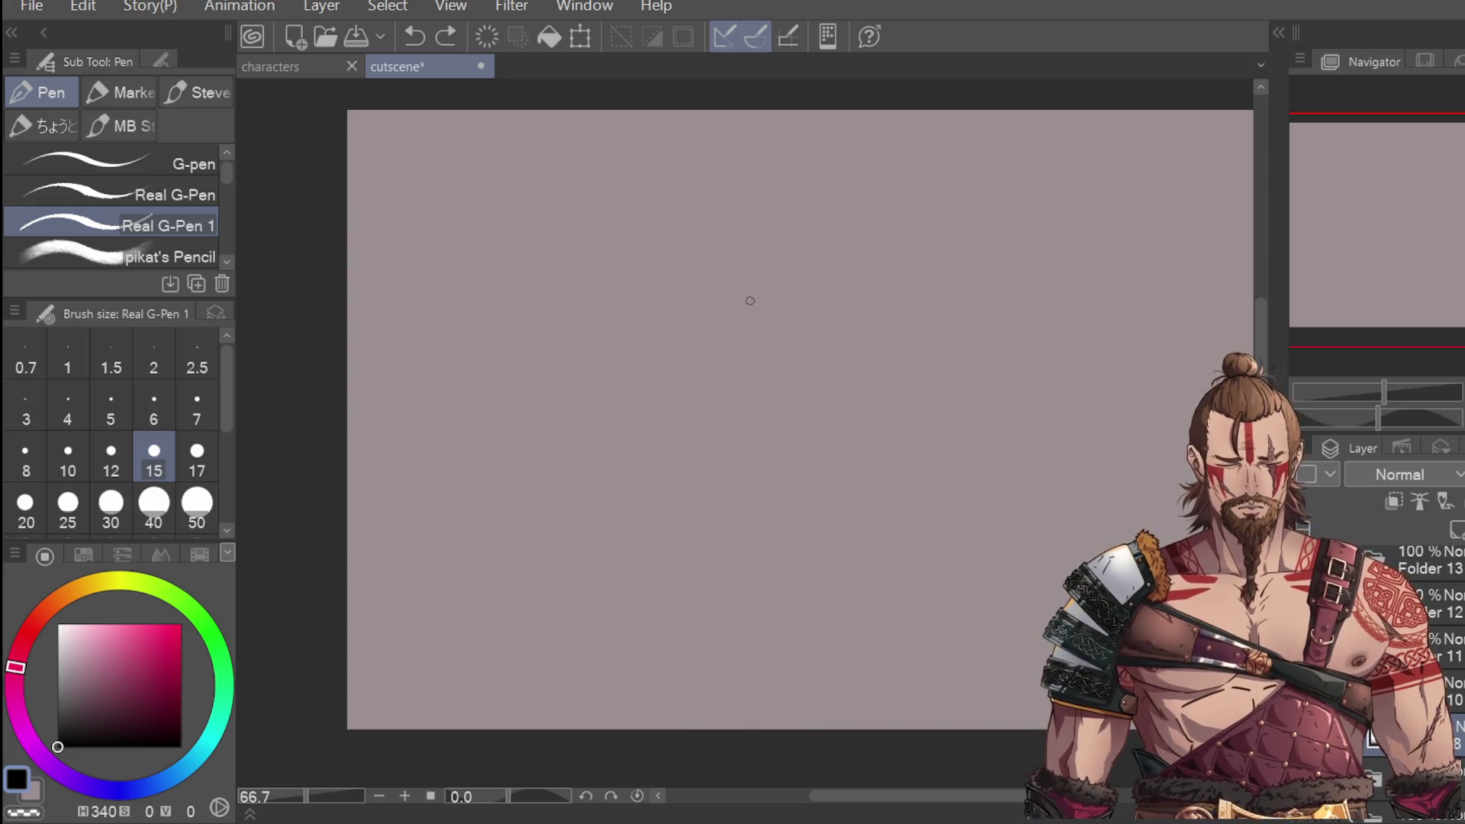
{"action": "left_click_drag", "start_coordinate": [748, 299], "coordinate": [747, 364]}
{"action": "key", "text": "ctrl+z"}
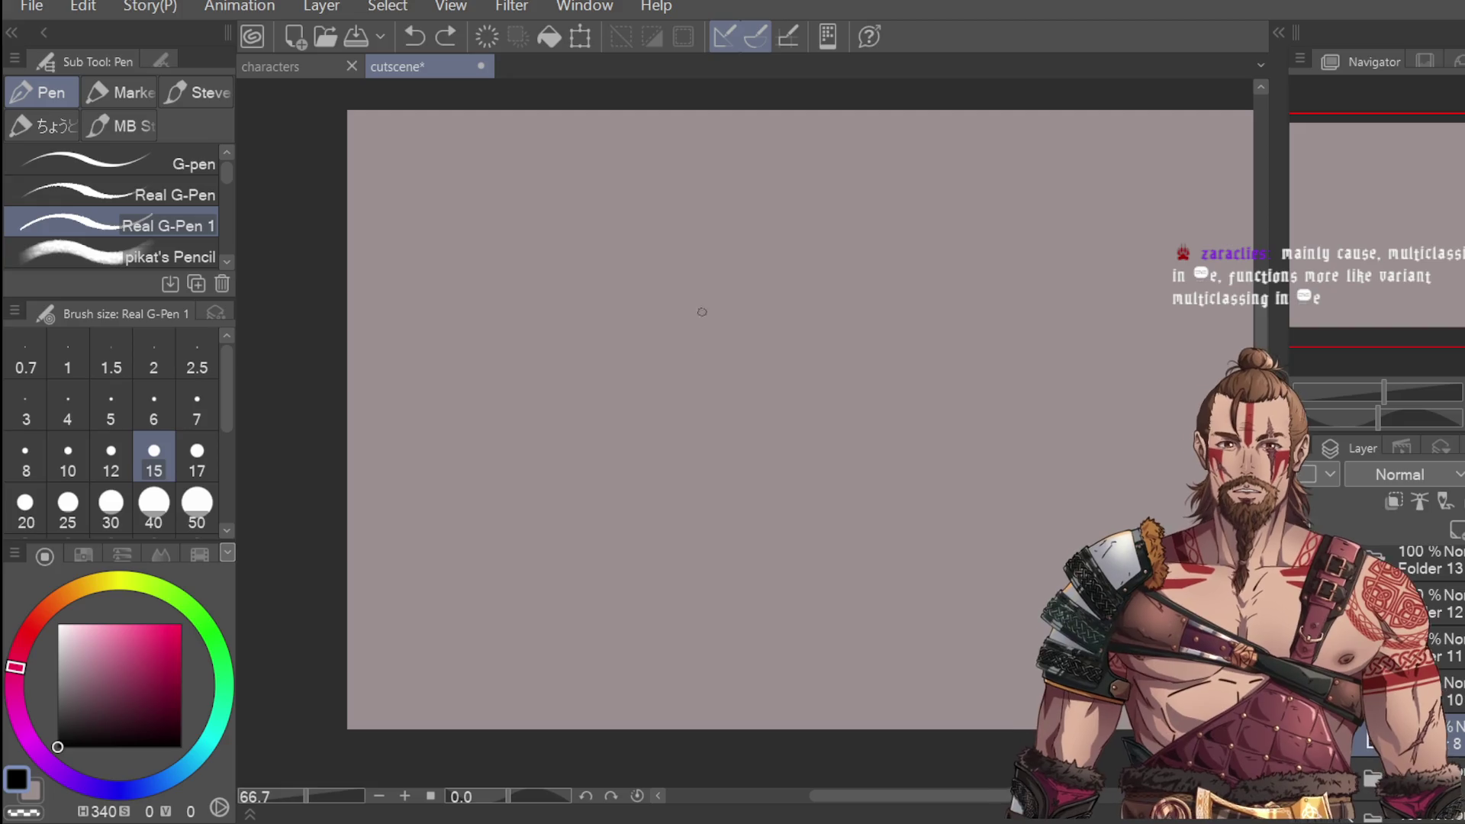
{"action": "left_click_drag", "start_coordinate": [728, 309], "coordinate": [725, 382]}
{"action": "left_click_drag", "start_coordinate": [744, 282], "coordinate": [725, 306]}
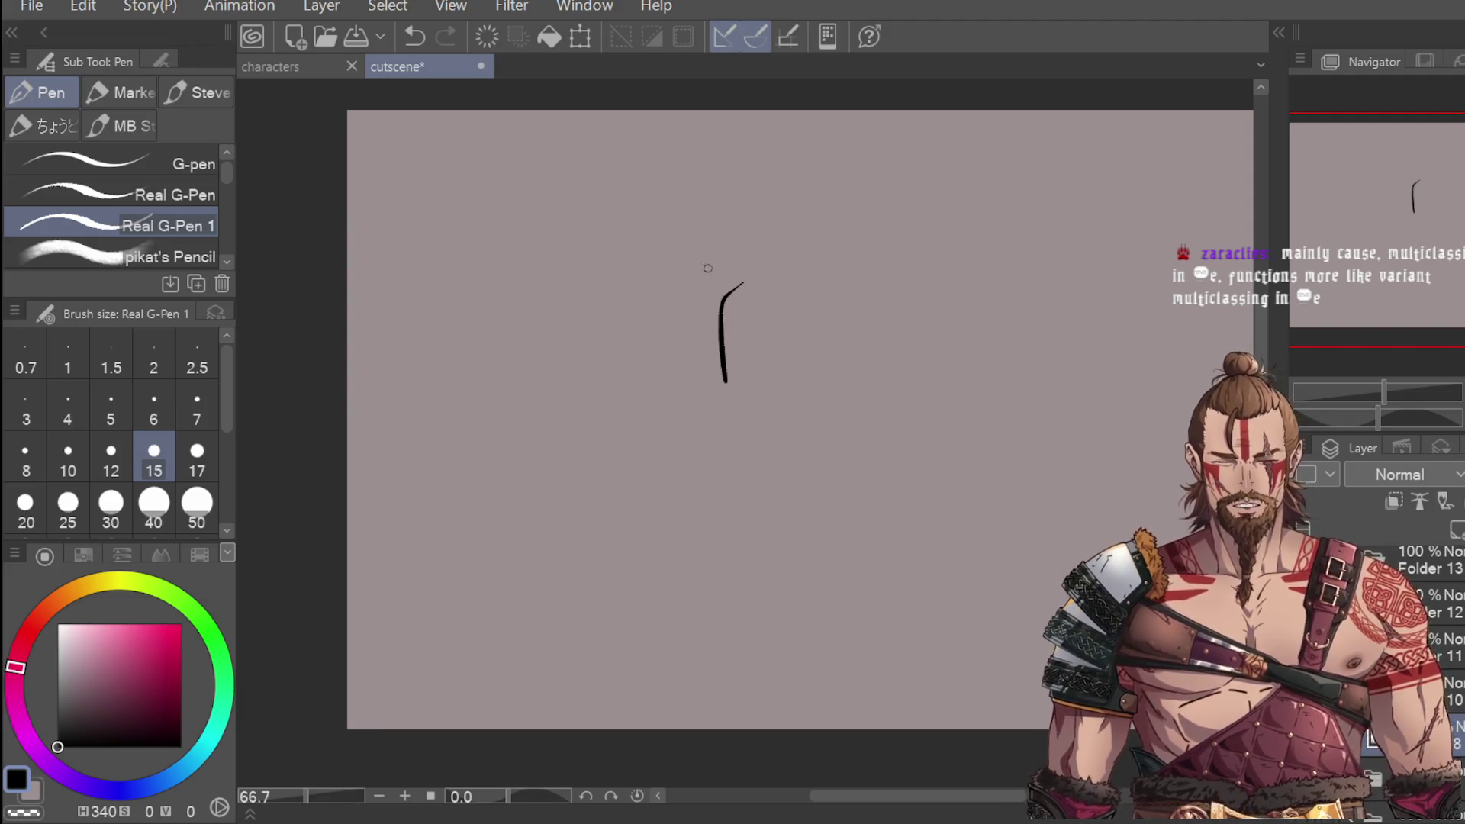
{"action": "key", "text": "ctrl+z"}
{"action": "key", "text": "ctrl+z"}
Step: Draw a long arc for the head's top and extend both long vertical sides downward
{"action": "mouse_move", "coordinate": [693, 295]}
{"action": "left_mouse_down"}
{"action": "mouse_move", "coordinate": [701, 387]}
{"action": "mouse_move", "coordinate": [767, 255]}
{"action": "mouse_move", "coordinate": [850, 240]}
{"action": "mouse_move", "coordinate": [877, 351]}
{"action": "left_mouse_up"}
{"action": "left_click_drag", "start_coordinate": [701, 386], "coordinate": [721, 463]}
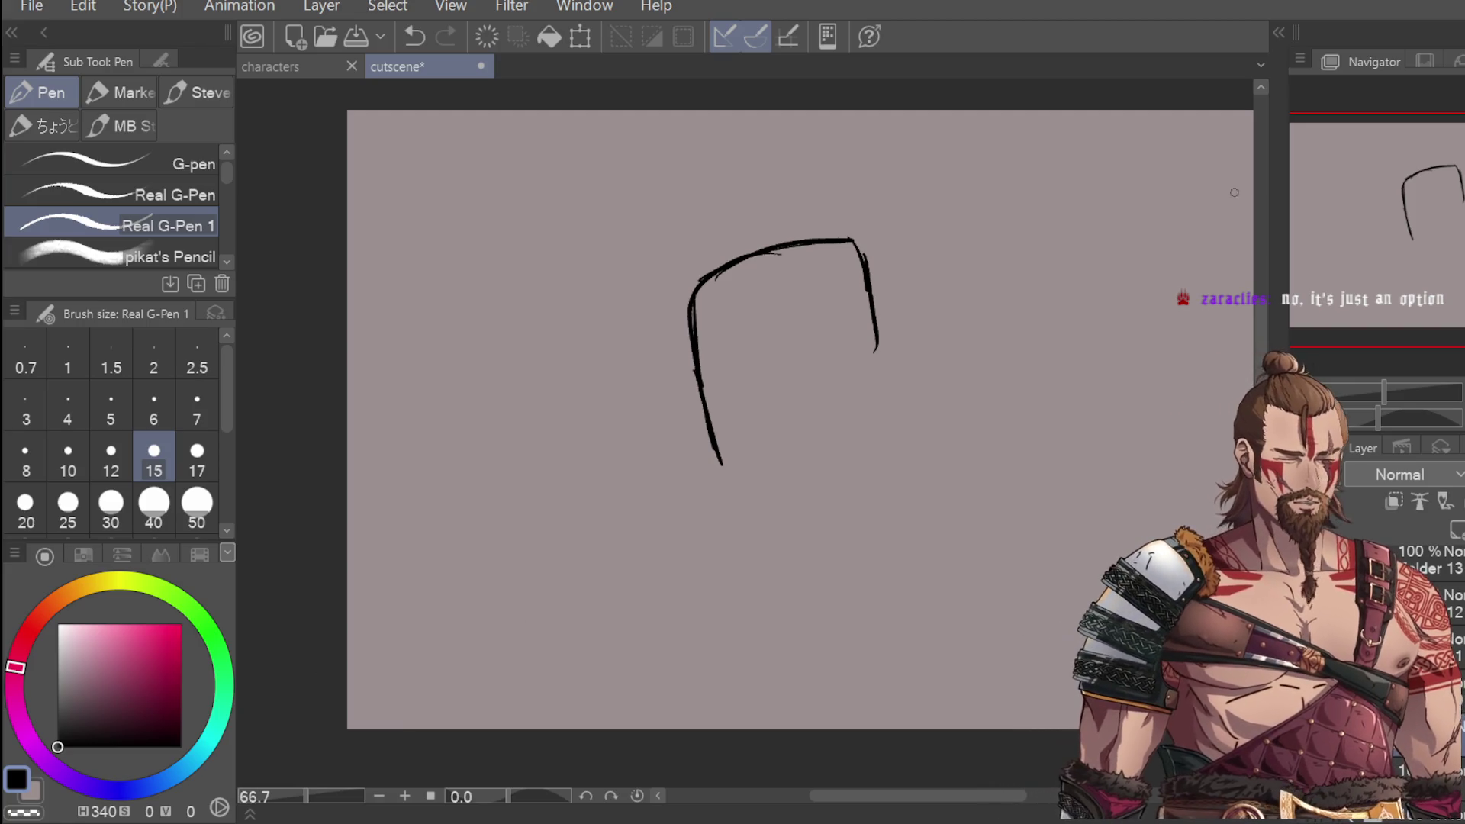
{"action": "left_click_drag", "start_coordinate": [693, 324], "coordinate": [722, 465]}
{"action": "left_click_drag", "start_coordinate": [863, 276], "coordinate": [886, 406]}
Step: Ink the brows, squinting eyes and nose on the blocky head
{"action": "left_click_drag", "start_coordinate": [870, 311], "coordinate": [883, 380]}
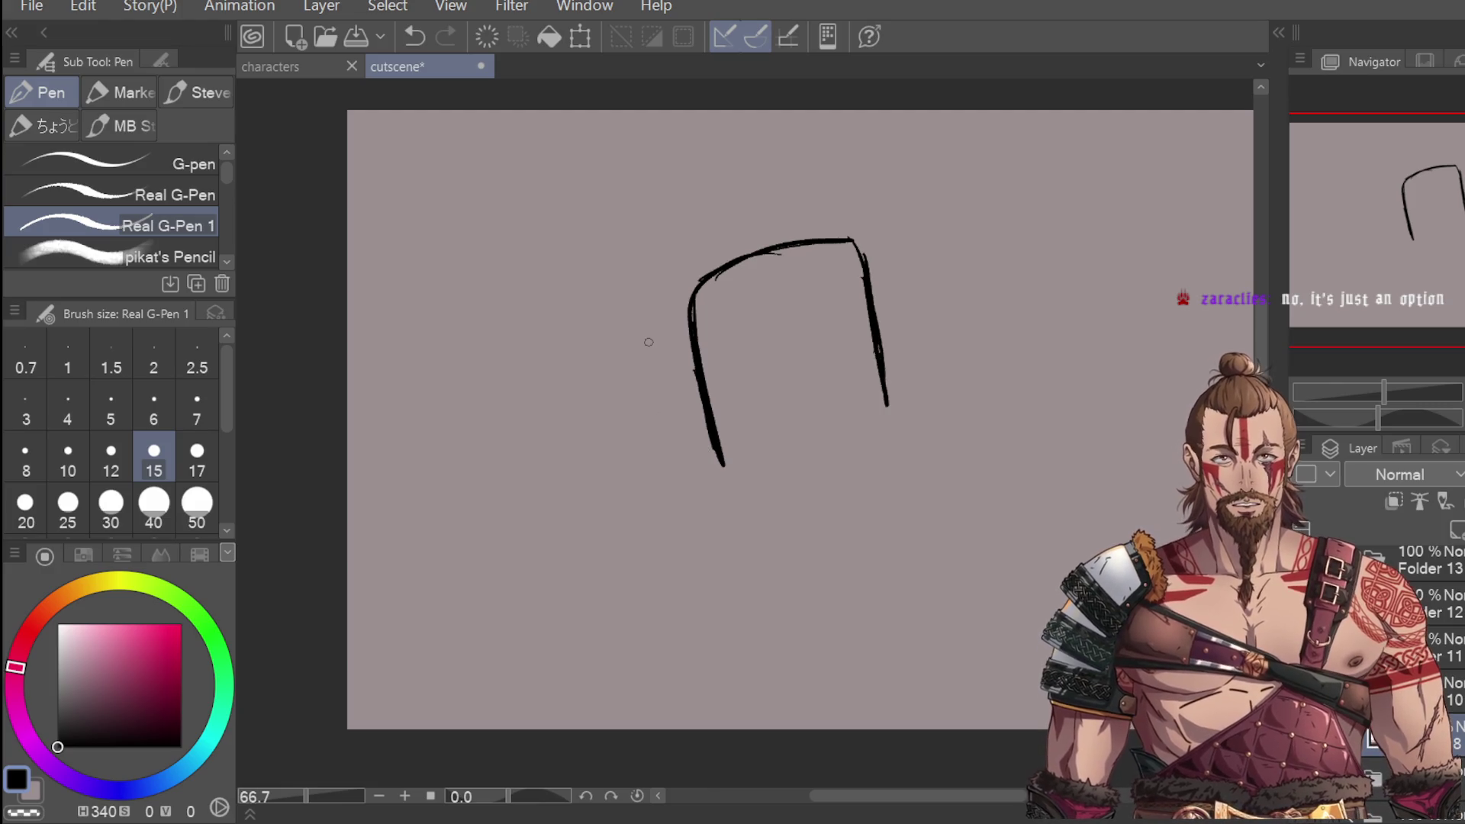
{"action": "left_click_drag", "start_coordinate": [716, 364], "coordinate": [774, 334]}
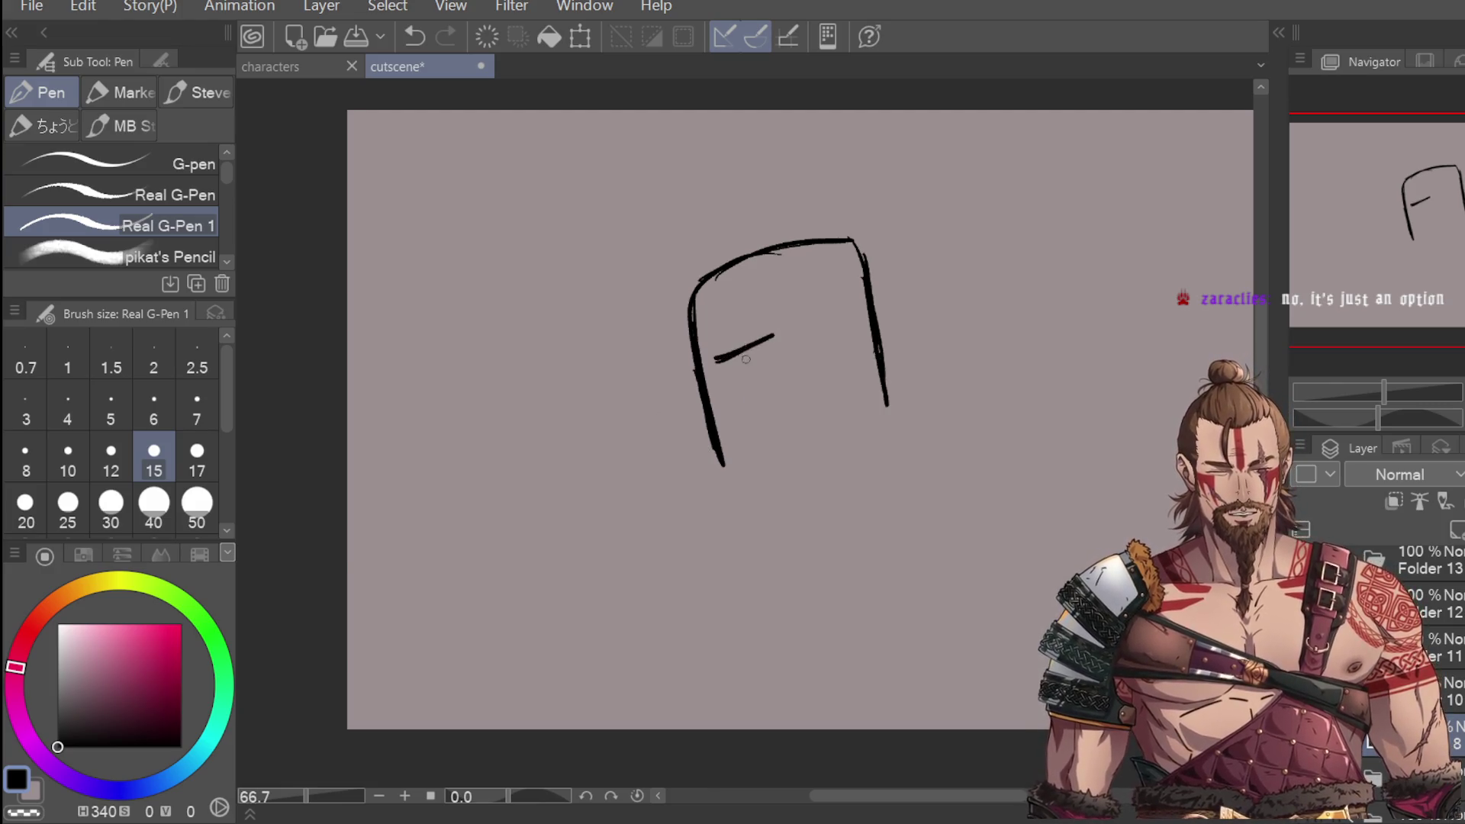
{"action": "key", "text": "ctrl+z"}
{"action": "scroll", "coordinate": [751, 363], "scroll_direction": "up", "scroll_amount": 3}
{"action": "left_click_drag", "start_coordinate": [687, 427], "coordinate": [786, 370]}
{"action": "key", "text": "ctrl+z"}
{"action": "mouse_move", "coordinate": [699, 429]}
{"action": "left_mouse_down"}
{"action": "mouse_move", "coordinate": [827, 385]}
{"action": "mouse_move", "coordinate": [990, 368]}
{"action": "left_mouse_up"}
{"action": "mouse_move", "coordinate": [798, 330]}
{"action": "left_mouse_down"}
{"action": "mouse_move", "coordinate": [795, 309]}
{"action": "mouse_move", "coordinate": [687, 381]}
{"action": "mouse_move", "coordinate": [820, 336]}
{"action": "left_mouse_up"}
{"action": "left_click_drag", "start_coordinate": [893, 329], "coordinate": [1017, 319]}
{"action": "mouse_move", "coordinate": [881, 378]}
{"action": "left_mouse_down"}
{"action": "mouse_move", "coordinate": [899, 408]}
{"action": "mouse_move", "coordinate": [889, 493]}
{"action": "left_mouse_up"}
Step: Draw the open mouth, jaw and chin lines, and thicken both eyes
{"action": "left_click_drag", "start_coordinate": [766, 581], "coordinate": [977, 530]}
{"action": "scroll", "coordinate": [877, 557], "scroll_direction": "down", "scroll_amount": 4}
{"action": "key", "text": "ctrl+z"}
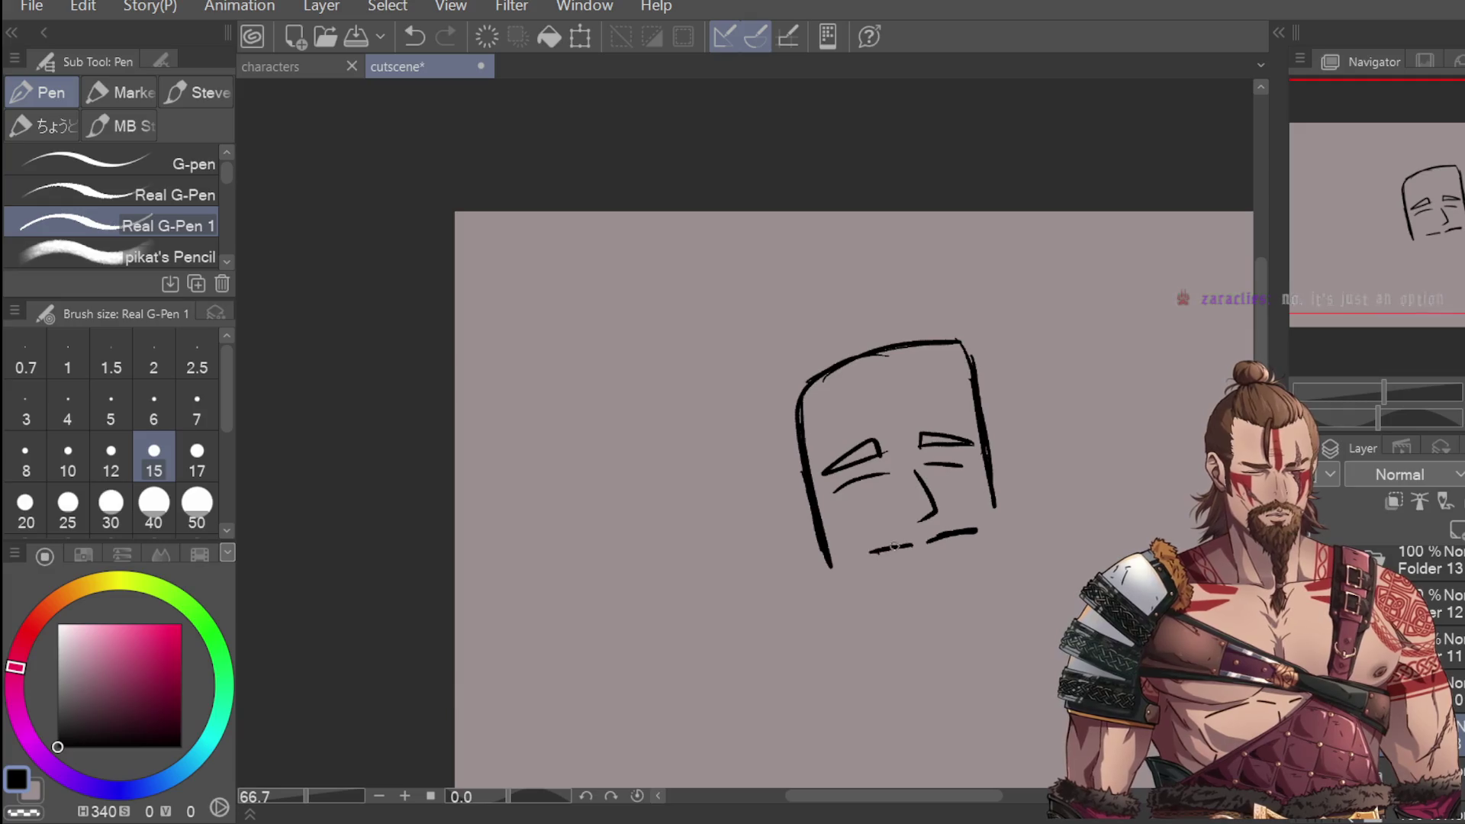
{"action": "mouse_move", "coordinate": [888, 578]}
{"action": "left_mouse_down"}
{"action": "mouse_move", "coordinate": [928, 555]}
{"action": "mouse_move", "coordinate": [877, 587]}
{"action": "mouse_move", "coordinate": [946, 577]}
{"action": "left_mouse_up"}
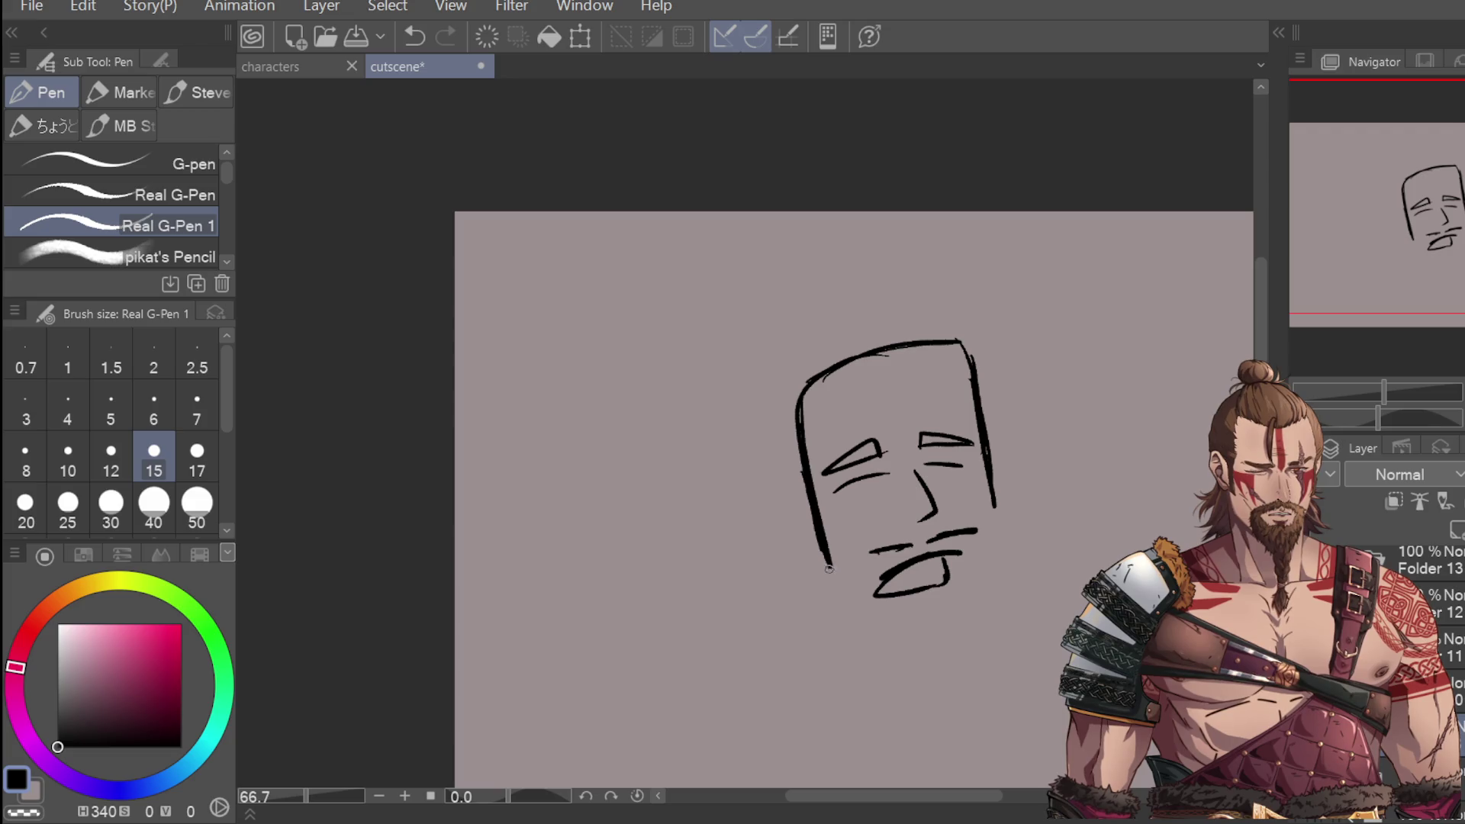
{"action": "left_click_drag", "start_coordinate": [828, 566], "coordinate": [853, 619]}
{"action": "left_click_drag", "start_coordinate": [992, 547], "coordinate": [1050, 568]}
{"action": "left_click_drag", "start_coordinate": [992, 481], "coordinate": [993, 536]}
{"action": "mouse_move", "coordinate": [990, 448]}
{"action": "left_mouse_down"}
{"action": "mouse_move", "coordinate": [992, 495]}
{"action": "mouse_move", "coordinate": [1045, 568]}
{"action": "left_mouse_up"}
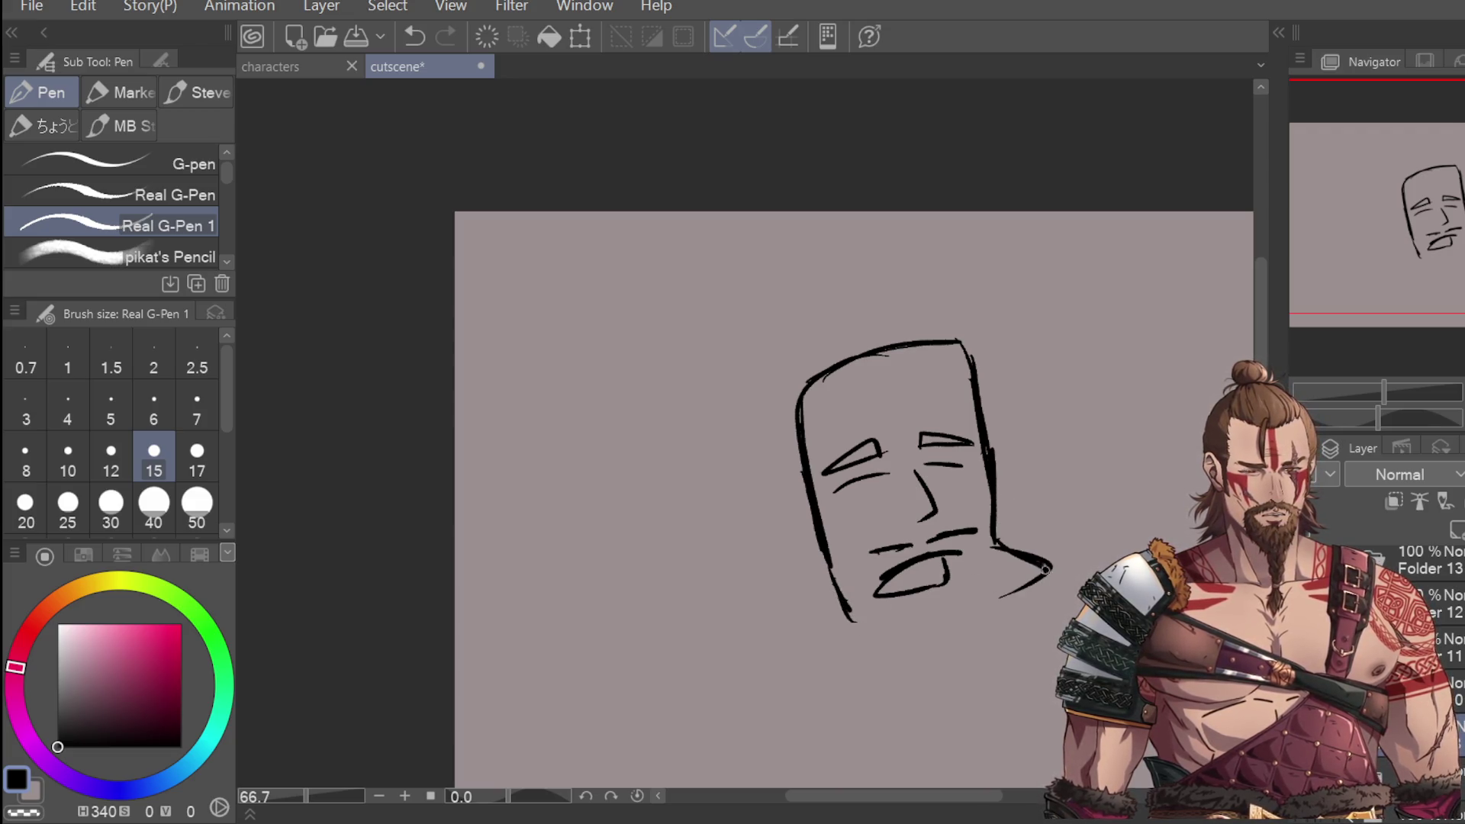
{"action": "left_click_drag", "start_coordinate": [877, 632], "coordinate": [993, 597]}
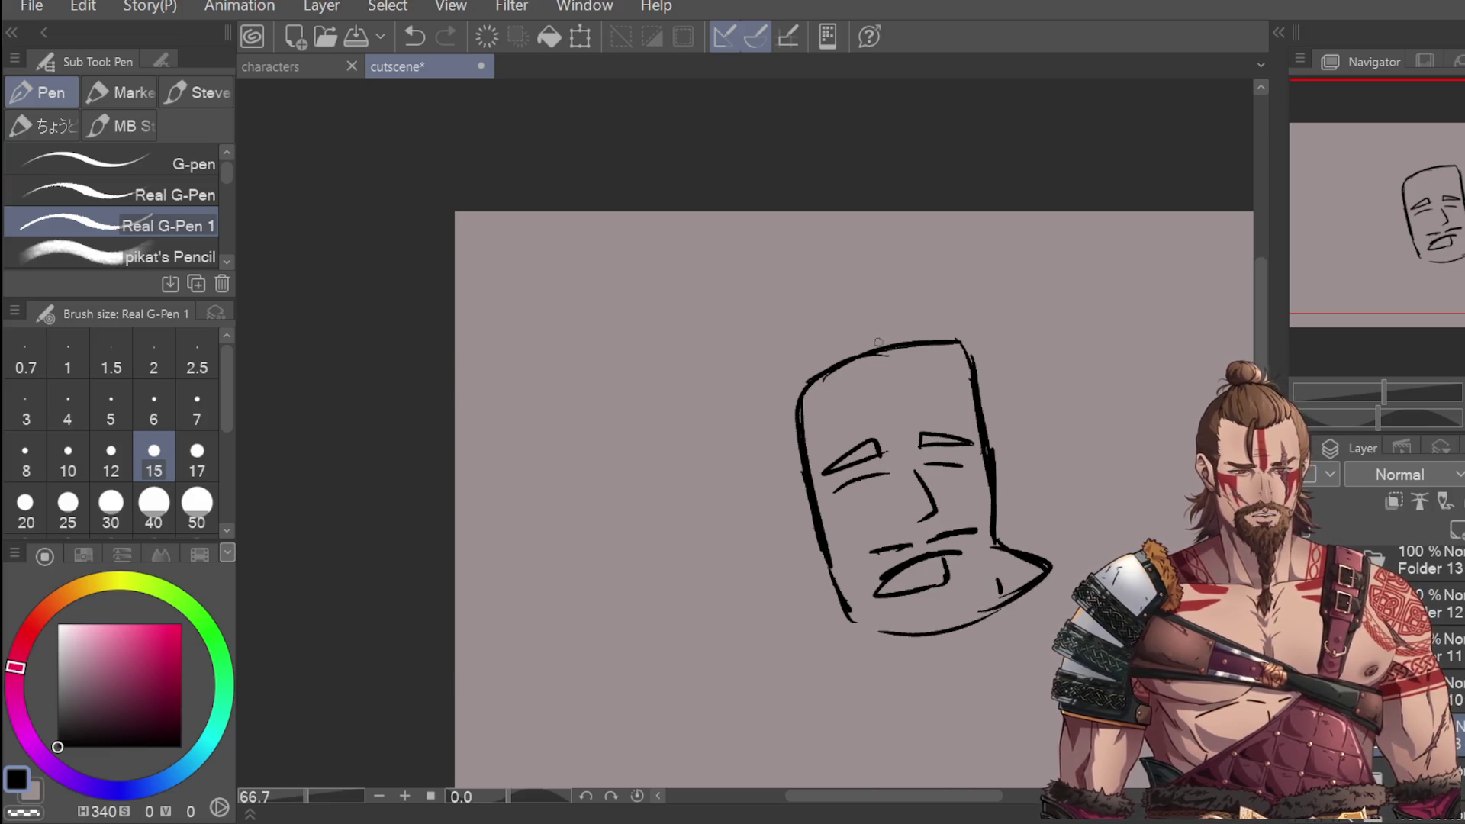
{"action": "mouse_move", "coordinate": [834, 464]}
{"action": "left_mouse_down"}
{"action": "mouse_move", "coordinate": [879, 441]}
{"action": "mouse_move", "coordinate": [966, 441]}
{"action": "left_mouse_up"}
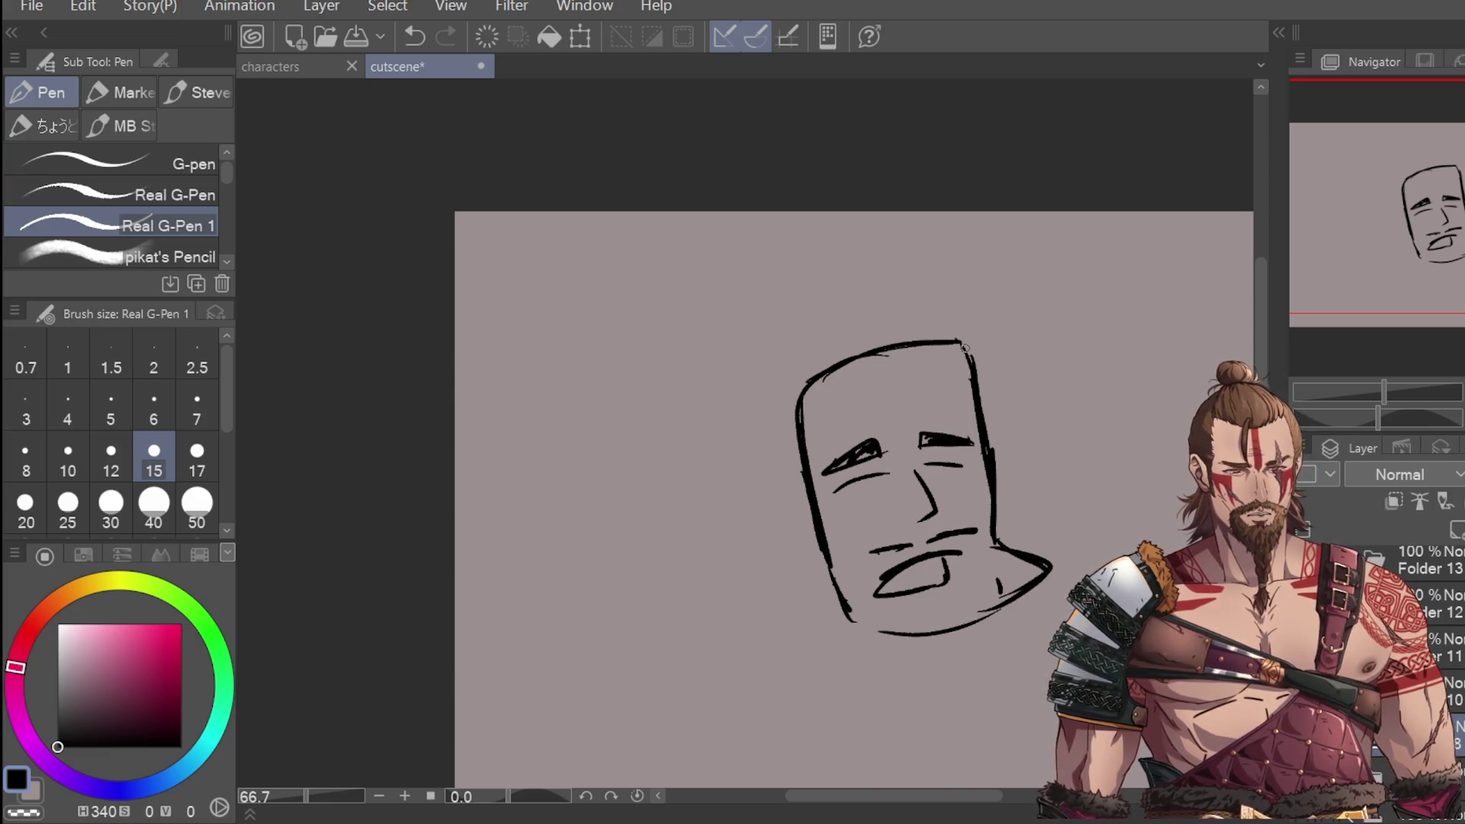
Step: Add a row of spiky hair above the head and down the left side
{"action": "left_click_drag", "start_coordinate": [829, 286], "coordinate": [864, 213]}
{"action": "left_click_drag", "start_coordinate": [896, 213], "coordinate": [926, 269]}
{"action": "mouse_move", "coordinate": [934, 267]}
{"action": "left_mouse_down"}
{"action": "mouse_move", "coordinate": [962, 213]}
{"action": "mouse_move", "coordinate": [998, 315]}
{"action": "left_mouse_up"}
{"action": "mouse_move", "coordinate": [829, 285]}
{"action": "left_mouse_down"}
{"action": "mouse_move", "coordinate": [760, 391]}
{"action": "mouse_move", "coordinate": [782, 407]}
{"action": "mouse_move", "coordinate": [825, 556]}
{"action": "mouse_move", "coordinate": [795, 572]}
{"action": "mouse_move", "coordinate": [837, 593]}
{"action": "left_mouse_up"}
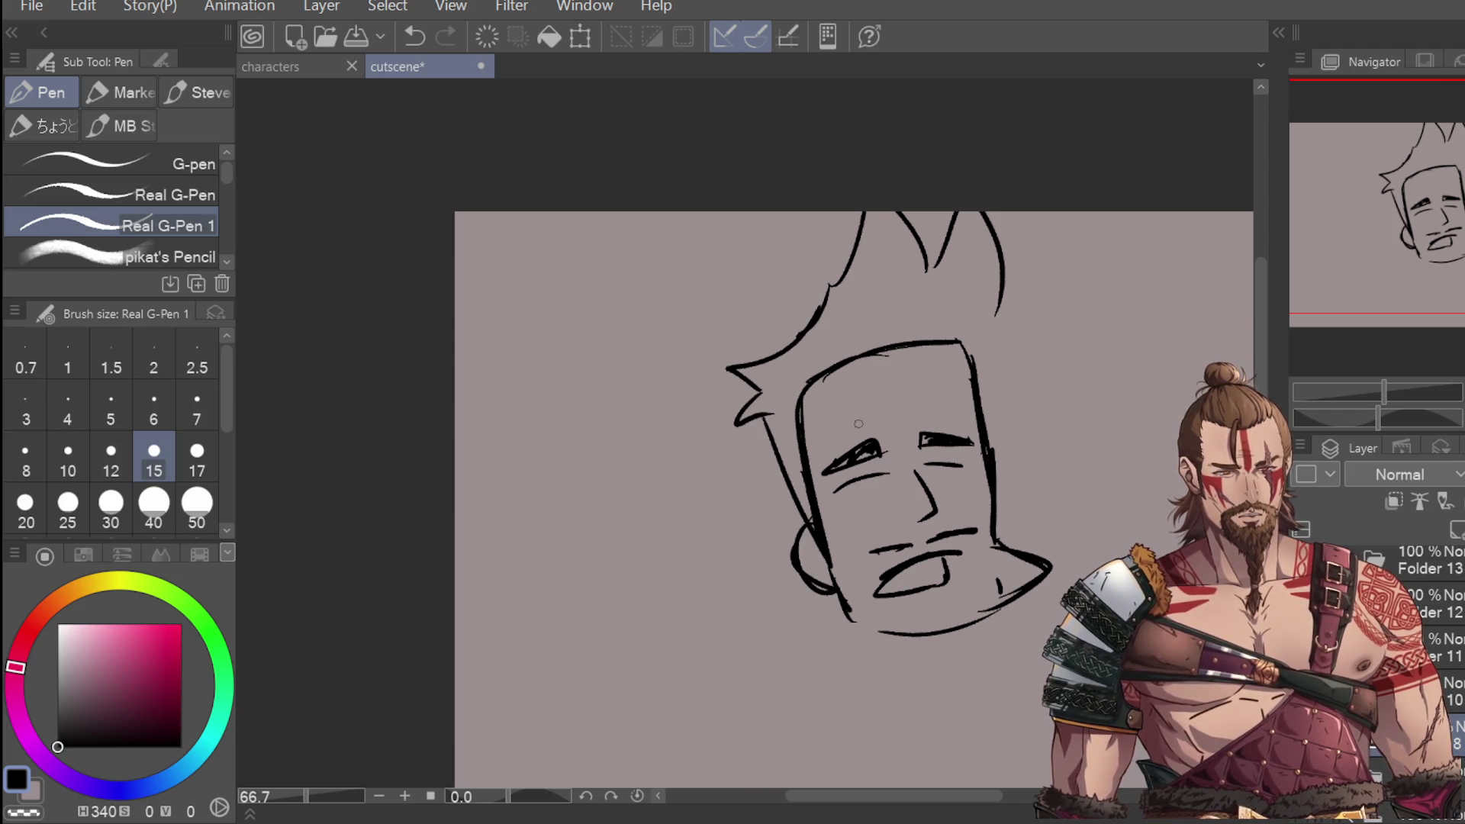
Step: Compare frames in playback, then draw the neck line below the ear
{"action": "key", "text": "Return"}
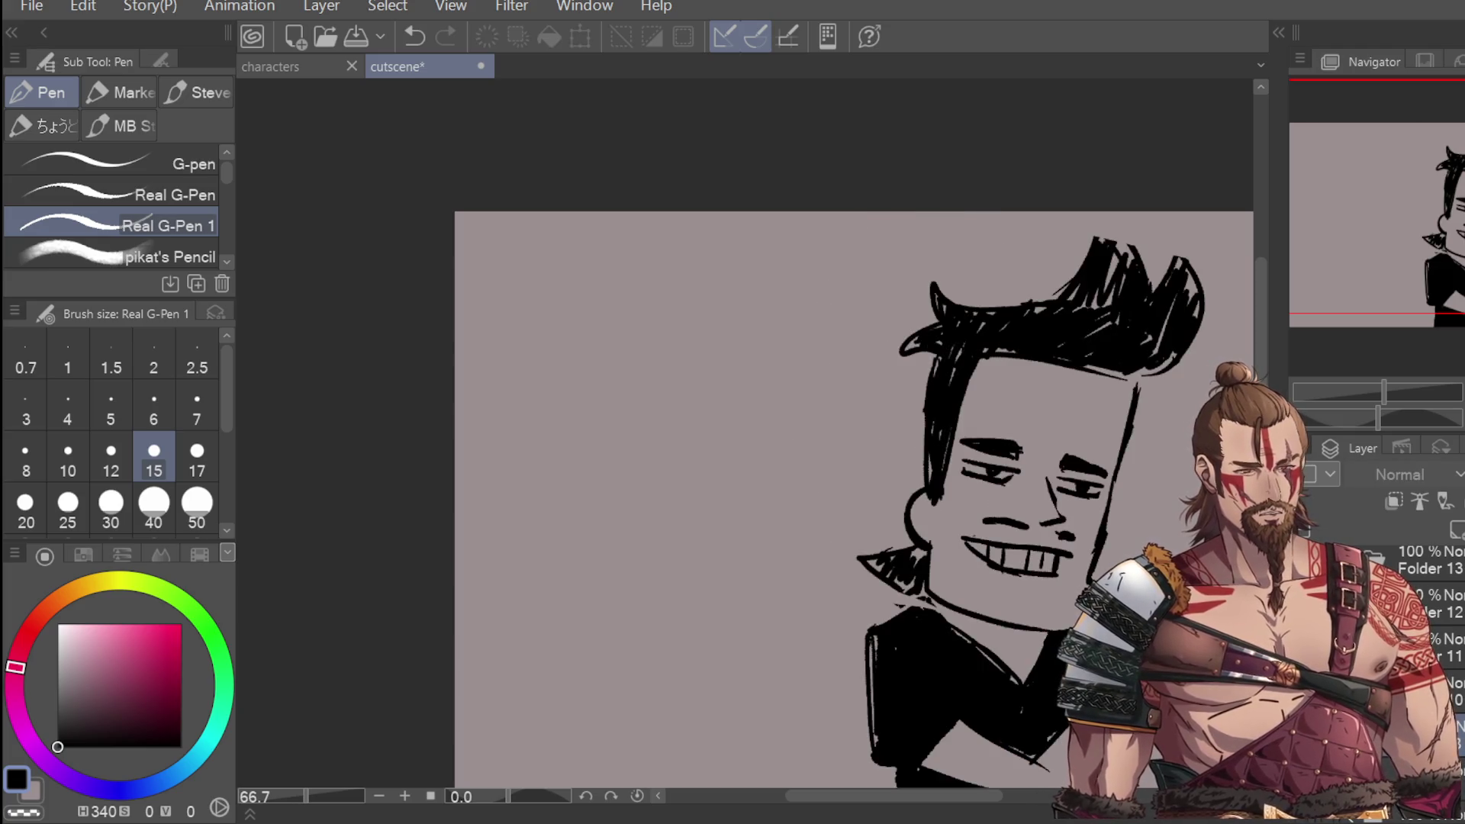
{"action": "key", "text": "Return"}
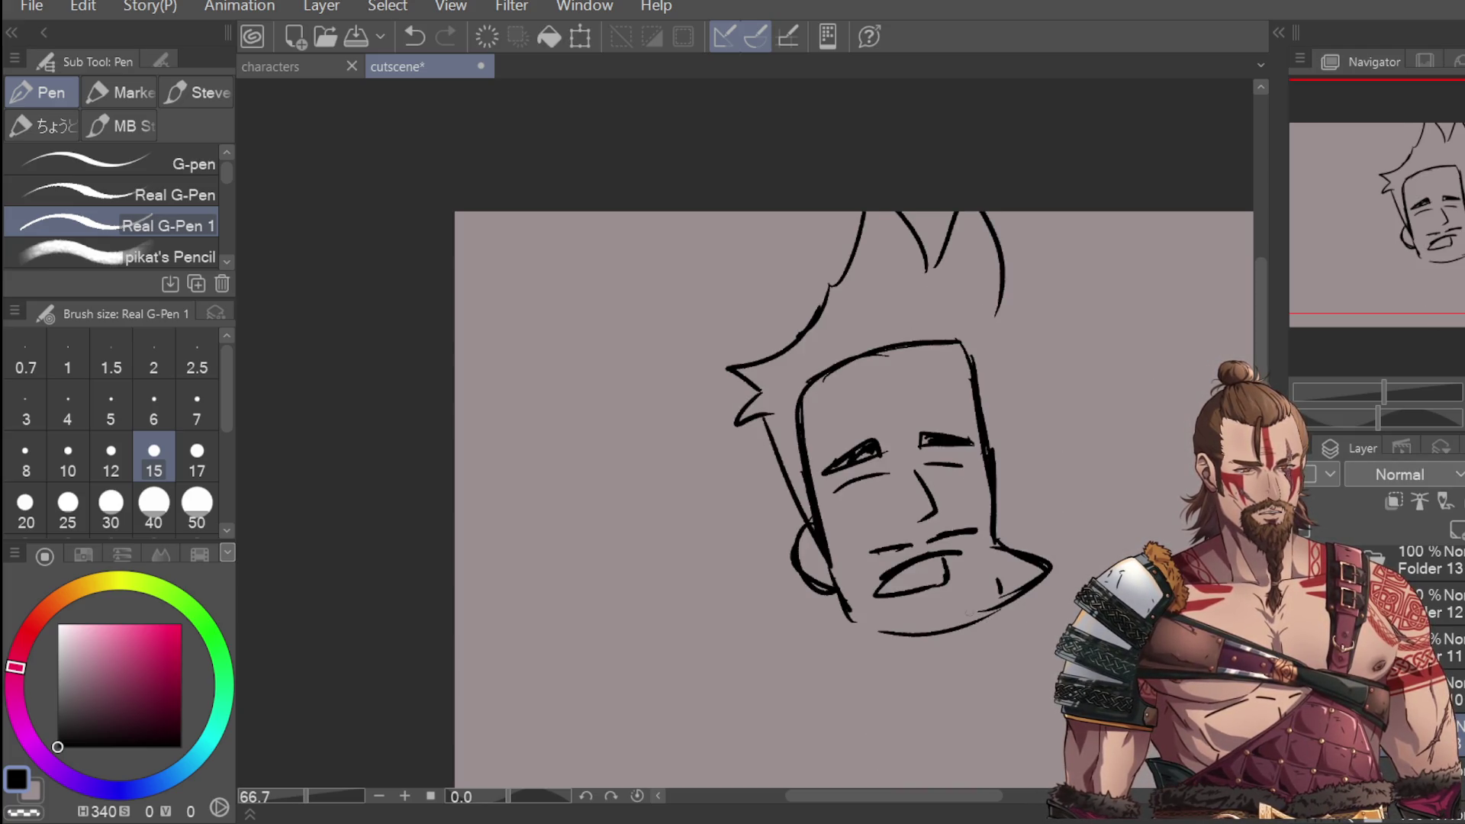
{"action": "left_click_drag", "start_coordinate": [827, 598], "coordinate": [786, 650]}
{"action": "key", "text": "ctrl+z"}
{"action": "mouse_move", "coordinate": [823, 588]}
{"action": "left_mouse_down"}
{"action": "mouse_move", "coordinate": [804, 645]}
{"action": "mouse_move", "coordinate": [854, 639]}
{"action": "left_mouse_up"}
Step: Fill the hair and jaw point solid black with a size 50 pen
{"action": "left_click", "coordinate": [197, 505]}
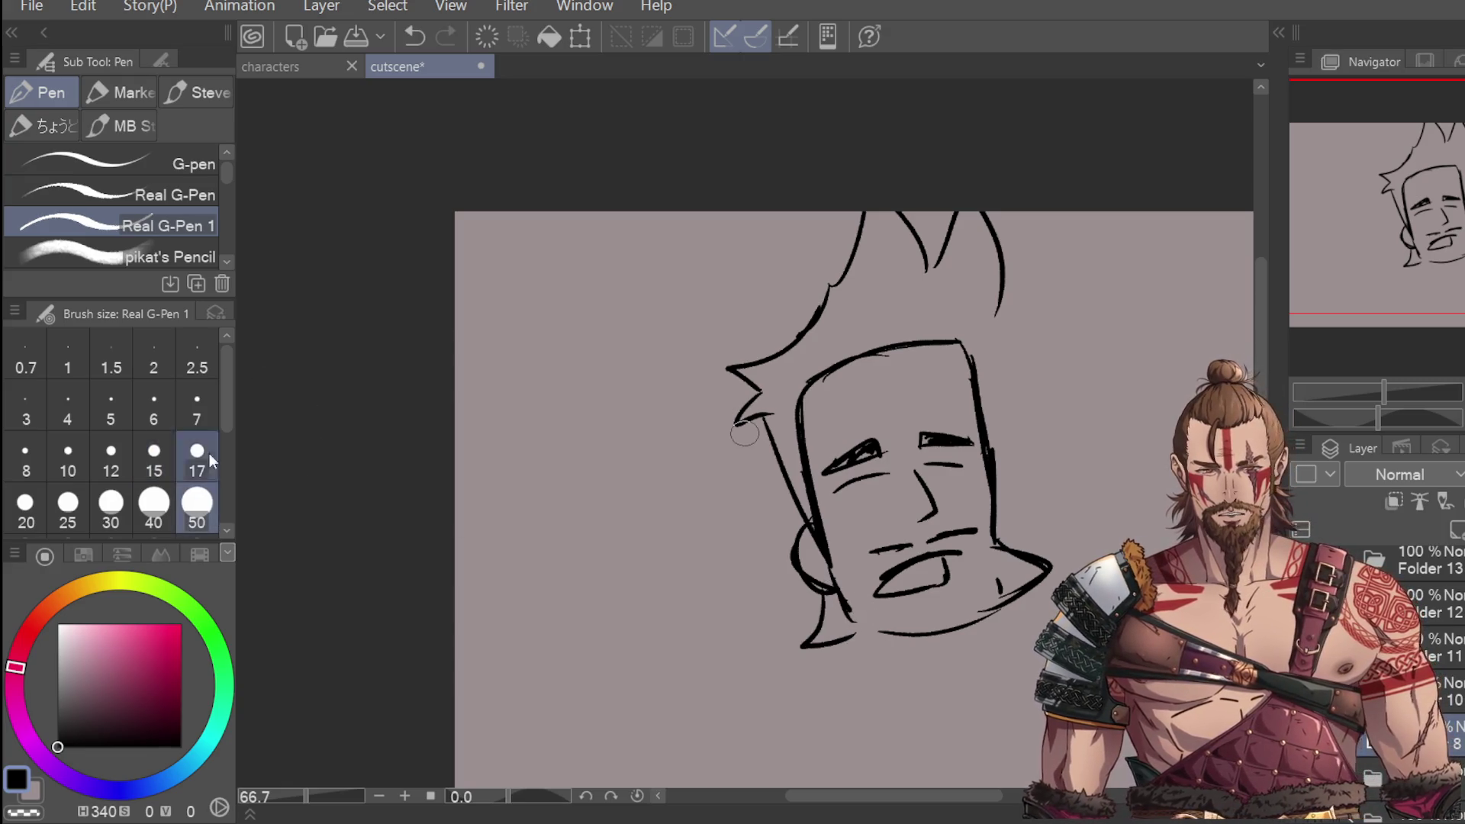
{"action": "mouse_move", "coordinate": [737, 424]}
{"action": "left_mouse_down"}
{"action": "mouse_move", "coordinate": [773, 407]}
{"action": "mouse_move", "coordinate": [801, 489]}
{"action": "mouse_move", "coordinate": [740, 363]}
{"action": "mouse_move", "coordinate": [805, 339]}
{"action": "mouse_move", "coordinate": [778, 386]}
{"action": "mouse_move", "coordinate": [847, 289]}
{"action": "mouse_move", "coordinate": [866, 220]}
{"action": "mouse_move", "coordinate": [855, 295]}
{"action": "mouse_move", "coordinate": [884, 234]}
{"action": "mouse_move", "coordinate": [927, 278]}
{"action": "mouse_move", "coordinate": [839, 351]}
{"action": "mouse_move", "coordinate": [961, 320]}
{"action": "mouse_move", "coordinate": [980, 221]}
{"action": "mouse_move", "coordinate": [969, 343]}
{"action": "mouse_move", "coordinate": [977, 228]}
{"action": "mouse_move", "coordinate": [937, 294]}
{"action": "mouse_move", "coordinate": [950, 271]}
{"action": "mouse_move", "coordinate": [952, 328]}
{"action": "mouse_move", "coordinate": [983, 222]}
{"action": "left_mouse_up"}
{"action": "mouse_move", "coordinate": [821, 611]}
{"action": "left_mouse_down"}
{"action": "mouse_move", "coordinate": [816, 637]}
{"action": "mouse_move", "coordinate": [862, 620]}
{"action": "left_mouse_up"}
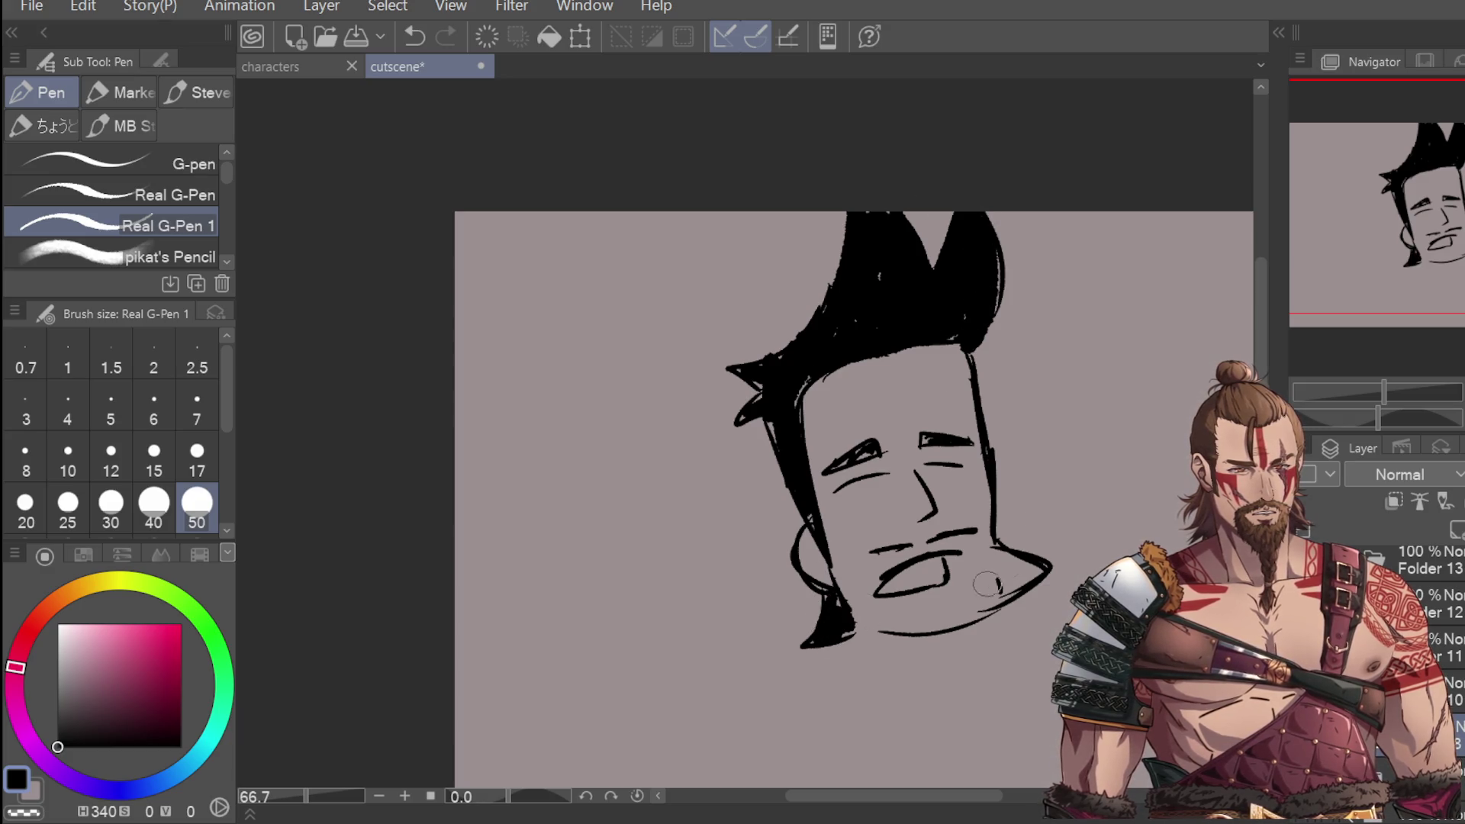
Step: With a thinner pen, erase the jaw's right end and redraw it to a point
{"action": "left_click", "coordinate": [110, 458]}
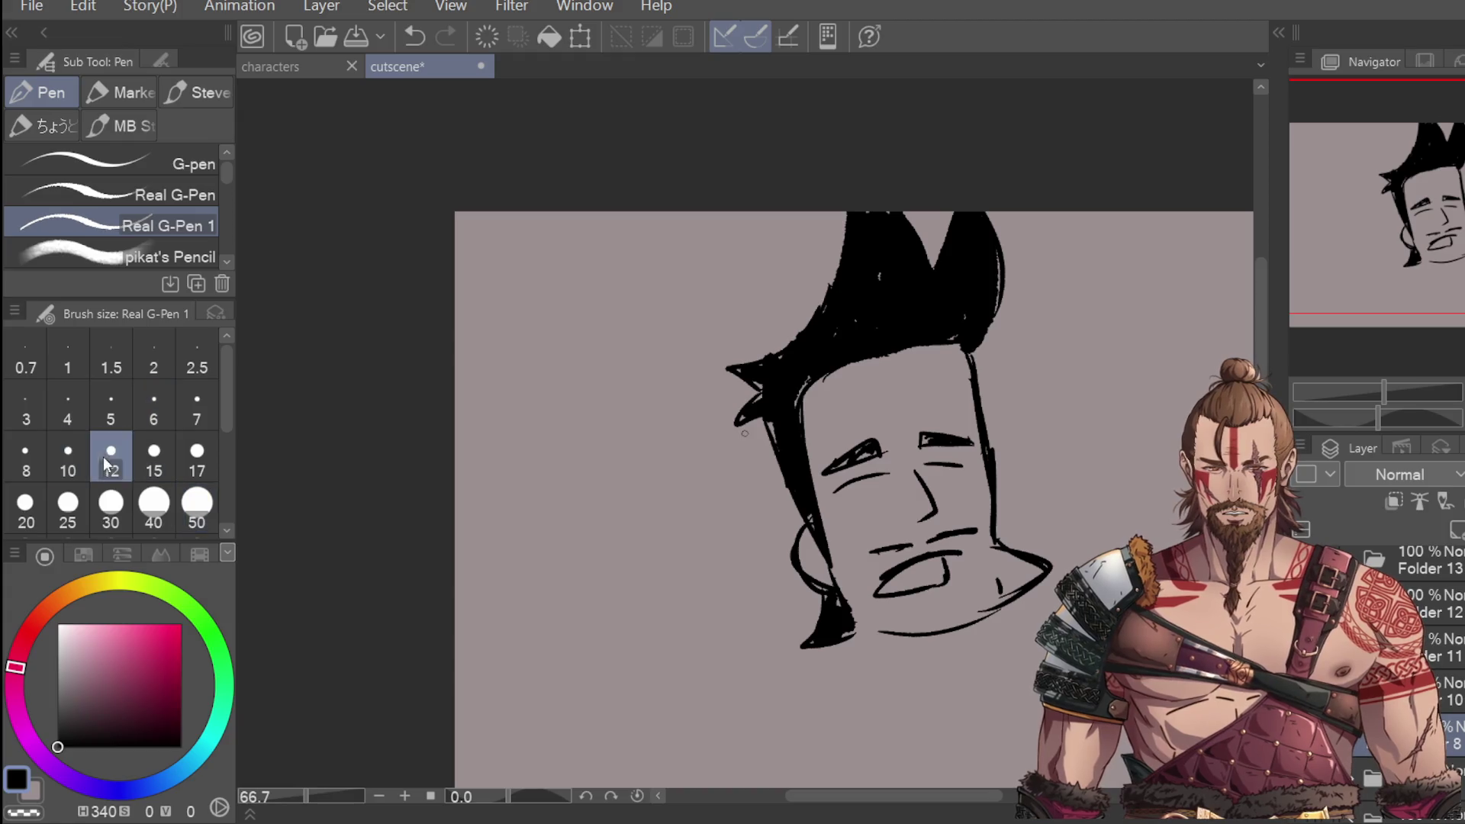
{"action": "left_click_drag", "start_coordinate": [853, 643], "coordinate": [989, 614]}
{"action": "key", "text": "ctrl+z"}
{"action": "key", "text": "e"}
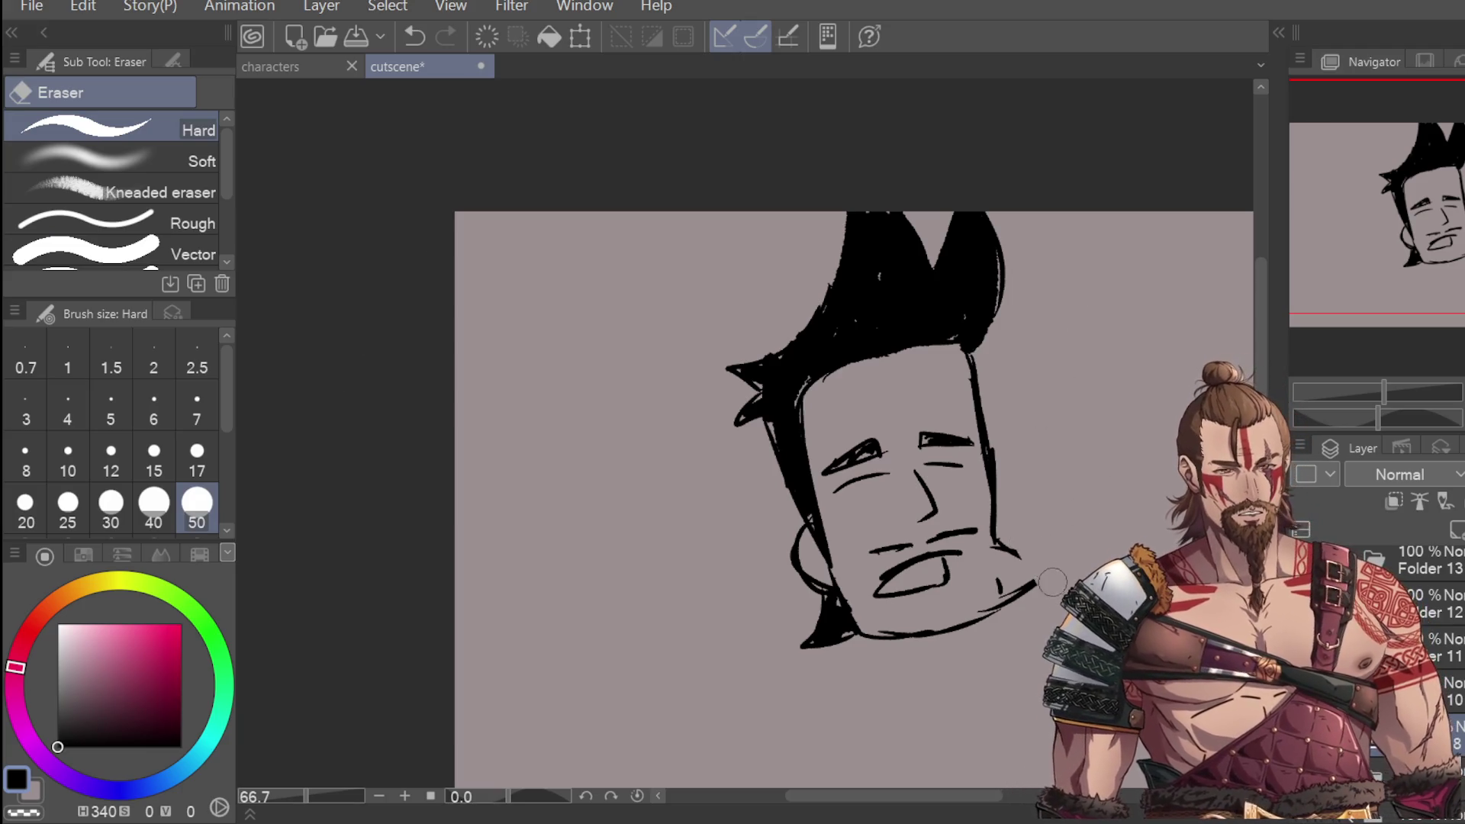
{"action": "left_click_drag", "start_coordinate": [1015, 601], "coordinate": [990, 608]}
{"action": "key", "text": "p"}
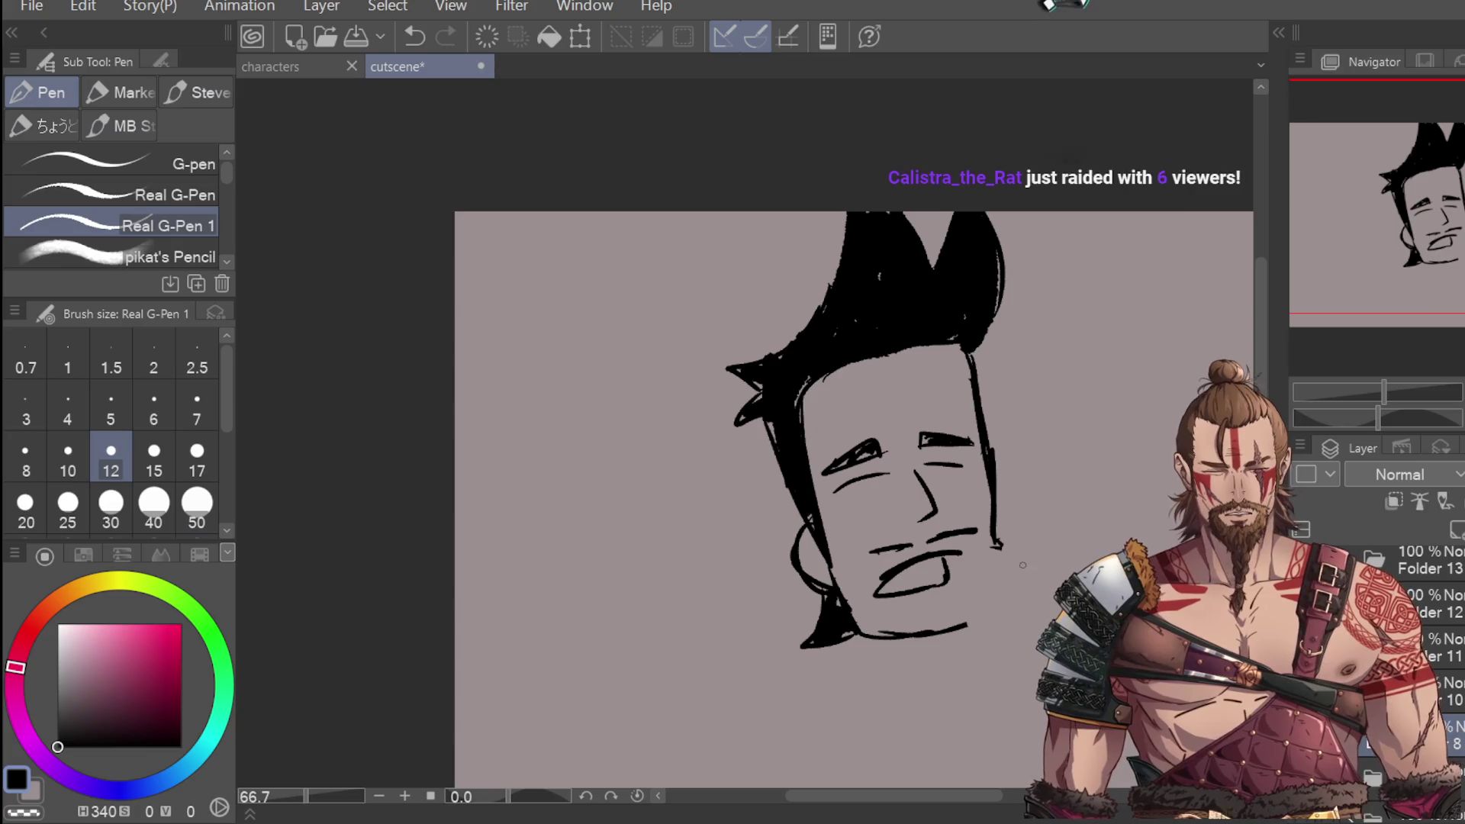
{"action": "left_click_drag", "start_coordinate": [993, 544], "coordinate": [1040, 578]}
{"action": "key", "text": "ctrl+z"}
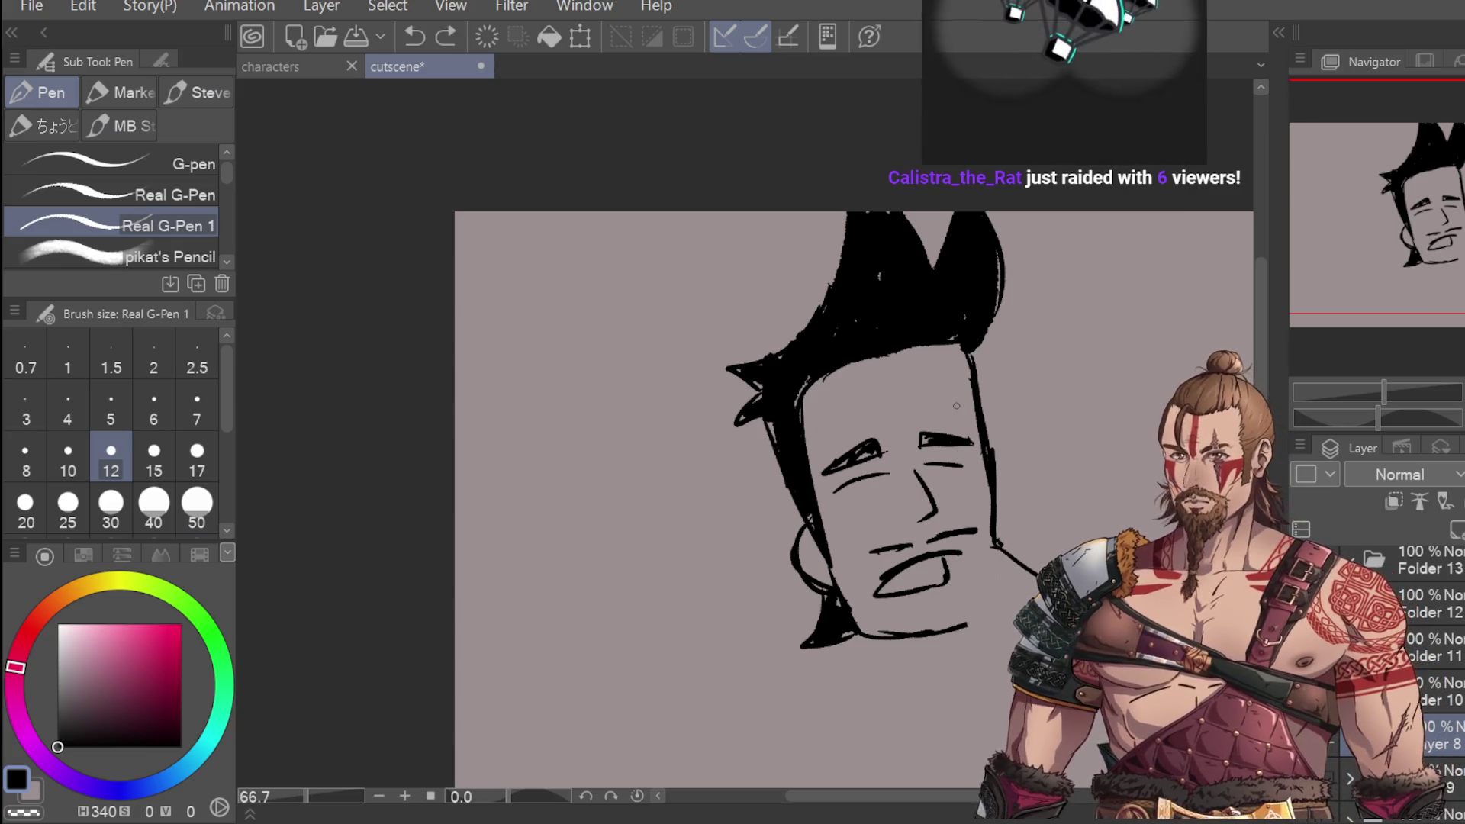
{"action": "left_click_drag", "start_coordinate": [994, 545], "coordinate": [967, 627]}
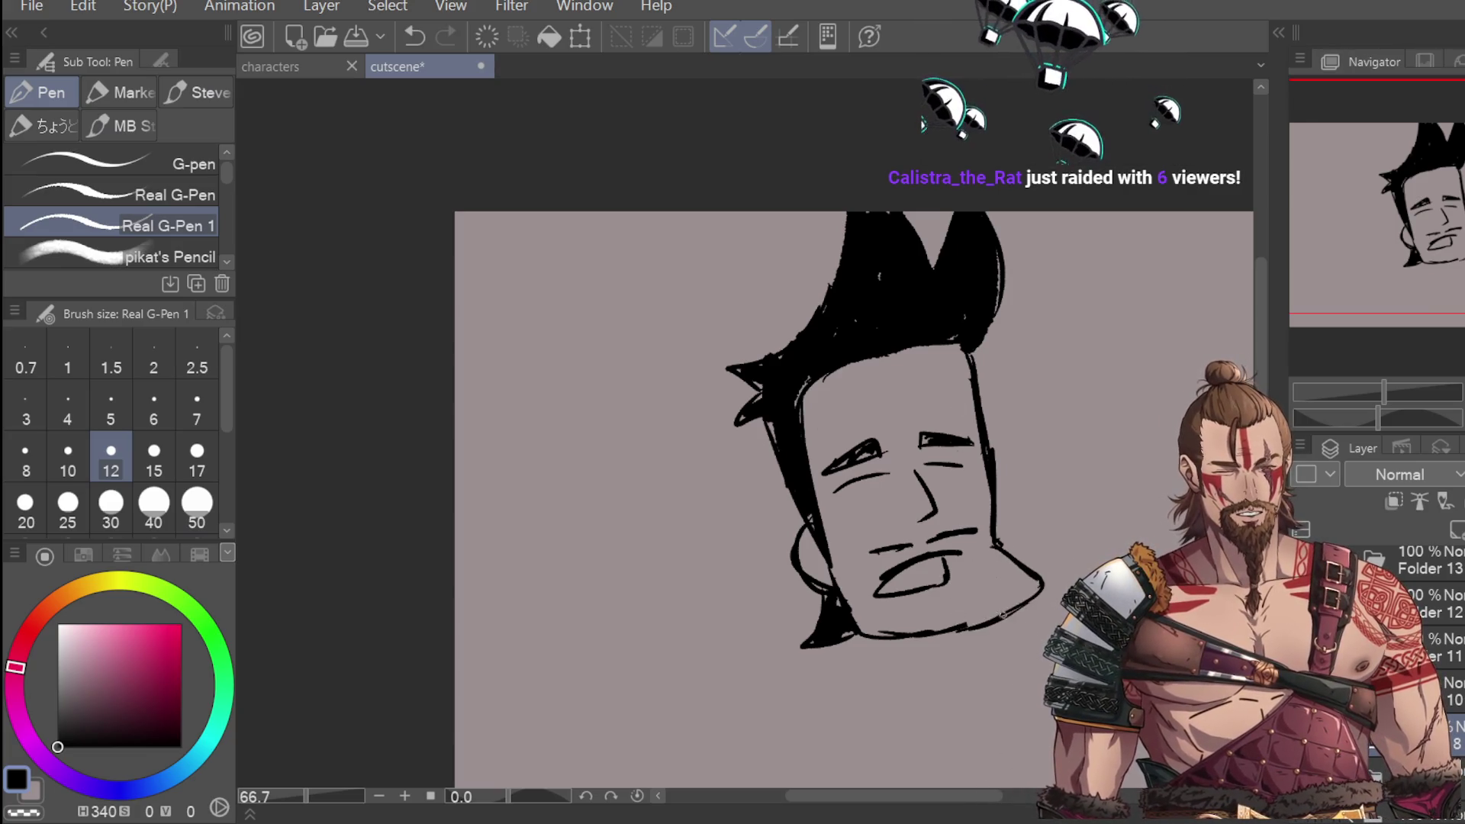
{"action": "left_click_drag", "start_coordinate": [1018, 578], "coordinate": [1020, 587]}
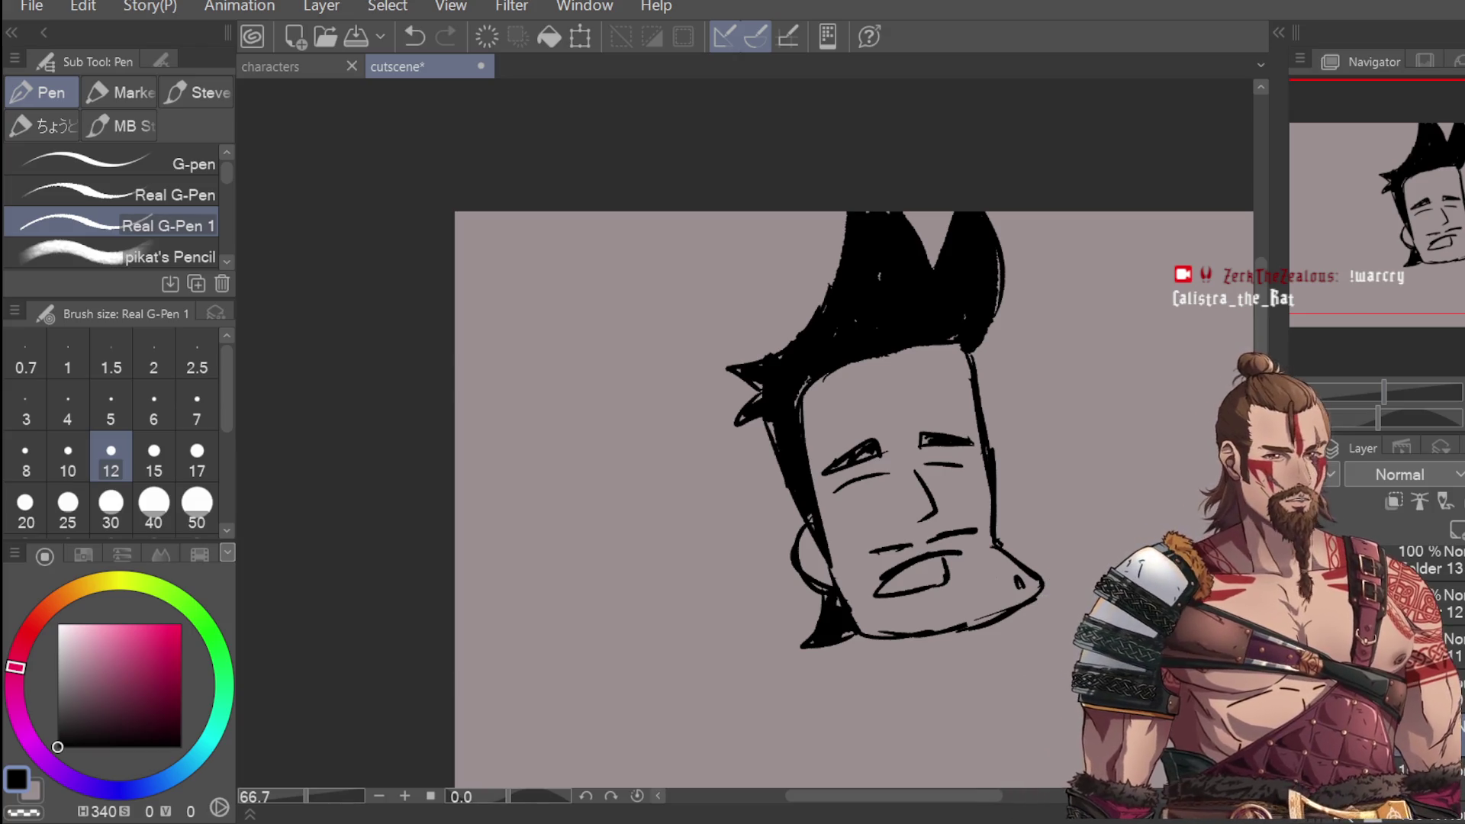
{"action": "scroll", "coordinate": [834, 618], "scroll_direction": "down", "scroll_amount": 1}
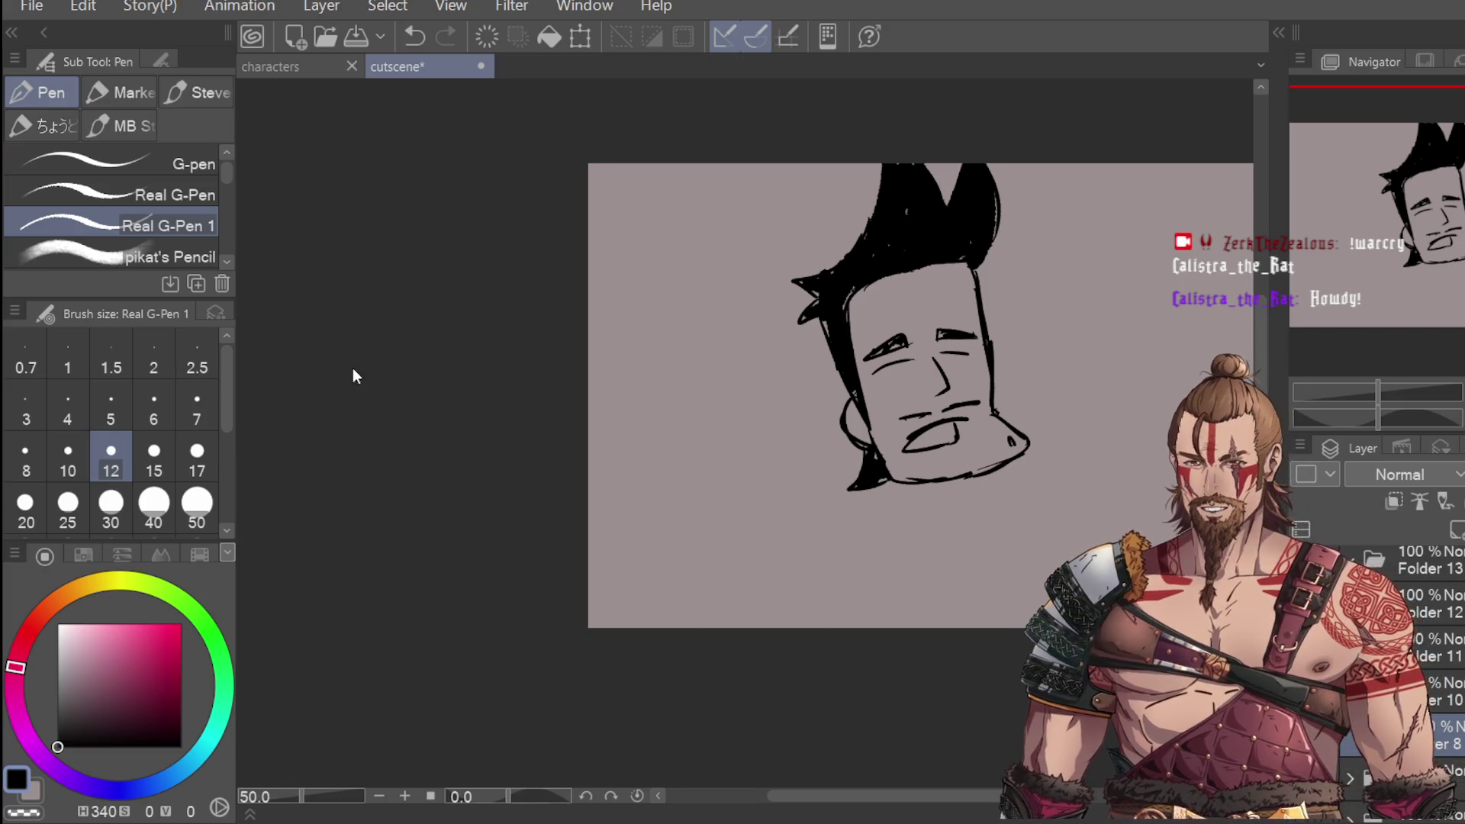
Step: Lasso the head, pull its bottom handle up to squash it slightly, then deselect
{"action": "key", "text": "m"}
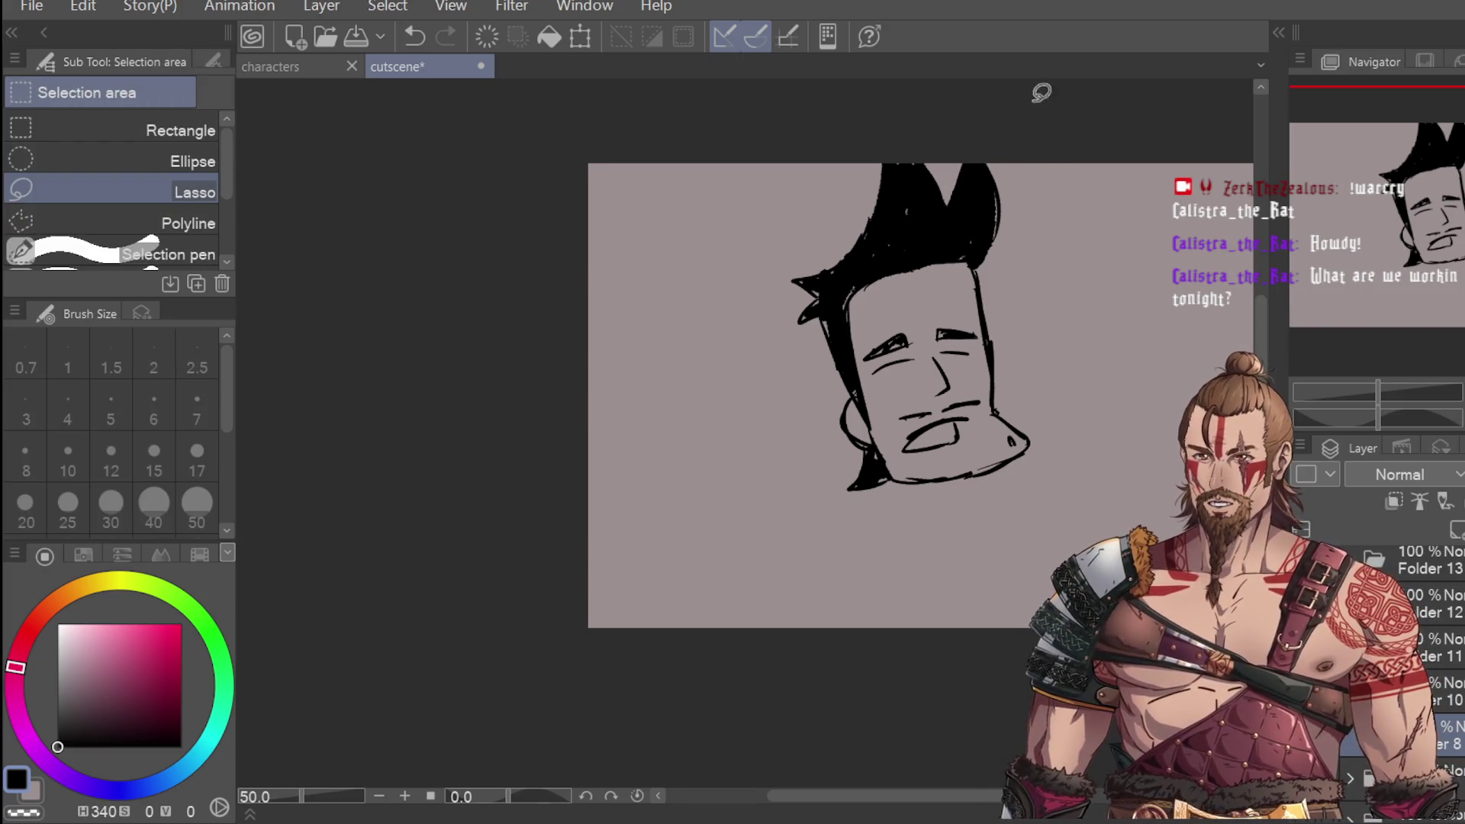
{"action": "mouse_move", "coordinate": [992, 130]}
{"action": "left_mouse_down"}
{"action": "mouse_move", "coordinate": [736, 458]}
{"action": "mouse_move", "coordinate": [1049, 149]}
{"action": "left_mouse_up"}
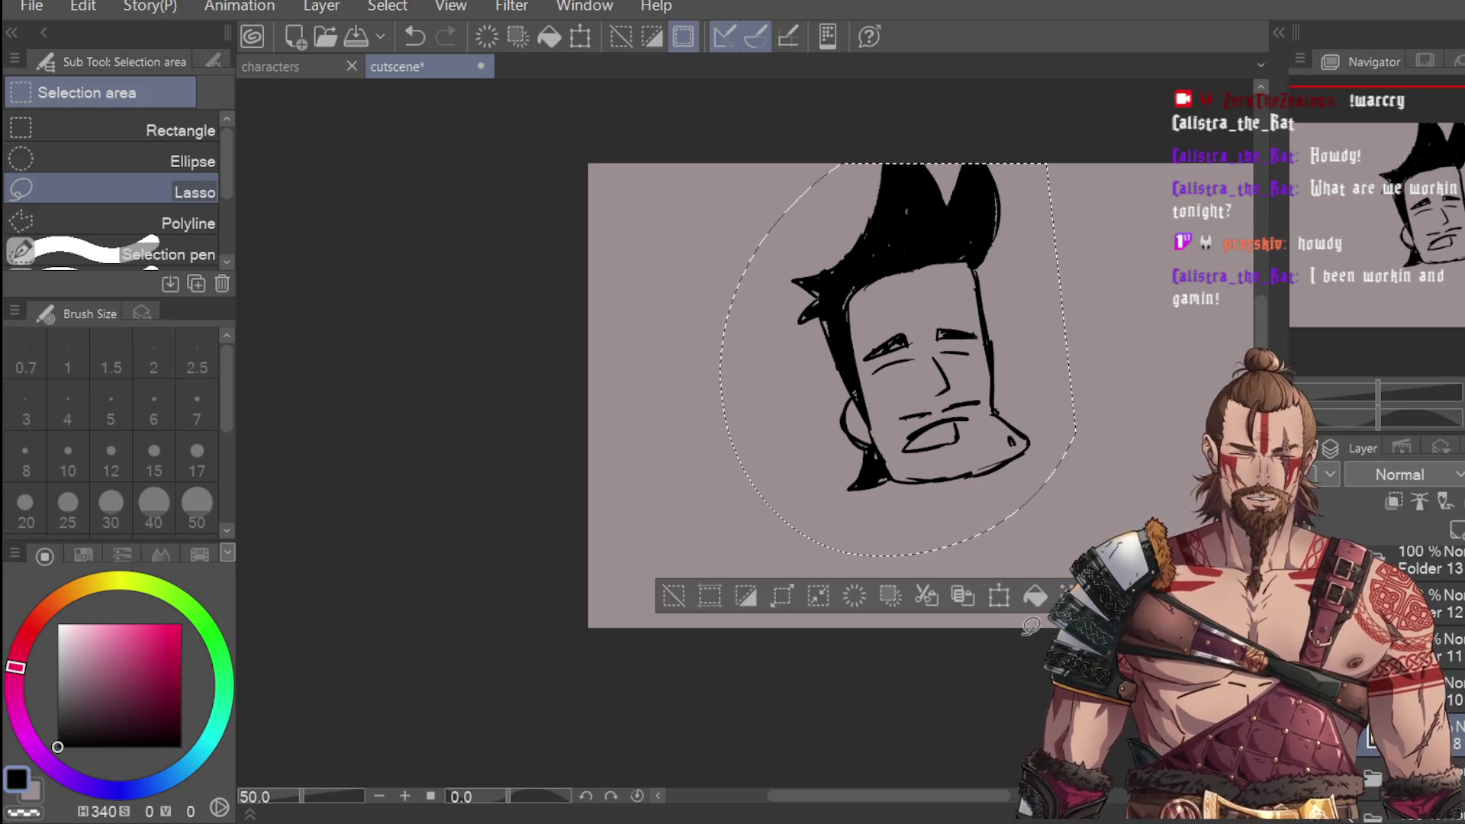
{"action": "key", "text": "ctrl+t"}
{"action": "left_click_drag", "start_coordinate": [1072, 554], "coordinate": [1024, 499]}
{"action": "key", "text": "ctrl+z"}
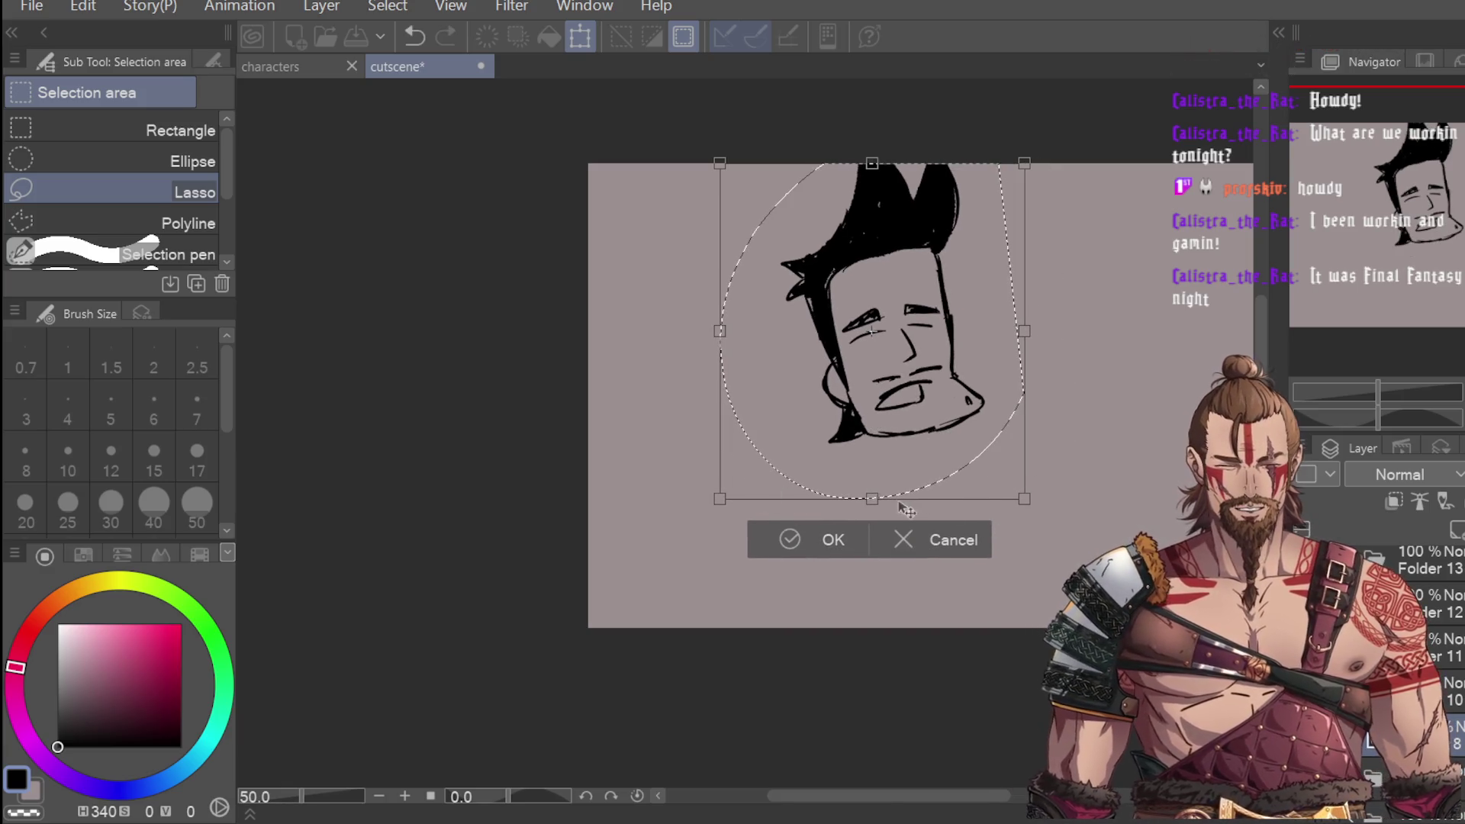
{"action": "left_click_drag", "start_coordinate": [872, 499], "coordinate": [879, 478]}
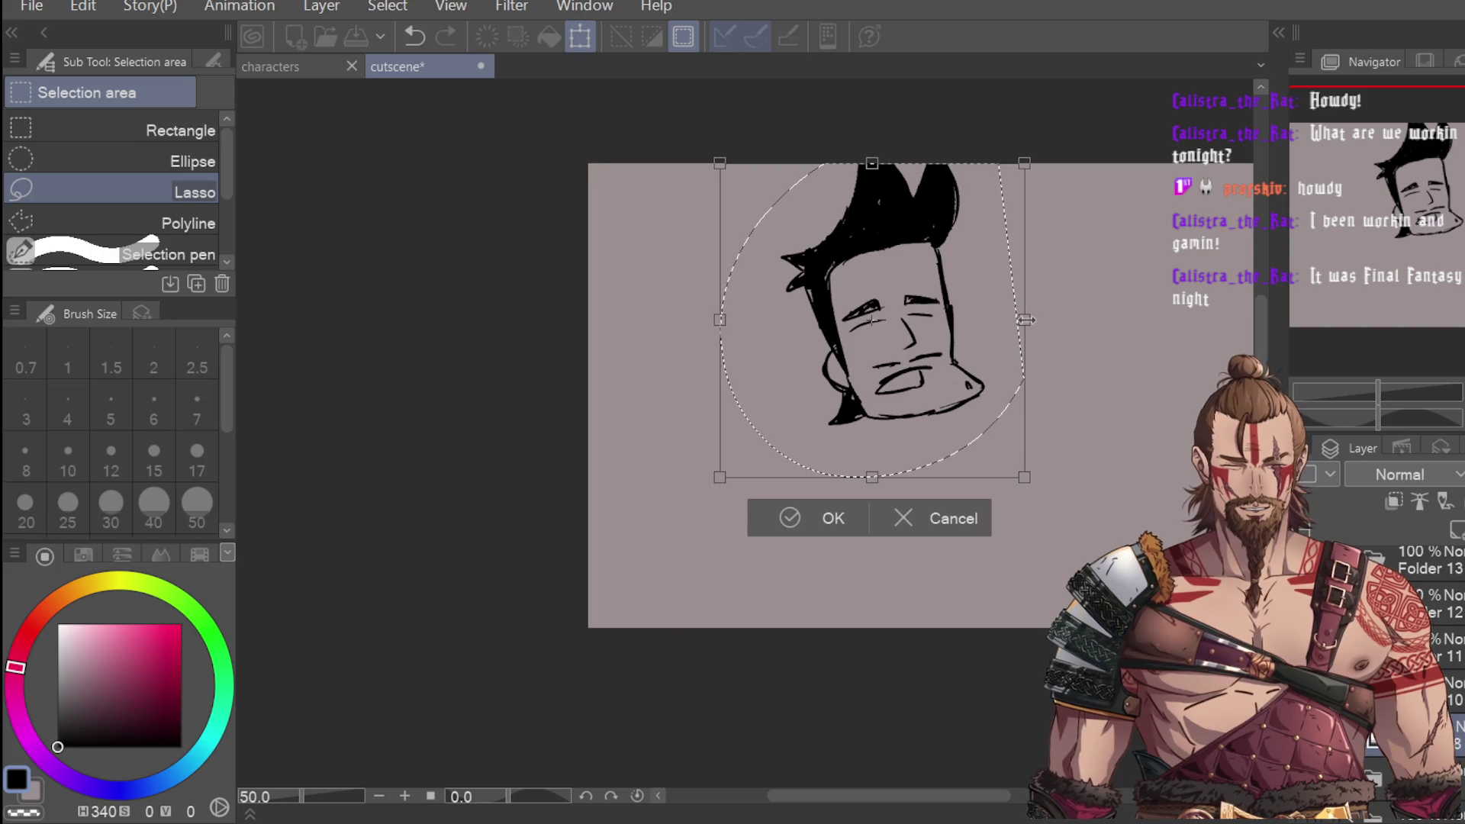
{"action": "left_click", "coordinate": [811, 519]}
{"action": "key", "text": "ctrl+d"}
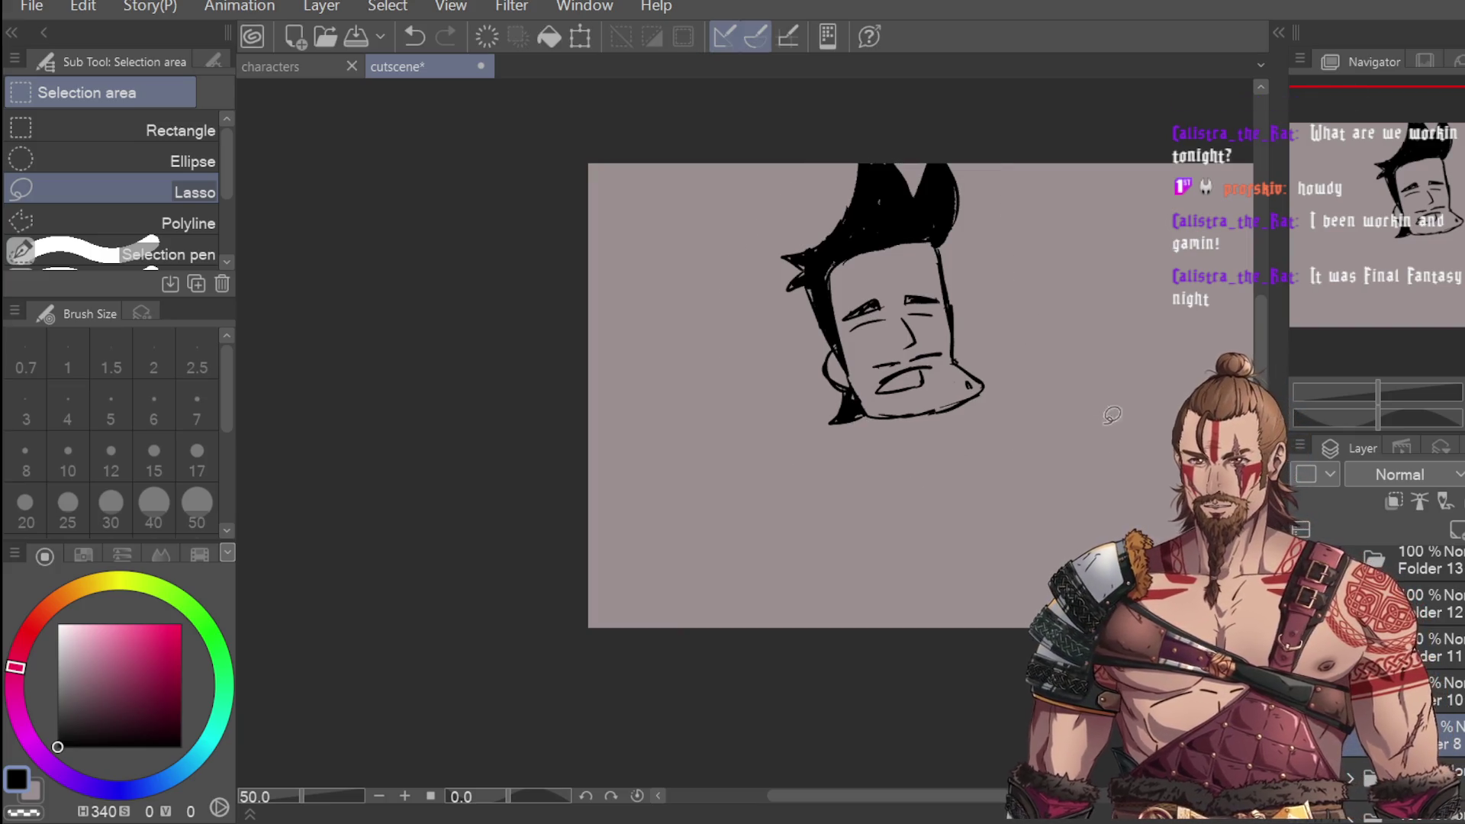
{"action": "key", "text": "p"}
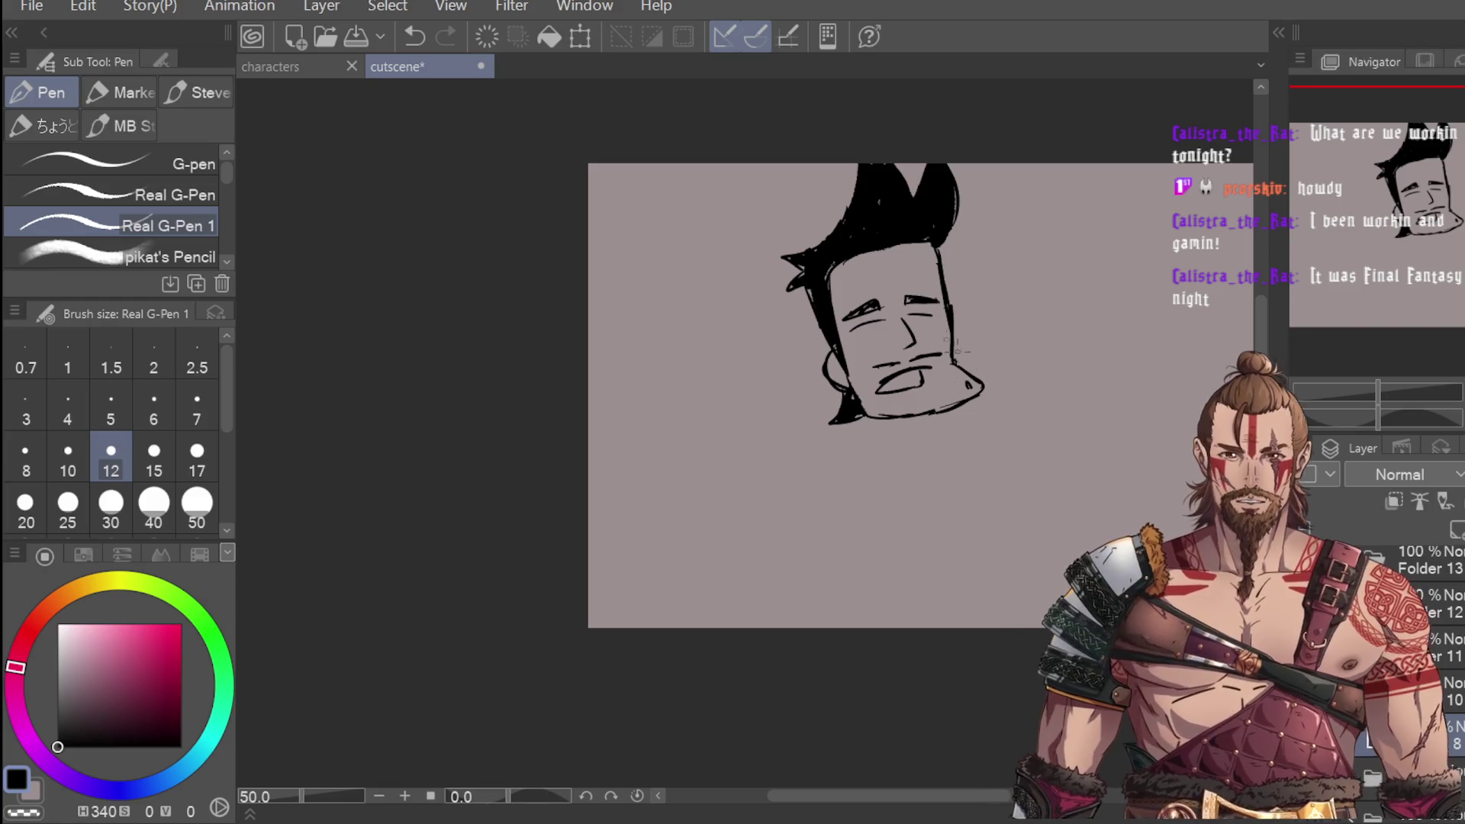
Step: Erase and redraw the jaw line along the chin, and touch up the nose
{"action": "key", "text": "e"}
{"action": "left_click_drag", "start_coordinate": [870, 416], "coordinate": [939, 417]}
{"action": "mouse_move", "coordinate": [950, 365]}
{"action": "left_mouse_down"}
{"action": "mouse_move", "coordinate": [954, 336]}
{"action": "mouse_move", "coordinate": [963, 378]}
{"action": "left_mouse_up"}
{"action": "key", "text": "p"}
{"action": "left_click_drag", "start_coordinate": [859, 416], "coordinate": [953, 412]}
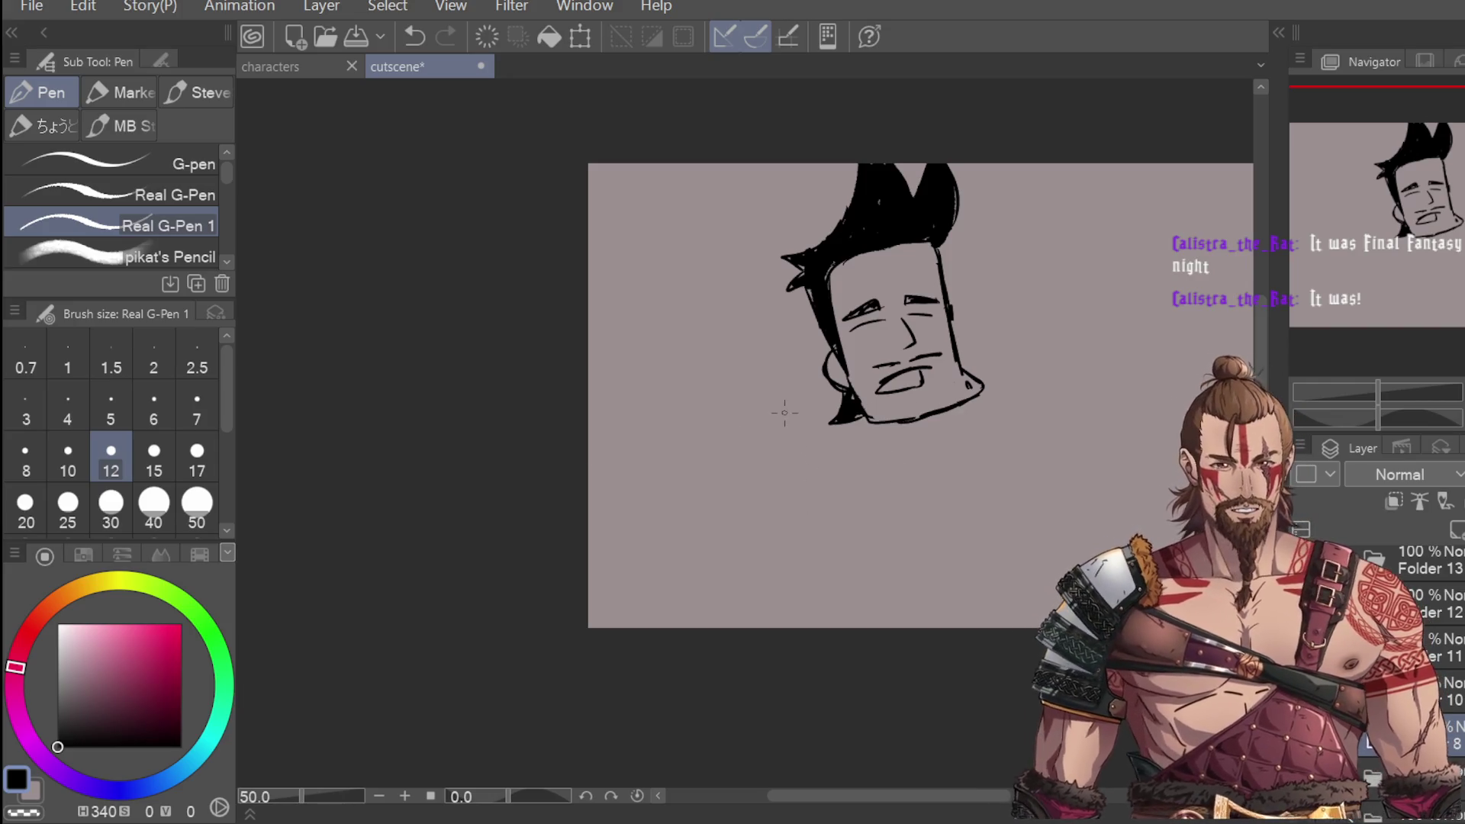
{"action": "left_click_drag", "start_coordinate": [911, 343], "coordinate": [905, 347]}
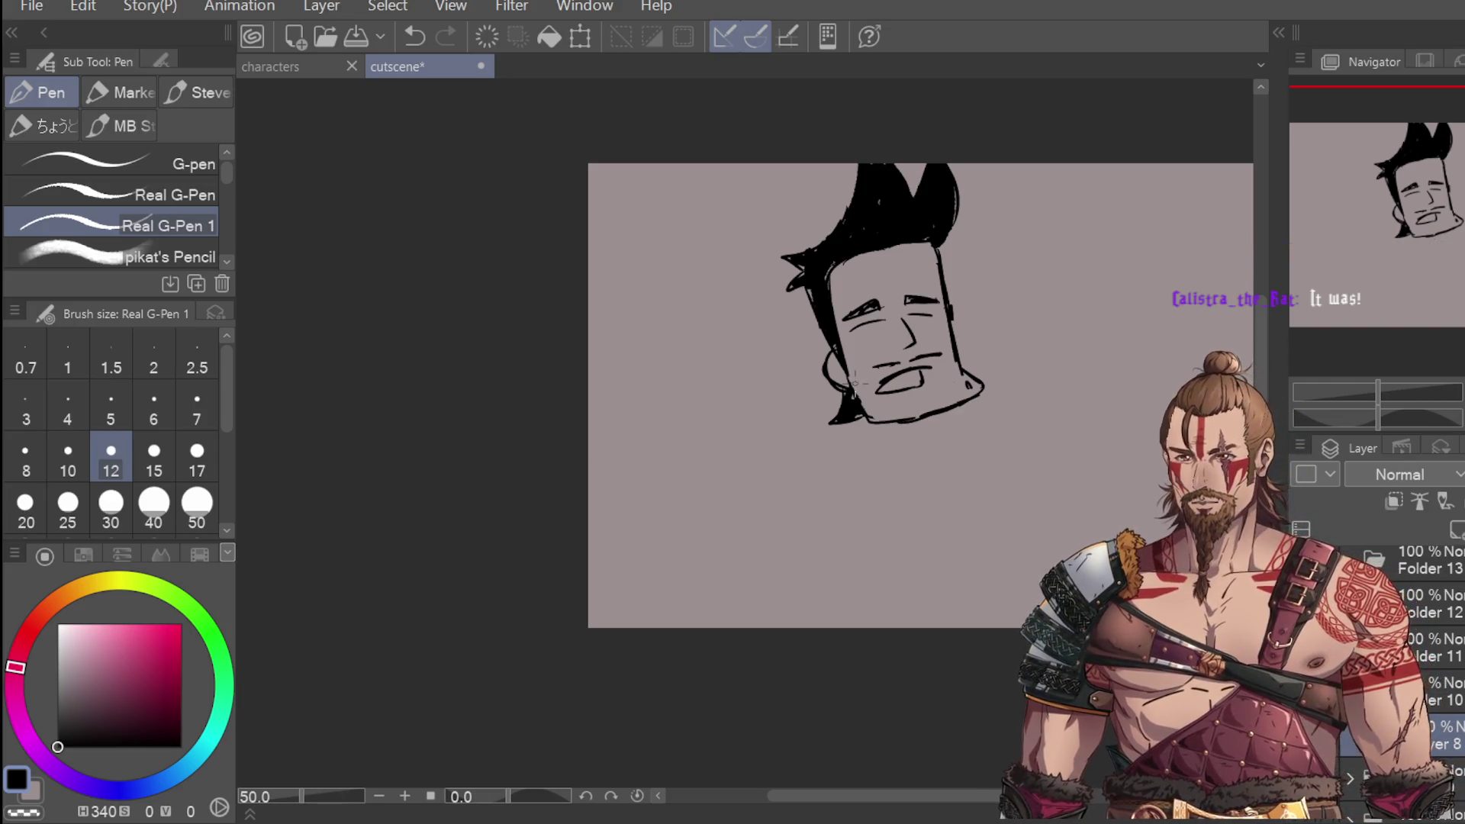
Step: Start sketching a hand below the face, redrawing finger curves and arches
{"action": "left_click_drag", "start_coordinate": [846, 492], "coordinate": [844, 511]}
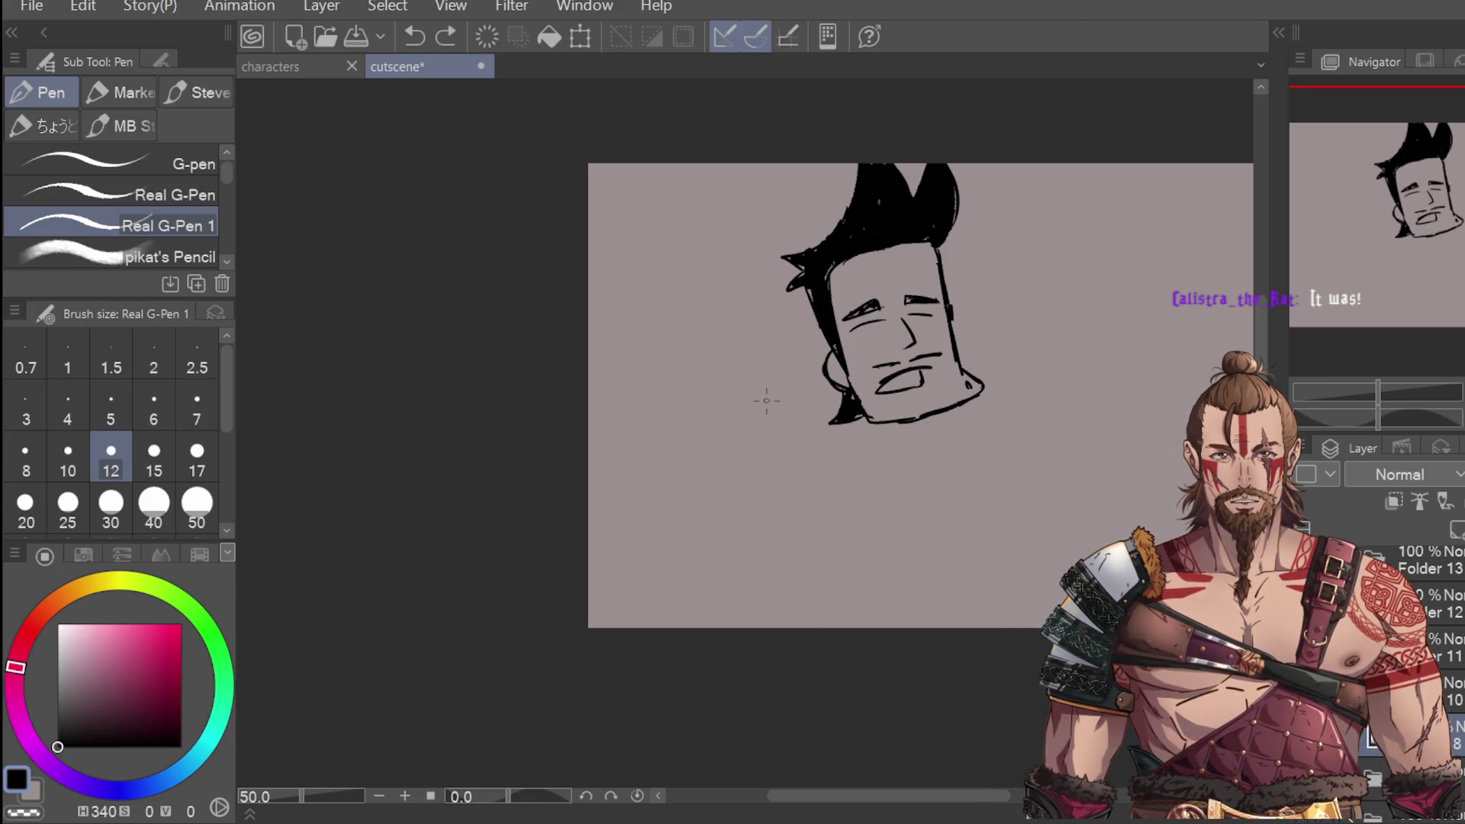
{"action": "left_click_drag", "start_coordinate": [842, 485], "coordinate": [855, 465]}
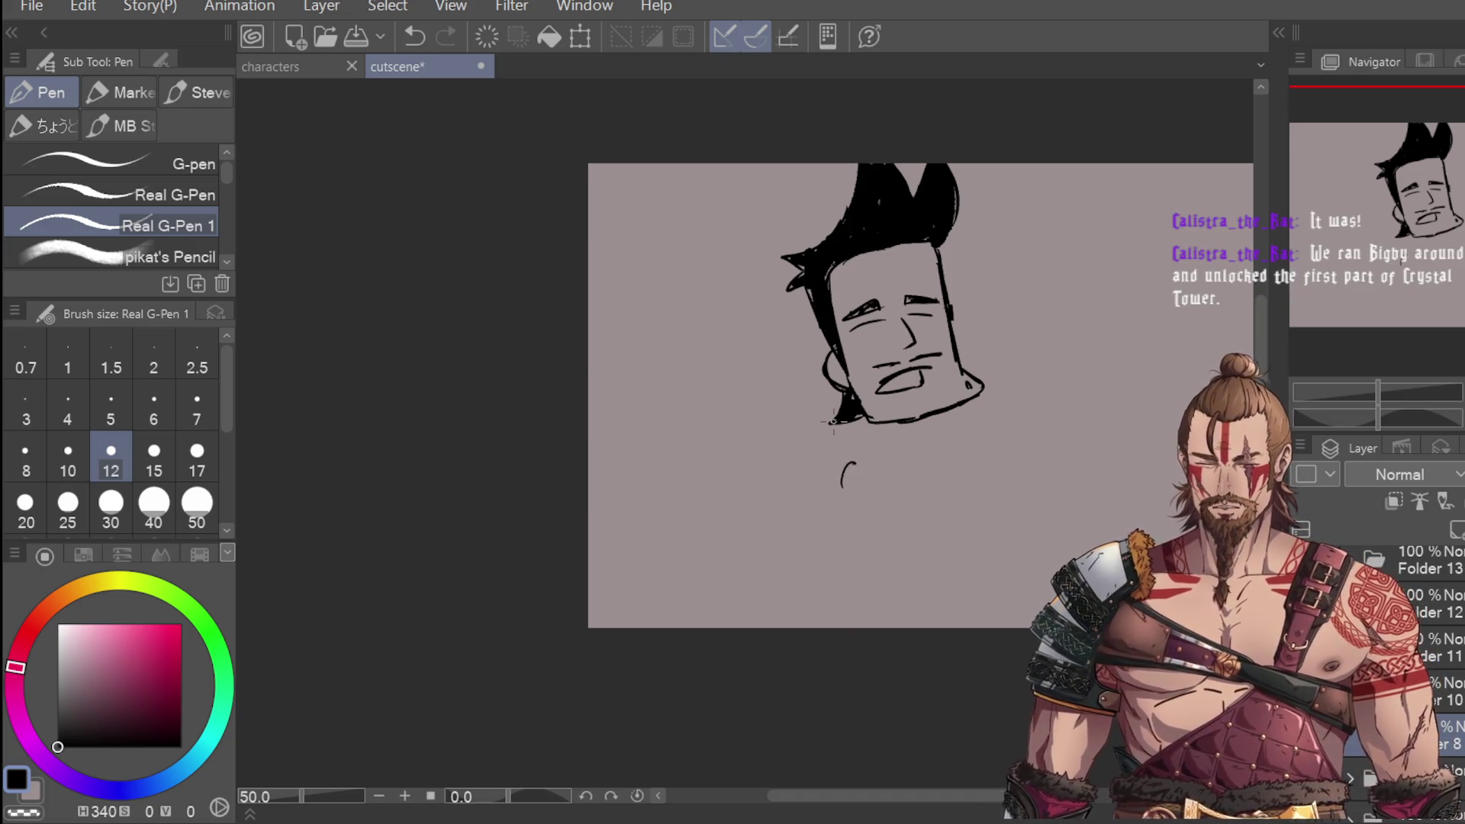
{"action": "key", "text": "ctrl+z"}
{"action": "mouse_move", "coordinate": [834, 461]}
{"action": "left_mouse_down"}
{"action": "mouse_move", "coordinate": [822, 490]}
{"action": "mouse_move", "coordinate": [839, 500]}
{"action": "mouse_move", "coordinate": [866, 454]}
{"action": "mouse_move", "coordinate": [860, 467]}
{"action": "mouse_move", "coordinate": [847, 430]}
{"action": "mouse_move", "coordinate": [884, 473]}
{"action": "left_mouse_up"}
{"action": "key", "text": "ctrl+z"}
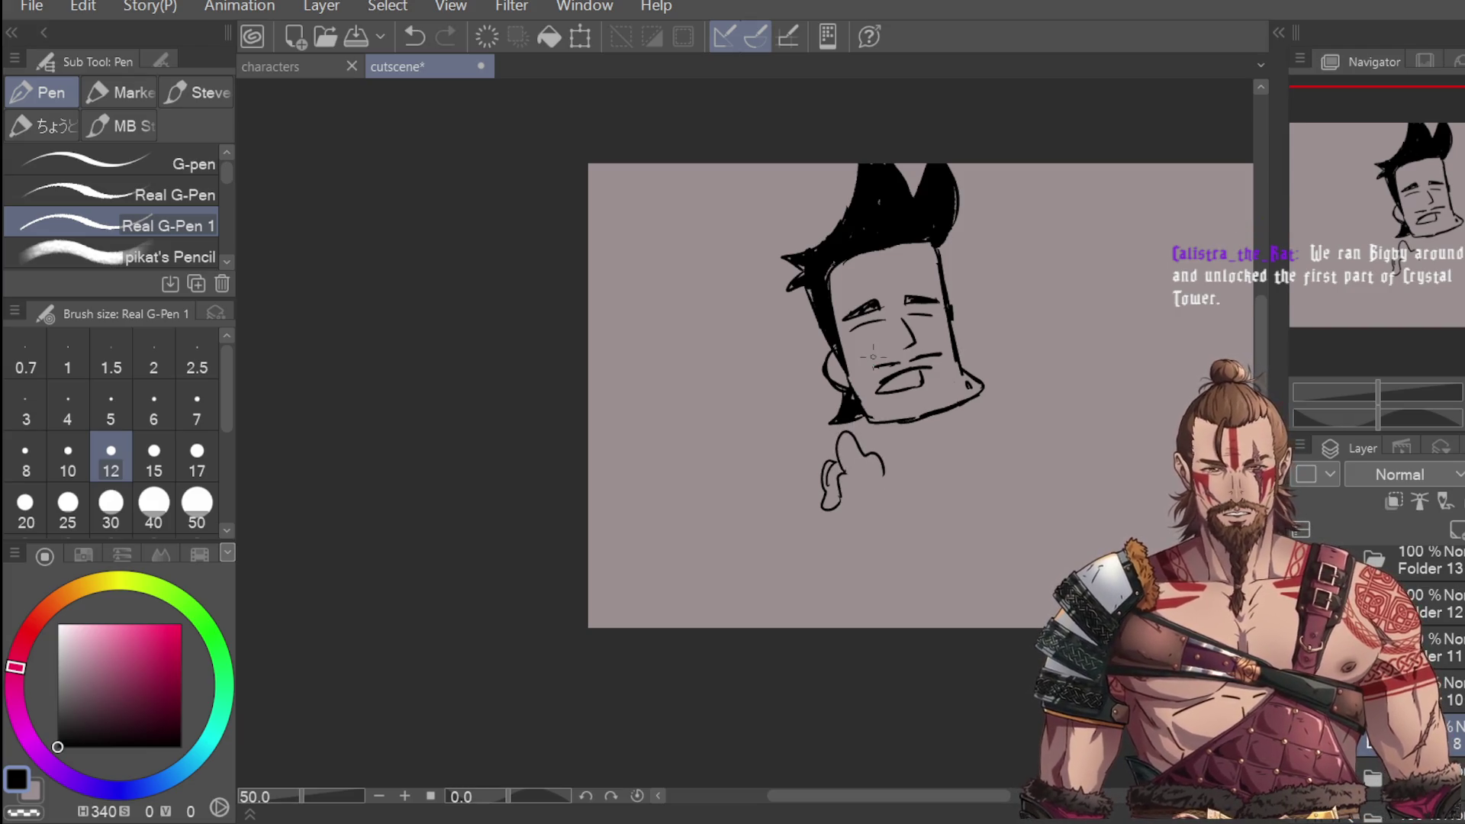
{"action": "key", "text": "ctrl+z"}
{"action": "key", "text": "ctrl+z"}
{"action": "key", "text": "ctrl+z"}
{"action": "mouse_move", "coordinate": [867, 476]}
{"action": "left_mouse_down"}
{"action": "mouse_move", "coordinate": [889, 462]}
{"action": "mouse_move", "coordinate": [866, 488]}
{"action": "mouse_move", "coordinate": [892, 477]}
{"action": "mouse_move", "coordinate": [868, 472]}
{"action": "mouse_move", "coordinate": [885, 492]}
{"action": "mouse_move", "coordinate": [831, 477]}
{"action": "left_mouse_up"}
{"action": "key", "text": "ctrl+z"}
{"action": "key", "text": "ctrl+z"}
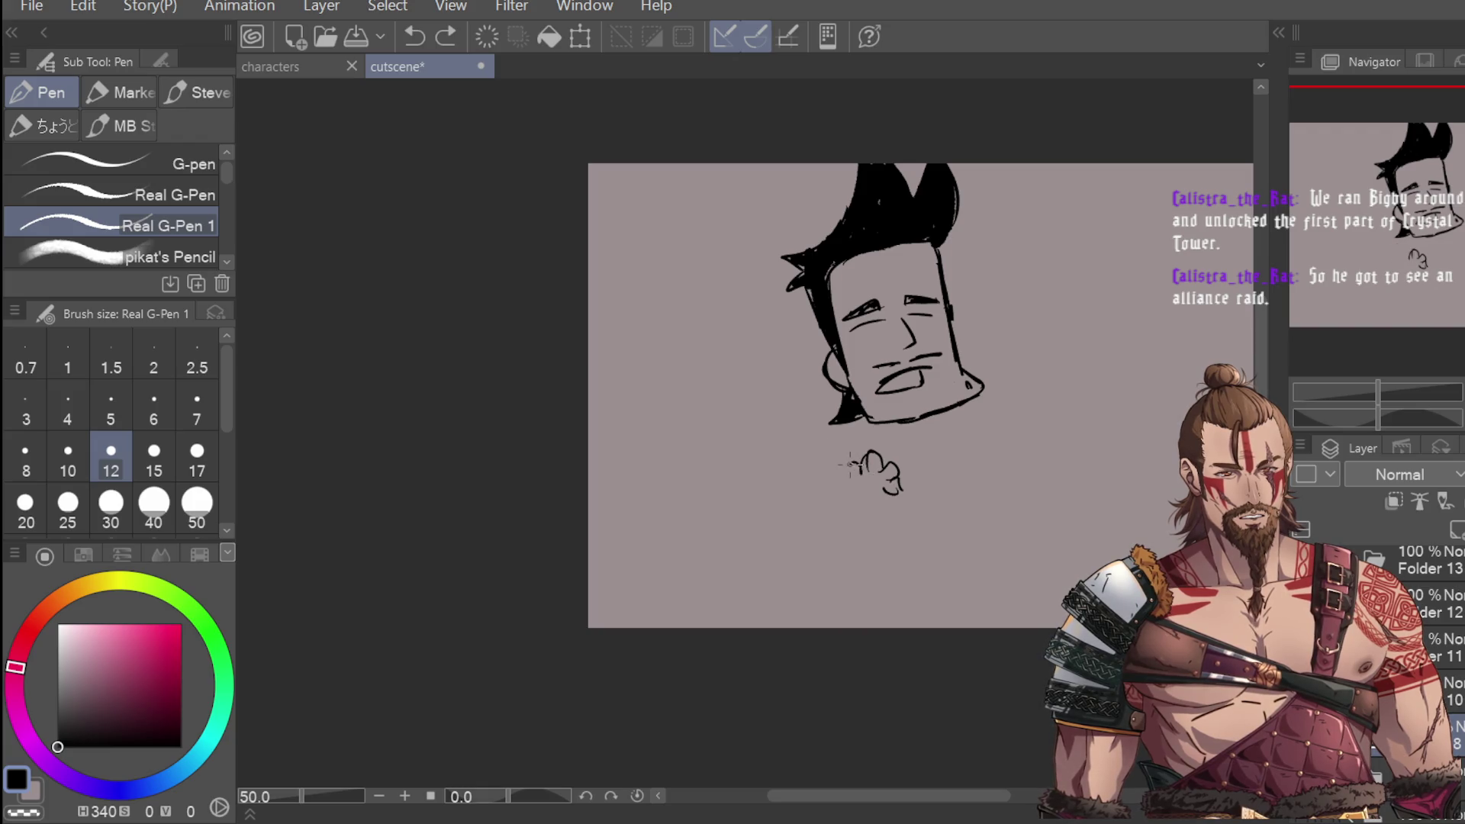
{"action": "key", "text": "ctrl+z"}
{"action": "key", "text": "ctrl+z"}
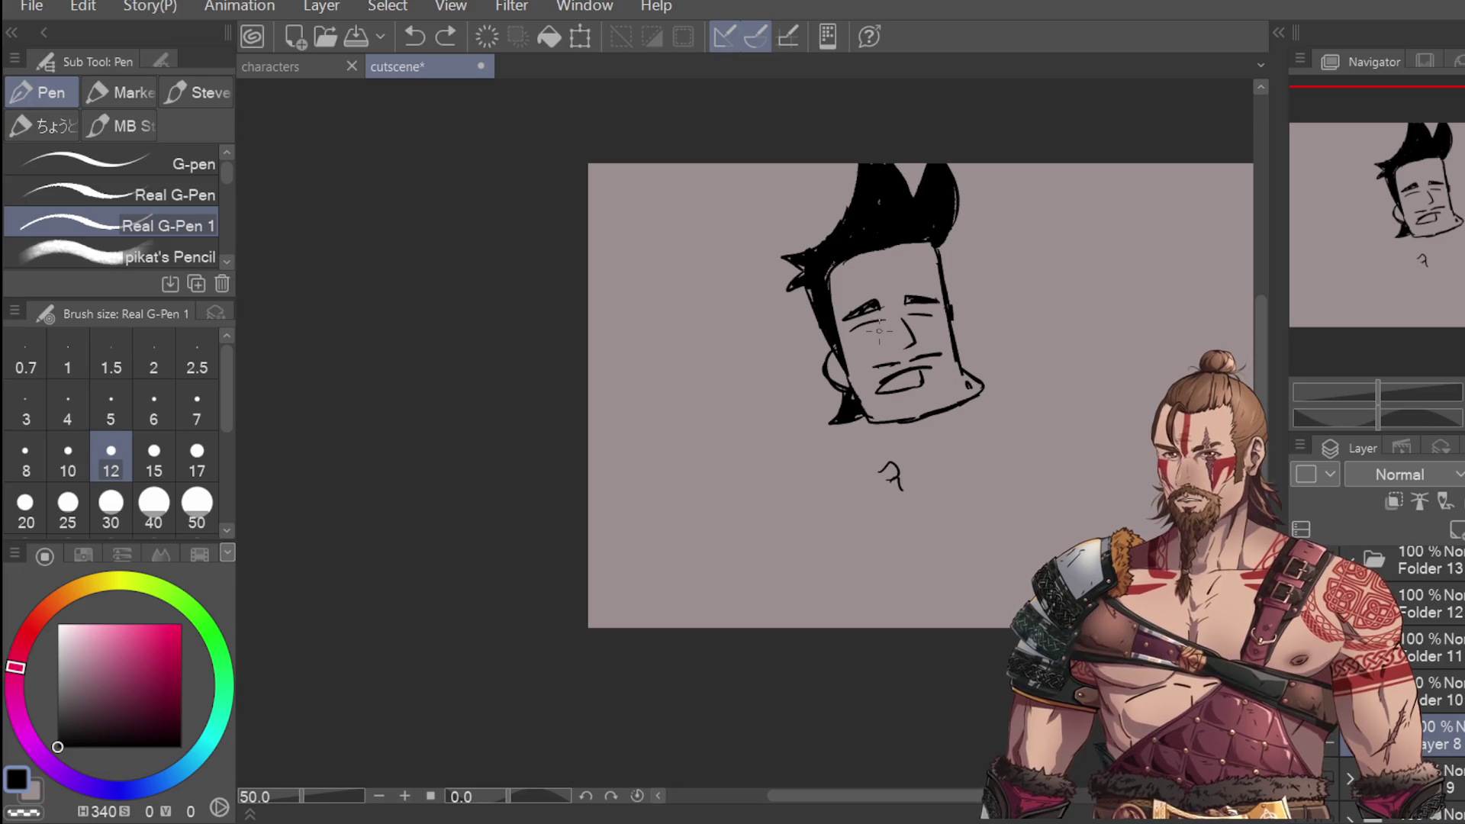
{"action": "key", "text": "ctrl+z"}
Step: Try hook, arc and hooked-finger strokes for the second hand, forming a V-sign
{"action": "scroll", "coordinate": [898, 477], "scroll_direction": "up", "scroll_amount": 1}
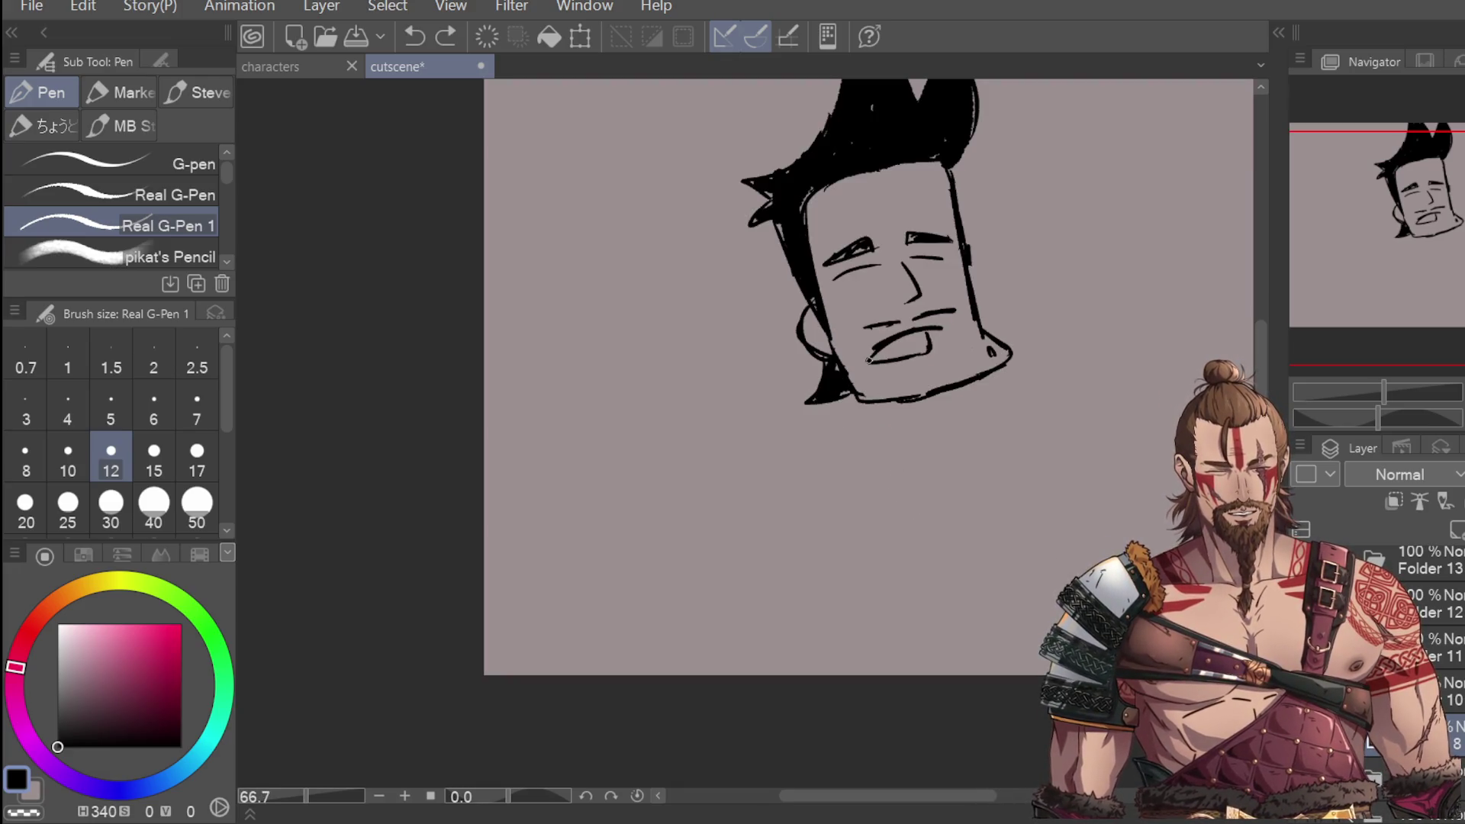
{"action": "mouse_move", "coordinate": [869, 474]}
{"action": "left_mouse_down"}
{"action": "mouse_move", "coordinate": [904, 479]}
{"action": "mouse_move", "coordinate": [888, 500]}
{"action": "mouse_move", "coordinate": [865, 465]}
{"action": "mouse_move", "coordinate": [913, 487]}
{"action": "mouse_move", "coordinate": [888, 517]}
{"action": "left_mouse_up"}
{"action": "key", "text": "ctrl+z"}
{"action": "key", "text": "ctrl+z"}
{"action": "key", "text": "ctrl+z"}
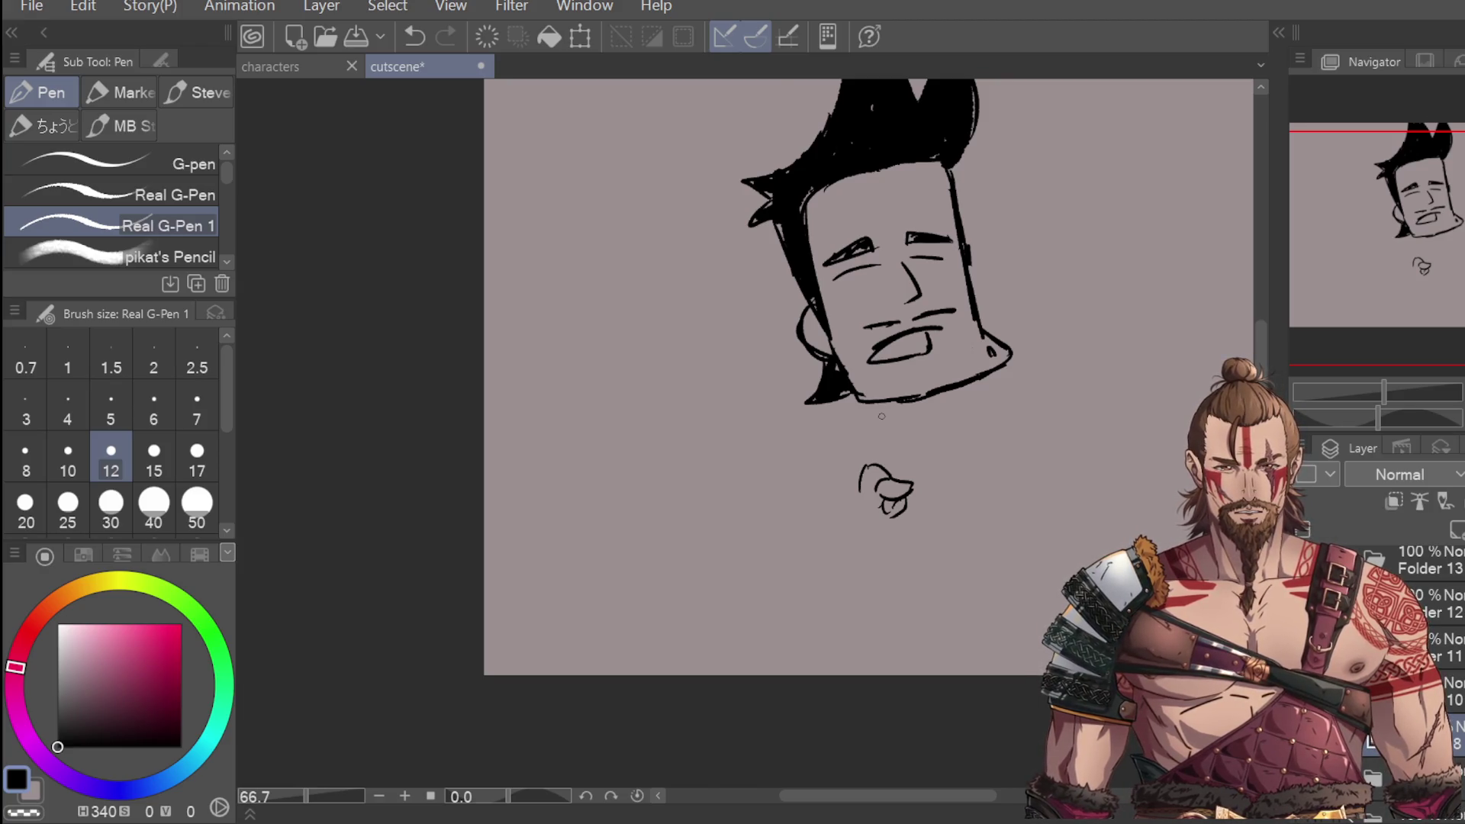
{"action": "mouse_move", "coordinate": [858, 492]}
{"action": "left_mouse_down"}
{"action": "mouse_move", "coordinate": [799, 429]}
{"action": "mouse_move", "coordinate": [807, 469]}
{"action": "mouse_move", "coordinate": [840, 492]}
{"action": "mouse_move", "coordinate": [817, 464]}
{"action": "mouse_move", "coordinate": [808, 519]}
{"action": "mouse_move", "coordinate": [820, 543]}
{"action": "mouse_move", "coordinate": [864, 543]}
{"action": "left_mouse_up"}
{"action": "key", "text": "ctrl+minus"}
{"action": "scroll", "coordinate": [843, 510], "scroll_direction": "down", "scroll_amount": 1}
{"action": "key", "text": "ctrl+z"}
{"action": "scroll", "coordinate": [845, 528], "scroll_direction": "up", "scroll_amount": 3}
{"action": "mouse_move", "coordinate": [973, 454]}
{"action": "left_mouse_down"}
{"action": "mouse_move", "coordinate": [976, 478]}
{"action": "mouse_move", "coordinate": [998, 458]}
{"action": "mouse_move", "coordinate": [1021, 469]}
{"action": "mouse_move", "coordinate": [985, 486]}
{"action": "mouse_move", "coordinate": [1019, 484]}
{"action": "mouse_move", "coordinate": [1010, 451]}
{"action": "mouse_move", "coordinate": [1039, 458]}
{"action": "mouse_move", "coordinate": [1046, 475]}
{"action": "mouse_move", "coordinate": [1022, 500]}
{"action": "left_mouse_up"}
{"action": "key", "text": "ctrl+z"}
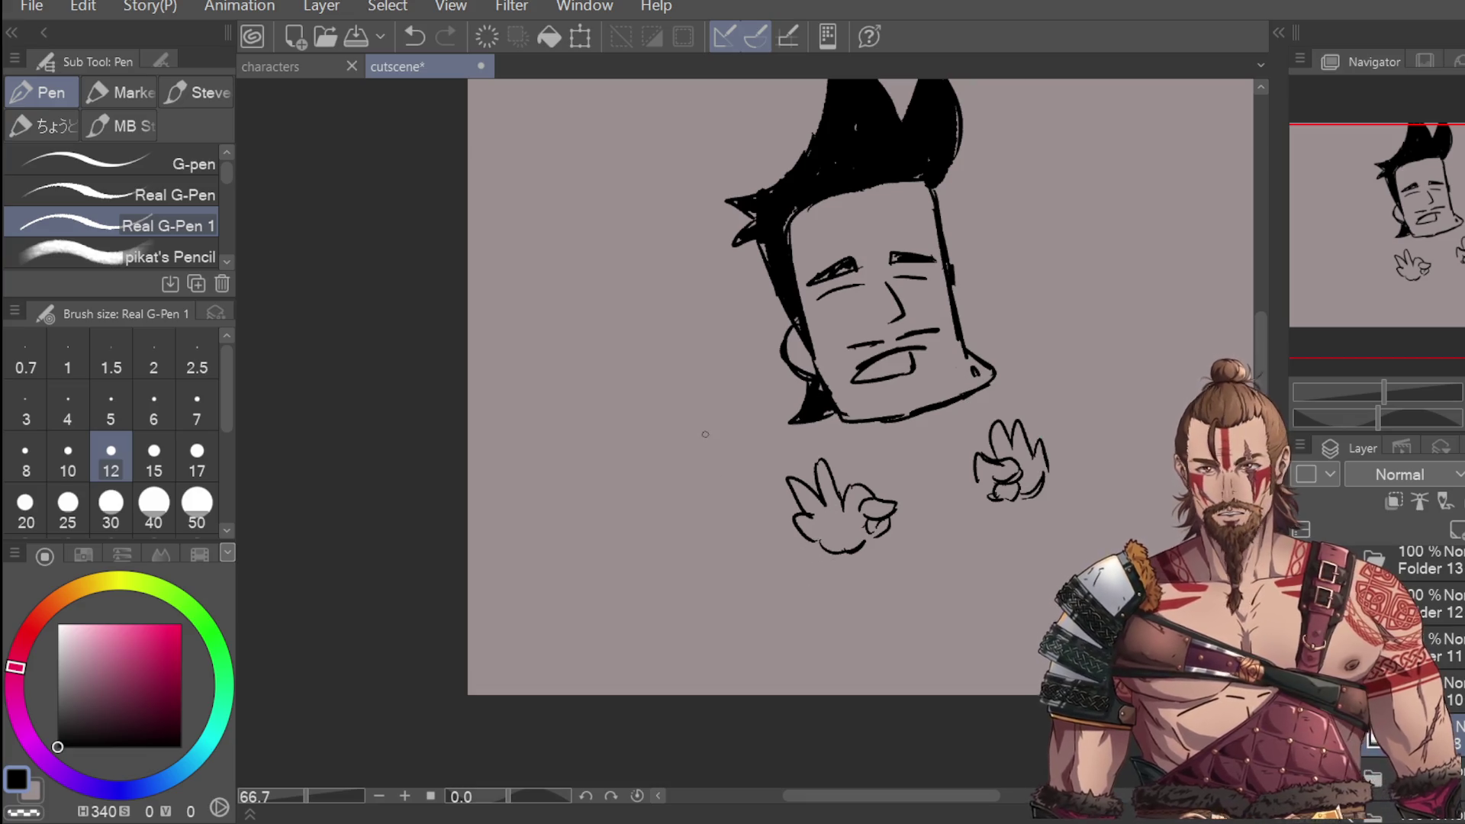
Step: Draw the hands' undersides and wrist, the neck, shoulders and right arm
{"action": "left_click_drag", "start_coordinate": [808, 542], "coordinate": [798, 567]}
{"action": "left_click_drag", "start_coordinate": [847, 550], "coordinate": [835, 577]}
{"action": "left_click_drag", "start_coordinate": [1030, 491], "coordinate": [1025, 515]}
{"action": "left_click_drag", "start_coordinate": [1039, 492], "coordinate": [1035, 512]}
{"action": "mouse_move", "coordinate": [842, 424]}
{"action": "left_mouse_down"}
{"action": "mouse_move", "coordinate": [878, 462]}
{"action": "mouse_move", "coordinate": [940, 480]}
{"action": "left_mouse_up"}
{"action": "left_click_drag", "start_coordinate": [963, 401], "coordinate": [955, 477]}
{"action": "left_click_drag", "start_coordinate": [832, 421], "coordinate": [801, 464]}
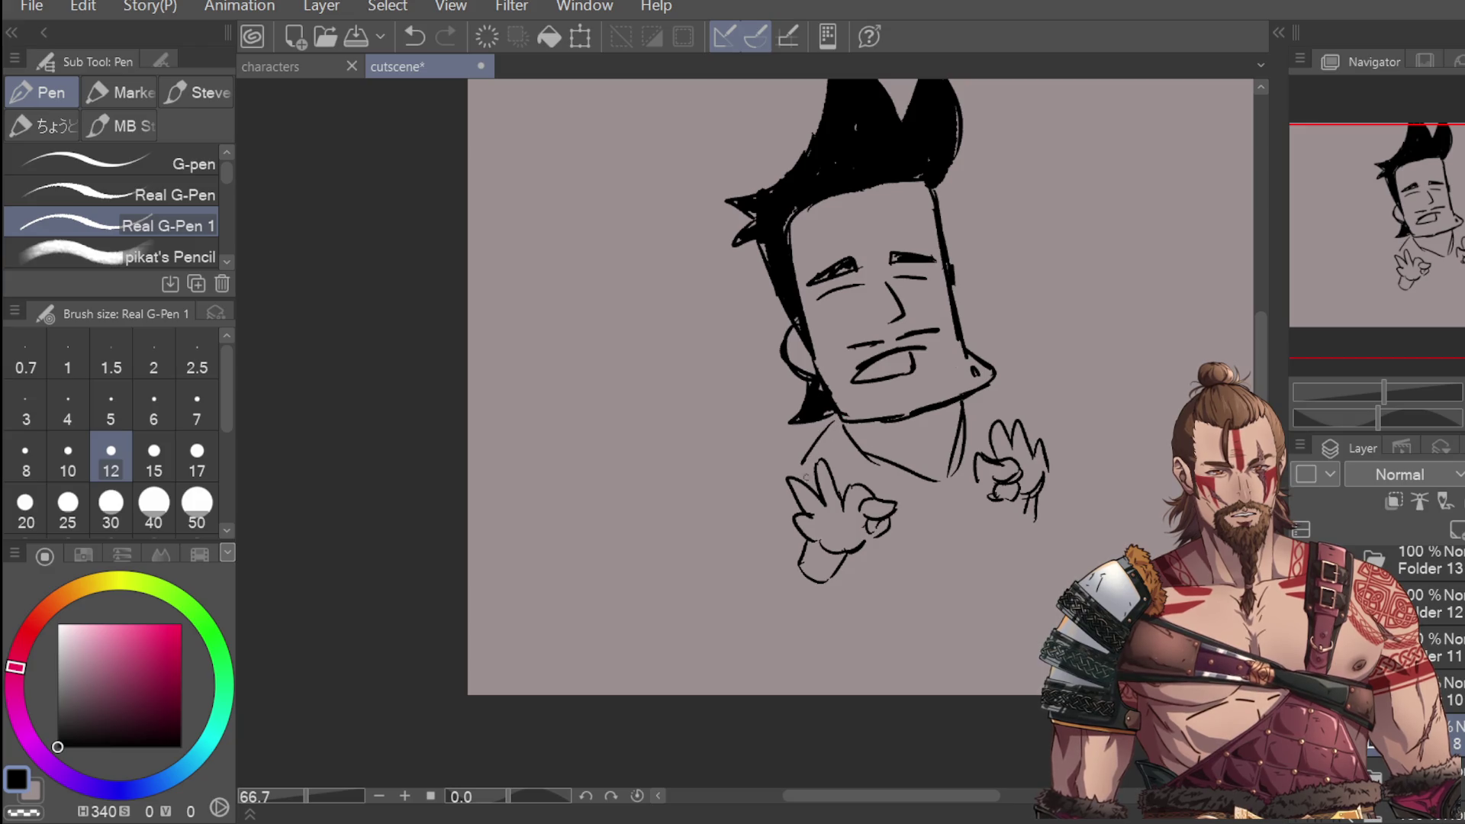
{"action": "left_click_drag", "start_coordinate": [796, 529], "coordinate": [782, 479]}
{"action": "mouse_move", "coordinate": [989, 389]}
{"action": "left_mouse_down"}
{"action": "mouse_move", "coordinate": [1053, 422]}
{"action": "mouse_move", "coordinate": [1050, 458]}
{"action": "left_mouse_up"}
{"action": "left_click_drag", "start_coordinate": [958, 474], "coordinate": [984, 493]}
{"action": "left_click_drag", "start_coordinate": [790, 548], "coordinate": [815, 583]}
{"action": "mouse_move", "coordinate": [786, 530]}
{"action": "left_mouse_down"}
{"action": "mouse_move", "coordinate": [800, 587]}
{"action": "mouse_move", "coordinate": [825, 575]}
{"action": "left_mouse_up"}
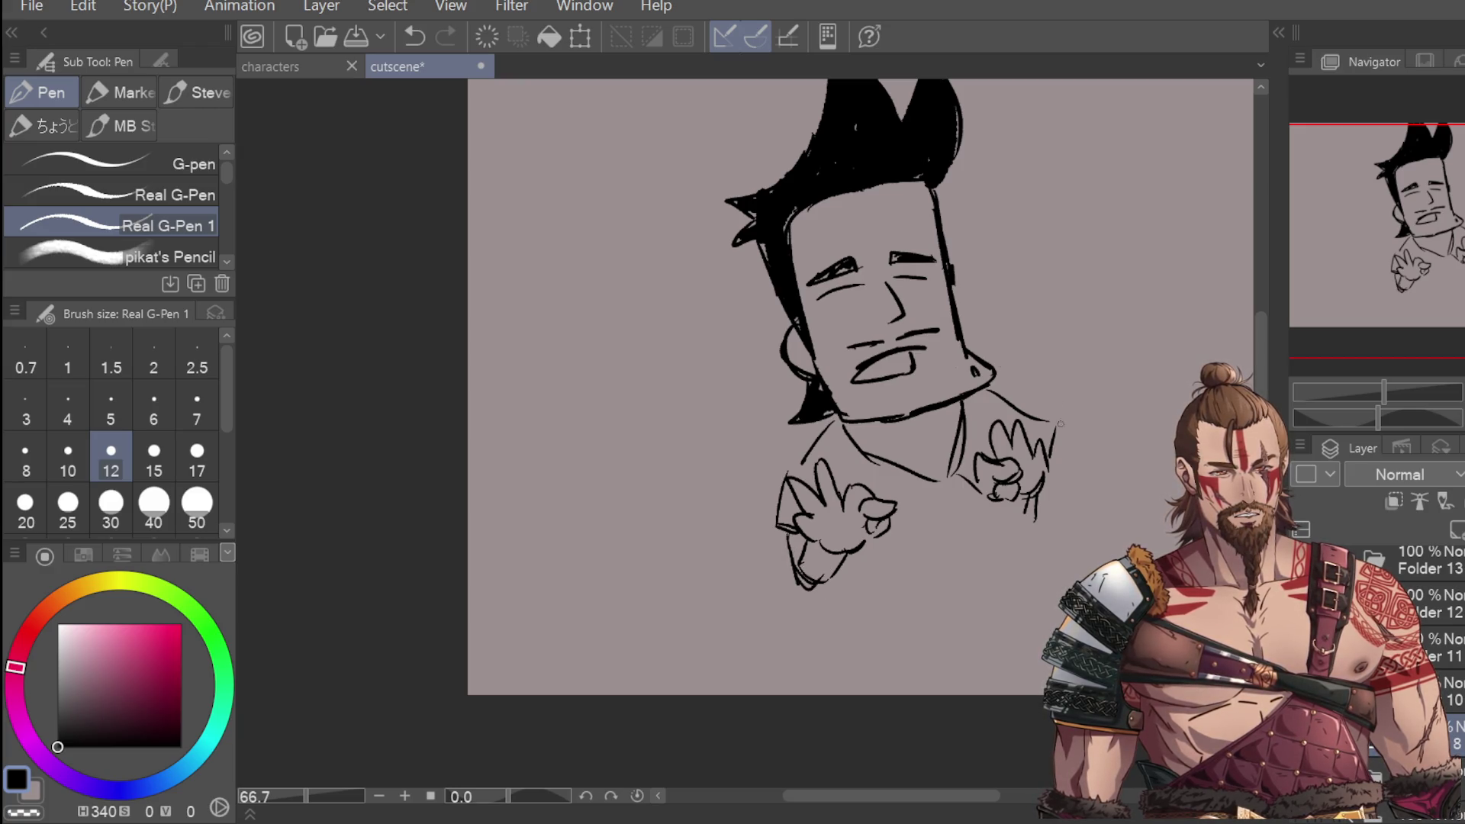
{"action": "left_click_drag", "start_coordinate": [1059, 453], "coordinate": [1049, 527]}
Step: Draw the shirt's curved bottom edge and left arm, and hatch the shirt dark
{"action": "mouse_move", "coordinate": [868, 547]}
{"action": "left_mouse_down"}
{"action": "mouse_move", "coordinate": [861, 610]}
{"action": "mouse_move", "coordinate": [989, 691]}
{"action": "left_mouse_up"}
{"action": "key", "text": "ctrl+z"}
{"action": "key", "text": "ctrl+z"}
{"action": "left_click_drag", "start_coordinate": [855, 600], "coordinate": [1039, 655]}
{"action": "mouse_move", "coordinate": [780, 522]}
{"action": "left_mouse_down"}
{"action": "mouse_move", "coordinate": [795, 495]}
{"action": "mouse_move", "coordinate": [793, 519]}
{"action": "left_mouse_up"}
{"action": "mouse_move", "coordinate": [815, 439]}
{"action": "left_mouse_down"}
{"action": "mouse_move", "coordinate": [802, 482]}
{"action": "mouse_move", "coordinate": [826, 437]}
{"action": "mouse_move", "coordinate": [830, 473]}
{"action": "left_mouse_up"}
{"action": "left_click_drag", "start_coordinate": [833, 428], "coordinate": [849, 486]}
{"action": "left_click_drag", "start_coordinate": [853, 452], "coordinate": [878, 492]}
{"action": "mouse_move", "coordinate": [881, 461]}
{"action": "left_mouse_down"}
{"action": "mouse_move", "coordinate": [904, 529]}
{"action": "mouse_move", "coordinate": [861, 584]}
{"action": "left_mouse_up"}
{"action": "left_click_drag", "start_coordinate": [869, 543], "coordinate": [889, 637]}
{"action": "mouse_move", "coordinate": [902, 534]}
{"action": "left_mouse_down"}
{"action": "mouse_move", "coordinate": [897, 580]}
{"action": "mouse_move", "coordinate": [874, 557]}
{"action": "mouse_move", "coordinate": [891, 548]}
{"action": "mouse_move", "coordinate": [858, 645]}
{"action": "mouse_move", "coordinate": [867, 611]}
{"action": "mouse_move", "coordinate": [946, 645]}
{"action": "mouse_move", "coordinate": [1025, 578]}
{"action": "left_mouse_up"}
Step: Fill the shirt, collar and shoulders solid black at size 50, then return to size 12
{"action": "left_click", "coordinate": [197, 504]}
{"action": "mouse_move", "coordinate": [992, 630]}
{"action": "left_mouse_down"}
{"action": "mouse_move", "coordinate": [938, 670]}
{"action": "mouse_move", "coordinate": [980, 672]}
{"action": "left_mouse_up"}
{"action": "mouse_move", "coordinate": [1023, 543]}
{"action": "left_mouse_down"}
{"action": "mouse_move", "coordinate": [966, 496]}
{"action": "mouse_move", "coordinate": [886, 496]}
{"action": "mouse_move", "coordinate": [915, 488]}
{"action": "mouse_move", "coordinate": [931, 508]}
{"action": "mouse_move", "coordinate": [928, 605]}
{"action": "mouse_move", "coordinate": [987, 537]}
{"action": "left_mouse_up"}
{"action": "mouse_move", "coordinate": [853, 458]}
{"action": "left_mouse_down"}
{"action": "mouse_move", "coordinate": [862, 474]}
{"action": "mouse_move", "coordinate": [802, 458]}
{"action": "mouse_move", "coordinate": [782, 503]}
{"action": "left_mouse_up"}
{"action": "mouse_move", "coordinate": [969, 424]}
{"action": "left_mouse_down"}
{"action": "mouse_move", "coordinate": [961, 473]}
{"action": "mouse_move", "coordinate": [992, 401]}
{"action": "mouse_move", "coordinate": [972, 443]}
{"action": "mouse_move", "coordinate": [1038, 429]}
{"action": "left_mouse_up"}
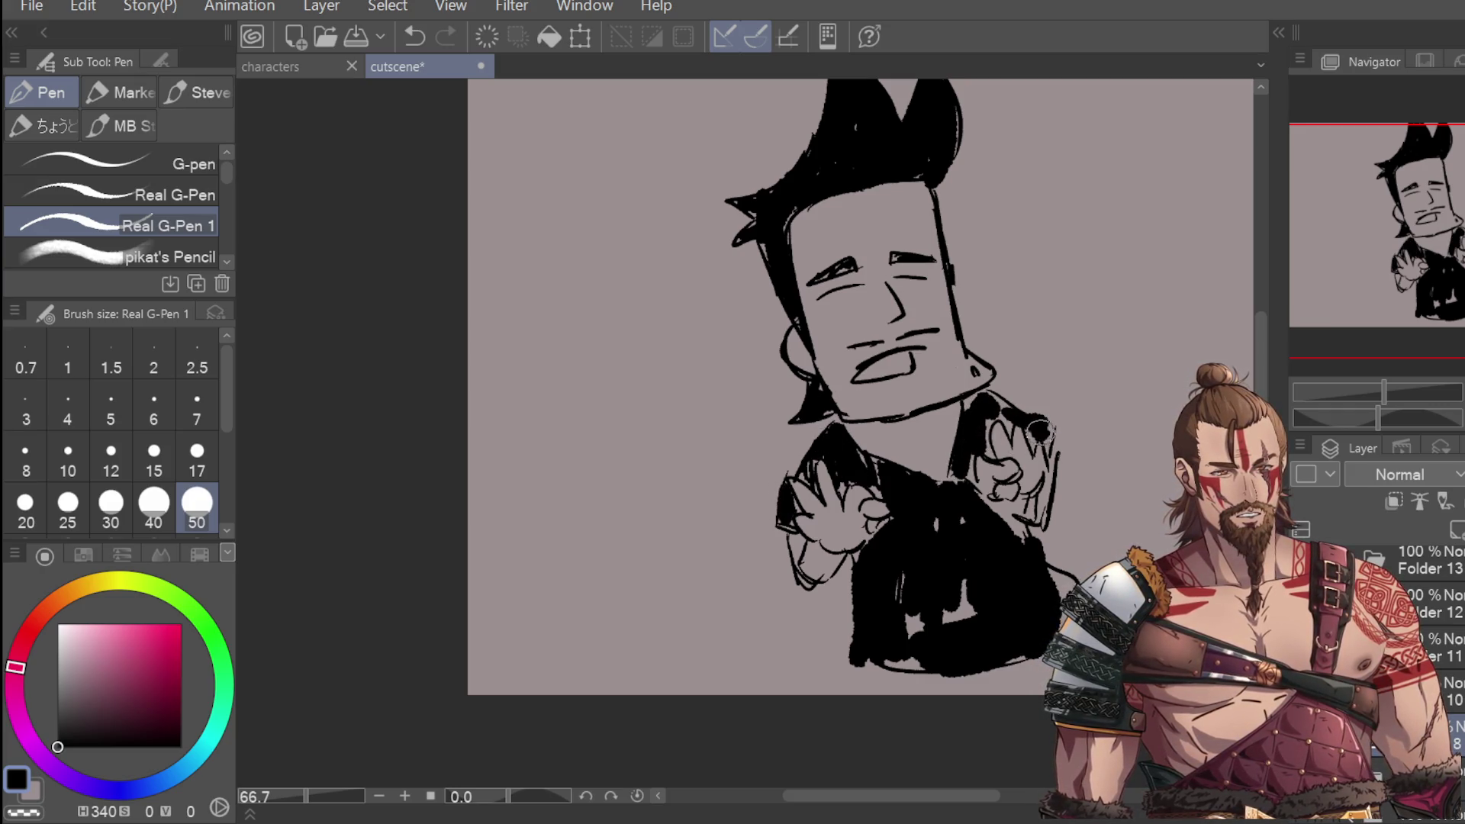
{"action": "scroll", "coordinate": [1074, 464], "scroll_direction": "down", "scroll_amount": 2}
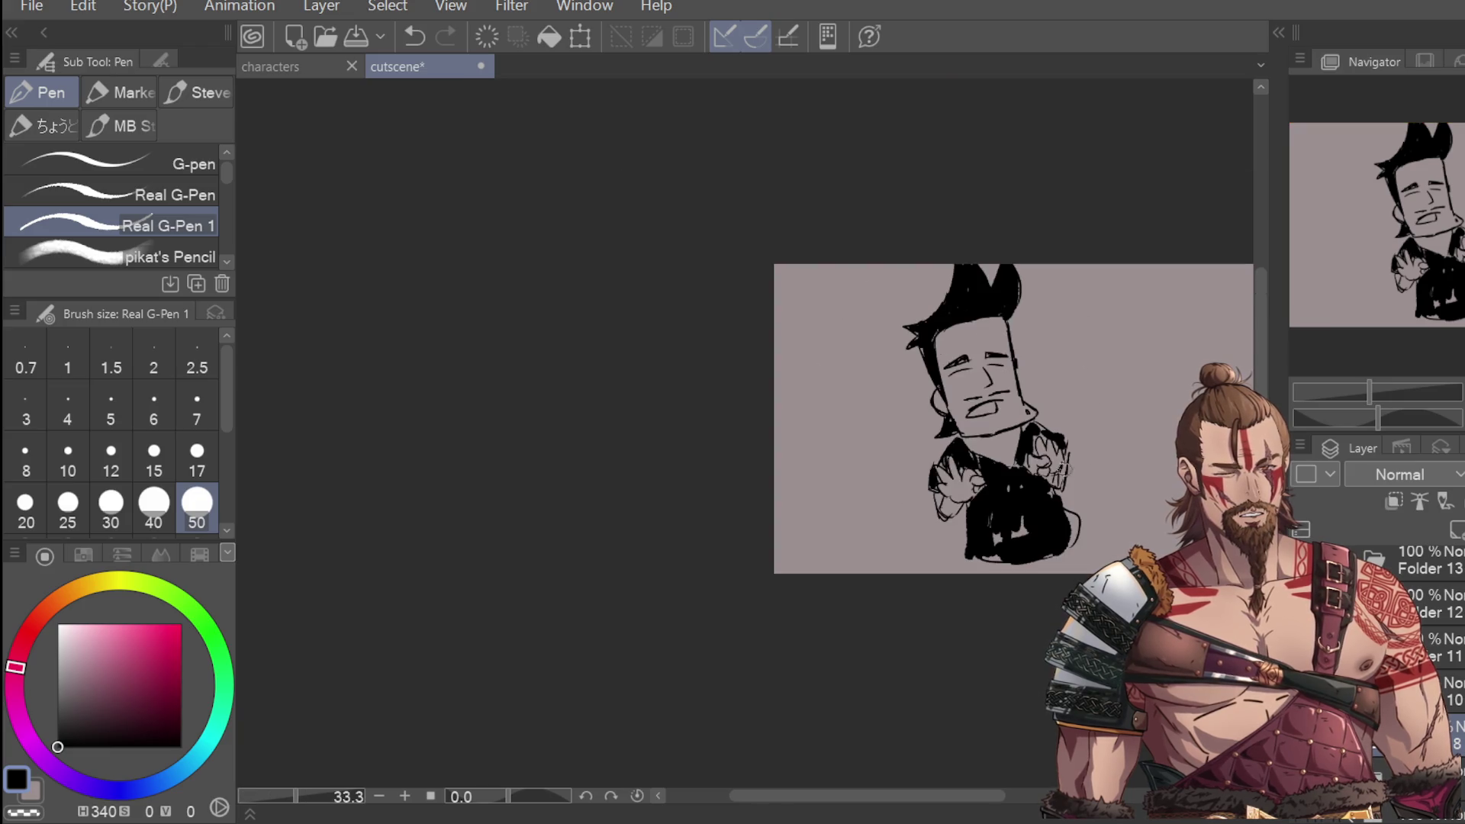
{"action": "left_click_drag", "start_coordinate": [984, 510], "coordinate": [1011, 538]}
{"action": "mouse_move", "coordinate": [991, 461]}
{"action": "left_mouse_down"}
{"action": "mouse_move", "coordinate": [976, 458]}
{"action": "mouse_move", "coordinate": [1007, 462]}
{"action": "mouse_move", "coordinate": [1027, 438]}
{"action": "mouse_move", "coordinate": [980, 536]}
{"action": "mouse_move", "coordinate": [968, 515]}
{"action": "mouse_move", "coordinate": [987, 553]}
{"action": "mouse_move", "coordinate": [1058, 516]}
{"action": "left_mouse_up"}
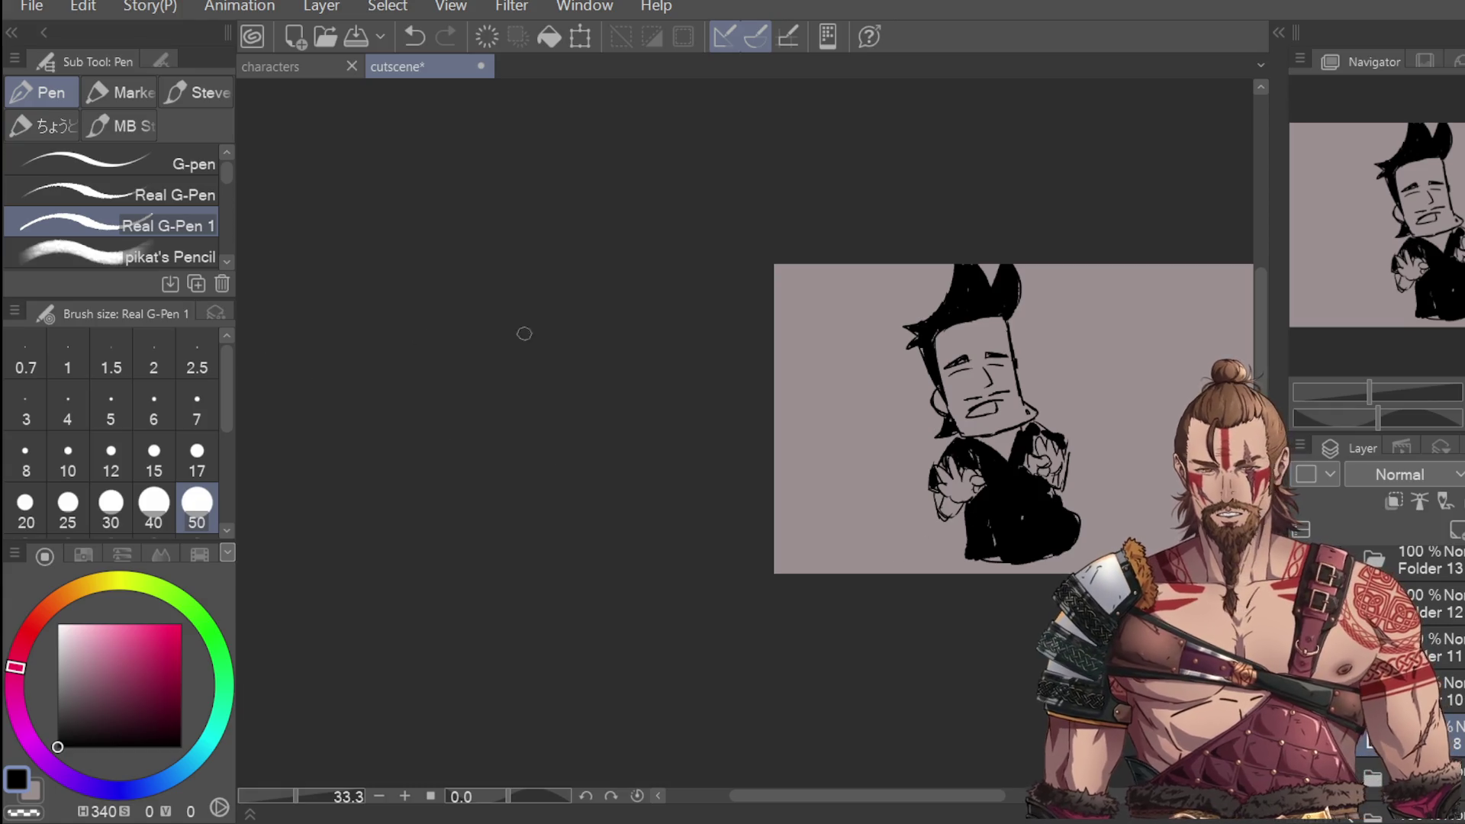
{"action": "mouse_move", "coordinate": [969, 568]}
{"action": "left_mouse_down"}
{"action": "mouse_move", "coordinate": [1003, 561]}
{"action": "mouse_move", "coordinate": [966, 574]}
{"action": "left_mouse_up"}
{"action": "key", "text": "ctrl+z"}
{"action": "left_click", "coordinate": [111, 457]}
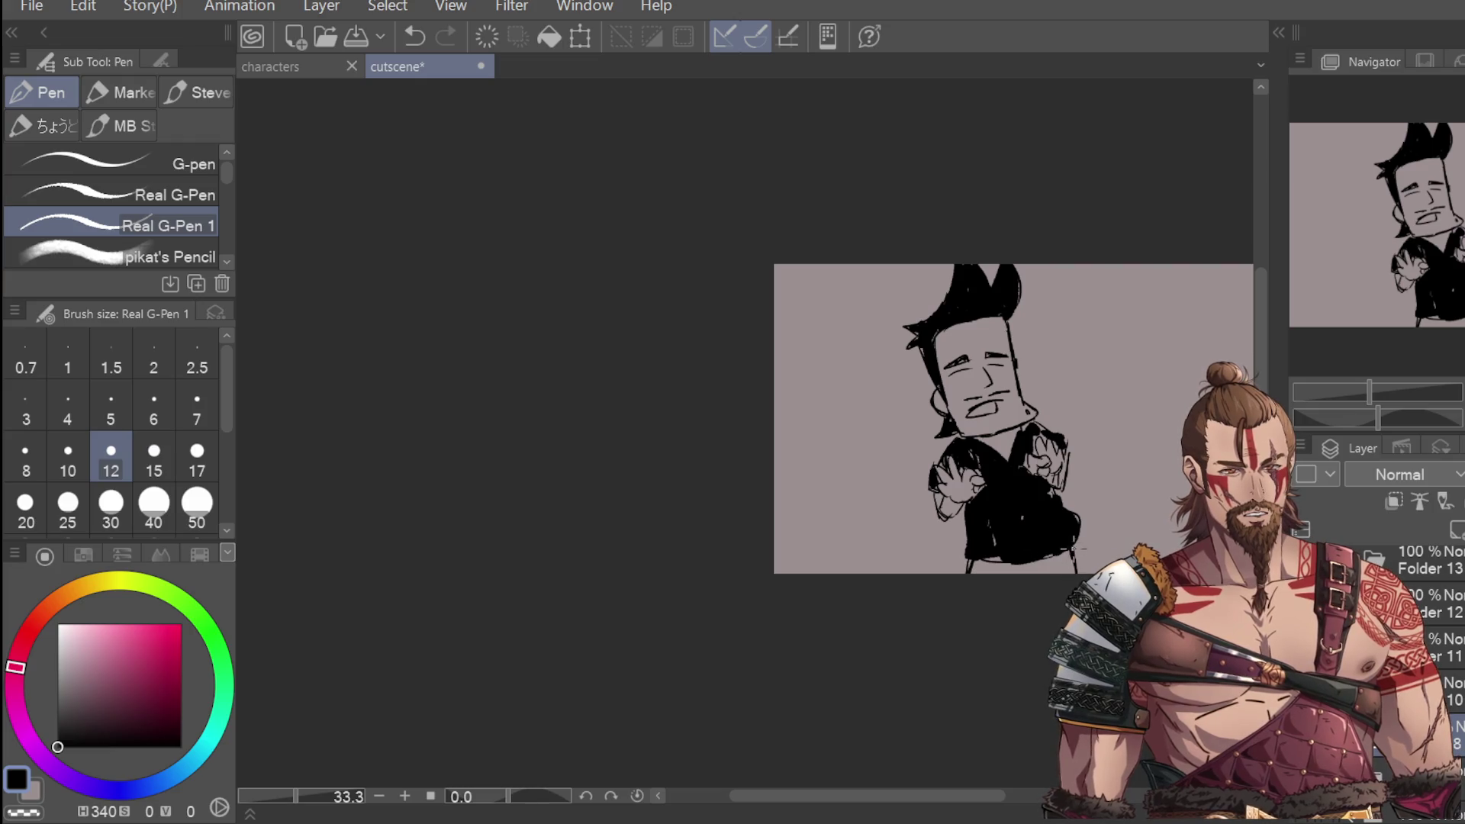
{"action": "scroll", "coordinate": [1007, 441], "scroll_direction": "up", "scroll_amount": 1}
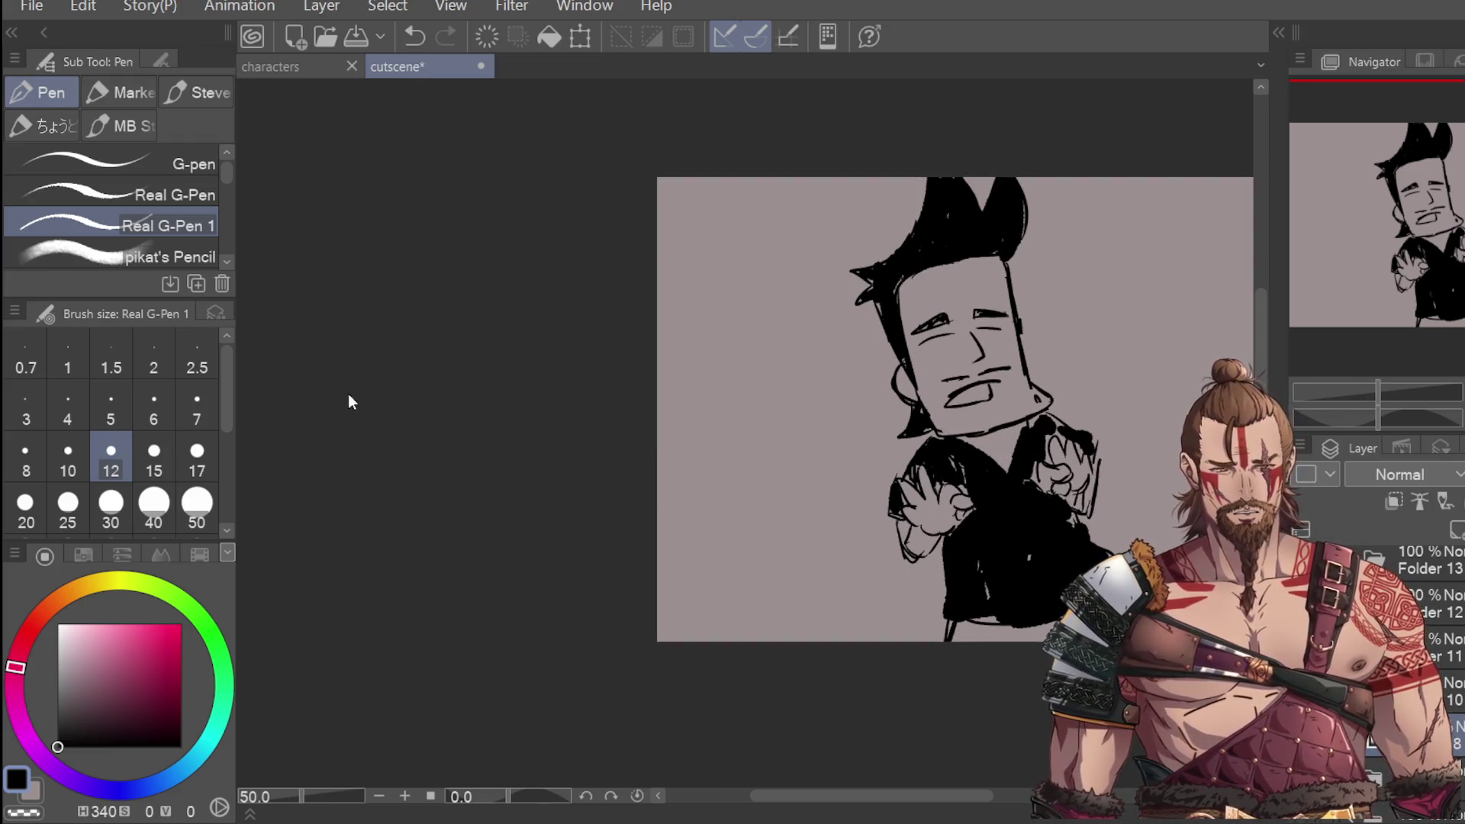
Step: Lasso each sleepy eye and transform it into a new position, then pick the eraser
{"action": "key", "text": "m"}
{"action": "mouse_move", "coordinate": [960, 302]}
{"action": "left_mouse_down"}
{"action": "mouse_move", "coordinate": [919, 321]}
{"action": "mouse_move", "coordinate": [963, 347]}
{"action": "mouse_move", "coordinate": [955, 361]}
{"action": "left_mouse_up"}
{"action": "left_click", "coordinate": [1040, 396]}
{"action": "left_click", "coordinate": [857, 408]}
{"action": "key", "text": "ctrl+d"}
{"action": "mouse_move", "coordinate": [974, 294]}
{"action": "left_mouse_down"}
{"action": "mouse_move", "coordinate": [1011, 324]}
{"action": "mouse_move", "coordinate": [980, 292]}
{"action": "left_mouse_up"}
{"action": "left_click", "coordinate": [1053, 408]}
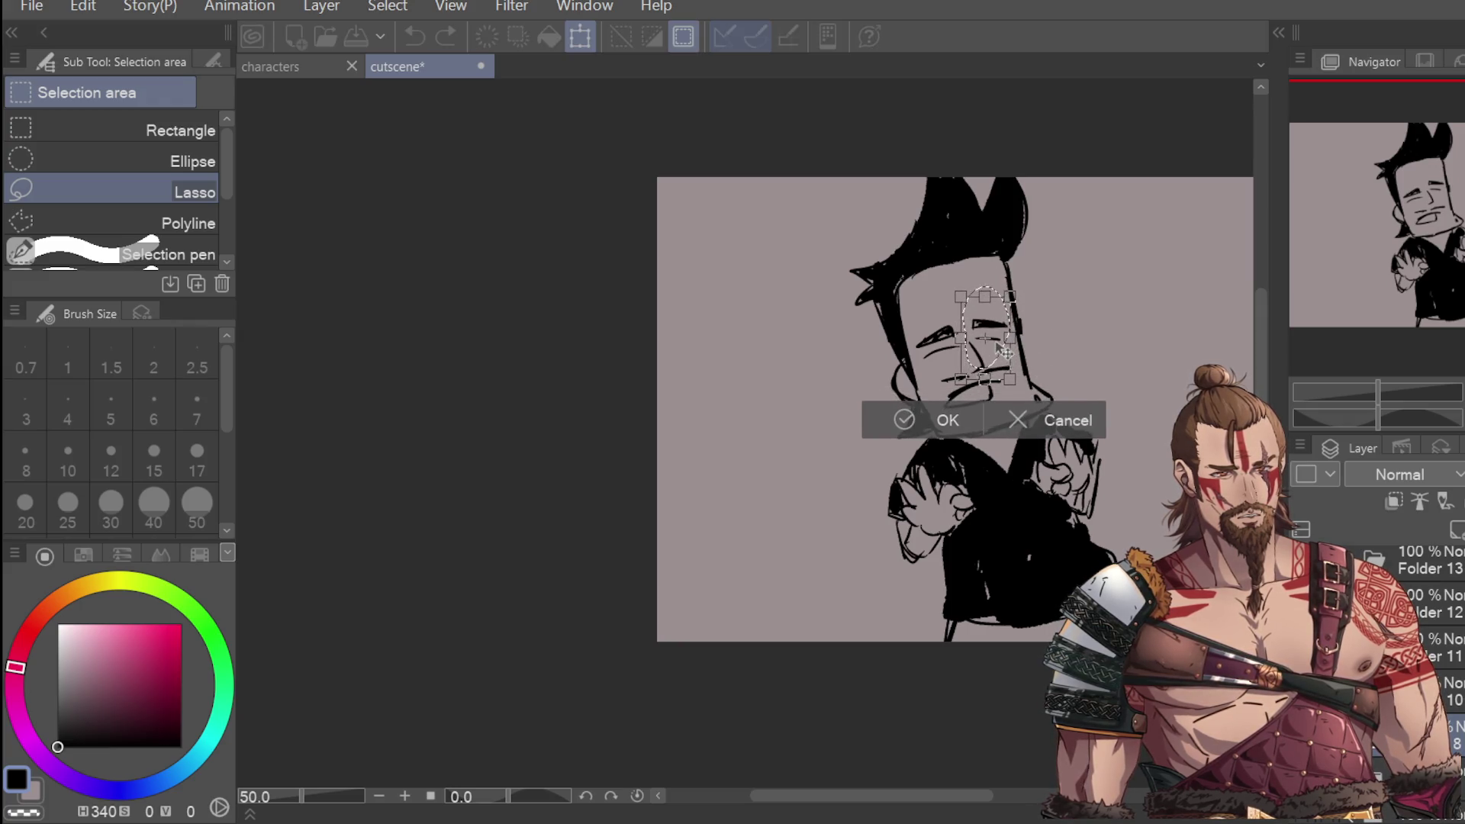
{"action": "left_click", "coordinate": [906, 418]}
{"action": "scroll", "coordinate": [1076, 367], "scroll_direction": "down", "scroll_amount": 1}
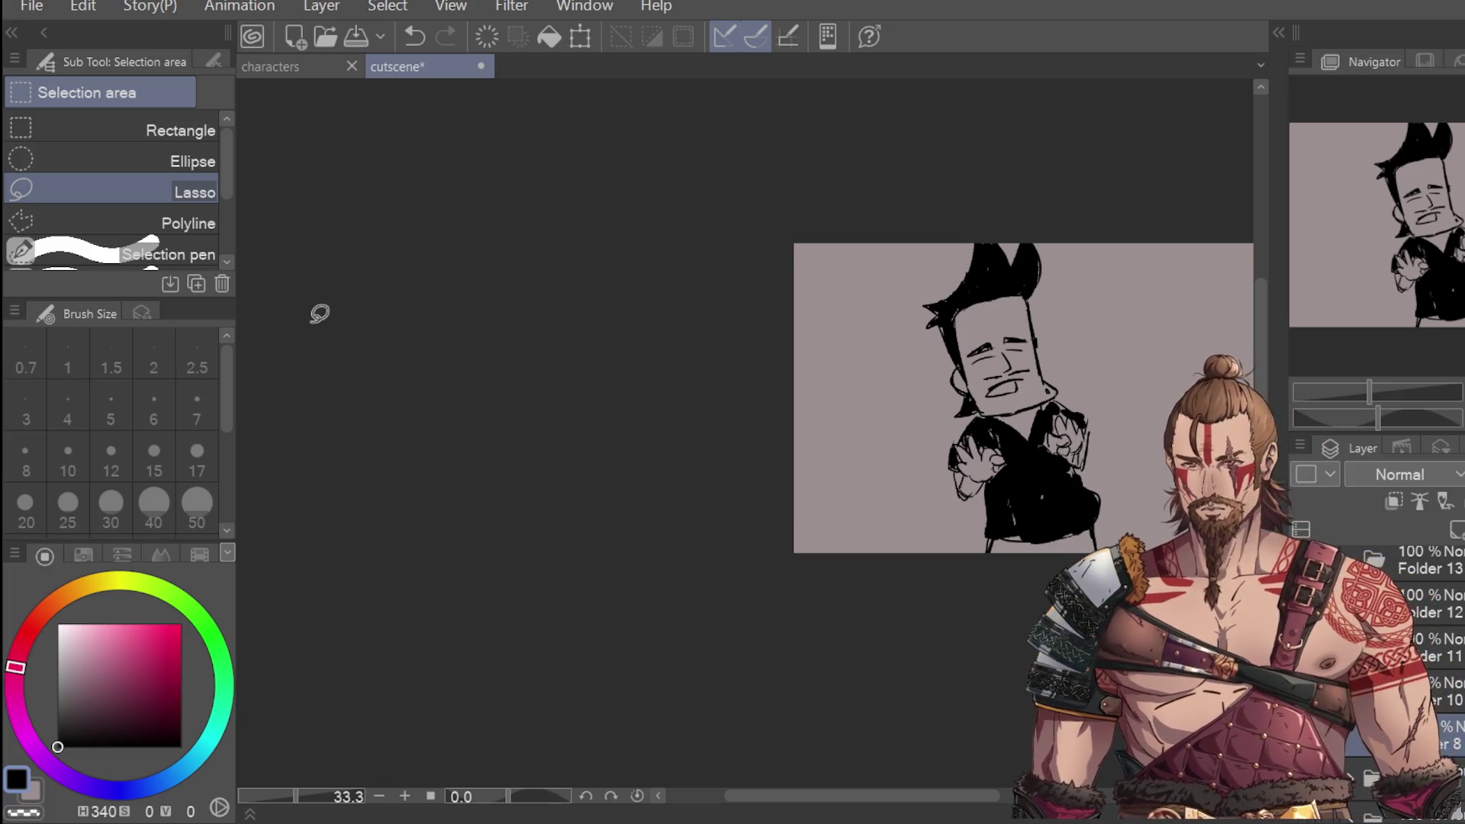
{"action": "key", "text": "e"}
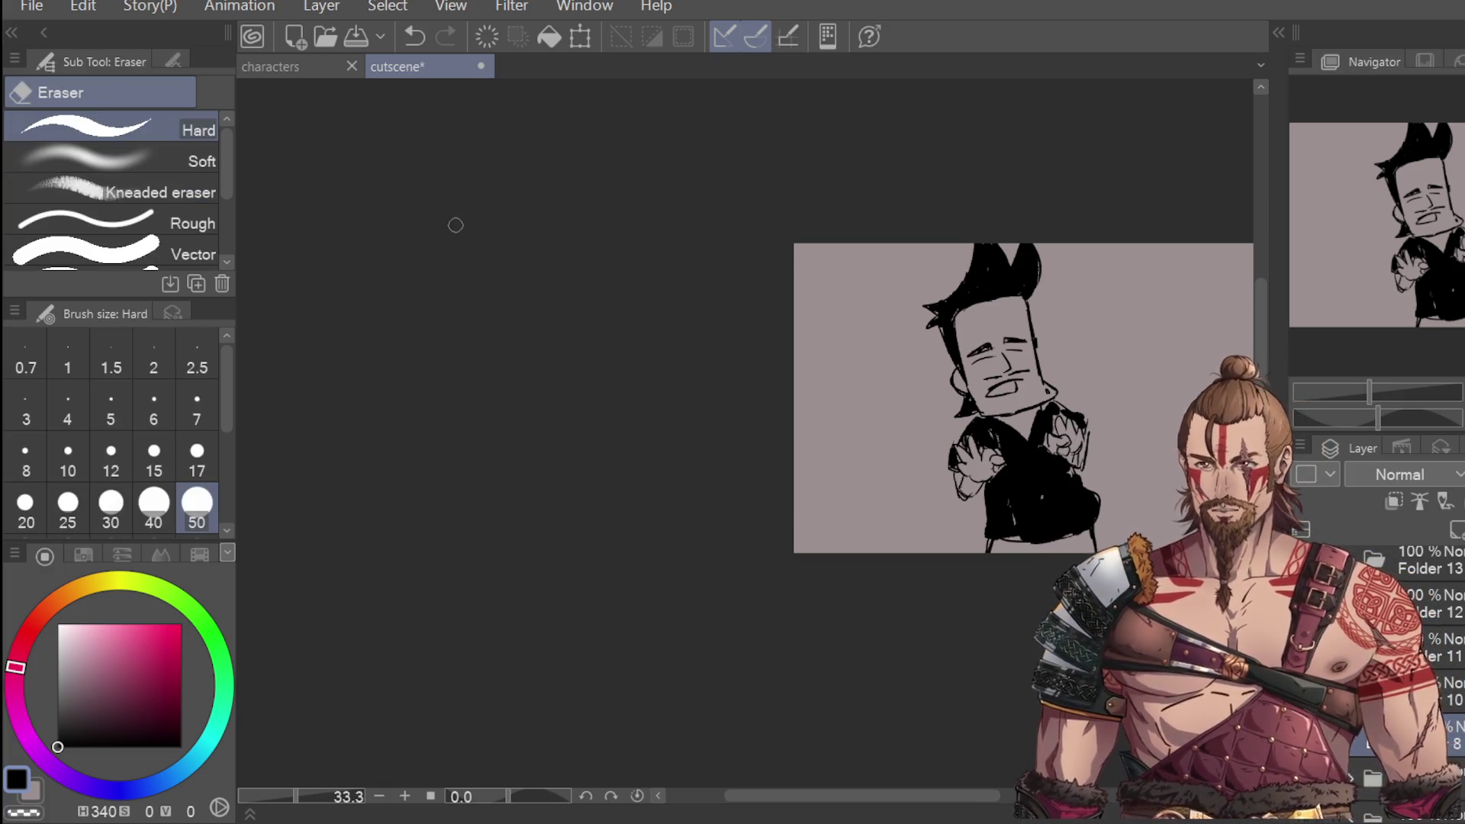
{"action": "scroll", "coordinate": [979, 373], "scroll_direction": "up", "scroll_amount": 2}
Step: Draw the new mouth corner, a tooth on the upper lip and a mustache
{"action": "key", "text": "p"}
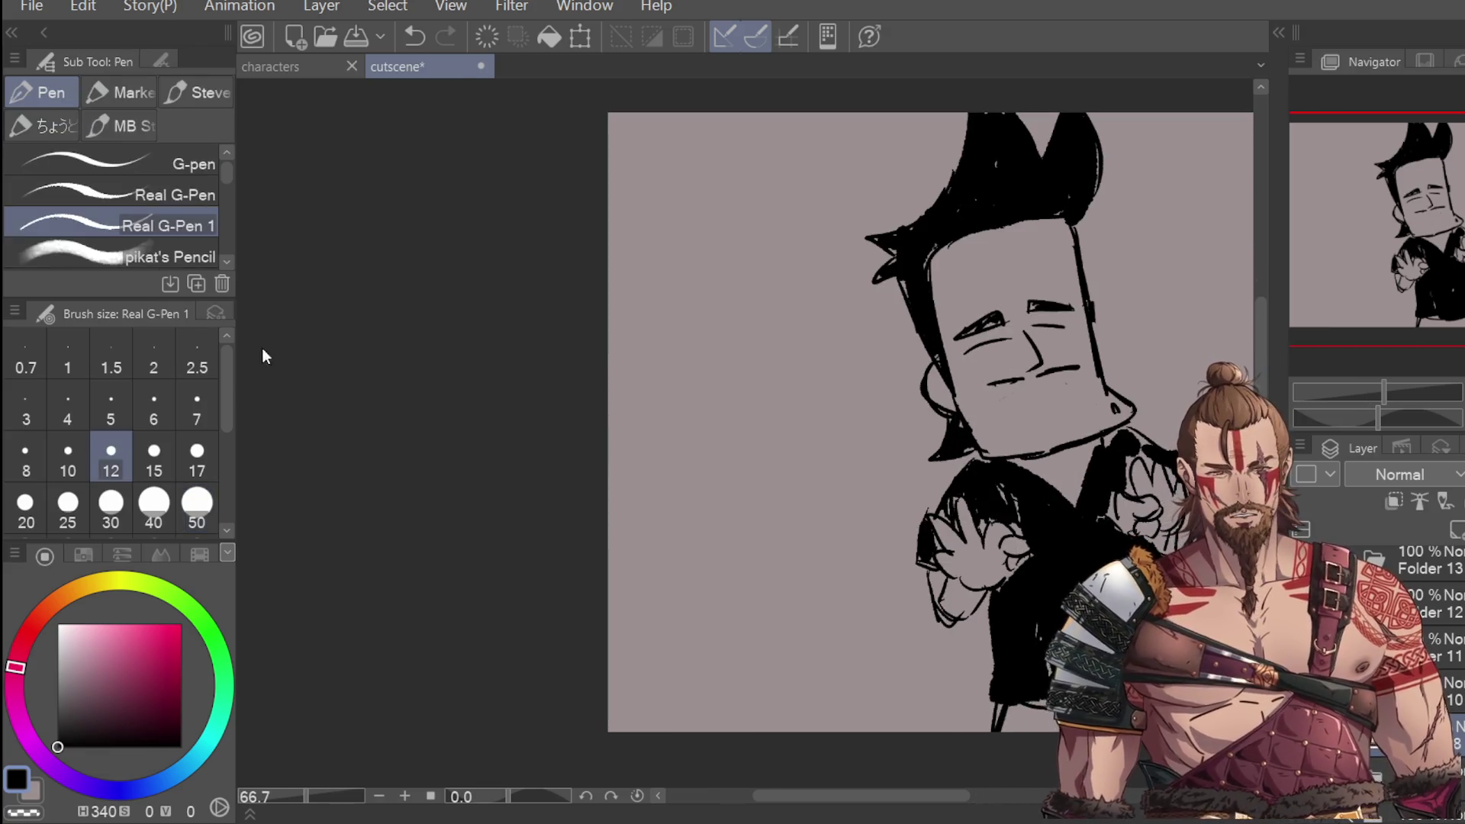
{"action": "mouse_move", "coordinate": [1024, 410]}
{"action": "left_mouse_down"}
{"action": "mouse_move", "coordinate": [1065, 401]}
{"action": "mouse_move", "coordinate": [1067, 381]}
{"action": "mouse_move", "coordinate": [994, 411]}
{"action": "mouse_move", "coordinate": [1057, 405]}
{"action": "mouse_move", "coordinate": [1023, 410]}
{"action": "left_mouse_up"}
{"action": "key", "text": "ctrl+z"}
{"action": "key", "text": "ctrl+z"}
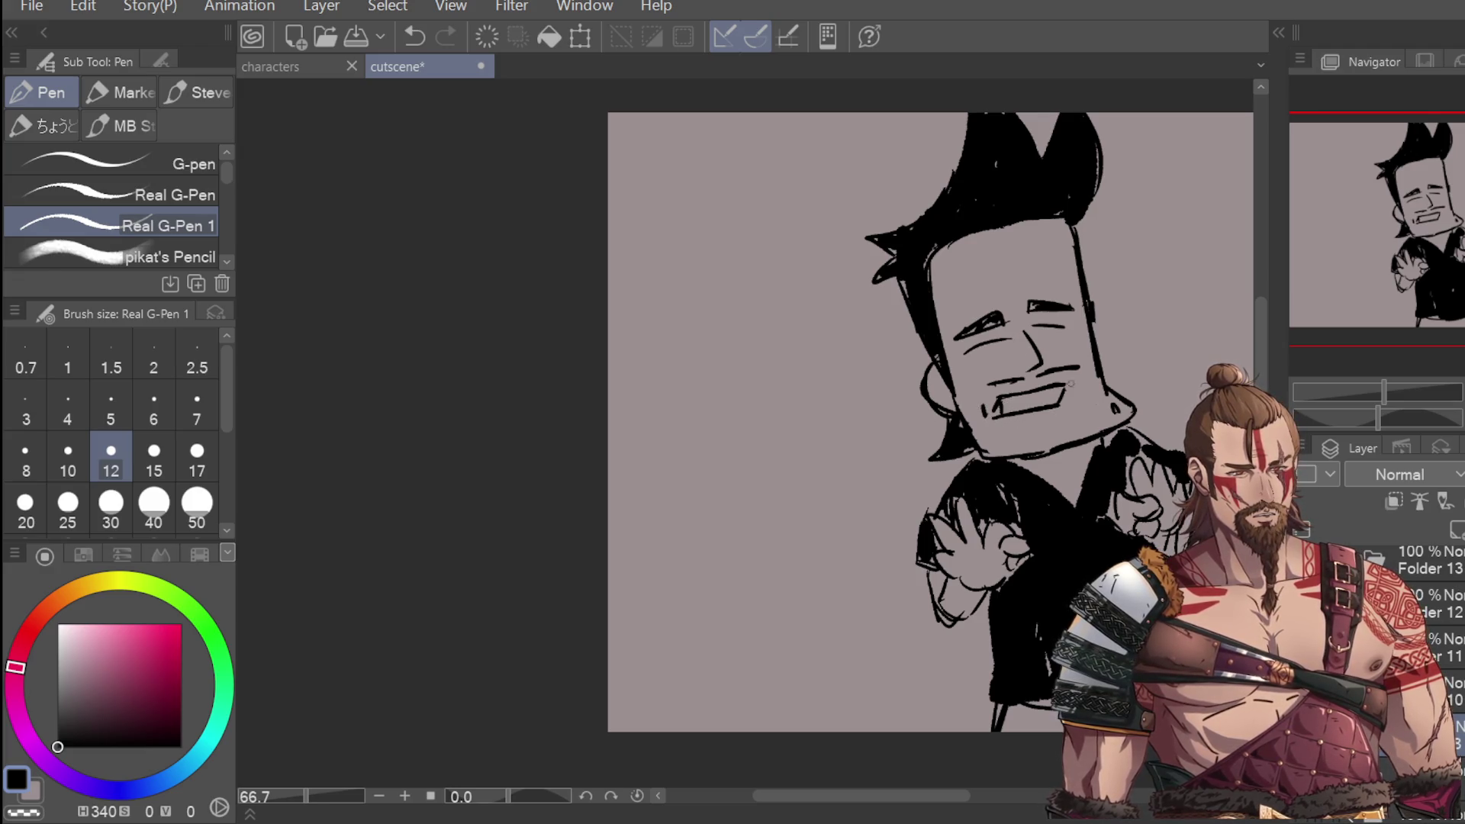
{"action": "left_click_drag", "start_coordinate": [996, 404], "coordinate": [999, 410]}
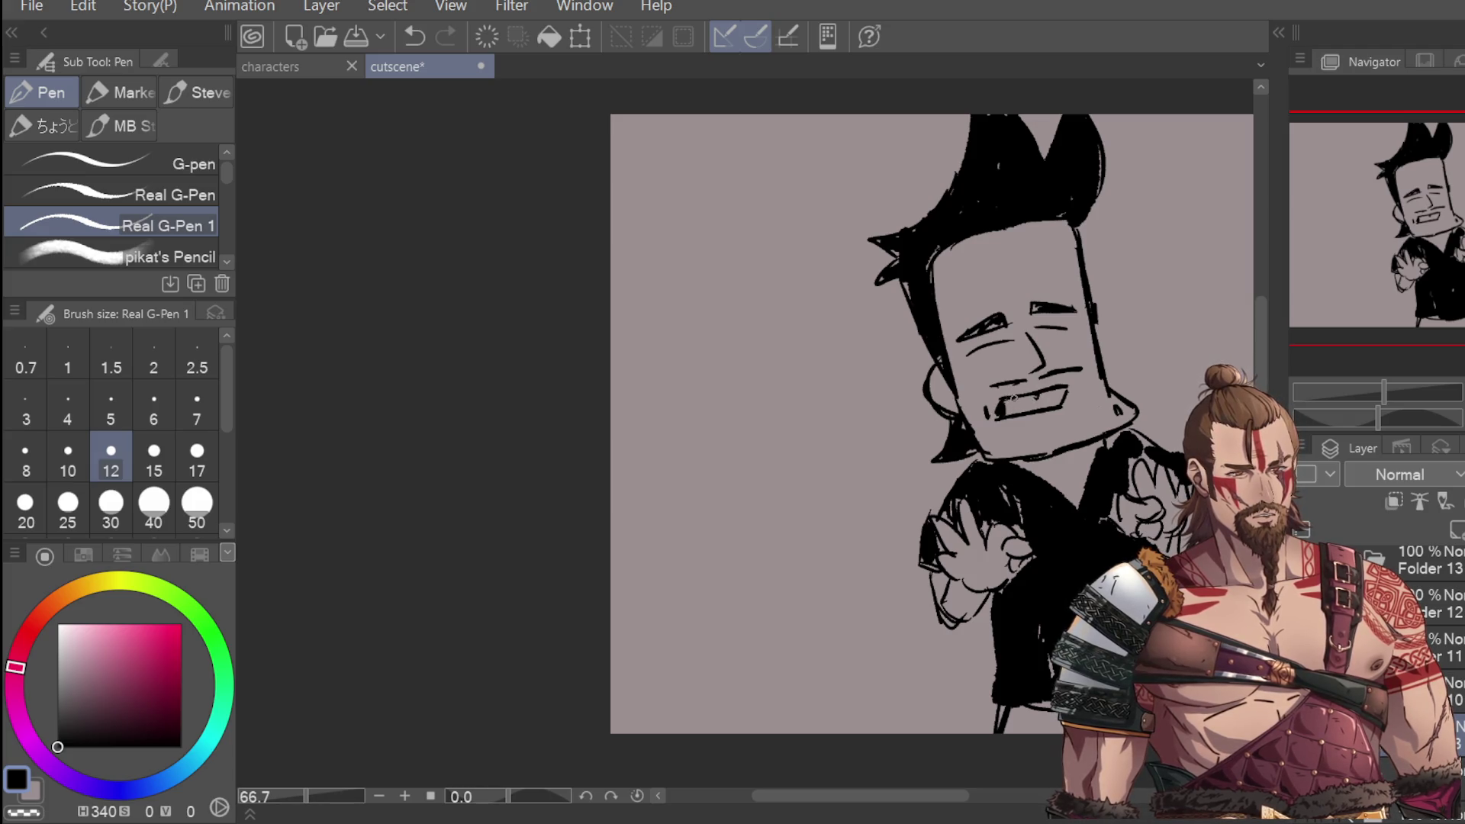
{"action": "key", "text": "ctrl+z"}
{"action": "left_click_drag", "start_coordinate": [1015, 393], "coordinate": [1017, 405]}
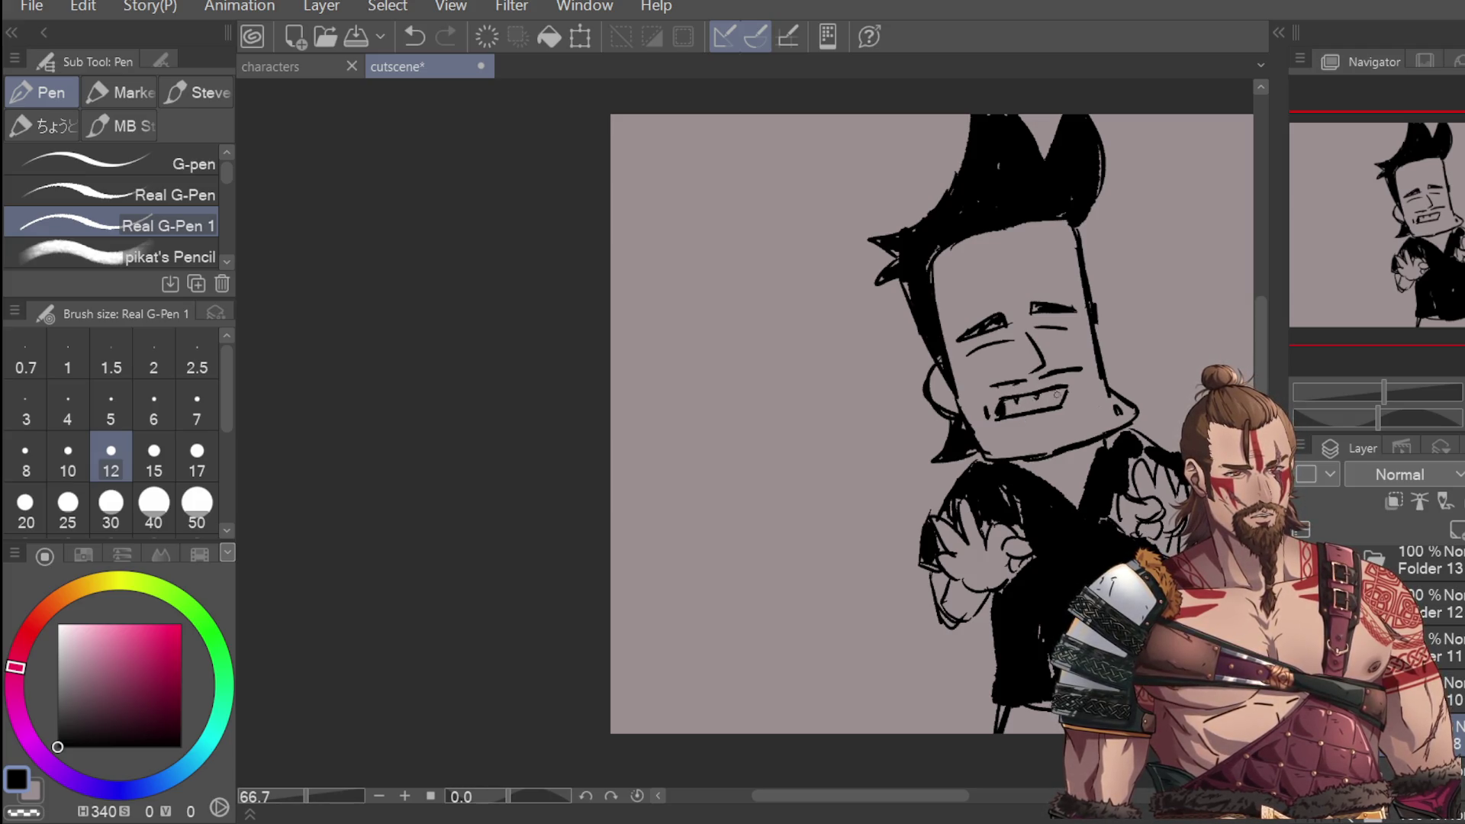
{"action": "scroll", "coordinate": [1072, 393], "scroll_direction": "down", "scroll_amount": 1}
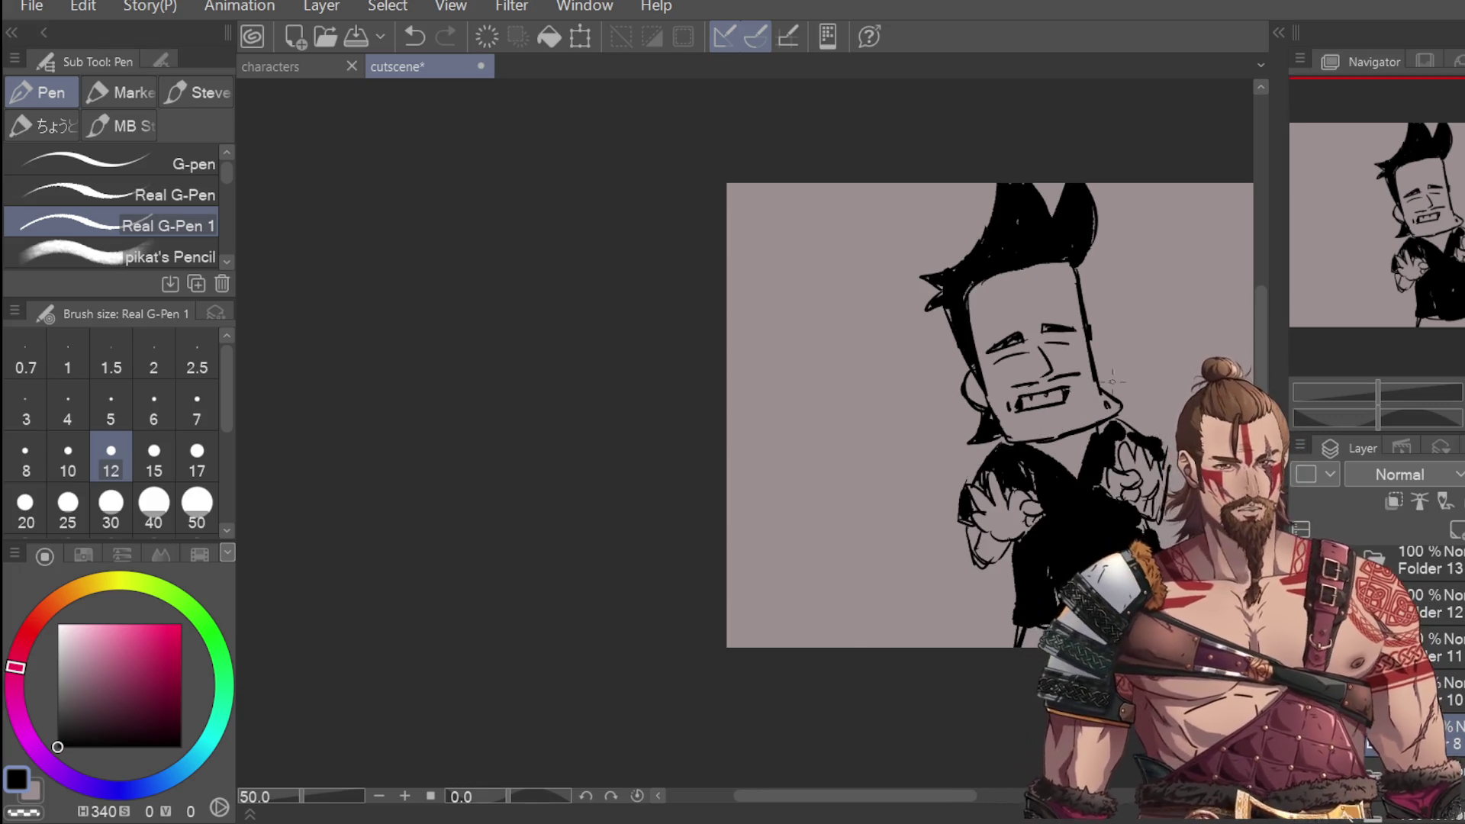
{"action": "left_click_drag", "start_coordinate": [1044, 380], "coordinate": [1076, 376]}
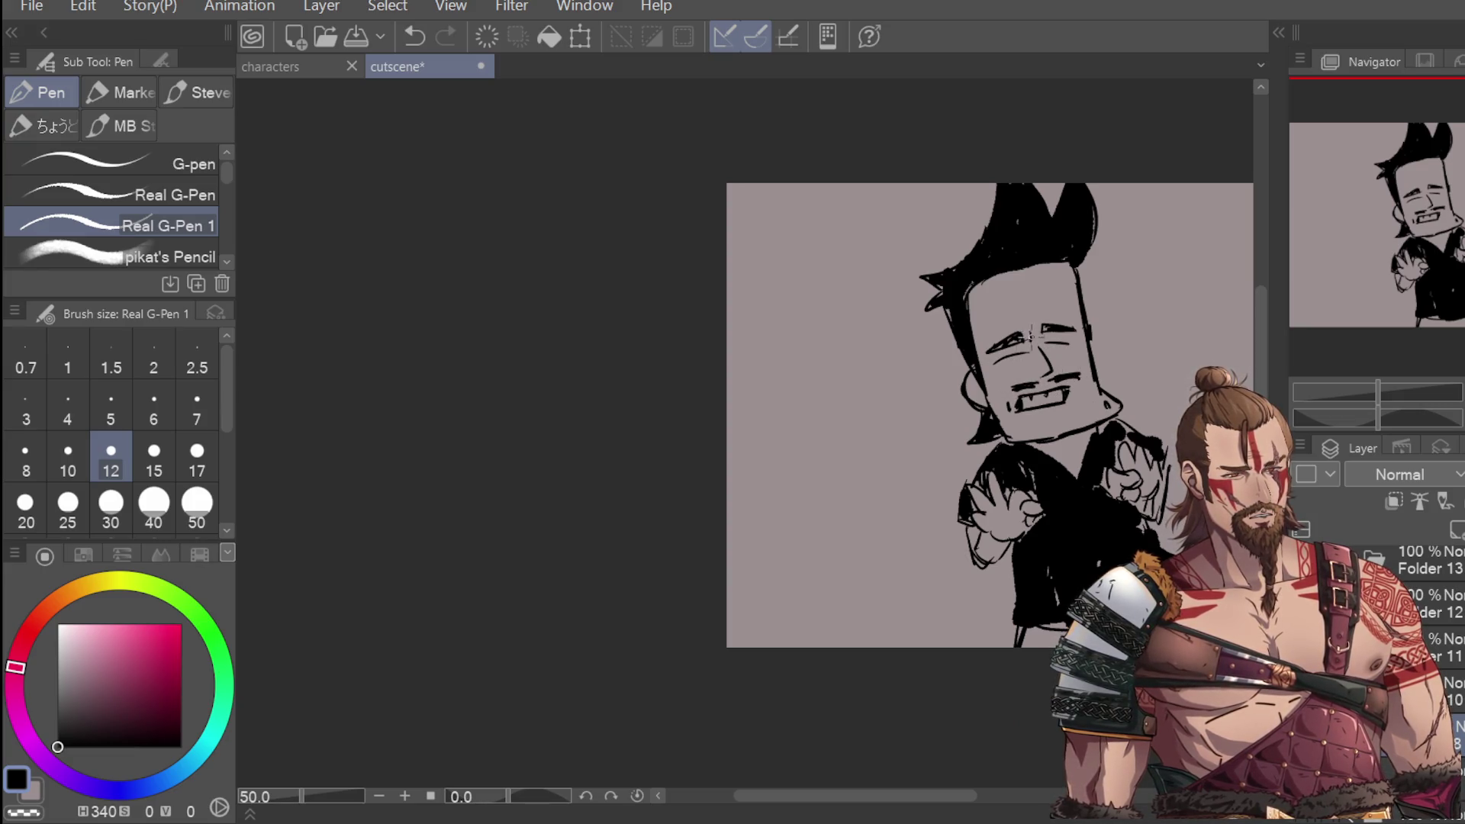
Step: Hide the finished character drawing to leave a blank grey panel
{"action": "scroll", "coordinate": [1087, 287], "scroll_direction": "down", "scroll_amount": 1}
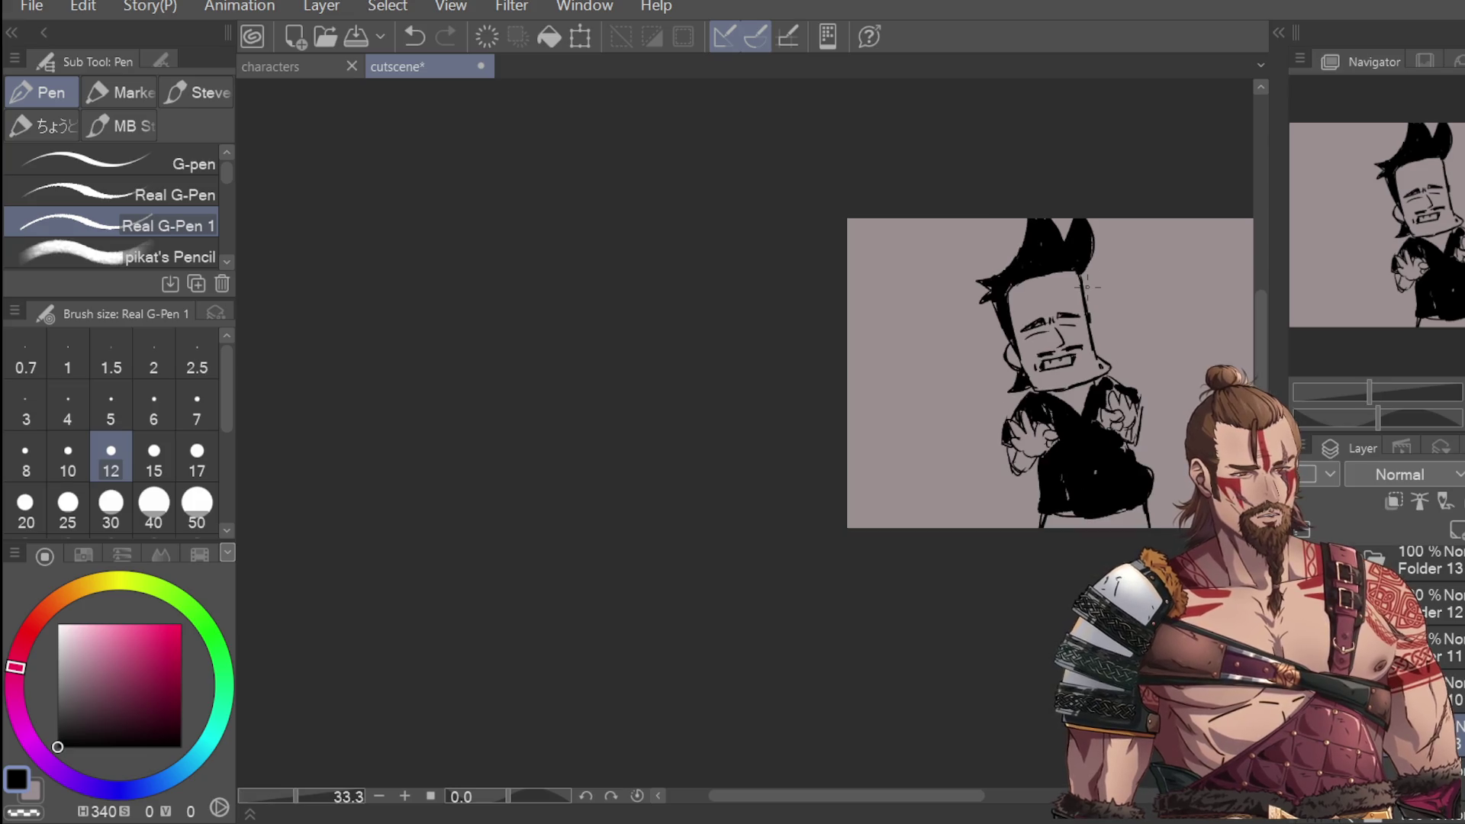
{"action": "scroll", "coordinate": [1060, 365], "scroll_direction": "up", "scroll_amount": 2}
{"action": "scroll", "coordinate": [1047, 367], "scroll_direction": "down", "scroll_amount": 1}
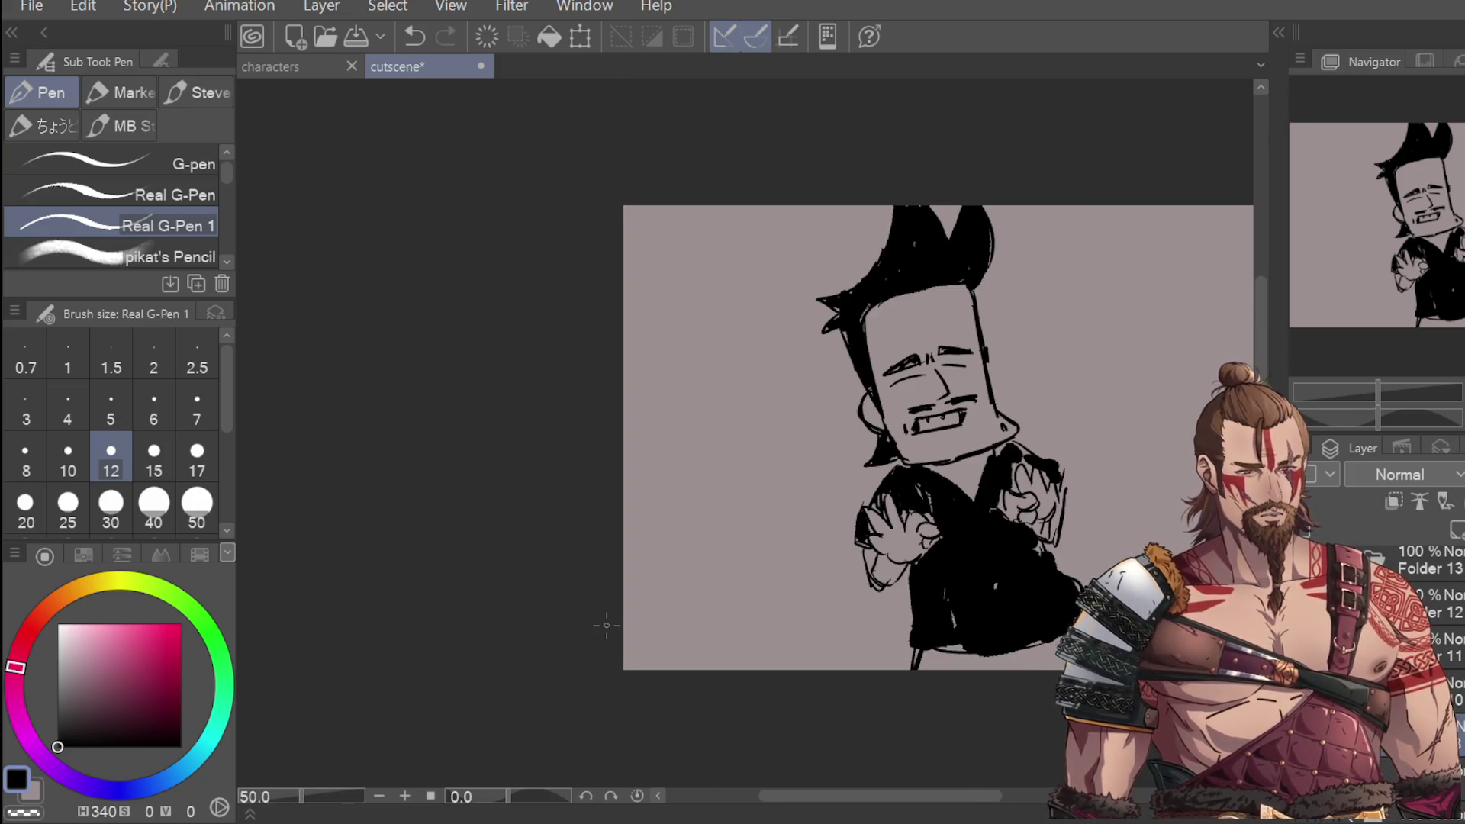
{"action": "key", "text": "Delete"}
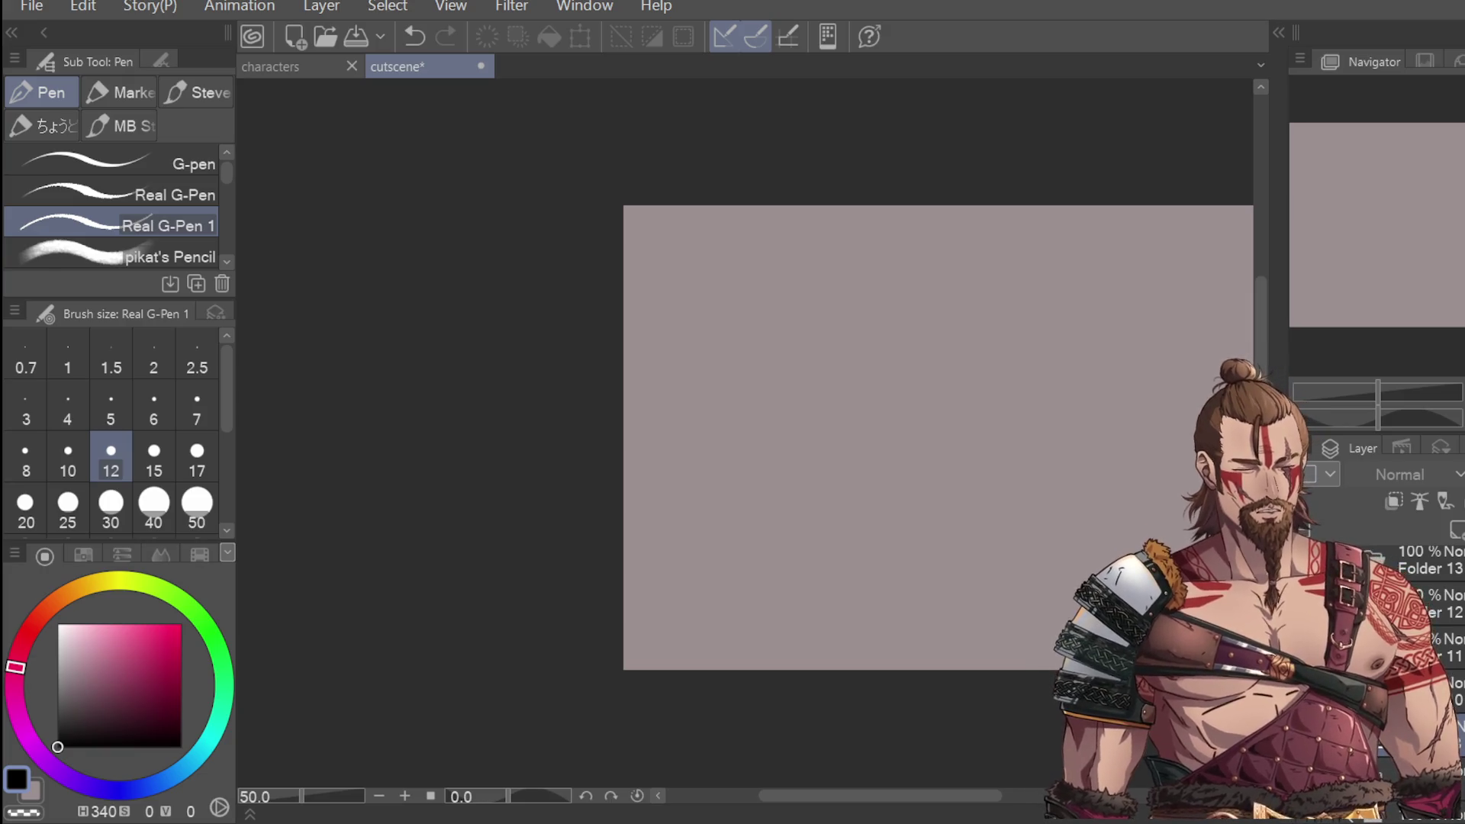
Step: Reorder layer 9 so it sits below layer 11 in the Layer palette
{"action": "left_click", "coordinate": [1434, 647]}
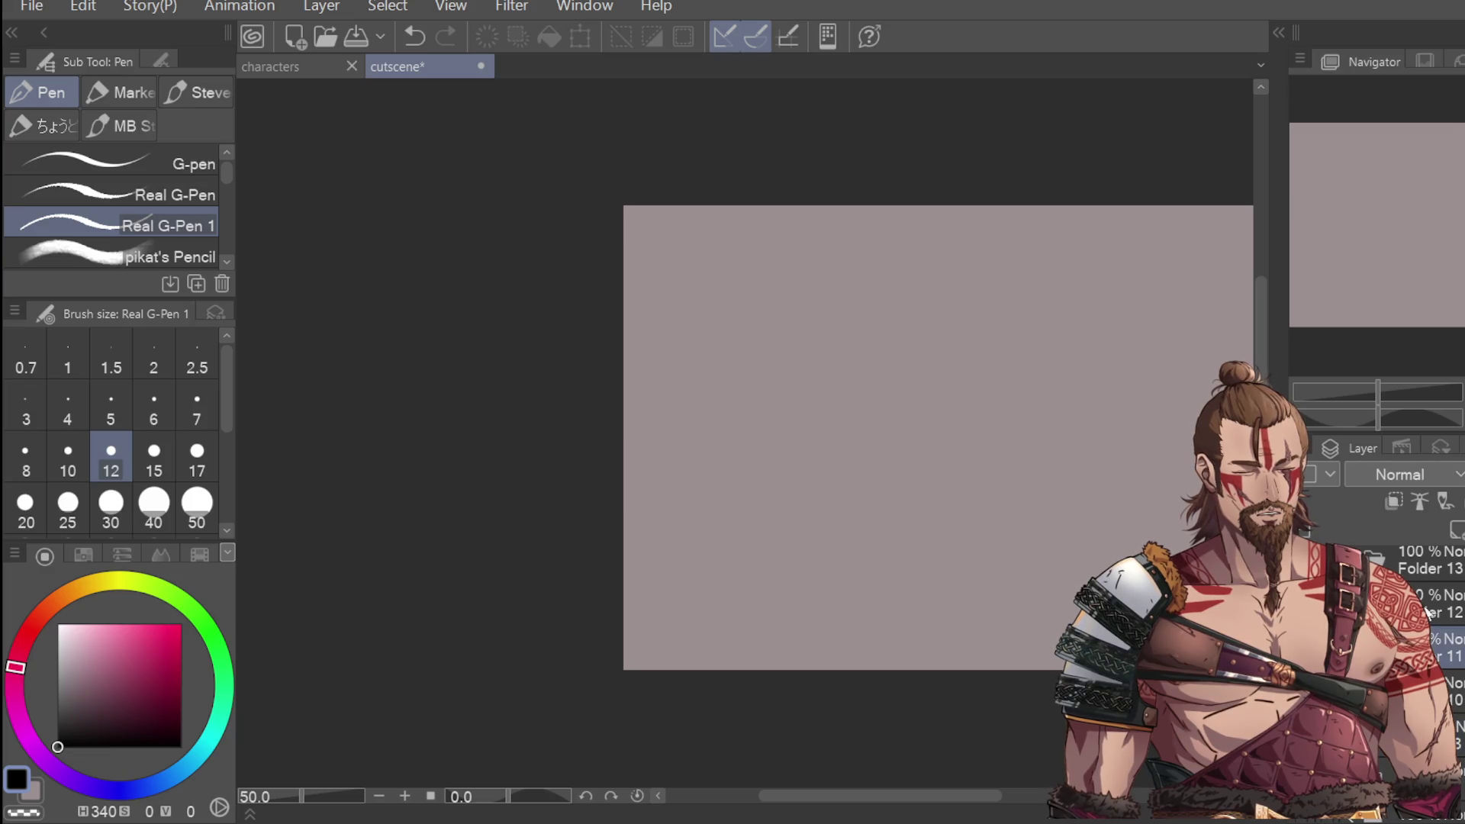
{"action": "left_click_drag", "start_coordinate": [1435, 647], "coordinate": [1435, 691]}
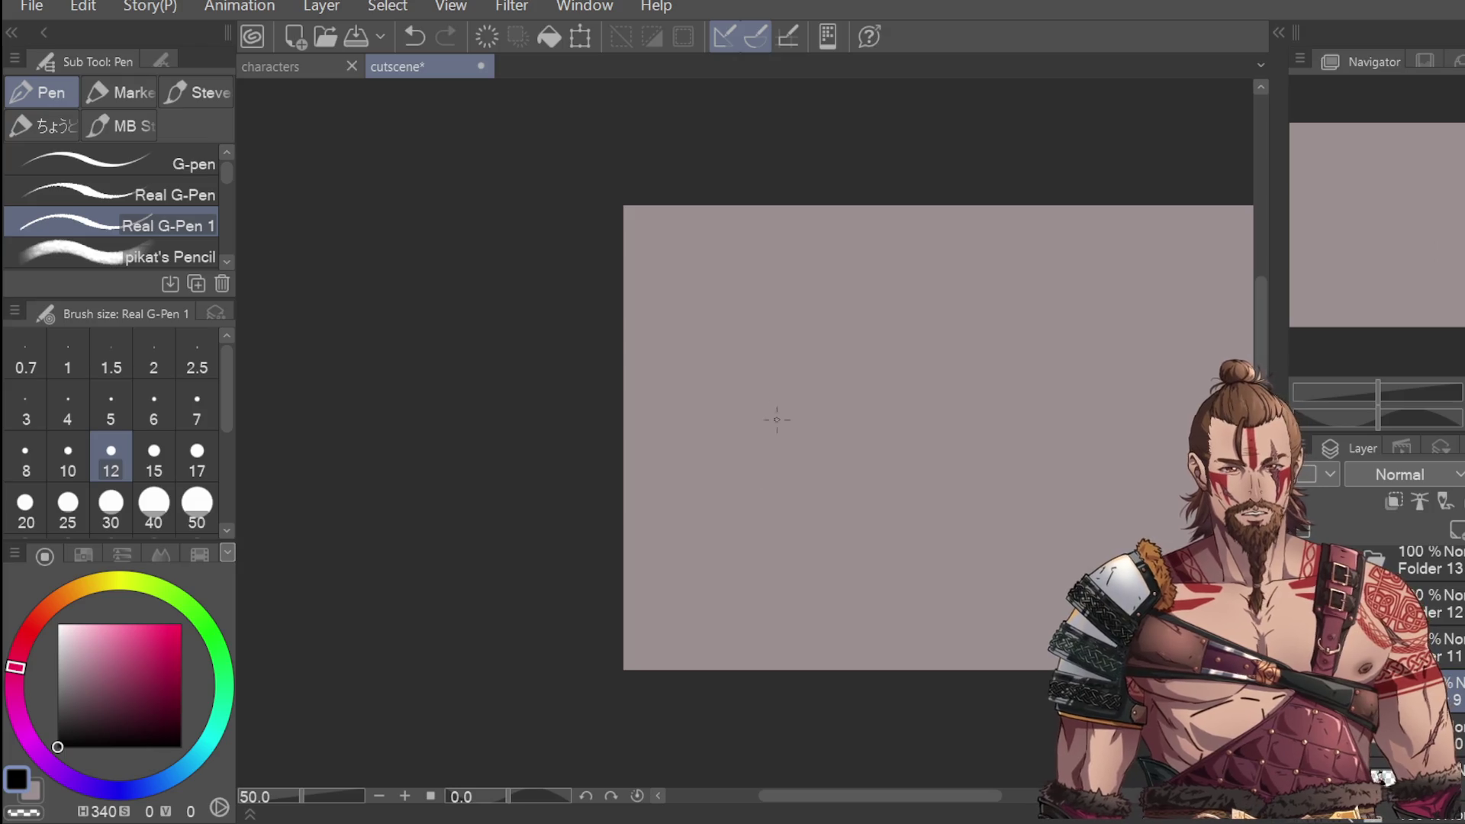
{"action": "scroll", "coordinate": [774, 419], "scroll_direction": "up", "scroll_amount": 2}
Step: Draw a vertical test stroke on the blank canvas, then undo it
{"action": "left_click_drag", "start_coordinate": [768, 392], "coordinate": [770, 479]}
{"action": "key", "text": "ctrl+z"}
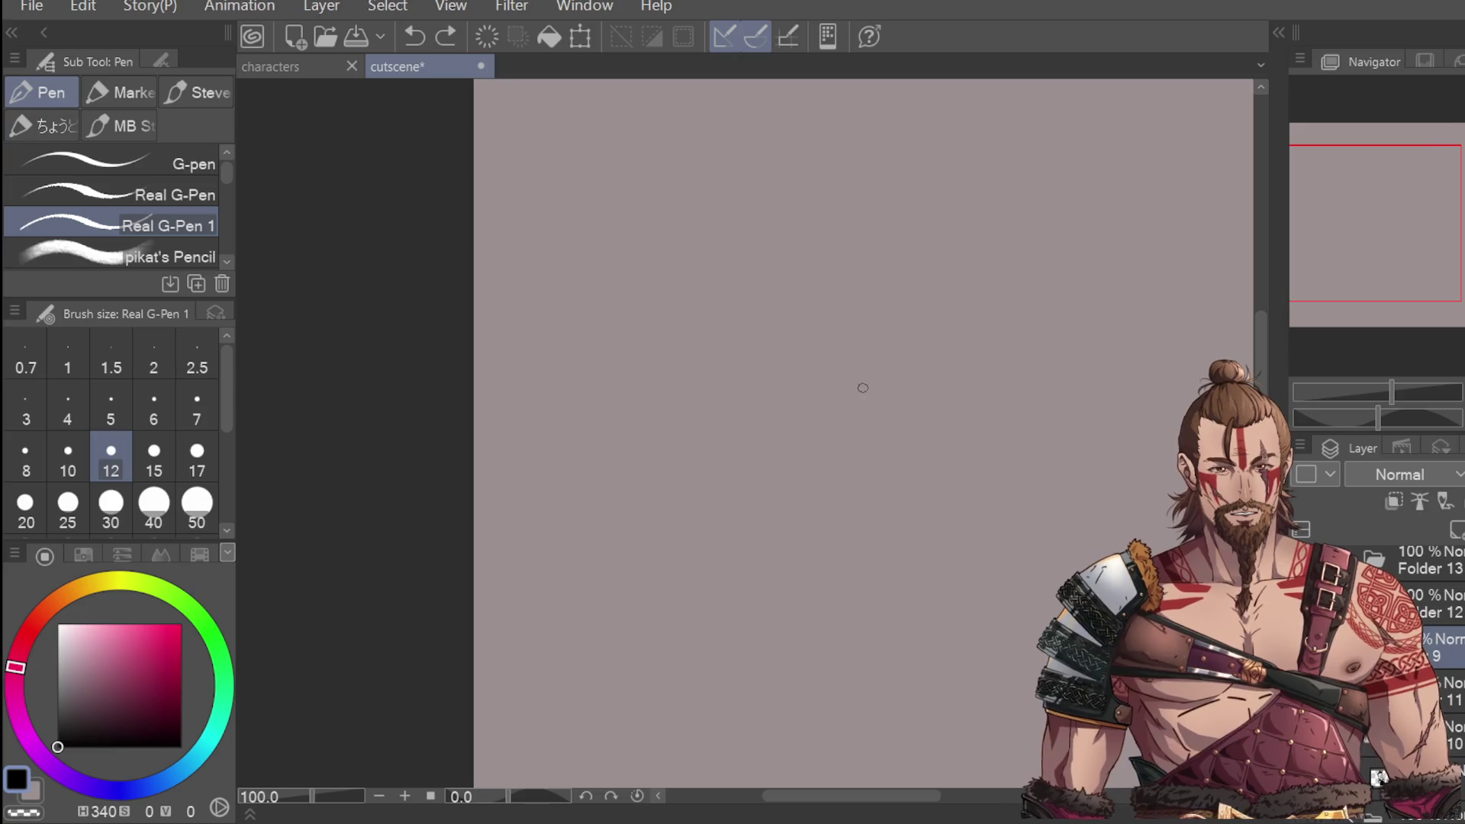
{"action": "scroll", "coordinate": [860, 386], "scroll_direction": "down", "scroll_amount": 1}
{"action": "left_click_drag", "start_coordinate": [867, 803], "coordinate": [908, 802]}
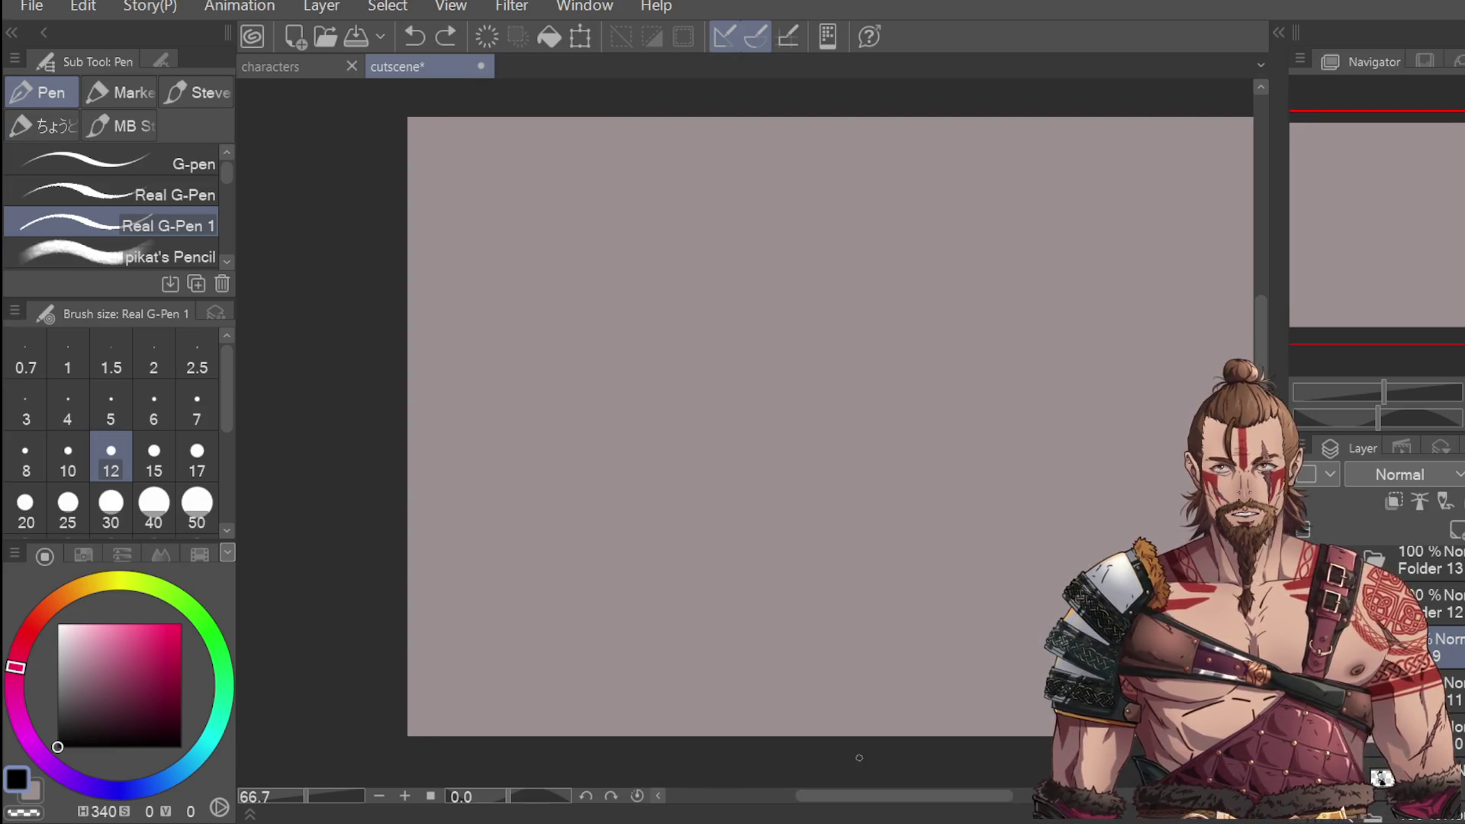
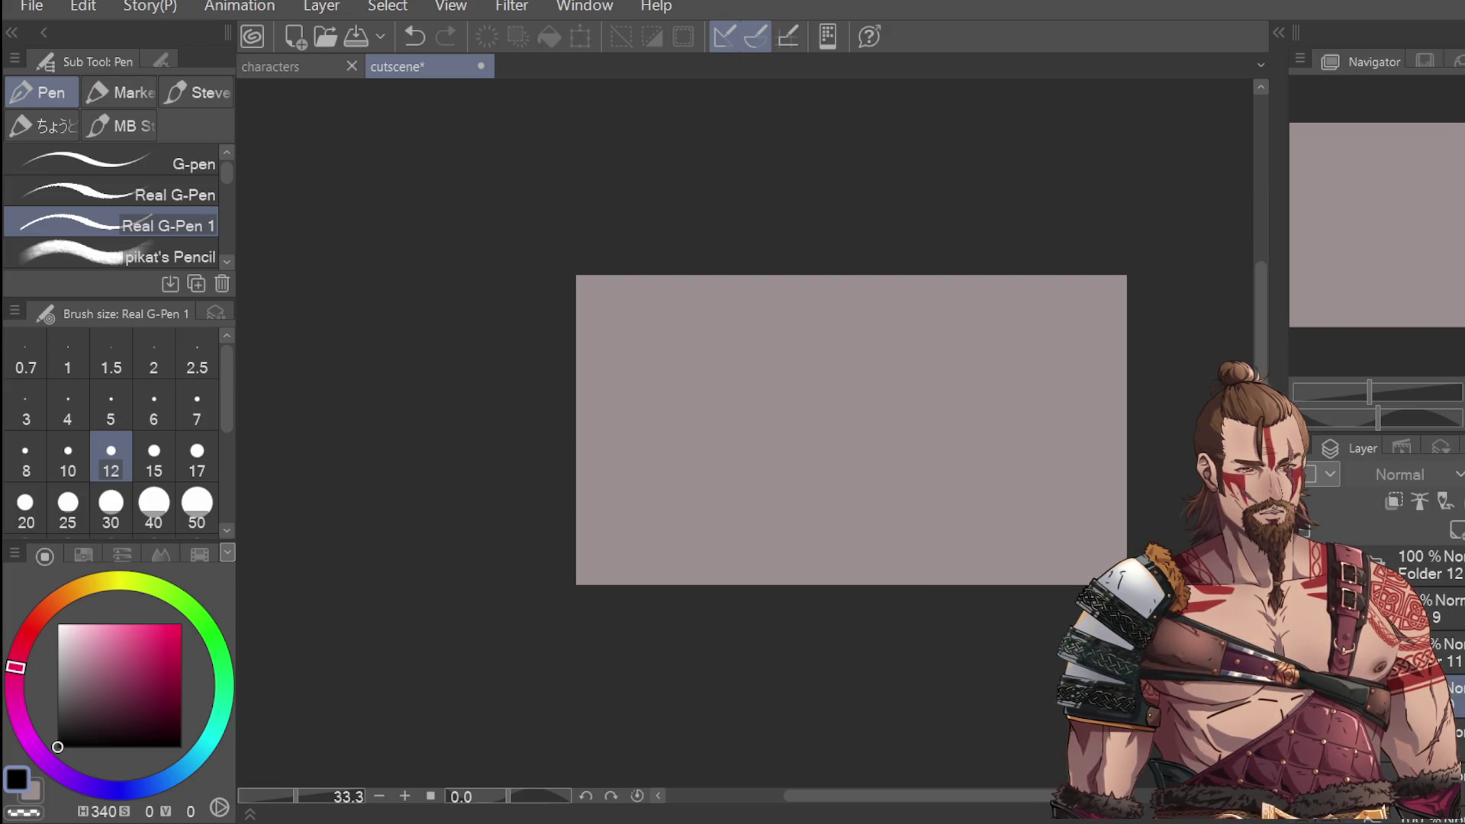
Step: Undo the previous character drawing off the canvas, select all, and play back the animation
{"action": "key", "text": "ctrl+z"}
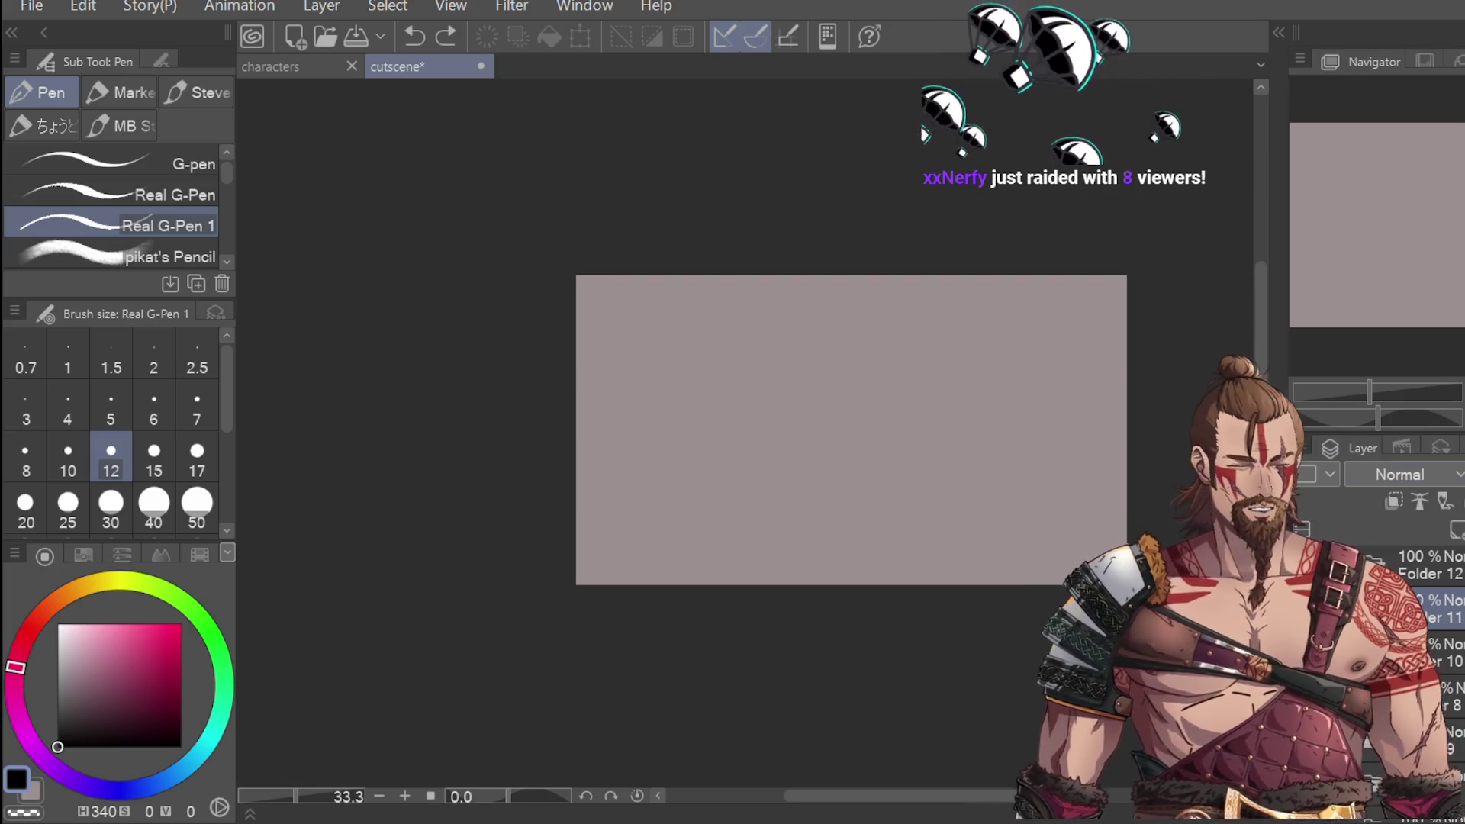
{"action": "key", "text": "ctrl+z"}
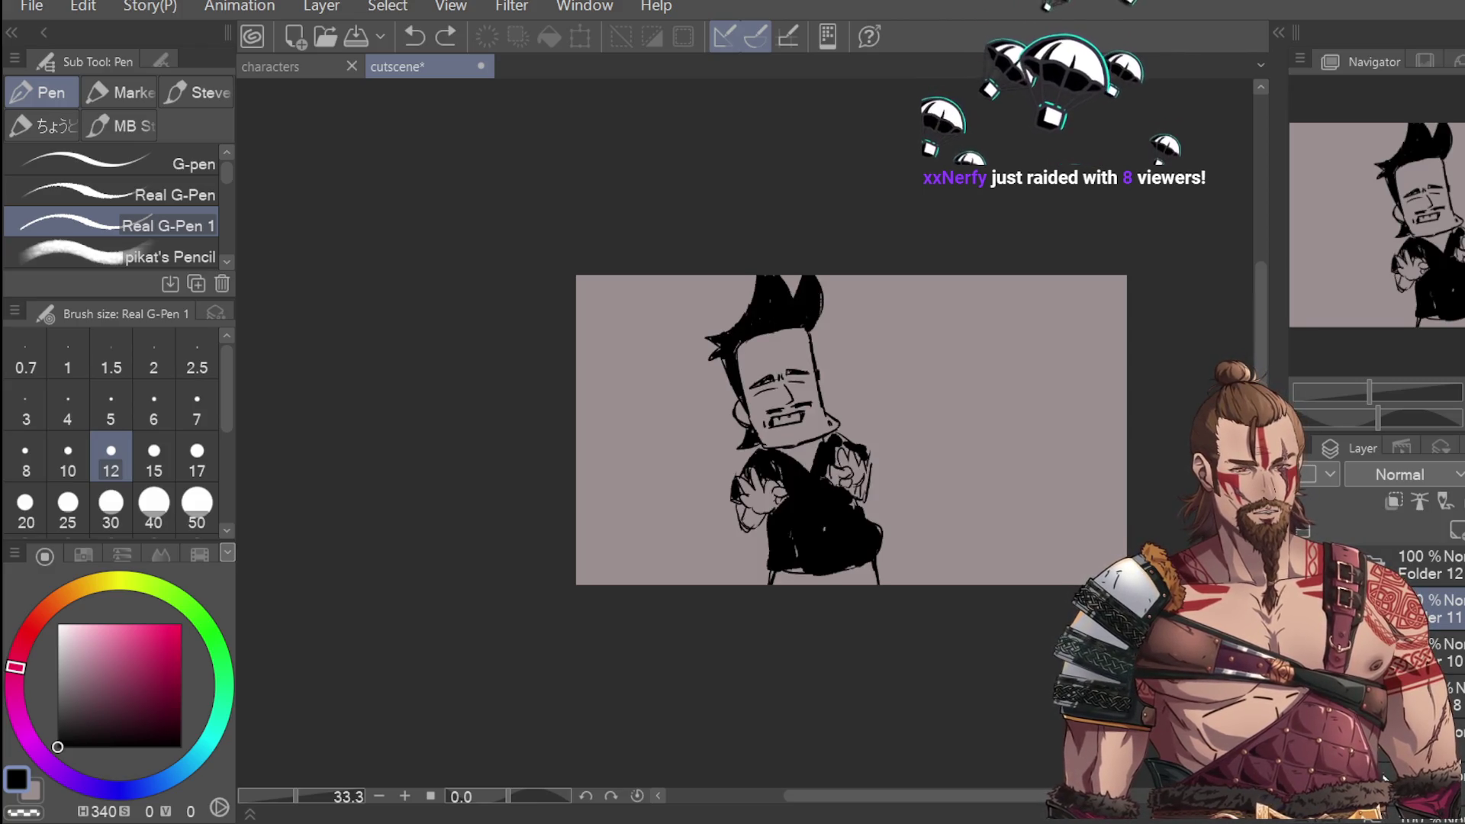
{"action": "key", "text": "ctrl+z"}
{"action": "key", "text": "ctrl+y"}
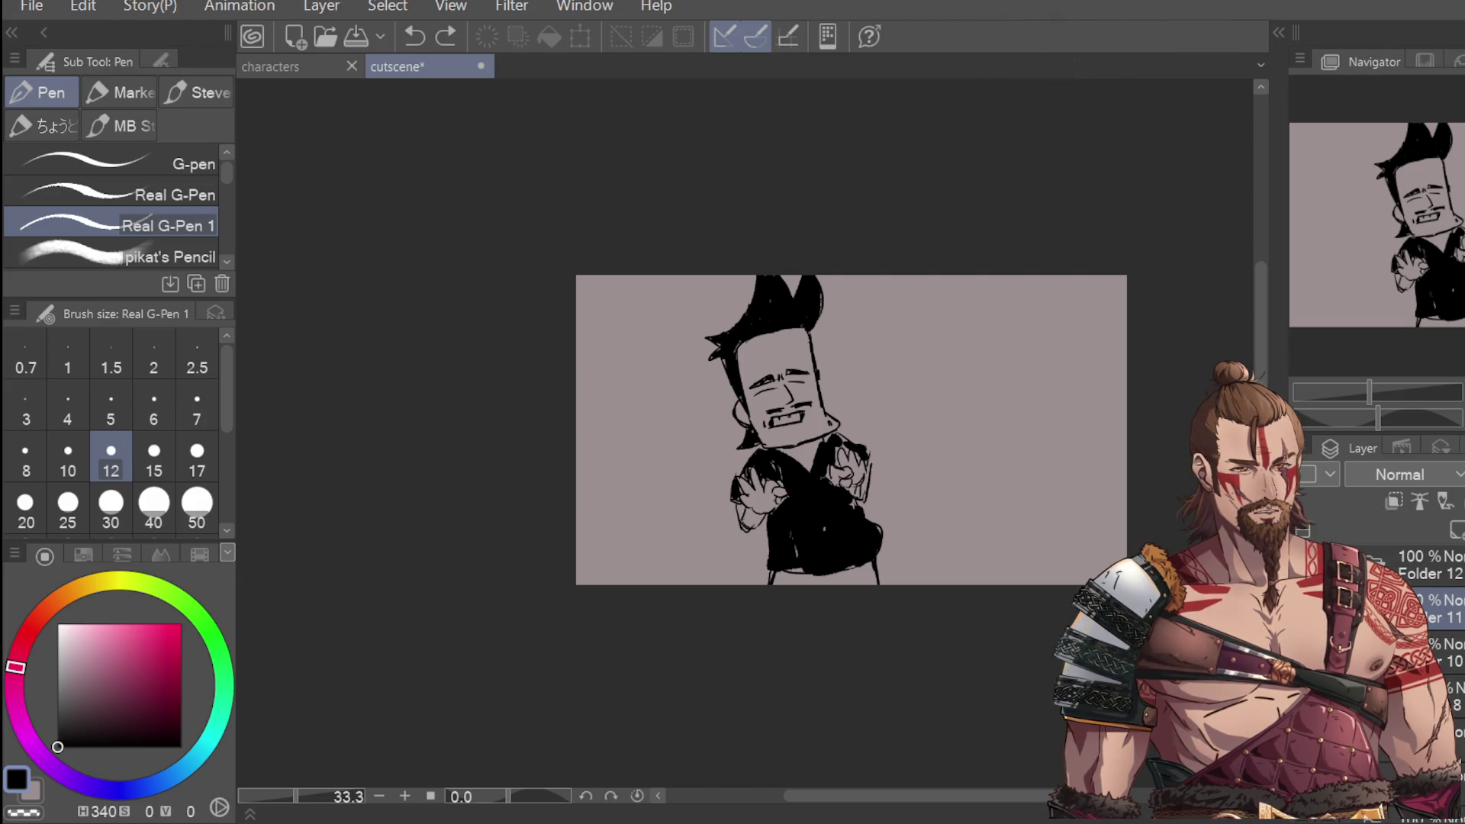
{"action": "key", "text": "ctrl+z"}
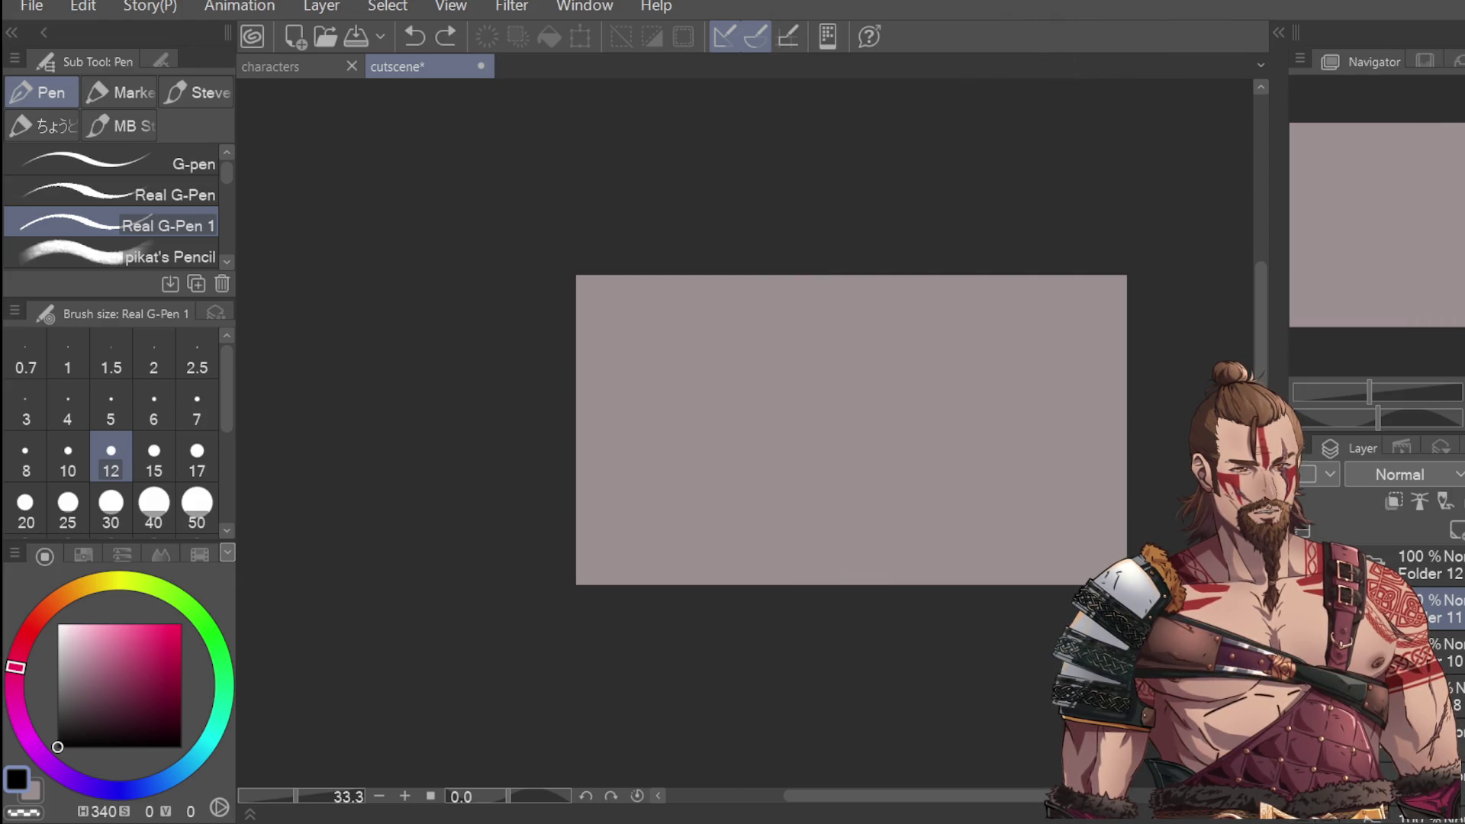
{"action": "key", "text": "ctrl+y"}
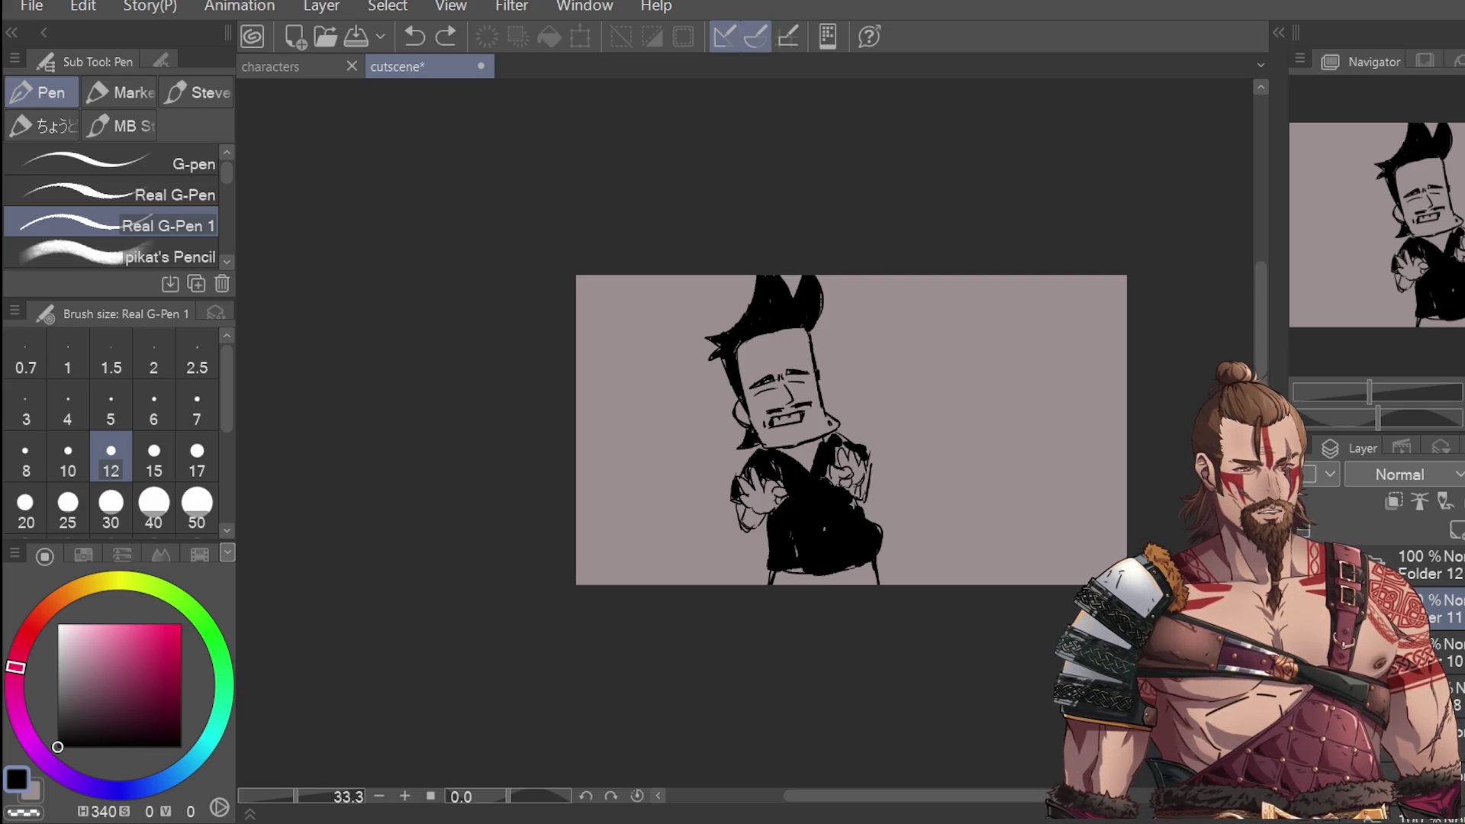
{"action": "key", "text": "ctrl+z"}
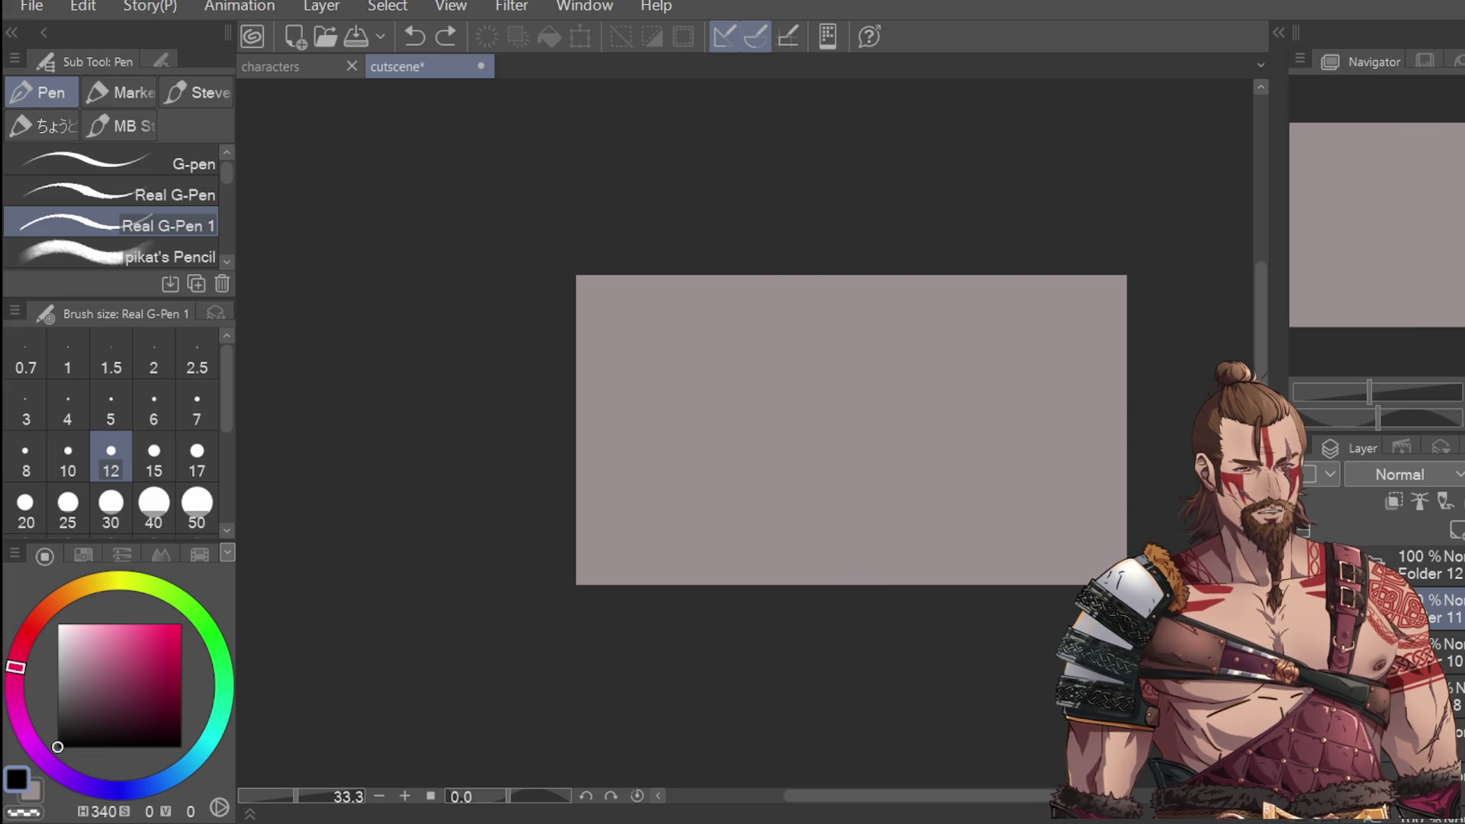
{"action": "key", "text": "ctrl+a"}
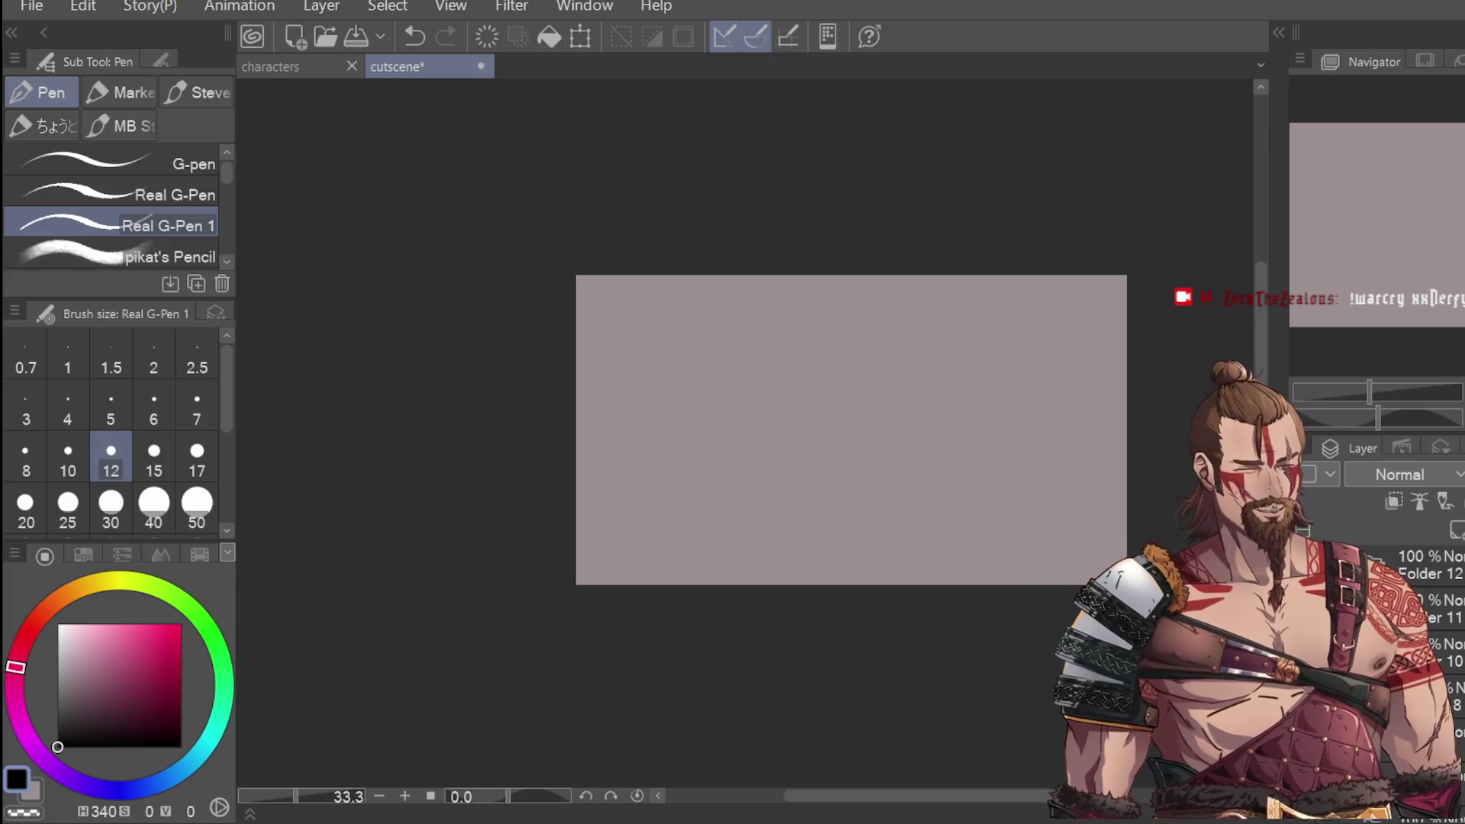
{"action": "key", "text": "space"}
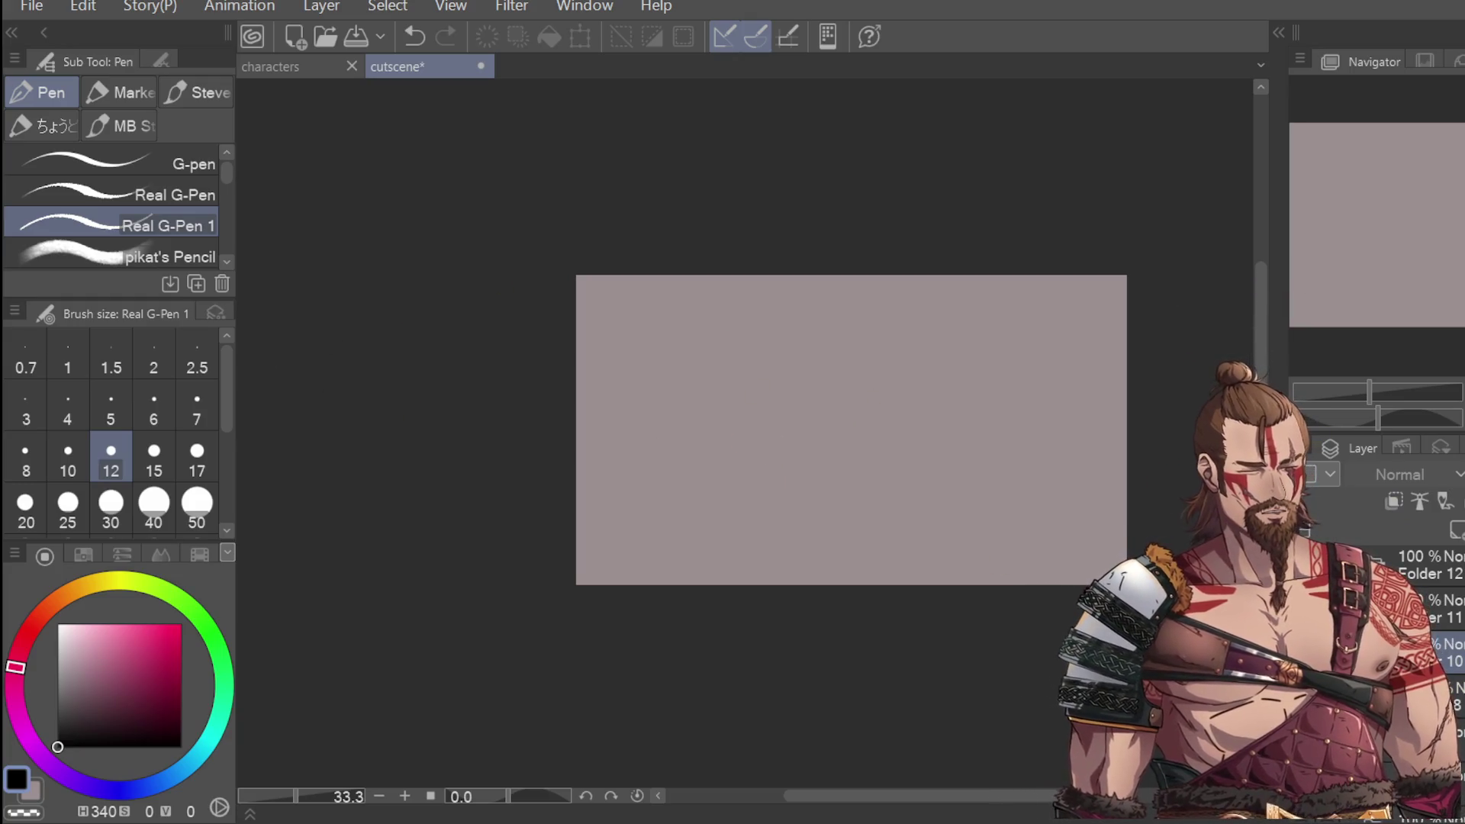
Step: Select the drawing layer and try out first vertical strokes for the hand
{"action": "left_click", "coordinate": [1442, 610]}
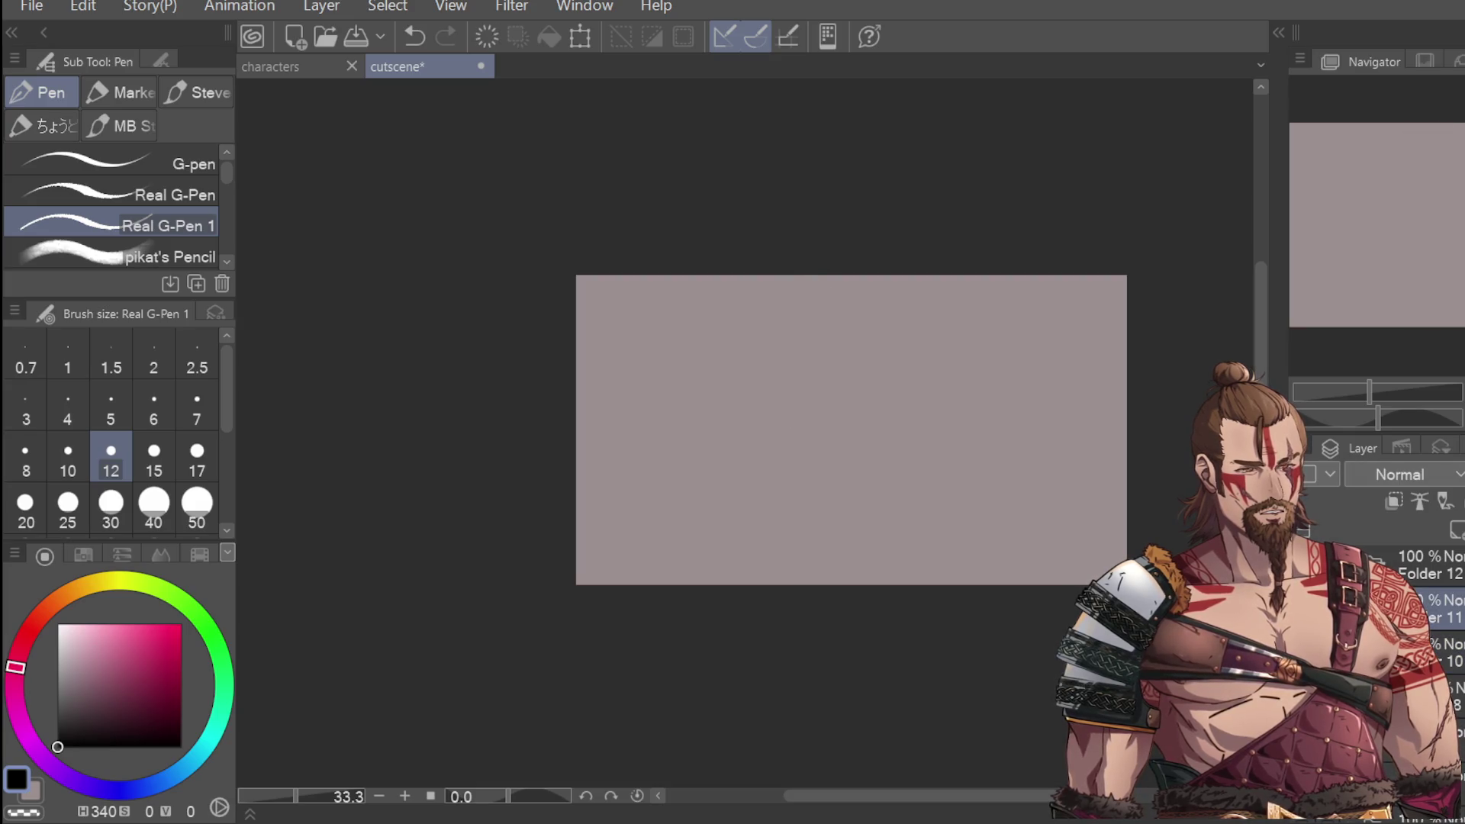
{"action": "scroll", "coordinate": [745, 501], "scroll_direction": "up", "scroll_amount": 2}
{"action": "left_click_drag", "start_coordinate": [739, 398], "coordinate": [744, 467]}
{"action": "key", "text": "ctrl+z"}
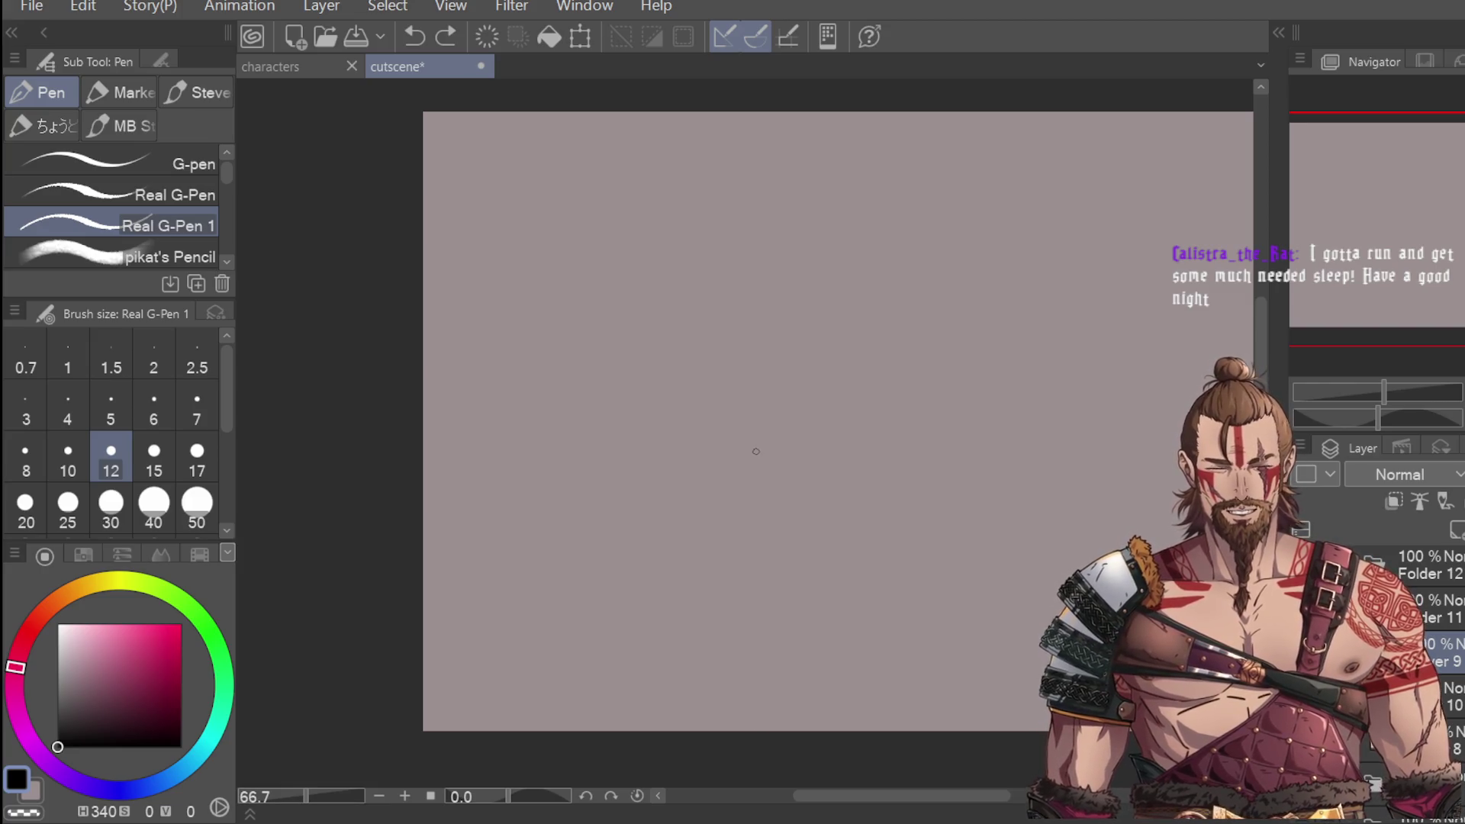
{"action": "left_click_drag", "start_coordinate": [763, 449], "coordinate": [758, 352]}
{"action": "key", "text": "ctrl+z"}
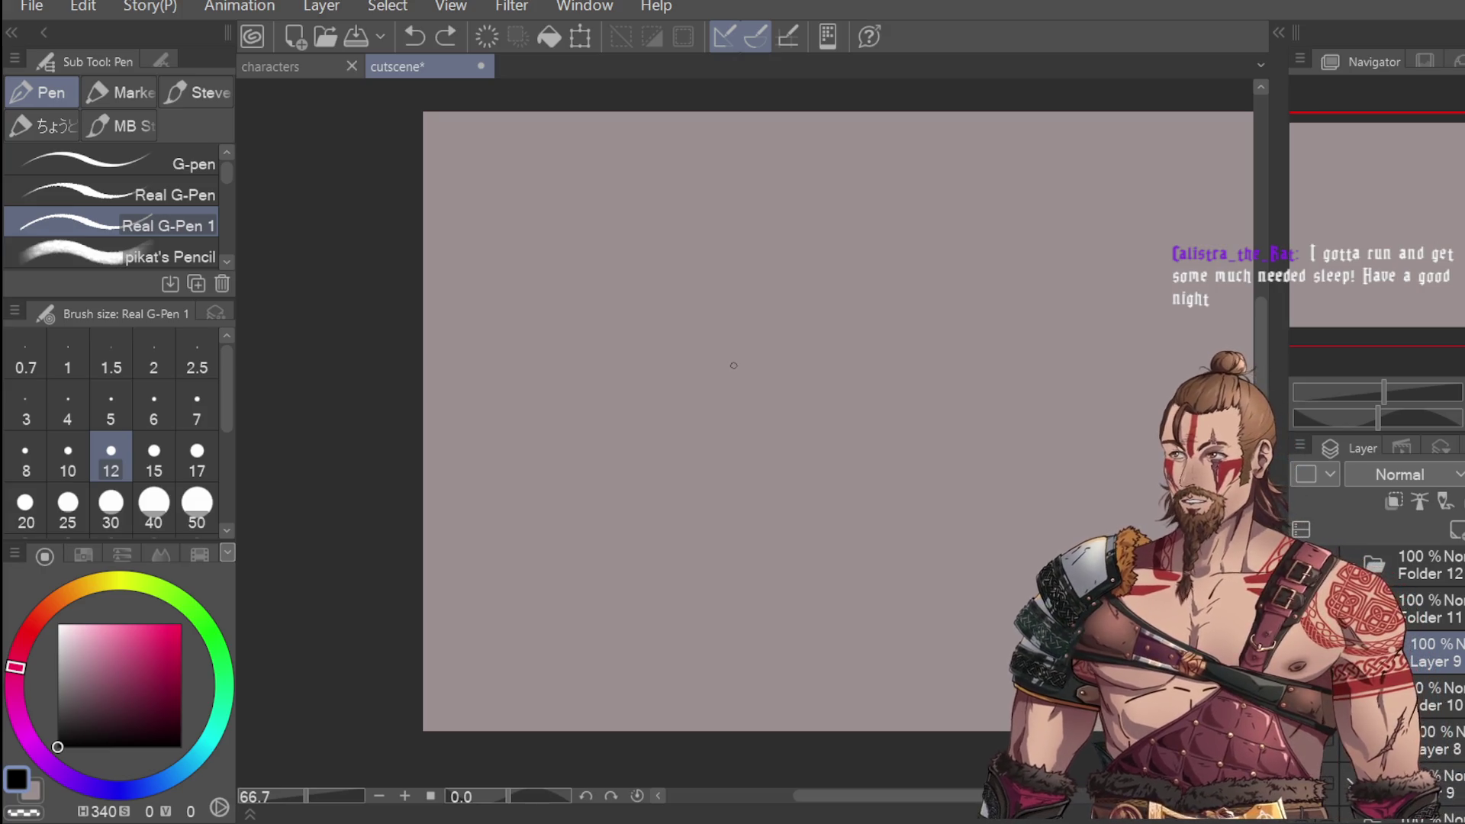
{"action": "left_click_drag", "start_coordinate": [748, 442], "coordinate": [752, 375]}
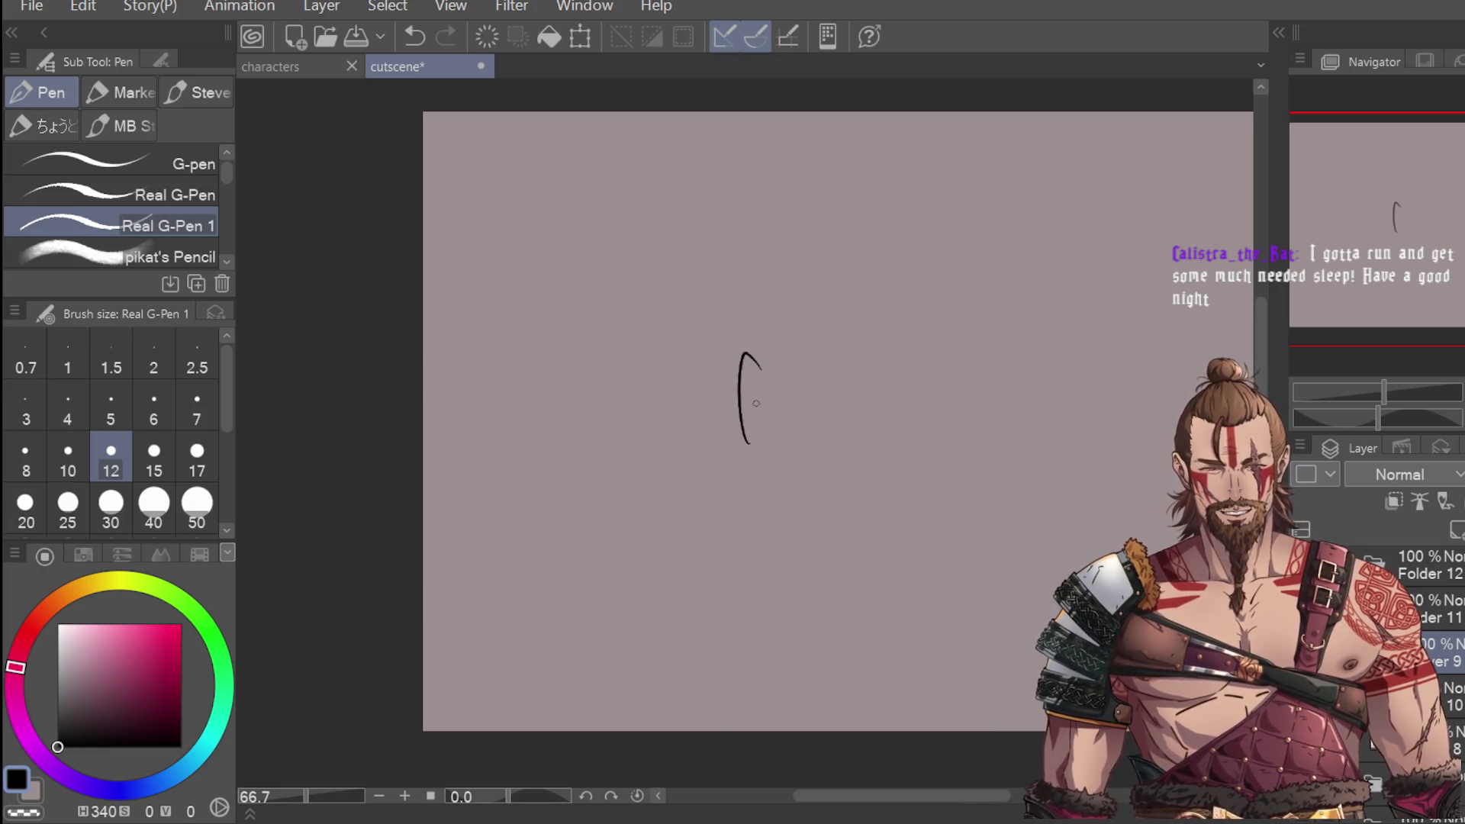
{"action": "key", "text": "ctrl+z"}
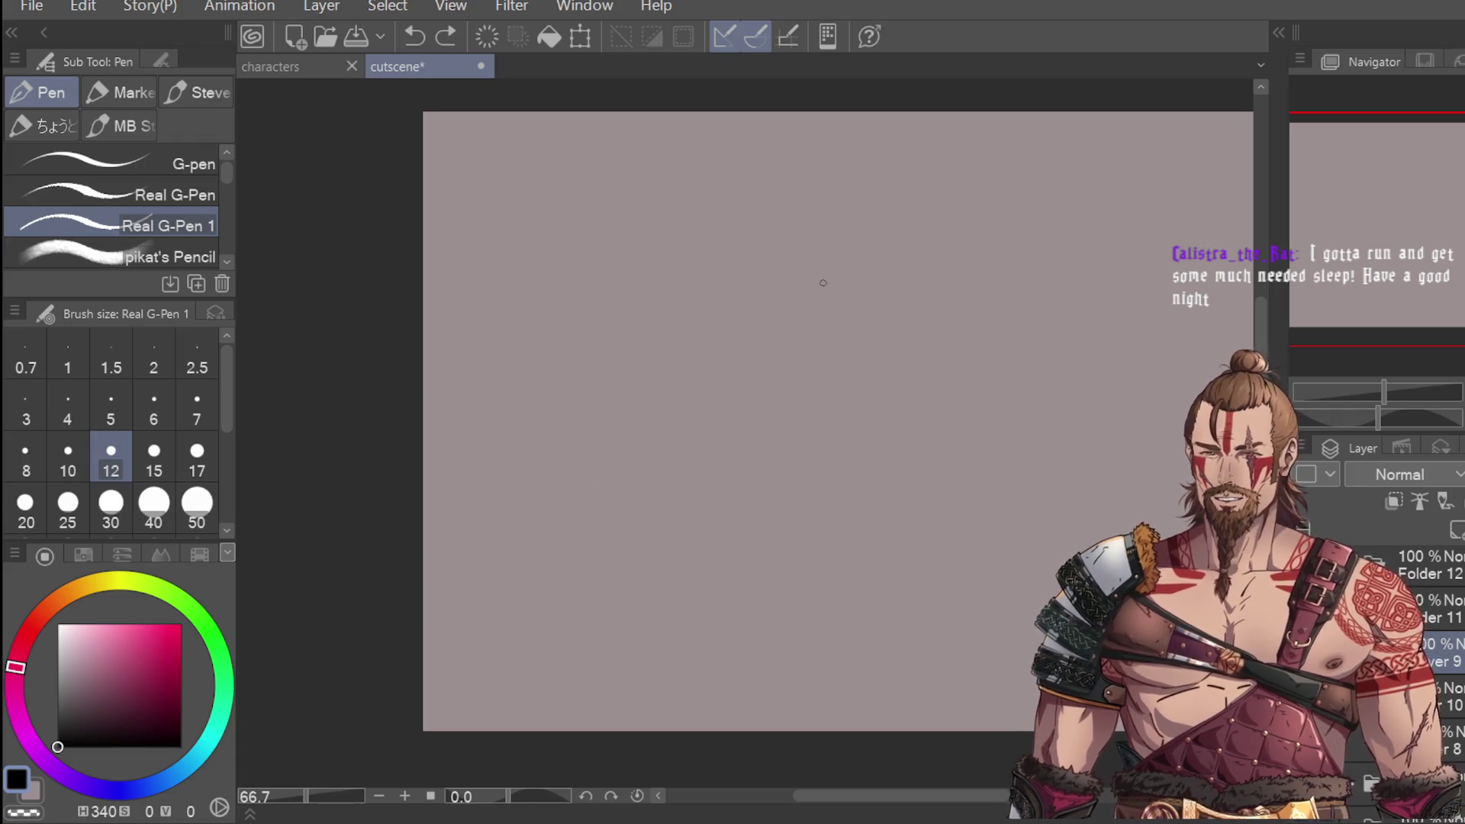
Step: Sketch the M-shaped finger strokes with a C-shaped curve below them
{"action": "mouse_move", "coordinate": [709, 375]}
{"action": "left_mouse_down"}
{"action": "mouse_move", "coordinate": [714, 456]}
{"action": "mouse_move", "coordinate": [759, 458]}
{"action": "left_mouse_up"}
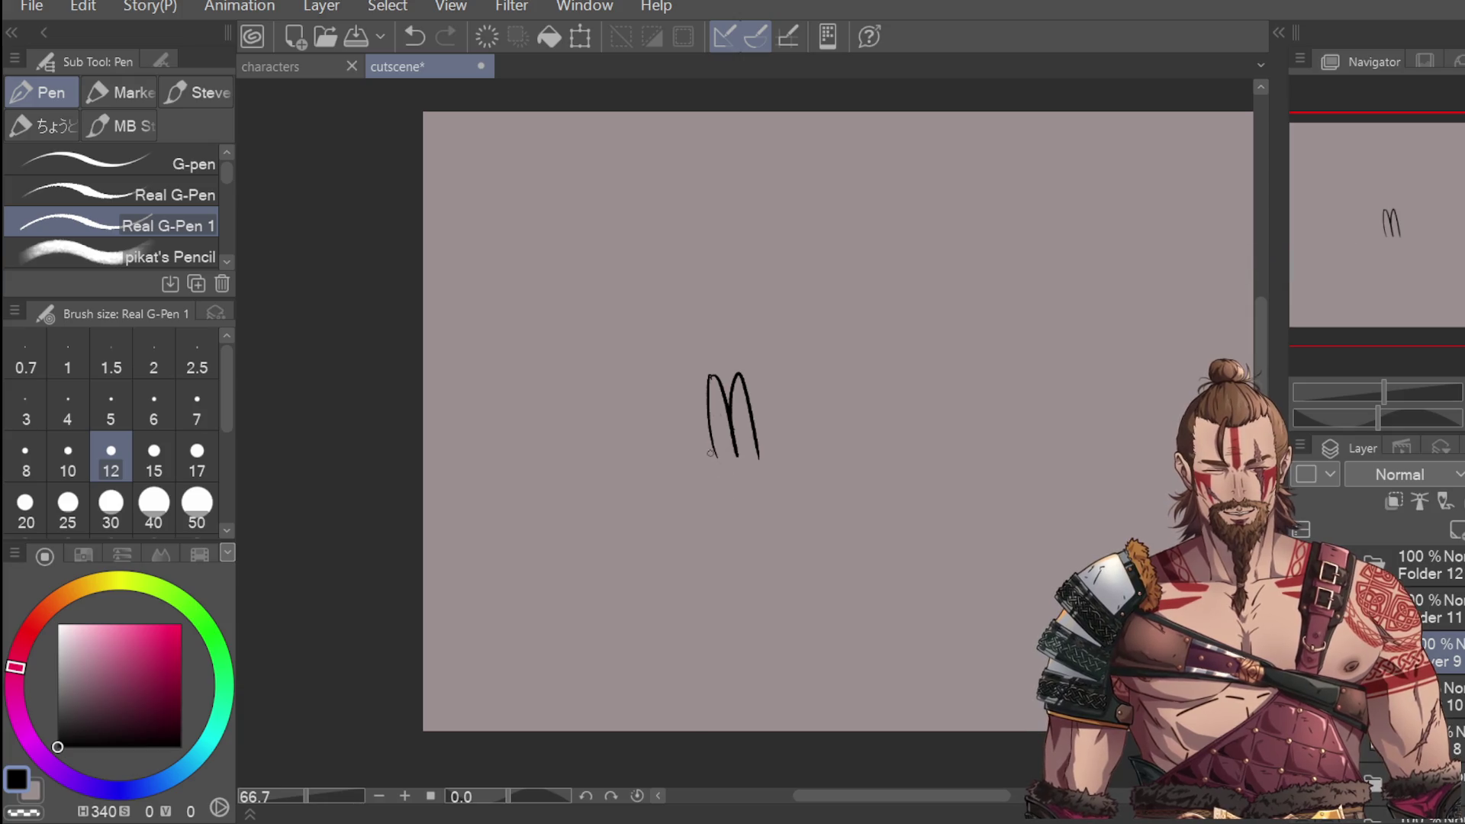
{"action": "mouse_move", "coordinate": [711, 460]}
{"action": "left_mouse_down"}
{"action": "mouse_move", "coordinate": [737, 559]}
{"action": "mouse_move", "coordinate": [739, 524]}
{"action": "mouse_move", "coordinate": [766, 505]}
{"action": "left_mouse_up"}
{"action": "key", "text": "ctrl+z"}
{"action": "left_click_drag", "start_coordinate": [701, 406], "coordinate": [734, 532]}
{"action": "left_click_drag", "start_coordinate": [742, 419], "coordinate": [774, 526]}
{"action": "key", "text": "ctrl+z"}
{"action": "key", "text": "ctrl+z"}
{"action": "mouse_move", "coordinate": [702, 390]}
{"action": "left_mouse_down"}
{"action": "mouse_move", "coordinate": [725, 527]}
{"action": "mouse_move", "coordinate": [746, 524]}
{"action": "left_mouse_up"}
{"action": "key", "text": "ctrl+z"}
{"action": "key", "text": "ctrl+z"}
Step: Erase the lower M stroke, then reinforce the fingers and add lower diagonal strokes
{"action": "key", "text": "e"}
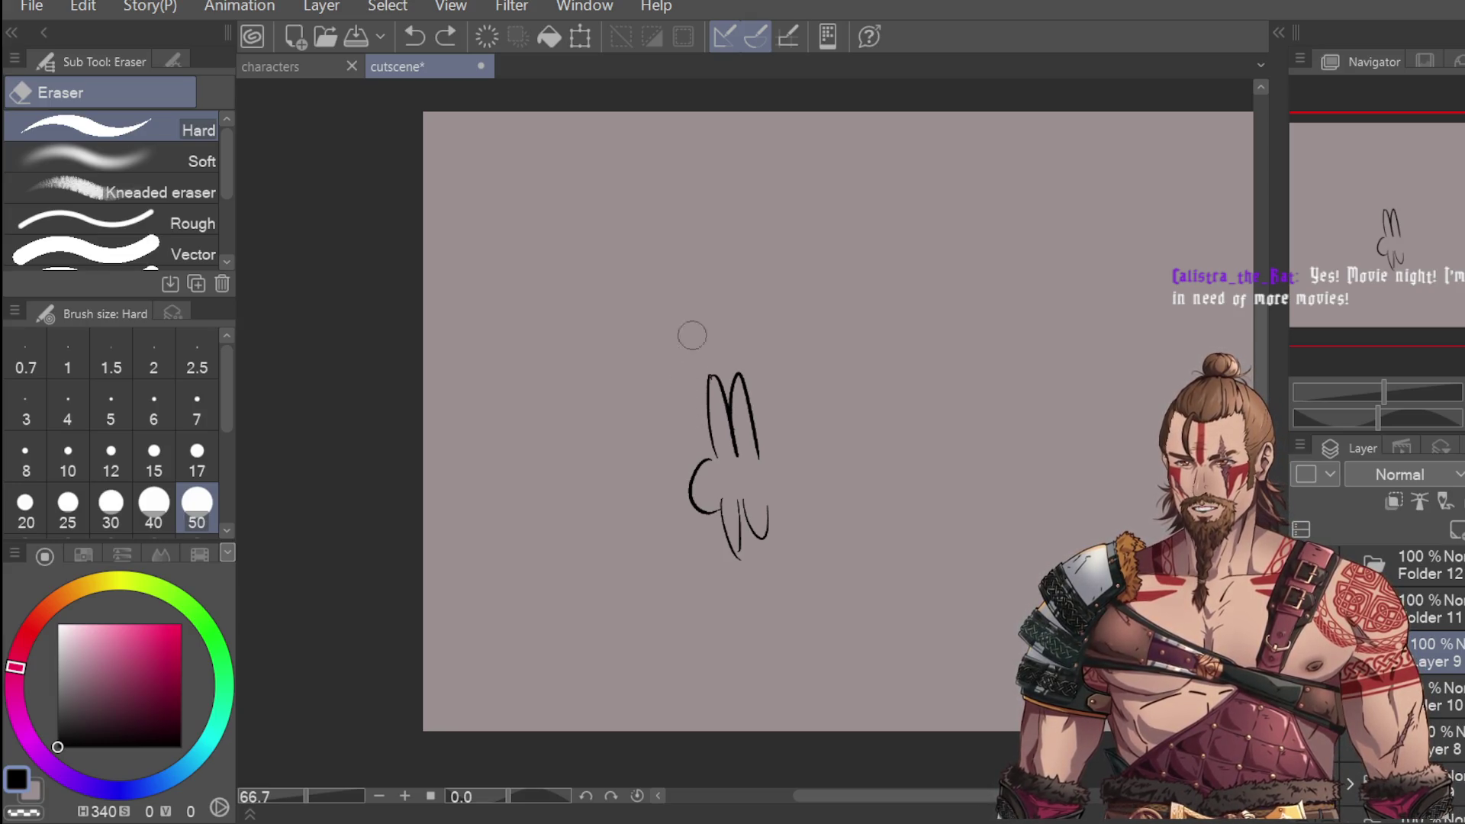
{"action": "mouse_move", "coordinate": [711, 422]}
{"action": "left_mouse_down"}
{"action": "mouse_move", "coordinate": [735, 389]}
{"action": "mouse_move", "coordinate": [723, 521]}
{"action": "mouse_move", "coordinate": [736, 534]}
{"action": "mouse_move", "coordinate": [745, 515]}
{"action": "left_mouse_up"}
{"action": "key", "text": "p"}
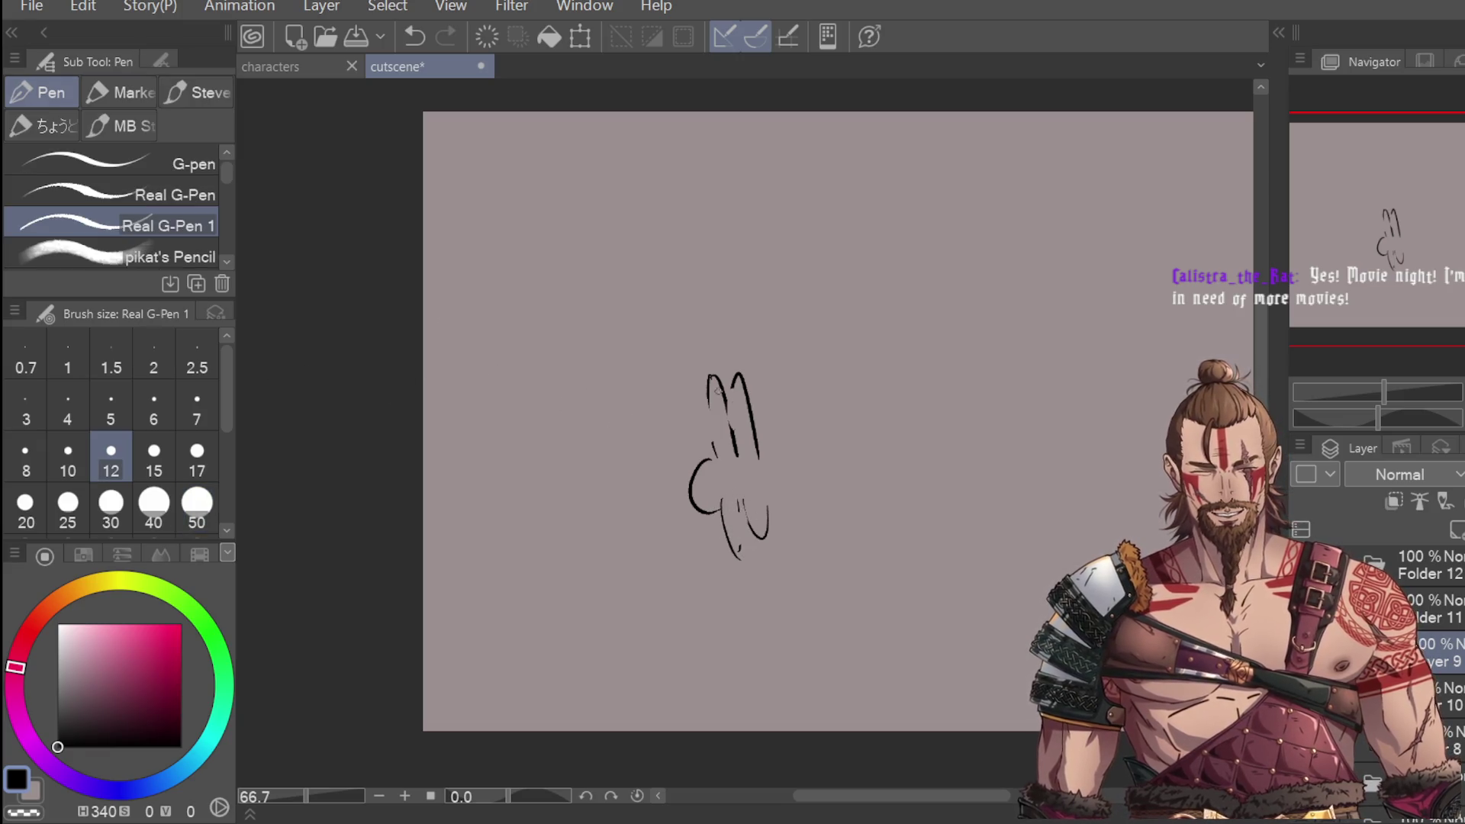
{"action": "left_click_drag", "start_coordinate": [709, 405], "coordinate": [726, 436]}
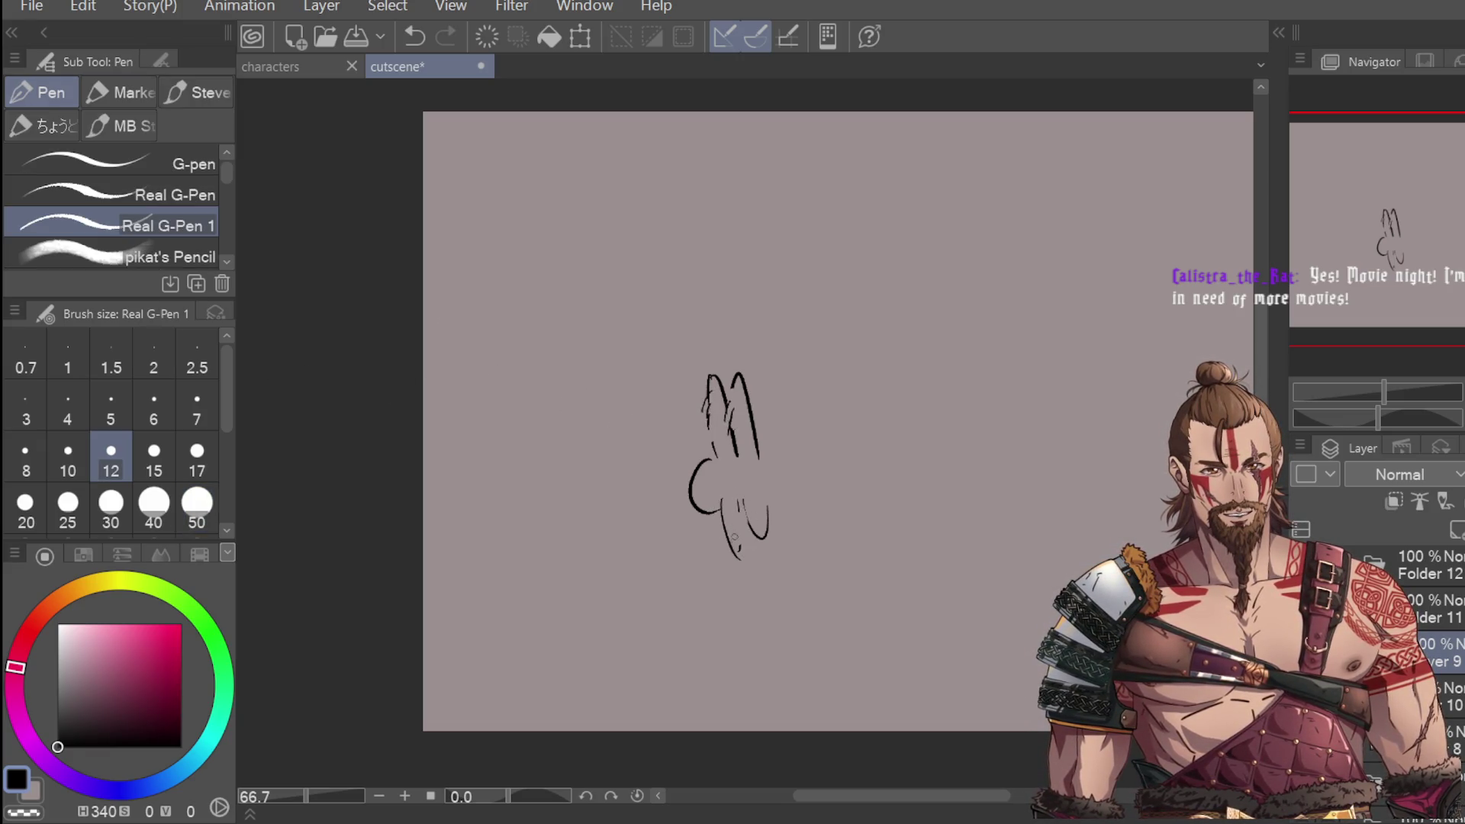
{"action": "mouse_move", "coordinate": [713, 517]}
{"action": "left_mouse_down"}
{"action": "mouse_move", "coordinate": [731, 545]}
{"action": "mouse_move", "coordinate": [773, 525]}
{"action": "left_mouse_up"}
{"action": "mouse_move", "coordinate": [708, 402]}
{"action": "left_mouse_down"}
{"action": "mouse_move", "coordinate": [725, 541]}
{"action": "mouse_move", "coordinate": [781, 525]}
{"action": "left_mouse_up"}
Step: Extend the hand sketch's lower right and zoom out to see more canvas
{"action": "scroll", "coordinate": [813, 317], "scroll_direction": "down", "scroll_amount": 2}
{"action": "scroll", "coordinate": [794, 428], "scroll_direction": "up", "scroll_amount": 3}
{"action": "scroll", "coordinate": [970, 265], "scroll_direction": "down", "scroll_amount": 2}
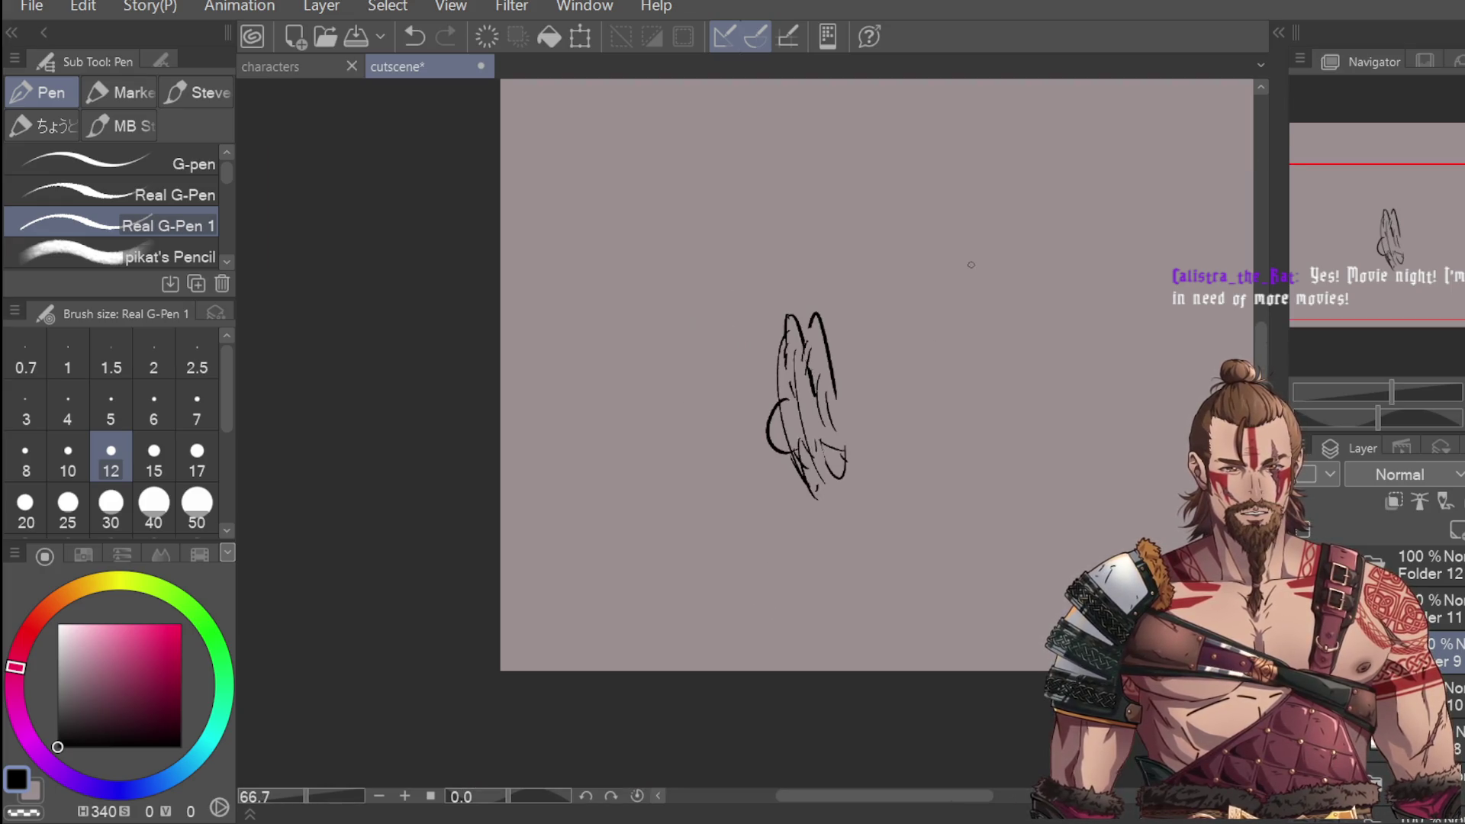
{"action": "mouse_move", "coordinate": [794, 481]}
{"action": "left_mouse_down"}
{"action": "mouse_move", "coordinate": [826, 538]}
{"action": "mouse_move", "coordinate": [866, 536]}
{"action": "left_mouse_up"}
{"action": "key", "text": "ctrl+z"}
{"action": "left_click_drag", "start_coordinate": [853, 478], "coordinate": [882, 522]}
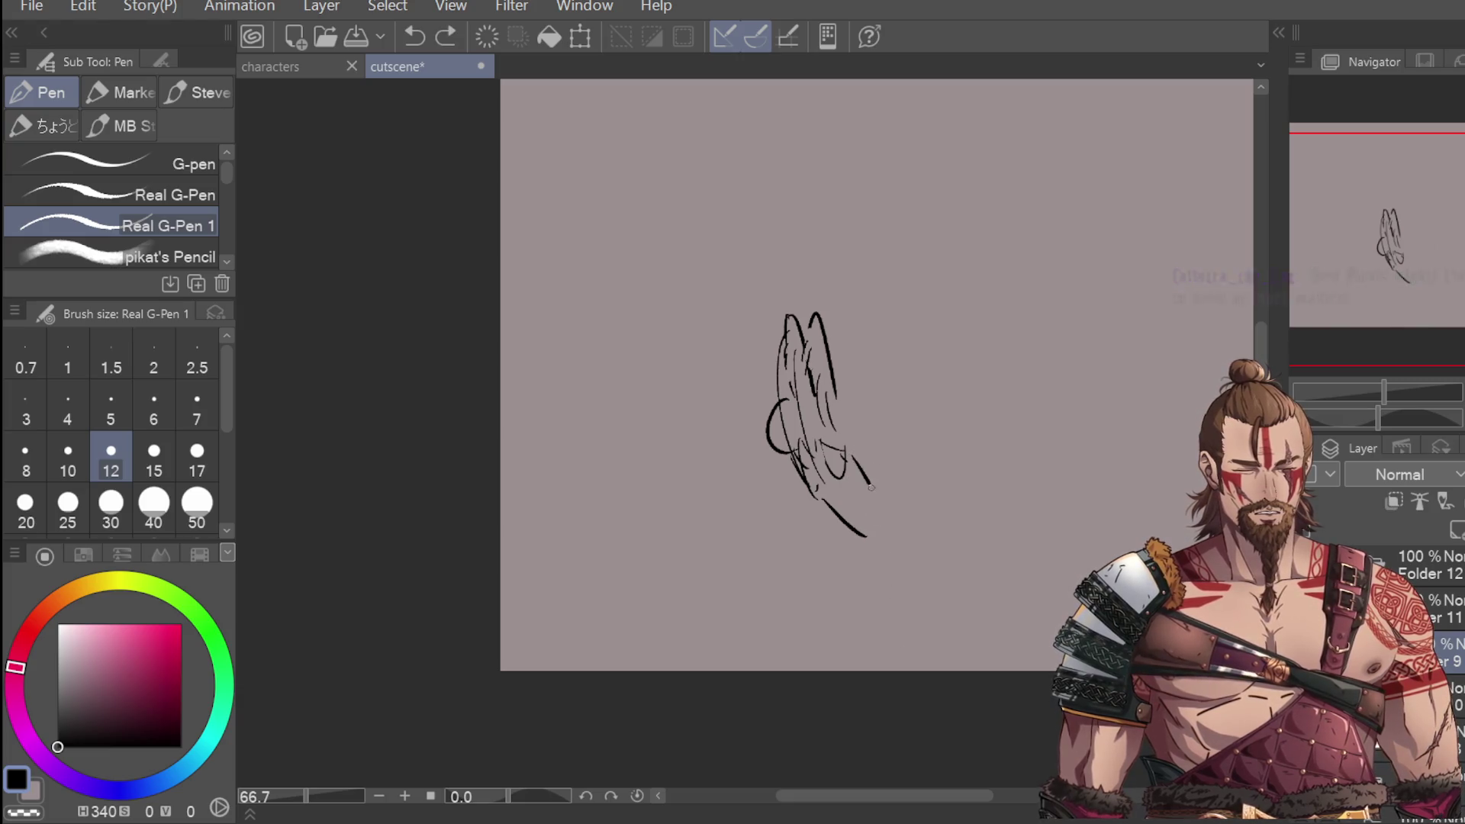
{"action": "scroll", "coordinate": [872, 766], "scroll_direction": "right", "scroll_amount": 3}
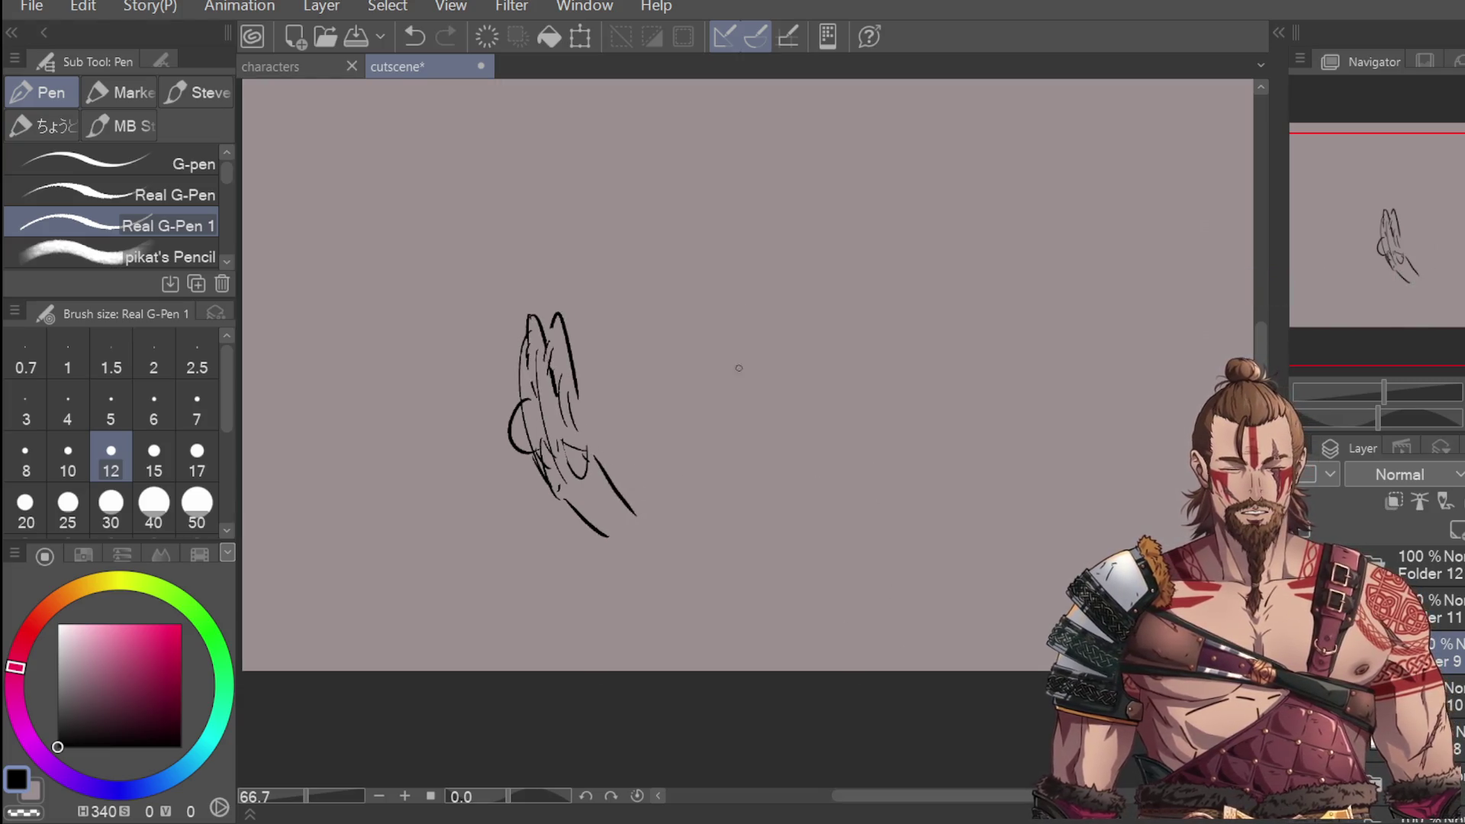
{"action": "key", "text": "ctrl+minus"}
{"action": "left_click_drag", "start_coordinate": [686, 316], "coordinate": [678, 374]}
{"action": "key", "text": "ctrl+z"}
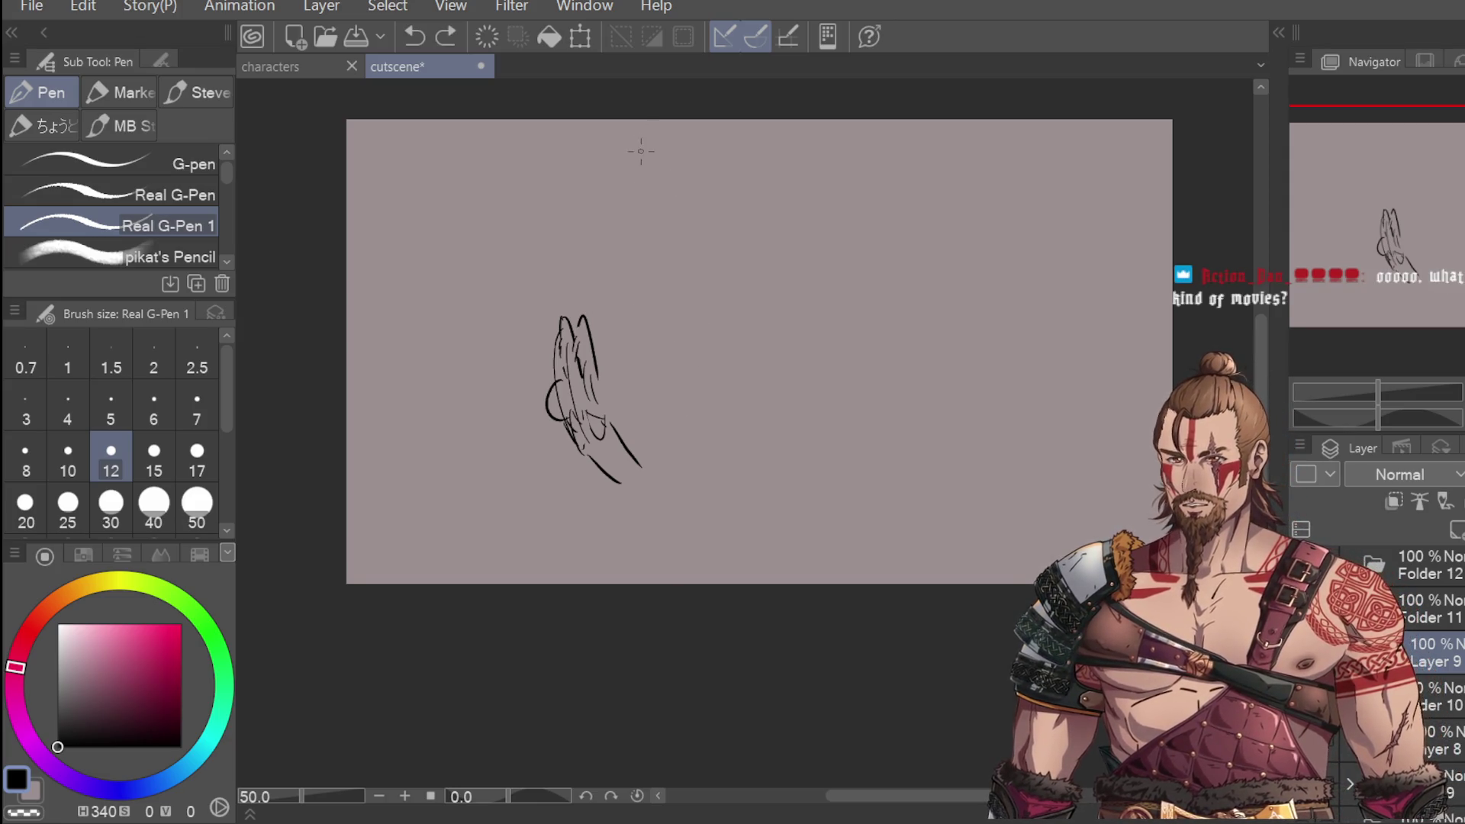
Step: Outline a boxy head right of the hand, trimming and retracing its sides
{"action": "mouse_move", "coordinate": [681, 349]}
{"action": "left_mouse_down"}
{"action": "mouse_move", "coordinate": [697, 261]}
{"action": "mouse_move", "coordinate": [756, 249]}
{"action": "mouse_move", "coordinate": [738, 252]}
{"action": "mouse_move", "coordinate": [688, 365]}
{"action": "mouse_move", "coordinate": [698, 385]}
{"action": "mouse_move", "coordinate": [677, 280]}
{"action": "mouse_move", "coordinate": [775, 255]}
{"action": "left_mouse_up"}
{"action": "key", "text": "ctrl+z"}
{"action": "key", "text": "ctrl+z"}
{"action": "key", "text": "ctrl+z"}
{"action": "left_click_drag", "start_coordinate": [782, 268], "coordinate": [792, 348]}
{"action": "key", "text": "ctrl+z"}
{"action": "key", "text": "ctrl+z"}
{"action": "left_click_drag", "start_coordinate": [782, 254], "coordinate": [792, 347]}
{"action": "key", "text": "e"}
{"action": "mouse_move", "coordinate": [691, 302]}
{"action": "left_mouse_down"}
{"action": "mouse_move", "coordinate": [687, 344]}
{"action": "mouse_move", "coordinate": [683, 274]}
{"action": "mouse_move", "coordinate": [746, 261]}
{"action": "left_mouse_up"}
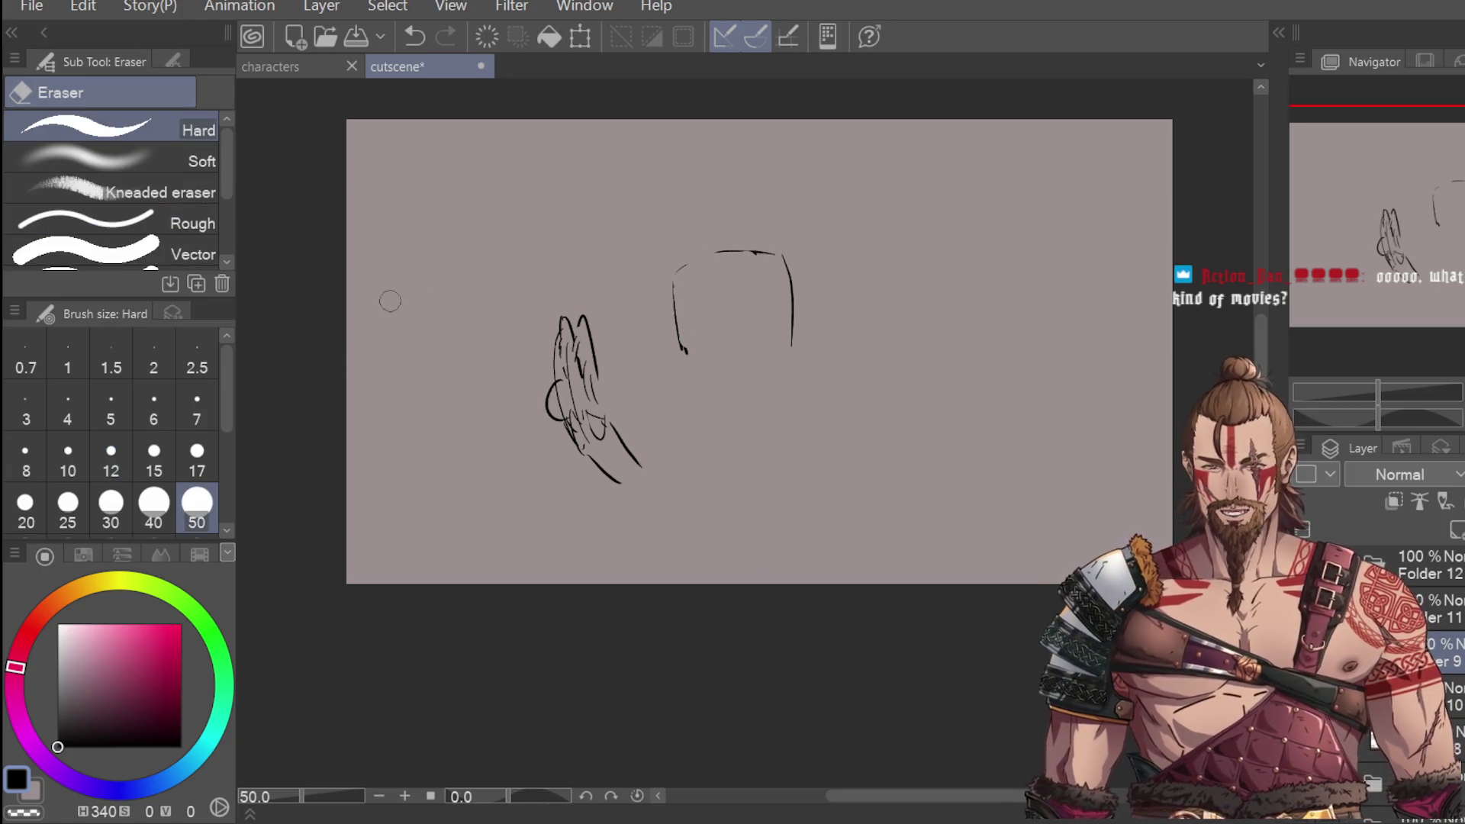
{"action": "key", "text": "p"}
{"action": "mouse_move", "coordinate": [685, 357]}
{"action": "left_mouse_down"}
{"action": "mouse_move", "coordinate": [679, 260]}
{"action": "mouse_move", "coordinate": [736, 249]}
{"action": "mouse_move", "coordinate": [799, 371]}
{"action": "left_mouse_up"}
{"action": "mouse_move", "coordinate": [690, 390]}
{"action": "left_mouse_down"}
{"action": "mouse_move", "coordinate": [798, 379]}
{"action": "mouse_move", "coordinate": [713, 407]}
{"action": "mouse_move", "coordinate": [785, 387]}
{"action": "mouse_move", "coordinate": [752, 390]}
{"action": "left_mouse_up"}
Step: Remove the head's bottom edge and sketch a nose line inside the head
{"action": "key", "text": "e"}
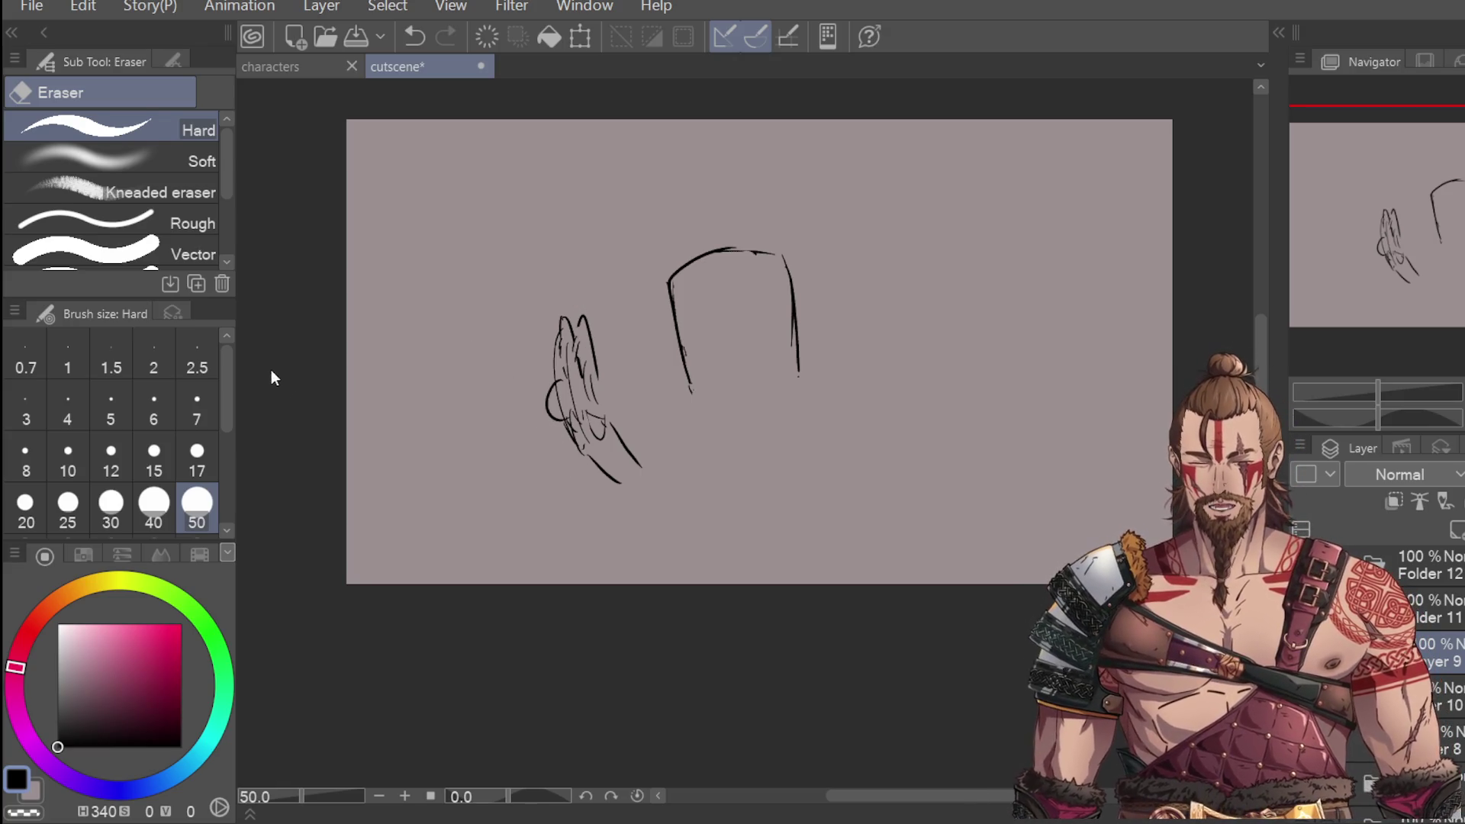
{"action": "key", "text": "p"}
{"action": "scroll", "coordinate": [791, 351], "scroll_direction": "up", "scroll_amount": 1}
{"action": "mouse_move", "coordinate": [733, 302]}
{"action": "left_mouse_down"}
{"action": "mouse_move", "coordinate": [751, 351]}
{"action": "mouse_move", "coordinate": [738, 367]}
{"action": "left_mouse_up"}
{"action": "key", "text": "ctrl+z"}
{"action": "key", "text": "ctrl+z"}
{"action": "left_click_drag", "start_coordinate": [735, 311], "coordinate": [741, 363]}
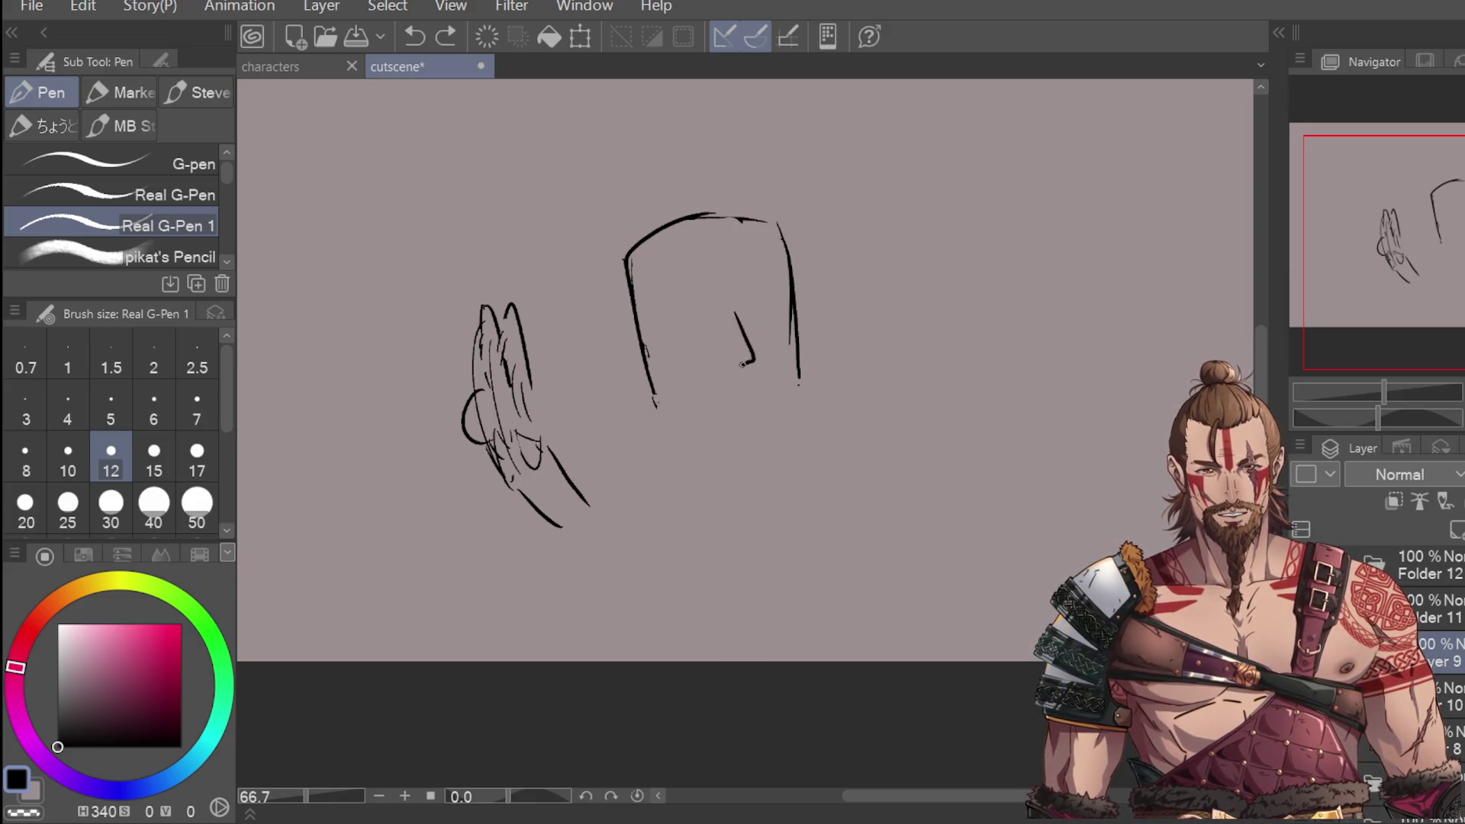
{"action": "scroll", "coordinate": [695, 336], "scroll_direction": "up", "scroll_amount": 3}
{"action": "left_click_drag", "start_coordinate": [628, 339], "coordinate": [736, 317]}
{"action": "key", "text": "ctrl+z"}
{"action": "scroll", "coordinate": [691, 359], "scroll_direction": "down", "scroll_amount": 3}
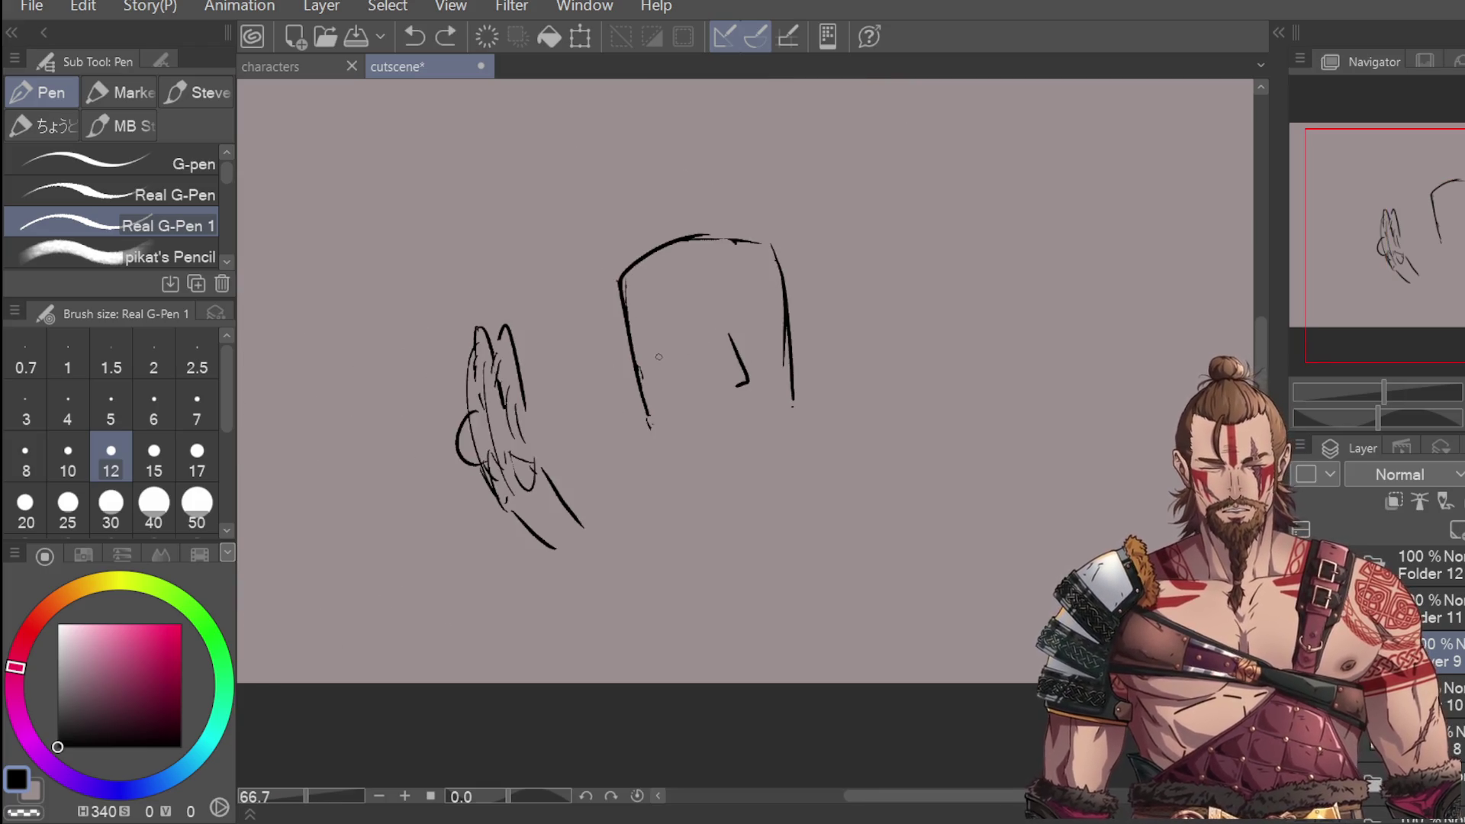
{"action": "scroll", "coordinate": [651, 353], "scroll_direction": "up", "scroll_amount": 2}
Step: Draw lids and pupils for both eyes plus an eyebrow stroke above them
{"action": "left_click_drag", "start_coordinate": [645, 353], "coordinate": [703, 328]}
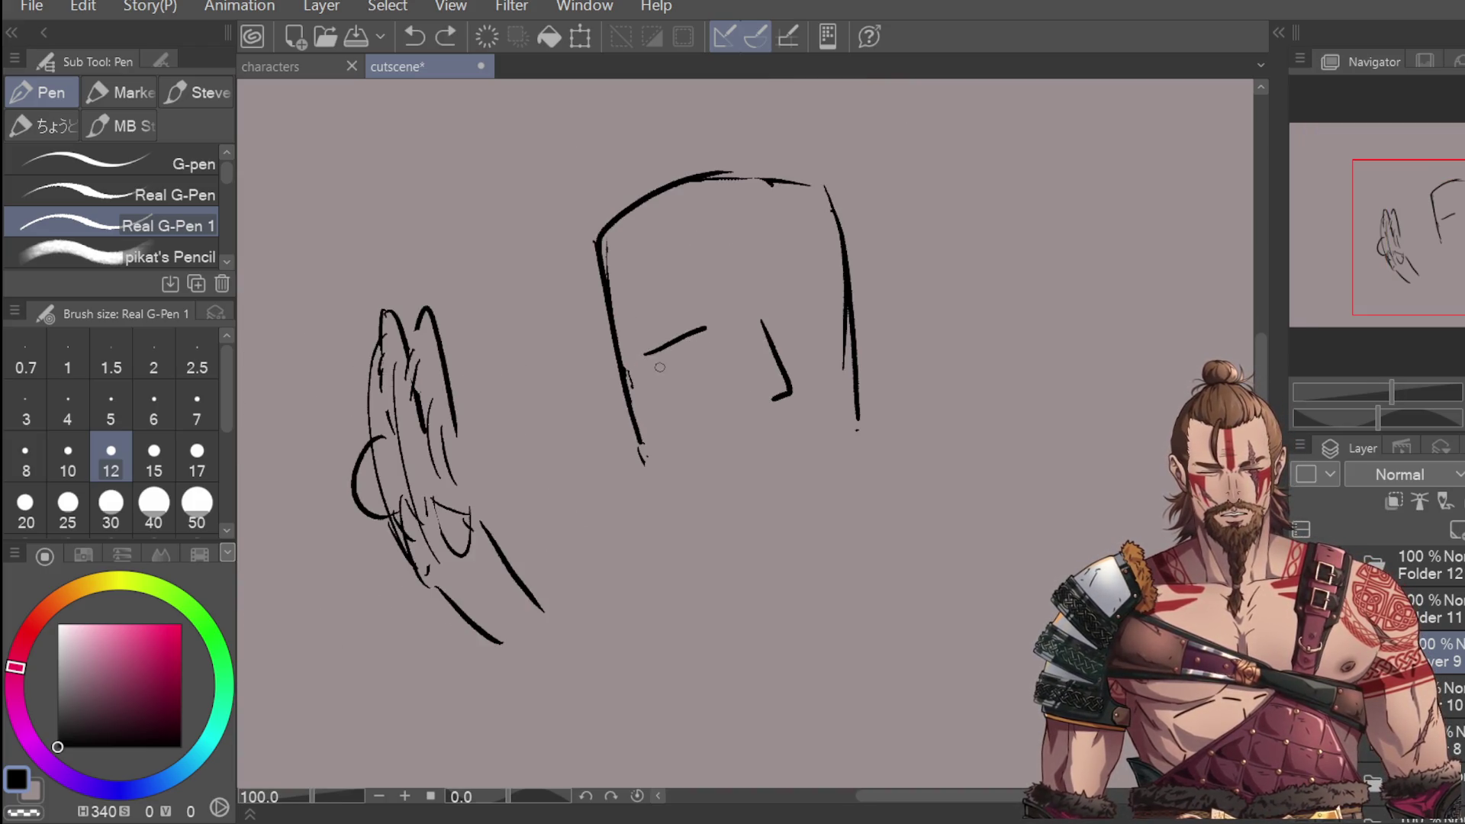
{"action": "scroll", "coordinate": [655, 363], "scroll_direction": "up", "scroll_amount": 2}
{"action": "mouse_move", "coordinate": [650, 369]}
{"action": "left_mouse_down"}
{"action": "mouse_move", "coordinate": [741, 333]}
{"action": "mouse_move", "coordinate": [748, 348]}
{"action": "left_mouse_up"}
{"action": "left_click_drag", "start_coordinate": [852, 289], "coordinate": [918, 269]}
{"action": "left_click_drag", "start_coordinate": [853, 313], "coordinate": [931, 289]}
{"action": "left_click_drag", "start_coordinate": [701, 321], "coordinate": [725, 319]}
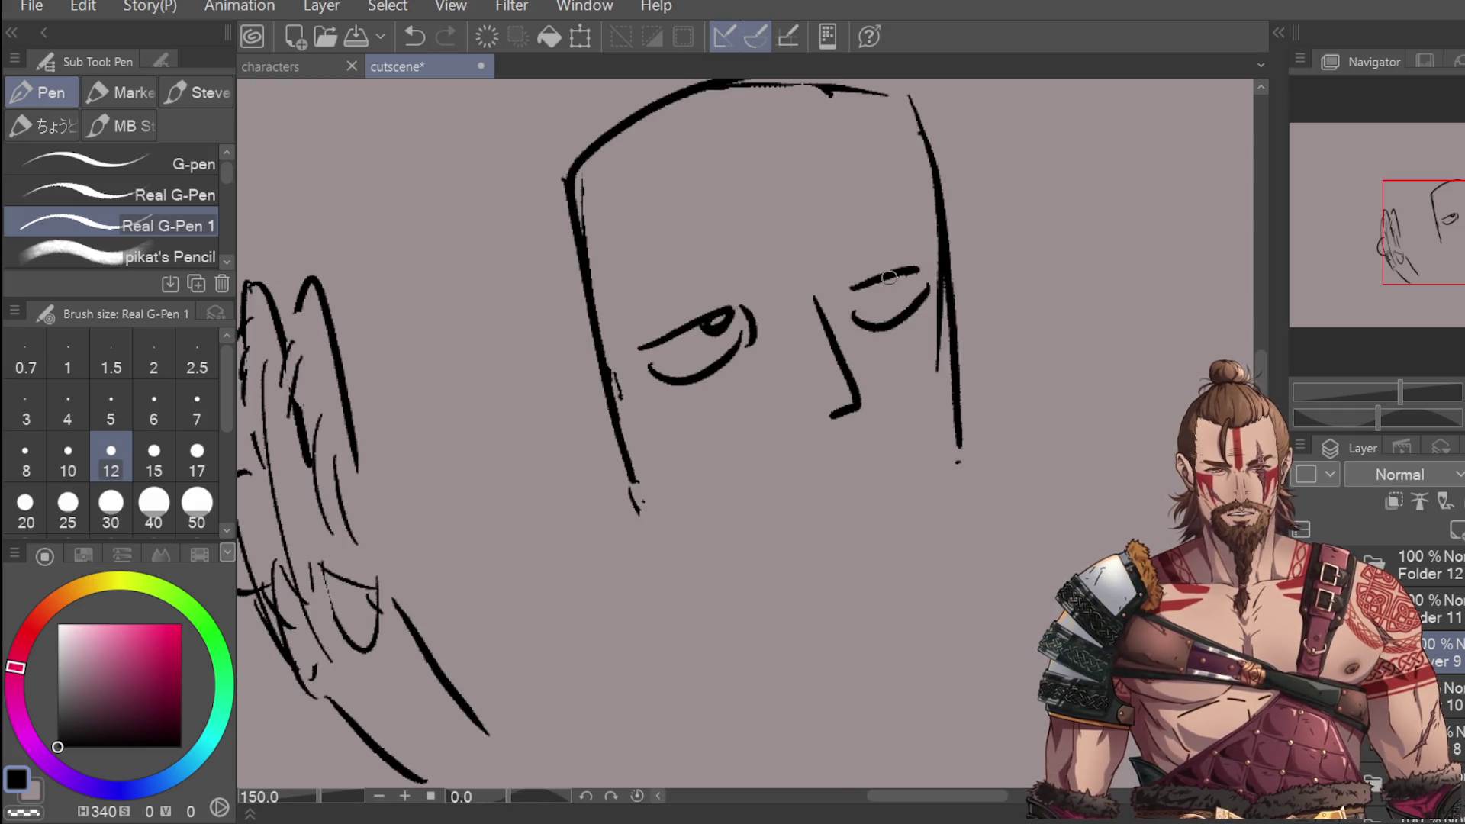
{"action": "left_click_drag", "start_coordinate": [889, 281], "coordinate": [915, 276]}
{"action": "left_click_drag", "start_coordinate": [643, 316], "coordinate": [721, 279]}
{"action": "key", "text": "ctrl+z"}
{"action": "key", "text": "ctrl+z"}
{"action": "mouse_move", "coordinate": [824, 256]}
{"action": "left_mouse_down"}
{"action": "mouse_move", "coordinate": [828, 221]}
{"action": "mouse_move", "coordinate": [919, 229]}
{"action": "mouse_move", "coordinate": [911, 238]}
{"action": "left_mouse_up"}
{"action": "key", "text": "ctrl+minus"}
{"action": "key", "text": "ctrl+minus"}
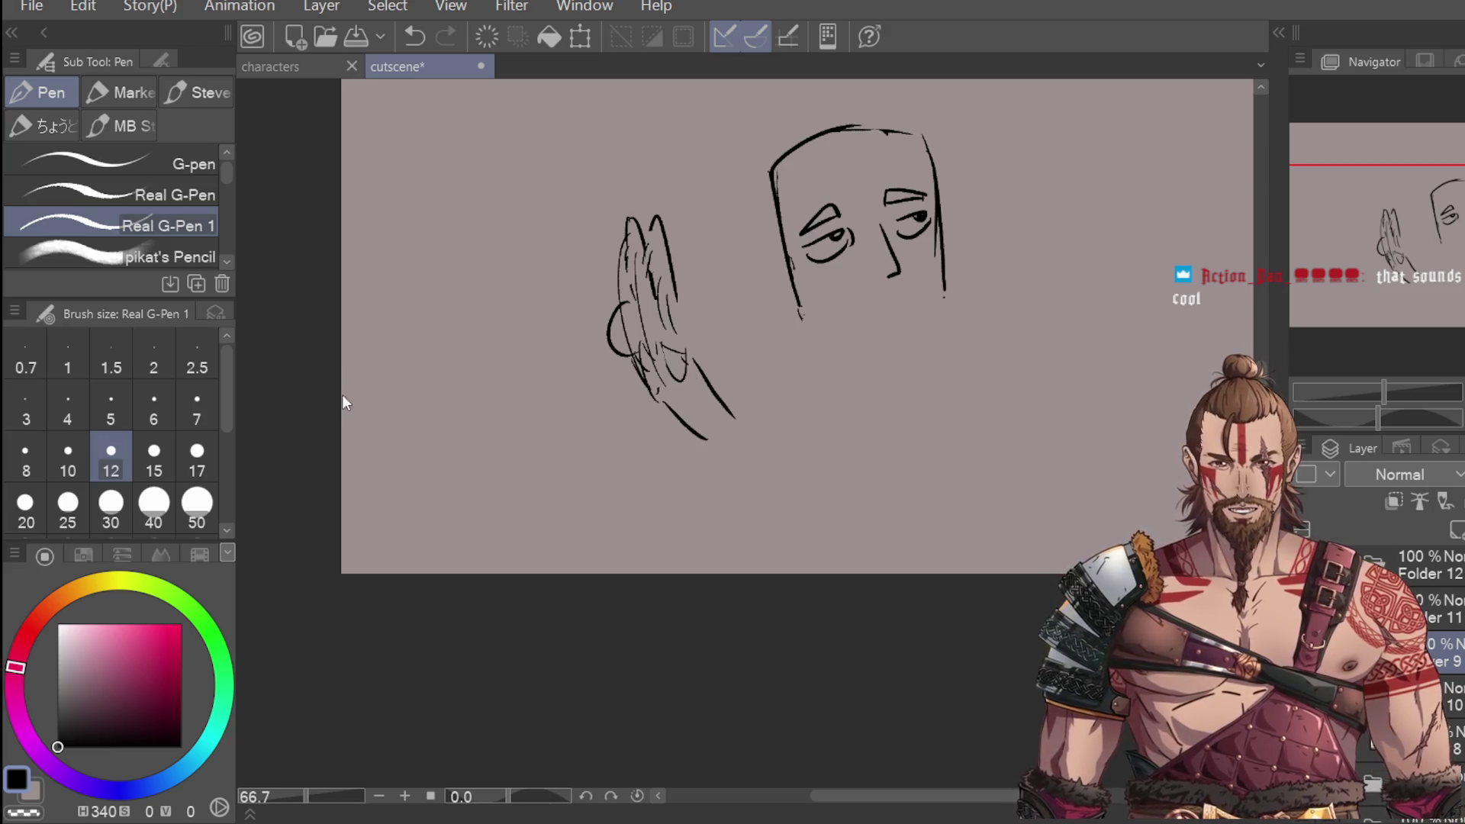
Step: Erase stray face outline parts, redraw a C-shaped nose, and lasso the face
{"action": "key", "text": "e"}
{"action": "left_click_drag", "start_coordinate": [808, 313], "coordinate": [785, 250]}
{"action": "mouse_move", "coordinate": [930, 289]}
{"action": "left_mouse_down"}
{"action": "mouse_move", "coordinate": [940, 195]}
{"action": "mouse_move", "coordinate": [919, 134]}
{"action": "mouse_move", "coordinate": [843, 134]}
{"action": "mouse_move", "coordinate": [902, 125]}
{"action": "mouse_move", "coordinate": [944, 227]}
{"action": "mouse_move", "coordinate": [944, 276]}
{"action": "left_mouse_up"}
{"action": "key", "text": "p"}
{"action": "key", "text": "ctrl+z"}
{"action": "left_click_drag", "start_coordinate": [791, 264], "coordinate": [805, 327]}
{"action": "key", "text": "ctrl+z"}
{"action": "left_click_drag", "start_coordinate": [790, 273], "coordinate": [807, 304]}
{"action": "key", "text": "ctrl+z"}
{"action": "key", "text": "ctrl+z"}
{"action": "key", "text": "ctrl+z"}
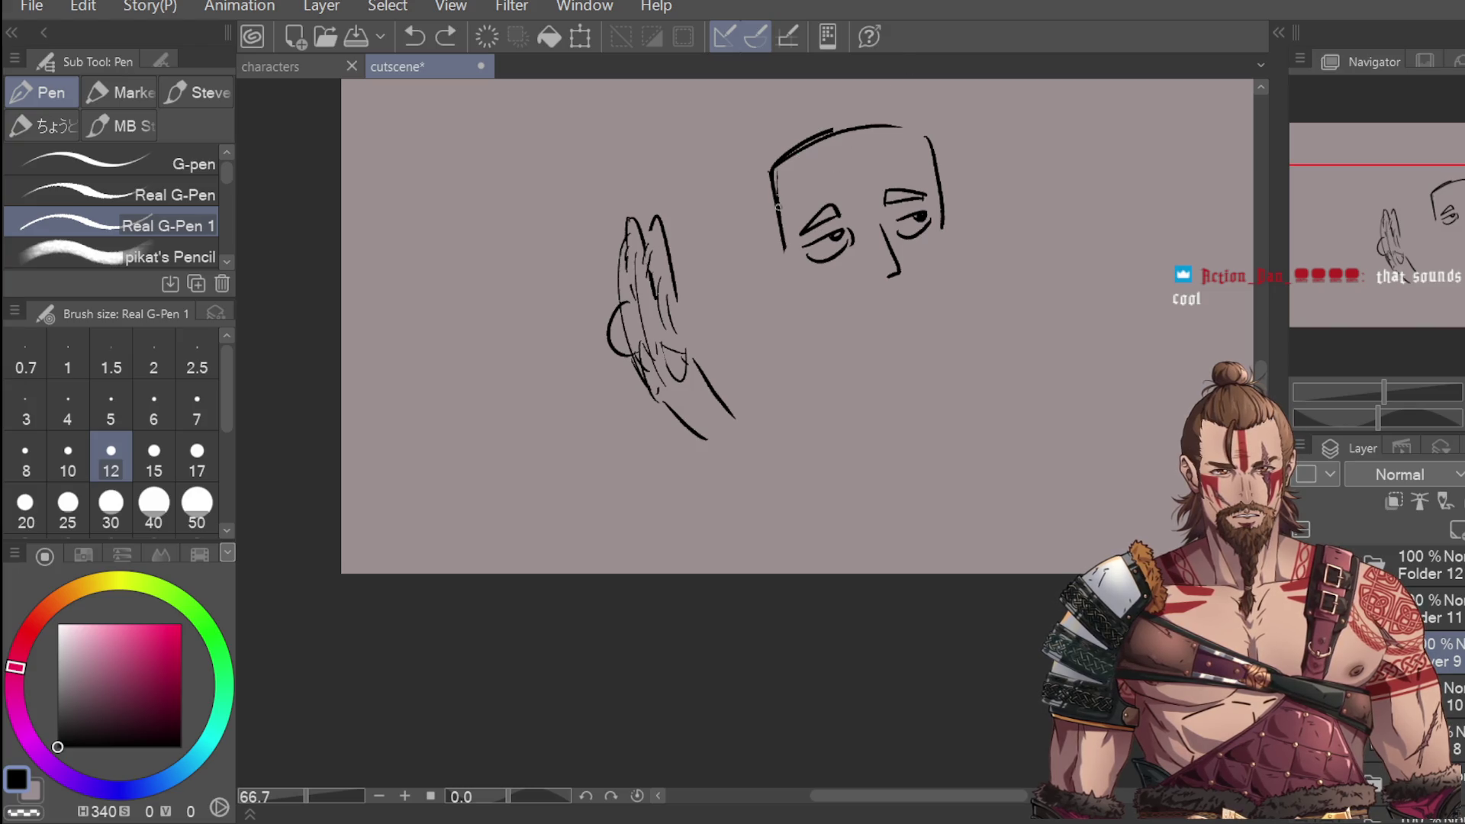
{"action": "key", "text": "m"}
{"action": "mouse_move", "coordinate": [872, 93]}
{"action": "left_mouse_down"}
{"action": "mouse_move", "coordinate": [752, 162]}
{"action": "mouse_move", "coordinate": [989, 100]}
{"action": "left_mouse_up"}
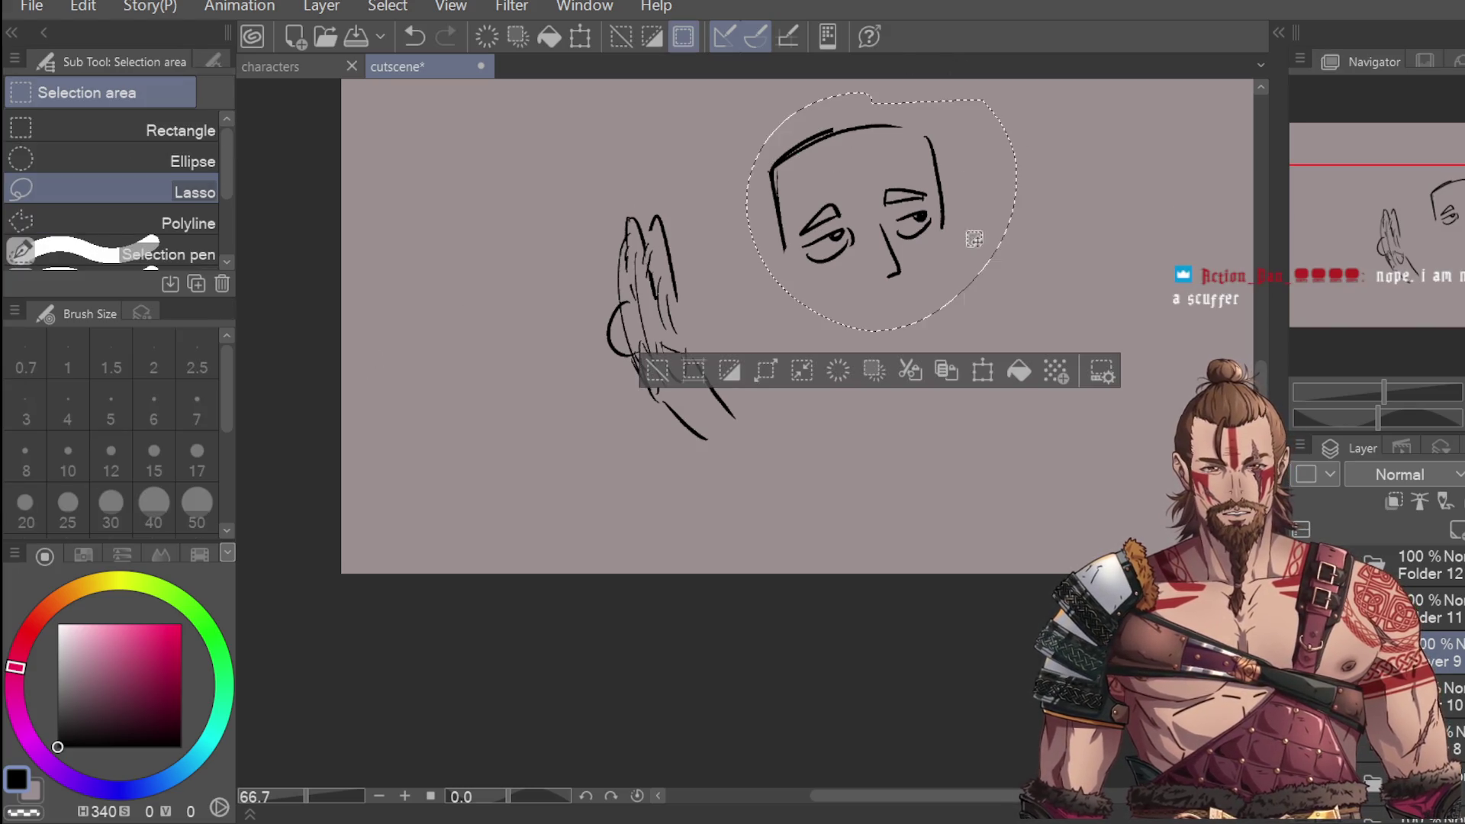
Step: Move the lasso-selected face lower in two passes, then deselect
{"action": "left_click", "coordinate": [982, 371]}
{"action": "left_click_drag", "start_coordinate": [926, 299], "coordinate": [914, 361]}
{"action": "left_click", "coordinate": [787, 432]}
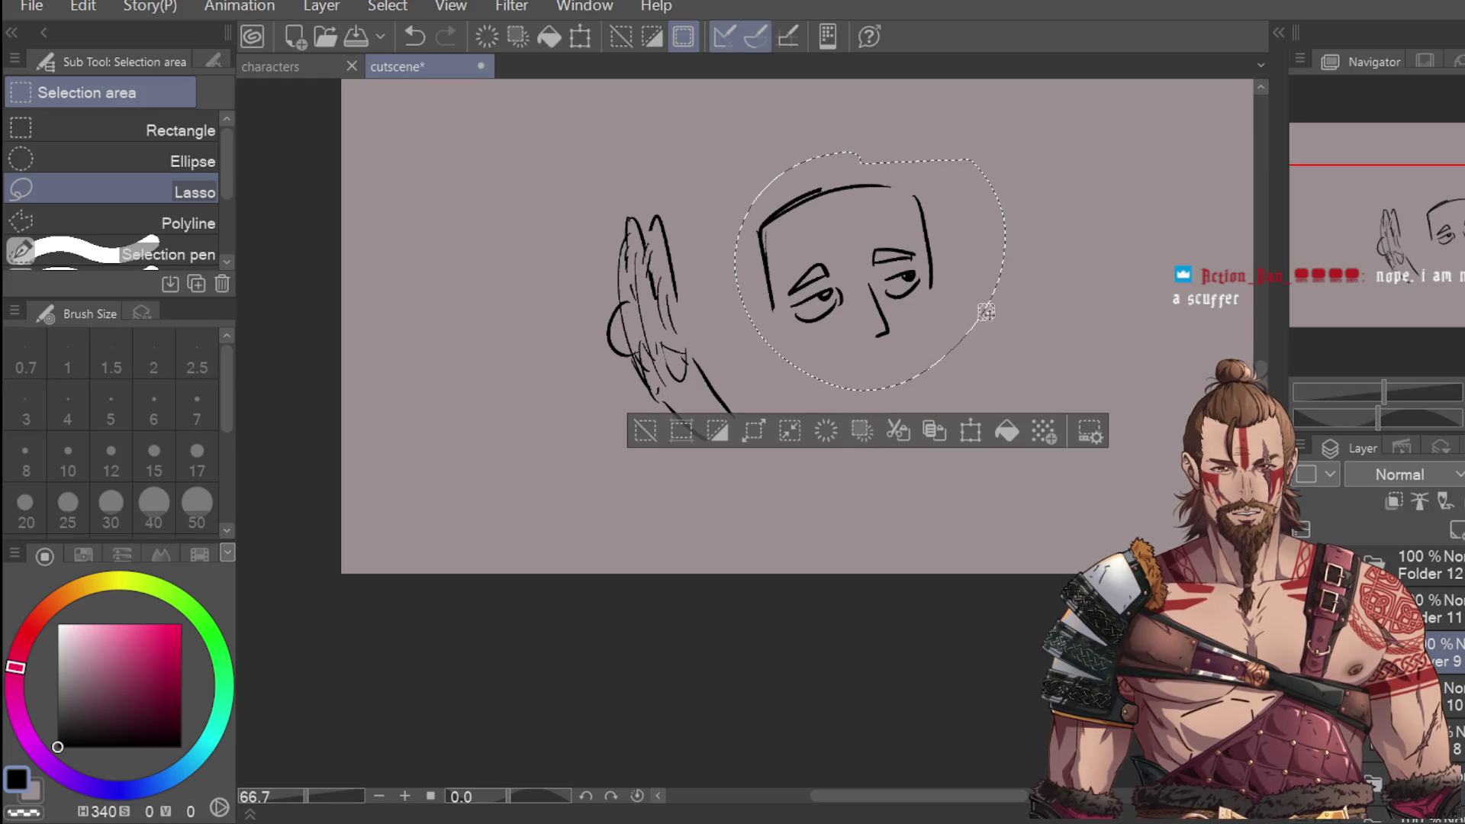
{"action": "key", "text": "ctrl+d"}
{"action": "mouse_move", "coordinate": [924, 298]}
{"action": "left_mouse_down"}
{"action": "mouse_move", "coordinate": [922, 226]}
{"action": "mouse_move", "coordinate": [788, 292]}
{"action": "mouse_move", "coordinate": [940, 329]}
{"action": "mouse_move", "coordinate": [934, 399]}
{"action": "left_mouse_up"}
{"action": "left_click", "coordinate": [1007, 427]}
{"action": "left_click", "coordinate": [828, 450]}
{"action": "key", "text": "ctrl+d"}
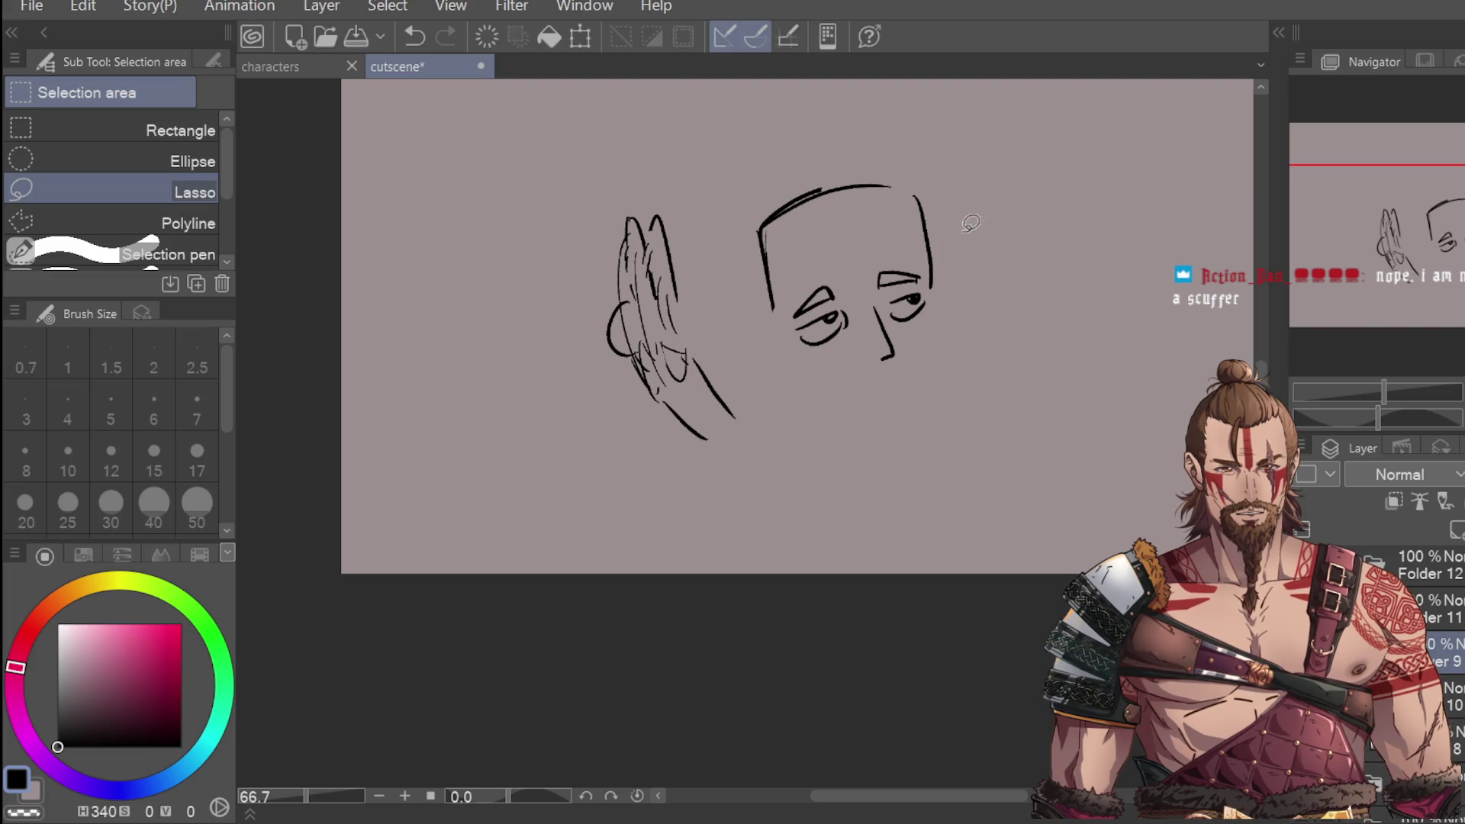
Step: Draw the curved nose at the face edge, trying and discarding jaw and chin lines
{"action": "key", "text": "p"}
{"action": "left_click_drag", "start_coordinate": [769, 357], "coordinate": [791, 379]}
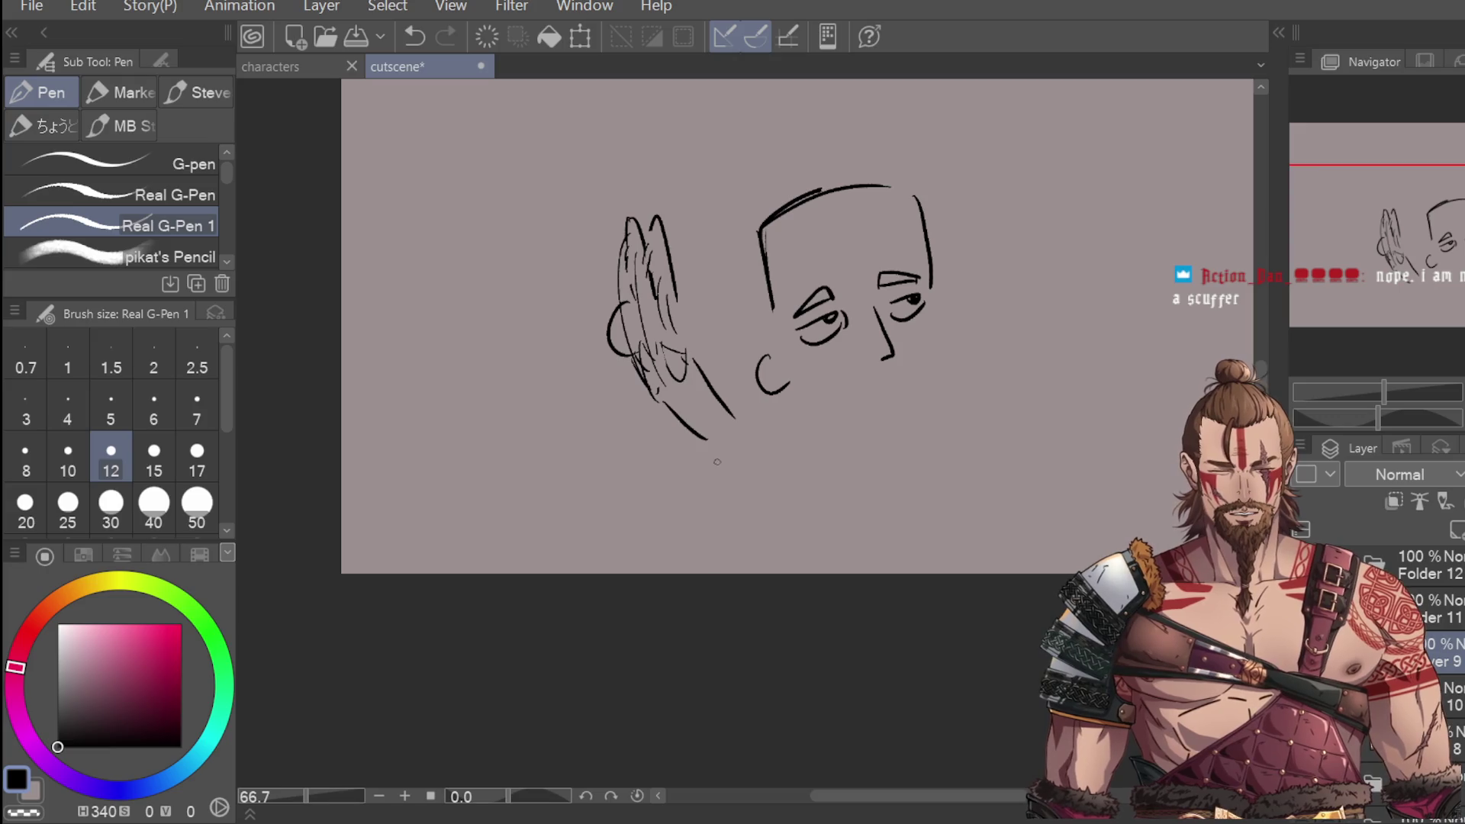
{"action": "left_click_drag", "start_coordinate": [708, 441], "coordinate": [761, 485]}
{"action": "left_click_drag", "start_coordinate": [737, 410], "coordinate": [788, 481]}
{"action": "key", "text": "ctrl+z"}
{"action": "left_click_drag", "start_coordinate": [706, 441], "coordinate": [772, 487]}
{"action": "mouse_move", "coordinate": [736, 418]}
{"action": "left_mouse_down"}
{"action": "mouse_move", "coordinate": [763, 458]}
{"action": "mouse_move", "coordinate": [760, 489]}
{"action": "mouse_move", "coordinate": [791, 441]}
{"action": "left_mouse_up"}
{"action": "key", "text": "ctrl+z"}
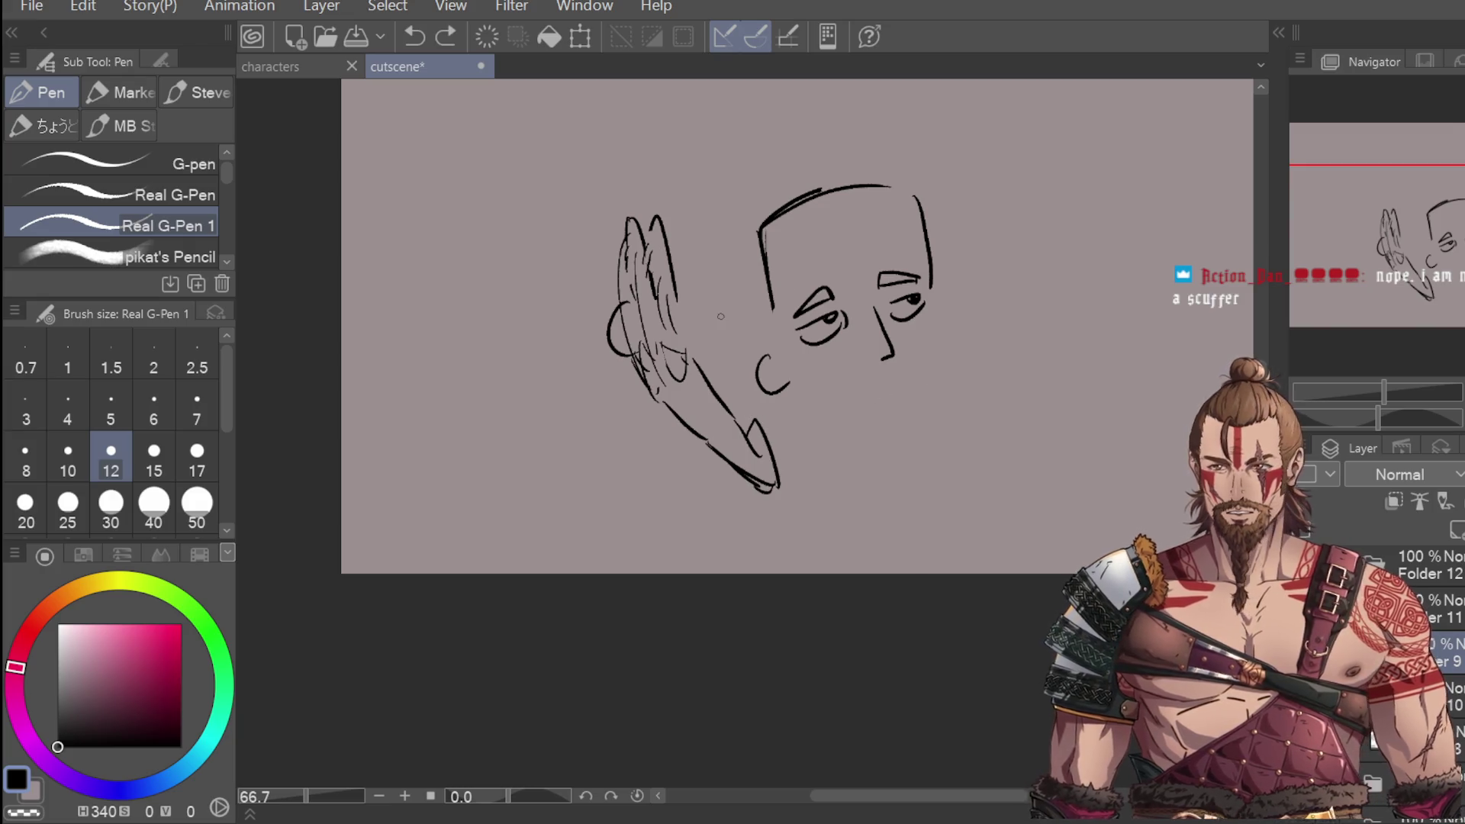
{"action": "key", "text": "ctrl+z"}
{"action": "key", "text": "ctrl+z"}
{"action": "key", "text": "ctrl+z"}
{"action": "key", "text": "ctrl+z"}
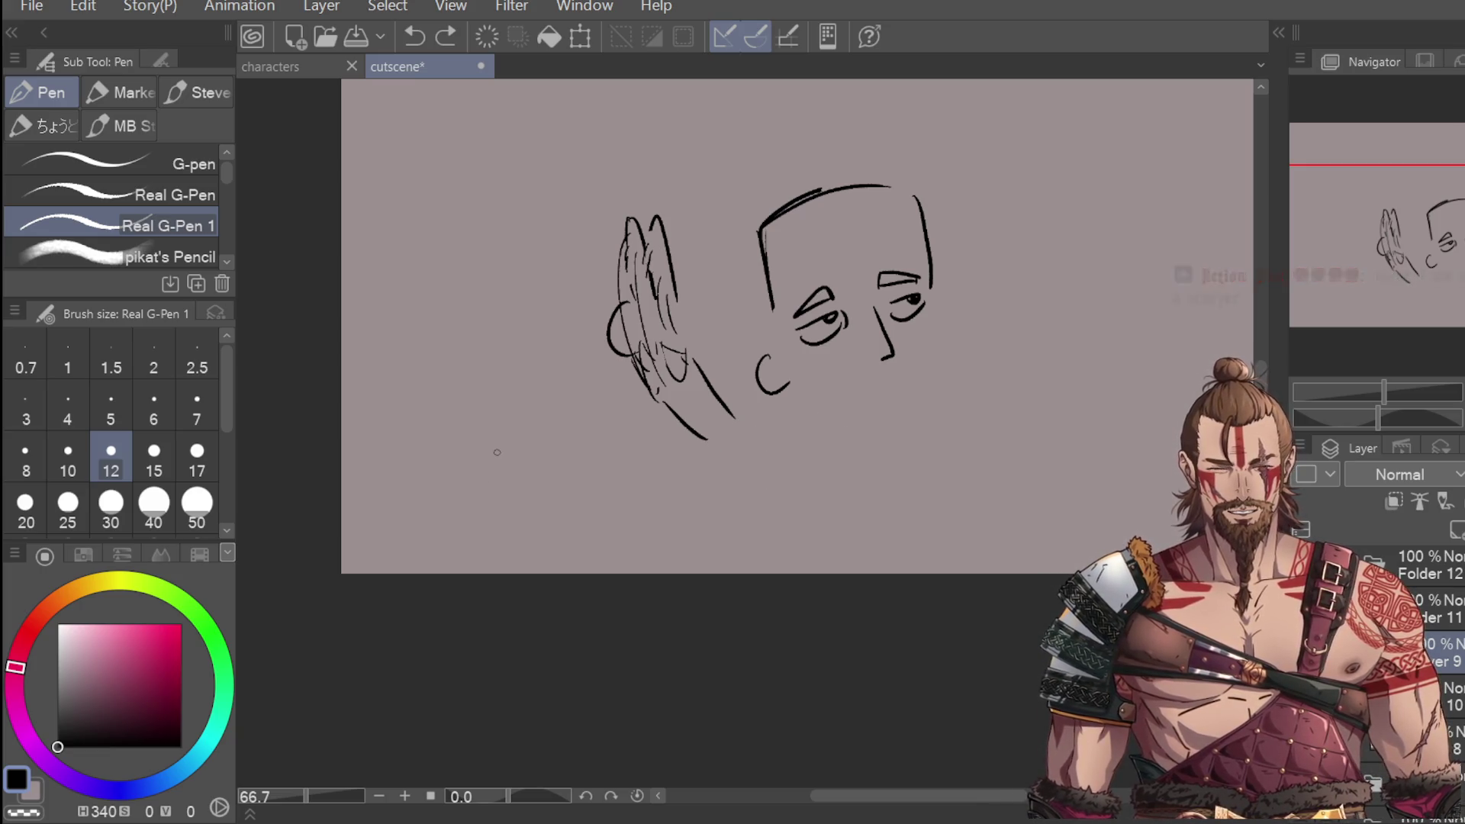
{"action": "left_click_drag", "start_coordinate": [775, 349], "coordinate": [803, 381]}
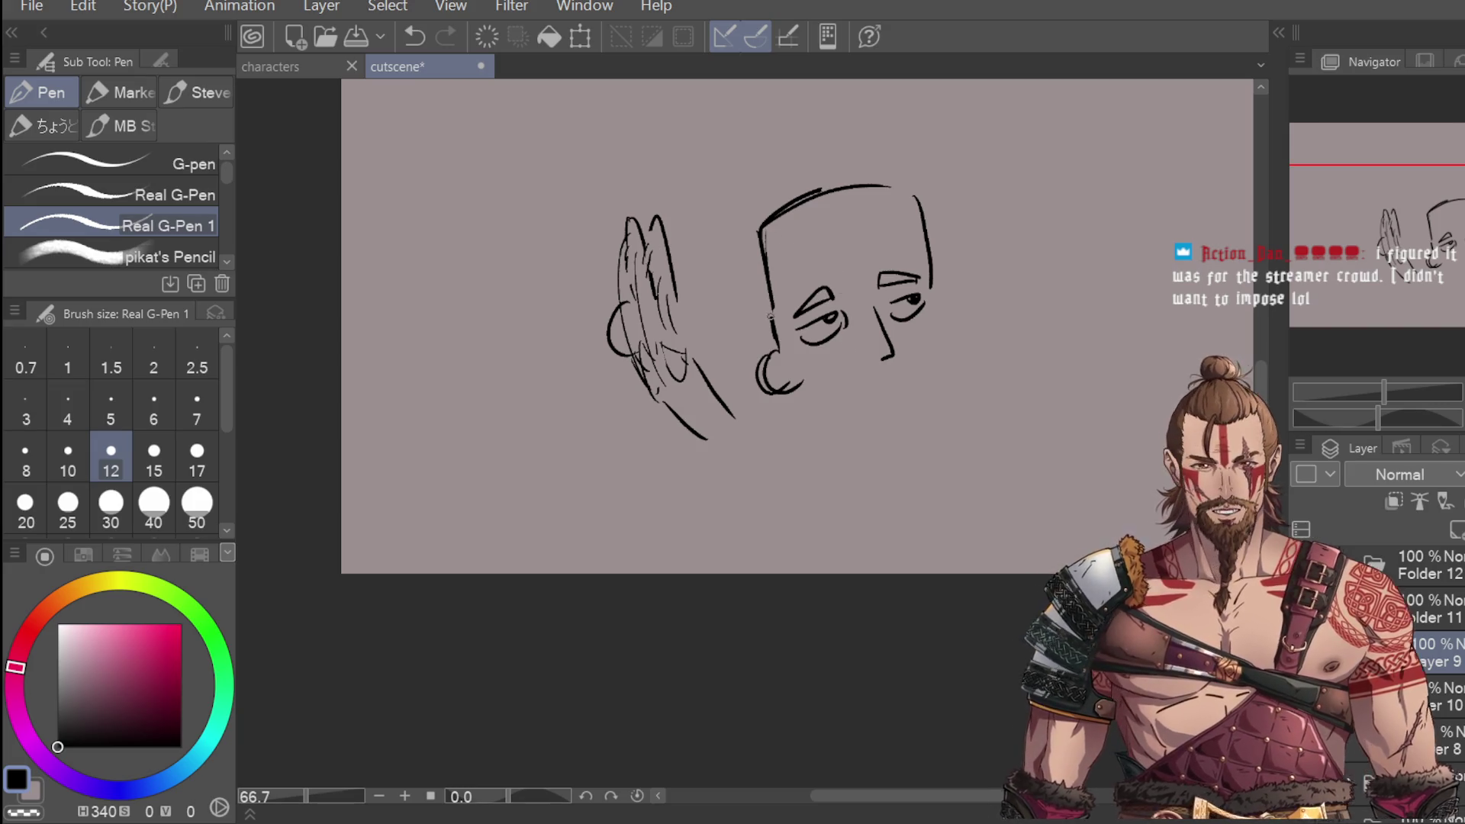
Step: Draw the head's side line, a sideburn point and the tall spiky quiff
{"action": "left_click_drag", "start_coordinate": [725, 210], "coordinate": [766, 347]}
{"action": "mouse_move", "coordinate": [736, 199]}
{"action": "left_mouse_down"}
{"action": "mouse_move", "coordinate": [717, 183]}
{"action": "mouse_move", "coordinate": [708, 248]}
{"action": "mouse_move", "coordinate": [735, 238]}
{"action": "mouse_move", "coordinate": [777, 166]}
{"action": "left_mouse_up"}
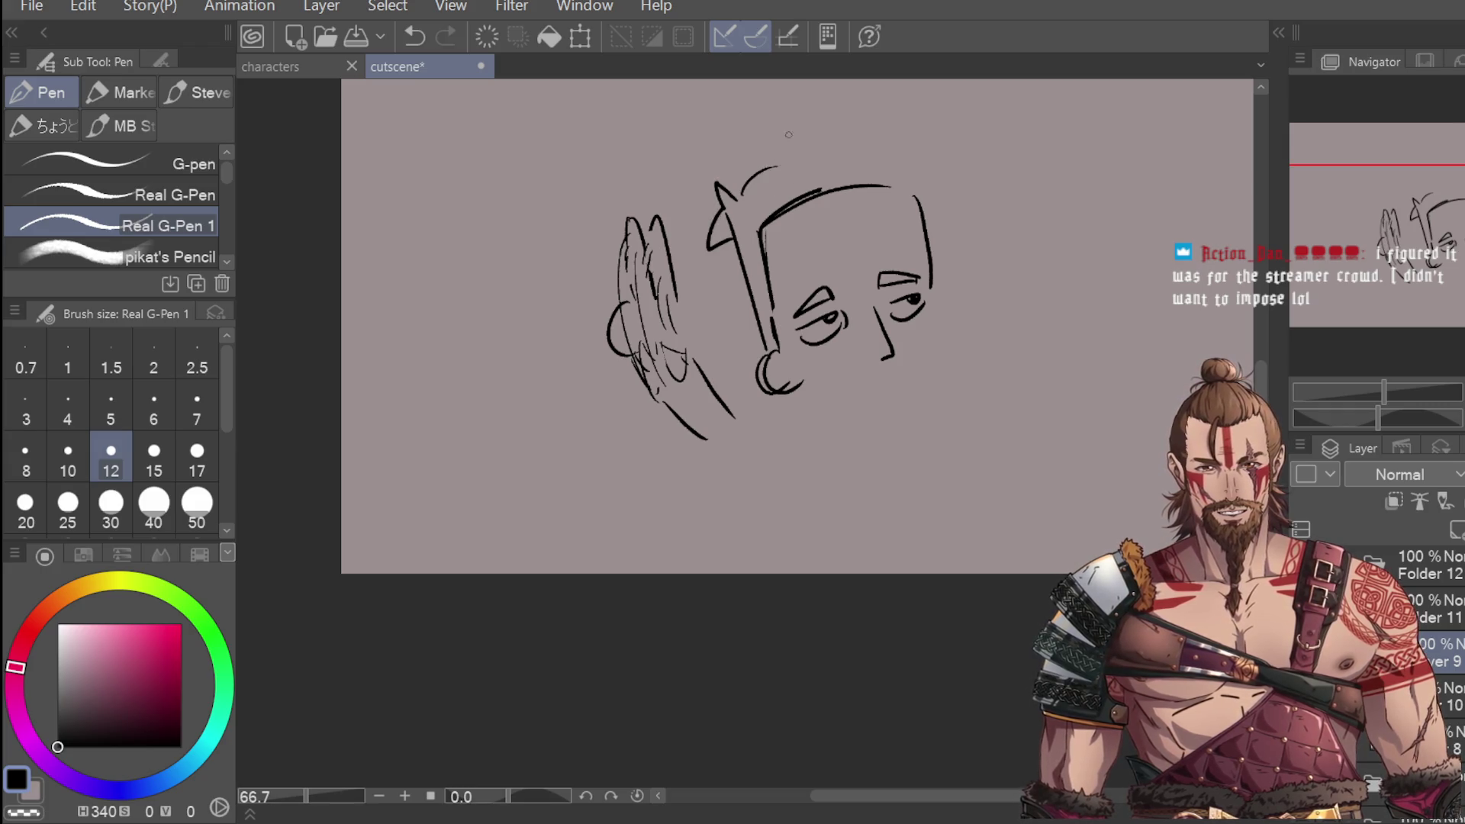
{"action": "scroll", "coordinate": [1202, 239], "scroll_direction": "up", "scroll_amount": 2}
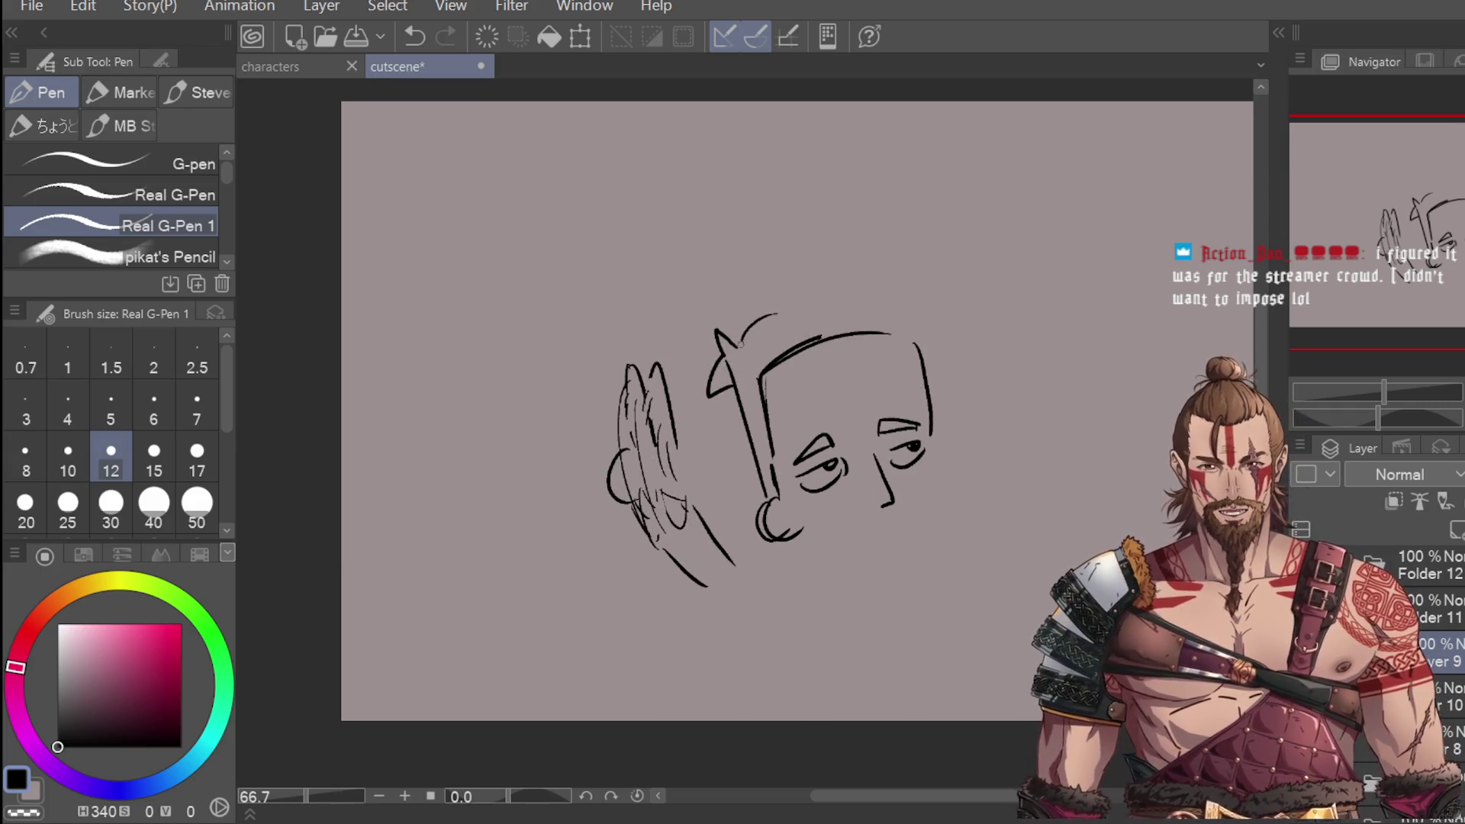
{"action": "left_click_drag", "start_coordinate": [793, 297], "coordinate": [814, 222]}
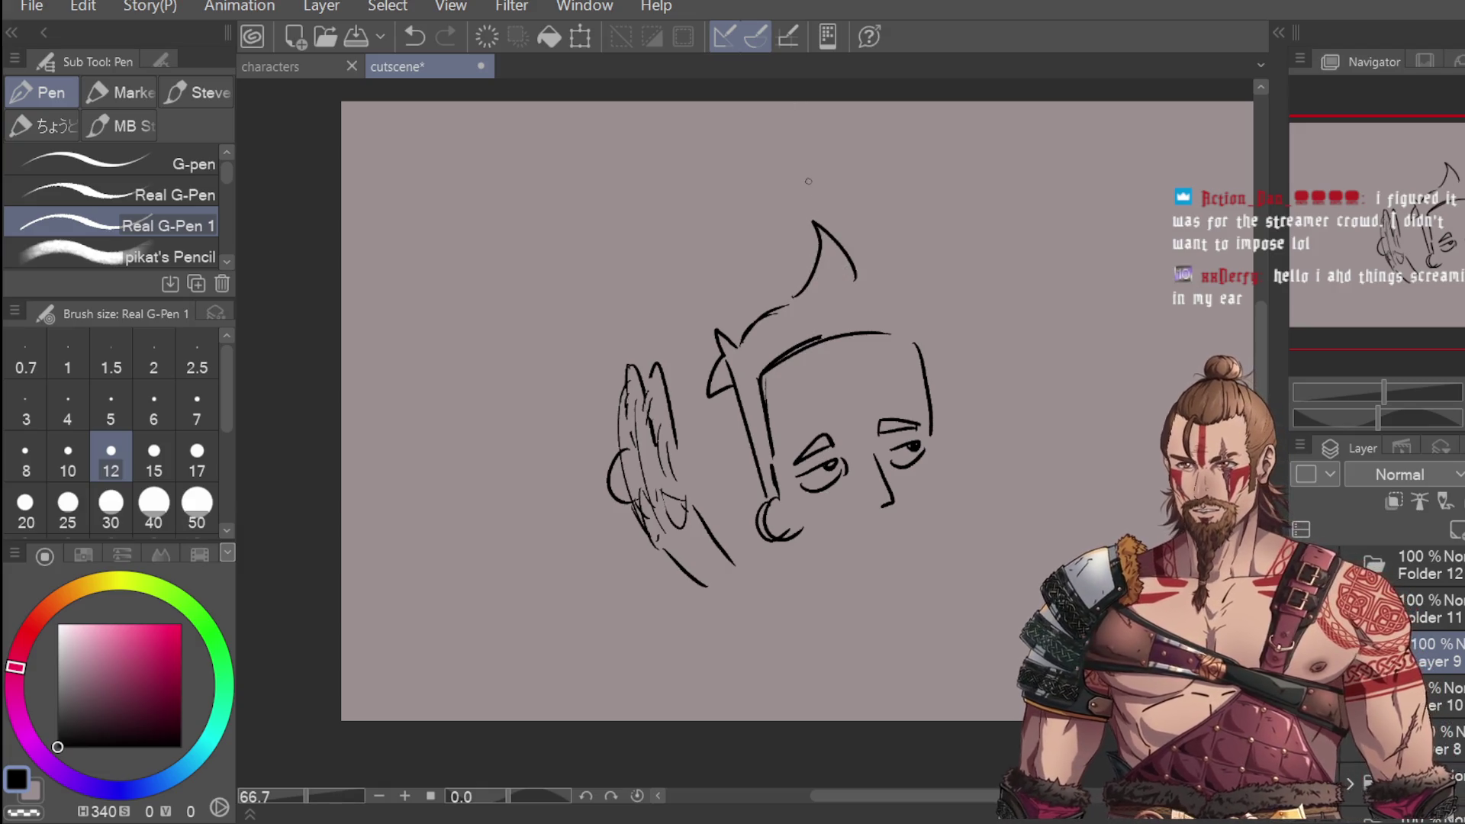
{"action": "key", "text": "ctrl+z"}
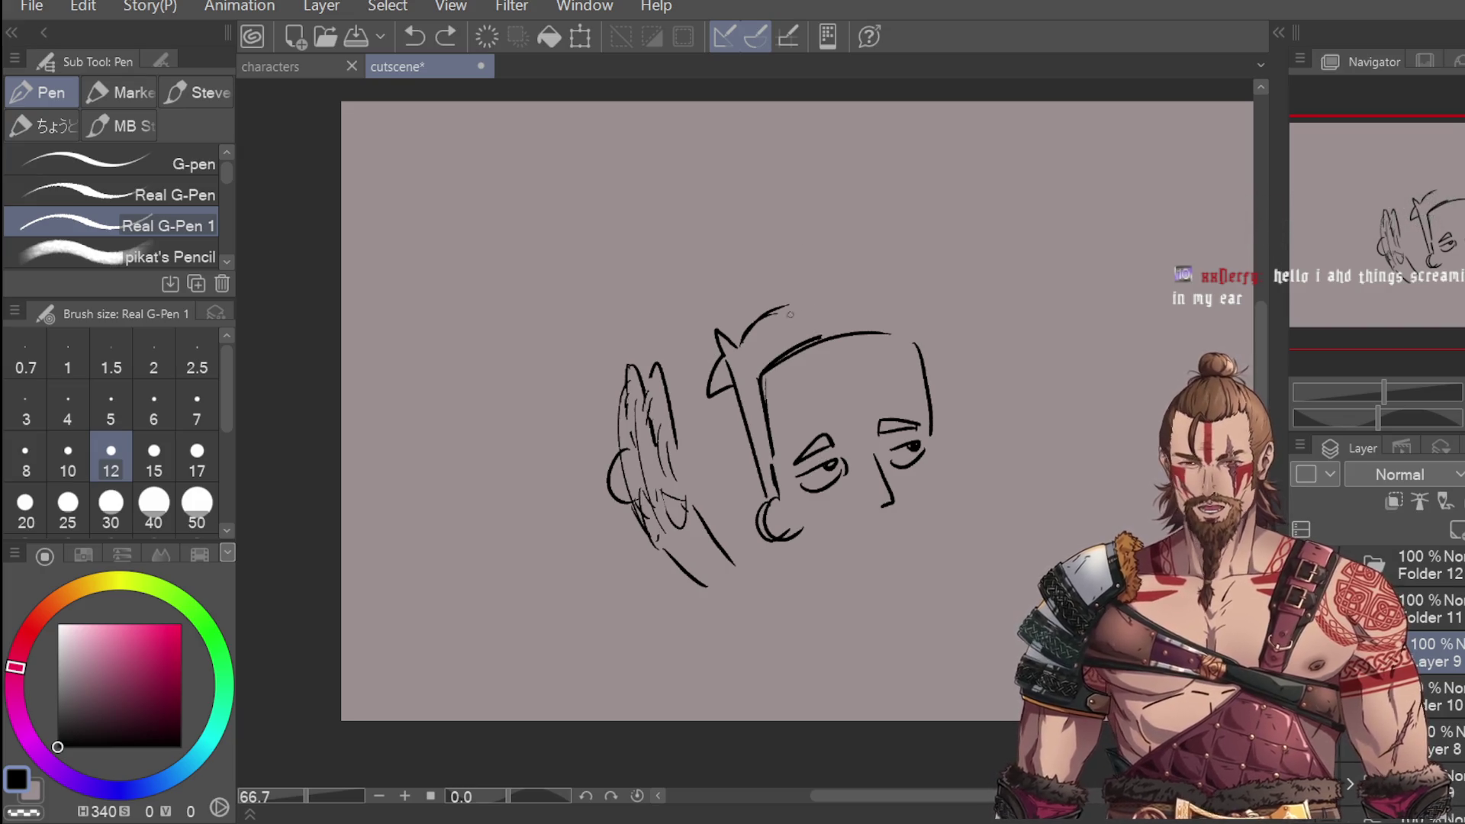
{"action": "key", "text": "ctrl+z"}
{"action": "mouse_move", "coordinate": [742, 336]}
{"action": "left_mouse_down"}
{"action": "mouse_move", "coordinate": [809, 288]}
{"action": "mouse_move", "coordinate": [791, 293]}
{"action": "mouse_move", "coordinate": [851, 276]}
{"action": "mouse_move", "coordinate": [886, 186]}
{"action": "left_mouse_up"}
{"action": "key", "text": "ctrl+z"}
{"action": "key", "text": "ctrl+z"}
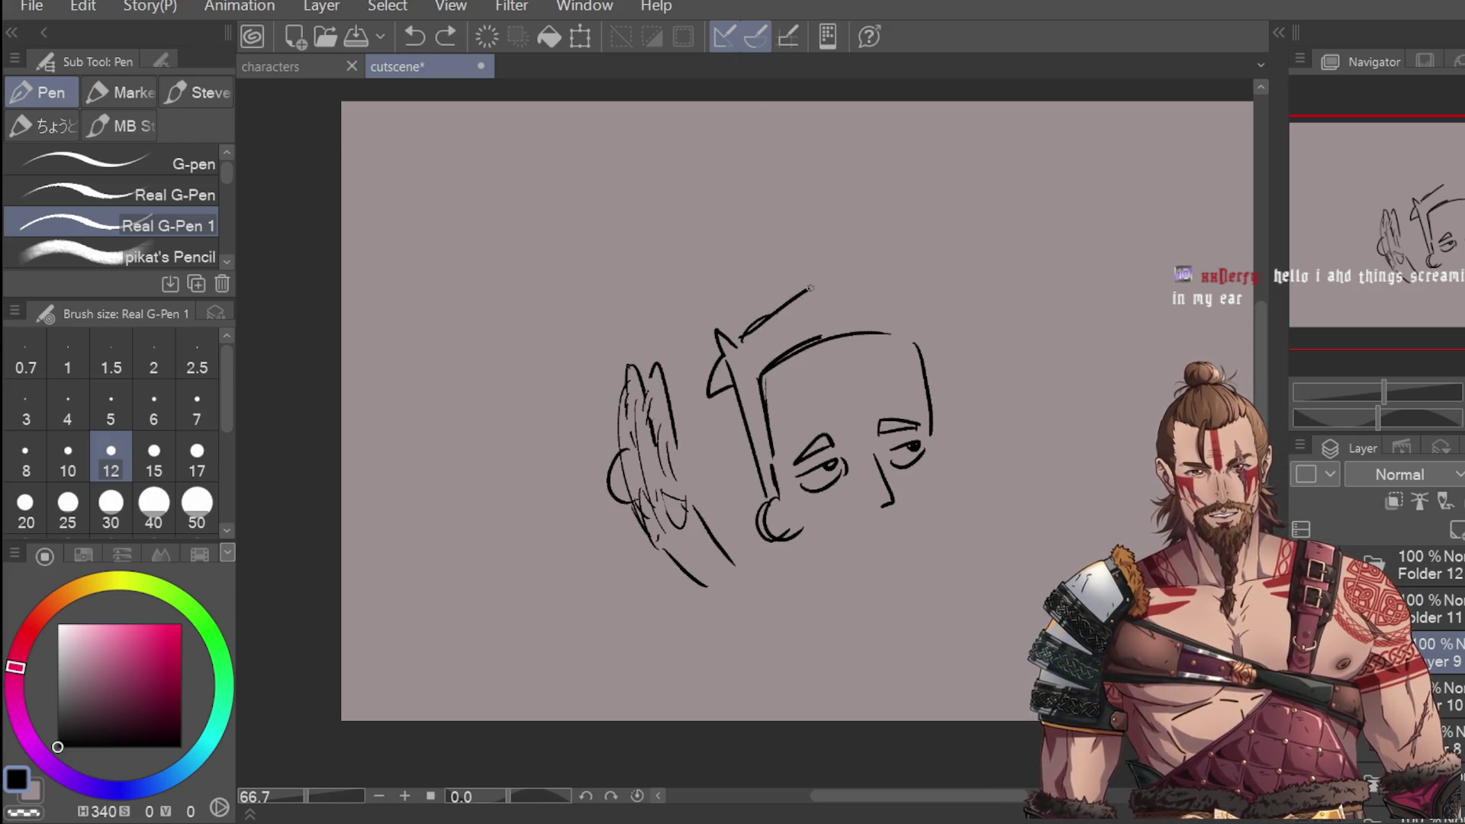
{"action": "mouse_move", "coordinate": [808, 290]}
{"action": "left_mouse_down"}
{"action": "mouse_move", "coordinate": [879, 279]}
{"action": "mouse_move", "coordinate": [895, 221]}
{"action": "mouse_move", "coordinate": [934, 309]}
{"action": "mouse_move", "coordinate": [923, 335]}
{"action": "mouse_move", "coordinate": [933, 304]}
{"action": "left_mouse_up"}
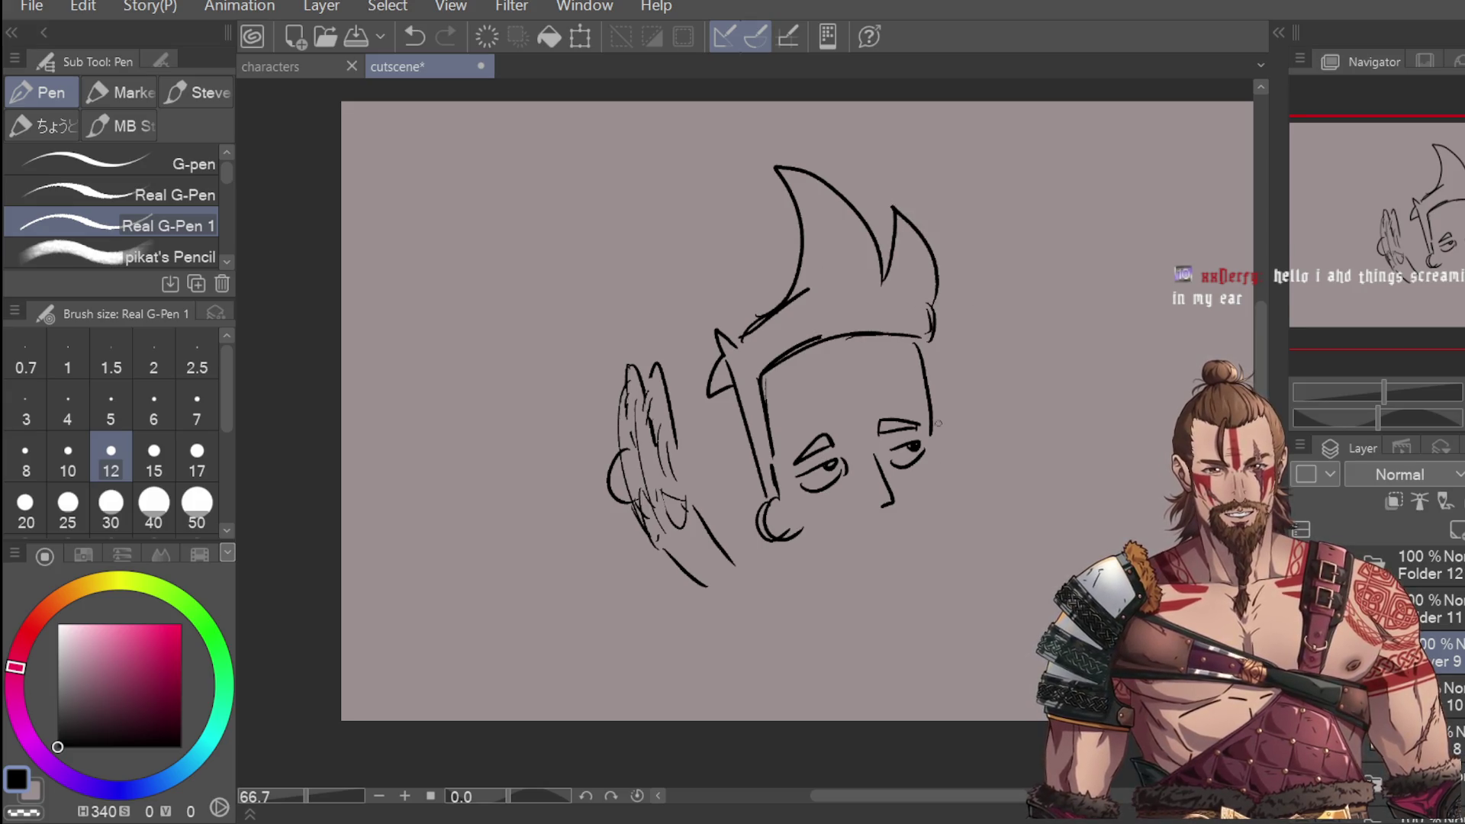
Step: Draw the diagonal chin, the right jaw curve and the right side of the face
{"action": "mouse_move", "coordinate": [798, 540]}
{"action": "left_mouse_down"}
{"action": "mouse_move", "coordinate": [825, 574]}
{"action": "mouse_move", "coordinate": [909, 559]}
{"action": "left_mouse_up"}
{"action": "key", "text": "ctrl+z"}
{"action": "mouse_move", "coordinate": [797, 540]}
{"action": "left_mouse_down"}
{"action": "mouse_move", "coordinate": [853, 569]}
{"action": "mouse_move", "coordinate": [899, 563]}
{"action": "left_mouse_up"}
{"action": "key", "text": "ctrl+z"}
{"action": "left_click_drag", "start_coordinate": [798, 543], "coordinate": [824, 580]}
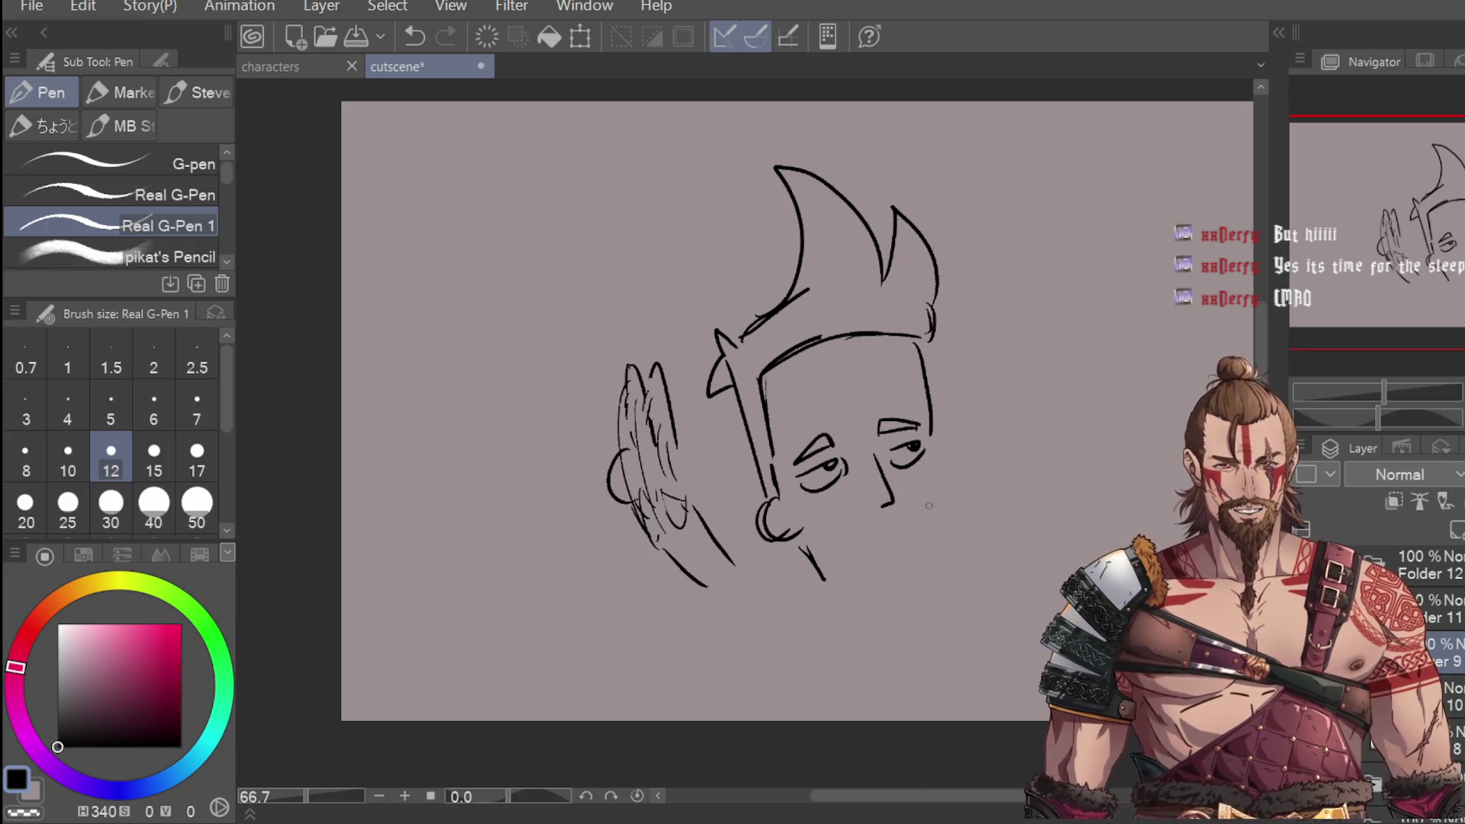
{"action": "mouse_move", "coordinate": [931, 516]}
{"action": "left_mouse_down"}
{"action": "mouse_move", "coordinate": [958, 555]}
{"action": "mouse_move", "coordinate": [916, 571]}
{"action": "left_mouse_up"}
{"action": "mouse_move", "coordinate": [796, 547]}
{"action": "left_mouse_down"}
{"action": "mouse_move", "coordinate": [815, 584]}
{"action": "mouse_move", "coordinate": [928, 567]}
{"action": "left_mouse_up"}
{"action": "left_click_drag", "start_coordinate": [935, 452], "coordinate": [936, 509]}
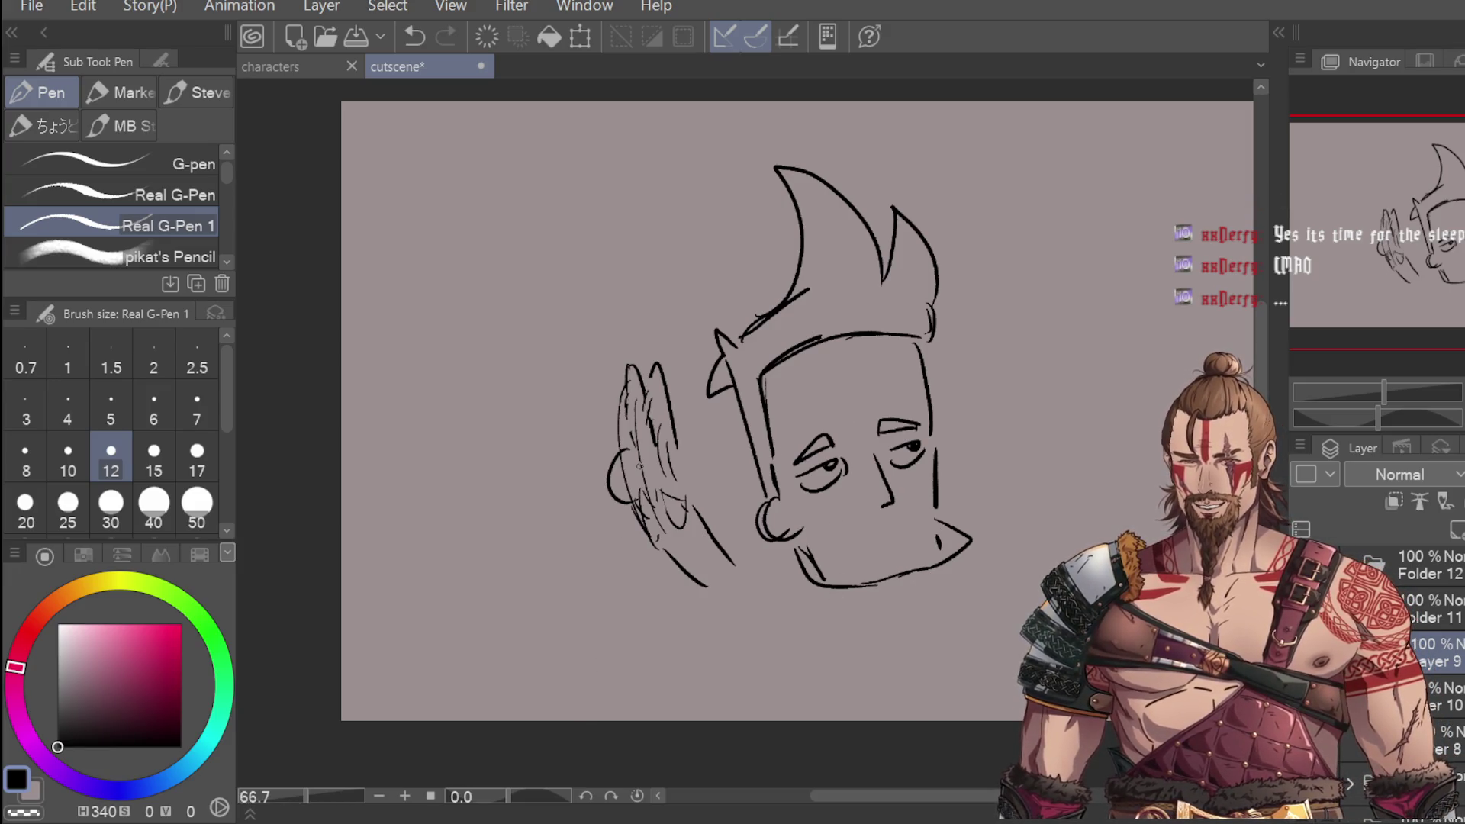
{"action": "left_click_drag", "start_coordinate": [931, 441], "coordinate": [946, 515]}
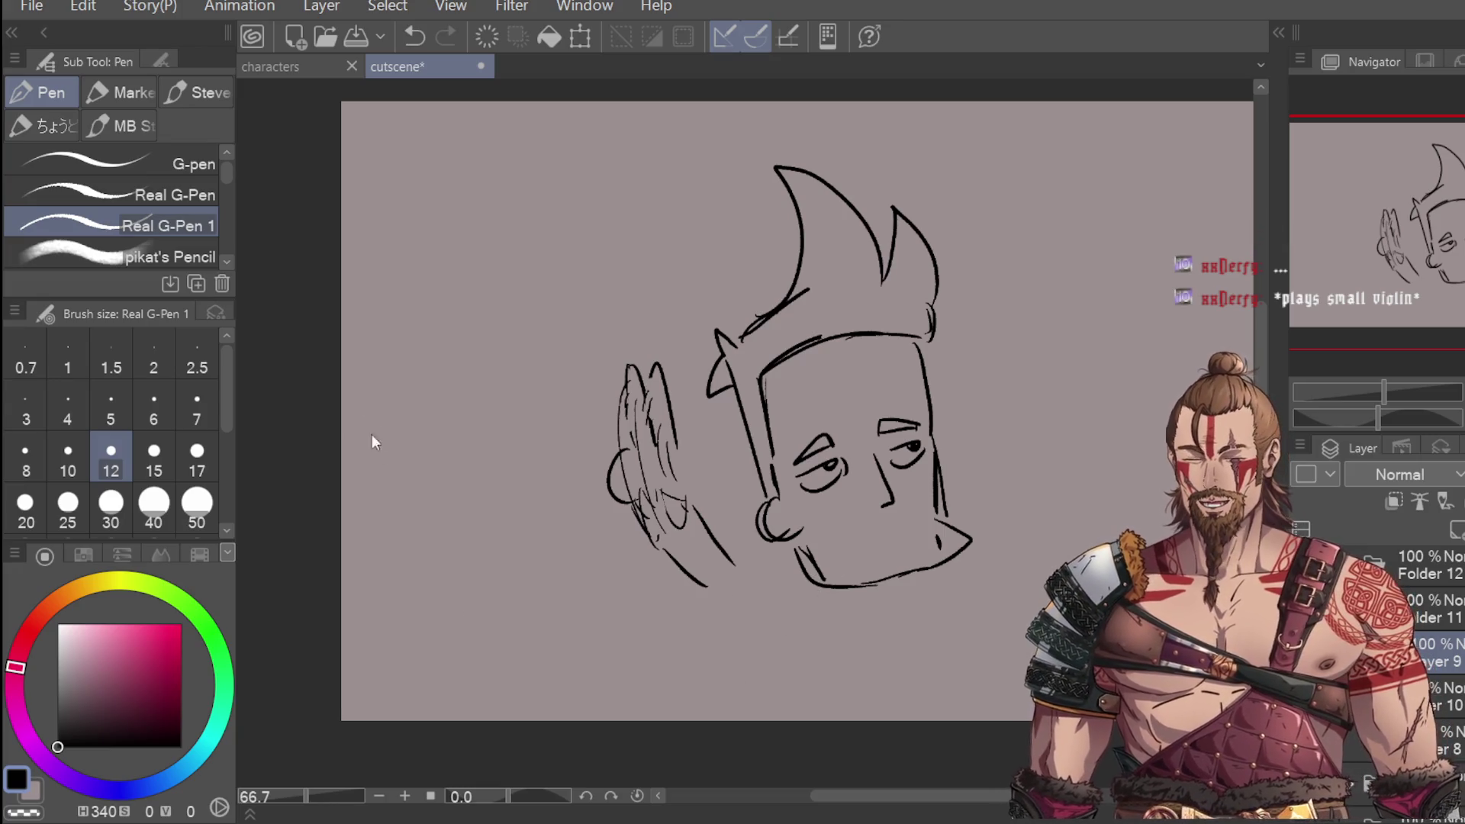
Step: Try a line below the chin and a mouth below the nose, undoing both
{"action": "key", "text": "g"}
{"action": "key", "text": "e"}
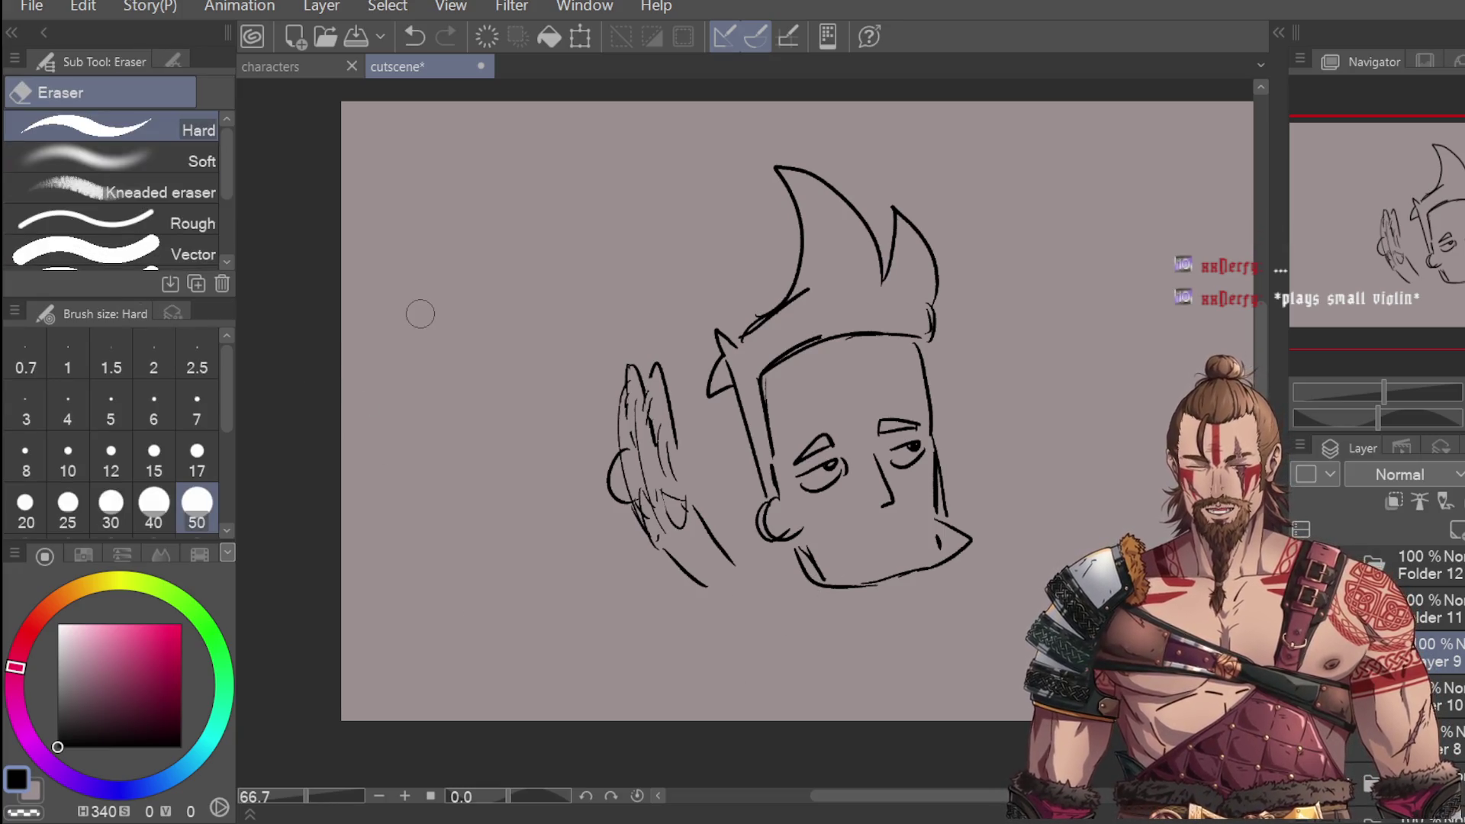
{"action": "key", "text": "p"}
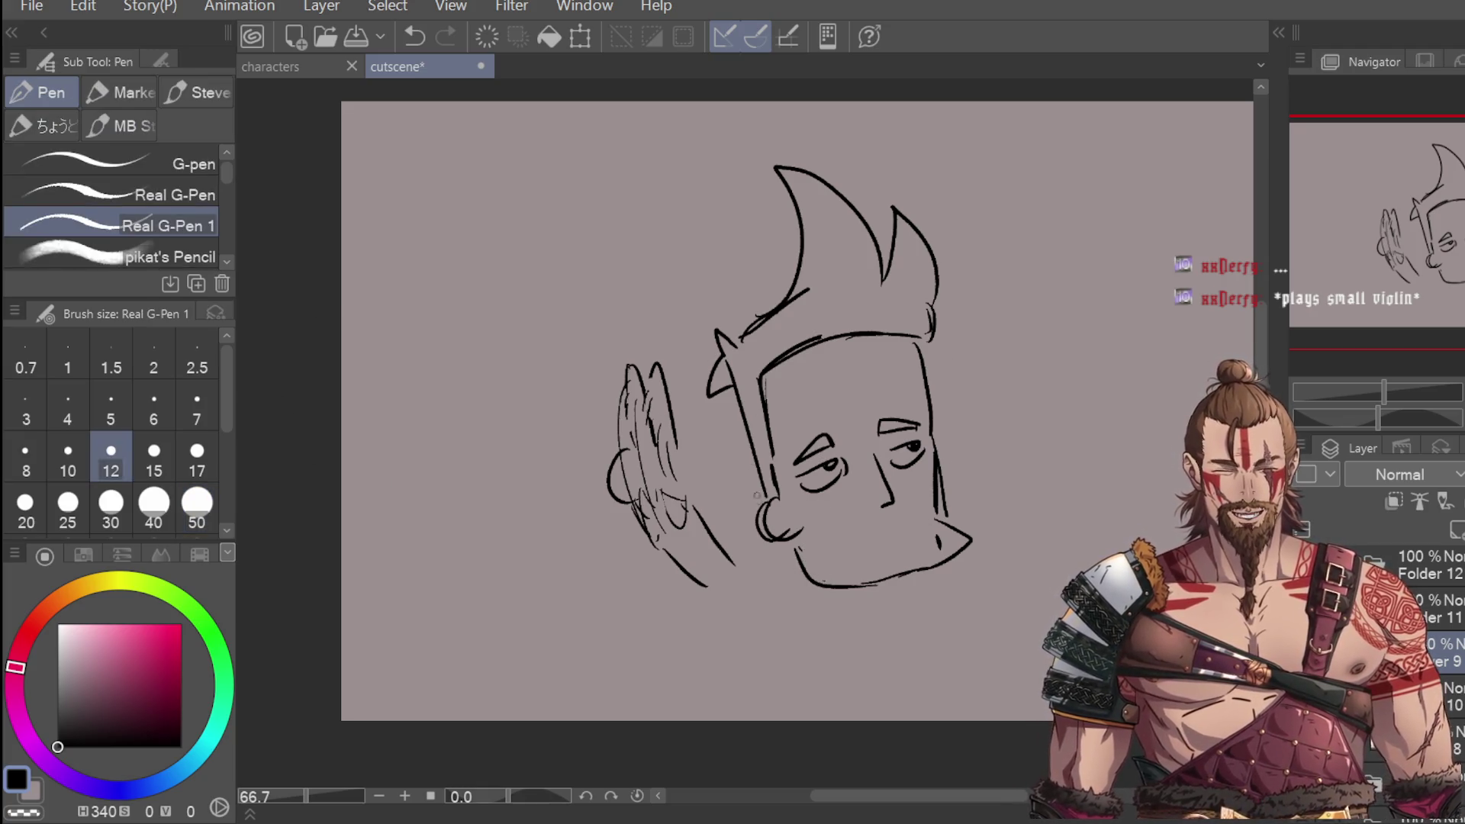
{"action": "left_click_drag", "start_coordinate": [802, 584], "coordinate": [843, 628]}
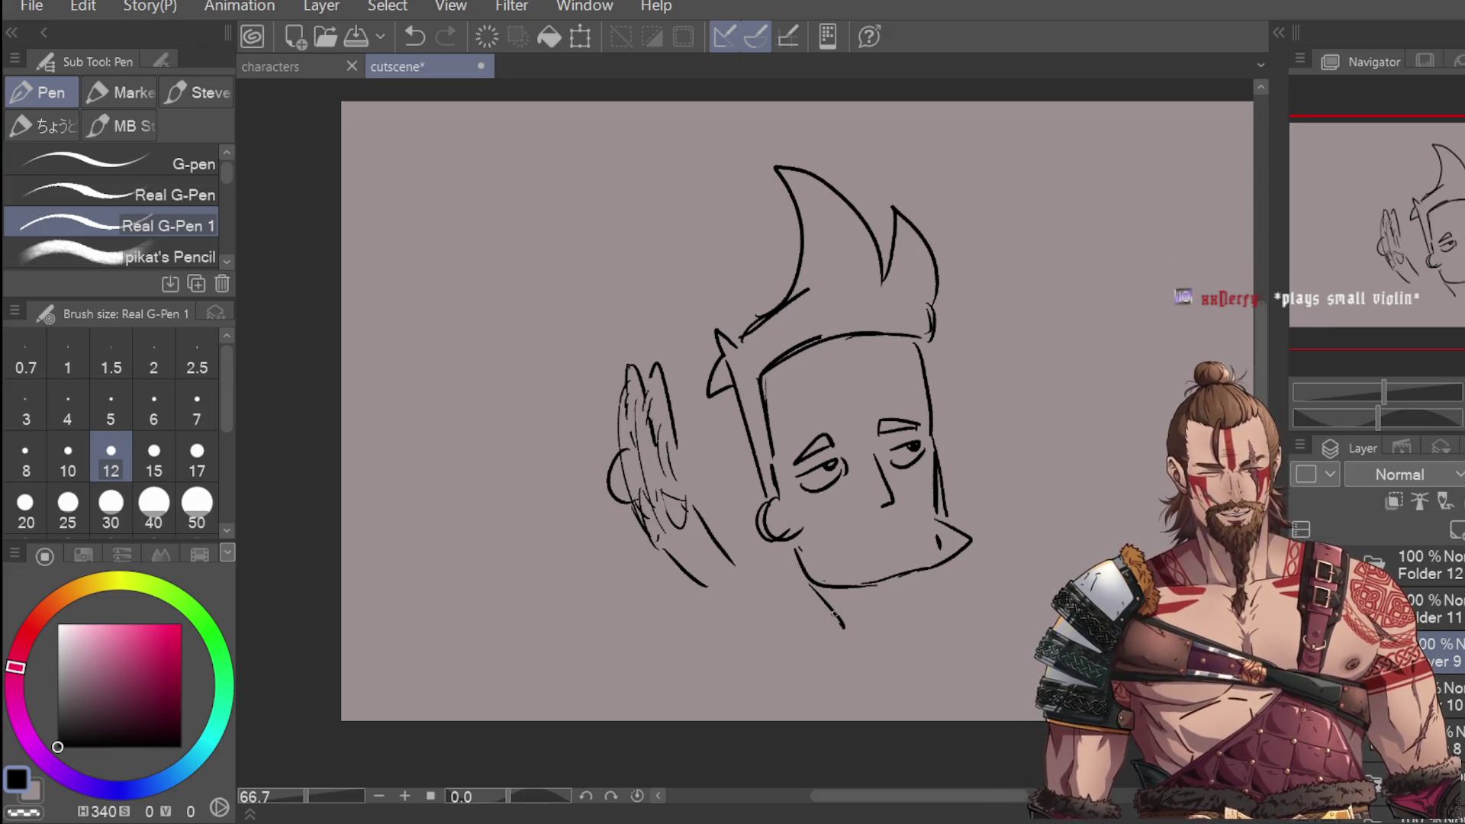
{"action": "key", "text": "ctrl+z"}
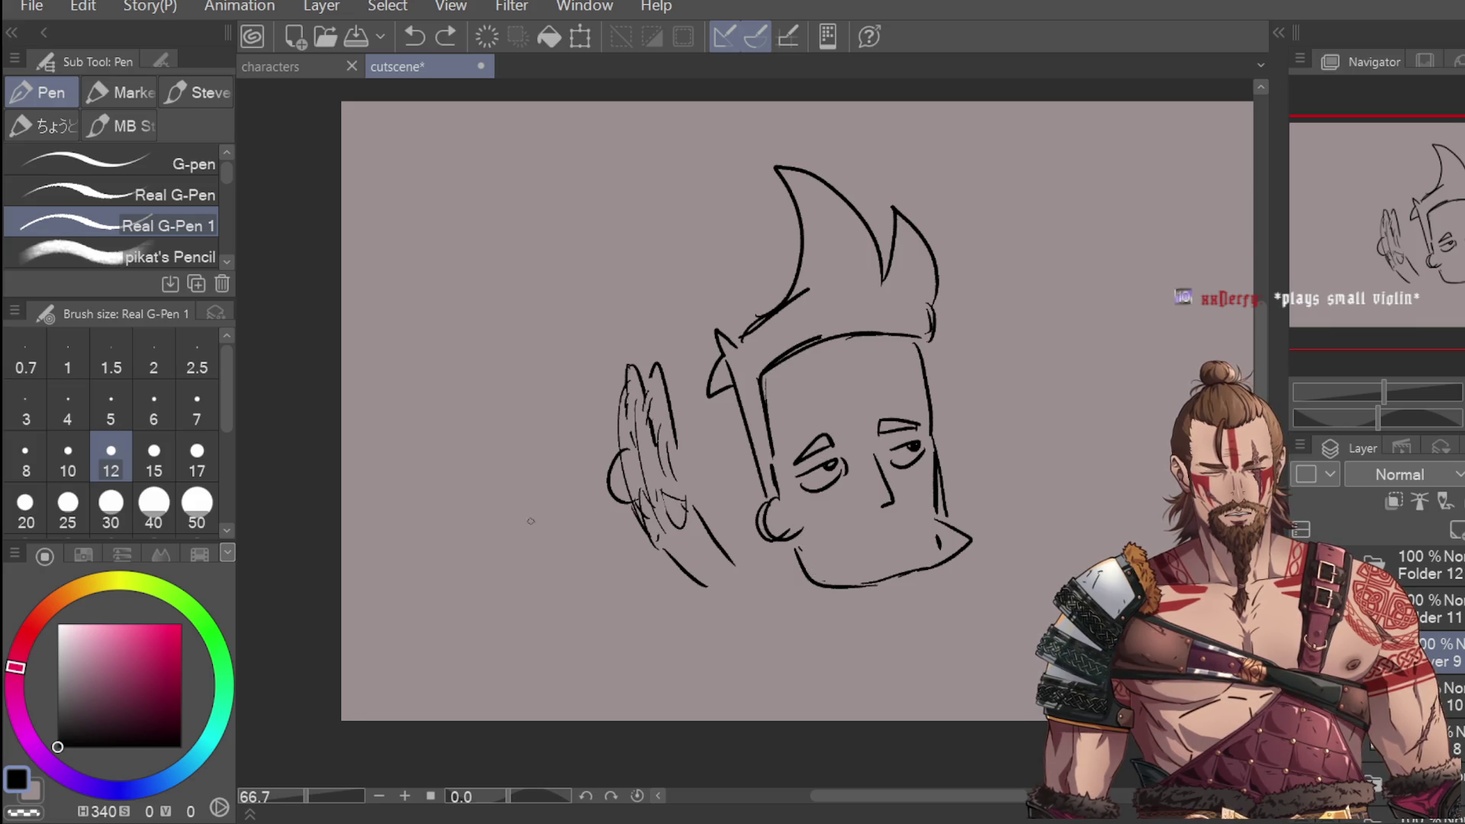
{"action": "mouse_move", "coordinate": [838, 538]}
{"action": "left_mouse_down"}
{"action": "mouse_move", "coordinate": [891, 521]}
{"action": "mouse_move", "coordinate": [912, 532]}
{"action": "mouse_move", "coordinate": [899, 540]}
{"action": "left_mouse_up"}
{"action": "key", "text": "ctrl+z"}
{"action": "key", "text": "ctrl+z"}
{"action": "key", "text": "ctrl+z"}
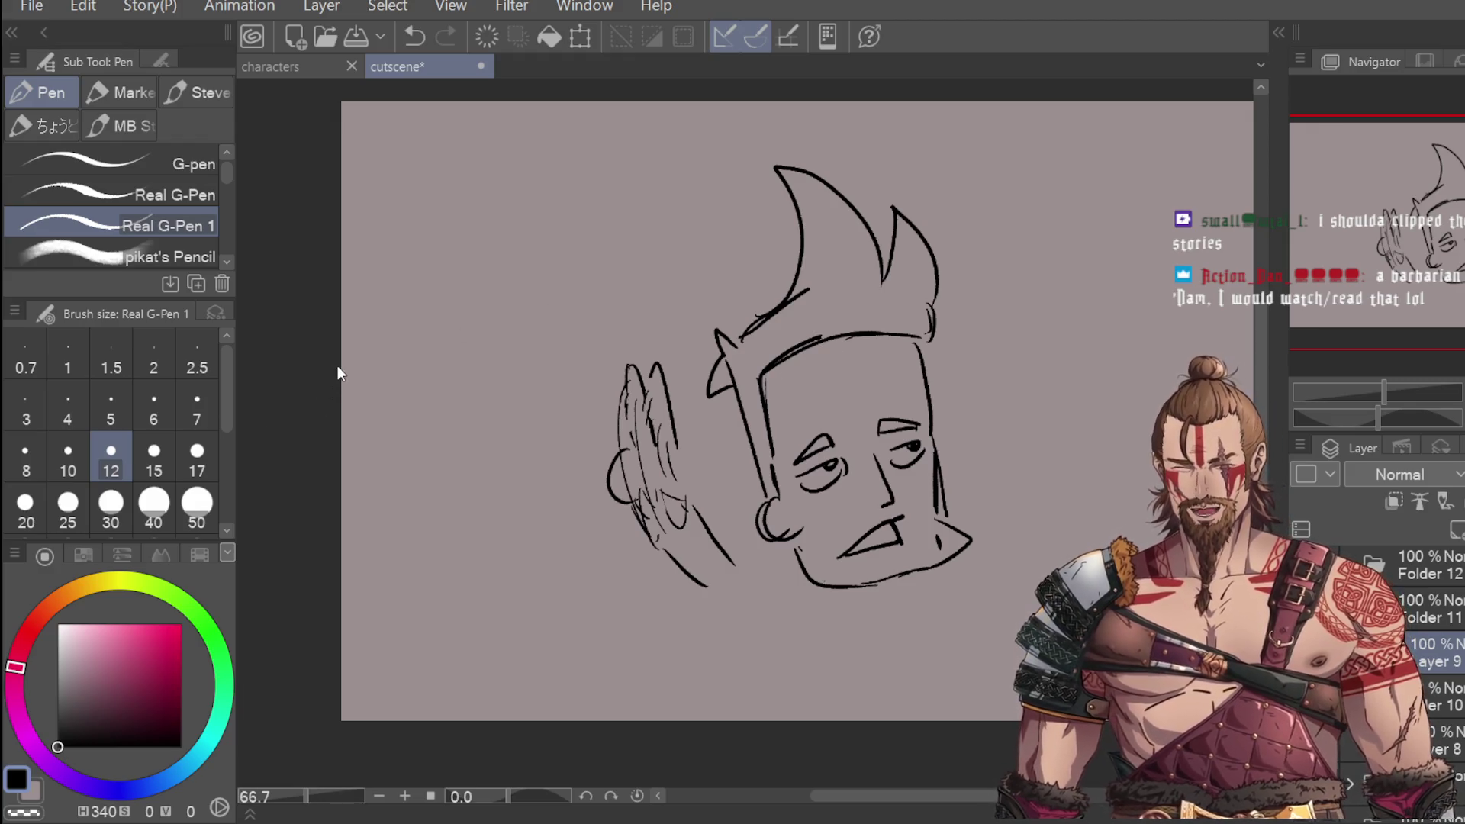
Step: Erase the left eye lines, restore them, and return to the pen
{"action": "key", "text": "e"}
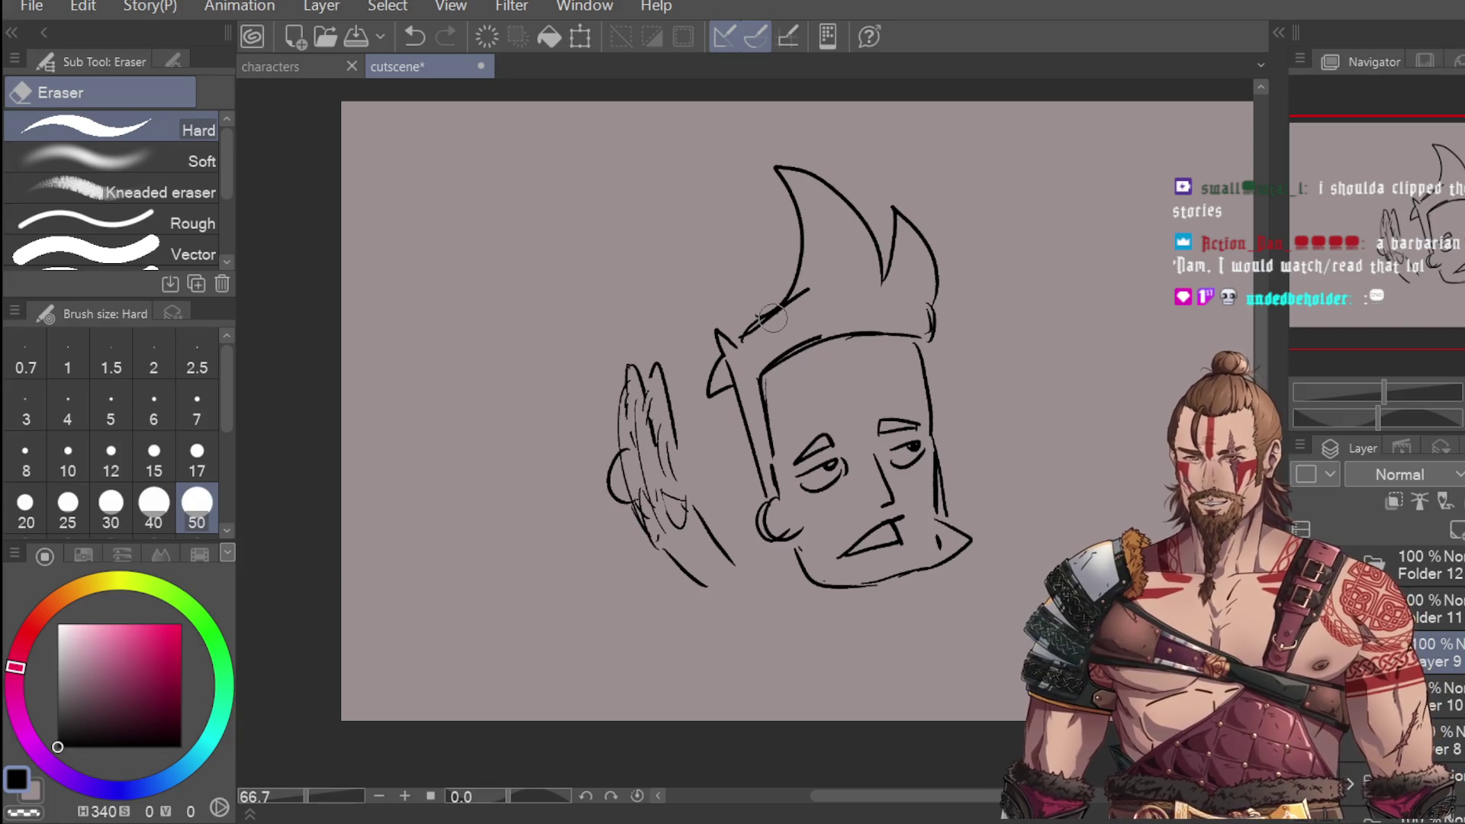
{"action": "mouse_move", "coordinate": [814, 489]}
{"action": "left_mouse_down"}
{"action": "mouse_move", "coordinate": [811, 467]}
{"action": "mouse_move", "coordinate": [829, 457]}
{"action": "mouse_move", "coordinate": [805, 476]}
{"action": "mouse_move", "coordinate": [919, 454]}
{"action": "left_mouse_up"}
{"action": "key", "text": "ctrl+z"}
{"action": "key", "text": "ctrl+z"}
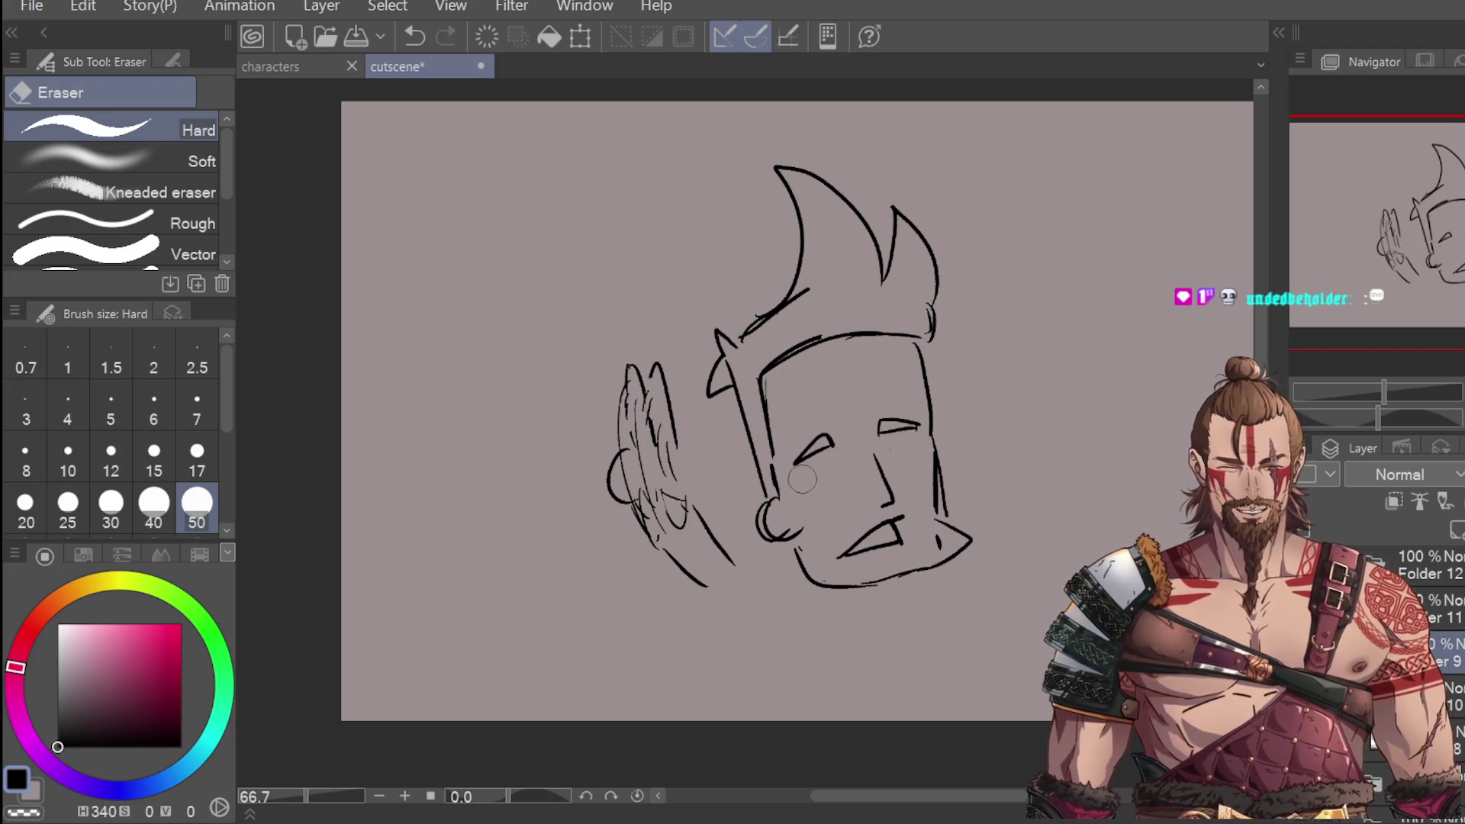
{"action": "key", "text": "m"}
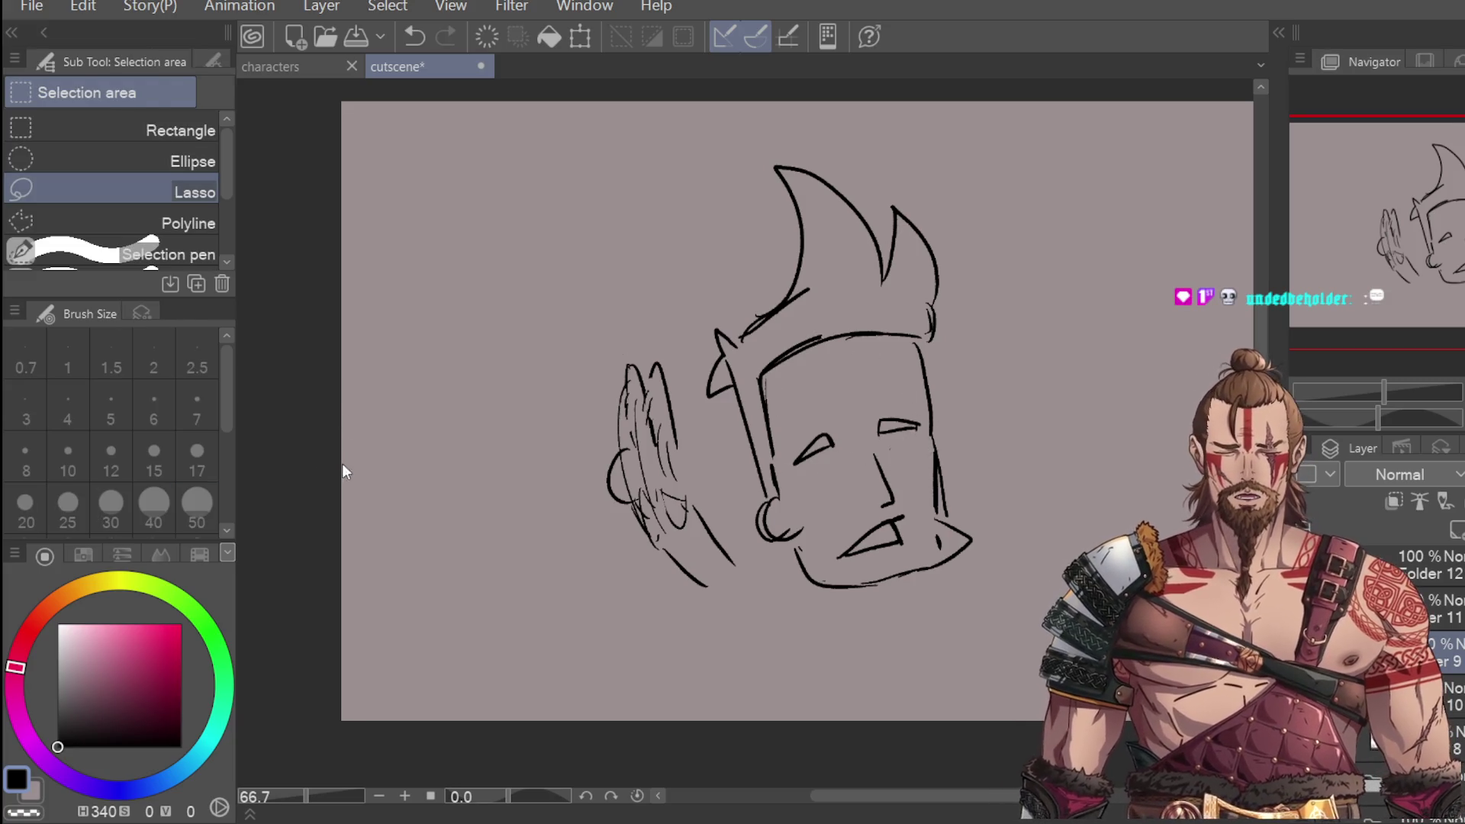
{"action": "key", "text": "p"}
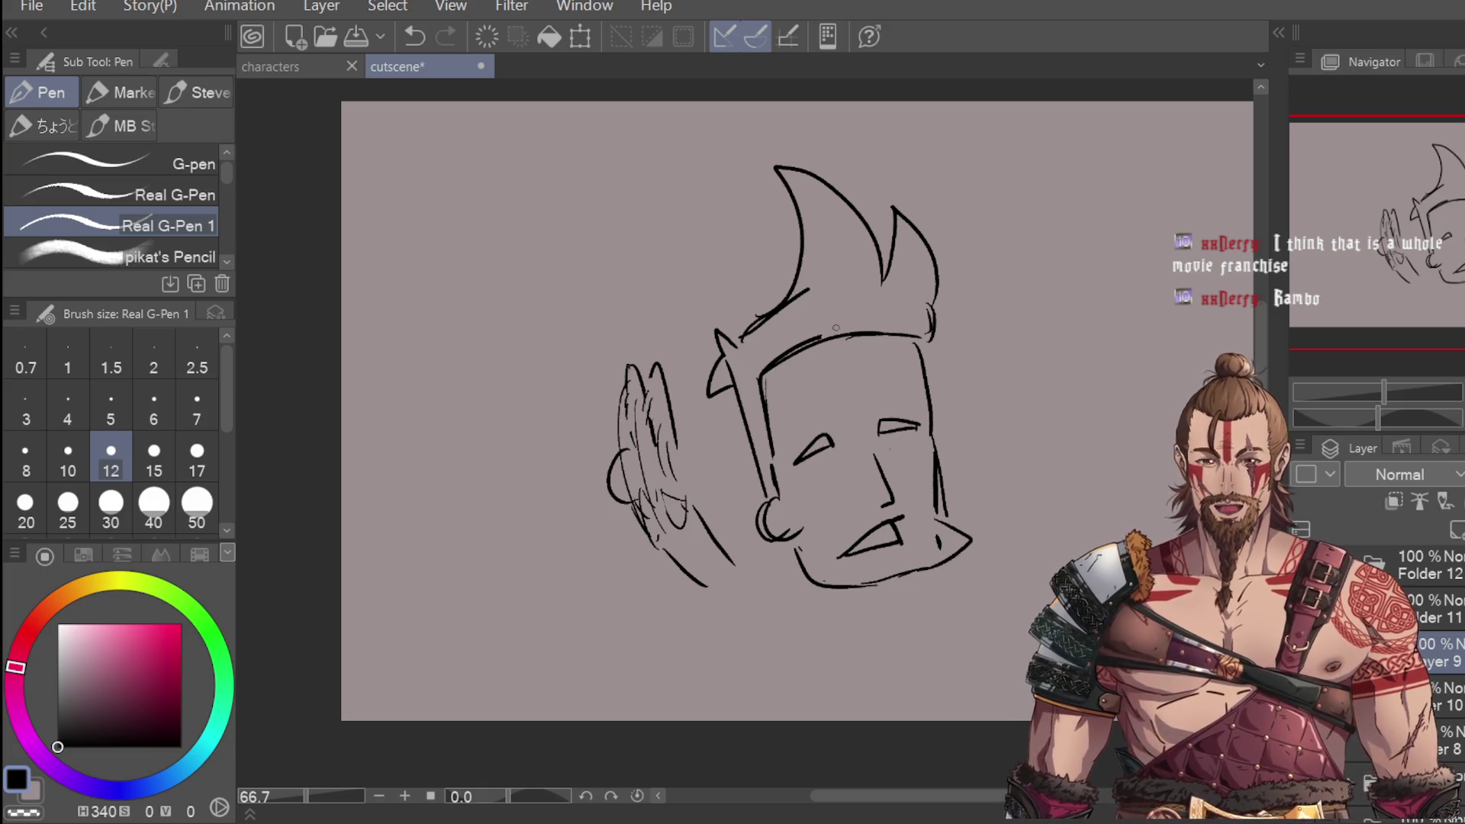
{"action": "scroll", "coordinate": [818, 457], "scroll_direction": "up", "scroll_amount": 3}
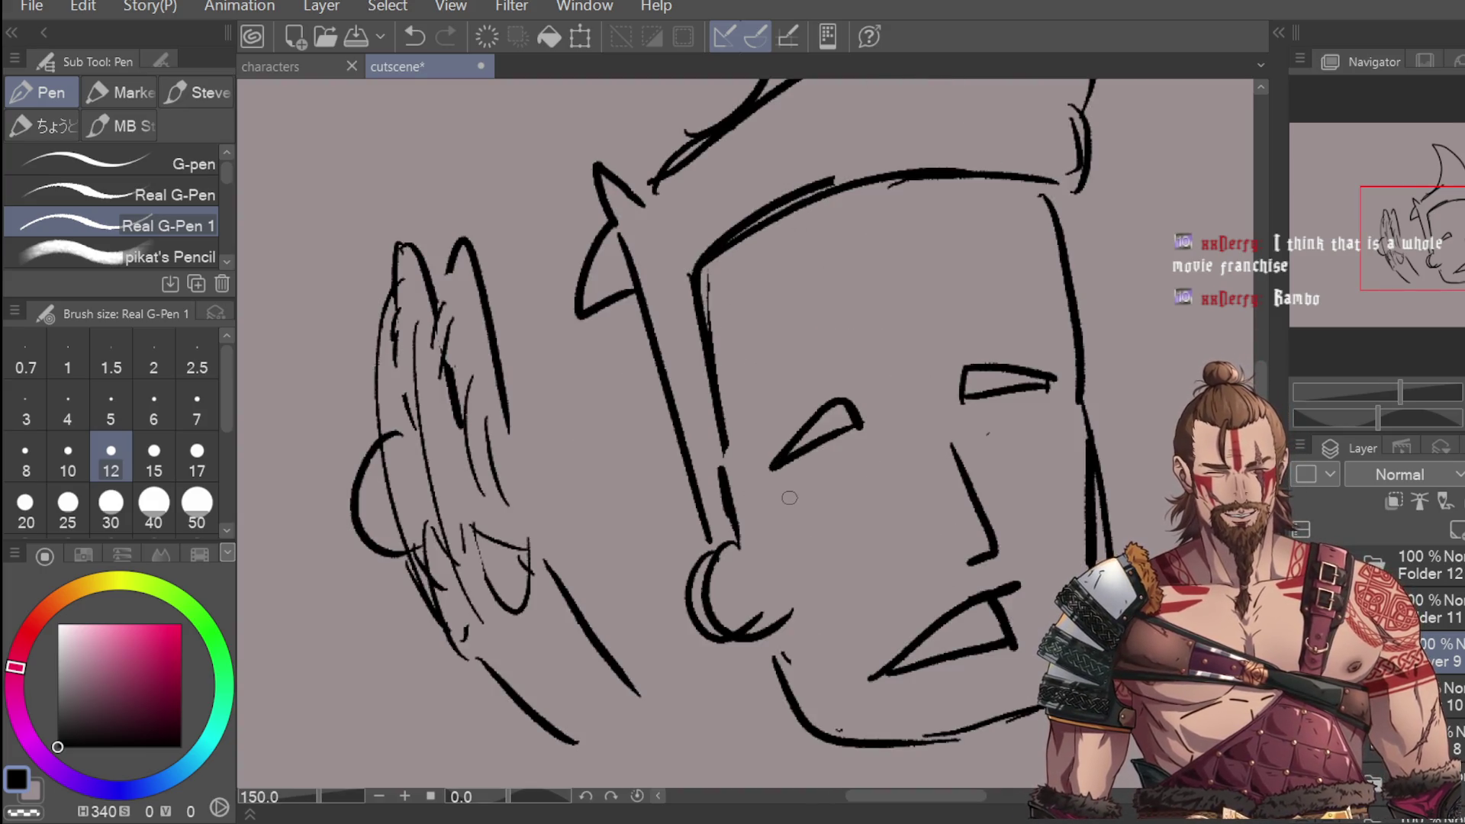
Step: Try lower-lid lines under the left eye, undoing the failed attempts
{"action": "key", "text": "ctrl+z"}
{"action": "left_click_drag", "start_coordinate": [791, 490], "coordinate": [879, 432]}
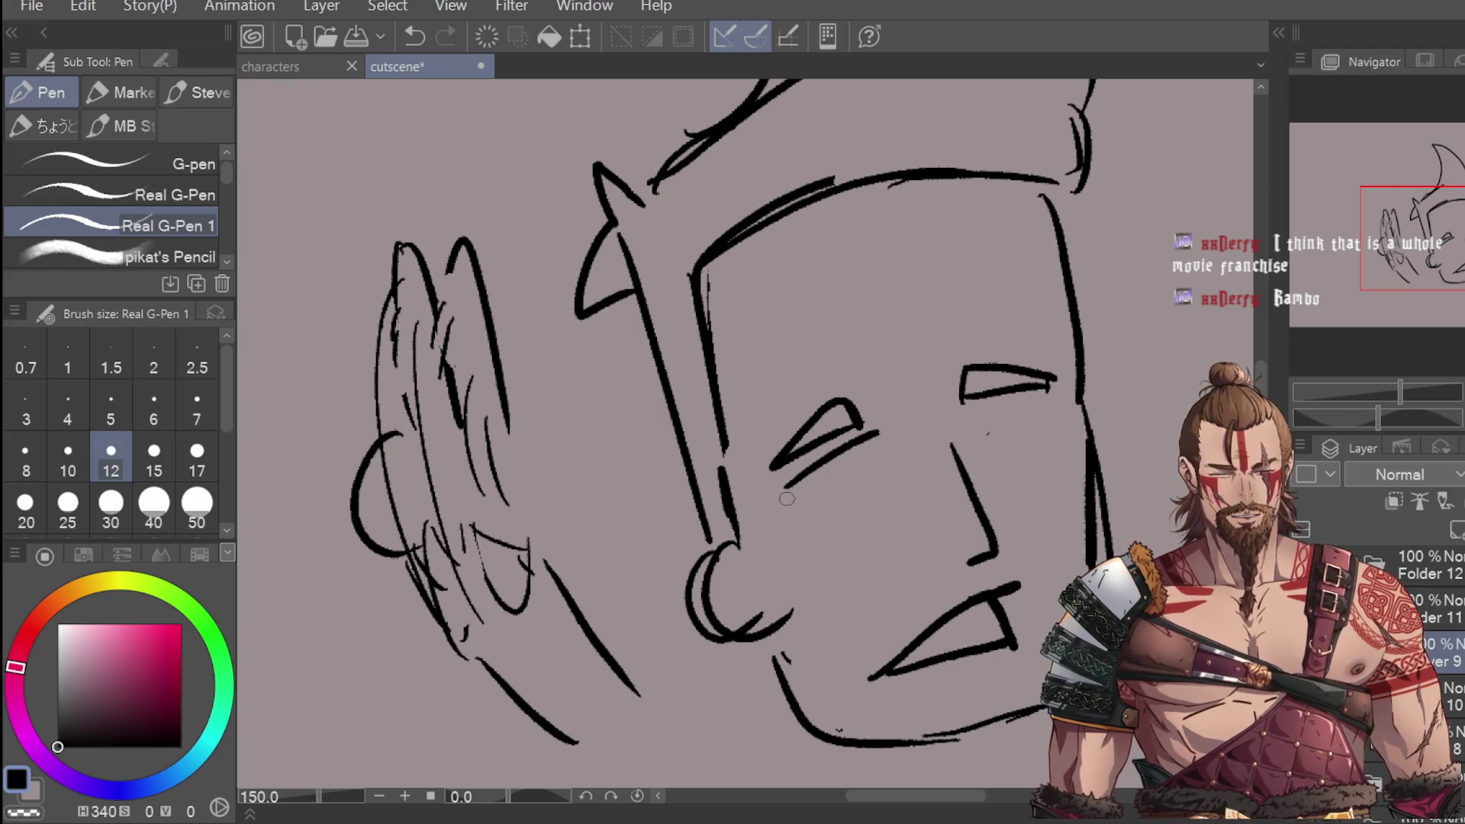
{"action": "mouse_move", "coordinate": [782, 507]}
{"action": "left_mouse_down"}
{"action": "mouse_move", "coordinate": [836, 515]}
{"action": "mouse_move", "coordinate": [885, 439]}
{"action": "left_mouse_up"}
{"action": "key", "text": "ctrl+z"}
{"action": "mouse_move", "coordinate": [791, 500]}
{"action": "left_mouse_down"}
{"action": "mouse_move", "coordinate": [881, 472]}
{"action": "mouse_move", "coordinate": [839, 492]}
{"action": "mouse_move", "coordinate": [820, 477]}
{"action": "left_mouse_up"}
{"action": "key", "text": "ctrl+z"}
{"action": "key", "text": "ctrl+z"}
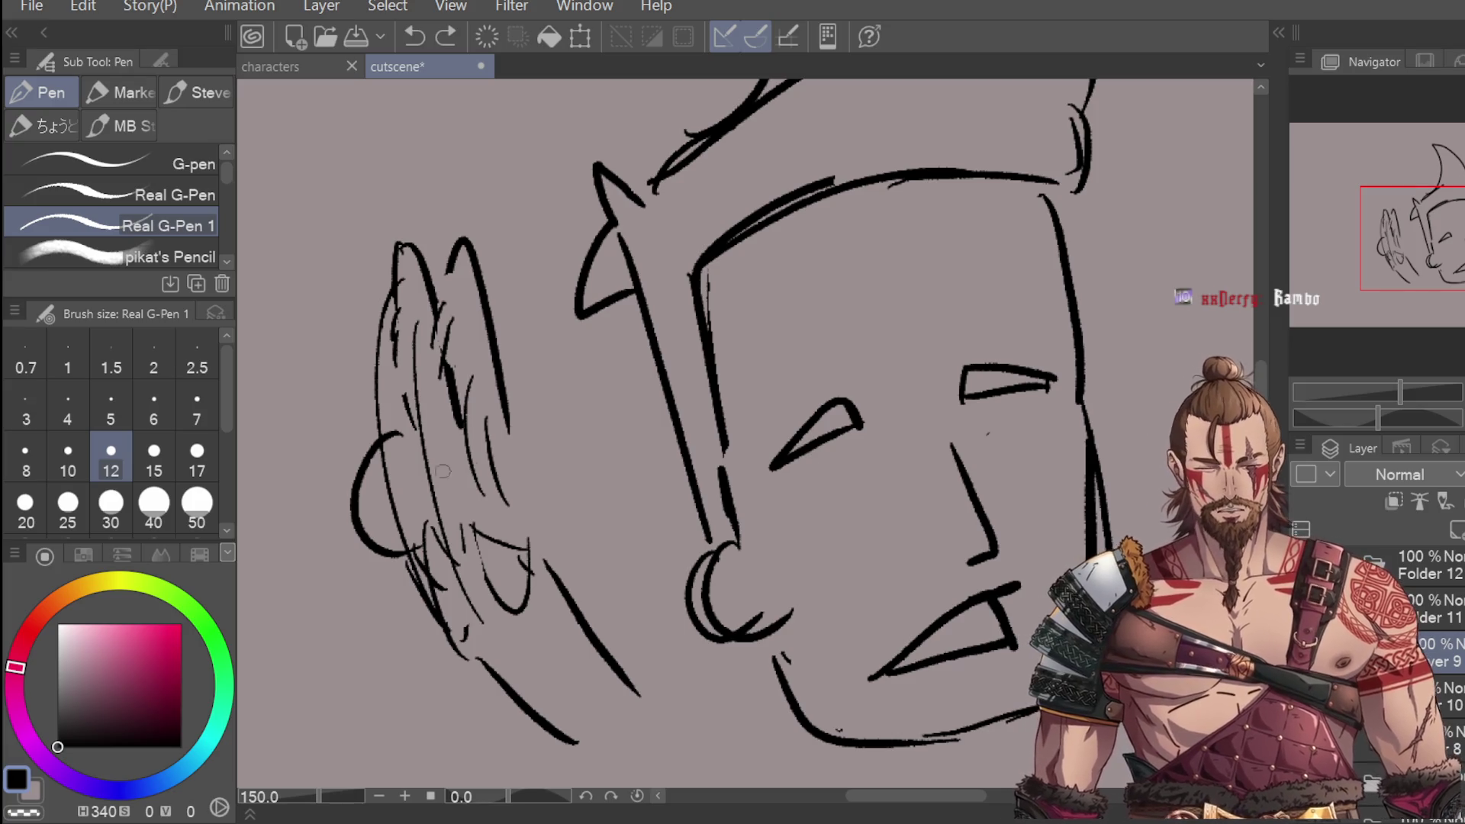
Step: Erase the old eye and mouth strokes
{"action": "key", "text": "e"}
{"action": "mouse_move", "coordinate": [851, 428]}
{"action": "left_mouse_down"}
{"action": "mouse_move", "coordinate": [792, 466]}
{"action": "mouse_move", "coordinate": [988, 354]}
{"action": "mouse_move", "coordinate": [1005, 382]}
{"action": "left_mouse_up"}
{"action": "left_click_drag", "start_coordinate": [992, 580], "coordinate": [1014, 626]}
Step: Redraw the left eye with both lids and a closed outer corner
{"action": "key", "text": "p"}
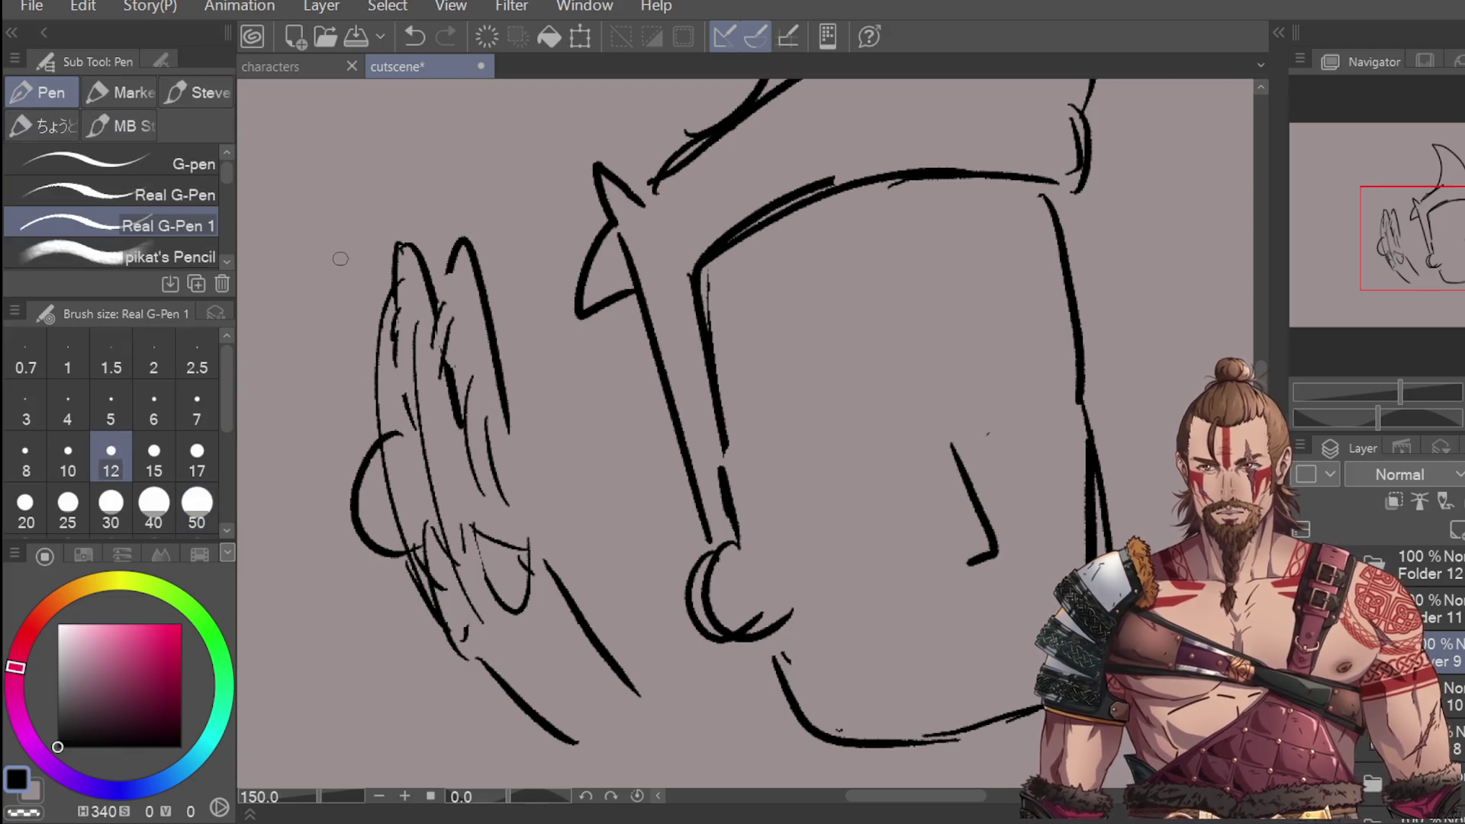
{"action": "scroll", "coordinate": [779, 542], "scroll_direction": "up", "scroll_amount": 2}
{"action": "mouse_move", "coordinate": [822, 461]}
{"action": "left_mouse_down"}
{"action": "mouse_move", "coordinate": [862, 442]}
{"action": "mouse_move", "coordinate": [857, 460]}
{"action": "left_mouse_up"}
{"action": "mouse_move", "coordinate": [815, 525]}
{"action": "left_mouse_down"}
{"action": "mouse_move", "coordinate": [939, 416]}
{"action": "mouse_move", "coordinate": [878, 508]}
{"action": "mouse_move", "coordinate": [935, 473]}
{"action": "left_mouse_up"}
{"action": "key", "text": "ctrl+z"}
{"action": "left_click_drag", "start_coordinate": [938, 419], "coordinate": [958, 492]}
{"action": "mouse_move", "coordinate": [957, 493]}
{"action": "left_mouse_down"}
{"action": "mouse_move", "coordinate": [832, 526]}
{"action": "mouse_move", "coordinate": [960, 488]}
{"action": "left_mouse_up"}
Step: Draw the almond-shaped right eye and fill in both pupils
{"action": "left_click_drag", "start_coordinate": [1079, 394], "coordinate": [1142, 381]}
{"action": "key", "text": "ctrl+z"}
{"action": "mouse_move", "coordinate": [1057, 450]}
{"action": "left_mouse_down"}
{"action": "mouse_move", "coordinate": [1119, 384]}
{"action": "mouse_move", "coordinate": [1163, 416]}
{"action": "mouse_move", "coordinate": [1065, 450]}
{"action": "left_mouse_up"}
{"action": "left_click_drag", "start_coordinate": [858, 457], "coordinate": [878, 449]}
{"action": "left_click_drag", "start_coordinate": [1087, 418], "coordinate": [1108, 409]}
Step: Add curved, arched eyebrows above both eyes
{"action": "mouse_move", "coordinate": [772, 429]}
{"action": "left_mouse_down"}
{"action": "mouse_move", "coordinate": [912, 301]}
{"action": "mouse_move", "coordinate": [794, 416]}
{"action": "left_mouse_up"}
{"action": "scroll", "coordinate": [1085, 341], "scroll_direction": "down", "scroll_amount": 2}
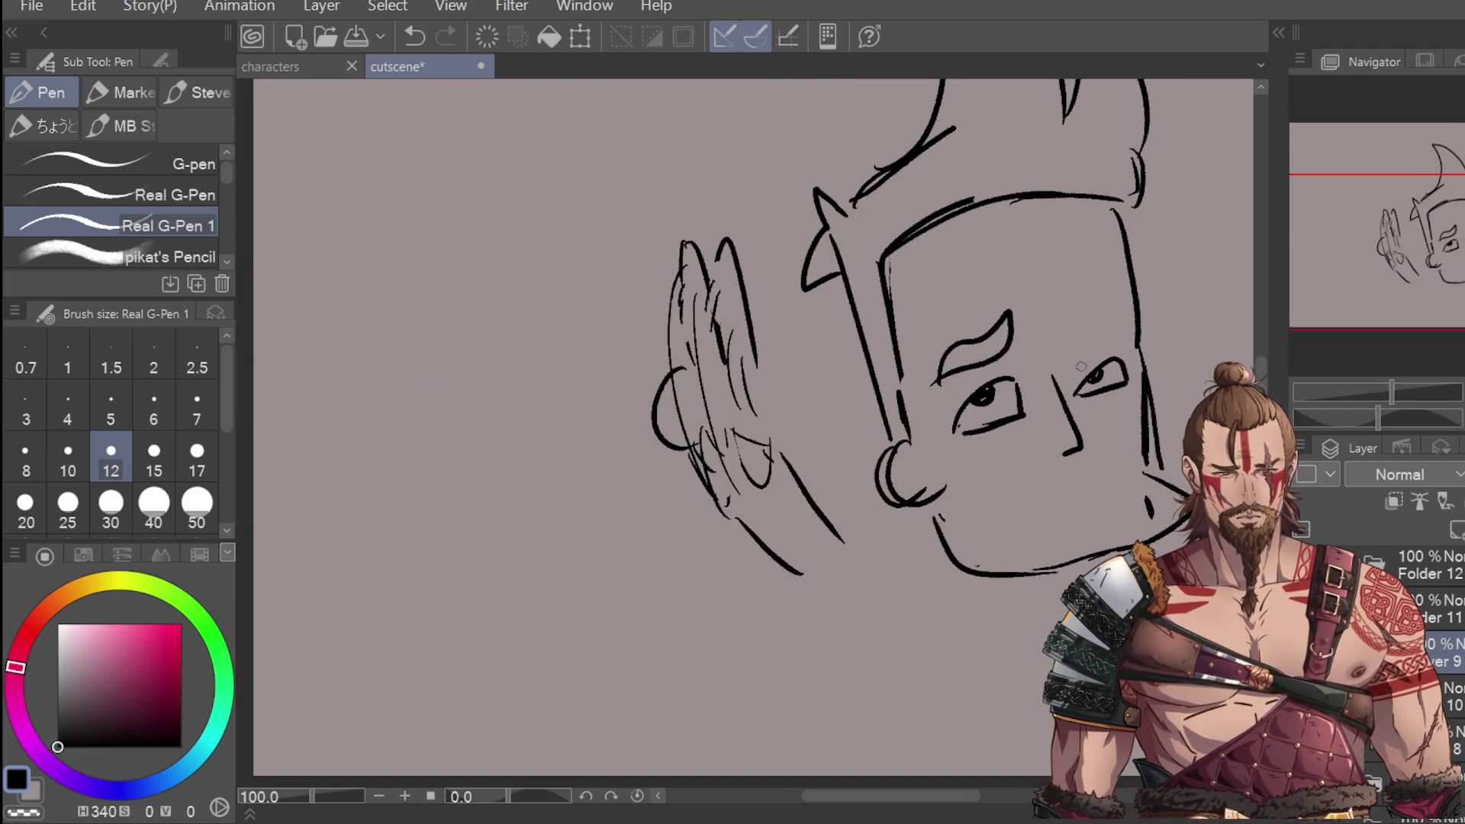
{"action": "scroll", "coordinate": [1078, 347], "scroll_direction": "up", "scroll_amount": 1}
{"action": "mouse_move", "coordinate": [1066, 357]}
{"action": "left_mouse_down"}
{"action": "mouse_move", "coordinate": [1103, 328]}
{"action": "mouse_move", "coordinate": [1129, 352]}
{"action": "left_mouse_up"}
{"action": "scroll", "coordinate": [1156, 245], "scroll_direction": "down", "scroll_amount": 1}
{"action": "scroll", "coordinate": [1126, 427], "scroll_direction": "up", "scroll_amount": 1}
Step: Draw the grimacing lips under the nose, undoing the stray cheek and jaw strokes
{"action": "left_click_drag", "start_coordinate": [1002, 546], "coordinate": [1084, 450]}
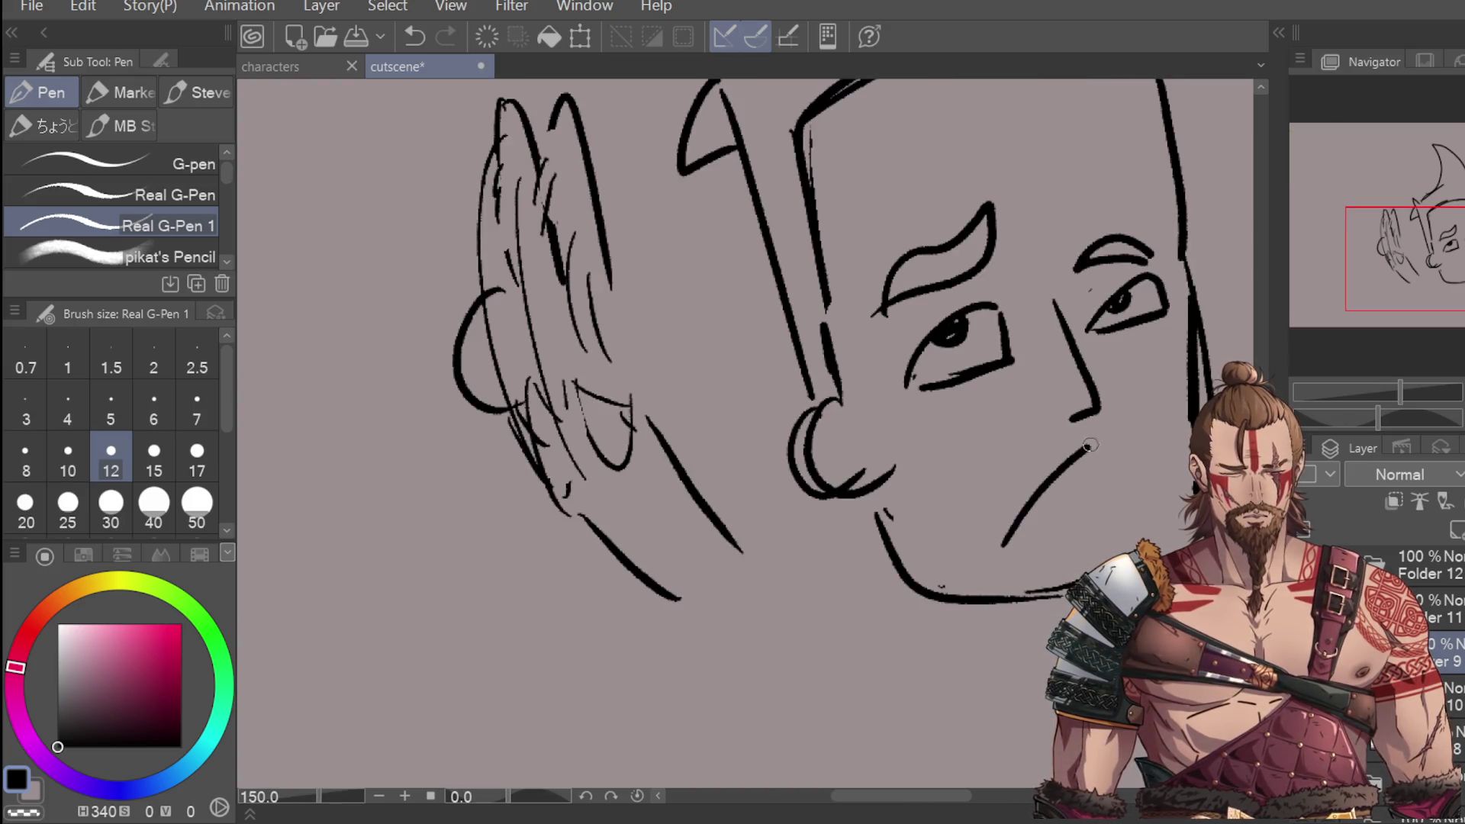
{"action": "key", "text": "ctrl+z"}
{"action": "mouse_move", "coordinate": [963, 548]}
{"action": "left_mouse_down"}
{"action": "mouse_move", "coordinate": [1057, 457]}
{"action": "mouse_move", "coordinate": [1030, 510]}
{"action": "mouse_move", "coordinate": [963, 547]}
{"action": "mouse_move", "coordinate": [1057, 503]}
{"action": "left_mouse_up"}
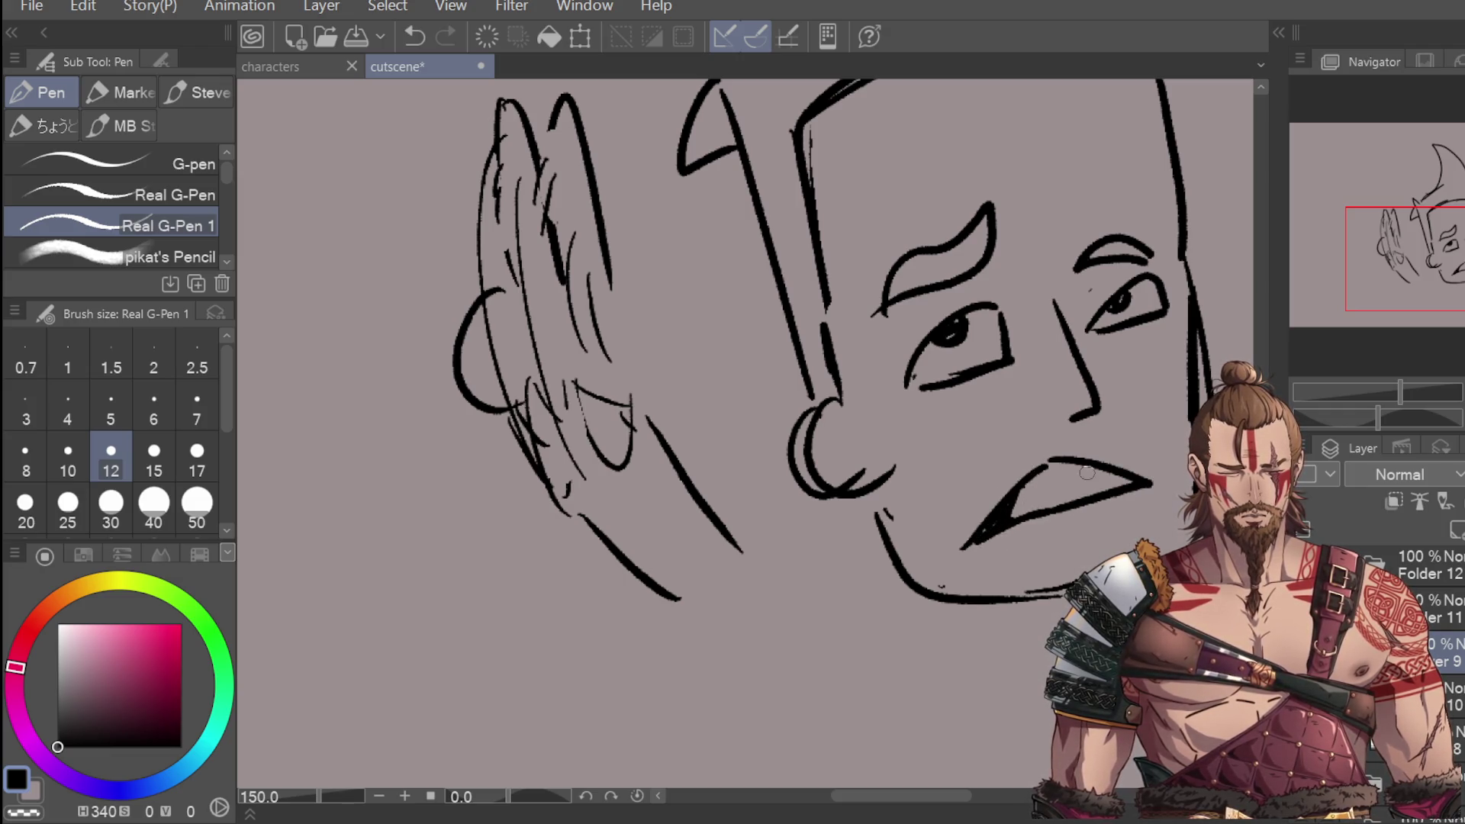
{"action": "key", "text": "ctrl+z"}
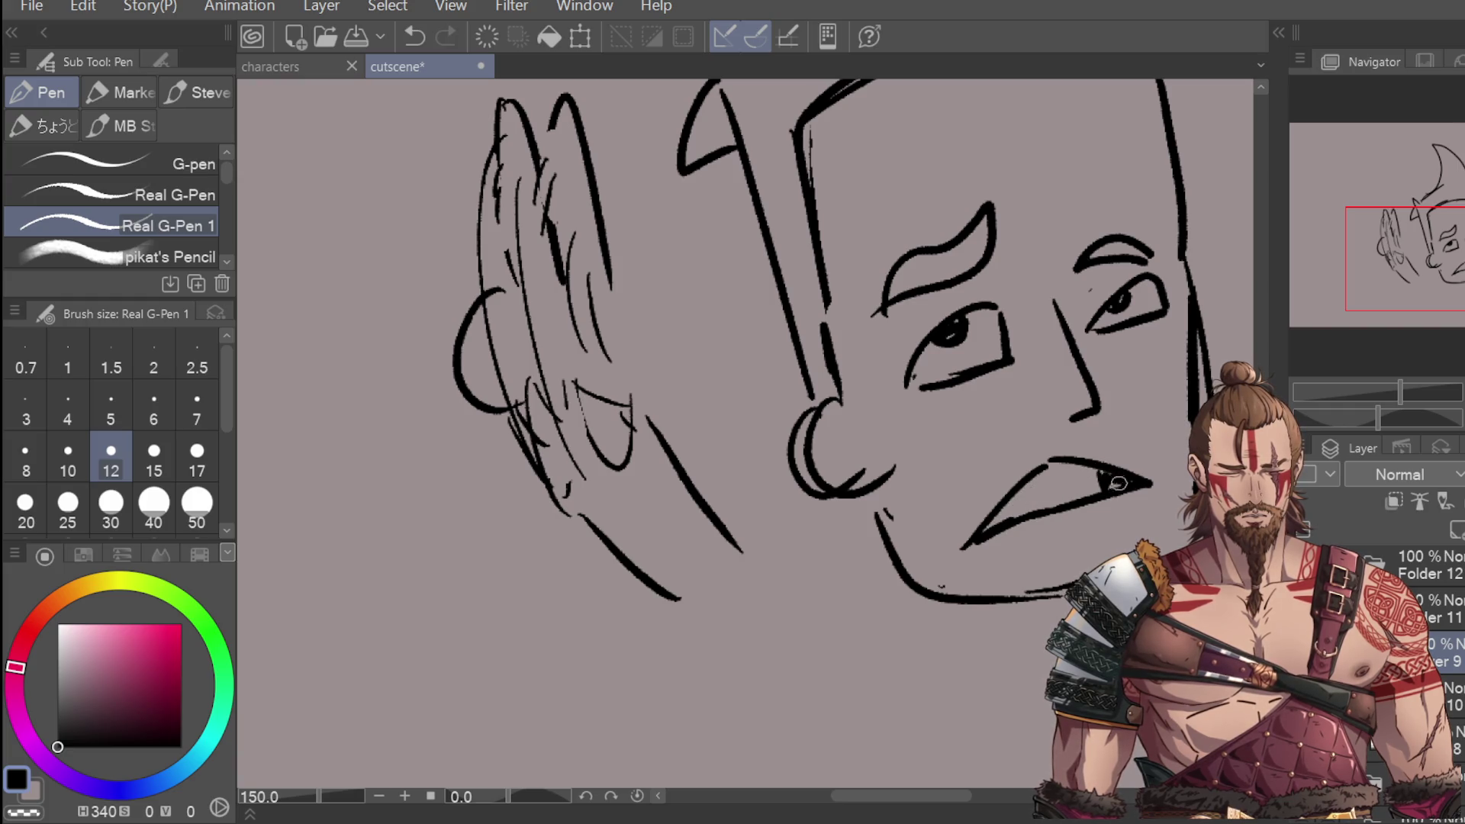
{"action": "scroll", "coordinate": [1119, 485], "scroll_direction": "down", "scroll_amount": 4}
{"action": "key", "text": "ctrl+z"}
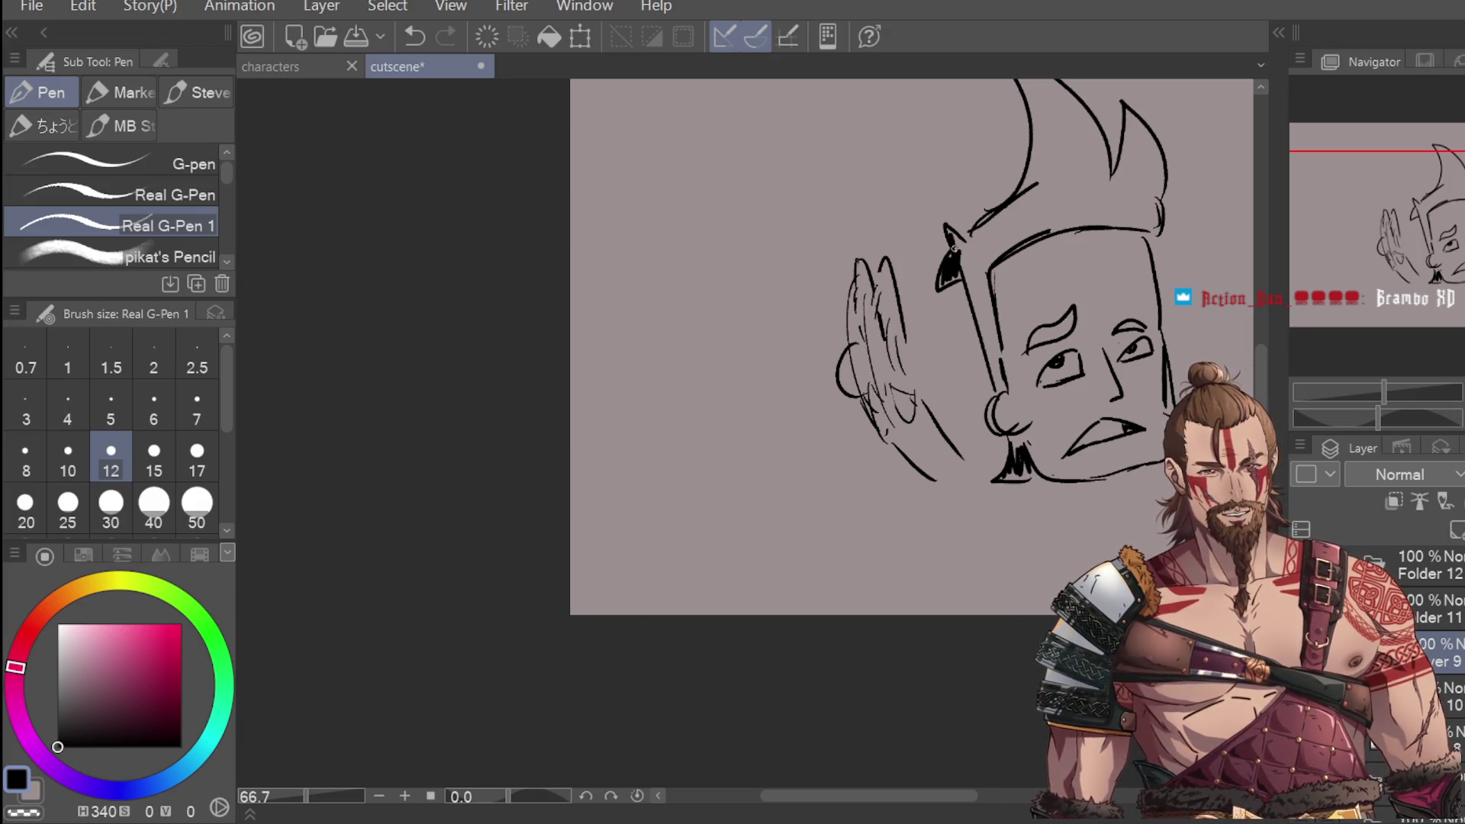
Step: With pen size 17, thicken the face's left contour and the hair tuft edge
{"action": "left_click", "coordinate": [197, 458]}
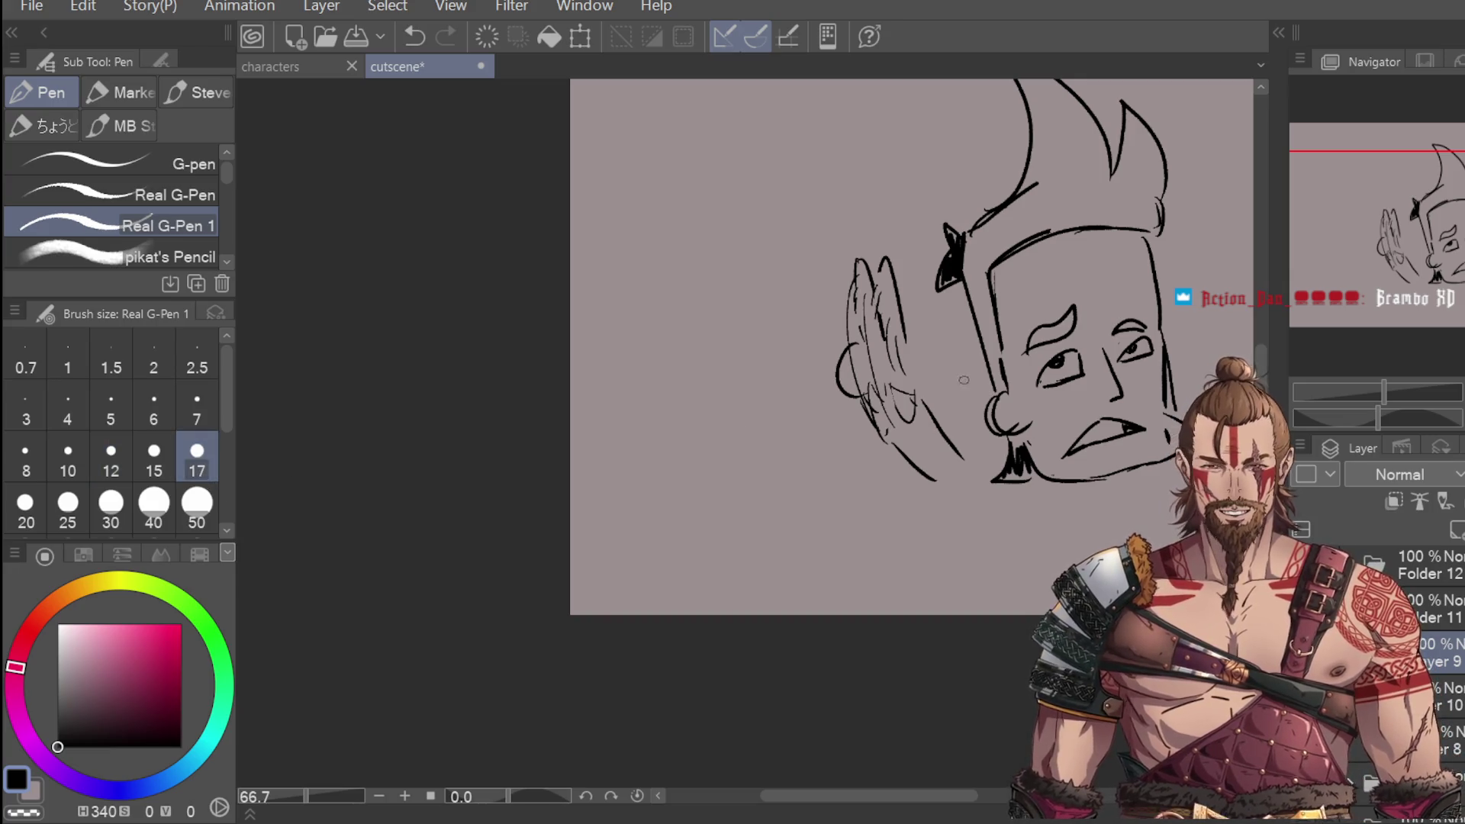
{"action": "left_click_drag", "start_coordinate": [971, 276], "coordinate": [997, 376]}
{"action": "left_click_drag", "start_coordinate": [984, 307], "coordinate": [998, 372]}
{"action": "left_click_drag", "start_coordinate": [957, 231], "coordinate": [991, 340]}
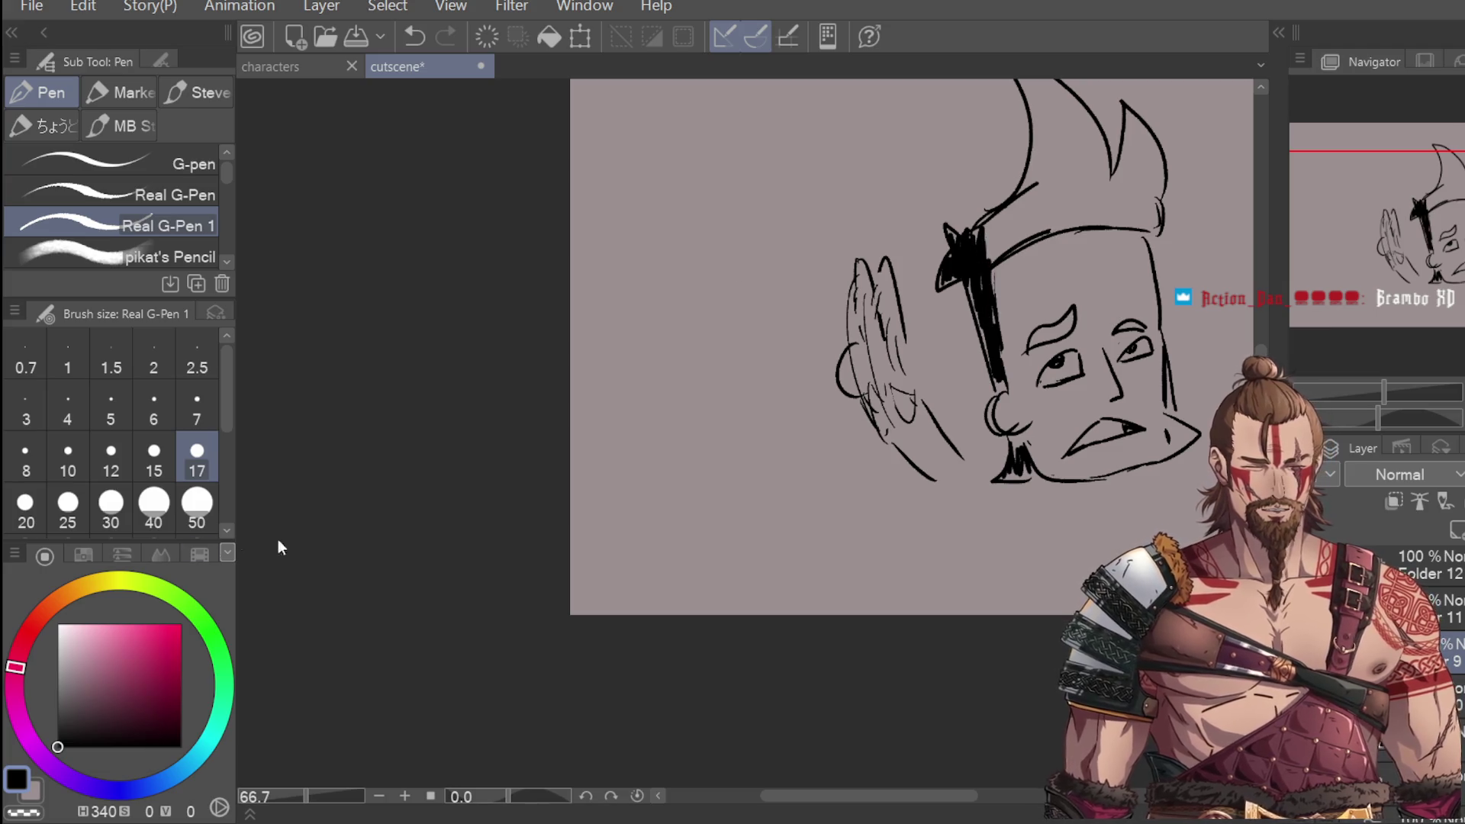
Step: At pen size 30, ink the hairline and quiff spikes solid black and bolden the eyebrow
{"action": "left_click", "coordinate": [111, 504]}
{"action": "mouse_move", "coordinate": [979, 238]}
{"action": "left_mouse_down"}
{"action": "mouse_move", "coordinate": [1026, 200]}
{"action": "mouse_move", "coordinate": [992, 252]}
{"action": "mouse_move", "coordinate": [1079, 213]}
{"action": "left_mouse_up"}
{"action": "left_click_drag", "start_coordinate": [1315, 249], "coordinate": [1315, 194]}
{"action": "mouse_move", "coordinate": [1015, 233]}
{"action": "left_mouse_down"}
{"action": "mouse_move", "coordinate": [1036, 280]}
{"action": "mouse_move", "coordinate": [1032, 343]}
{"action": "mouse_move", "coordinate": [1047, 297]}
{"action": "mouse_move", "coordinate": [1061, 312]}
{"action": "mouse_move", "coordinate": [1019, 237]}
{"action": "mouse_move", "coordinate": [1102, 355]}
{"action": "mouse_move", "coordinate": [1092, 302]}
{"action": "mouse_move", "coordinate": [1065, 321]}
{"action": "mouse_move", "coordinate": [1091, 374]}
{"action": "mouse_move", "coordinate": [1095, 238]}
{"action": "left_mouse_up"}
{"action": "mouse_move", "coordinate": [1071, 373]}
{"action": "left_mouse_down"}
{"action": "mouse_move", "coordinate": [1121, 370]}
{"action": "mouse_move", "coordinate": [1133, 290]}
{"action": "mouse_move", "coordinate": [1099, 385]}
{"action": "mouse_move", "coordinate": [1155, 367]}
{"action": "left_mouse_up"}
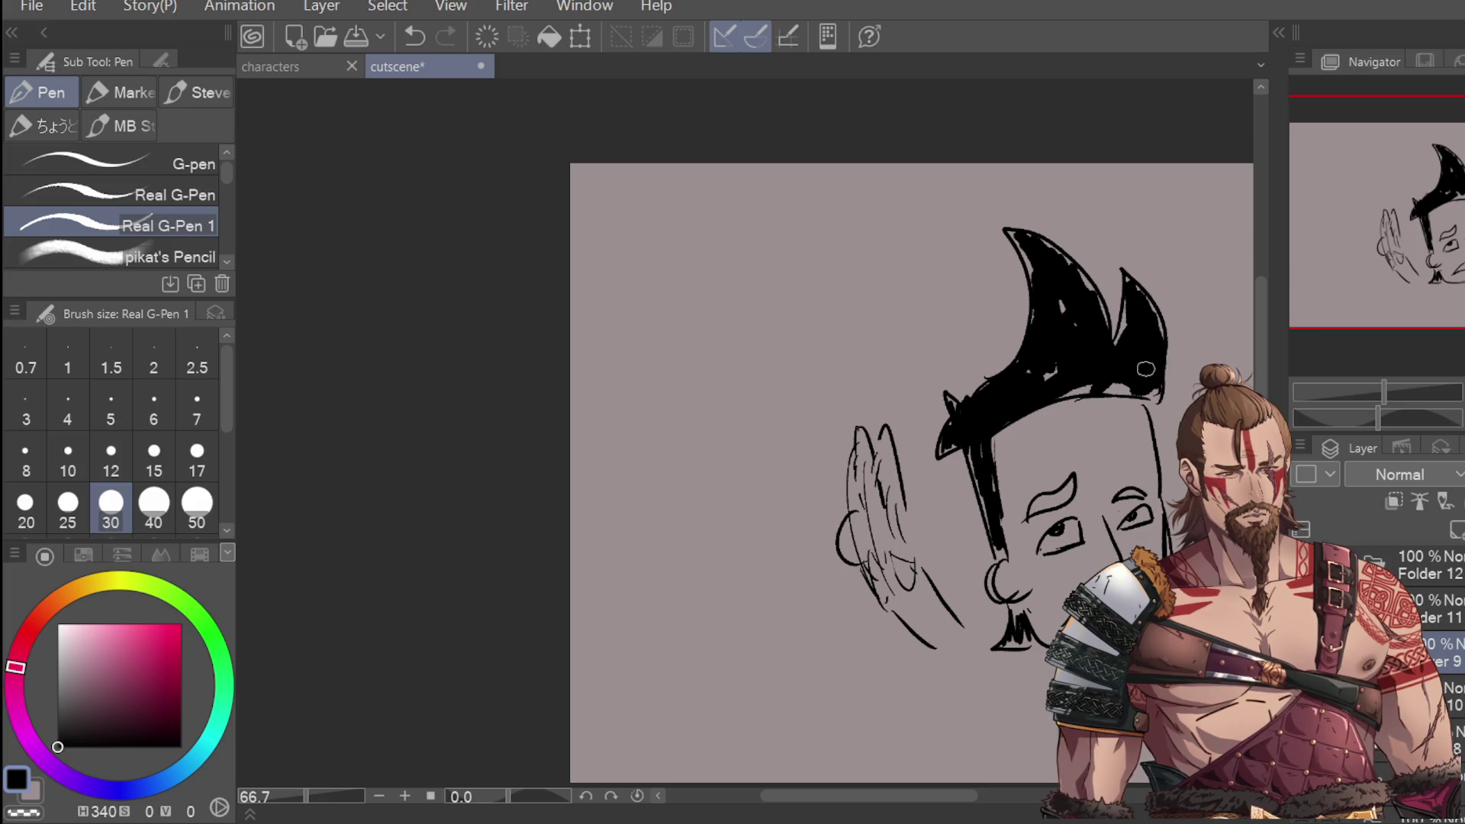
{"action": "left_click_drag", "start_coordinate": [1115, 380], "coordinate": [1071, 314]}
{"action": "left_click_drag", "start_coordinate": [1069, 480], "coordinate": [1038, 506]}
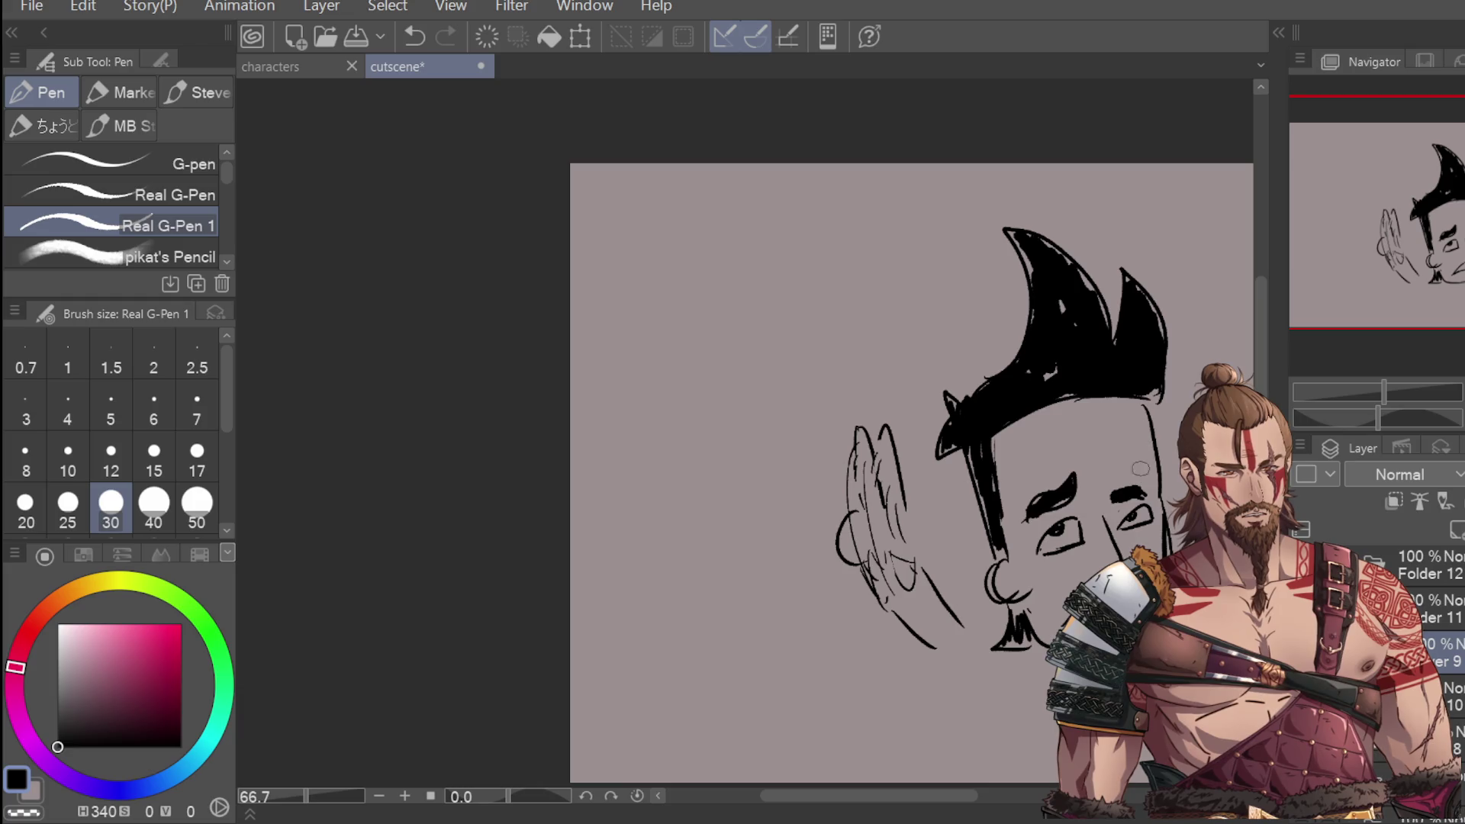
Step: Draw a tapering line down from the jaw, discarding the neck and shoulder lines
{"action": "scroll", "coordinate": [1130, 455], "scroll_direction": "down", "scroll_amount": 1}
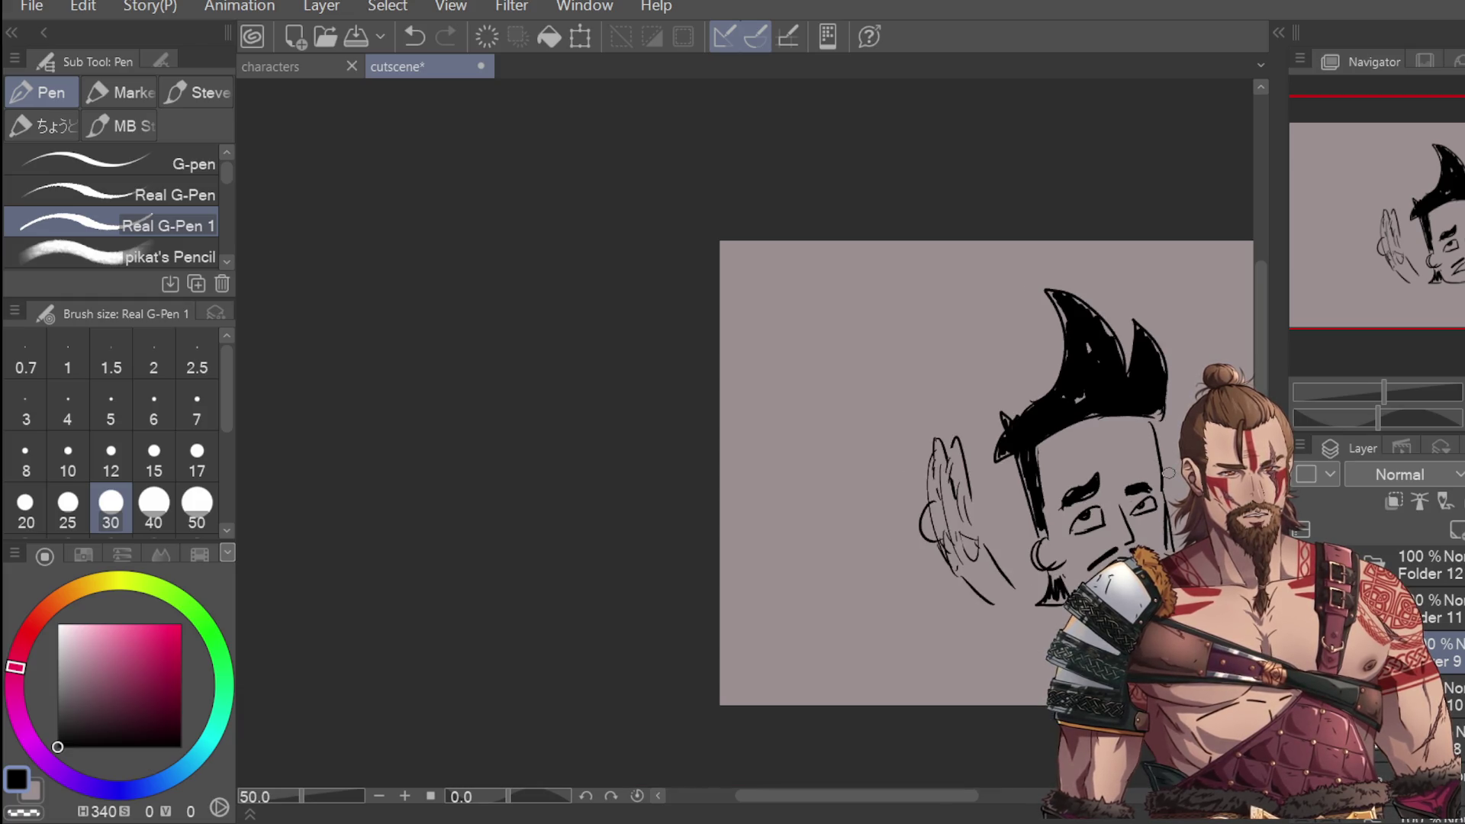
{"action": "scroll", "coordinate": [1129, 455], "scroll_direction": "up", "scroll_amount": 2}
{"action": "scroll", "coordinate": [1129, 455], "scroll_direction": "down", "scroll_amount": 2}
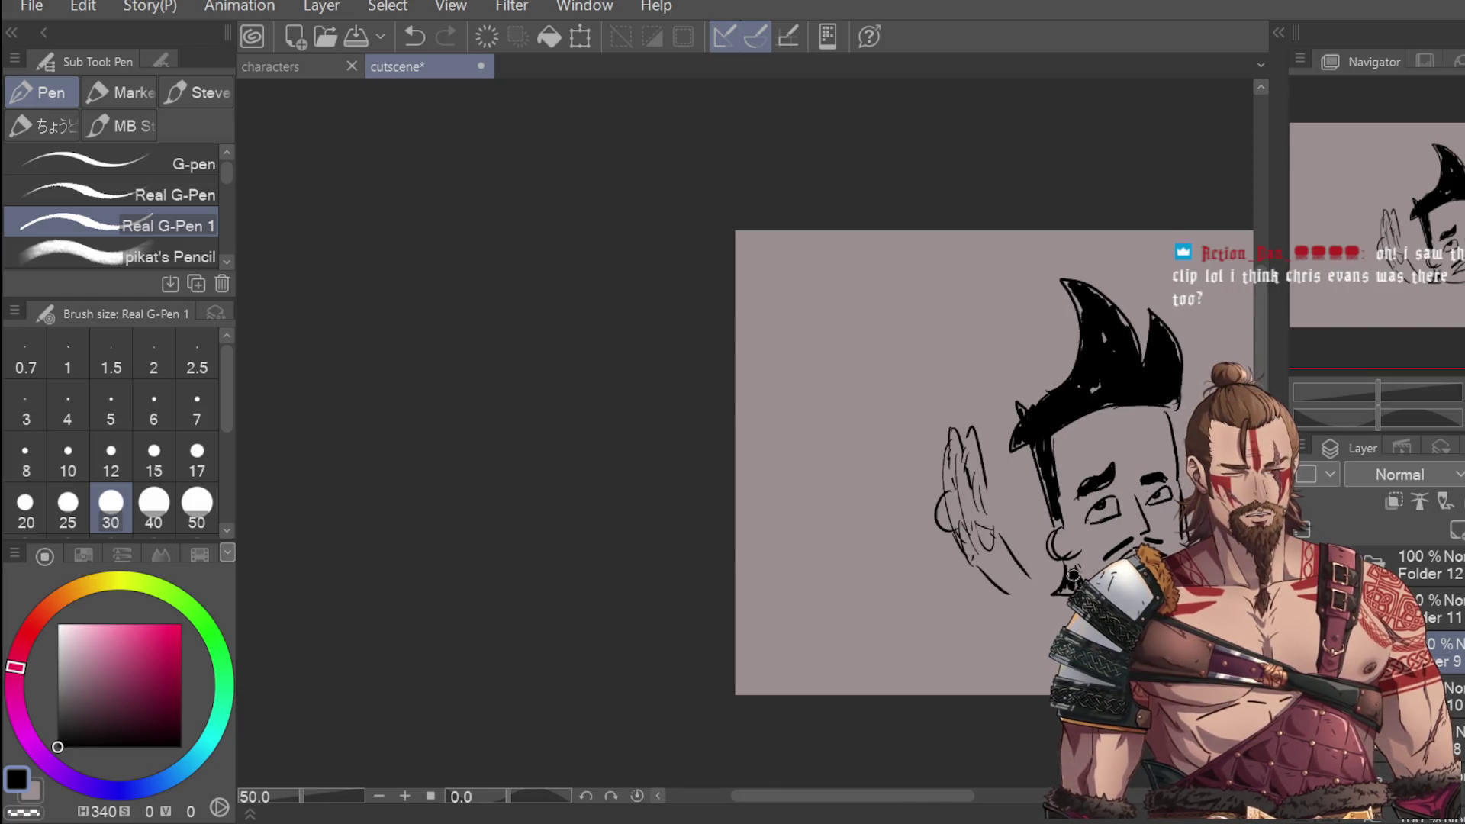
{"action": "scroll", "coordinate": [1067, 565], "scroll_direction": "up", "scroll_amount": 2}
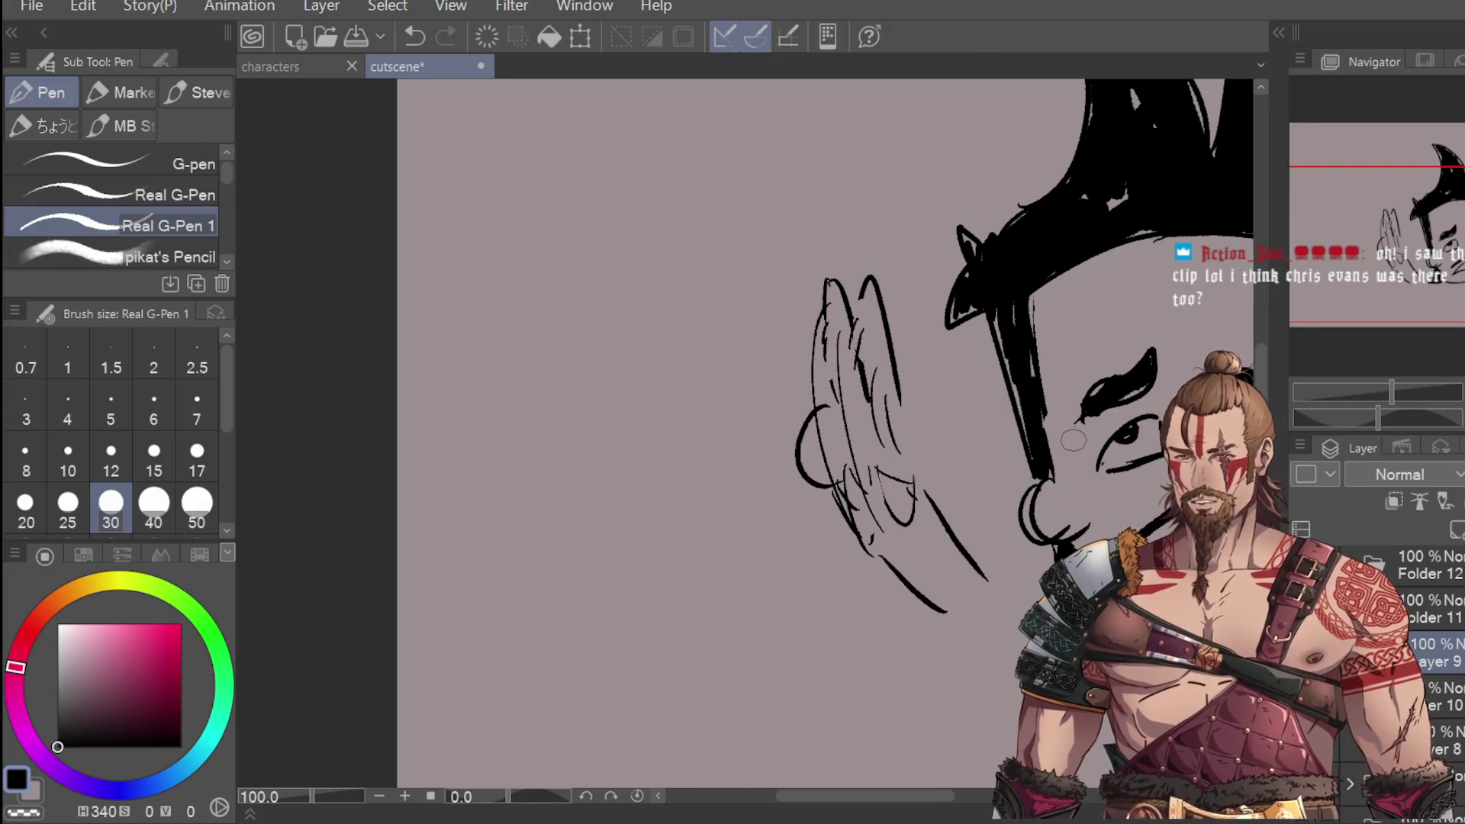
{"action": "scroll", "coordinate": [952, 757], "scroll_direction": "down", "scroll_amount": 1}
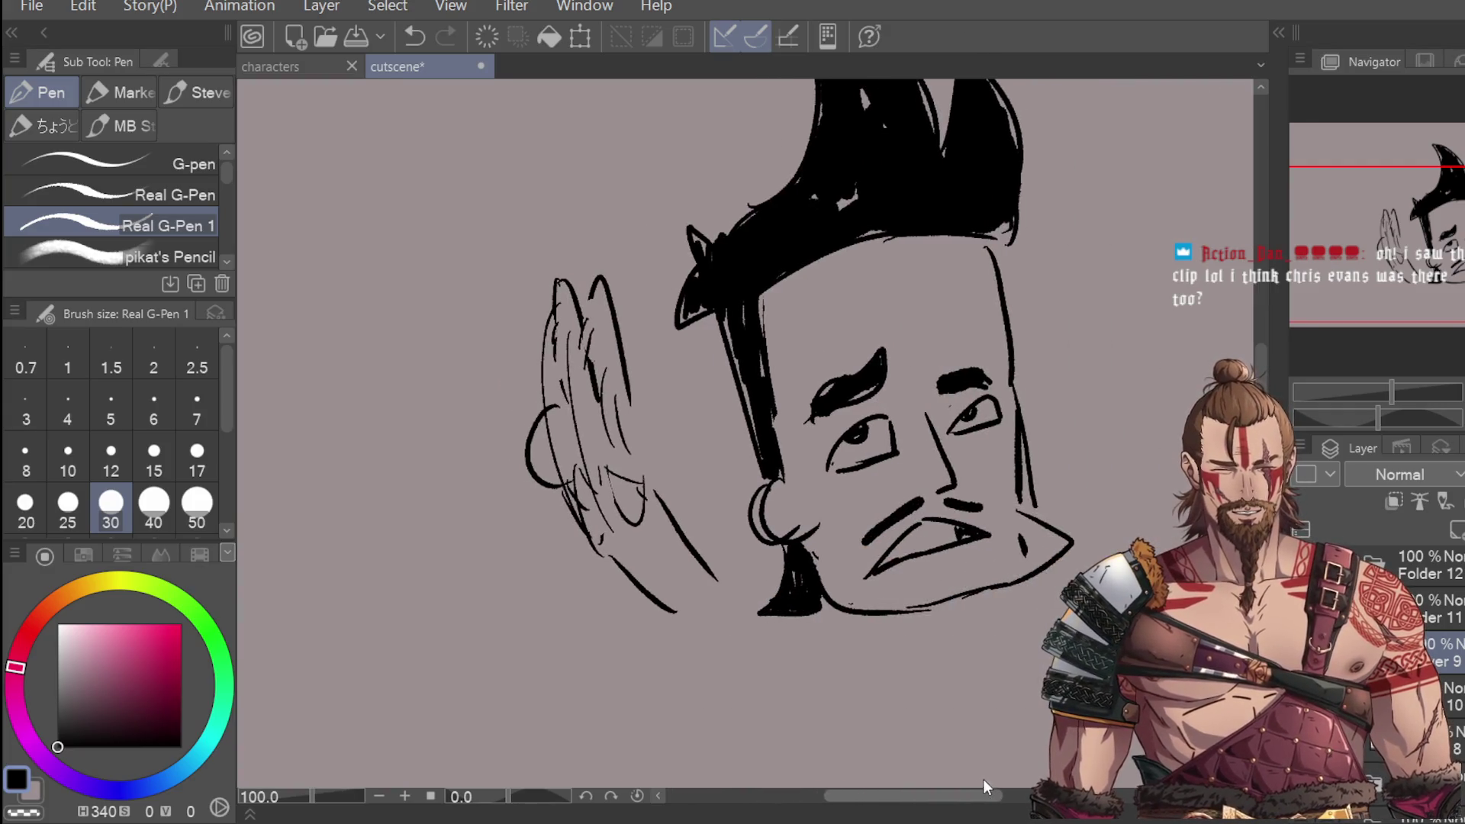
{"action": "scroll", "coordinate": [288, 398], "scroll_direction": "down", "scroll_amount": 1}
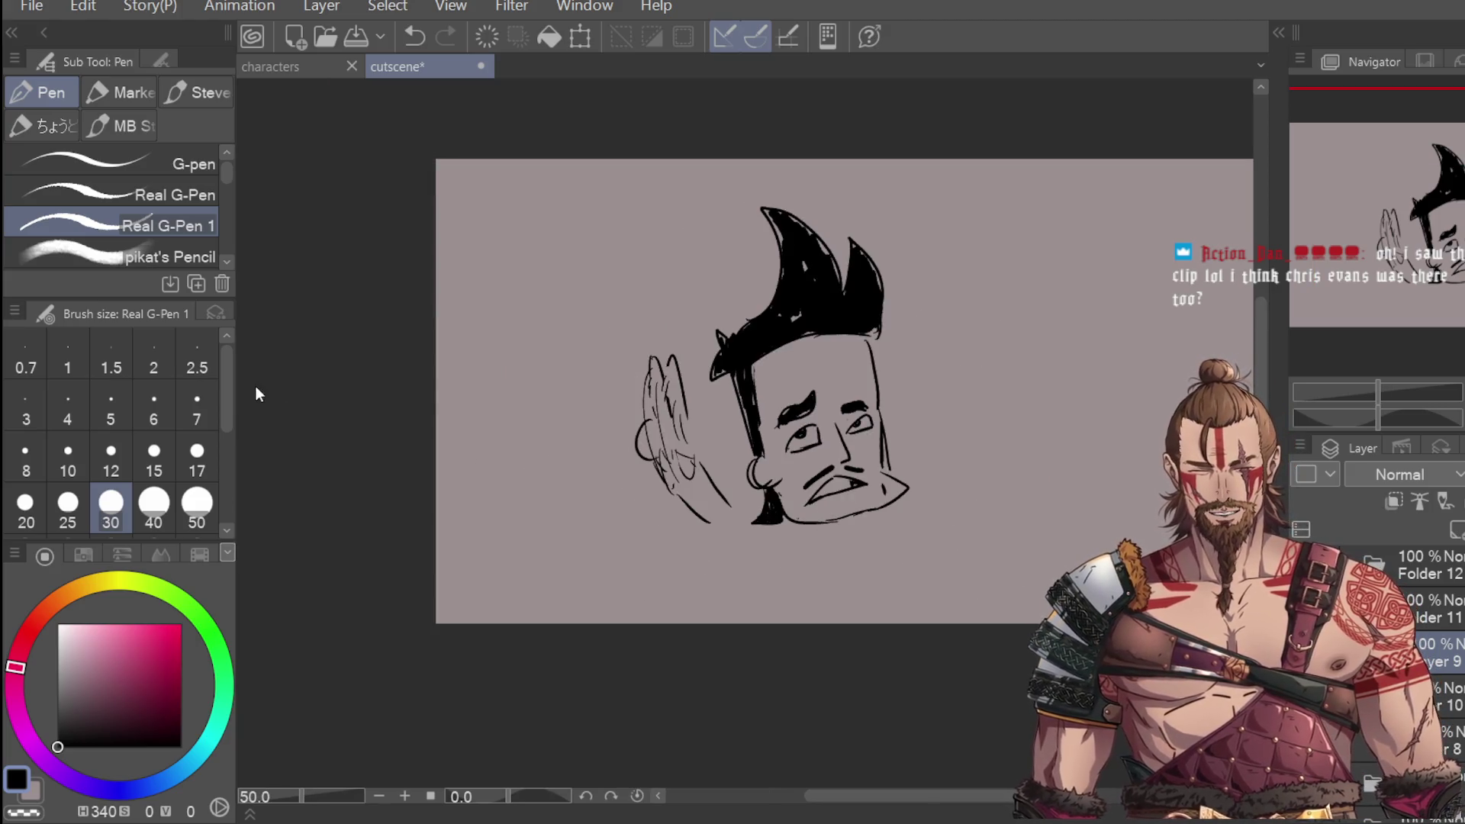
{"action": "scroll", "coordinate": [805, 537], "scroll_direction": "up", "scroll_amount": 2}
{"action": "mouse_move", "coordinate": [786, 523]}
{"action": "left_mouse_down"}
{"action": "mouse_move", "coordinate": [907, 589]}
{"action": "mouse_move", "coordinate": [950, 485]}
{"action": "mouse_move", "coordinate": [686, 566]}
{"action": "left_mouse_up"}
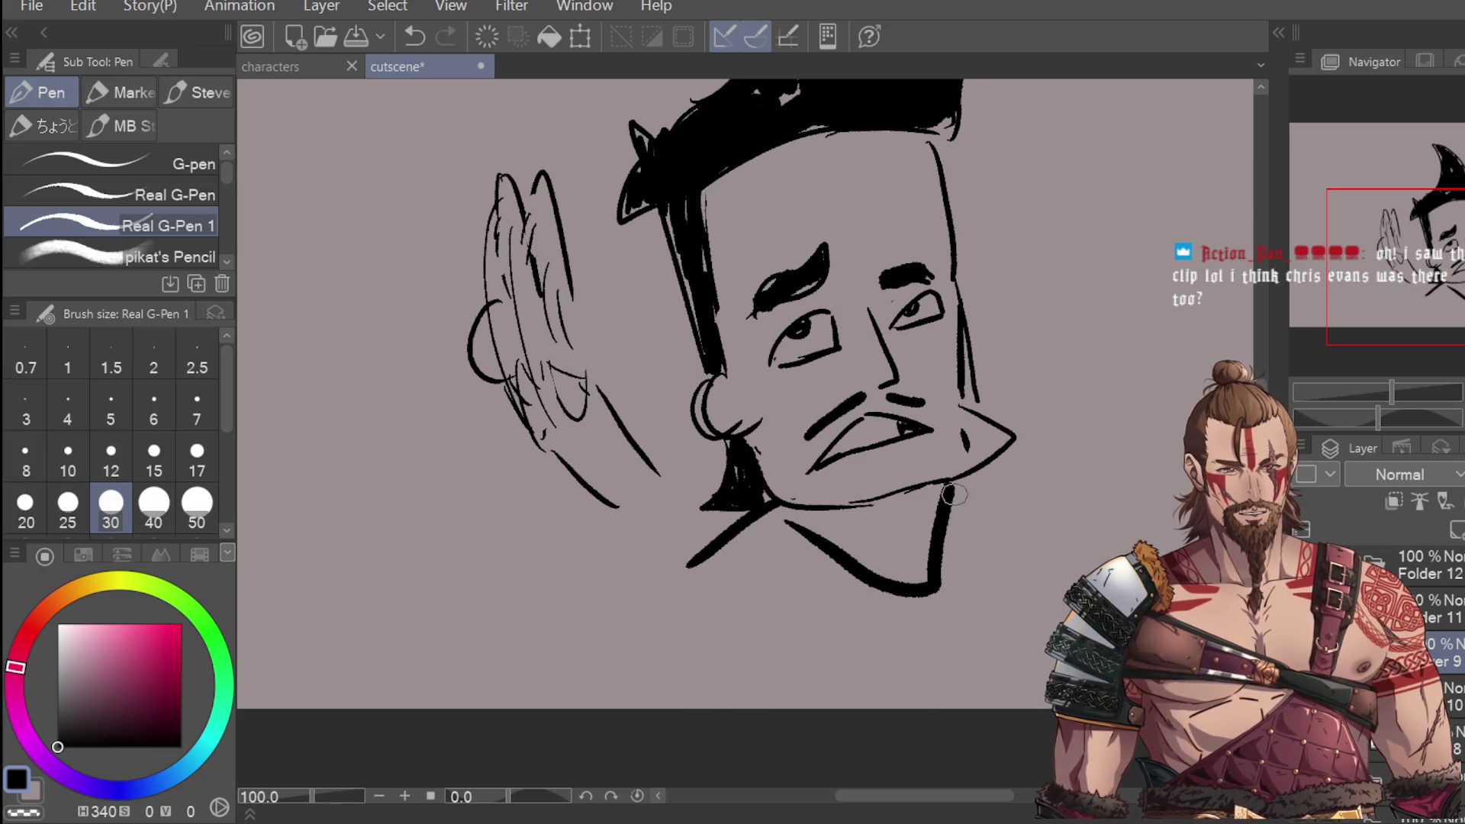
{"action": "left_click_drag", "start_coordinate": [995, 472], "coordinate": [1076, 509]}
{"action": "key", "text": "ctrl+z"}
{"action": "key", "text": "ctrl+z"}
Step: Try V-neck collar strokes, undo the lower neck lines, and add a dark stroke in the hair
{"action": "mouse_move", "coordinate": [794, 519]}
{"action": "left_mouse_down"}
{"action": "mouse_move", "coordinate": [645, 536]}
{"action": "mouse_move", "coordinate": [603, 614]}
{"action": "left_mouse_up"}
{"action": "left_click_drag", "start_coordinate": [687, 513], "coordinate": [713, 647]}
{"action": "scroll", "coordinate": [794, 553], "scroll_direction": "down", "scroll_amount": 1}
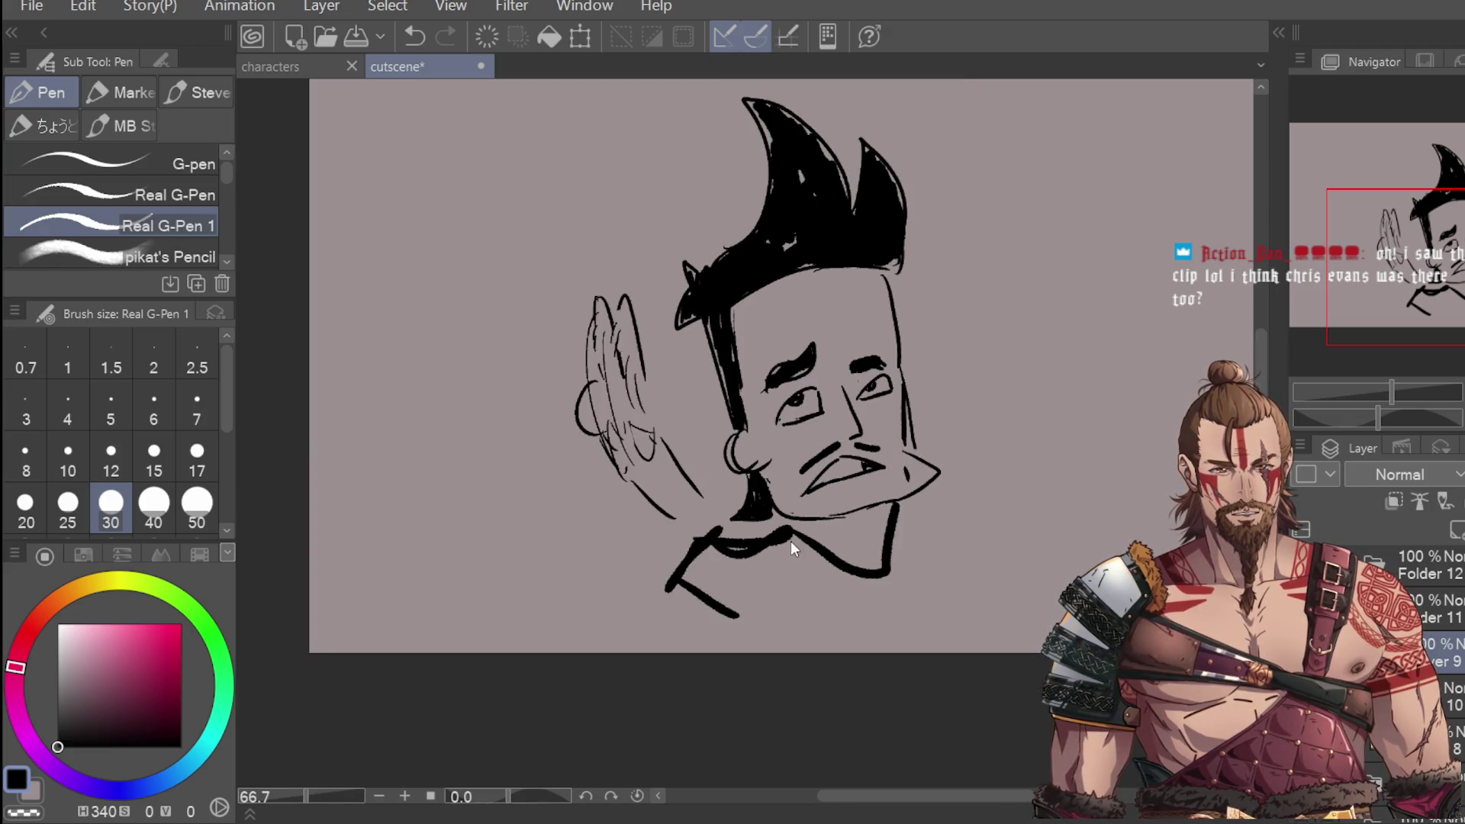
{"action": "key", "text": "ctrl+z"}
{"action": "left_click_drag", "start_coordinate": [687, 586], "coordinate": [763, 645]}
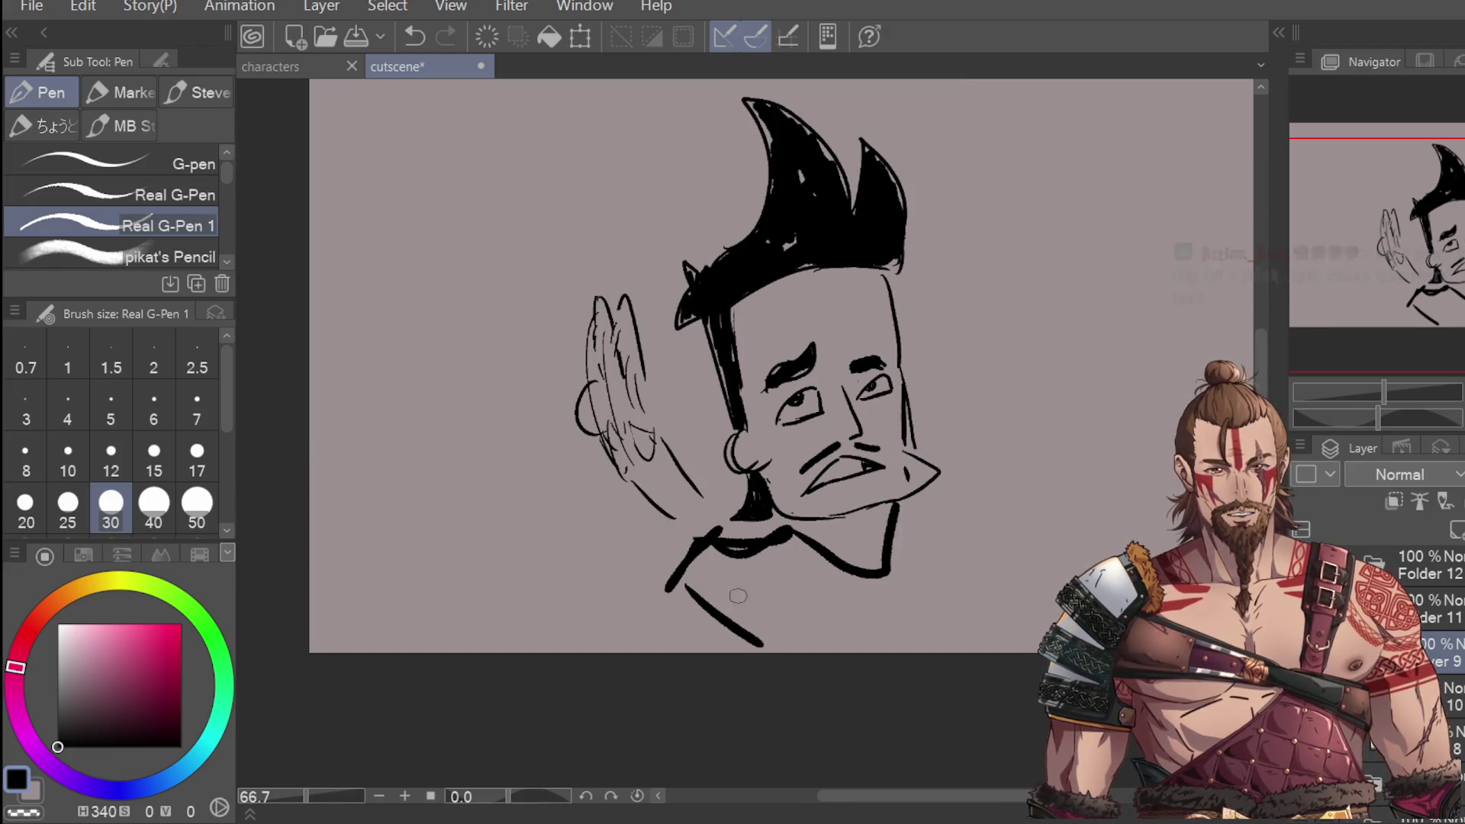
{"action": "key", "text": "ctrl+z"}
{"action": "key", "text": "ctrl+z"}
{"action": "scroll", "coordinate": [547, 532], "scroll_direction": "down", "scroll_amount": 1}
{"action": "scroll", "coordinate": [822, 342], "scroll_direction": "up", "scroll_amount": 1}
{"action": "left_click_drag", "start_coordinate": [847, 345], "coordinate": [857, 334]}
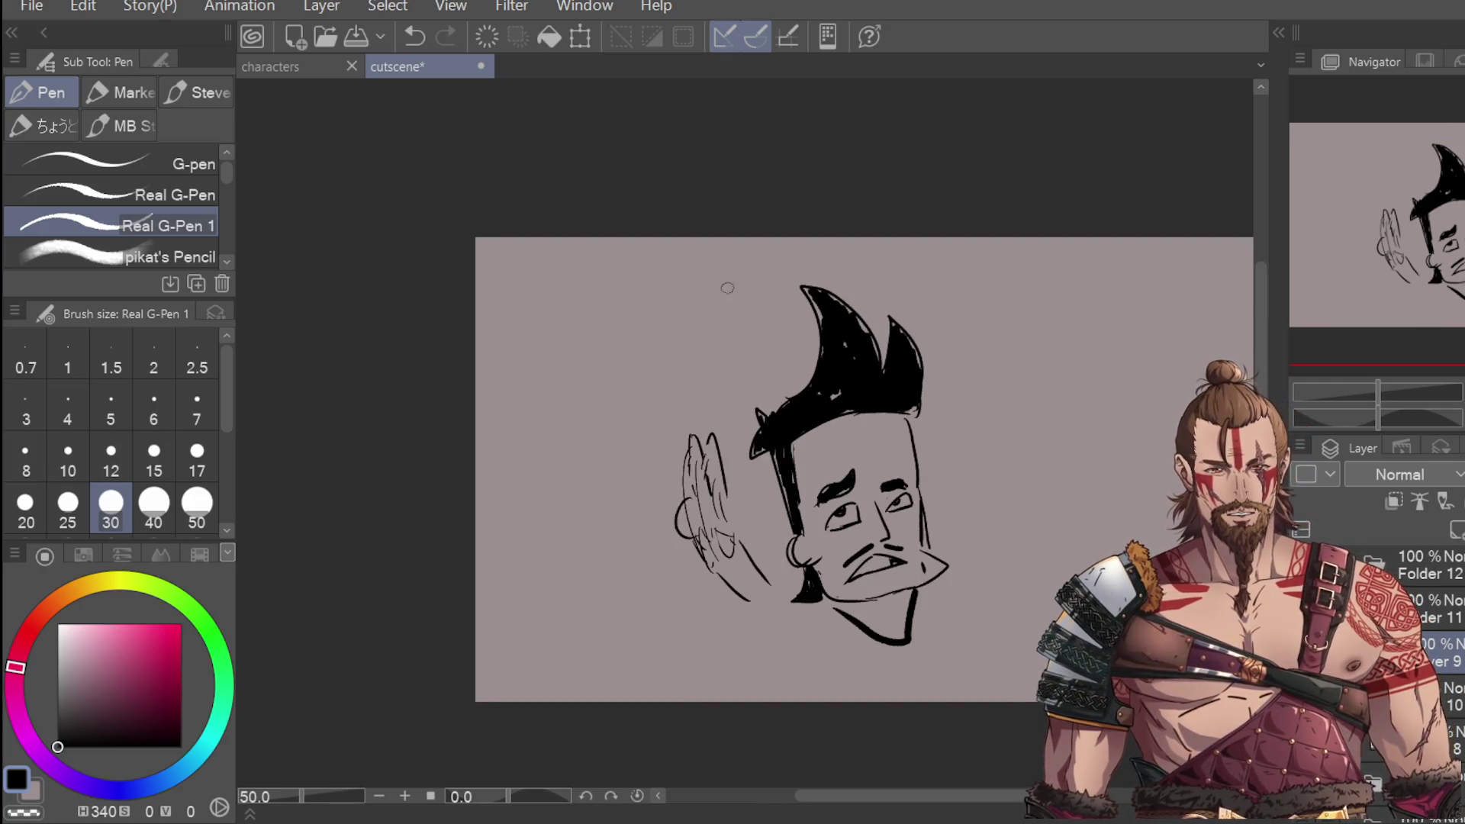
Step: Lasso the head and hand and squeeze the head narrower with Scale/Rotate
{"action": "key", "text": "m"}
{"action": "mouse_move", "coordinate": [847, 238]}
{"action": "left_mouse_down"}
{"action": "mouse_move", "coordinate": [595, 568]}
{"action": "mouse_move", "coordinate": [878, 238]}
{"action": "left_mouse_up"}
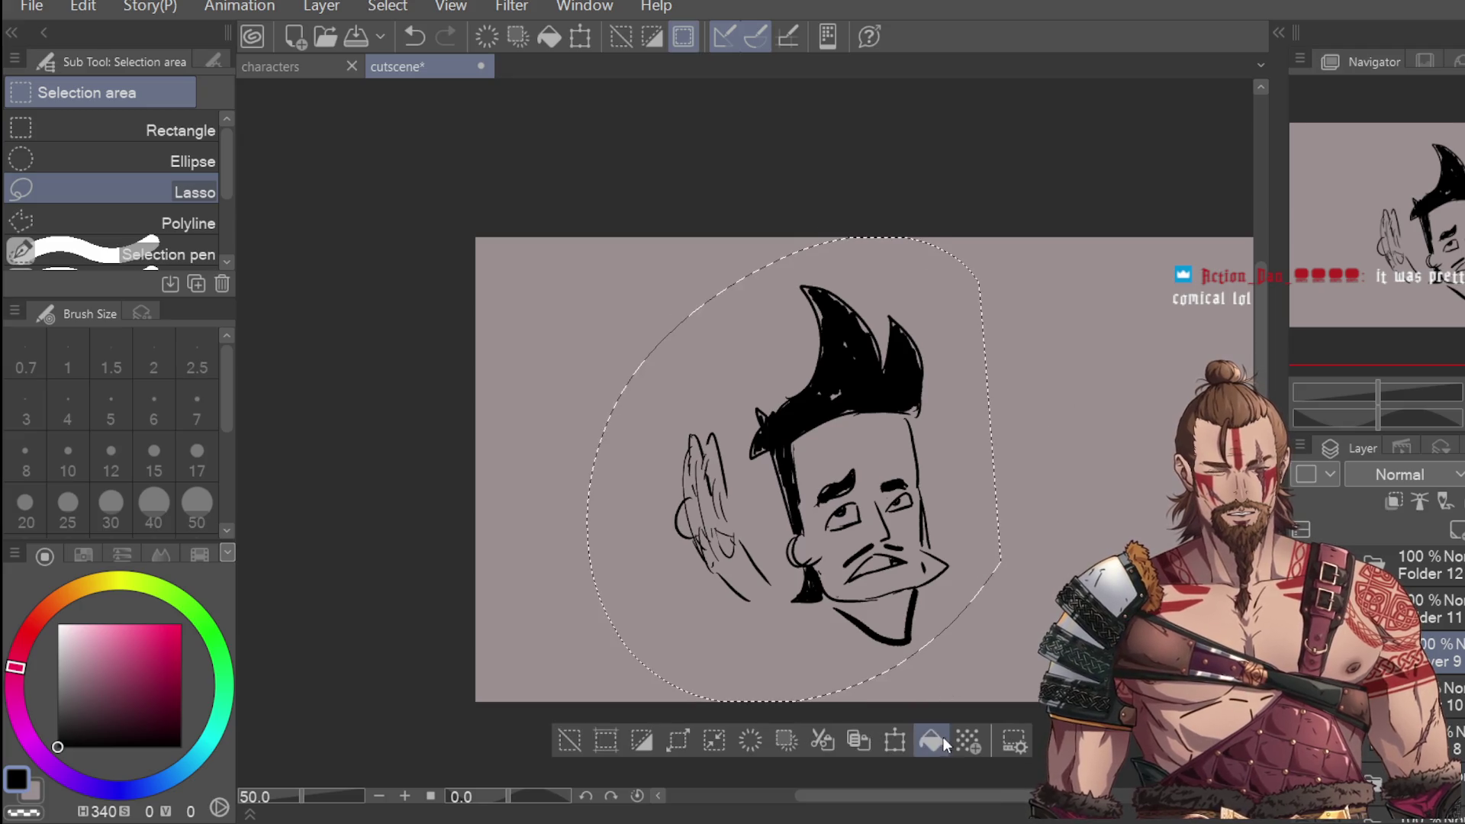
{"action": "left_click", "coordinate": [894, 740]}
{"action": "mouse_move", "coordinate": [1000, 542]}
{"action": "left_mouse_down"}
{"action": "mouse_move", "coordinate": [964, 415]}
{"action": "mouse_move", "coordinate": [1014, 348]}
{"action": "left_mouse_up"}
{"action": "mouse_move", "coordinate": [1039, 438]}
{"action": "left_mouse_down"}
{"action": "mouse_move", "coordinate": [1019, 440]}
{"action": "mouse_move", "coordinate": [1007, 475]}
{"action": "left_mouse_up"}
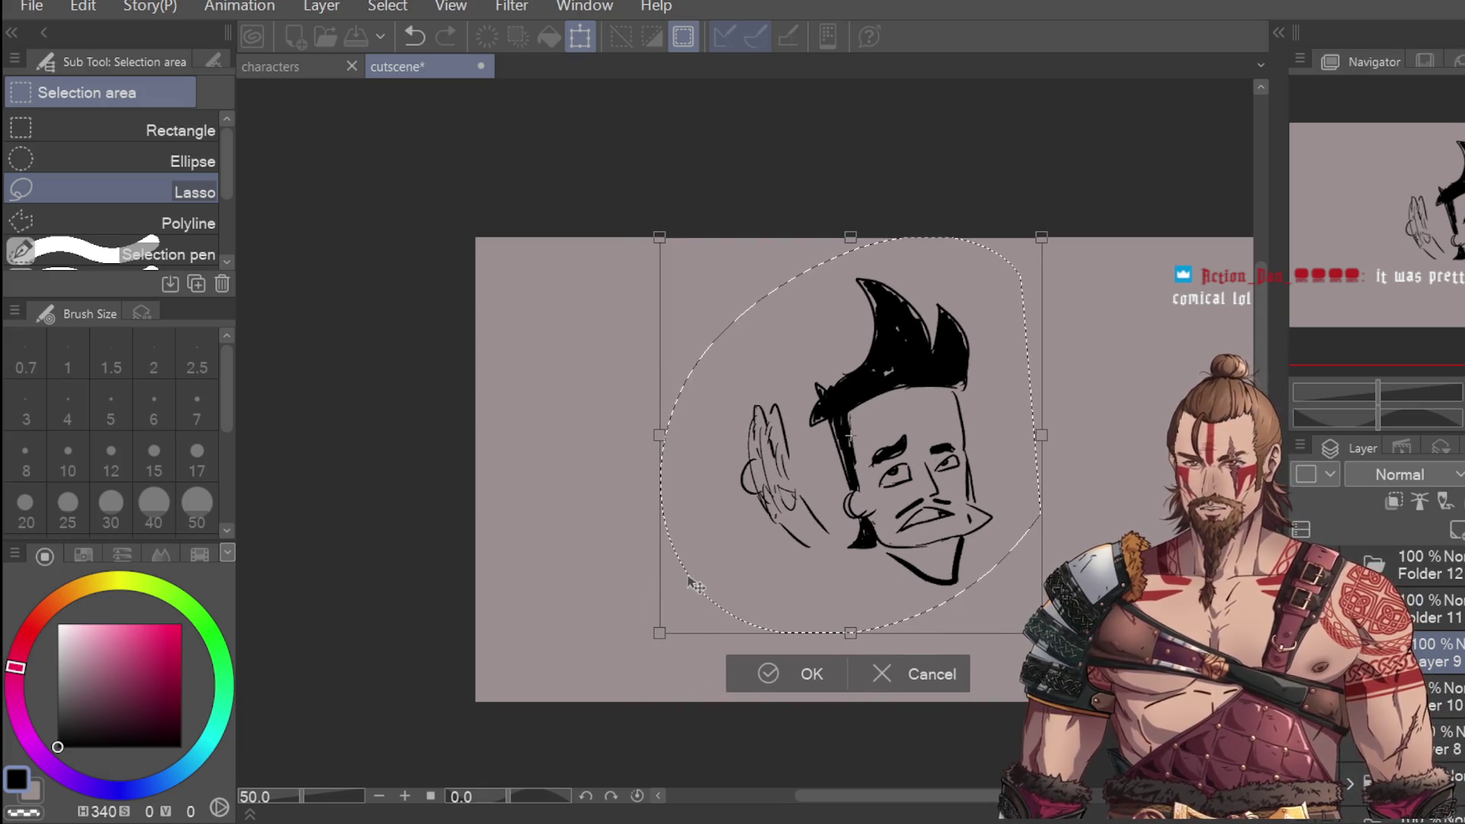
Step: Apply the narrowed head, then move the waving hand about 100 px lower
{"action": "left_click", "coordinate": [743, 678]}
{"action": "key", "text": "ctrl+d"}
{"action": "mouse_move", "coordinate": [759, 359]}
{"action": "left_mouse_down"}
{"action": "mouse_move", "coordinate": [830, 538]}
{"action": "mouse_move", "coordinate": [752, 361]}
{"action": "left_mouse_up"}
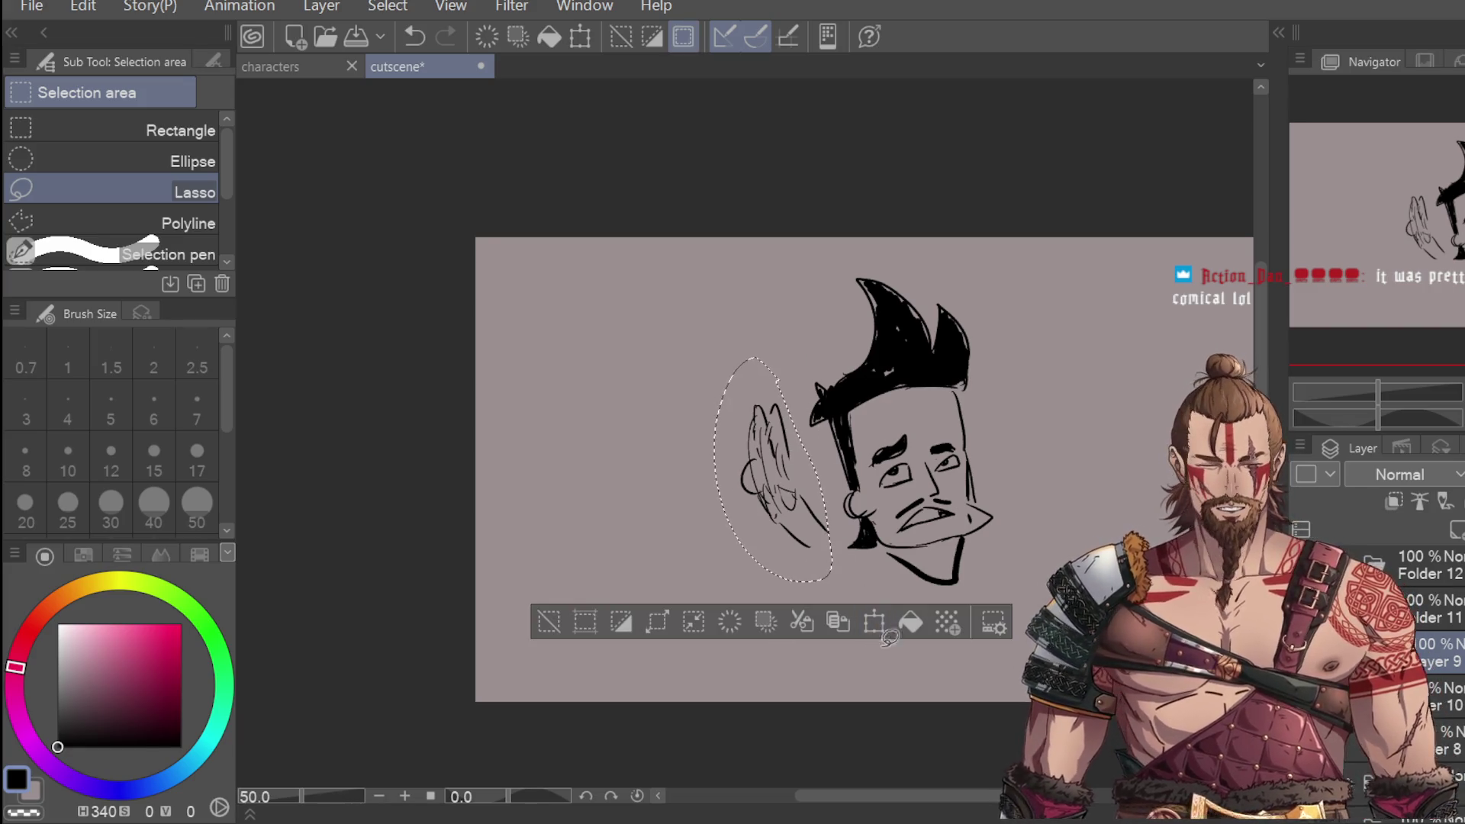
{"action": "key", "text": "ctrl+t"}
{"action": "left_click_drag", "start_coordinate": [816, 540], "coordinate": [823, 617]}
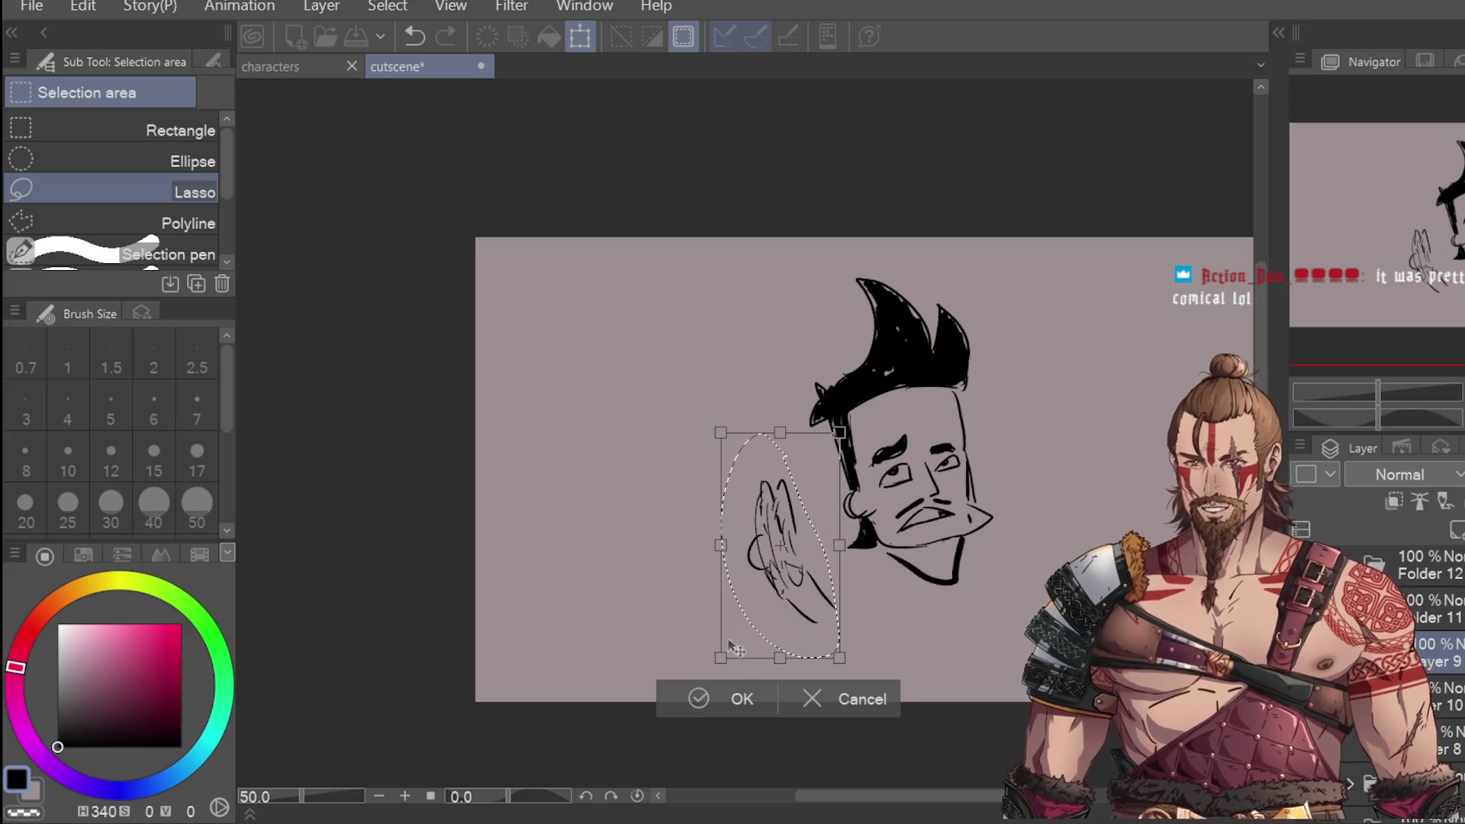
{"action": "left_click", "coordinate": [742, 698]}
{"action": "key", "text": "ctrl+d"}
Step: With a size 12 pen, draw the arm line down from the hand, undoing the last stroke
{"action": "key", "text": "p"}
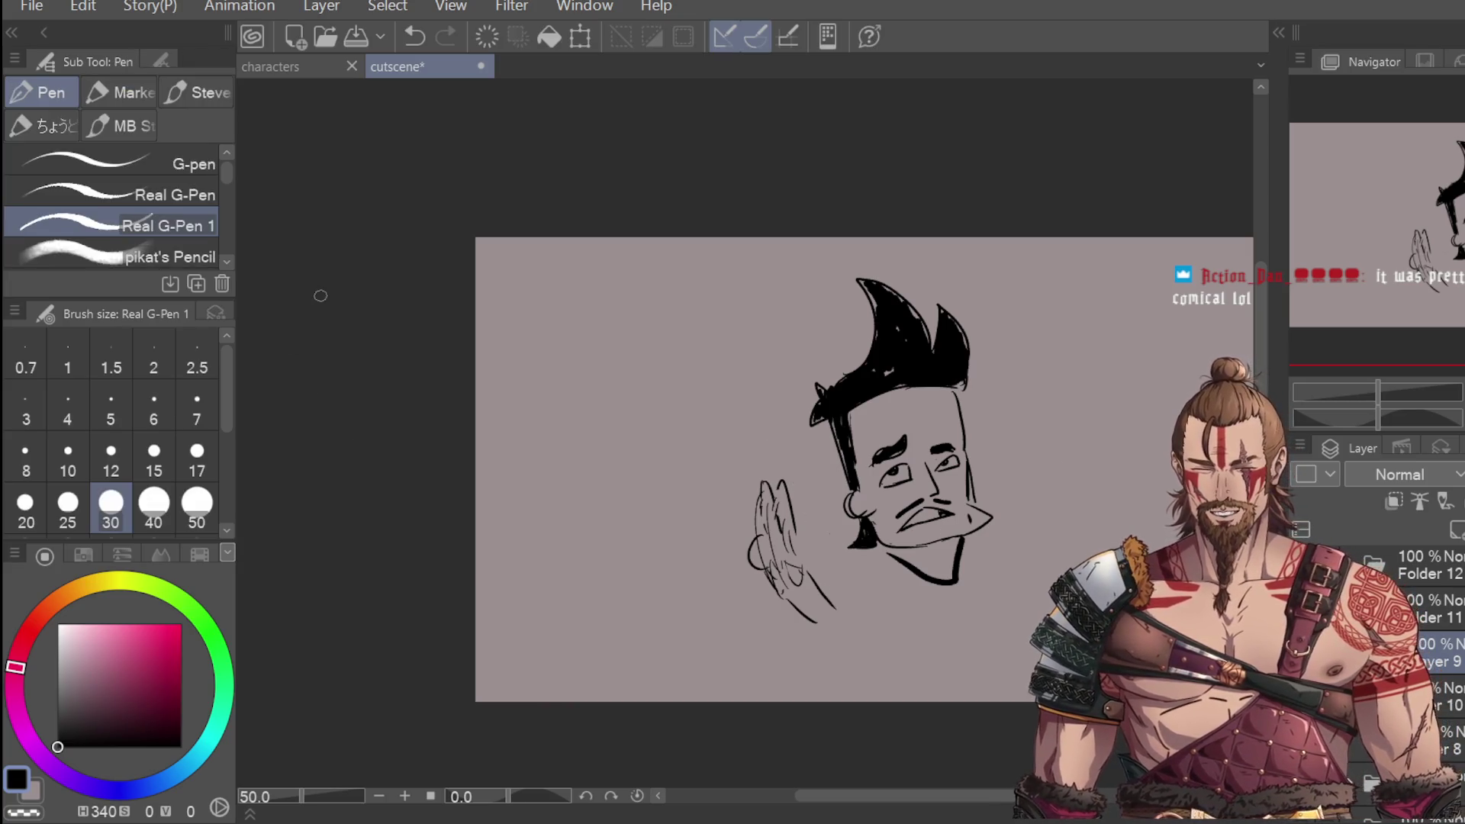
{"action": "left_click", "coordinate": [110, 457]}
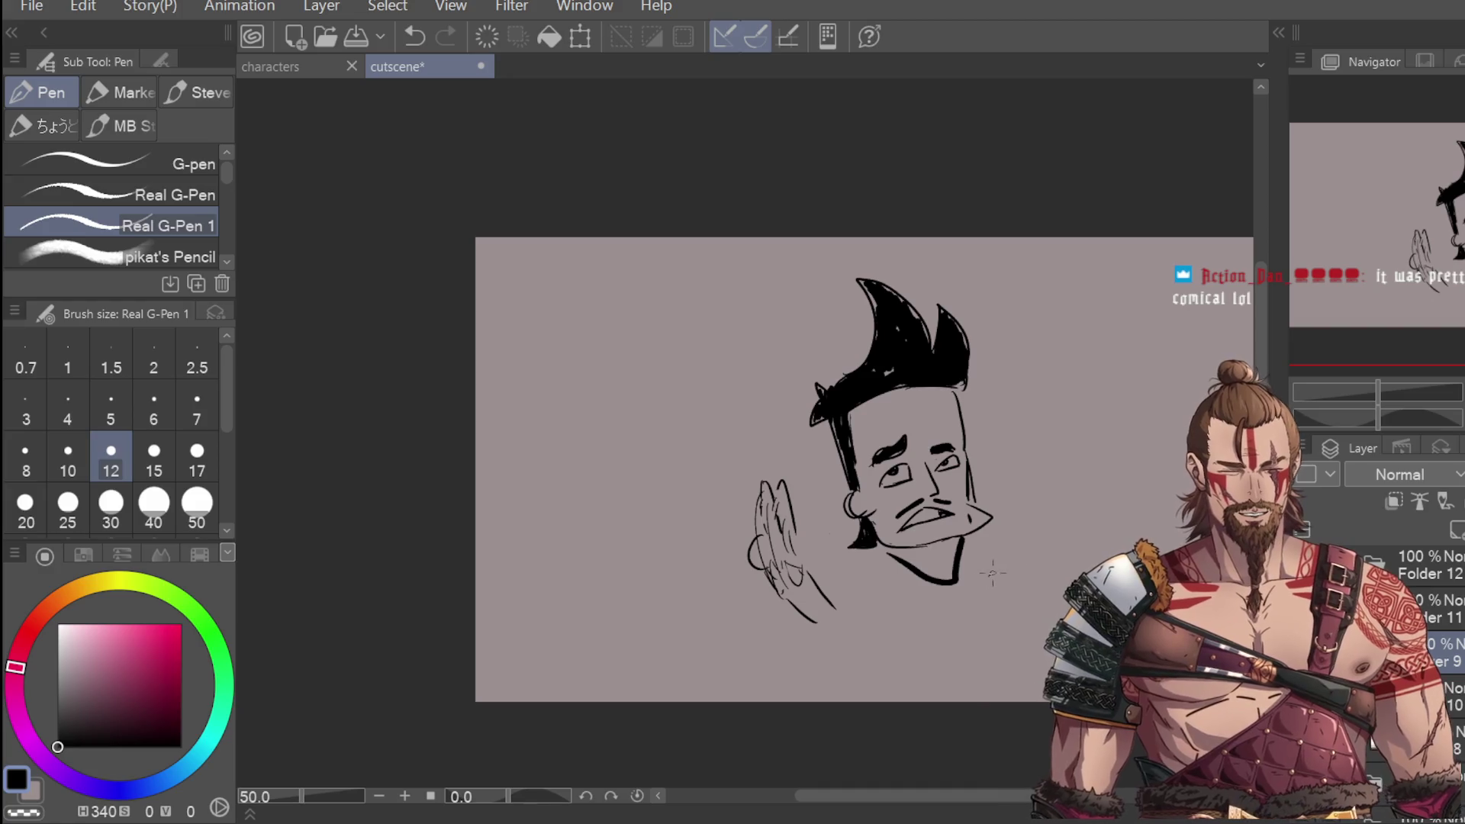
{"action": "left_click_drag", "start_coordinate": [835, 587], "coordinate": [854, 636]}
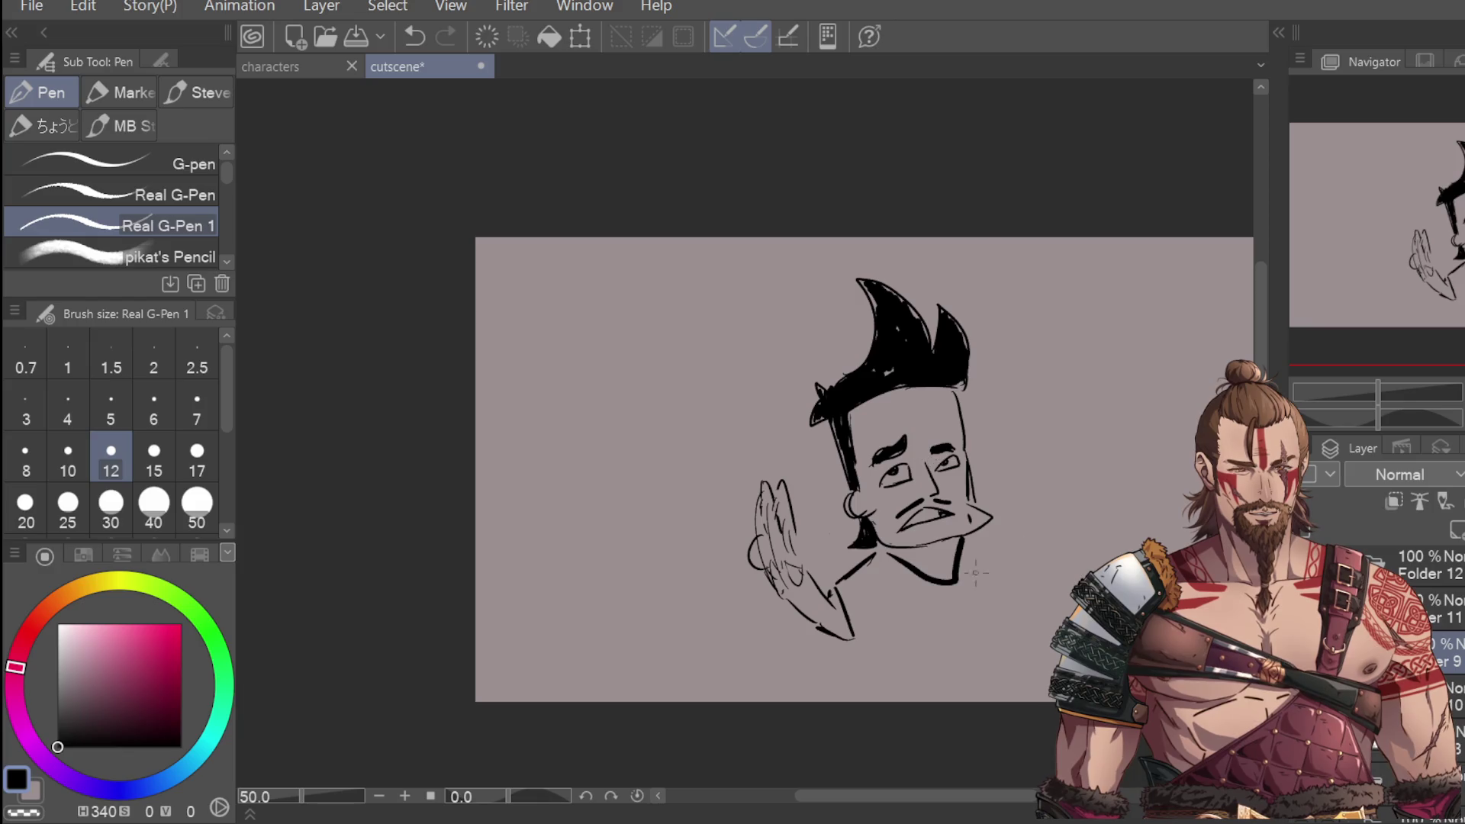
{"action": "key", "text": "ctrl+z"}
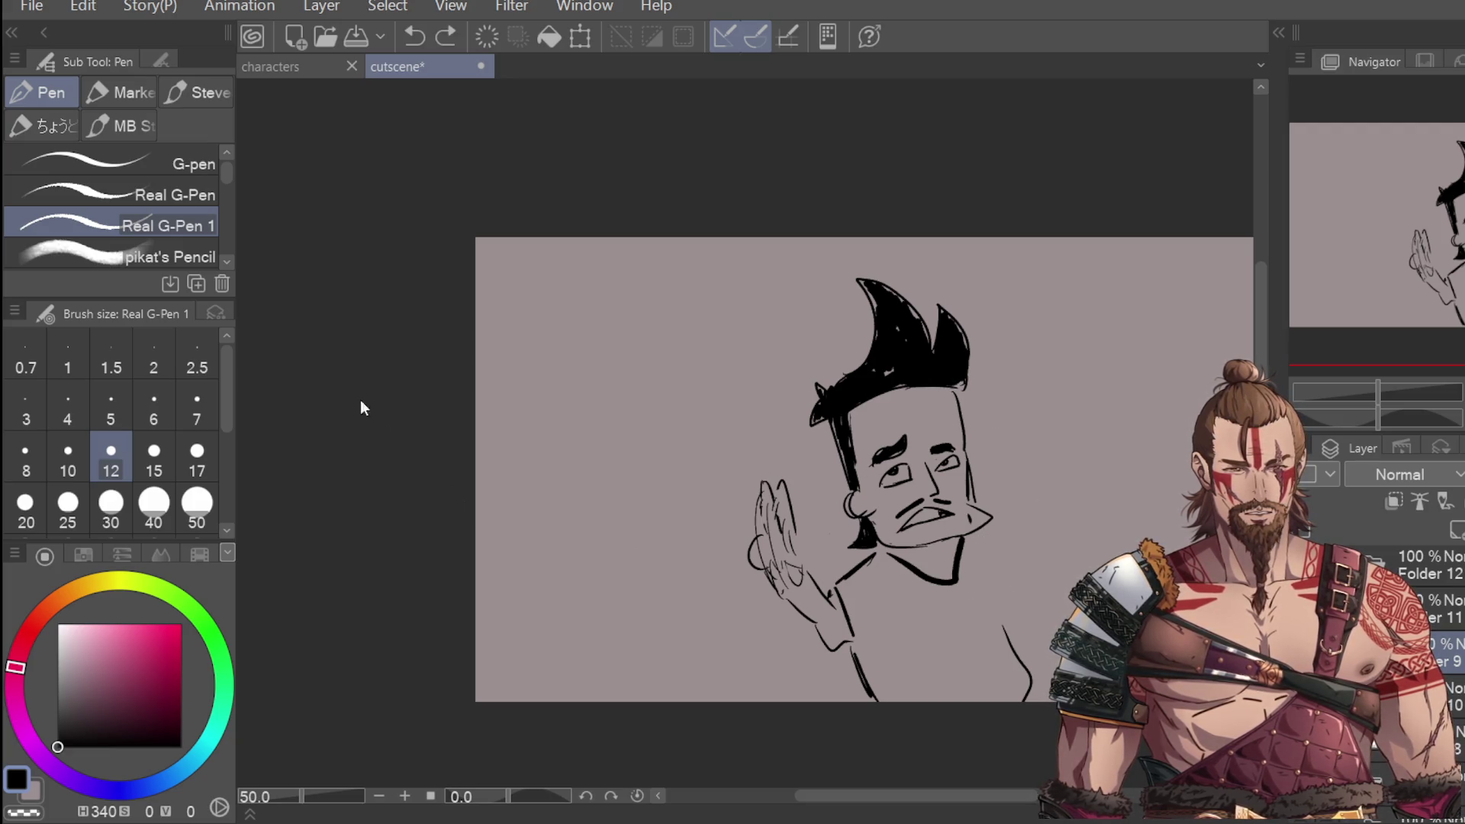
Step: Lasso closely around the hand again
{"action": "key", "text": "m"}
{"action": "mouse_move", "coordinate": [799, 460]}
{"action": "left_mouse_down"}
{"action": "mouse_move", "coordinate": [813, 534]}
{"action": "mouse_move", "coordinate": [780, 617]}
{"action": "mouse_move", "coordinate": [769, 561]}
{"action": "left_mouse_up"}
{"action": "mouse_move", "coordinate": [779, 450]}
{"action": "left_mouse_down"}
{"action": "mouse_move", "coordinate": [841, 579]}
{"action": "mouse_move", "coordinate": [739, 549]}
{"action": "mouse_move", "coordinate": [759, 446]}
{"action": "left_mouse_up"}
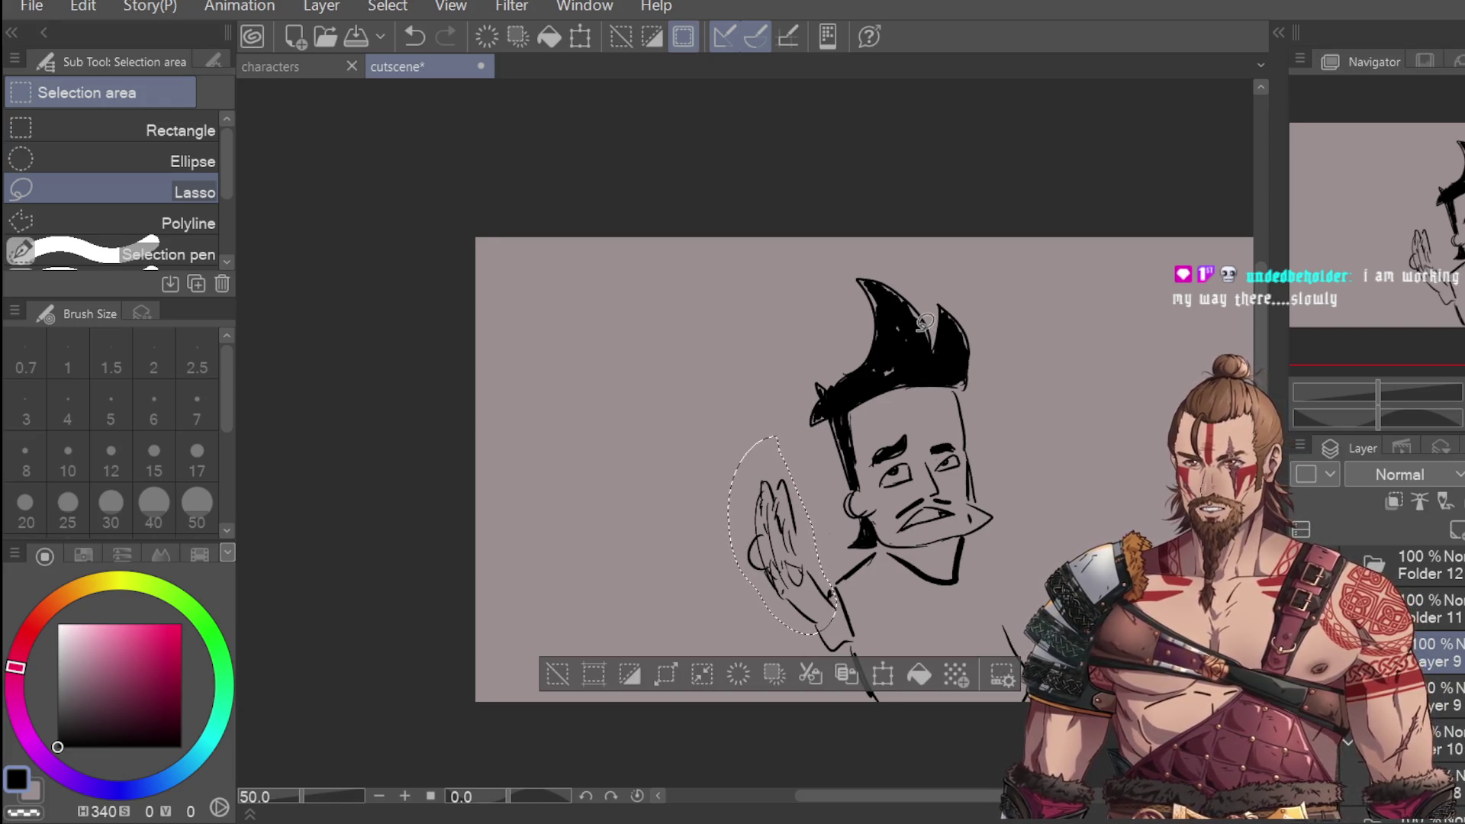
Step: Mirror a copy of the hand horizontally and place it right of the face
{"action": "left_click", "coordinate": [882, 675]}
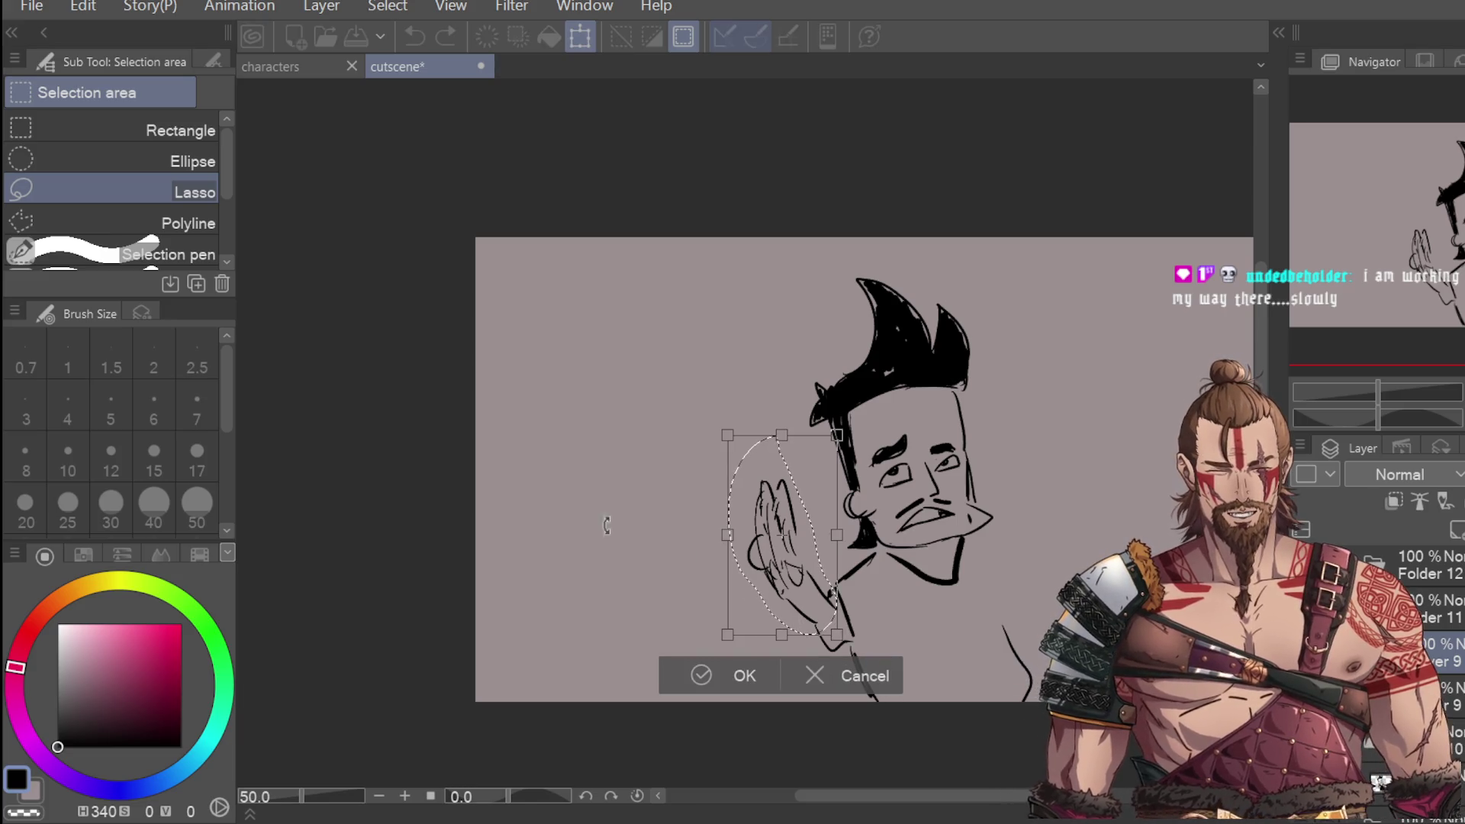
{"action": "left_click", "coordinate": [214, 61]}
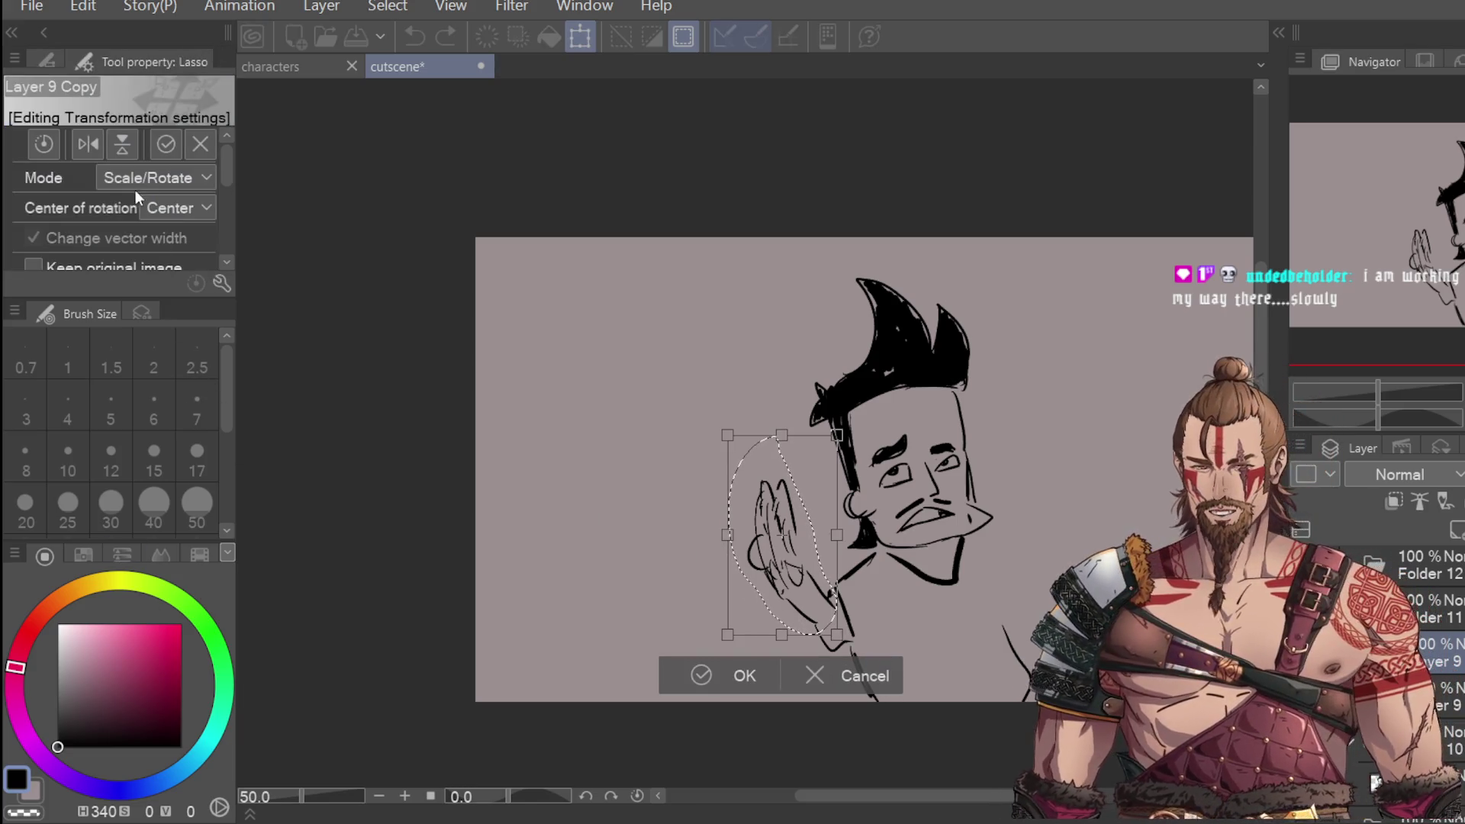
{"action": "left_click", "coordinate": [87, 144]}
{"action": "left_click_drag", "start_coordinate": [791, 572], "coordinate": [1057, 552]}
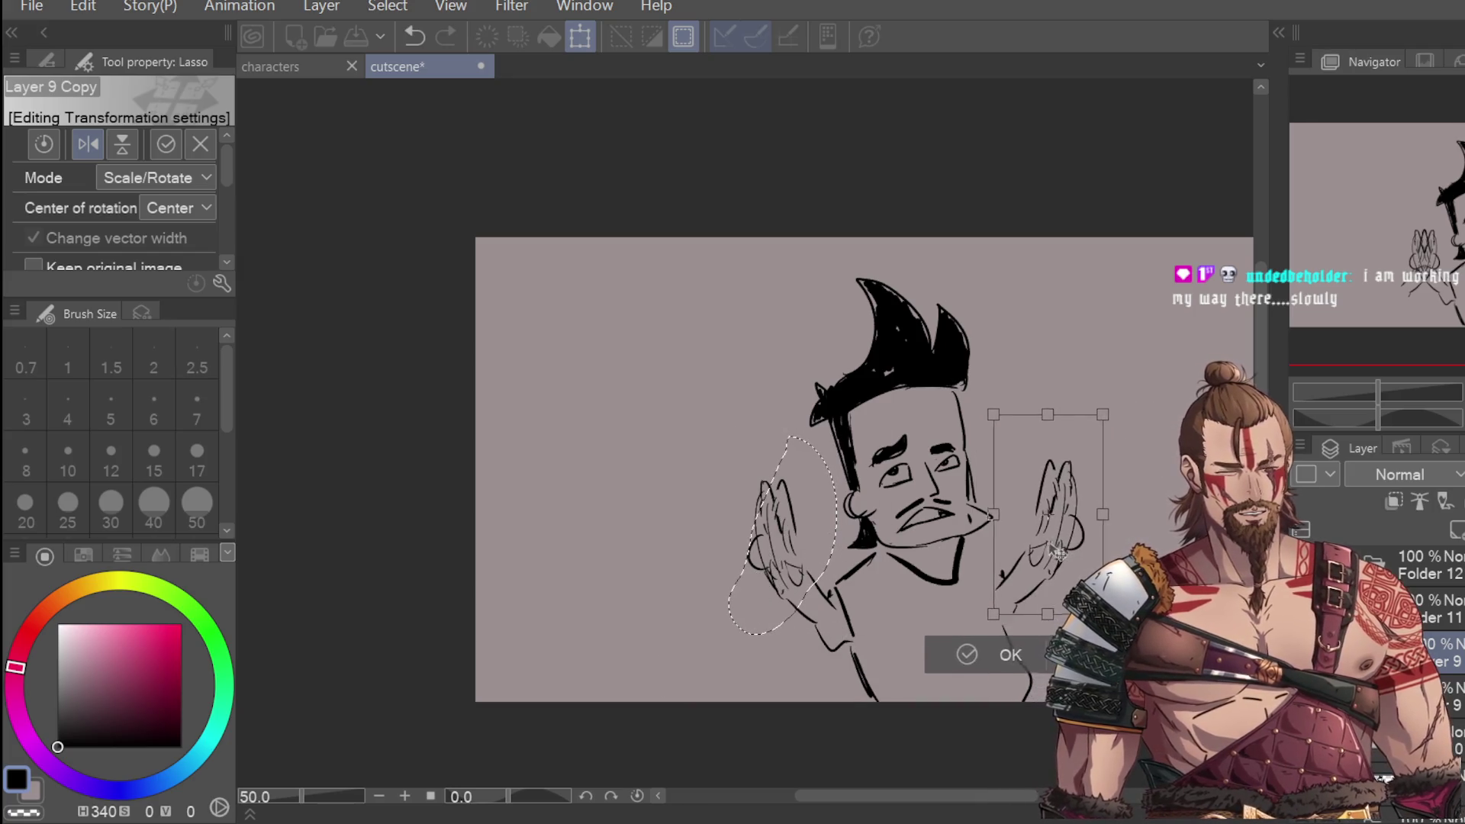
{"action": "key", "text": "Return"}
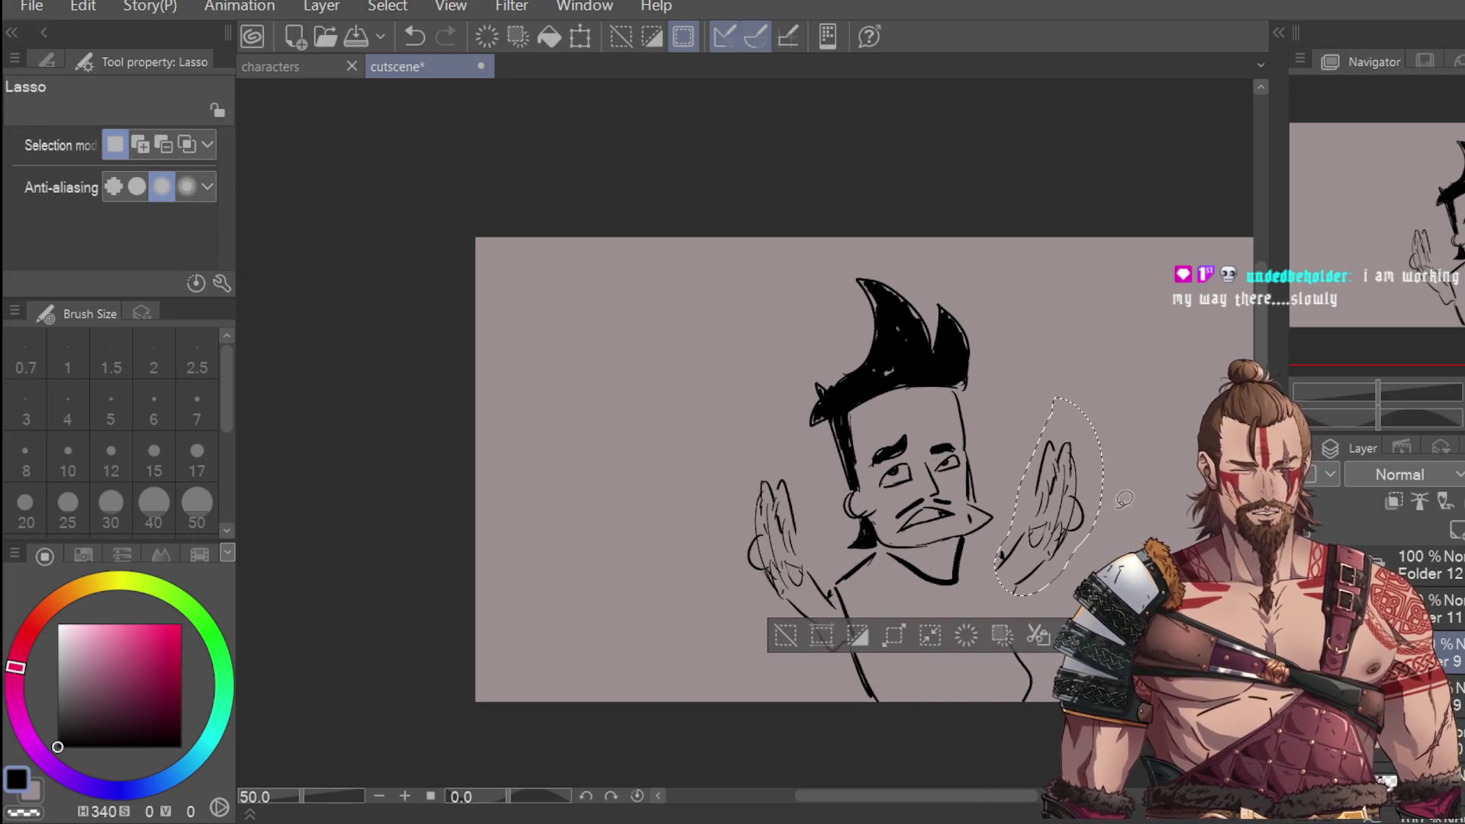
{"action": "key", "text": "ctrl+d"}
Step: Move the original left hand down and to the left
{"action": "mouse_move", "coordinate": [839, 589]}
{"action": "left_mouse_down"}
{"action": "mouse_move", "coordinate": [828, 622]}
{"action": "mouse_move", "coordinate": [725, 453]}
{"action": "mouse_move", "coordinate": [841, 522]}
{"action": "mouse_move", "coordinate": [830, 573]}
{"action": "left_mouse_up"}
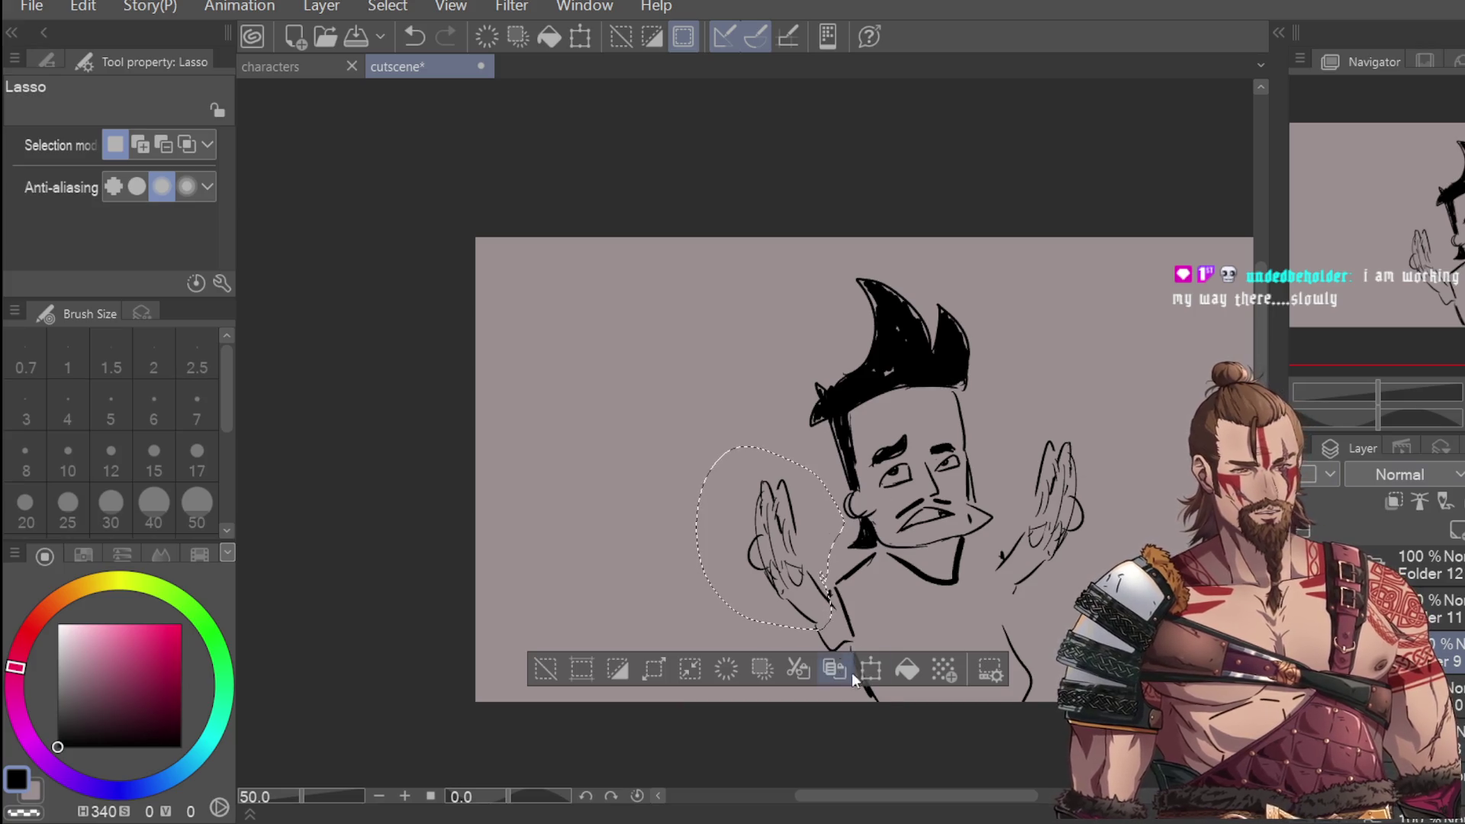
{"action": "left_click", "coordinate": [871, 669]}
{"action": "left_click_drag", "start_coordinate": [814, 643], "coordinate": [797, 691]}
{"action": "left_click", "coordinate": [679, 726]}
{"action": "key", "text": "ctrl+d"}
Step: Nudge the right hand slightly to the right and return to the pen
{"action": "mouse_move", "coordinate": [1130, 461]}
{"action": "left_mouse_down"}
{"action": "mouse_move", "coordinate": [1014, 595]}
{"action": "mouse_move", "coordinate": [1044, 622]}
{"action": "left_mouse_up"}
{"action": "key", "text": "ctrl+t"}
{"action": "left_click_drag", "start_coordinate": [1096, 536], "coordinate": [1104, 537]}
{"action": "key", "text": "Return"}
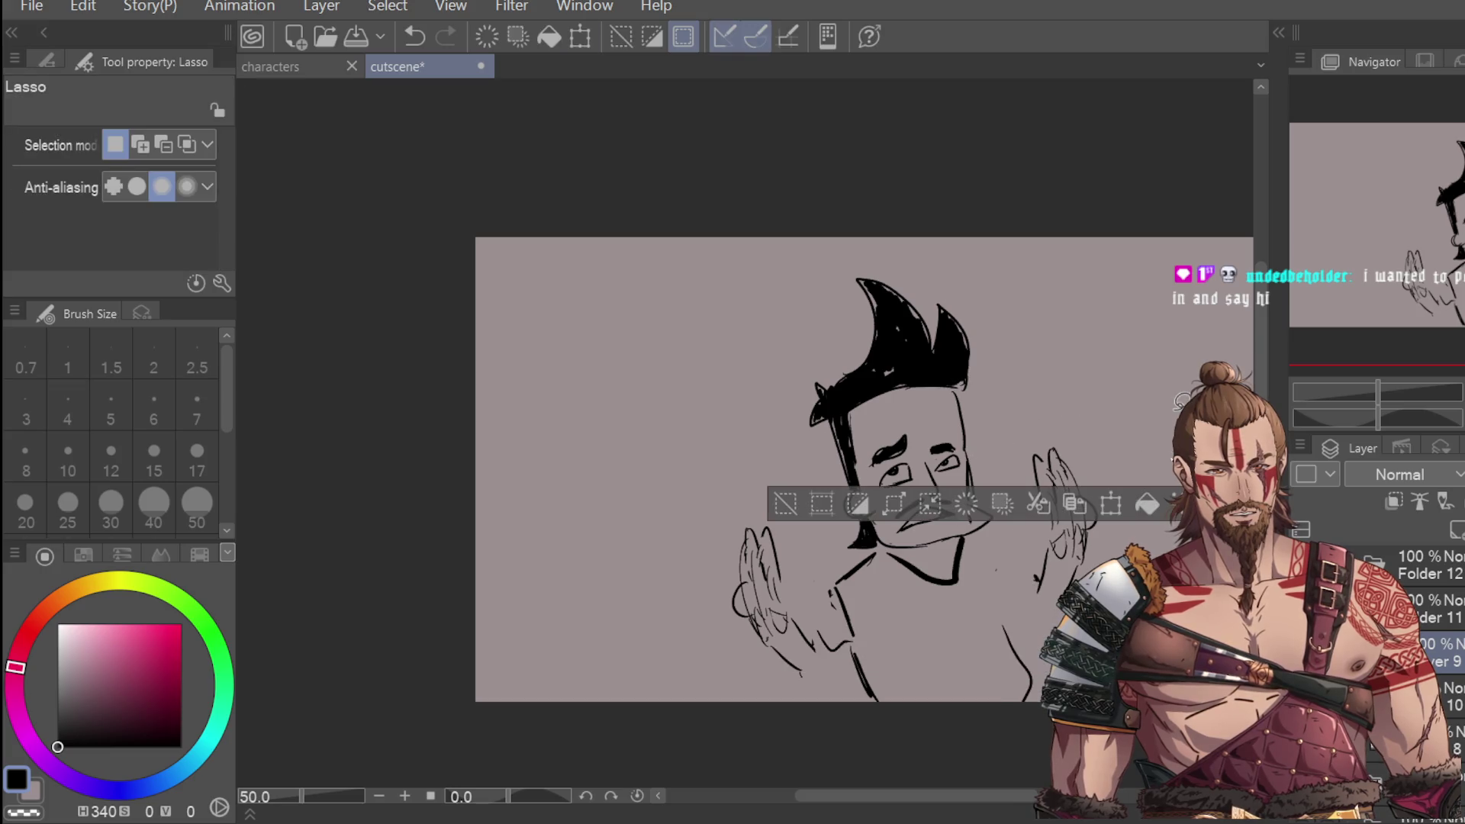
{"action": "key", "text": "ctrl+d"}
{"action": "key", "text": "p"}
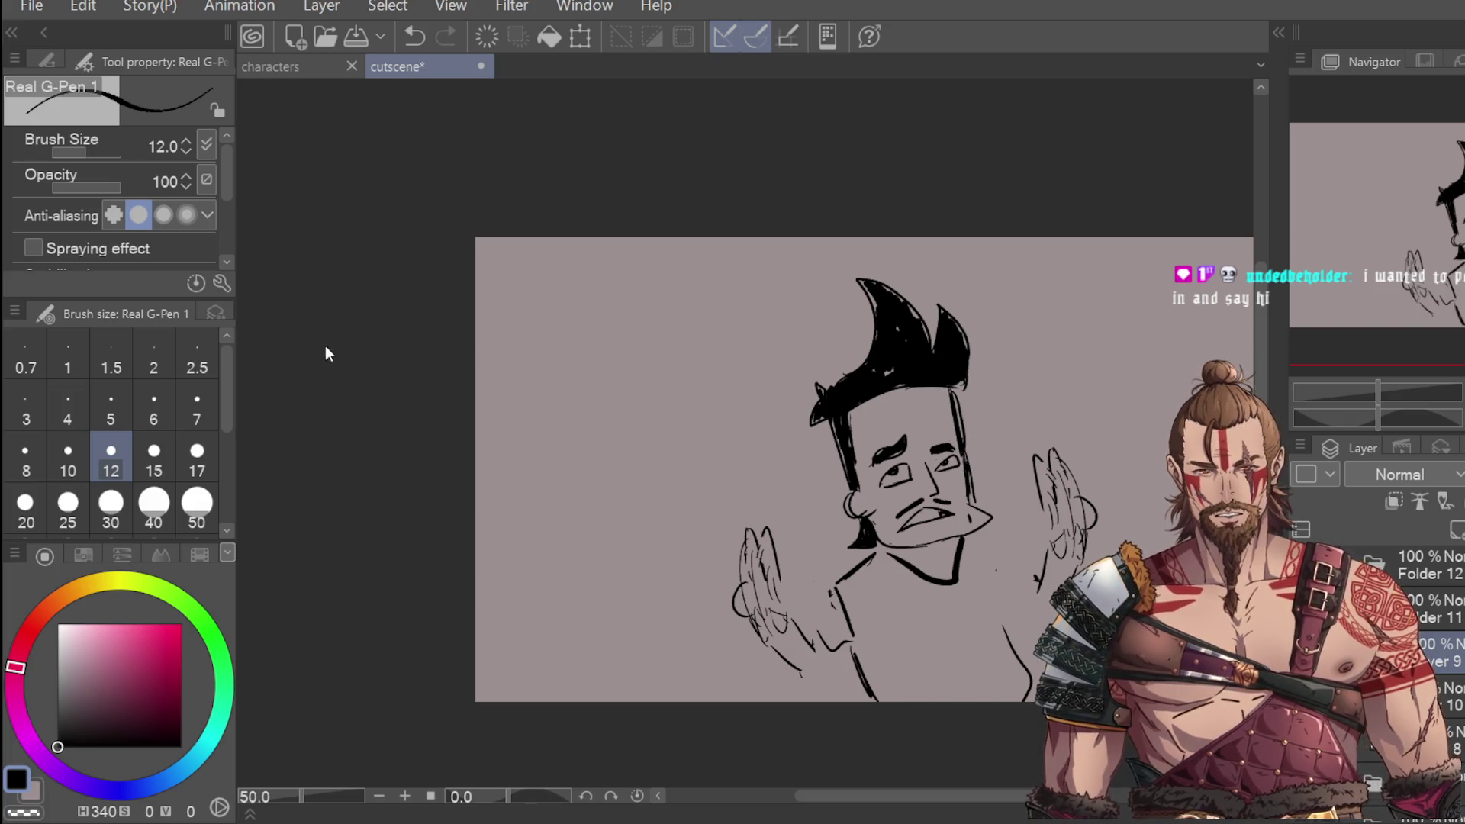
Step: At brush size 50, scribble the whole shirt solid black up to the shoulder and bottom edge
{"action": "key", "text": "e"}
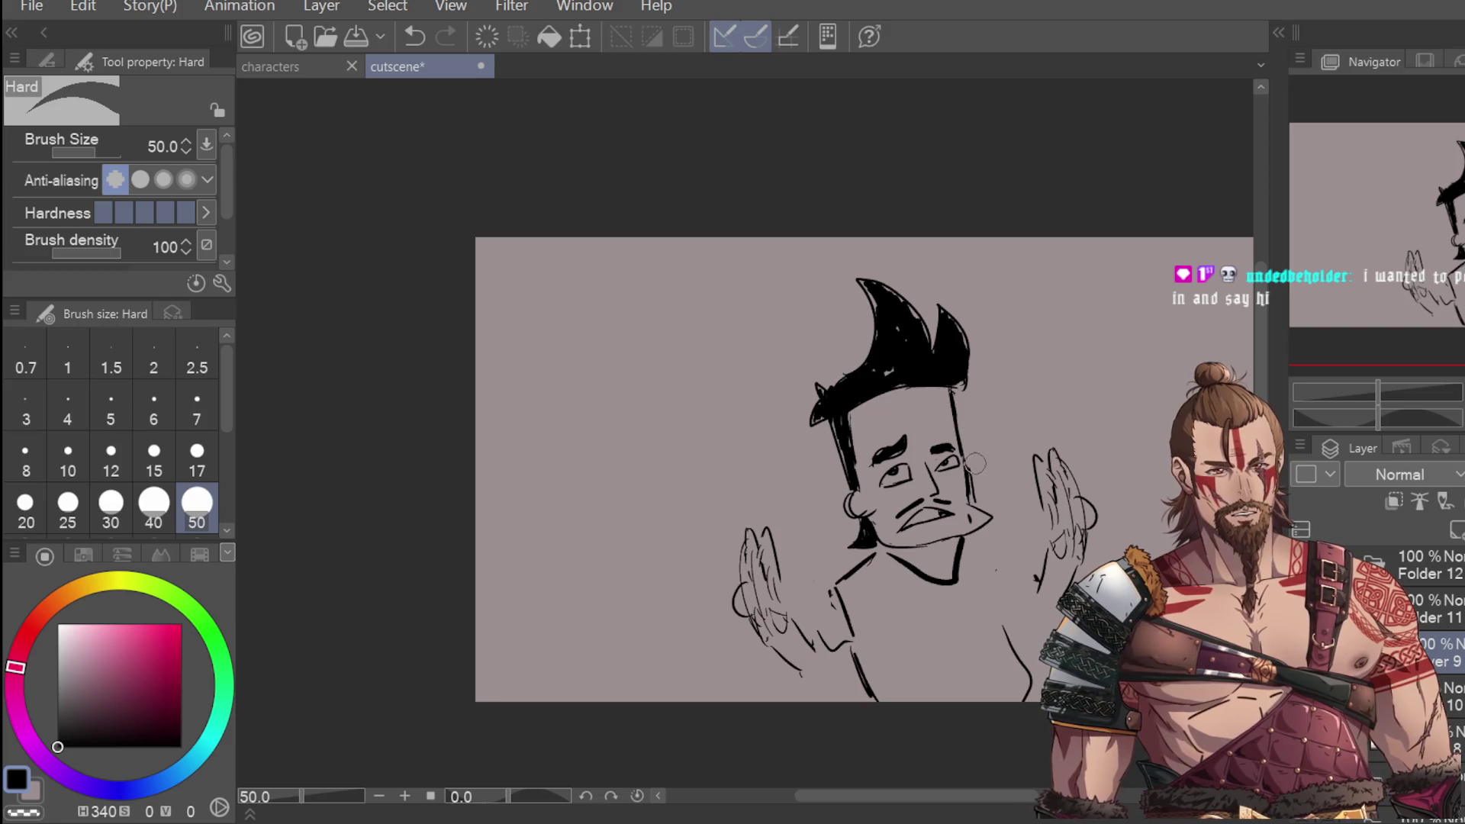
{"action": "key", "text": "p"}
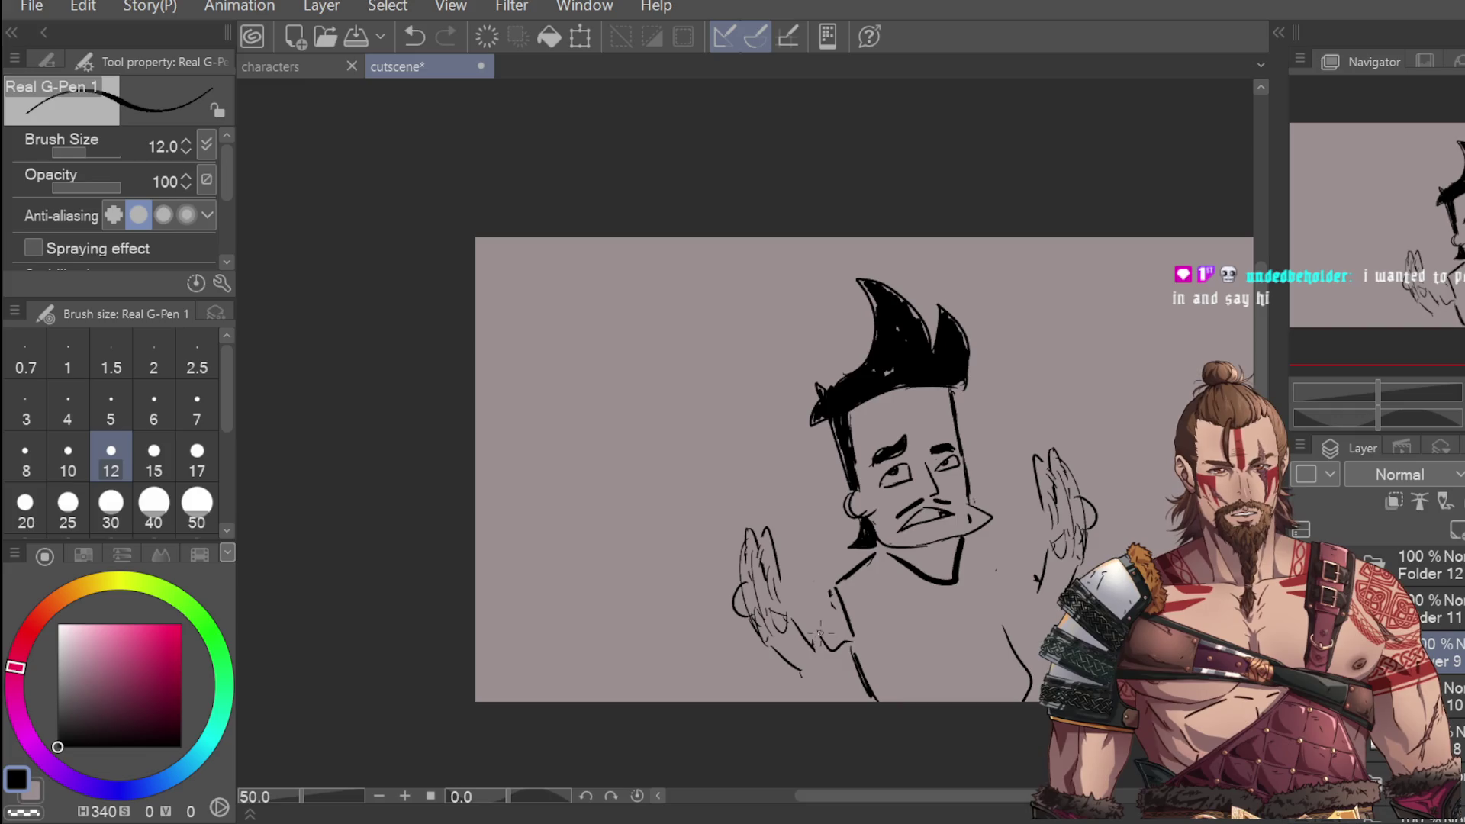
{"action": "left_click_drag", "start_coordinate": [855, 637], "coordinate": [843, 675]}
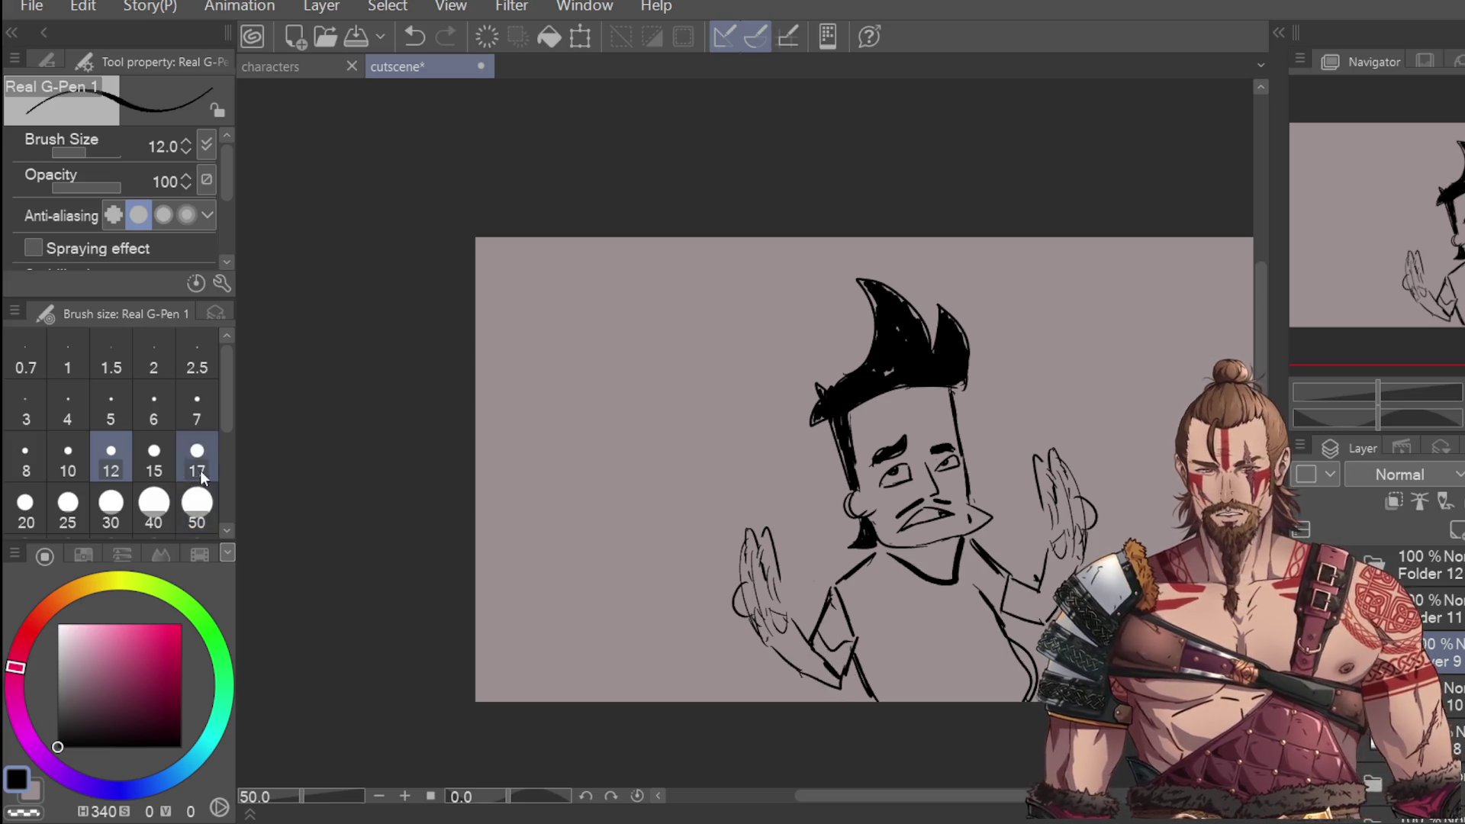
{"action": "left_click", "coordinate": [197, 507]}
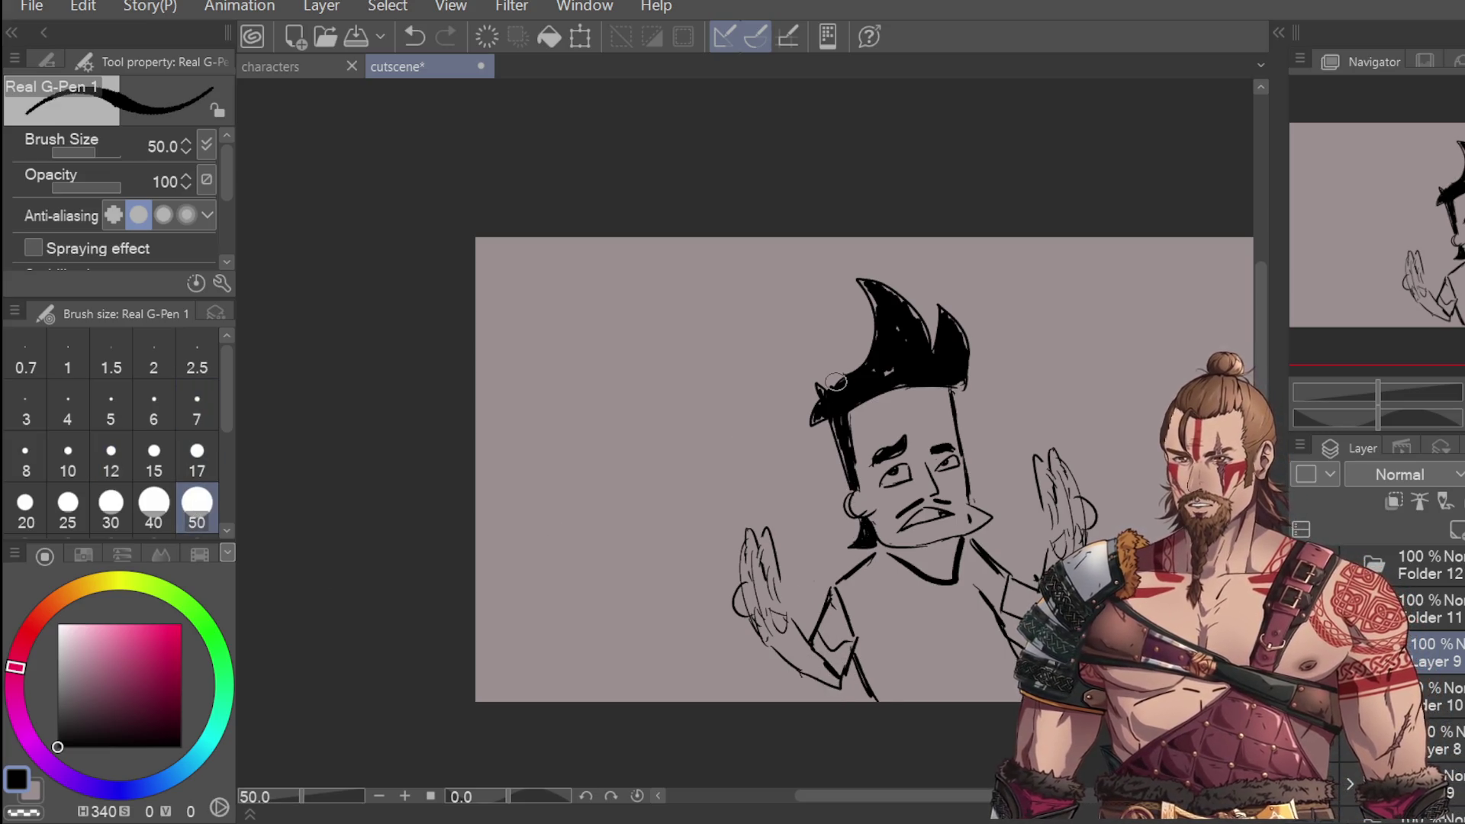
{"action": "mouse_move", "coordinate": [828, 642]}
{"action": "left_mouse_down"}
{"action": "mouse_move", "coordinate": [847, 580]}
{"action": "mouse_move", "coordinate": [870, 570]}
{"action": "mouse_move", "coordinate": [946, 601]}
{"action": "mouse_move", "coordinate": [927, 586]}
{"action": "left_mouse_up"}
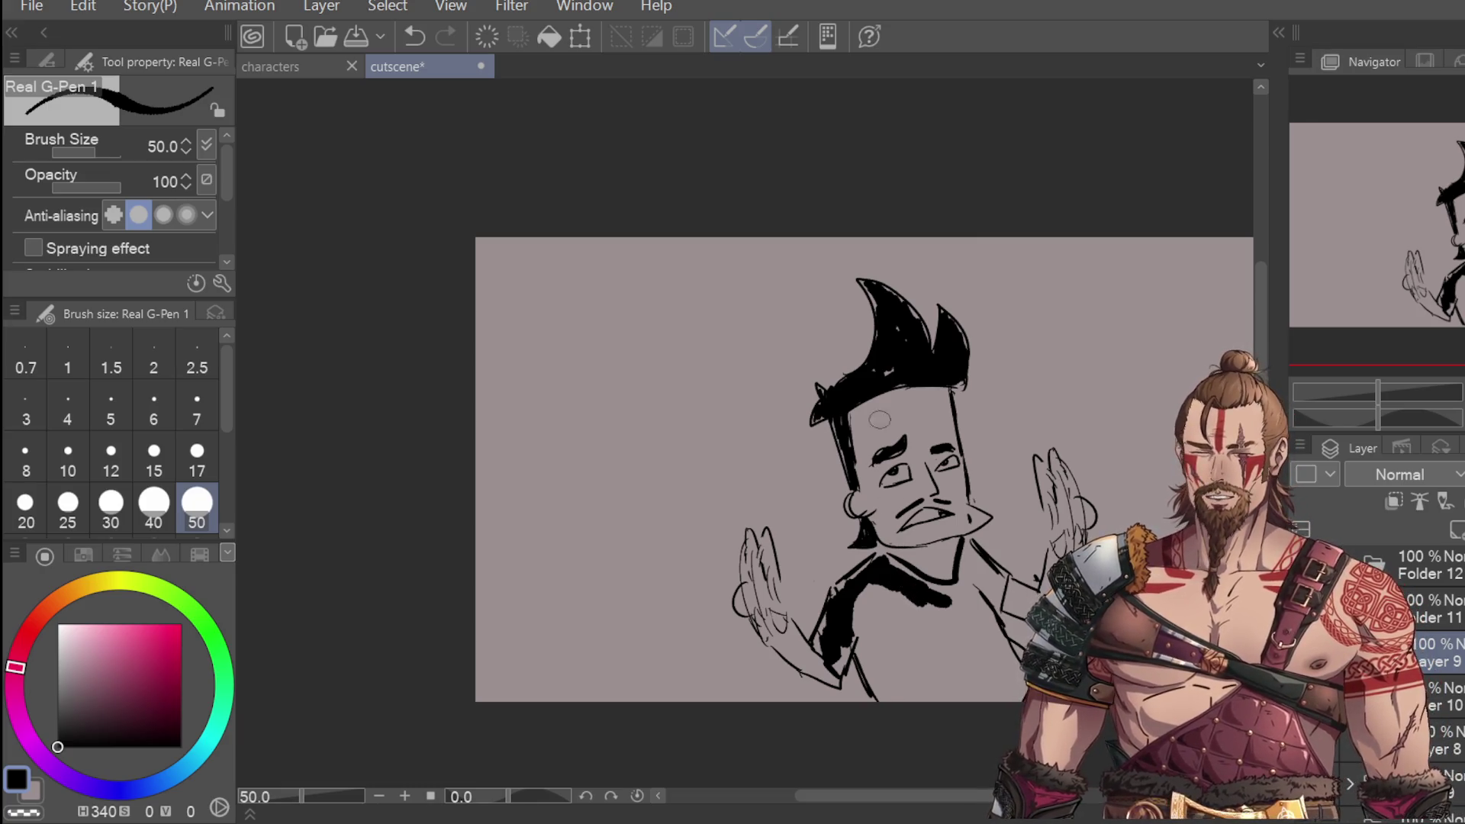
{"action": "mouse_move", "coordinate": [872, 658]}
{"action": "left_mouse_down"}
{"action": "mouse_move", "coordinate": [874, 687]}
{"action": "mouse_move", "coordinate": [856, 610]}
{"action": "mouse_move", "coordinate": [886, 687]}
{"action": "mouse_move", "coordinate": [899, 670]}
{"action": "mouse_move", "coordinate": [866, 618]}
{"action": "mouse_move", "coordinate": [912, 687]}
{"action": "mouse_move", "coordinate": [942, 694]}
{"action": "mouse_move", "coordinate": [926, 615]}
{"action": "mouse_move", "coordinate": [935, 635]}
{"action": "mouse_move", "coordinate": [955, 584]}
{"action": "mouse_move", "coordinate": [962, 600]}
{"action": "left_mouse_up"}
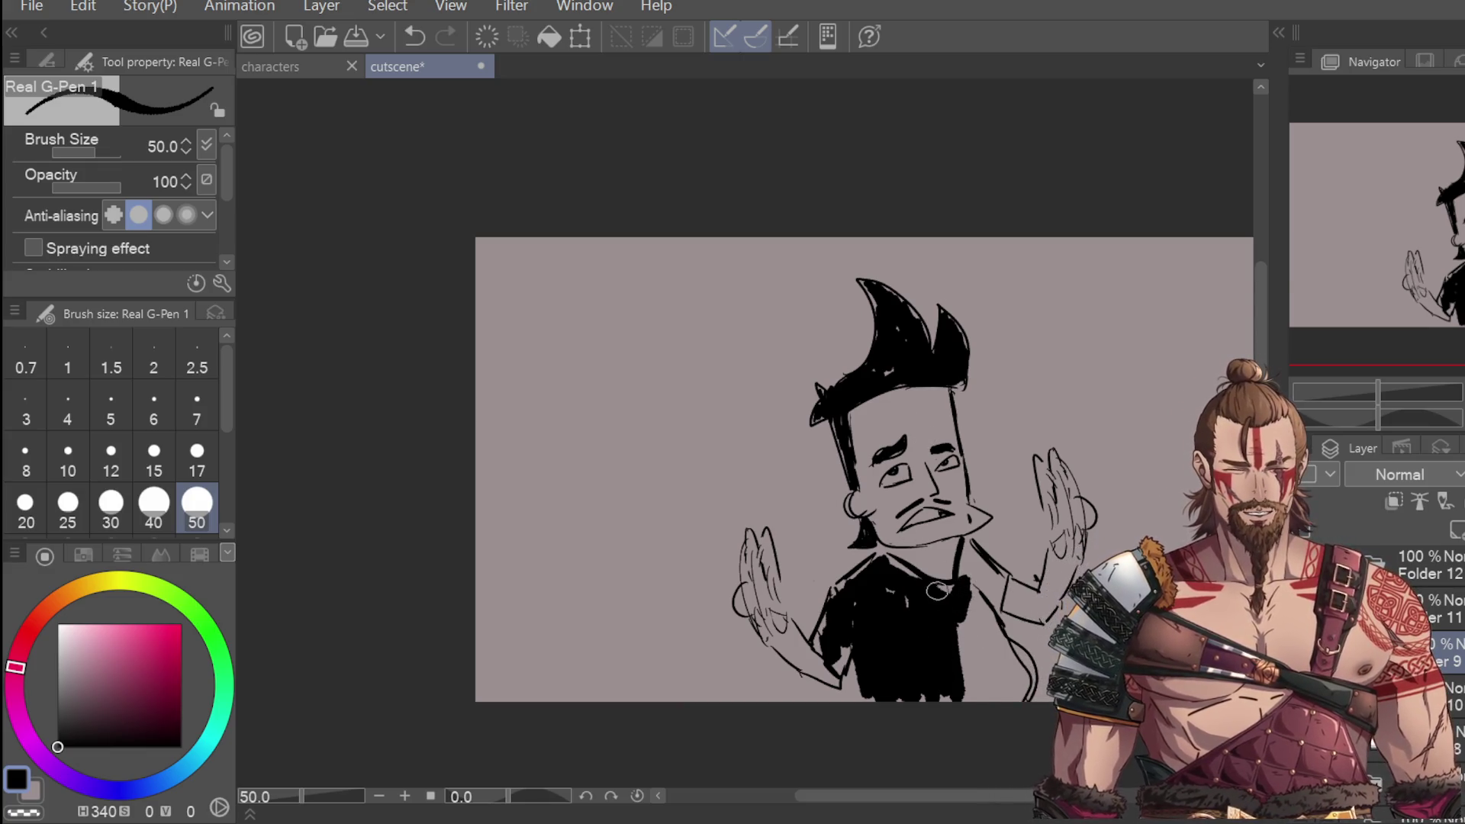
{"action": "left_click_drag", "start_coordinate": [829, 651], "coordinate": [862, 569]}
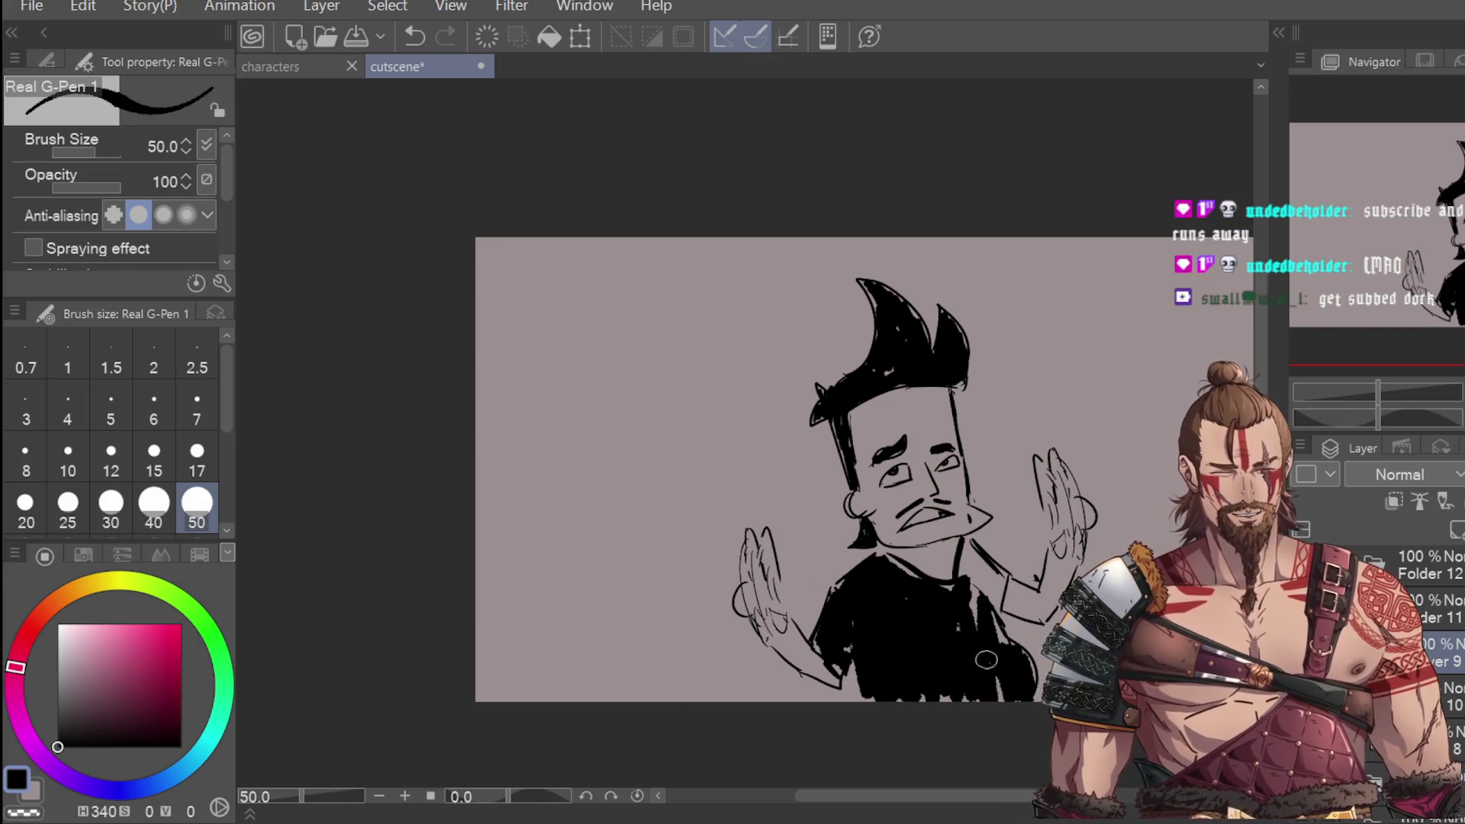
{"action": "mouse_move", "coordinate": [967, 584]}
{"action": "left_mouse_down"}
{"action": "mouse_move", "coordinate": [965, 566]}
{"action": "mouse_move", "coordinate": [992, 596]}
{"action": "left_mouse_up"}
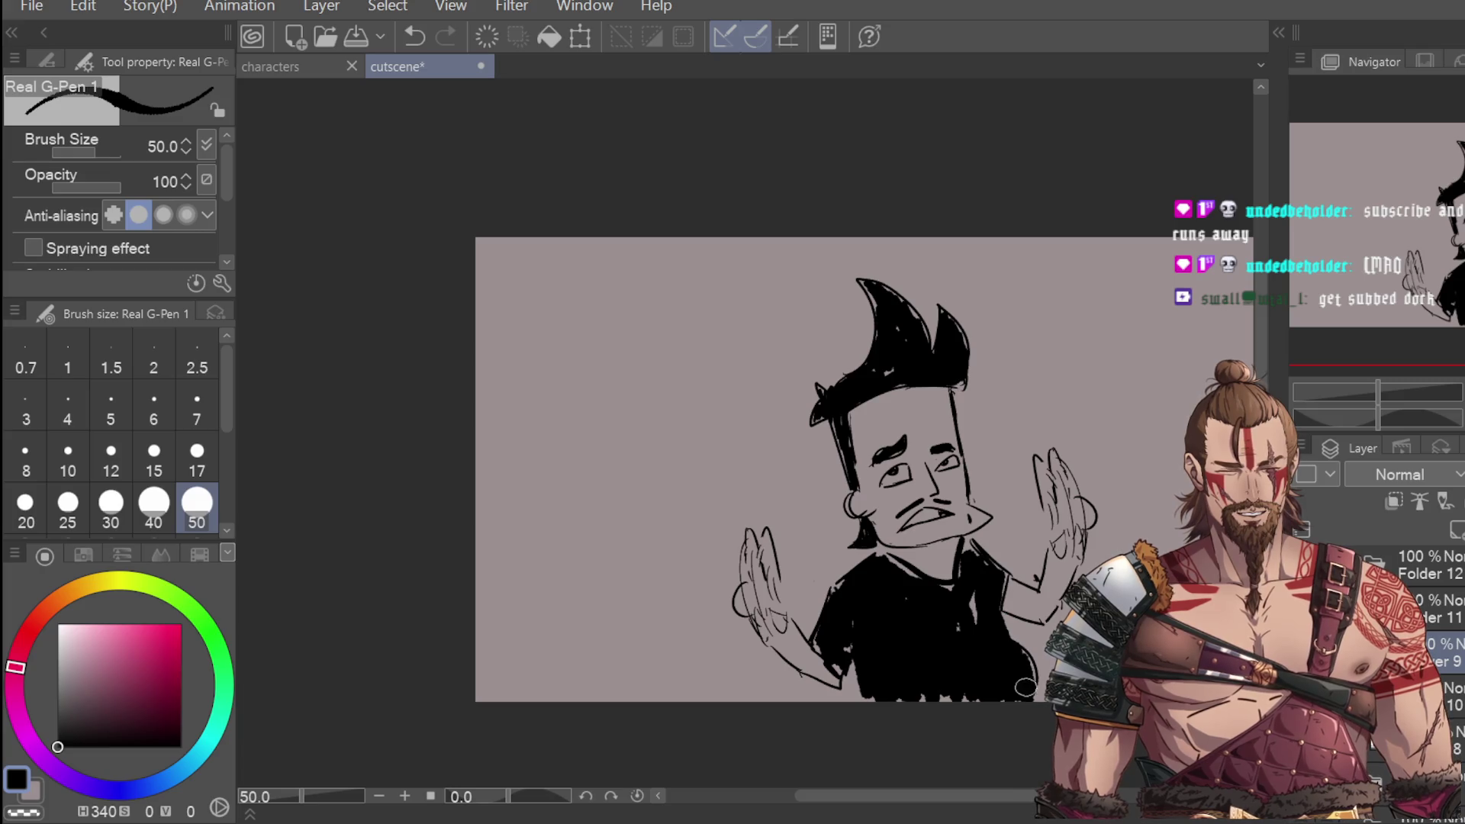
{"action": "mouse_move", "coordinate": [972, 595]}
{"action": "left_mouse_down"}
{"action": "mouse_move", "coordinate": [872, 689]}
{"action": "mouse_move", "coordinate": [1001, 690]}
{"action": "left_mouse_up"}
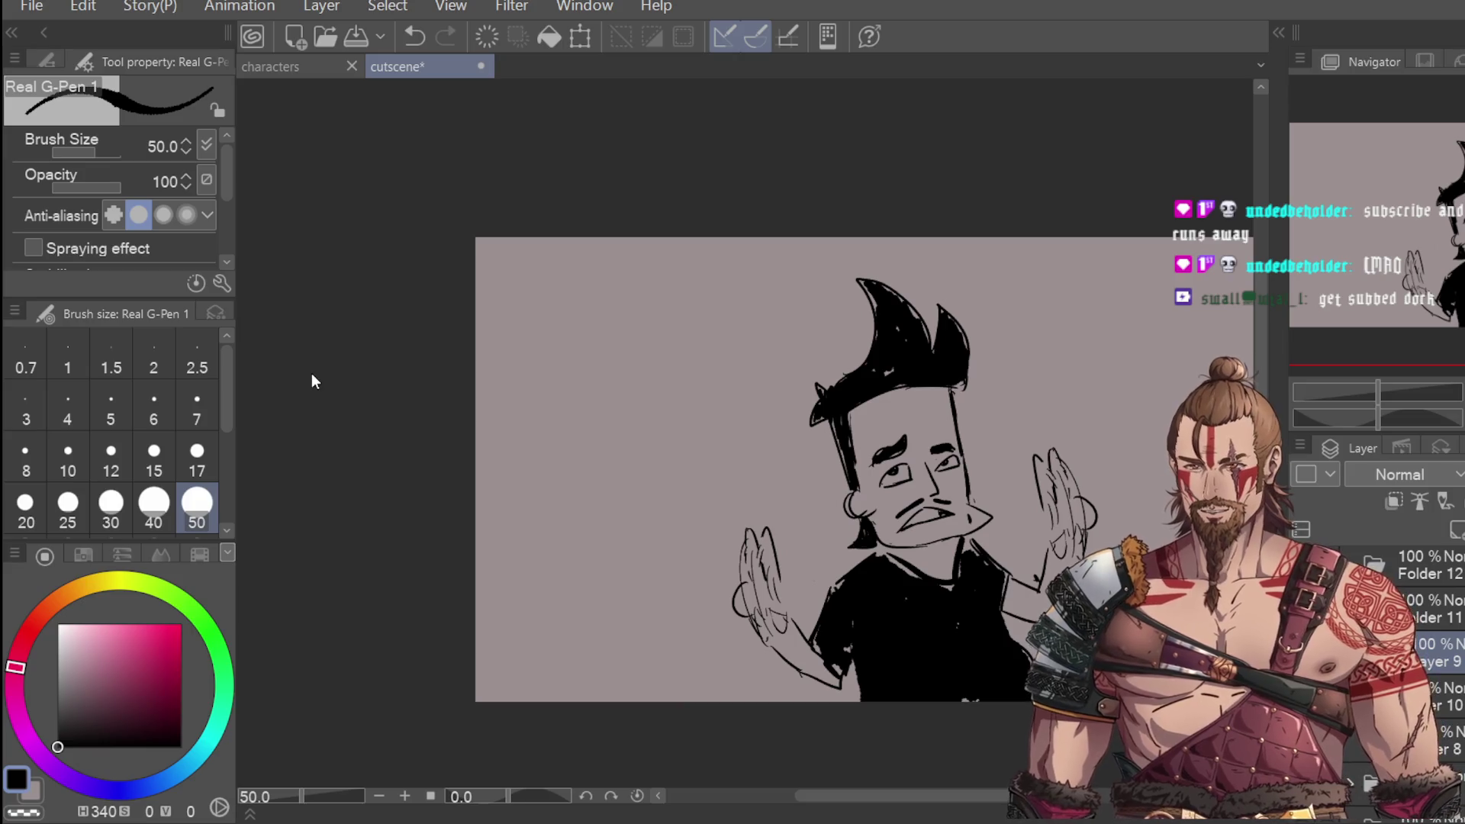
Step: Hide the character drawing and remove layer 9 from the layer stack
{"action": "key", "text": "e"}
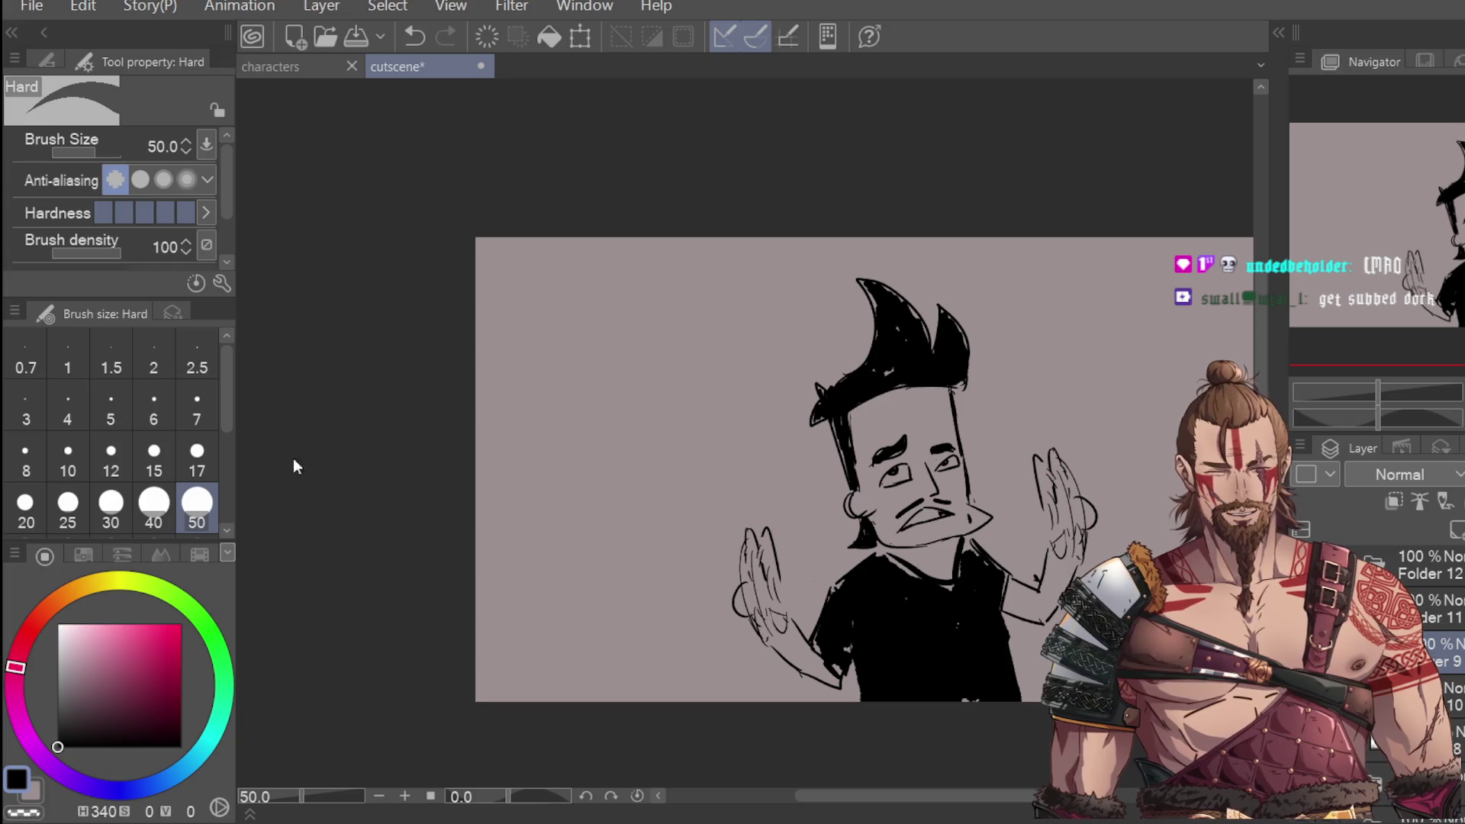
{"action": "key", "text": "p"}
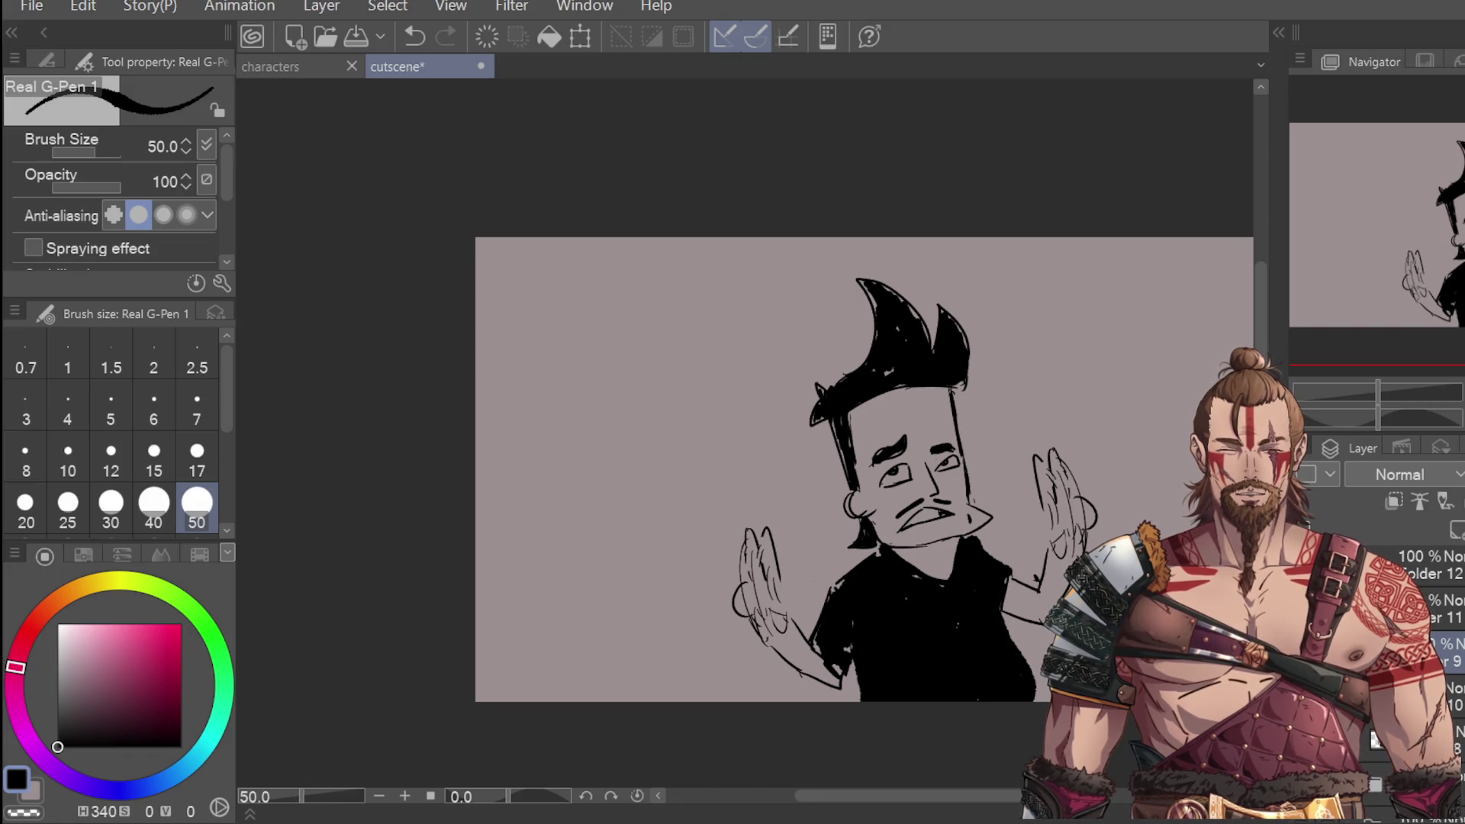
{"action": "key", "text": "Delete"}
{"action": "key", "text": "ctrl+Delete"}
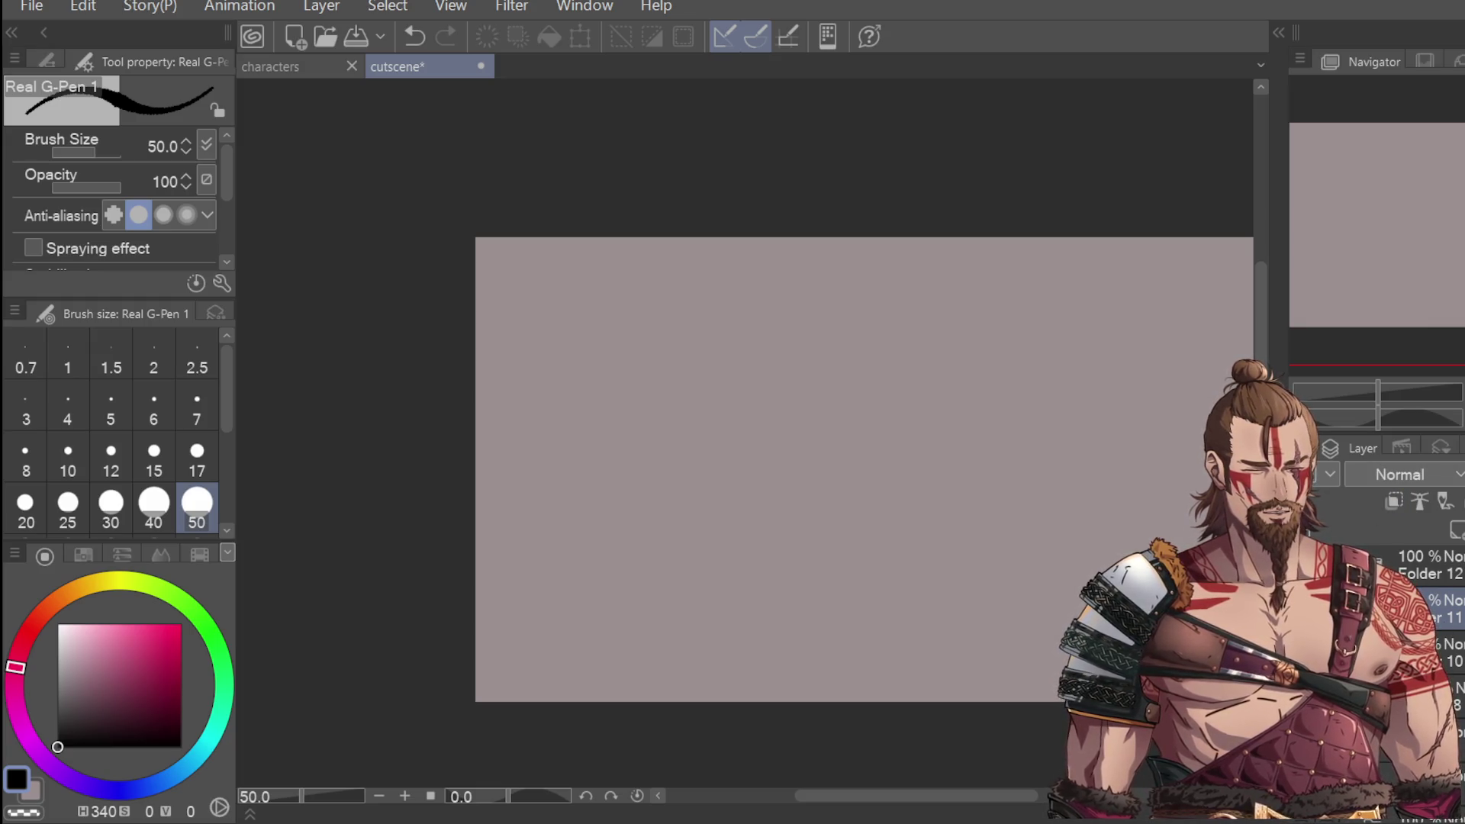
Step: Make layer 10 the working layer, keeping the character drawing hidden
{"action": "left_click", "coordinate": [1450, 653]}
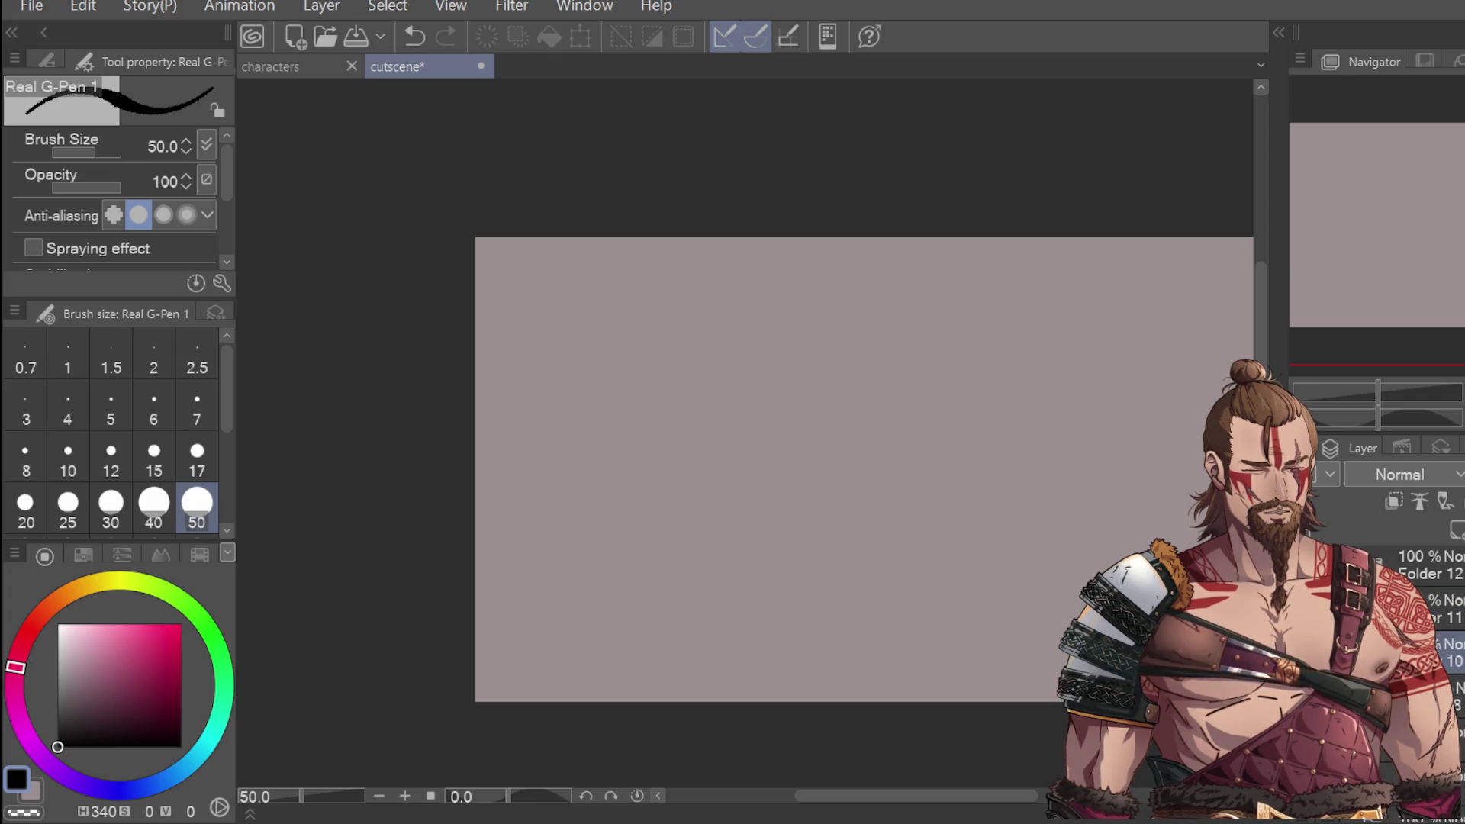
{"action": "left_click", "coordinate": [1301, 652]}
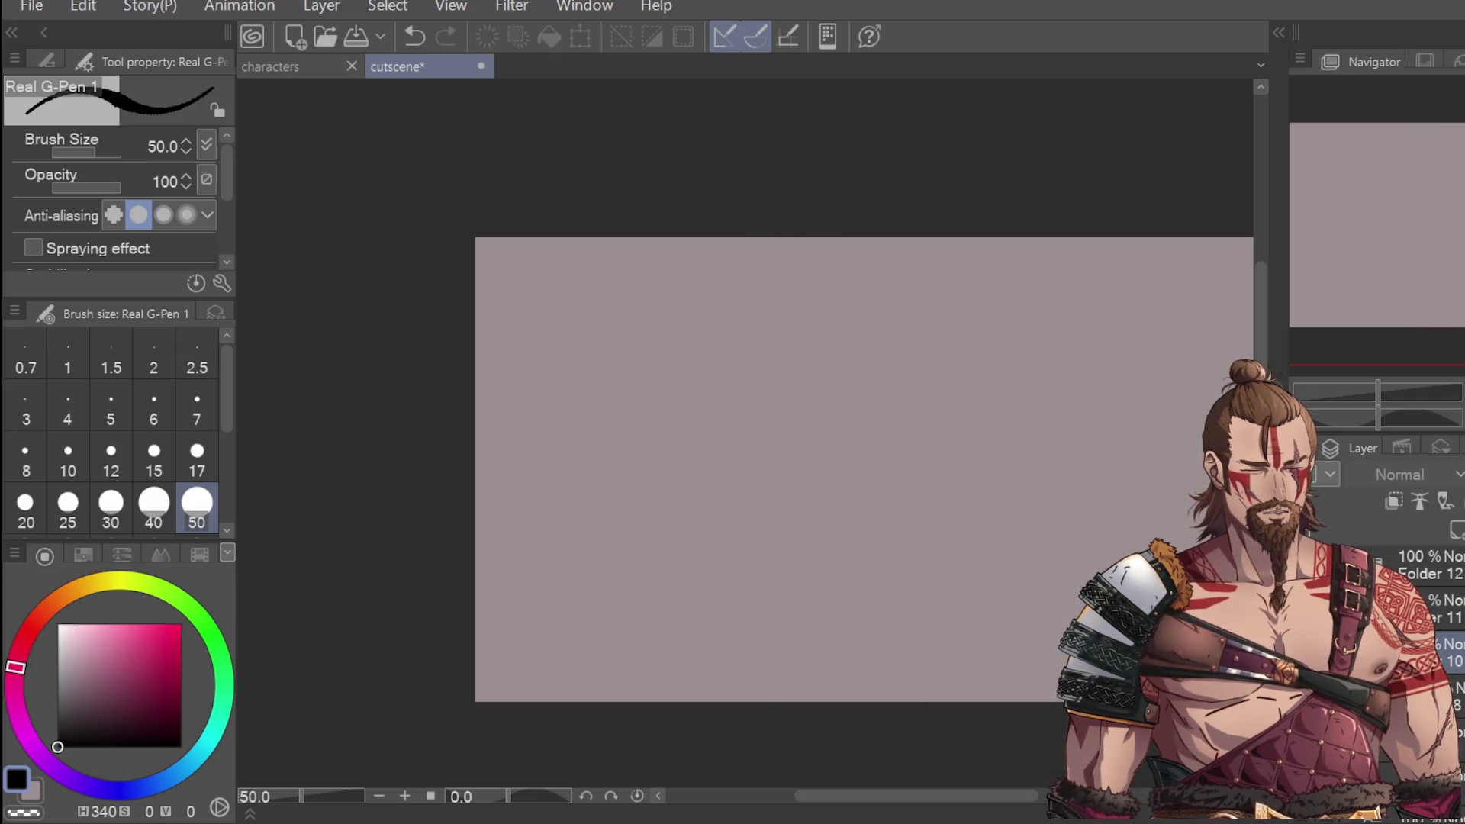
{"action": "key", "text": "Delete"}
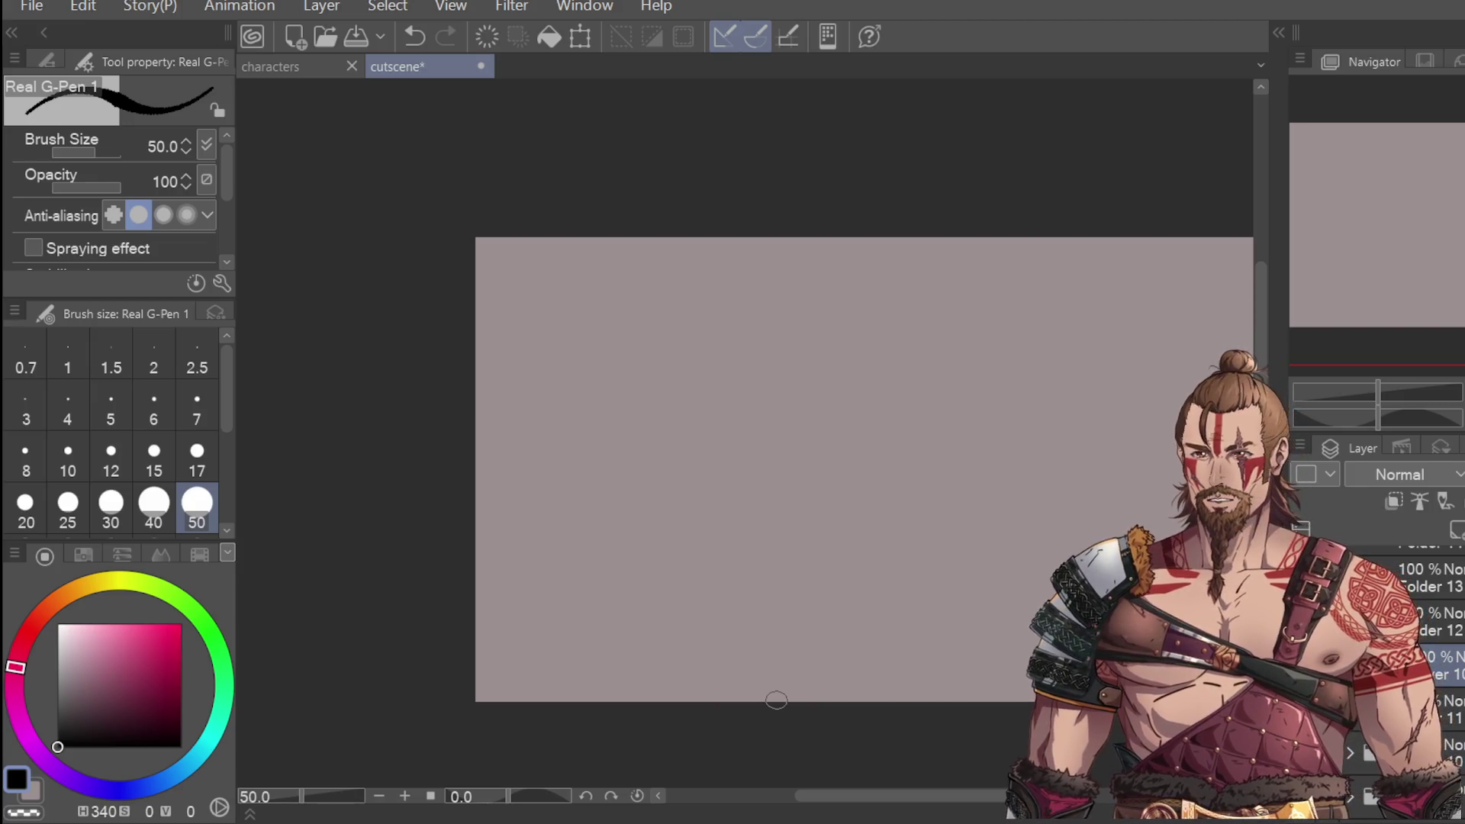
Step: Set the brush size to 12 and zoom the canvas to 66.7%
{"action": "left_click", "coordinate": [68, 458]}
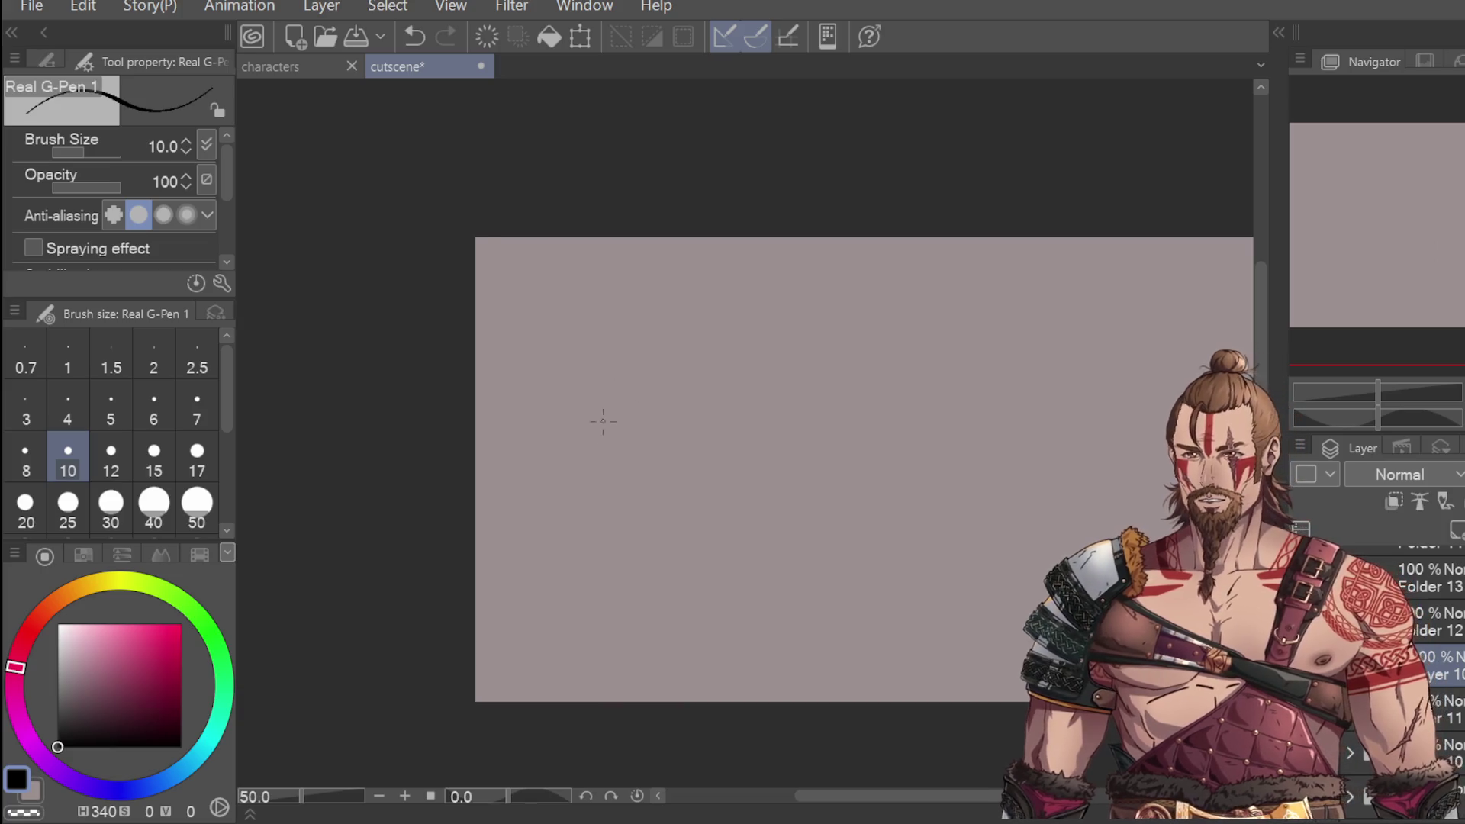
{"action": "left_click", "coordinate": [111, 458]}
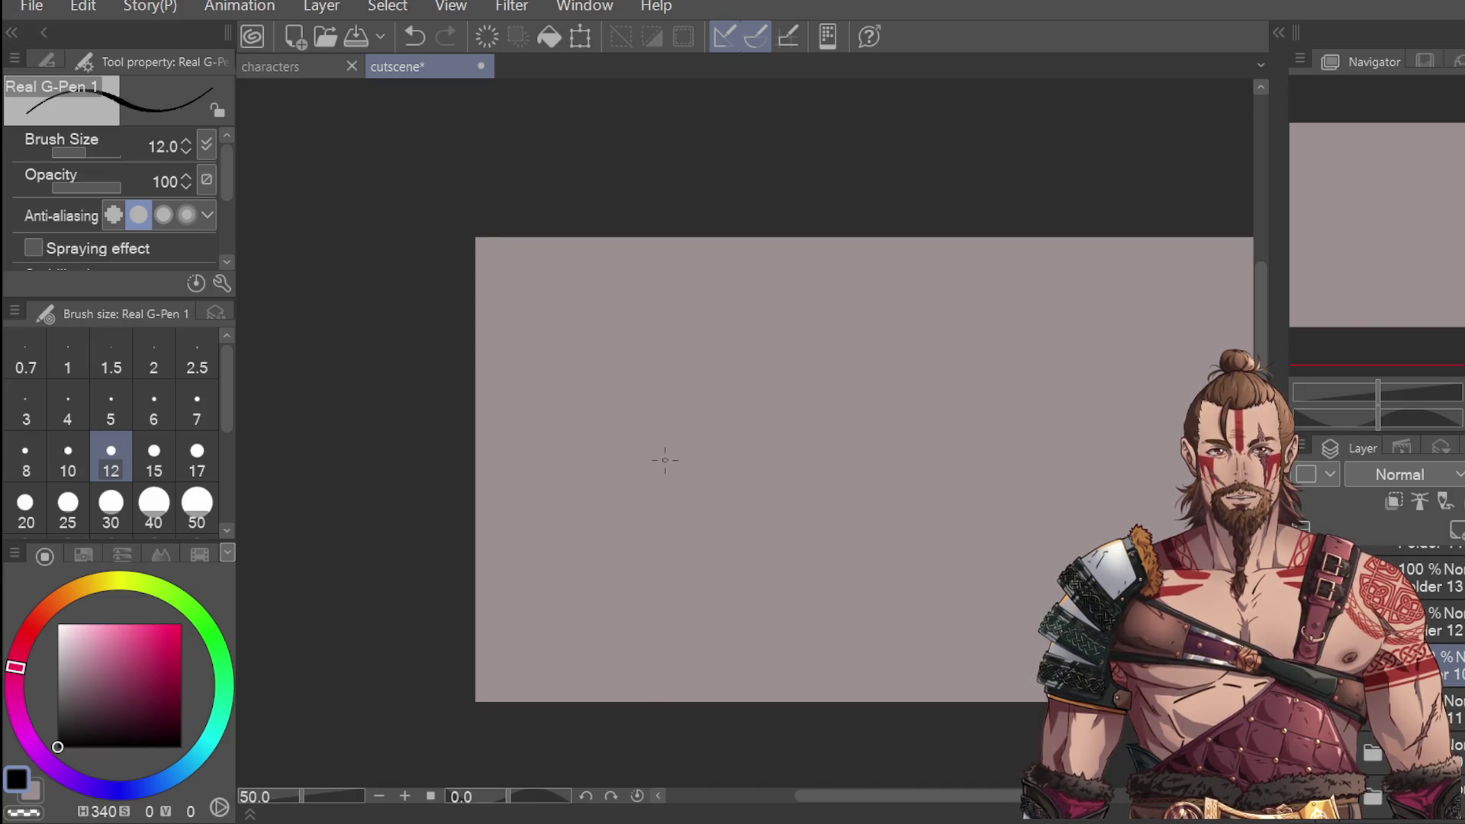
{"action": "scroll", "coordinate": [824, 418], "scroll_direction": "up", "scroll_amount": 1}
{"action": "scroll", "coordinate": [827, 415], "scroll_direction": "down", "scroll_amount": 1}
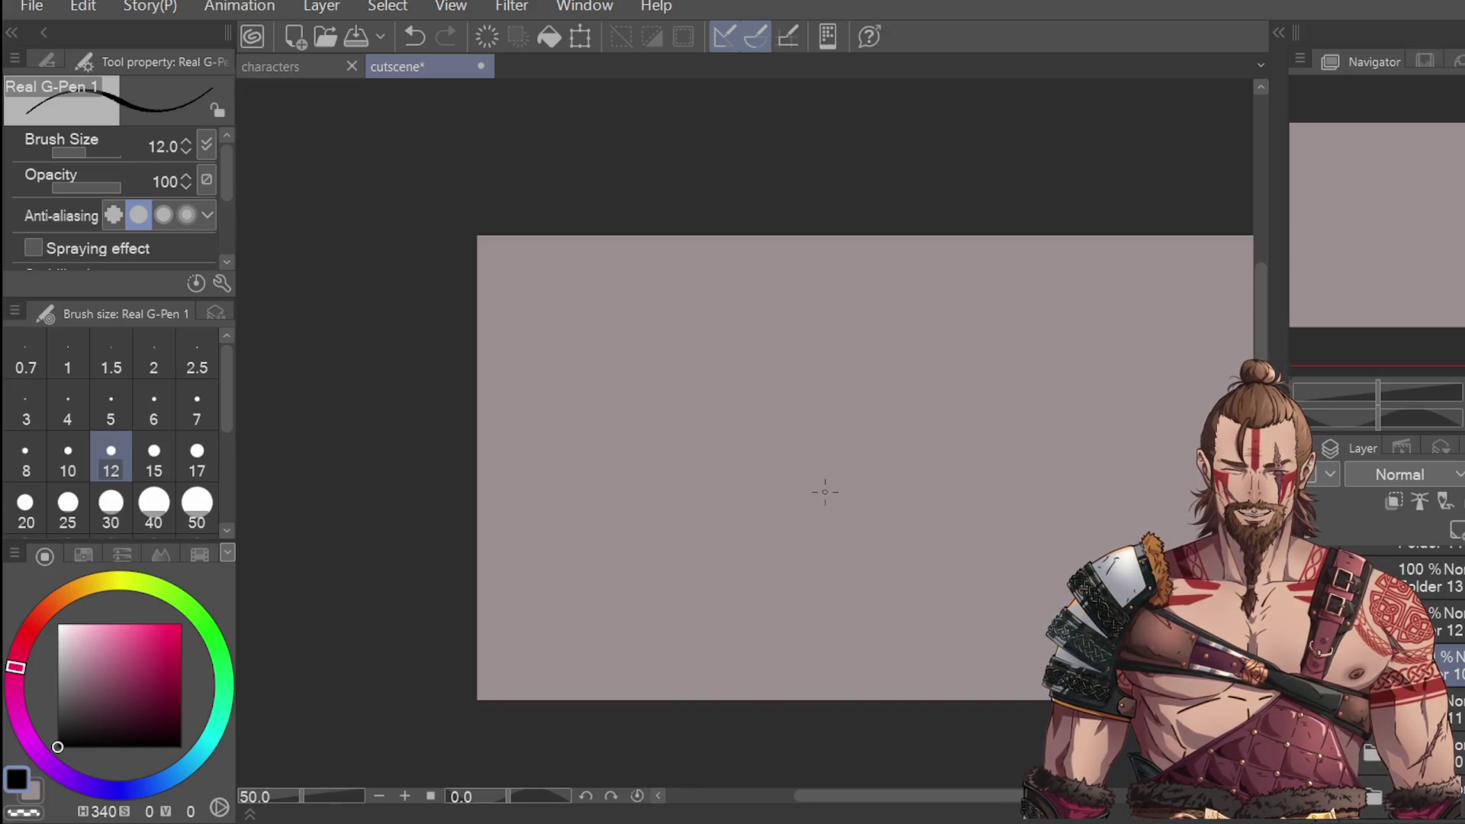
{"action": "scroll", "coordinate": [820, 290], "scroll_direction": "up", "scroll_amount": 1}
{"action": "scroll", "coordinate": [801, 382], "scroll_direction": "down", "scroll_amount": 1}
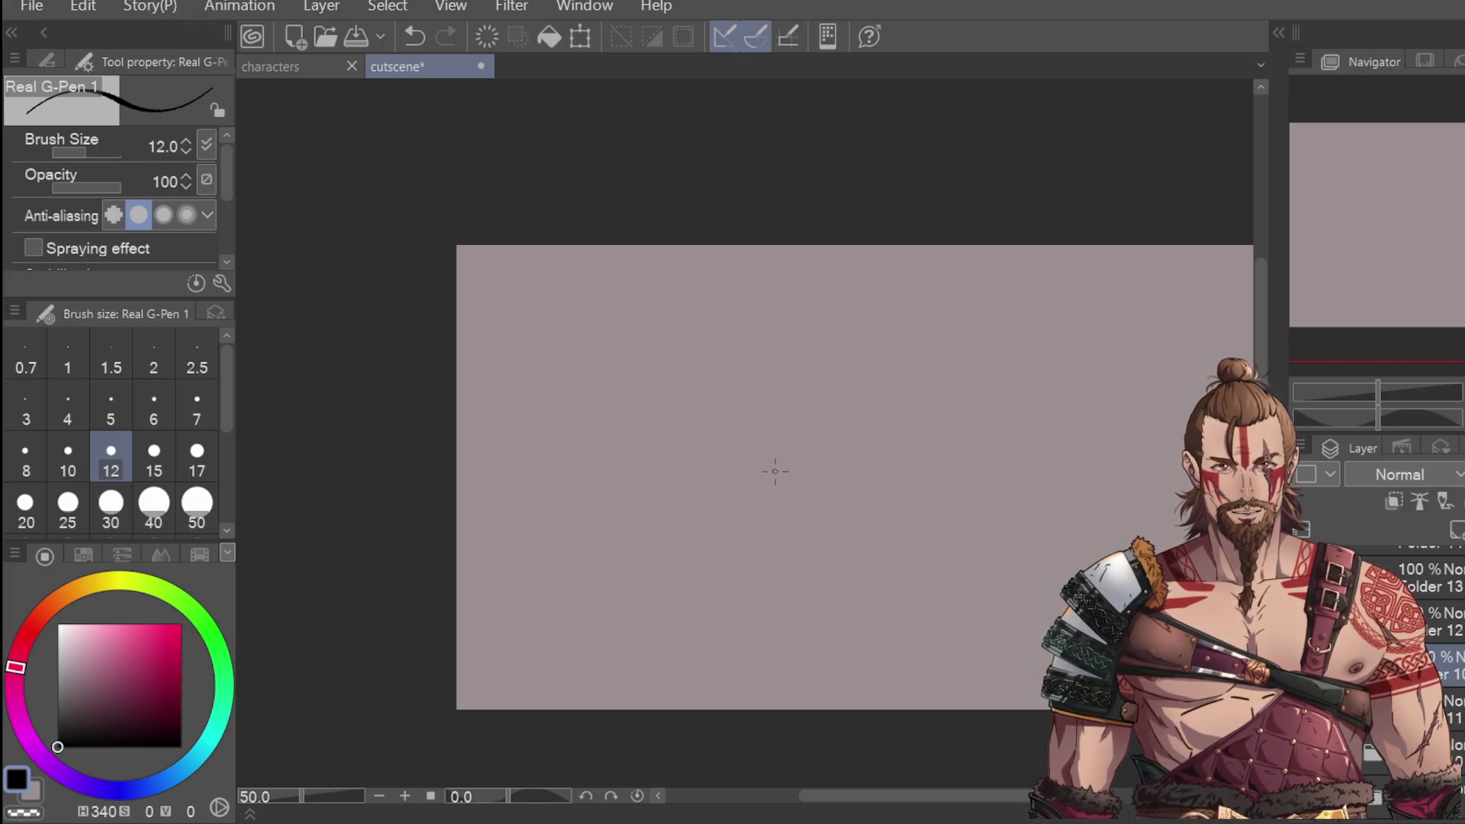
{"action": "key", "text": "ctrl+plus"}
{"action": "scroll", "coordinate": [868, 349], "scroll_direction": "down", "scroll_amount": 2}
{"action": "scroll", "coordinate": [744, 440], "scroll_direction": "up", "scroll_amount": 1}
Step: Begin drawing the left side of a new box-shaped head
{"action": "left_click_drag", "start_coordinate": [921, 794], "coordinate": [955, 793]}
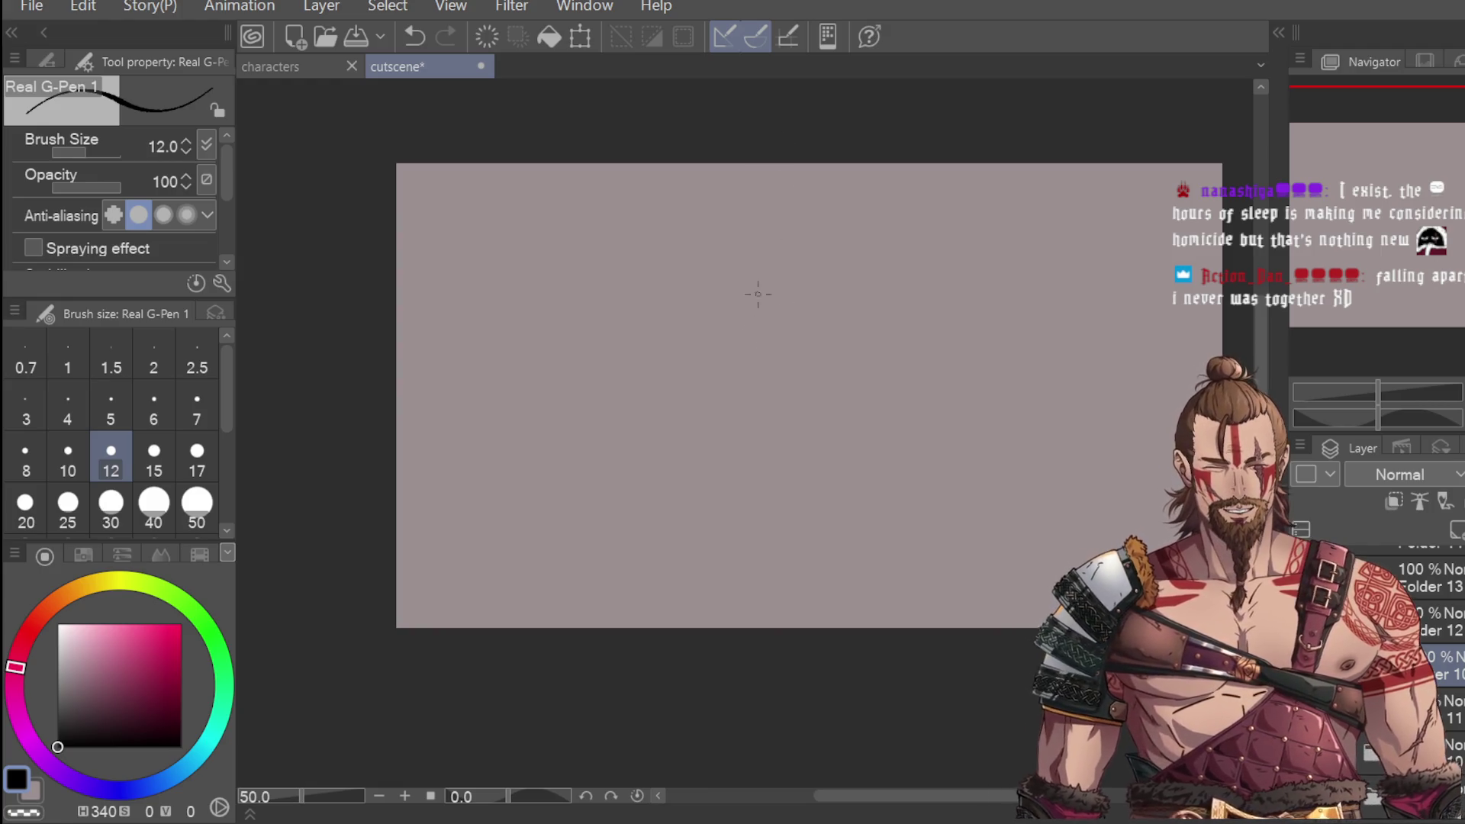
{"action": "scroll", "coordinate": [773, 353], "scroll_direction": "up", "scroll_amount": 1}
{"action": "mouse_move", "coordinate": [762, 308]}
{"action": "left_mouse_down"}
{"action": "mouse_move", "coordinate": [763, 388]}
{"action": "mouse_move", "coordinate": [722, 296]}
{"action": "mouse_move", "coordinate": [792, 273]}
{"action": "mouse_move", "coordinate": [863, 355]}
{"action": "left_mouse_up"}
Step: Redraw the lower sides and bottom of the head outline, undoing misplaced strokes
{"action": "key", "text": "ctrl+z"}
{"action": "left_click_drag", "start_coordinate": [868, 280], "coordinate": [867, 395]}
{"action": "left_click_drag", "start_coordinate": [722, 382], "coordinate": [720, 431]}
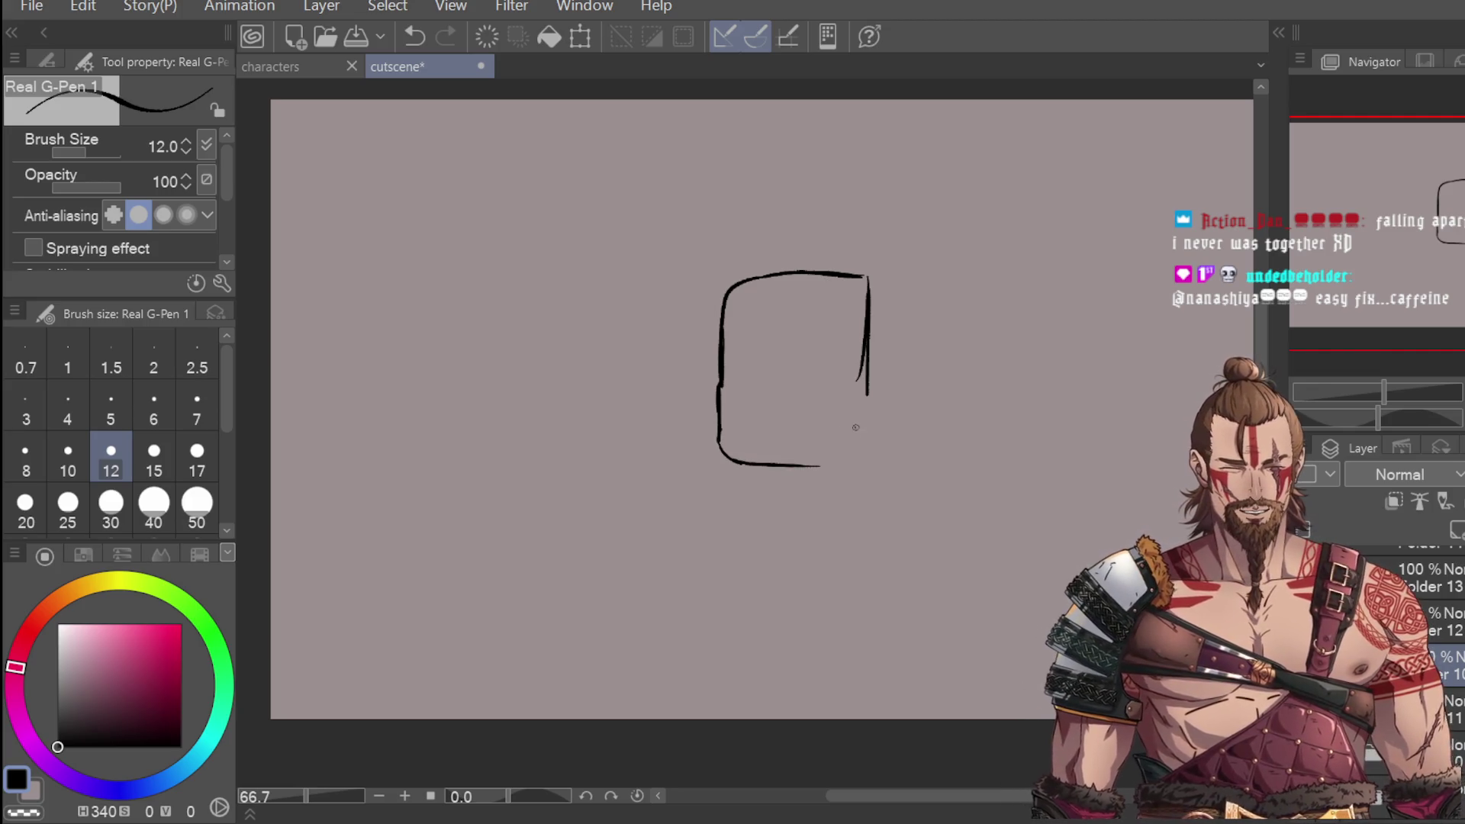
{"action": "left_click_drag", "start_coordinate": [746, 460], "coordinate": [891, 458]}
{"action": "left_click_drag", "start_coordinate": [867, 396], "coordinate": [868, 434]}
{"action": "key", "text": "ctrl+z"}
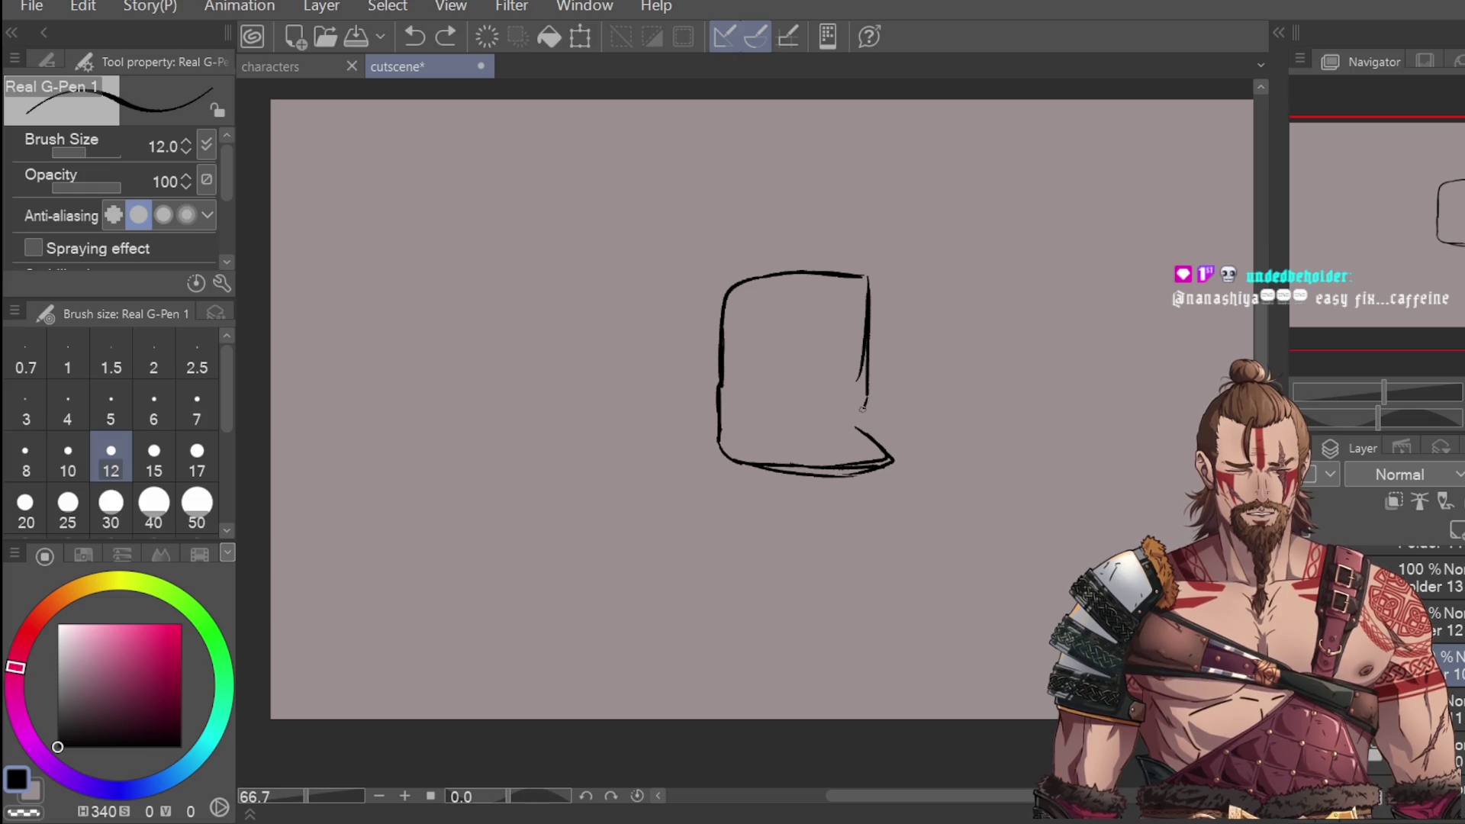
{"action": "left_click_drag", "start_coordinate": [857, 425], "coordinate": [874, 382]}
{"action": "left_click_drag", "start_coordinate": [870, 276], "coordinate": [876, 385]}
{"action": "mouse_move", "coordinate": [721, 371]}
{"action": "left_mouse_down"}
{"action": "mouse_move", "coordinate": [719, 437]}
{"action": "mouse_move", "coordinate": [692, 392]}
{"action": "mouse_move", "coordinate": [719, 366]}
{"action": "mouse_move", "coordinate": [700, 403]}
{"action": "mouse_move", "coordinate": [719, 426]}
{"action": "left_mouse_up"}
{"action": "key", "text": "ctrl+z"}
{"action": "key", "text": "ctrl+z"}
Step: Erase a stray inner line and draw a curved spiky hair stroke over the head
{"action": "key", "text": "m"}
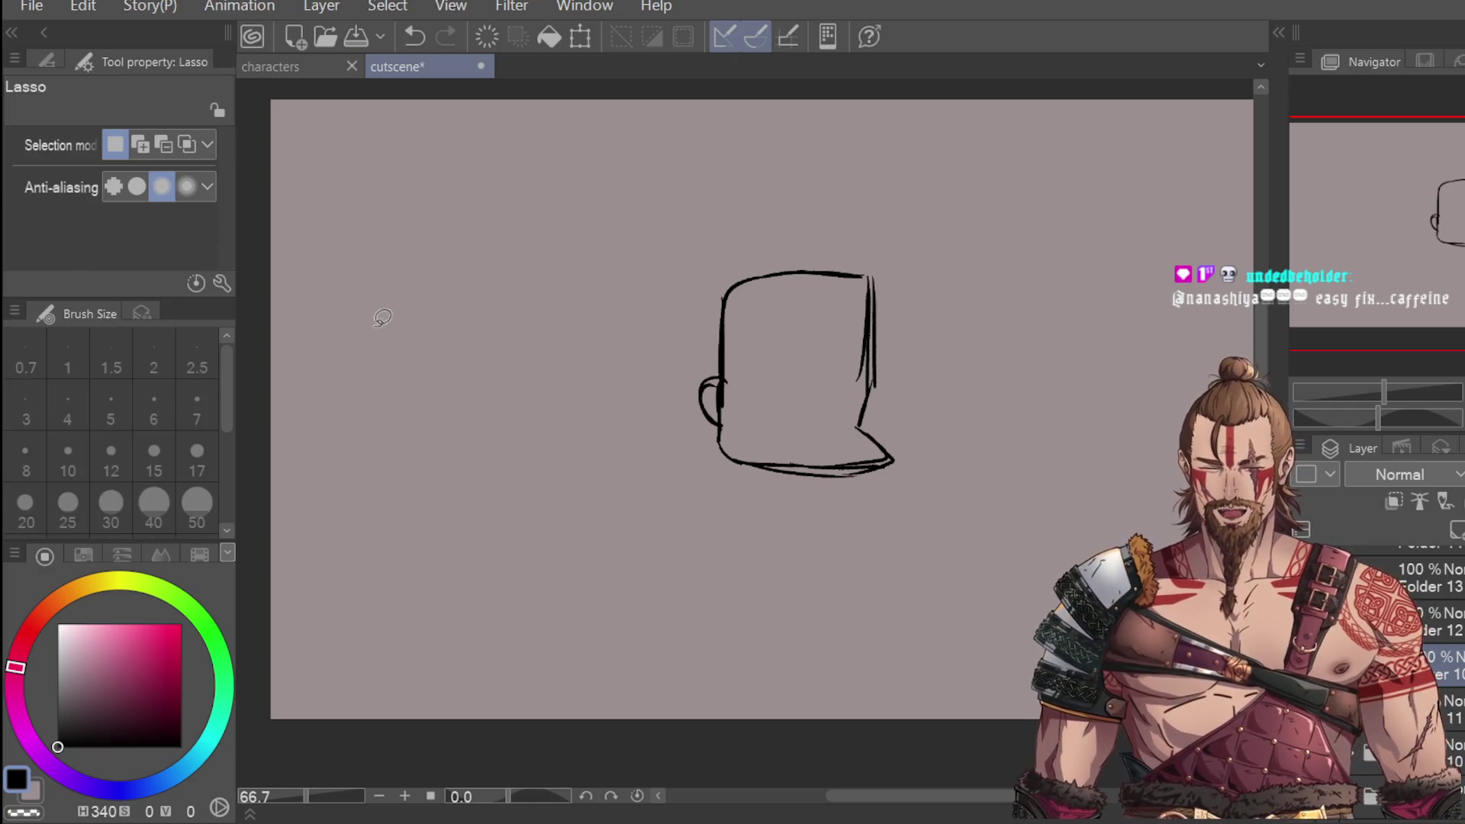
{"action": "key", "text": "e"}
{"action": "mouse_move", "coordinate": [725, 385]}
{"action": "left_mouse_down"}
{"action": "mouse_move", "coordinate": [721, 408]}
{"action": "mouse_move", "coordinate": [709, 297]}
{"action": "left_mouse_up"}
{"action": "key", "text": "p"}
{"action": "key", "text": "ctrl+z"}
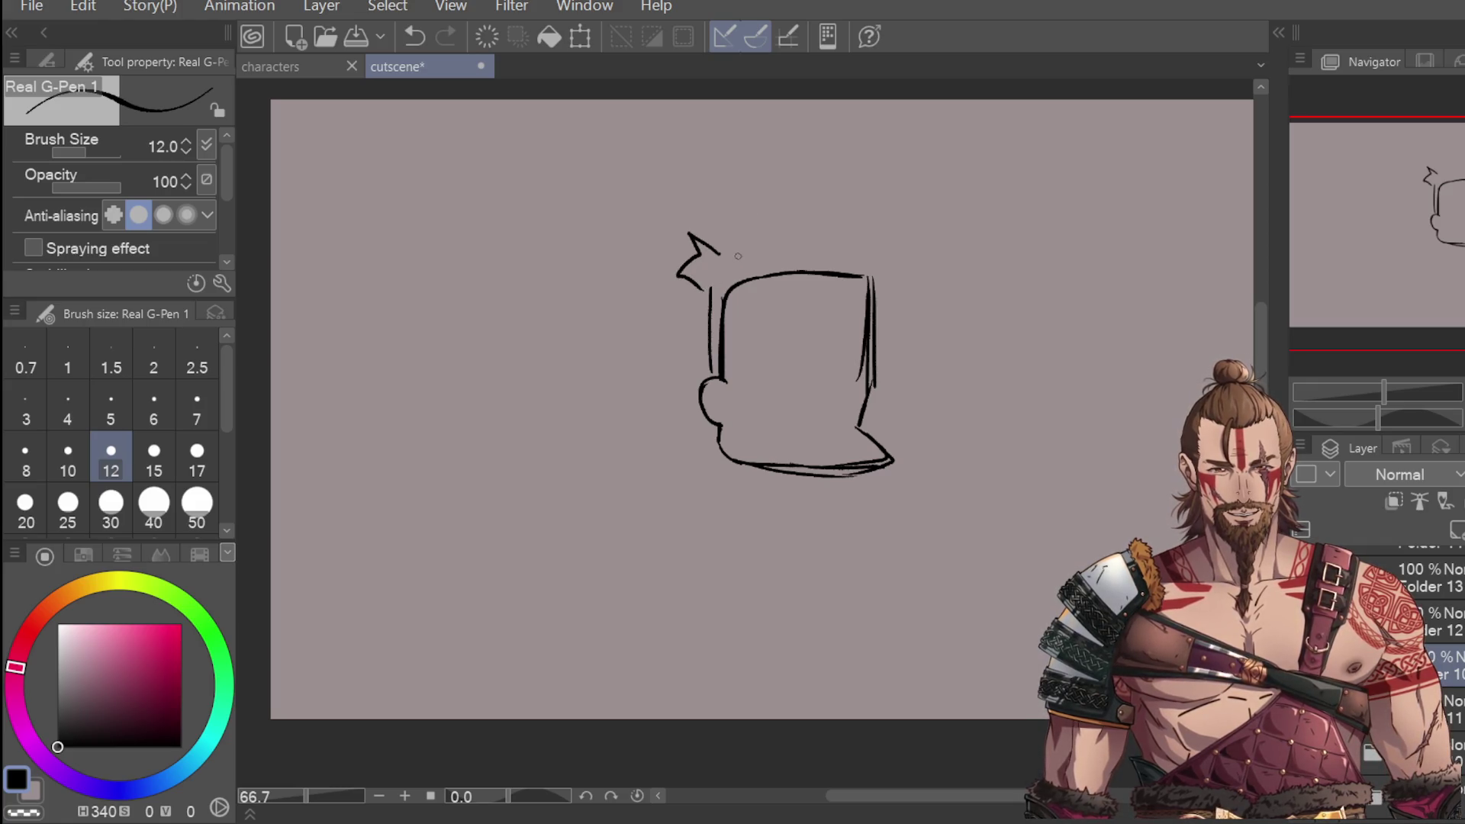
{"action": "mouse_move", "coordinate": [725, 250]}
{"action": "left_mouse_down"}
{"action": "mouse_move", "coordinate": [786, 149]}
{"action": "mouse_move", "coordinate": [839, 220]}
{"action": "mouse_move", "coordinate": [884, 146]}
{"action": "mouse_move", "coordinate": [885, 266]}
{"action": "left_mouse_up"}
{"action": "key", "text": "ctrl+z"}
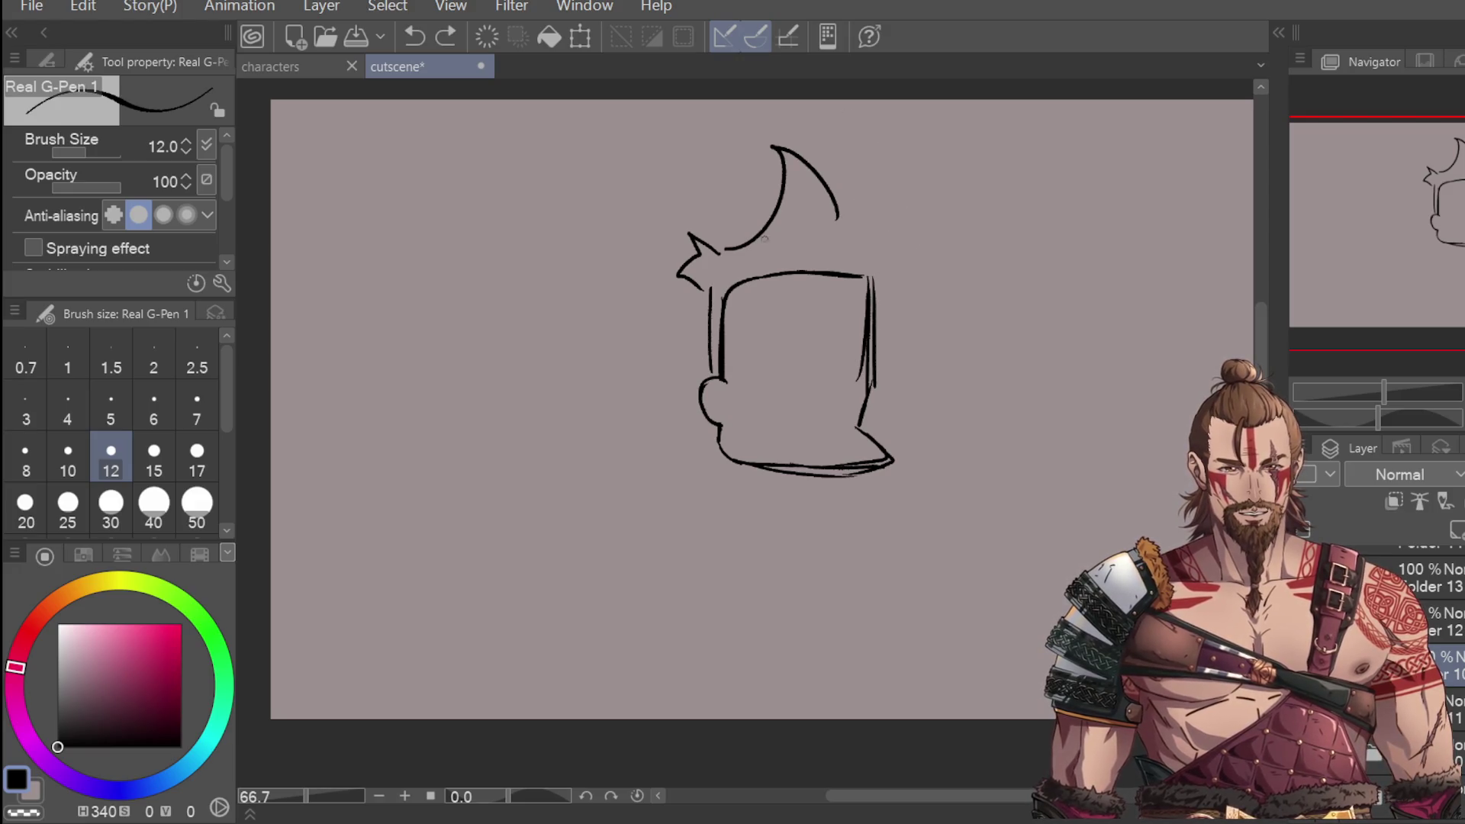
{"action": "key", "text": "ctrl+z"}
{"action": "mouse_move", "coordinate": [721, 250]}
{"action": "left_mouse_down"}
{"action": "mouse_move", "coordinate": [801, 148]}
{"action": "mouse_move", "coordinate": [868, 217]}
{"action": "mouse_move", "coordinate": [898, 182]}
{"action": "mouse_move", "coordinate": [879, 279]}
{"action": "left_mouse_up"}
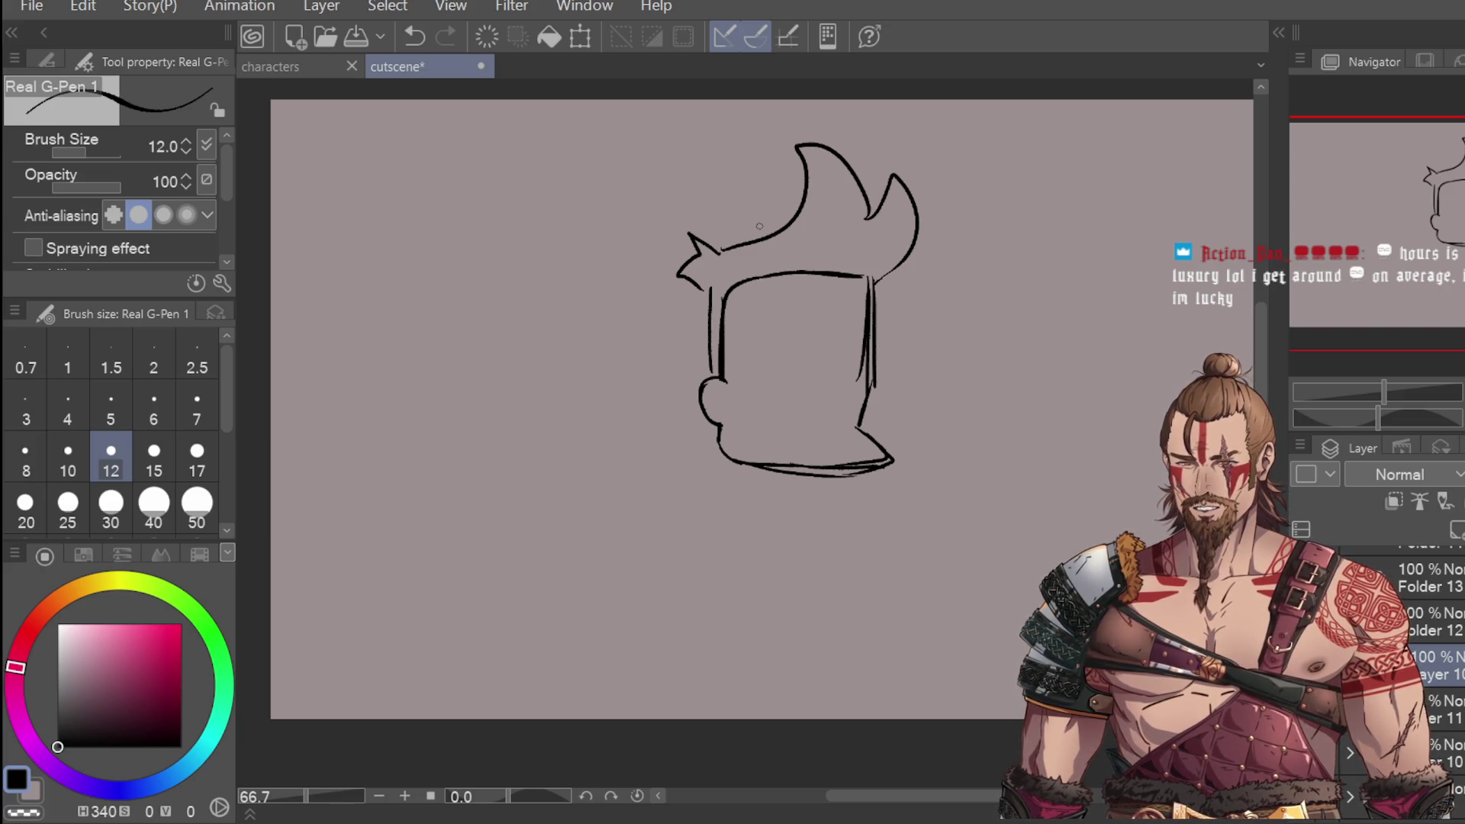
Step: Erase the broken right face outline and redraw it down to the jaw with Real G-Pen
{"action": "scroll", "coordinate": [778, 357], "scroll_direction": "up", "scroll_amount": 3}
{"action": "scroll", "coordinate": [841, 450], "scroll_direction": "down", "scroll_amount": 3}
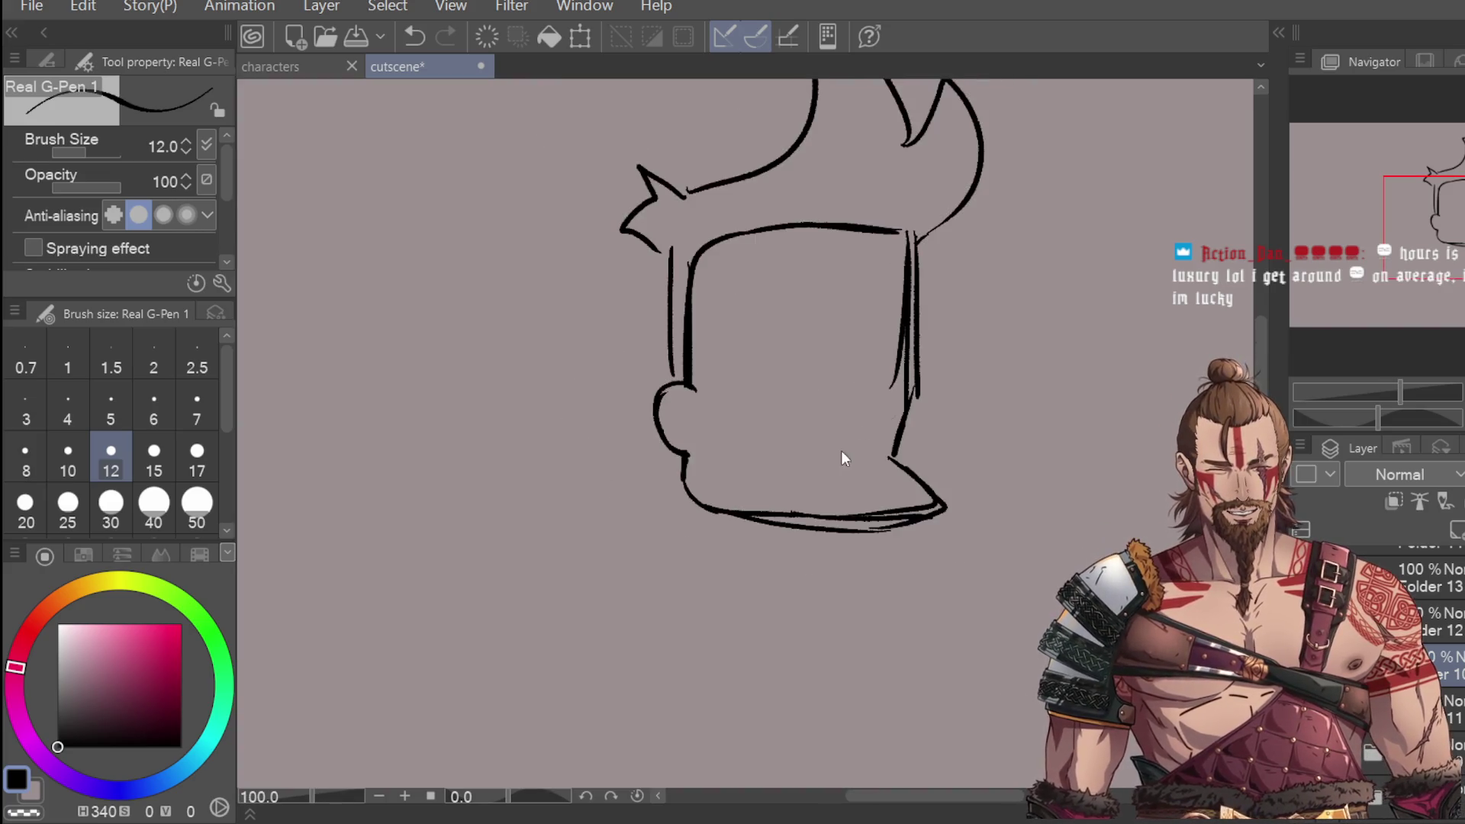
{"action": "key", "text": "e"}
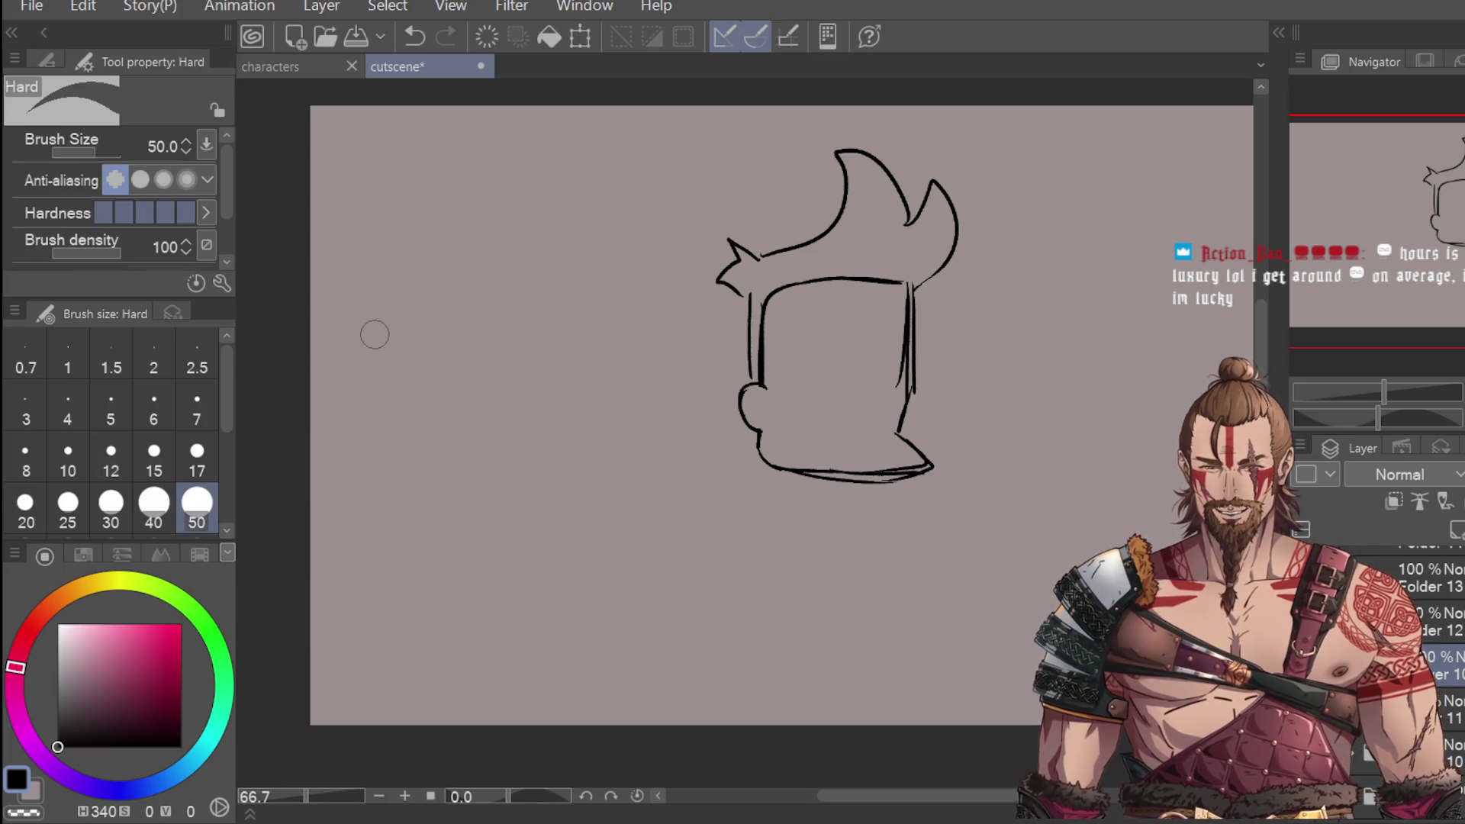
{"action": "left_click_drag", "start_coordinate": [911, 329], "coordinate": [906, 396]}
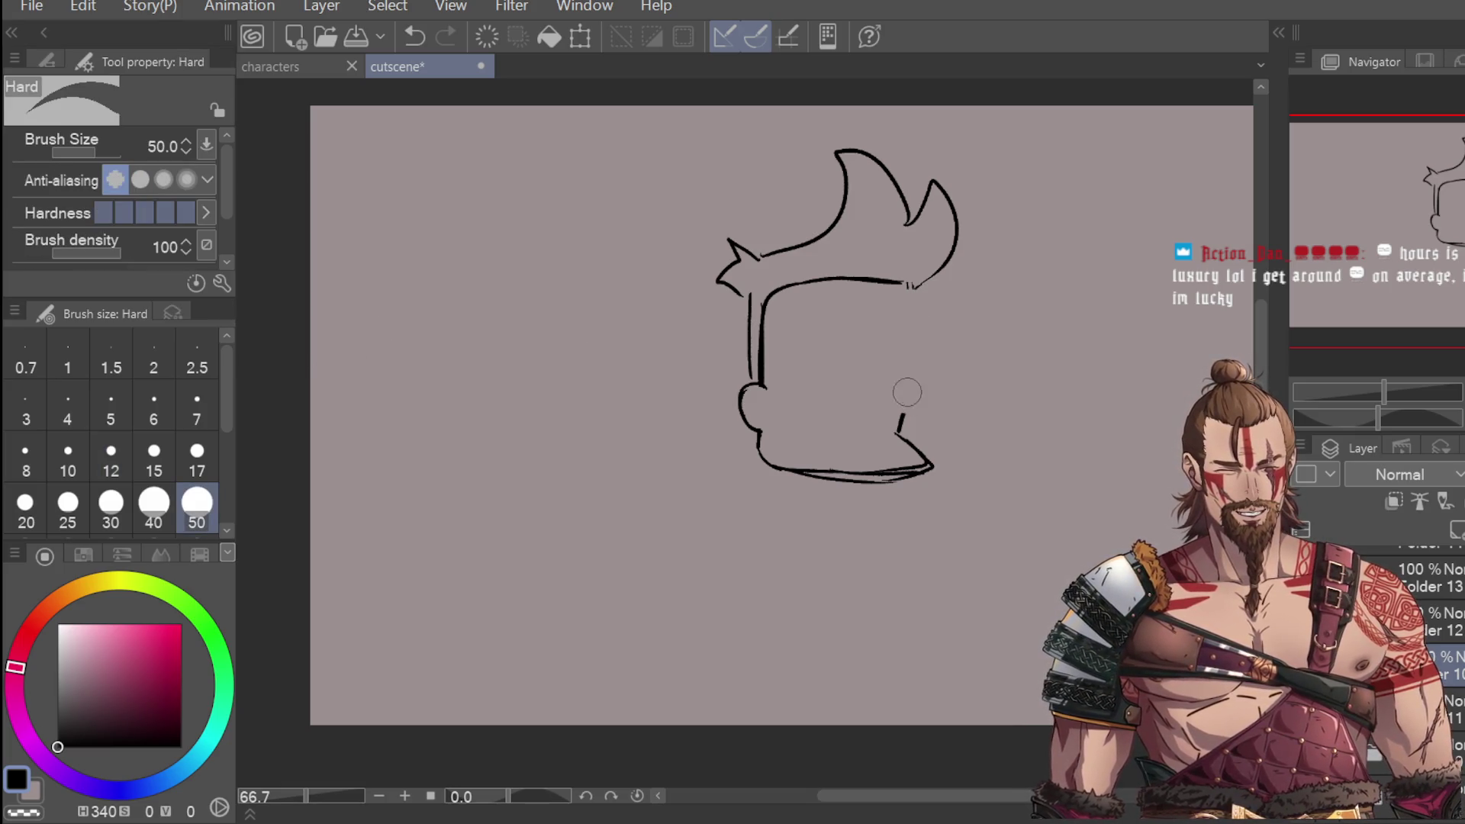
{"action": "key", "text": "p"}
{"action": "left_click_drag", "start_coordinate": [907, 322], "coordinate": [900, 410]}
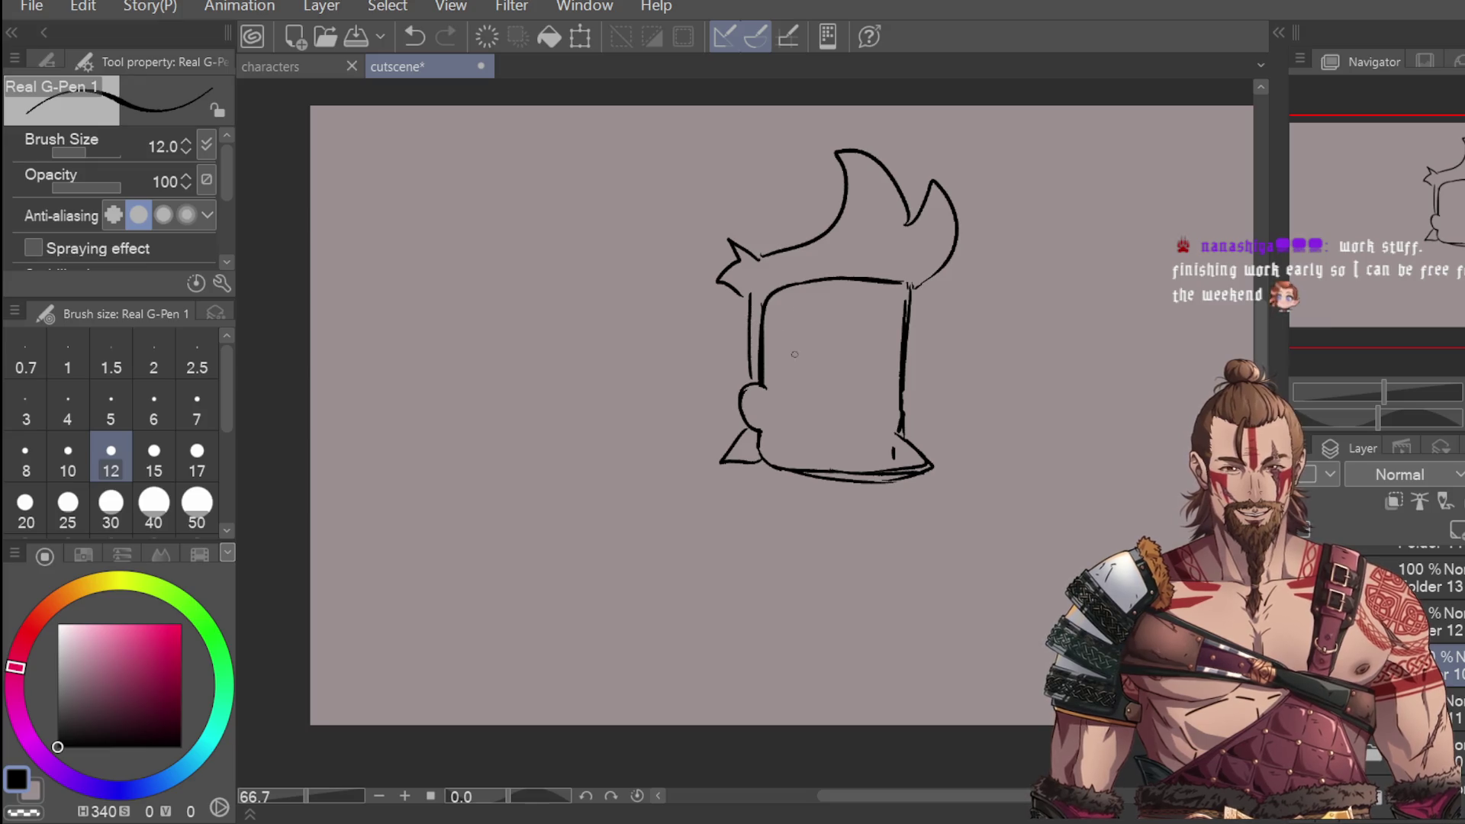
Step: At 100% zoom, draw two upward-curved closed eyes on the face
{"action": "scroll", "coordinate": [794, 346], "scroll_direction": "up", "scroll_amount": 1}
{"action": "left_click_drag", "start_coordinate": [776, 386], "coordinate": [827, 344]}
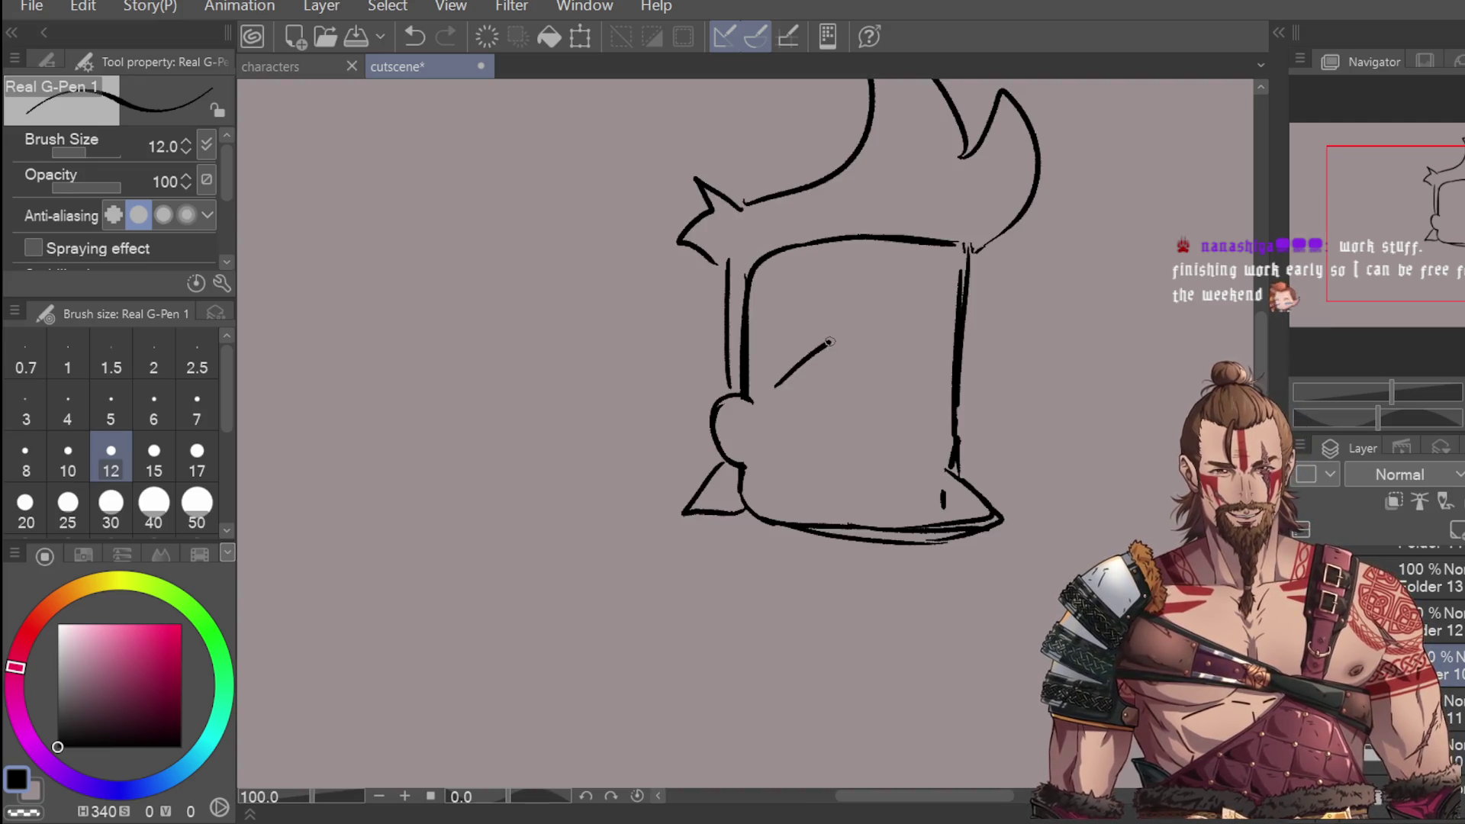
{"action": "key", "text": "ctrl+z"}
{"action": "mouse_move", "coordinate": [782, 397]}
{"action": "left_mouse_down"}
{"action": "mouse_move", "coordinate": [824, 382]}
{"action": "mouse_move", "coordinate": [789, 398]}
{"action": "mouse_move", "coordinate": [779, 388]}
{"action": "left_mouse_up"}
{"action": "key", "text": "ctrl+z"}
{"action": "key", "text": "ctrl+z"}
{"action": "mouse_move", "coordinate": [830, 341]}
{"action": "left_mouse_down"}
{"action": "mouse_move", "coordinate": [776, 371]}
{"action": "mouse_move", "coordinate": [817, 370]}
{"action": "mouse_move", "coordinate": [838, 344]}
{"action": "left_mouse_up"}
{"action": "key", "text": "ctrl+z"}
{"action": "key", "text": "ctrl+z"}
{"action": "mouse_move", "coordinate": [789, 408]}
{"action": "left_mouse_down"}
{"action": "mouse_move", "coordinate": [828, 362]}
{"action": "mouse_move", "coordinate": [832, 381]}
{"action": "mouse_move", "coordinate": [937, 386]}
{"action": "left_mouse_up"}
{"action": "key", "text": "ctrl+z"}
{"action": "key", "text": "ctrl+z"}
{"action": "key", "text": "ctrl+z"}
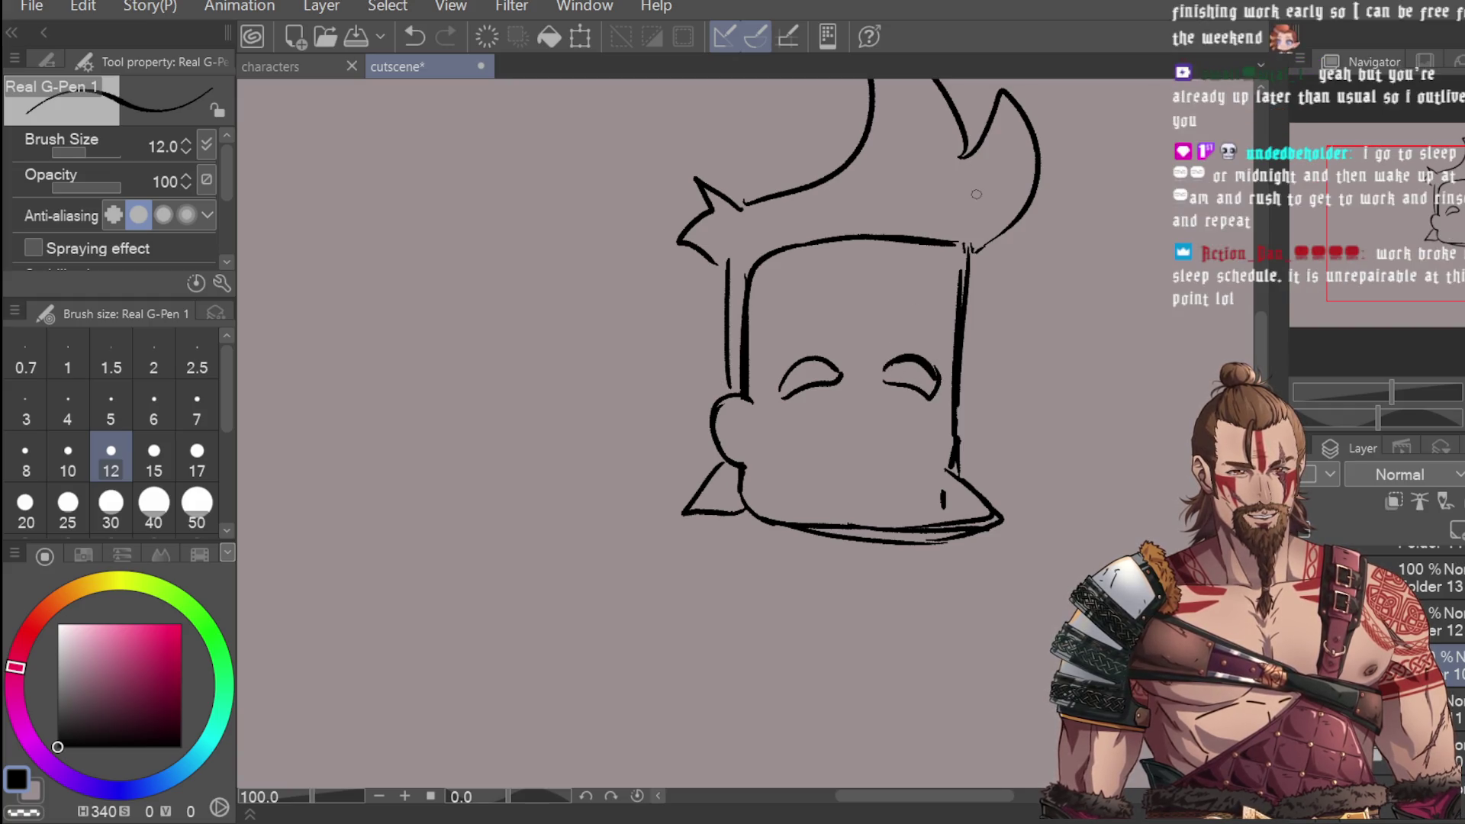
Step: Lasso the whole head and use Scale/Rotate to make it narrower
{"action": "key", "text": "ctrl+minus"}
{"action": "key", "text": "m"}
{"action": "mouse_move", "coordinate": [904, 140]}
{"action": "left_mouse_down"}
{"action": "mouse_move", "coordinate": [1018, 307]}
{"action": "mouse_move", "coordinate": [980, 298]}
{"action": "mouse_move", "coordinate": [1019, 298]}
{"action": "mouse_move", "coordinate": [1030, 262]}
{"action": "left_mouse_up"}
{"action": "key", "text": "ctrl+t"}
{"action": "left_click", "coordinate": [801, 527]}
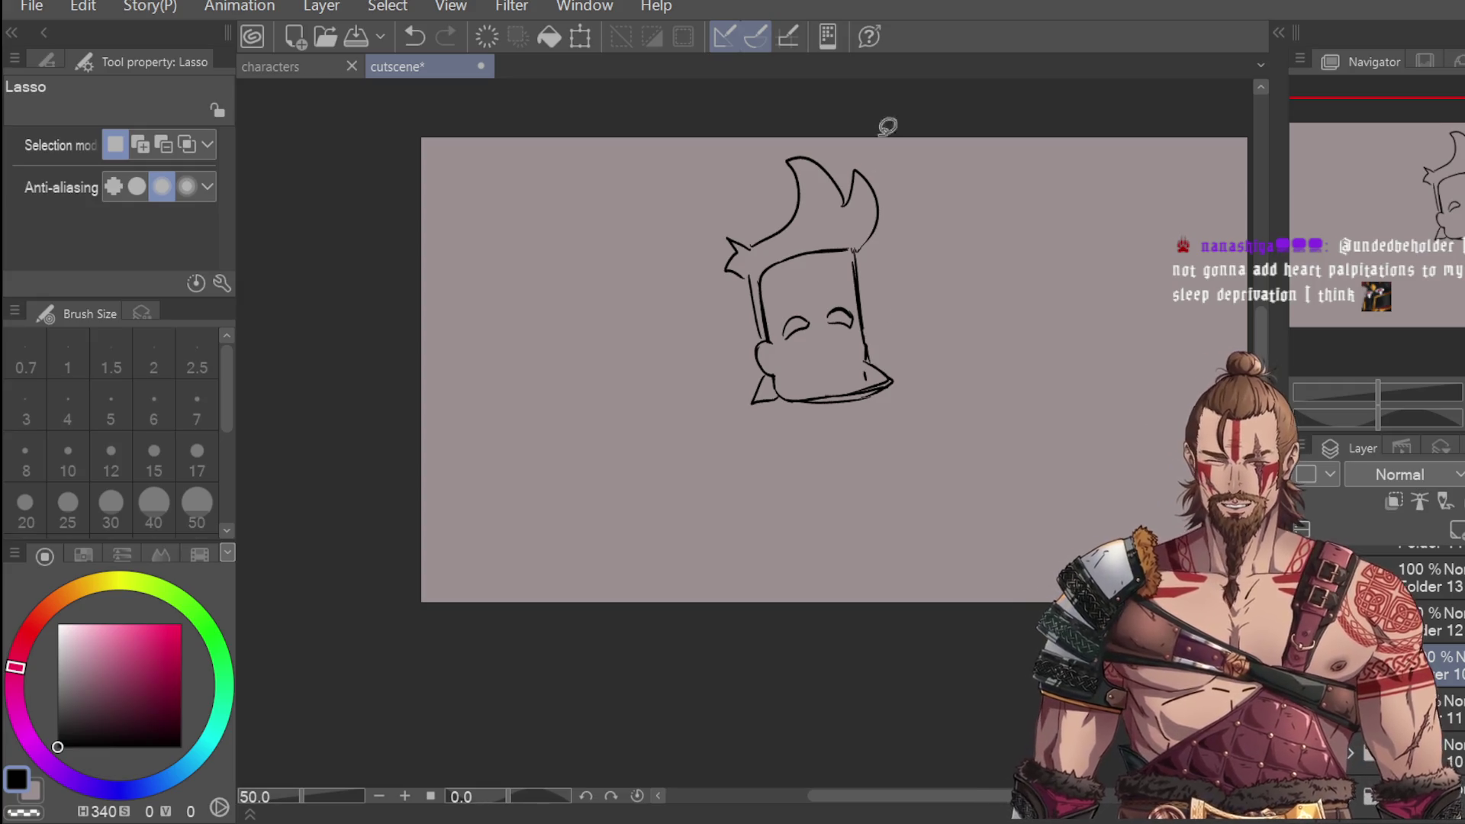
Step: Draw a pointed nose and try strokes for a wide, open laughing mouth
{"action": "key", "text": "p"}
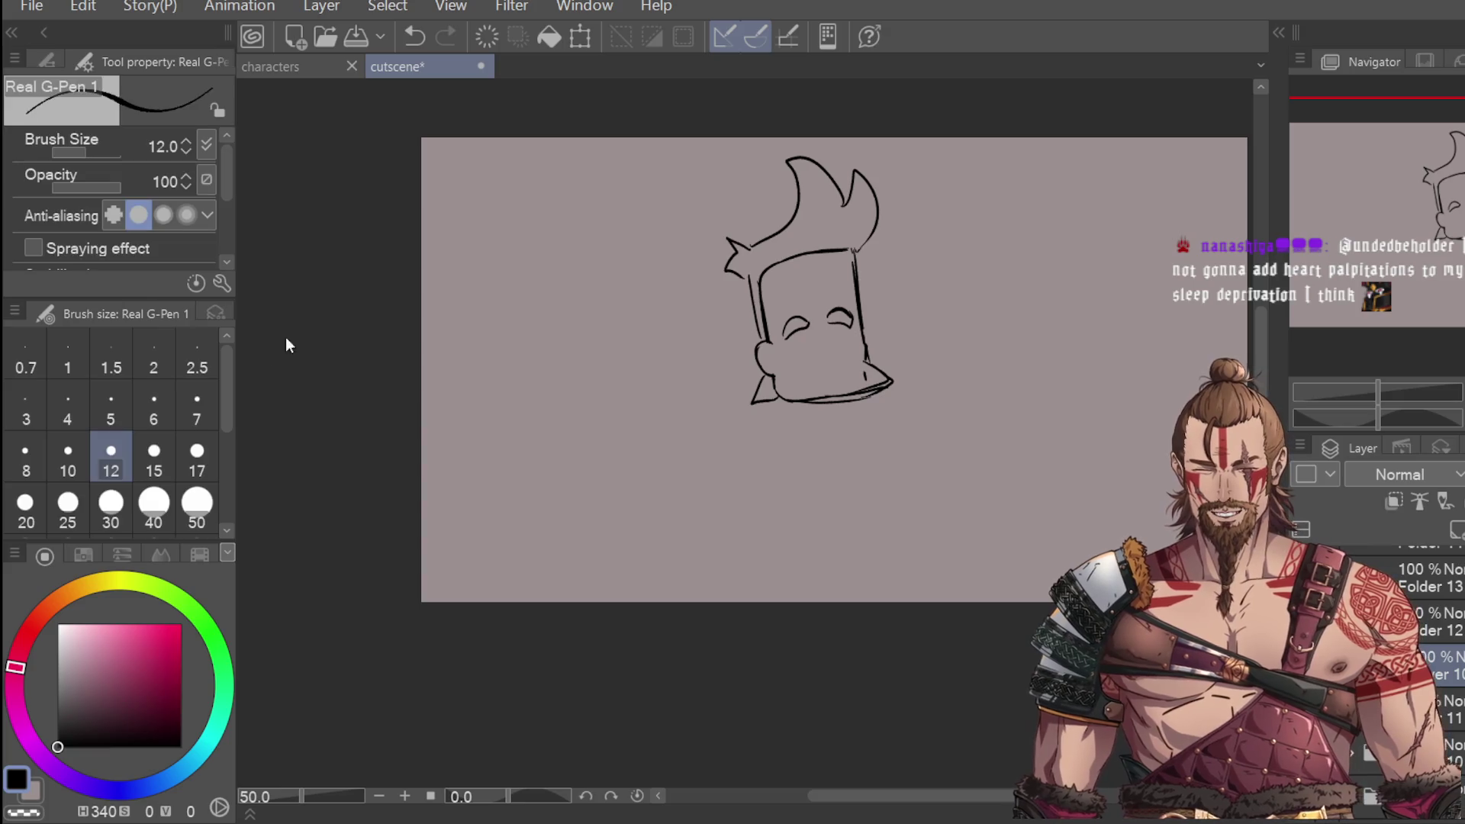
{"action": "scroll", "coordinate": [817, 370], "scroll_direction": "up", "scroll_amount": 1}
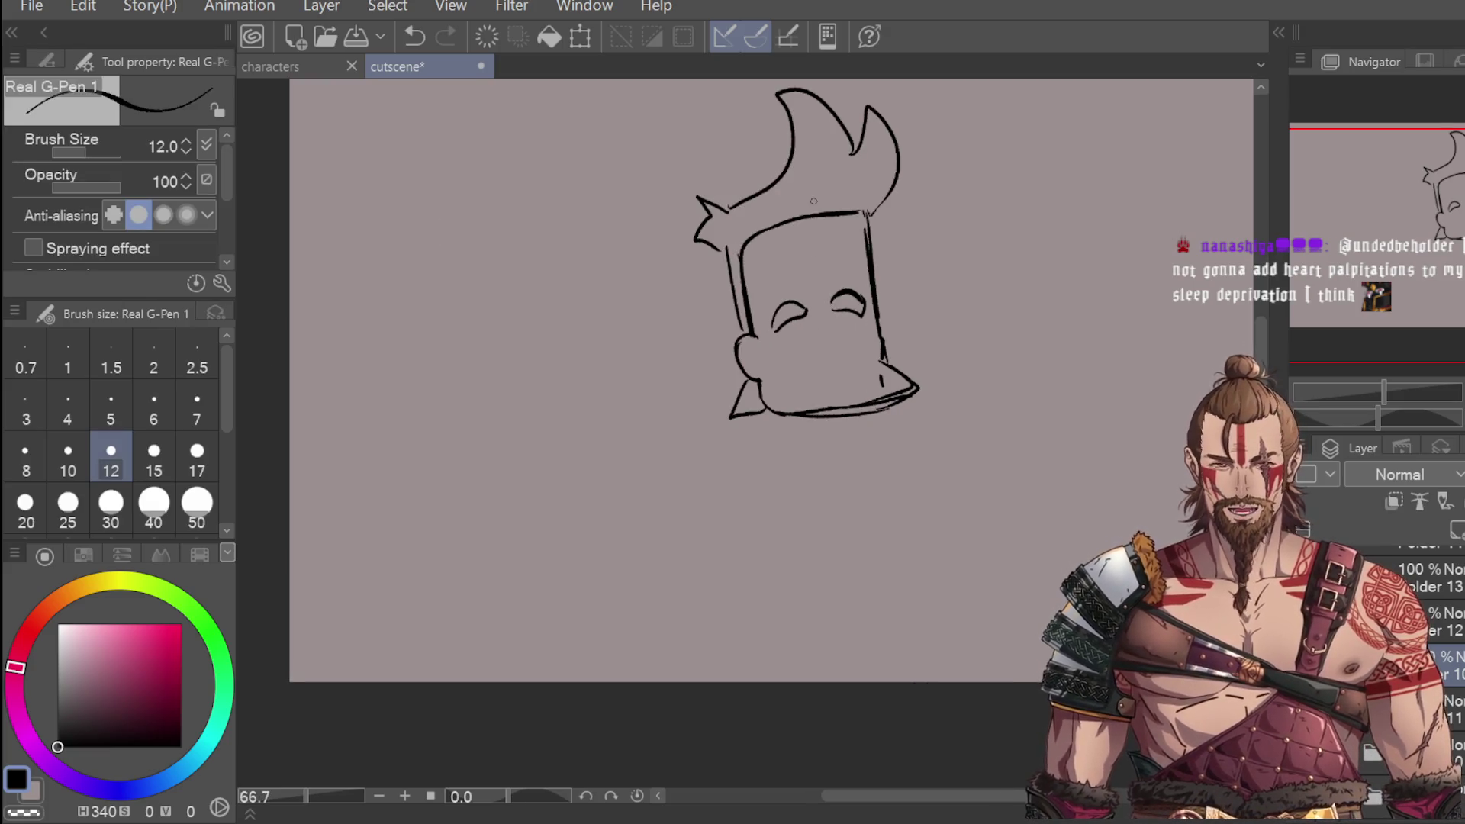
{"action": "mouse_move", "coordinate": [838, 328]}
{"action": "left_mouse_down"}
{"action": "mouse_move", "coordinate": [839, 353]}
{"action": "mouse_move", "coordinate": [792, 355]}
{"action": "mouse_move", "coordinate": [853, 338]}
{"action": "mouse_move", "coordinate": [842, 381]}
{"action": "left_mouse_up"}
{"action": "key", "text": "ctrl+z"}
{"action": "key", "text": "ctrl+z"}
{"action": "key", "text": "ctrl+z"}
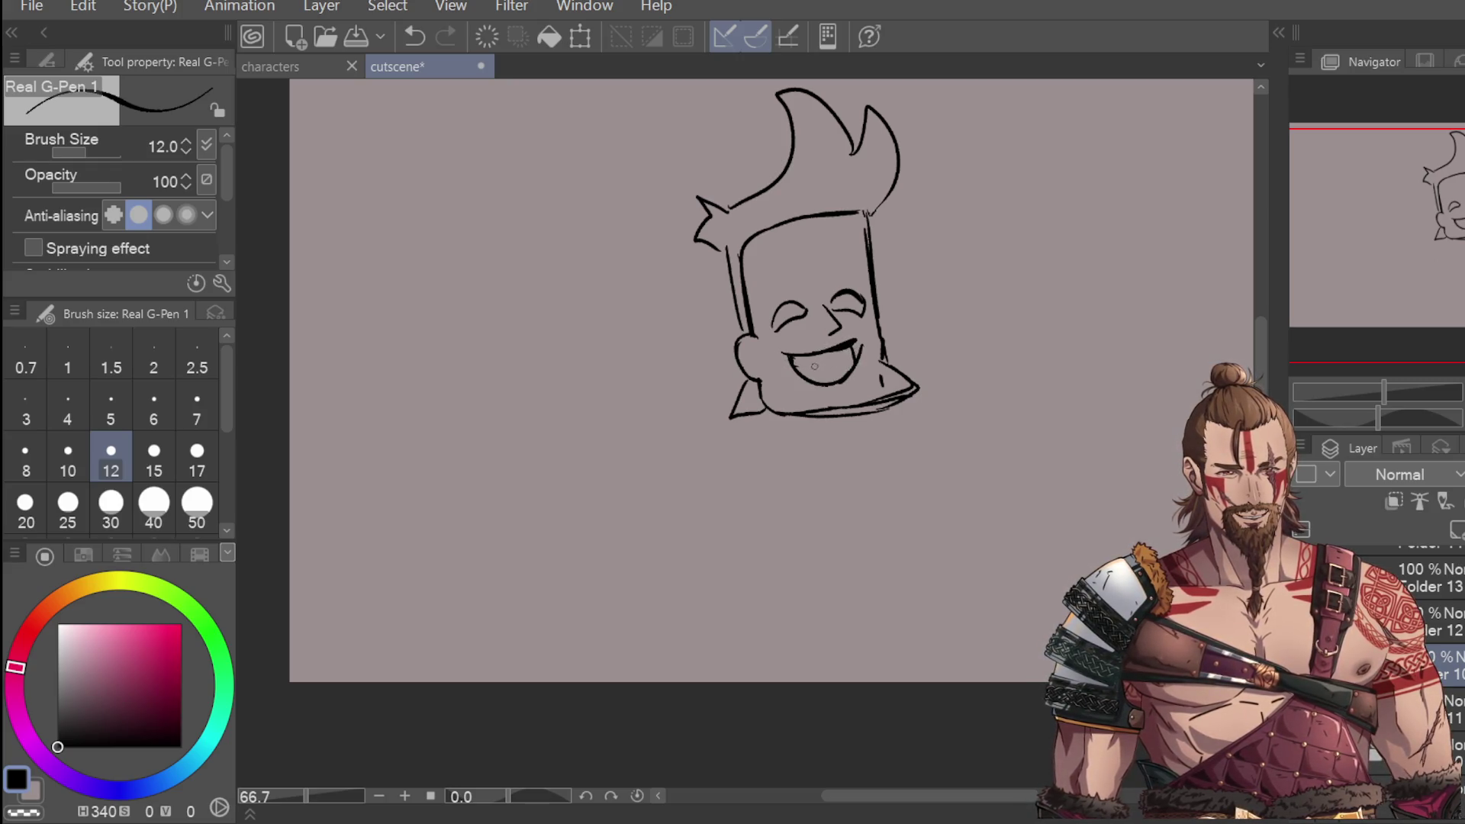
{"action": "left_click_drag", "start_coordinate": [816, 371], "coordinate": [848, 361]}
{"action": "key", "text": "ctrl+z"}
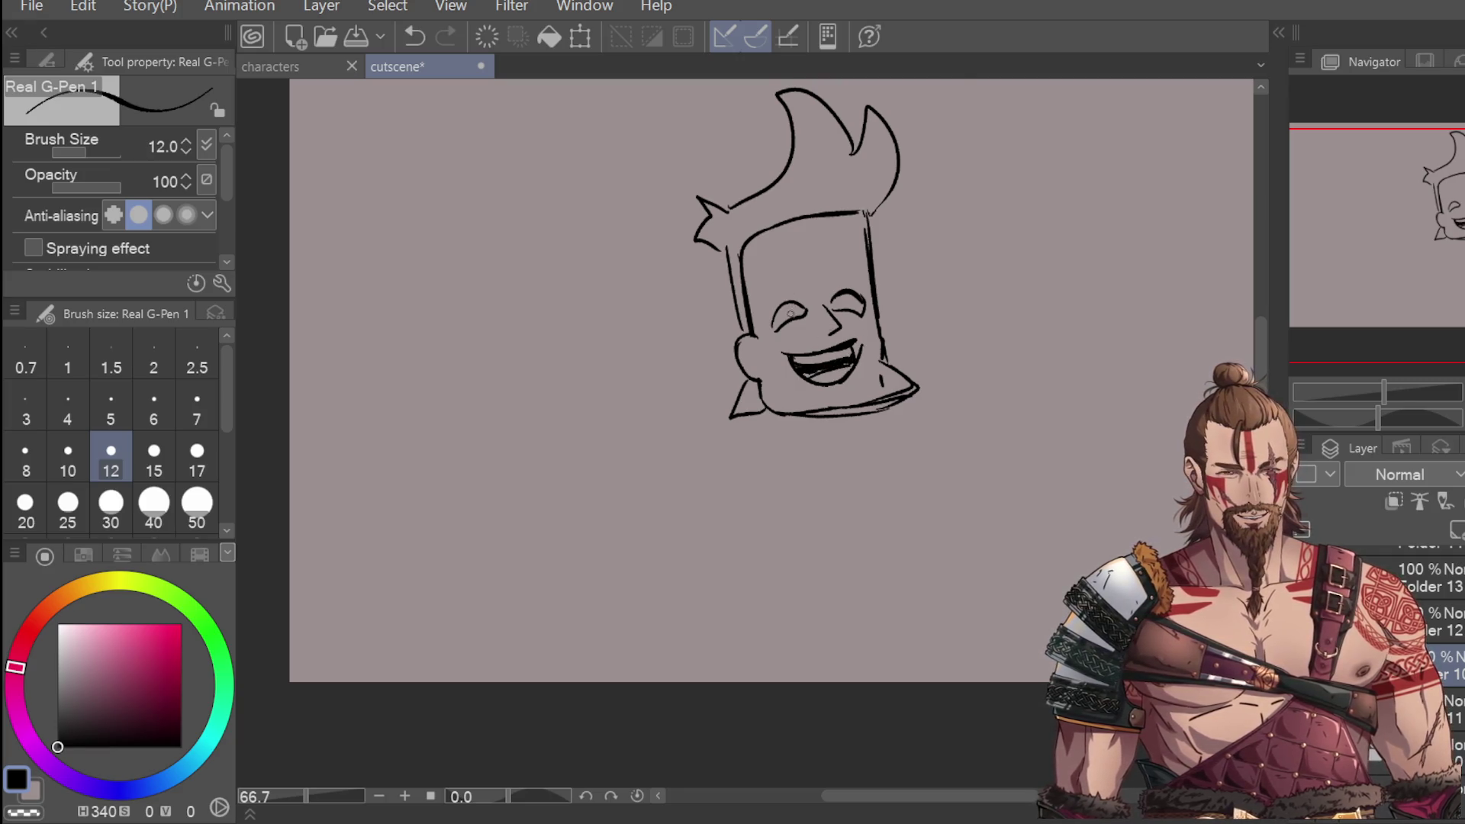
{"action": "scroll", "coordinate": [792, 314], "scroll_direction": "up", "scroll_amount": 4}
{"action": "key", "text": "ctrl+z"}
Step: Add black pupils, thick eyebrows and an upper lip, and thicken the cheek outline
{"action": "left_click_drag", "start_coordinate": [780, 309], "coordinate": [788, 301]}
{"action": "left_click_drag", "start_coordinate": [918, 279], "coordinate": [924, 270]}
{"action": "mouse_move", "coordinate": [786, 227]}
{"action": "left_mouse_down"}
{"action": "mouse_move", "coordinate": [785, 197]}
{"action": "mouse_move", "coordinate": [793, 223]}
{"action": "left_mouse_up"}
{"action": "mouse_move", "coordinate": [882, 227]}
{"action": "left_mouse_down"}
{"action": "mouse_move", "coordinate": [938, 206]}
{"action": "mouse_move", "coordinate": [957, 233]}
{"action": "left_mouse_up"}
{"action": "mouse_move", "coordinate": [805, 375]}
{"action": "left_mouse_down"}
{"action": "mouse_move", "coordinate": [858, 373]}
{"action": "mouse_move", "coordinate": [782, 381]}
{"action": "left_mouse_up"}
{"action": "left_click_drag", "start_coordinate": [889, 358], "coordinate": [915, 376]}
{"action": "scroll", "coordinate": [769, 429], "scroll_direction": "down", "scroll_amount": 3}
{"action": "left_click_drag", "start_coordinate": [752, 330], "coordinate": [820, 313]}
{"action": "mouse_move", "coordinate": [720, 435]}
{"action": "left_mouse_down"}
{"action": "mouse_move", "coordinate": [713, 458]}
{"action": "mouse_move", "coordinate": [734, 459]}
{"action": "left_mouse_up"}
{"action": "mouse_move", "coordinate": [702, 305]}
{"action": "left_mouse_down"}
{"action": "mouse_move", "coordinate": [717, 385]}
{"action": "mouse_move", "coordinate": [673, 288]}
{"action": "mouse_move", "coordinate": [701, 296]}
{"action": "mouse_move", "coordinate": [685, 263]}
{"action": "mouse_move", "coordinate": [698, 286]}
{"action": "mouse_move", "coordinate": [752, 233]}
{"action": "mouse_move", "coordinate": [725, 267]}
{"action": "mouse_move", "coordinate": [824, 204]}
{"action": "left_mouse_up"}
Step: With brush sizes 17 then 25, fill the quiff black and draw a V collar below the chin
{"action": "left_click", "coordinate": [197, 458]}
{"action": "left_click", "coordinate": [68, 503]}
{"action": "mouse_move", "coordinate": [736, 281]}
{"action": "left_mouse_down"}
{"action": "mouse_move", "coordinate": [843, 248]}
{"action": "mouse_move", "coordinate": [848, 172]}
{"action": "mouse_move", "coordinate": [839, 260]}
{"action": "mouse_move", "coordinate": [786, 244]}
{"action": "mouse_move", "coordinate": [809, 229]}
{"action": "mouse_move", "coordinate": [847, 245]}
{"action": "mouse_move", "coordinate": [770, 229]}
{"action": "mouse_move", "coordinate": [763, 153]}
{"action": "mouse_move", "coordinate": [786, 221]}
{"action": "mouse_move", "coordinate": [813, 164]}
{"action": "mouse_move", "coordinate": [809, 206]}
{"action": "left_mouse_up"}
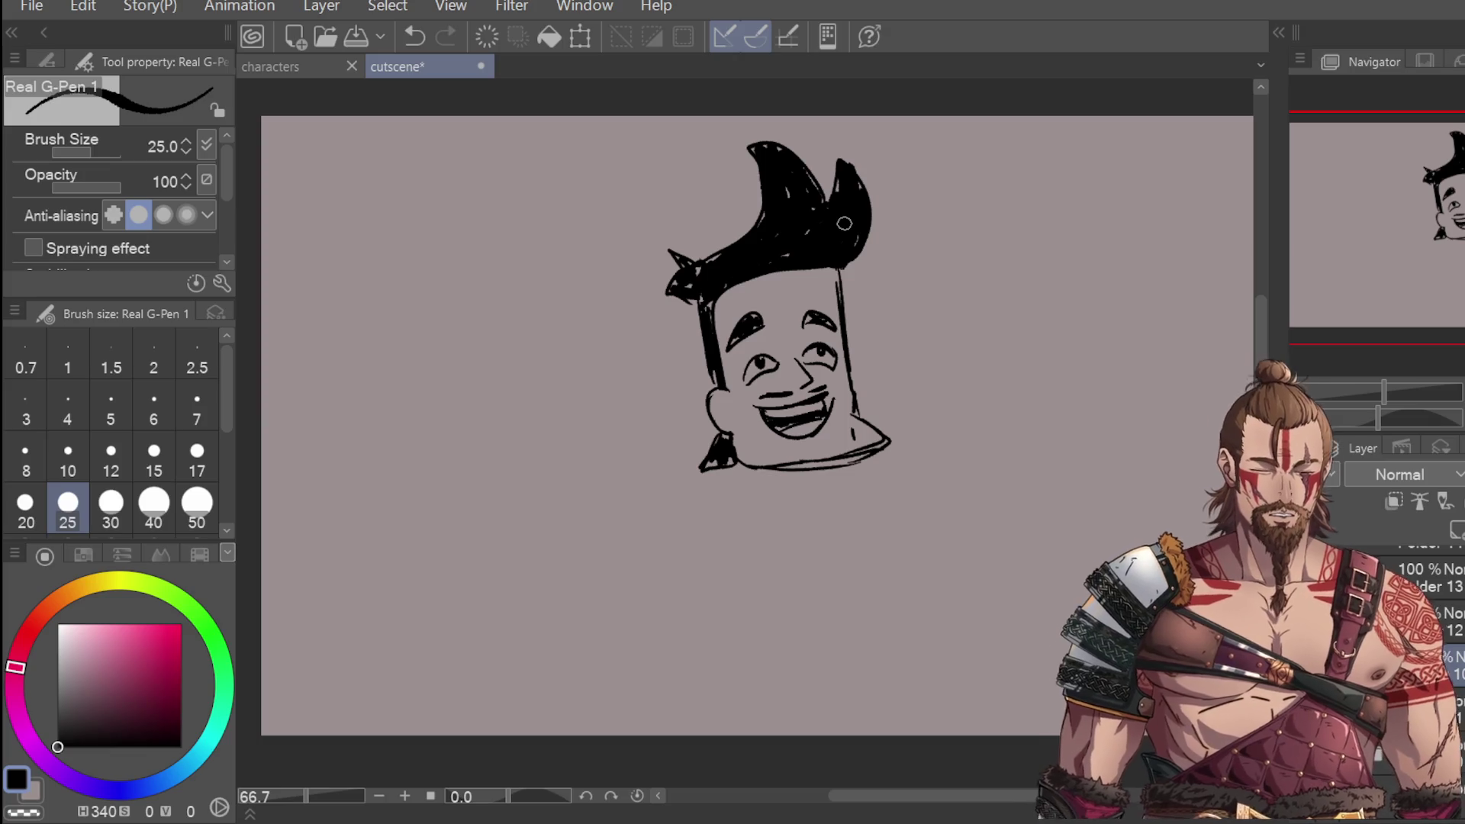
{"action": "mouse_move", "coordinate": [713, 446]}
{"action": "left_mouse_down"}
{"action": "mouse_move", "coordinate": [789, 525]}
{"action": "mouse_move", "coordinate": [830, 461]}
{"action": "left_mouse_up"}
{"action": "key", "text": "ctrl+z"}
{"action": "mouse_move", "coordinate": [736, 471]}
{"action": "left_mouse_down"}
{"action": "mouse_move", "coordinate": [759, 482]}
{"action": "mouse_move", "coordinate": [830, 462]}
{"action": "mouse_move", "coordinate": [706, 480]}
{"action": "mouse_move", "coordinate": [641, 511]}
{"action": "left_mouse_up"}
{"action": "key", "text": "ctrl+z"}
{"action": "scroll", "coordinate": [709, 515], "scroll_direction": "down", "scroll_amount": 2}
{"action": "scroll", "coordinate": [755, 443], "scroll_direction": "up", "scroll_amount": 1}
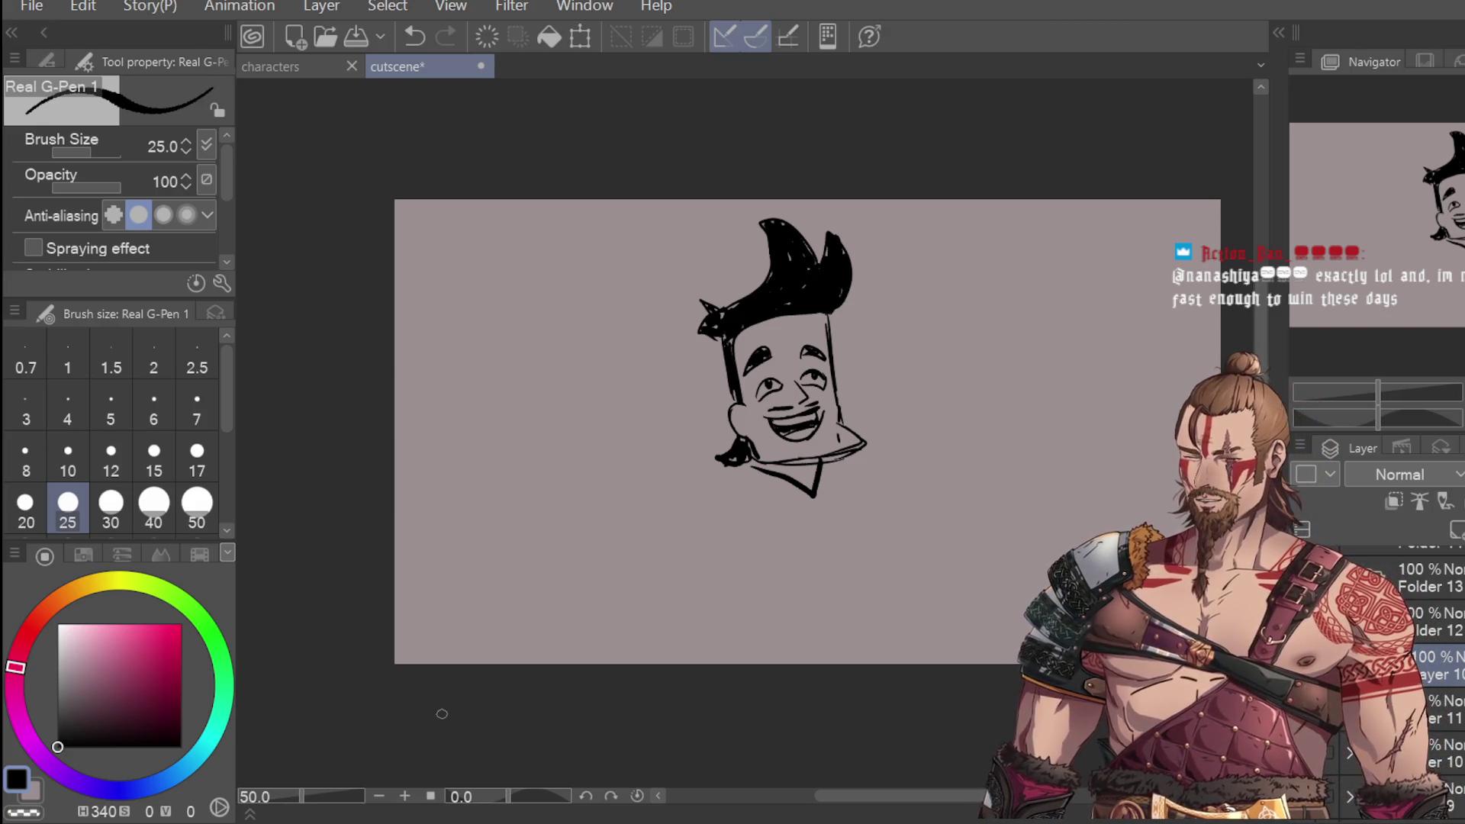
Step: Draw the neck, right shoulder and both sides of the torso beneath the head
{"action": "mouse_move", "coordinate": [738, 465]}
{"action": "left_mouse_down"}
{"action": "mouse_move", "coordinate": [697, 497]}
{"action": "mouse_move", "coordinate": [720, 544]}
{"action": "mouse_move", "coordinate": [783, 547]}
{"action": "mouse_move", "coordinate": [742, 548]}
{"action": "mouse_move", "coordinate": [765, 547]}
{"action": "left_mouse_up"}
{"action": "key", "text": "ctrl+z"}
{"action": "mouse_move", "coordinate": [853, 466]}
{"action": "left_mouse_down"}
{"action": "mouse_move", "coordinate": [911, 497]}
{"action": "mouse_move", "coordinate": [902, 528]}
{"action": "left_mouse_up"}
{"action": "left_click_drag", "start_coordinate": [765, 557], "coordinate": [796, 619]}
{"action": "key", "text": "ctrl+z"}
{"action": "left_click_drag", "start_coordinate": [751, 557], "coordinate": [778, 620]}
{"action": "left_click_drag", "start_coordinate": [859, 523], "coordinate": [887, 607]}
{"action": "key", "text": "ctrl+z"}
{"action": "mouse_move", "coordinate": [857, 527]}
{"action": "left_mouse_down"}
{"action": "mouse_move", "coordinate": [887, 581]}
{"action": "mouse_move", "coordinate": [862, 620]}
{"action": "left_mouse_up"}
{"action": "left_click_drag", "start_coordinate": [757, 555], "coordinate": [778, 632]}
{"action": "mouse_move", "coordinate": [856, 527]}
{"action": "left_mouse_down"}
{"action": "mouse_move", "coordinate": [887, 610]}
{"action": "mouse_move", "coordinate": [772, 641]}
{"action": "left_mouse_up"}
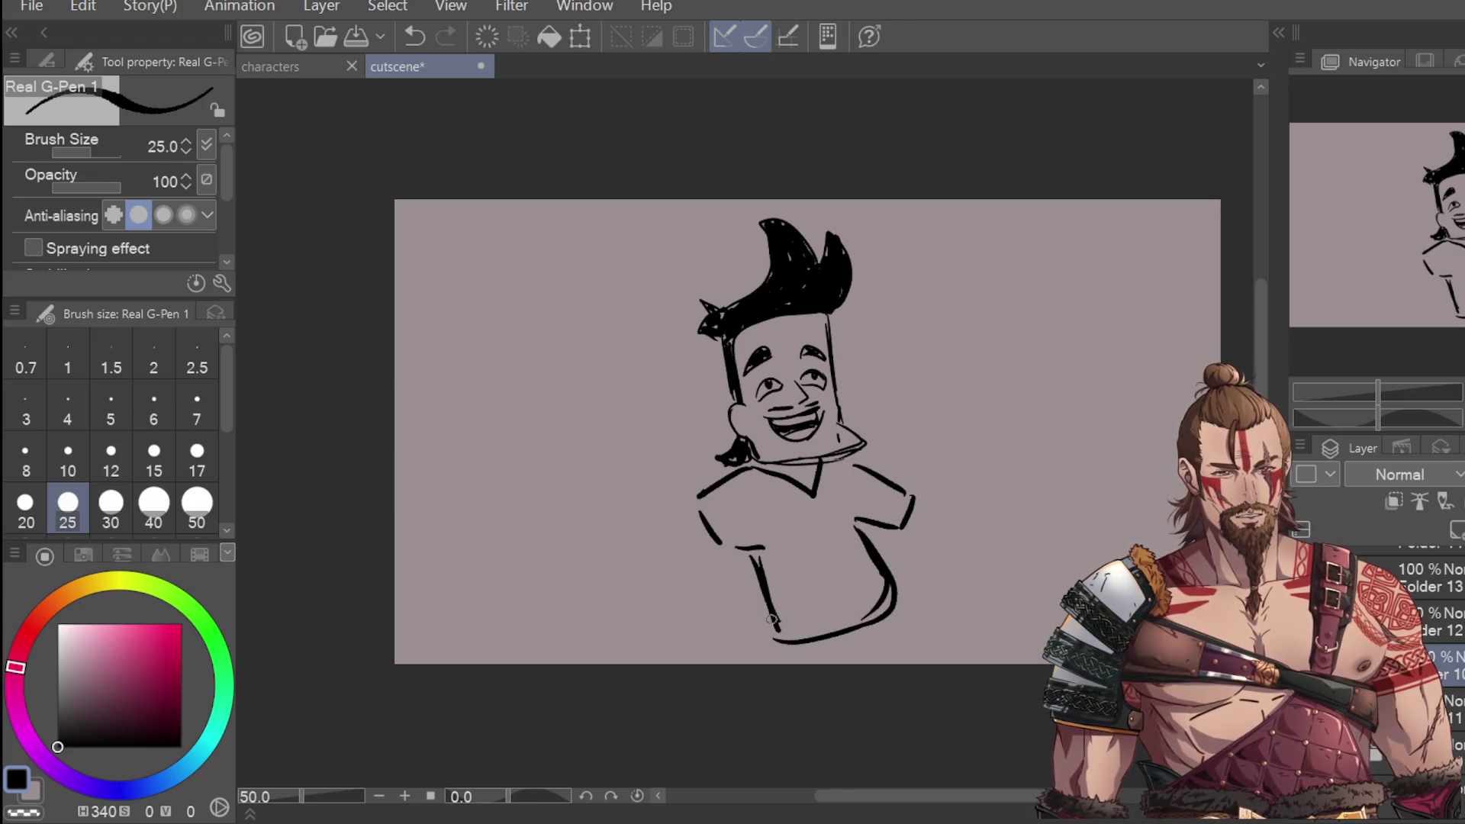
Step: Scribble dense black zigzag hatching over the left, centre and upper right of the shirt
{"action": "mouse_move", "coordinate": [705, 497]}
{"action": "left_mouse_down"}
{"action": "mouse_move", "coordinate": [731, 538]}
{"action": "mouse_move", "coordinate": [753, 489]}
{"action": "mouse_move", "coordinate": [782, 554]}
{"action": "mouse_move", "coordinate": [810, 534]}
{"action": "mouse_move", "coordinate": [835, 549]}
{"action": "mouse_move", "coordinate": [851, 610]}
{"action": "mouse_move", "coordinate": [870, 607]}
{"action": "left_mouse_up"}
{"action": "mouse_move", "coordinate": [813, 473]}
{"action": "left_mouse_down"}
{"action": "mouse_move", "coordinate": [849, 534]}
{"action": "mouse_move", "coordinate": [869, 528]}
{"action": "mouse_move", "coordinate": [878, 508]}
{"action": "mouse_move", "coordinate": [832, 519]}
{"action": "mouse_move", "coordinate": [839, 479]}
{"action": "left_mouse_up"}
{"action": "mouse_move", "coordinate": [749, 477]}
{"action": "left_mouse_down"}
{"action": "mouse_move", "coordinate": [816, 515]}
{"action": "mouse_move", "coordinate": [780, 624]}
{"action": "mouse_move", "coordinate": [858, 545]}
{"action": "mouse_move", "coordinate": [855, 614]}
{"action": "mouse_move", "coordinate": [823, 556]}
{"action": "left_mouse_up"}
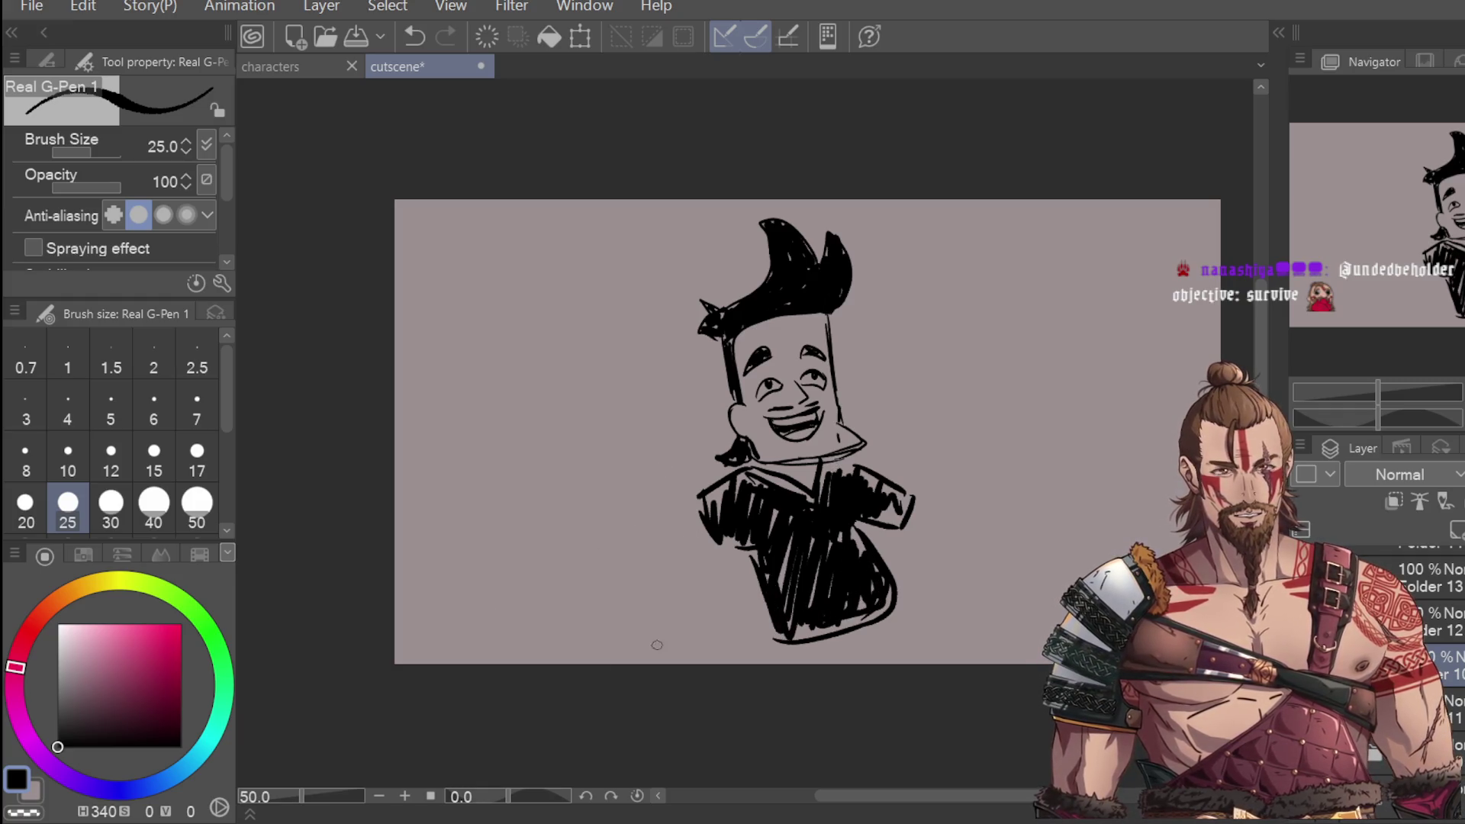
{"action": "left_click_drag", "start_coordinate": [887, 378], "coordinate": [929, 326]}
{"action": "mouse_move", "coordinate": [891, 390]}
{"action": "left_mouse_down"}
{"action": "mouse_move", "coordinate": [940, 336]}
{"action": "mouse_move", "coordinate": [954, 347]}
{"action": "left_mouse_up"}
{"action": "key", "text": "ctrl+z"}
{"action": "key", "text": "ctrl+z"}
{"action": "key", "text": "ctrl+z"}
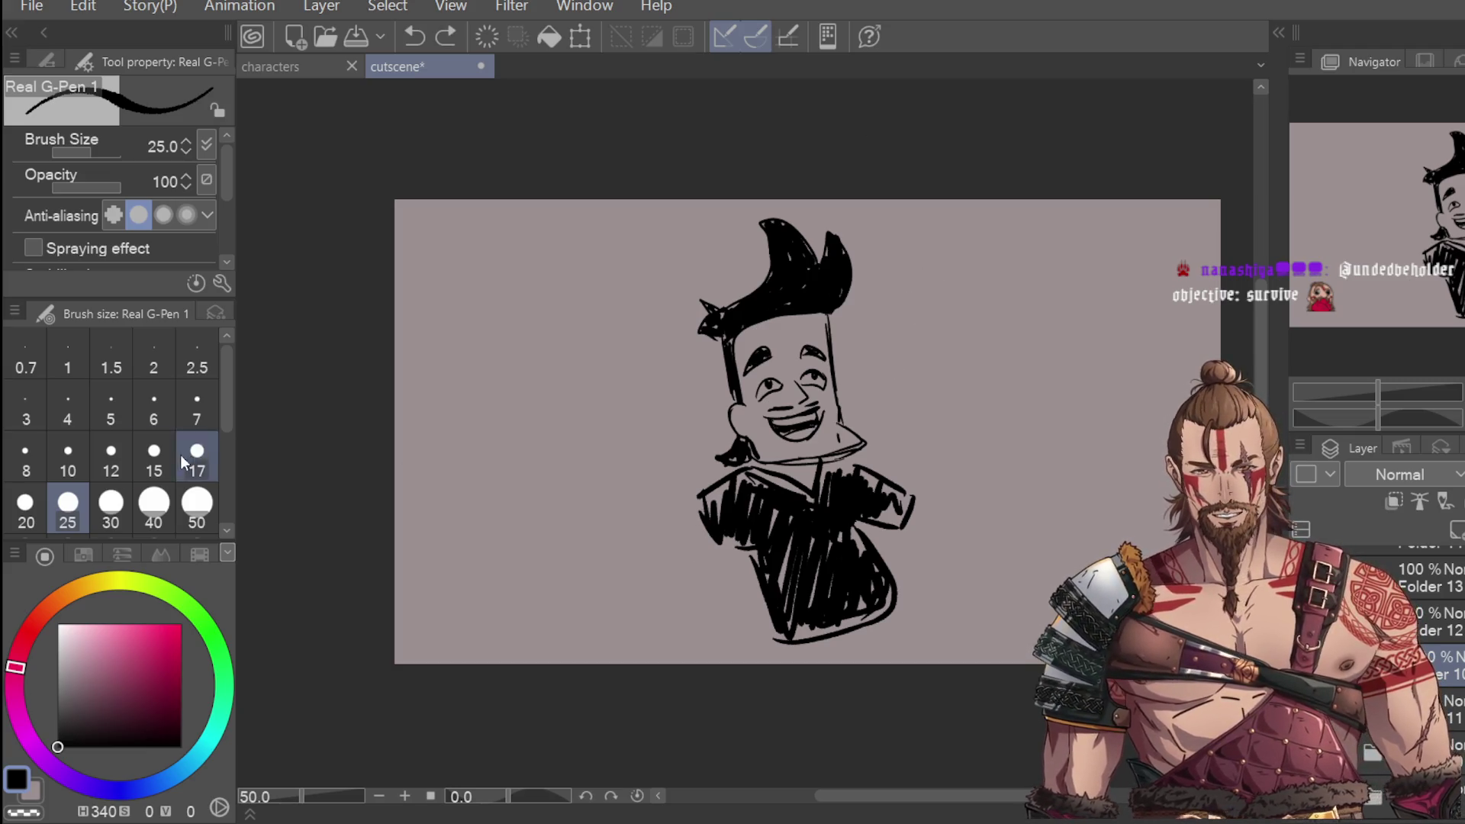
Step: At brush size 15, draw curved motion lines on both sides of the head
{"action": "left_click", "coordinate": [154, 458]}
{"action": "left_click_drag", "start_coordinate": [879, 378], "coordinate": [904, 344]}
{"action": "mouse_move", "coordinate": [880, 394]}
{"action": "left_mouse_down"}
{"action": "mouse_move", "coordinate": [920, 353]}
{"action": "mouse_move", "coordinate": [940, 381]}
{"action": "left_mouse_up"}
{"action": "left_click_drag", "start_coordinate": [908, 322], "coordinate": [951, 383]}
{"action": "left_click_drag", "start_coordinate": [643, 391], "coordinate": [684, 412]}
{"action": "mouse_move", "coordinate": [665, 382]}
{"action": "left_mouse_down"}
{"action": "mouse_move", "coordinate": [701, 406]}
{"action": "mouse_move", "coordinate": [655, 356]}
{"action": "mouse_move", "coordinate": [672, 350]}
{"action": "left_mouse_up"}
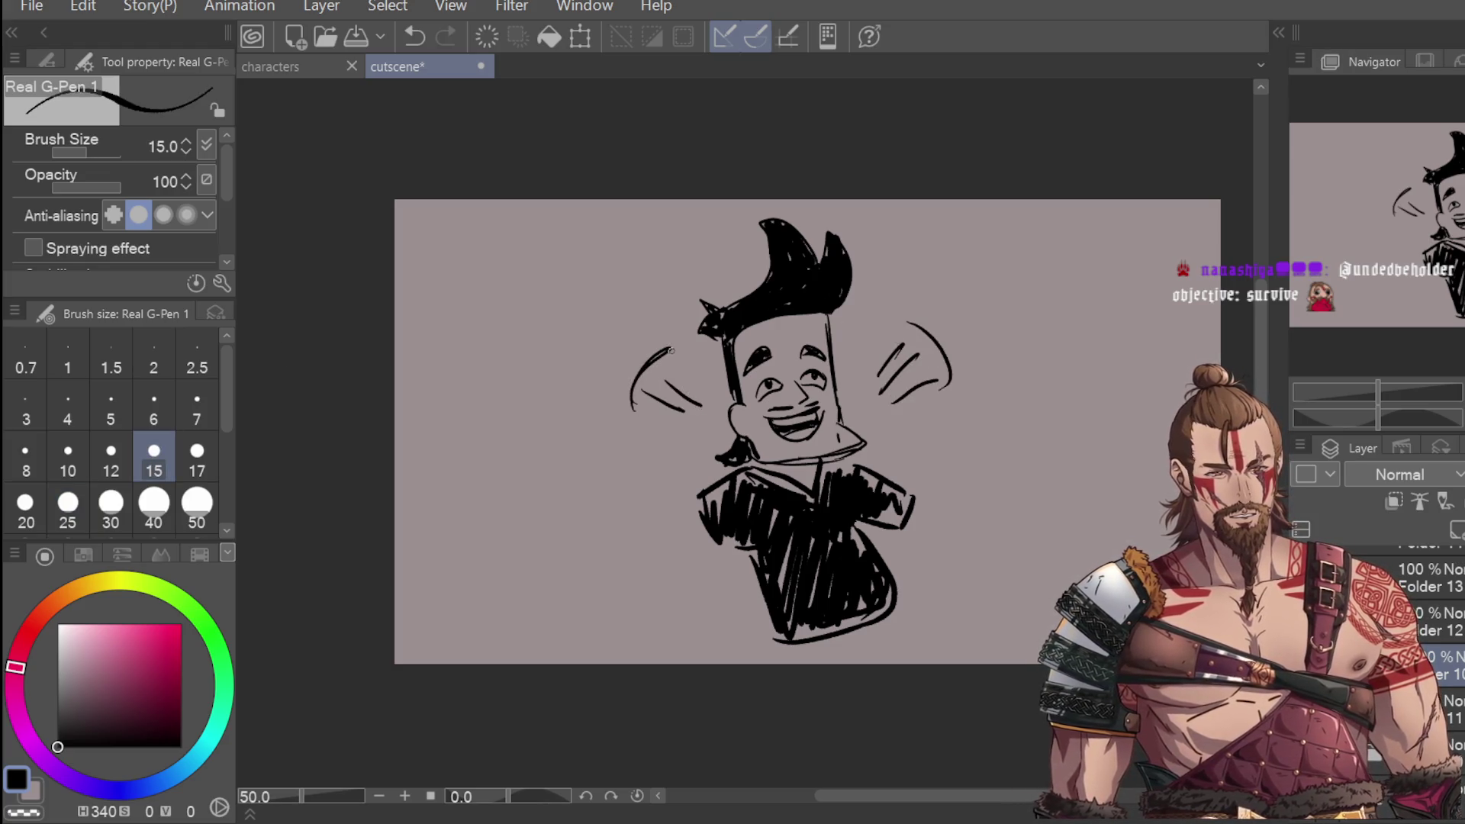
Step: Draw the left arm down to a rounded hand, erasing a stray spot
{"action": "mouse_move", "coordinate": [701, 520]}
{"action": "left_mouse_down"}
{"action": "mouse_move", "coordinate": [676, 570]}
{"action": "mouse_move", "coordinate": [760, 580]}
{"action": "mouse_move", "coordinate": [718, 560]}
{"action": "mouse_move", "coordinate": [738, 600]}
{"action": "mouse_move", "coordinate": [764, 607]}
{"action": "left_mouse_up"}
{"action": "key", "text": "ctrl+z"}
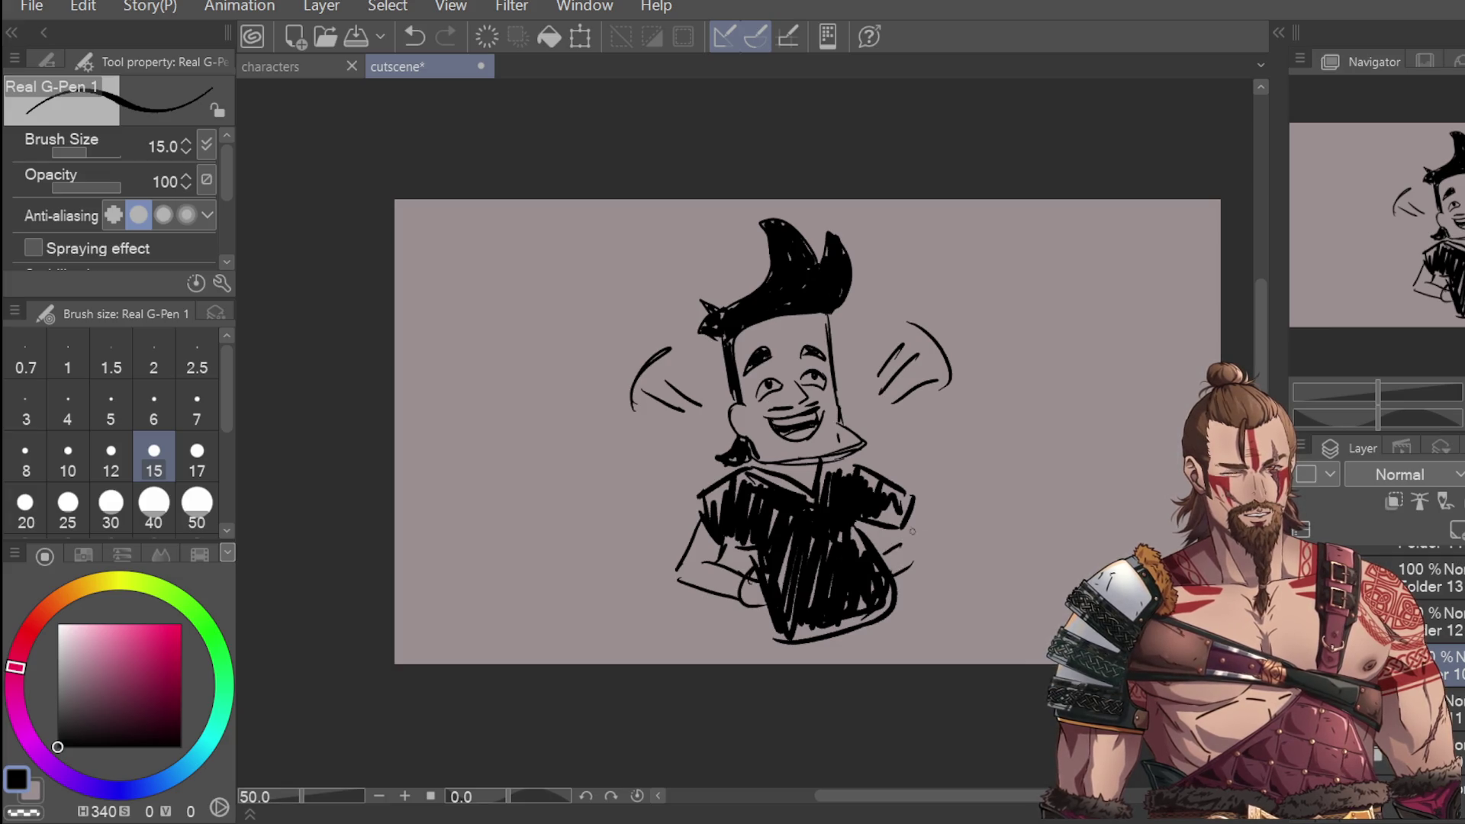
{"action": "mouse_move", "coordinate": [916, 502]}
{"action": "left_mouse_down"}
{"action": "mouse_move", "coordinate": [927, 532]}
{"action": "mouse_move", "coordinate": [888, 550]}
{"action": "mouse_move", "coordinate": [929, 544]}
{"action": "mouse_move", "coordinate": [879, 564]}
{"action": "mouse_move", "coordinate": [905, 573]}
{"action": "left_mouse_up"}
{"action": "key", "text": "ctrl+z"}
{"action": "key", "text": "ctrl+z"}
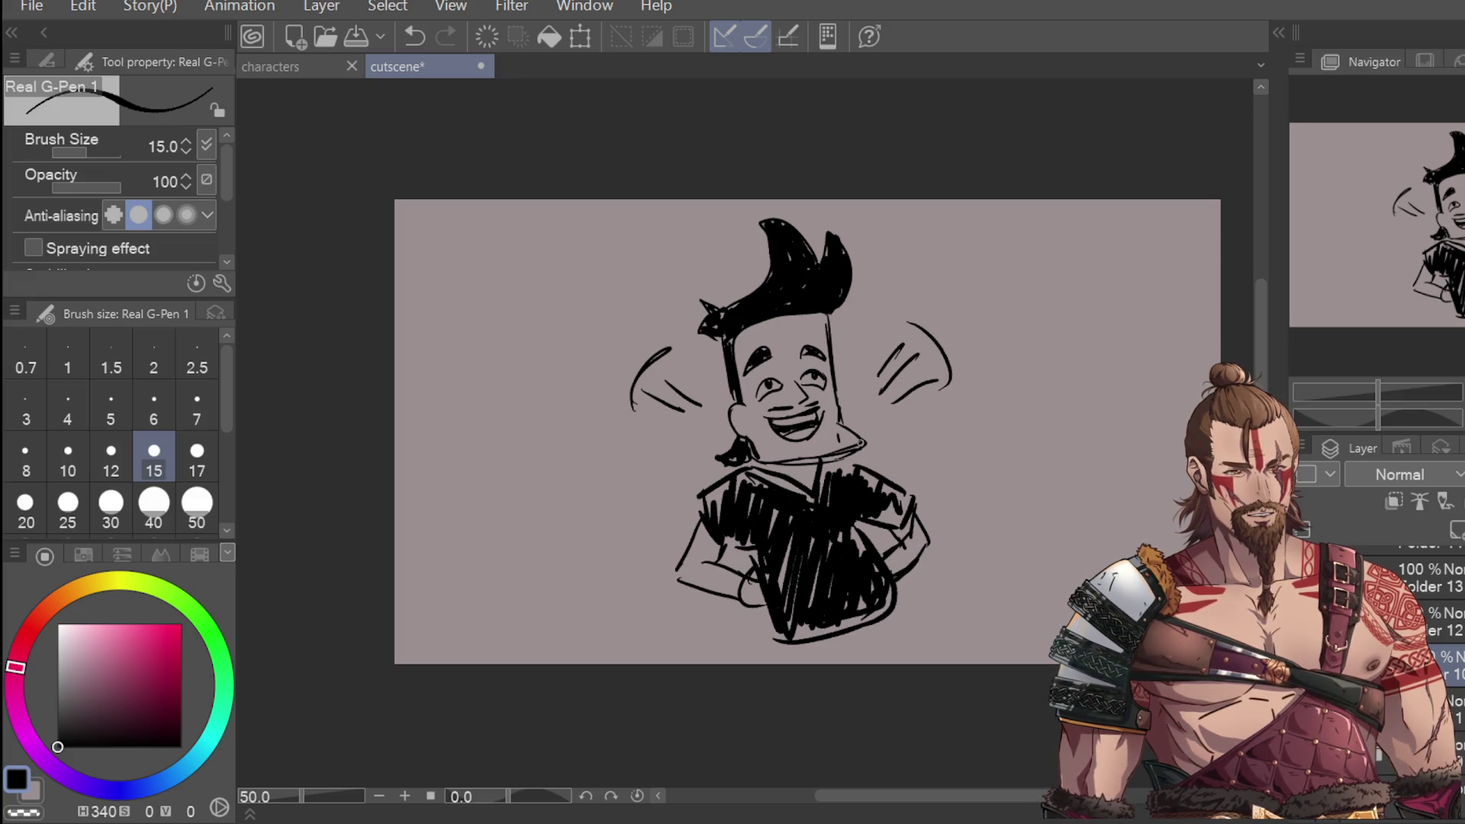
{"action": "left_click_drag", "start_coordinate": [758, 576], "coordinate": [779, 592]}
{"action": "key", "text": "e"}
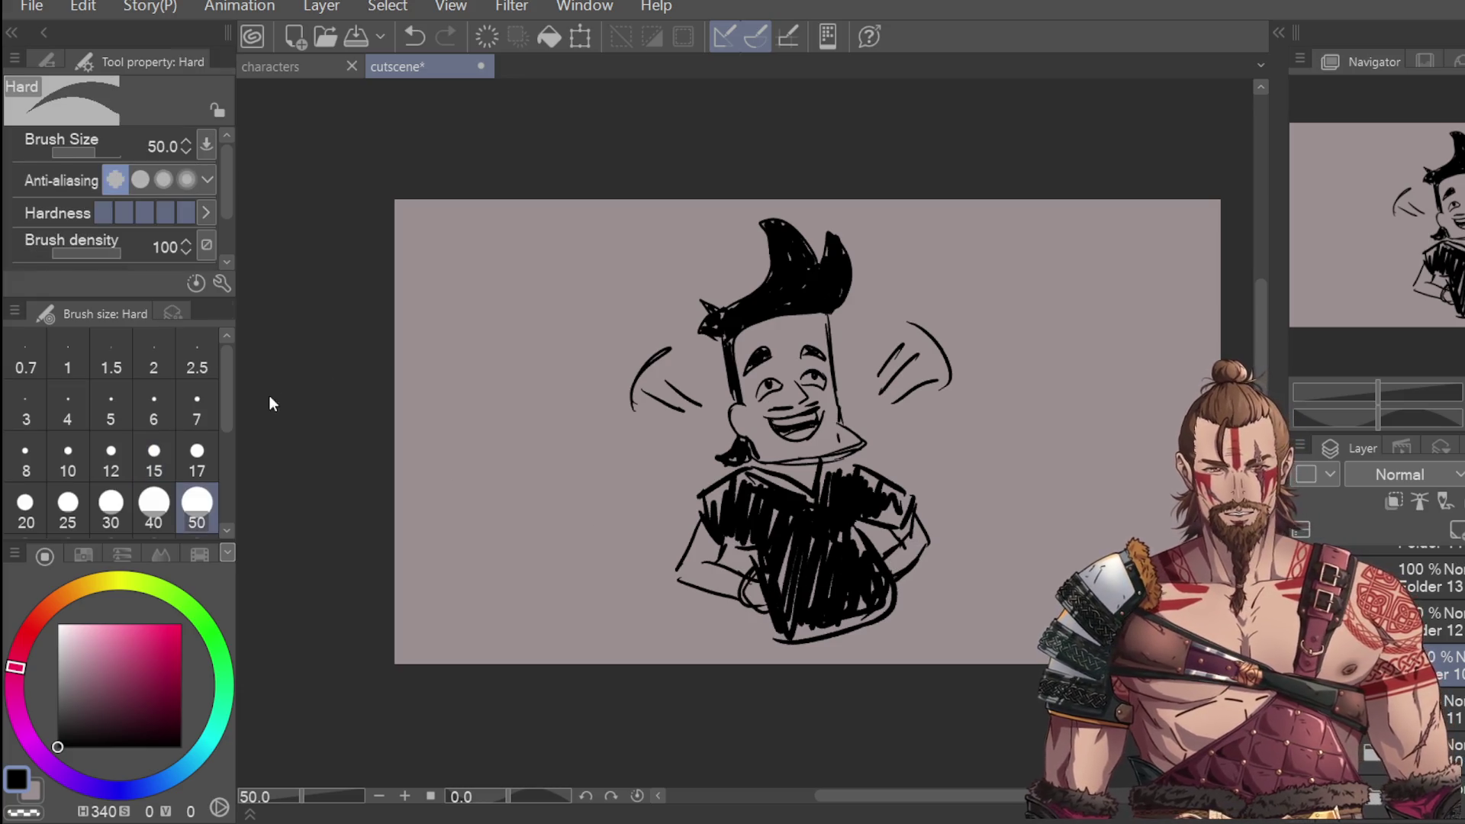
{"action": "left_click", "coordinate": [762, 590]}
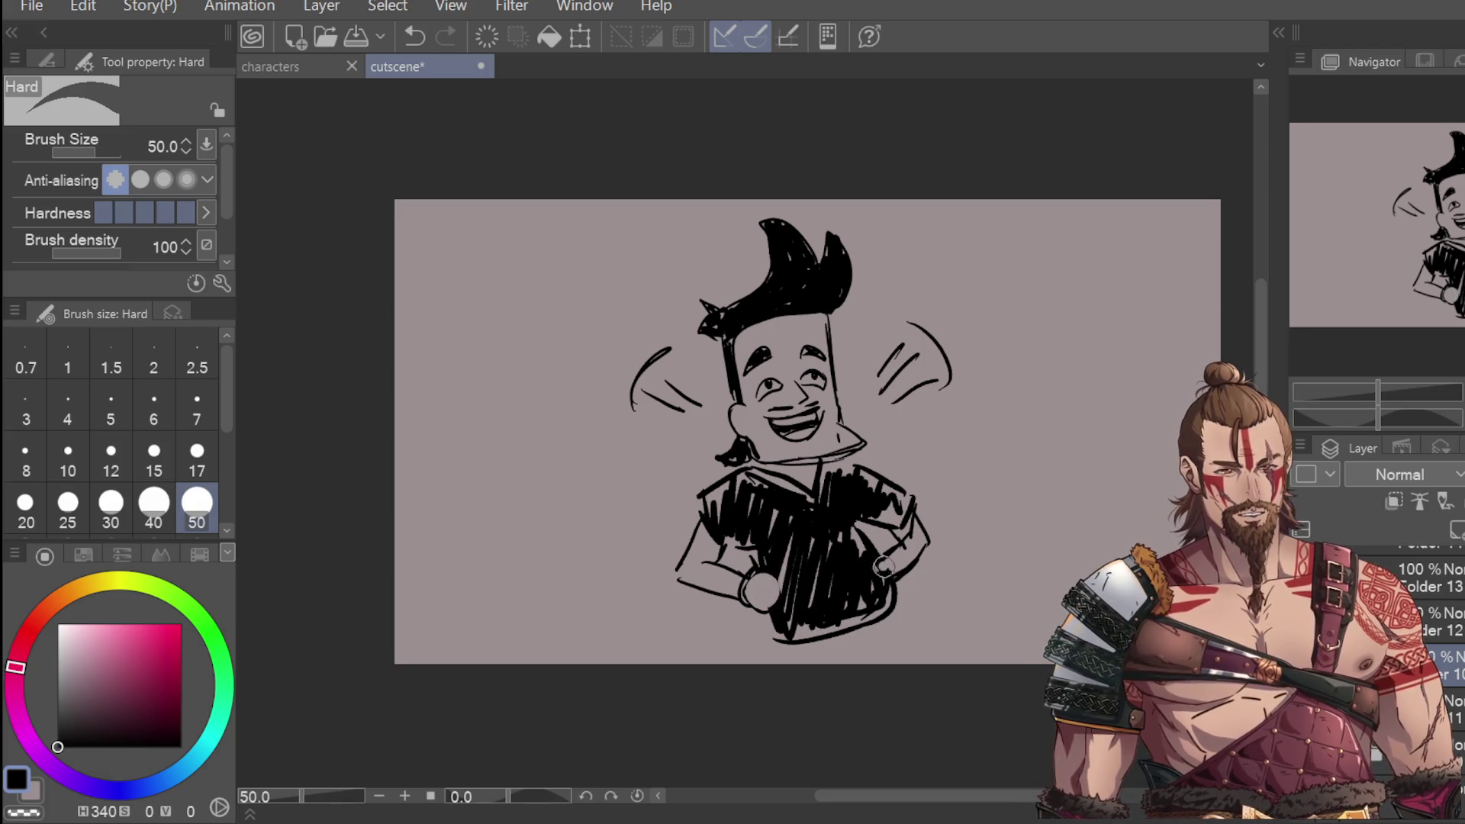
{"action": "key", "text": "p"}
Step: Draw a long line down the body's right side toward the legs
{"action": "left_click_drag", "start_coordinate": [875, 557], "coordinate": [882, 571]}
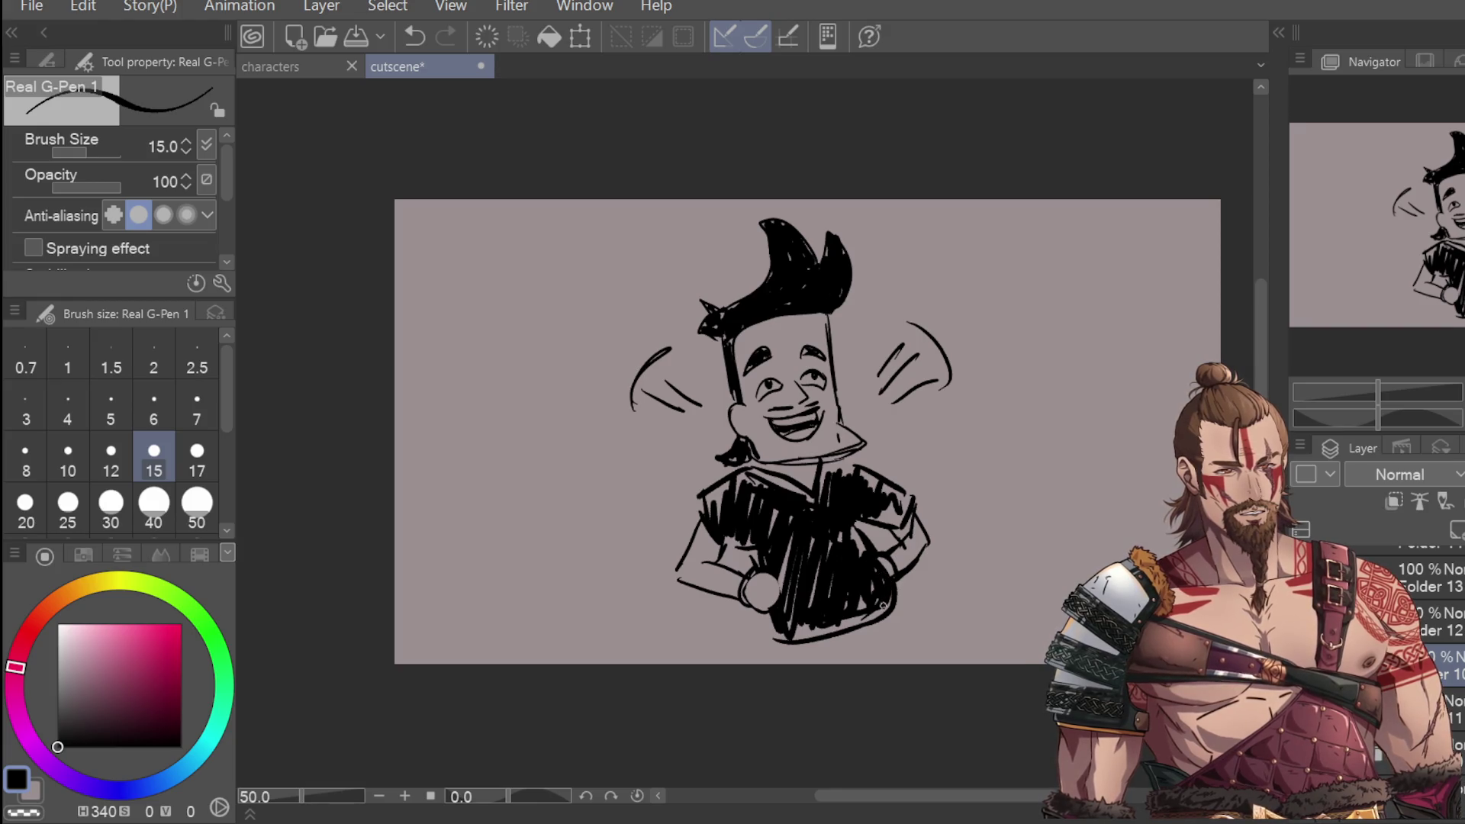
{"action": "key", "text": "ctrl+z"}
{"action": "left_click_drag", "start_coordinate": [884, 619], "coordinate": [887, 659]}
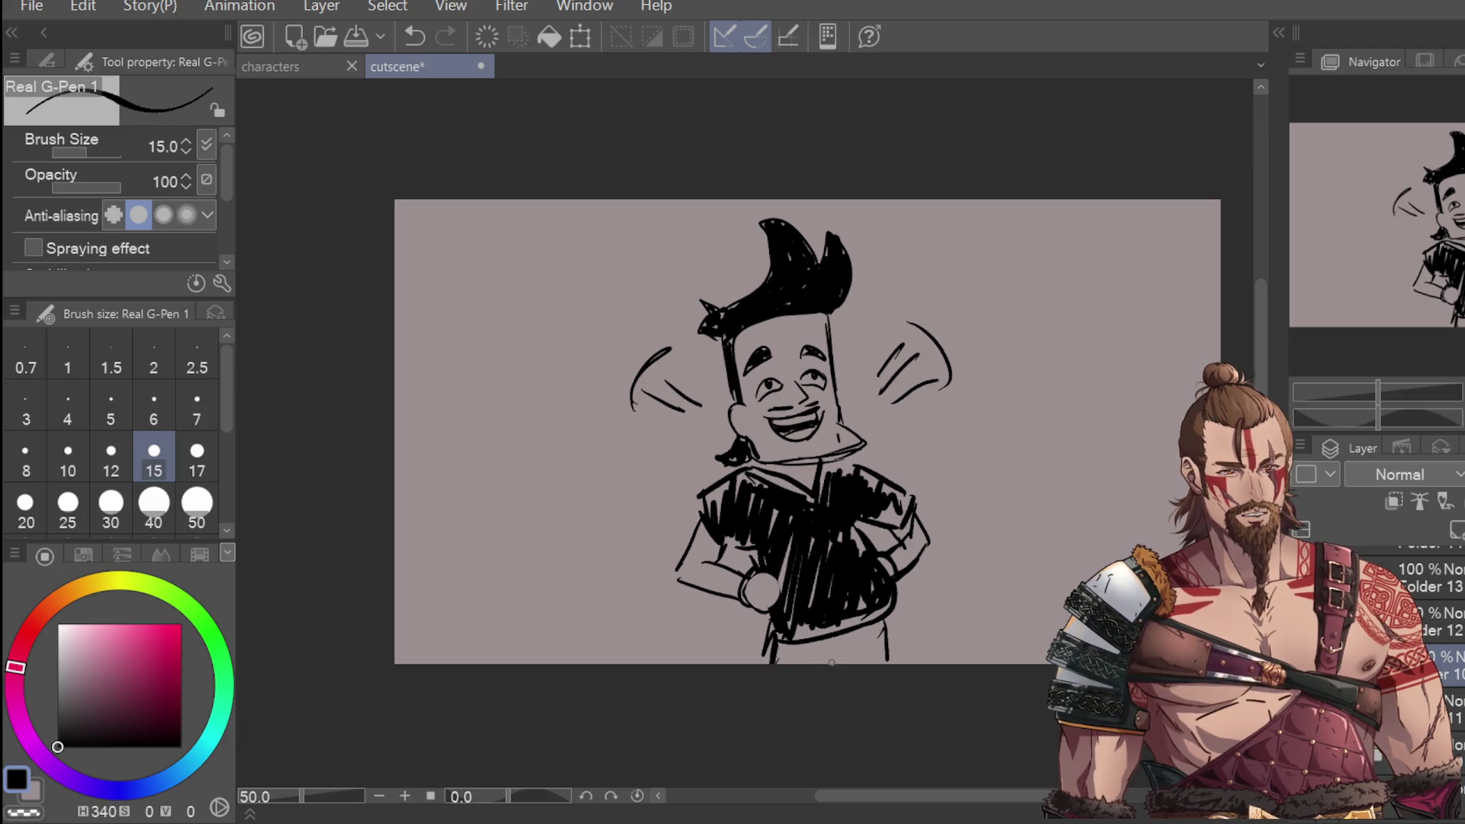
{"action": "left_click_drag", "start_coordinate": [782, 655], "coordinate": [884, 638]}
{"action": "key", "text": "ctrl+z"}
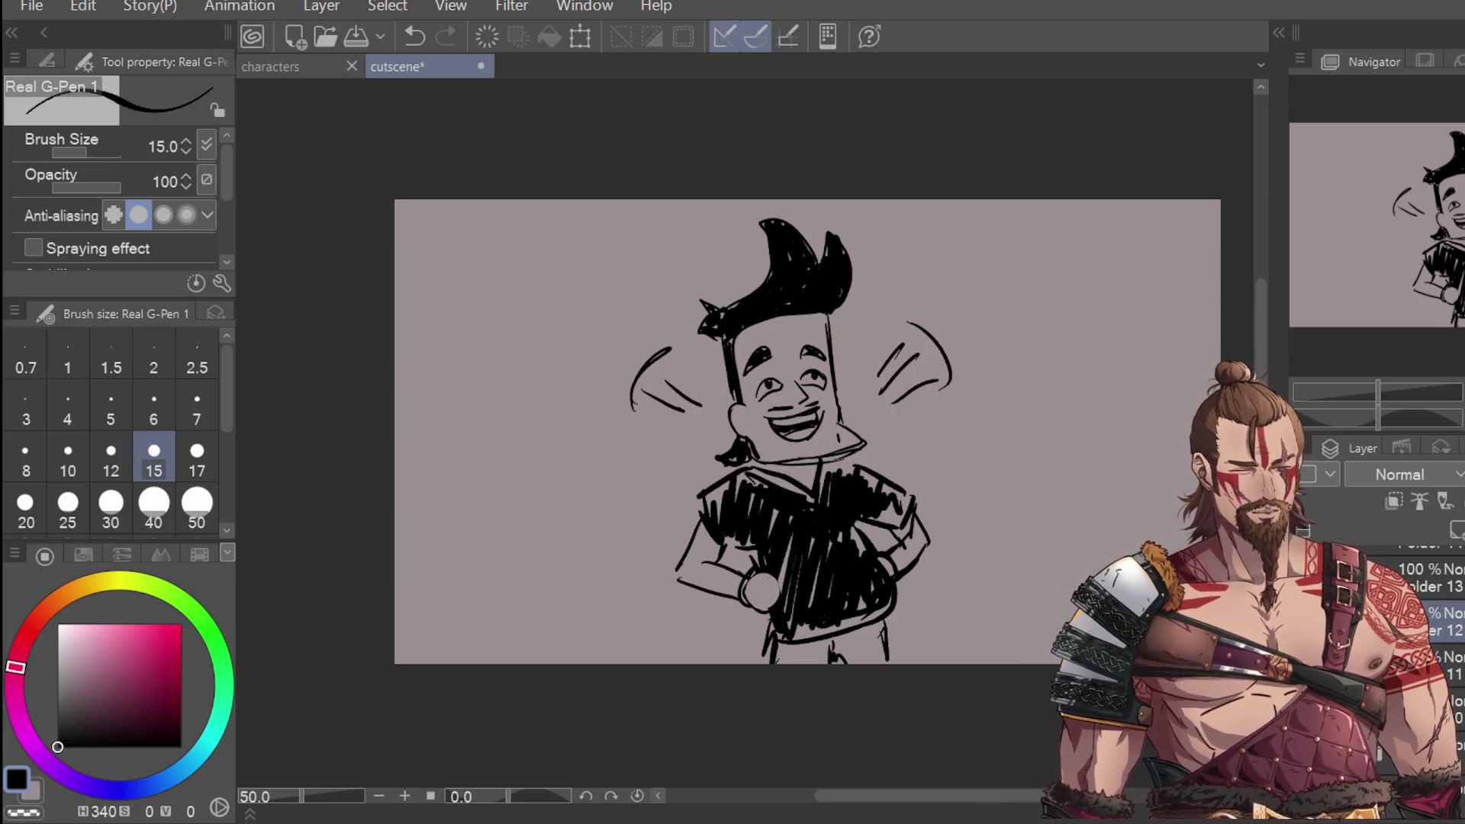
Step: Add a new layer above Layer 12 and switch to the eraser
{"action": "key", "text": "ctrl+shift+n"}
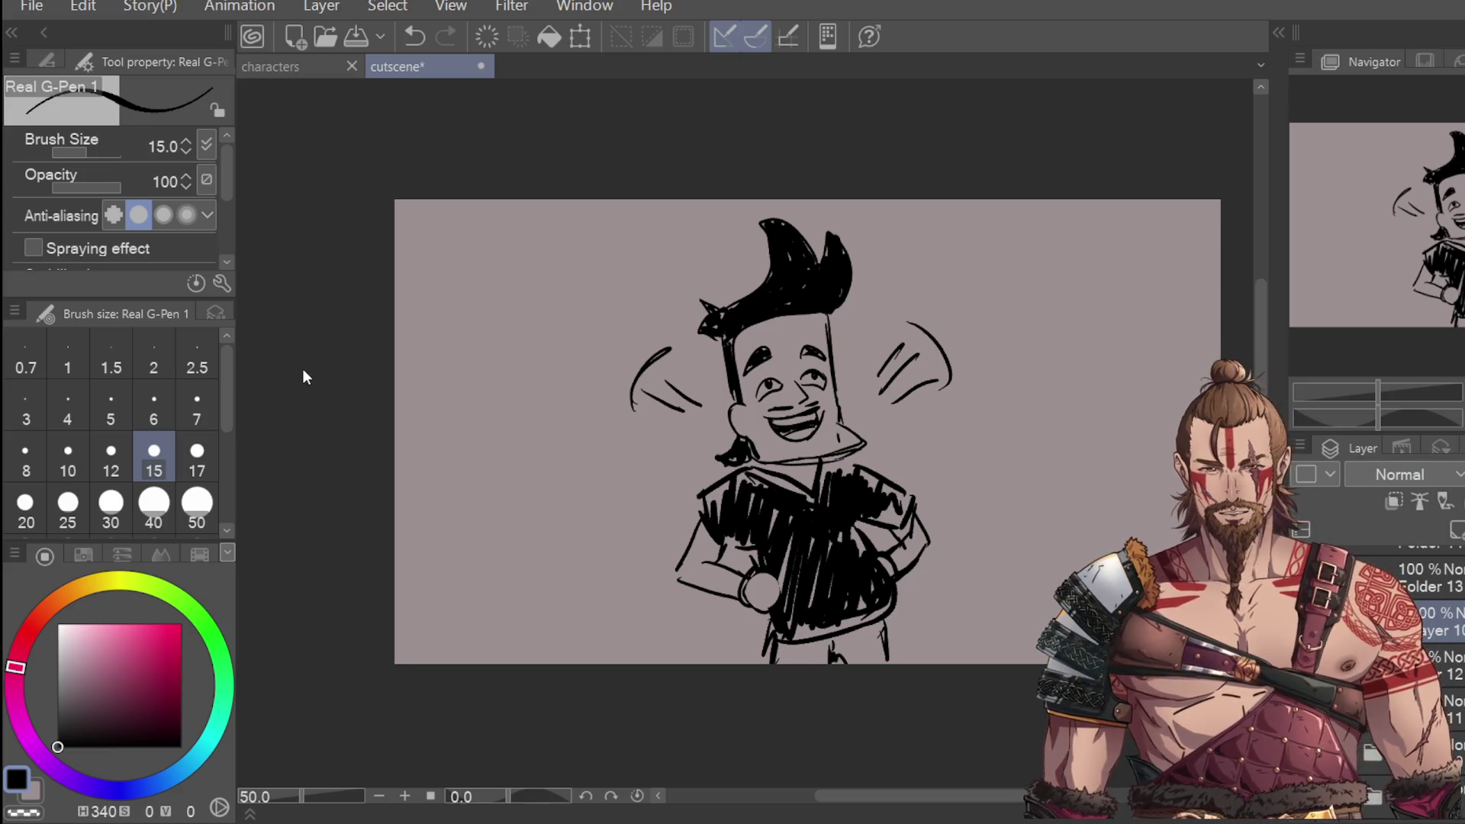
{"action": "key", "text": "e"}
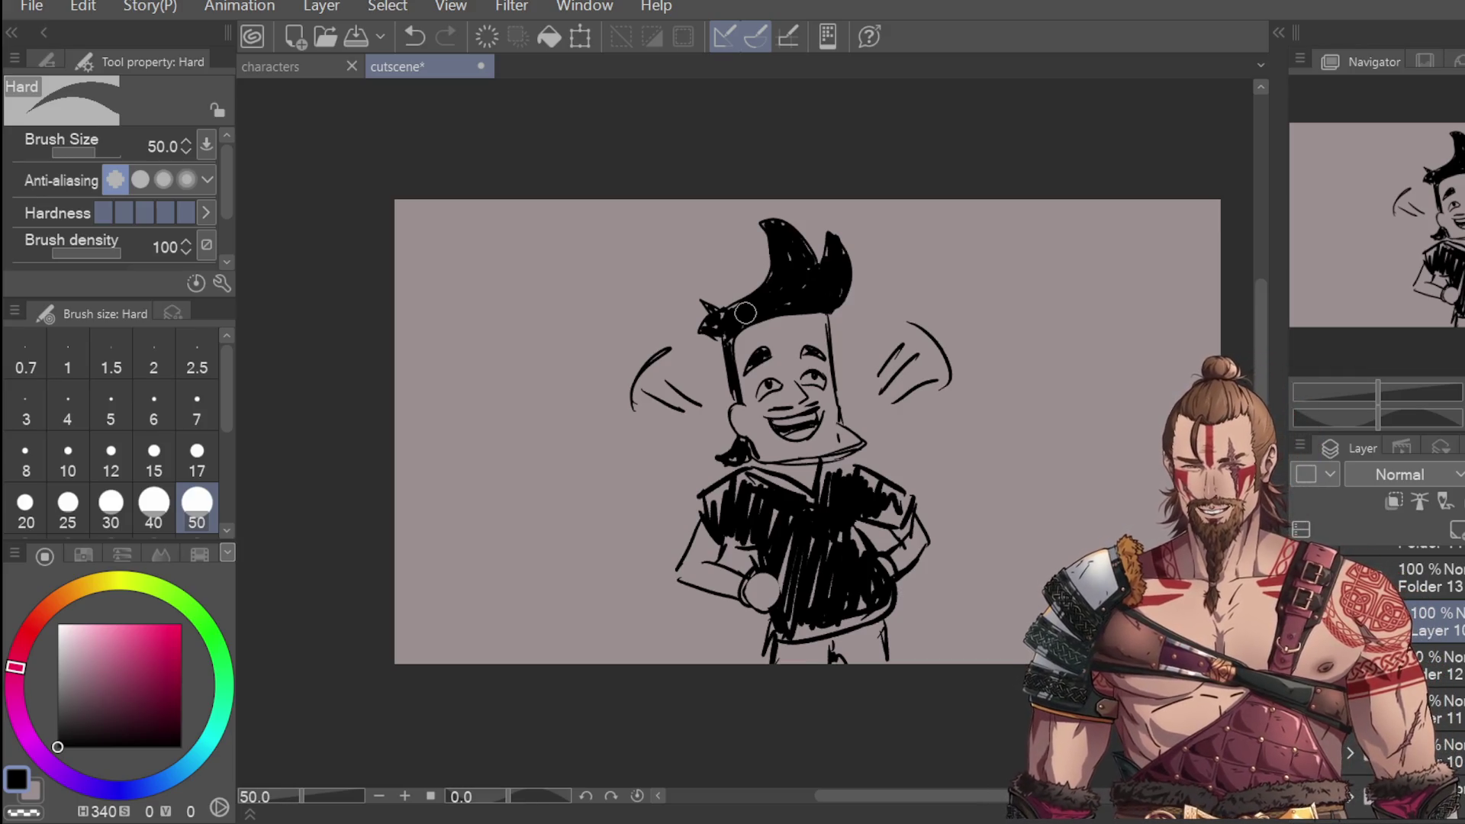
{"action": "scroll", "coordinate": [786, 380], "scroll_direction": "up", "scroll_amount": 2}
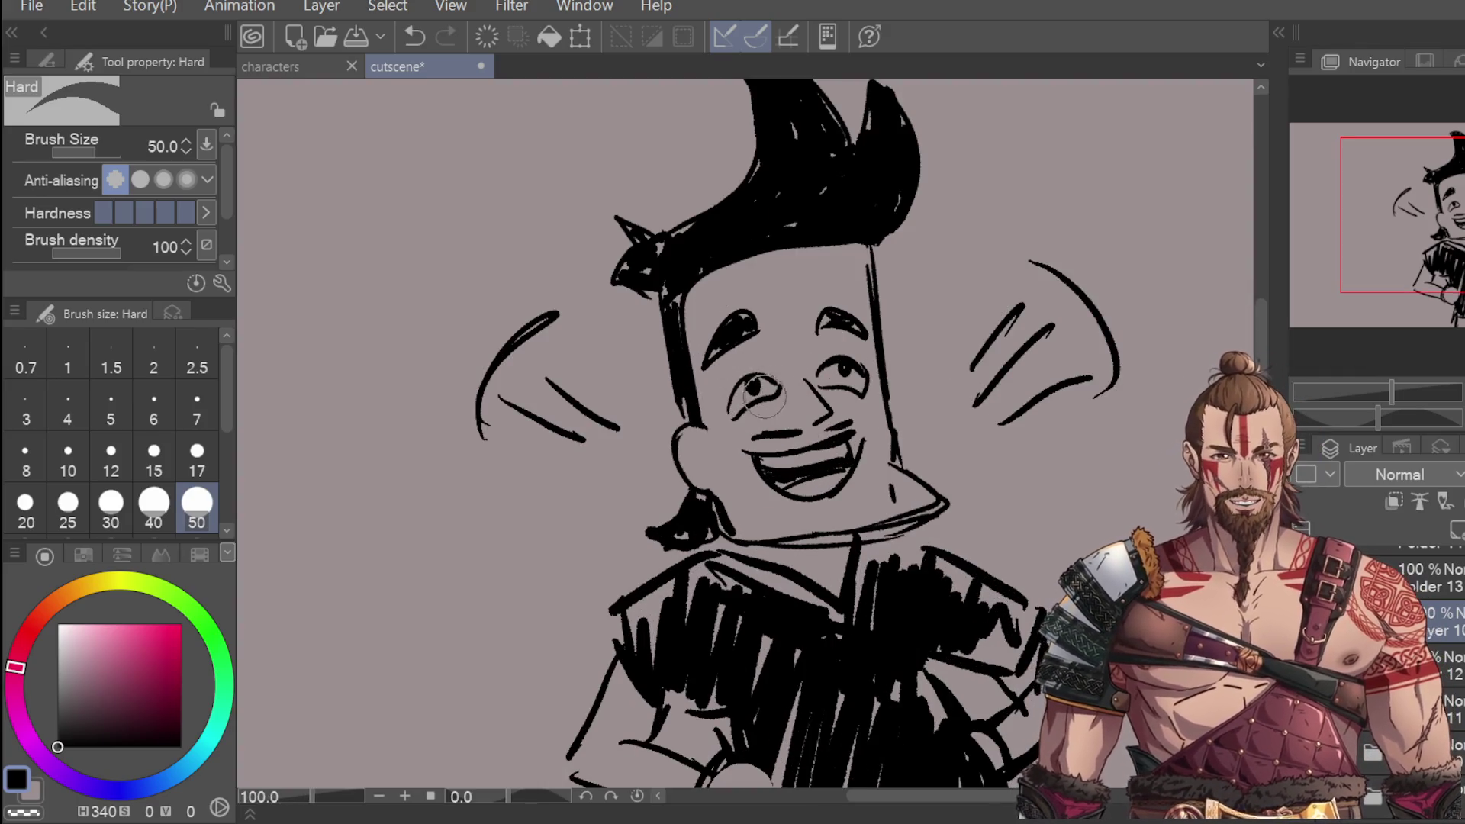
Step: Lasso each eye in turn and slightly rescale it with a transform
{"action": "left_click_drag", "start_coordinate": [742, 384], "coordinate": [831, 368]}
{"action": "key", "text": "ctrl+z"}
{"action": "key", "text": "ctrl+z"}
{"action": "key", "text": "ctrl+z"}
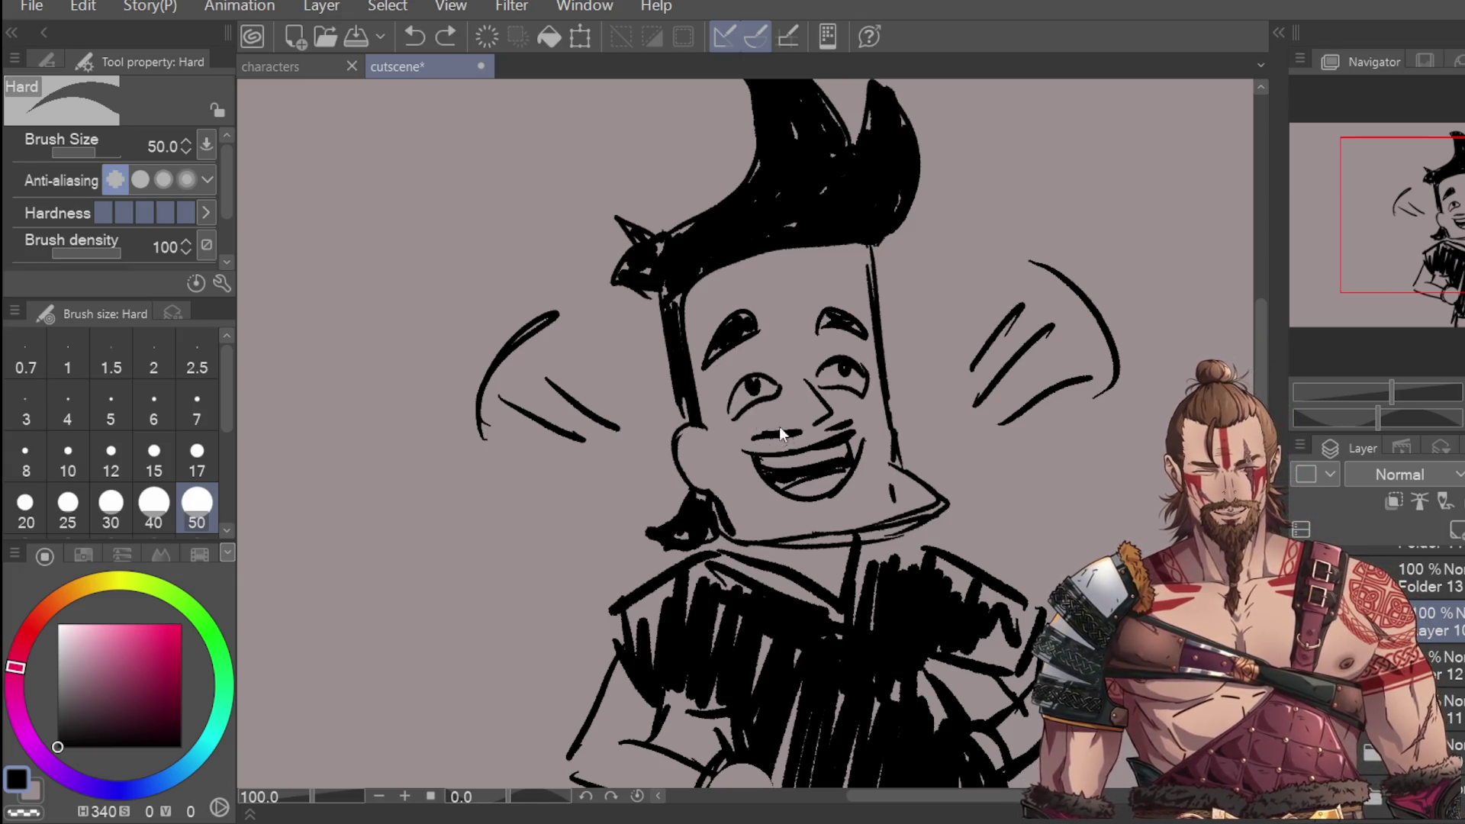
{"action": "key", "text": "m"}
{"action": "mouse_move", "coordinate": [776, 290]}
{"action": "left_mouse_down"}
{"action": "mouse_move", "coordinate": [713, 382]}
{"action": "mouse_move", "coordinate": [772, 293]}
{"action": "left_mouse_up"}
{"action": "key", "text": "ctrl+t"}
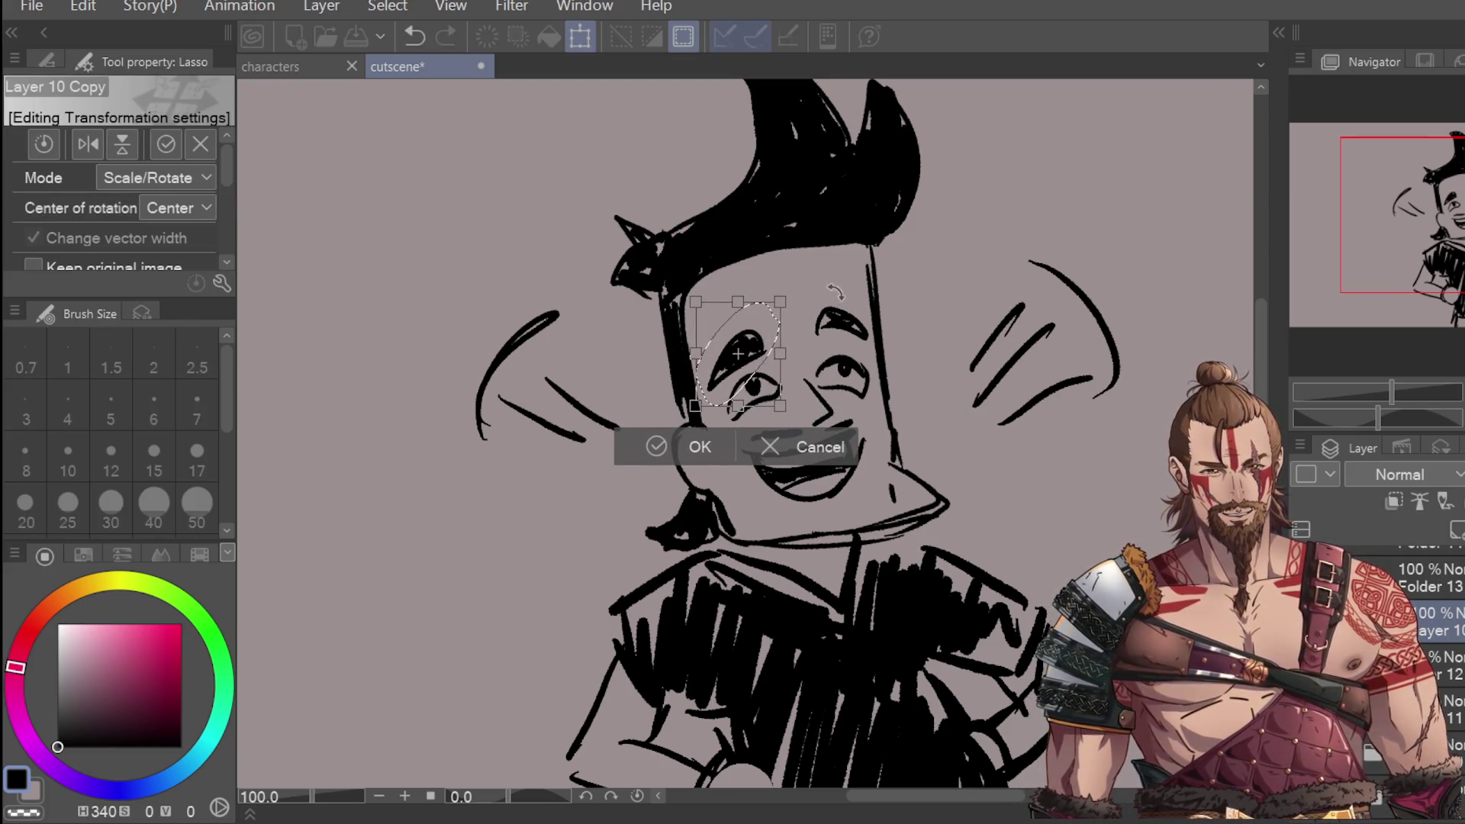
{"action": "key", "text": "Return"}
{"action": "key", "text": "ctrl+d"}
{"action": "left_click_drag", "start_coordinate": [815, 298], "coordinate": [864, 338]}
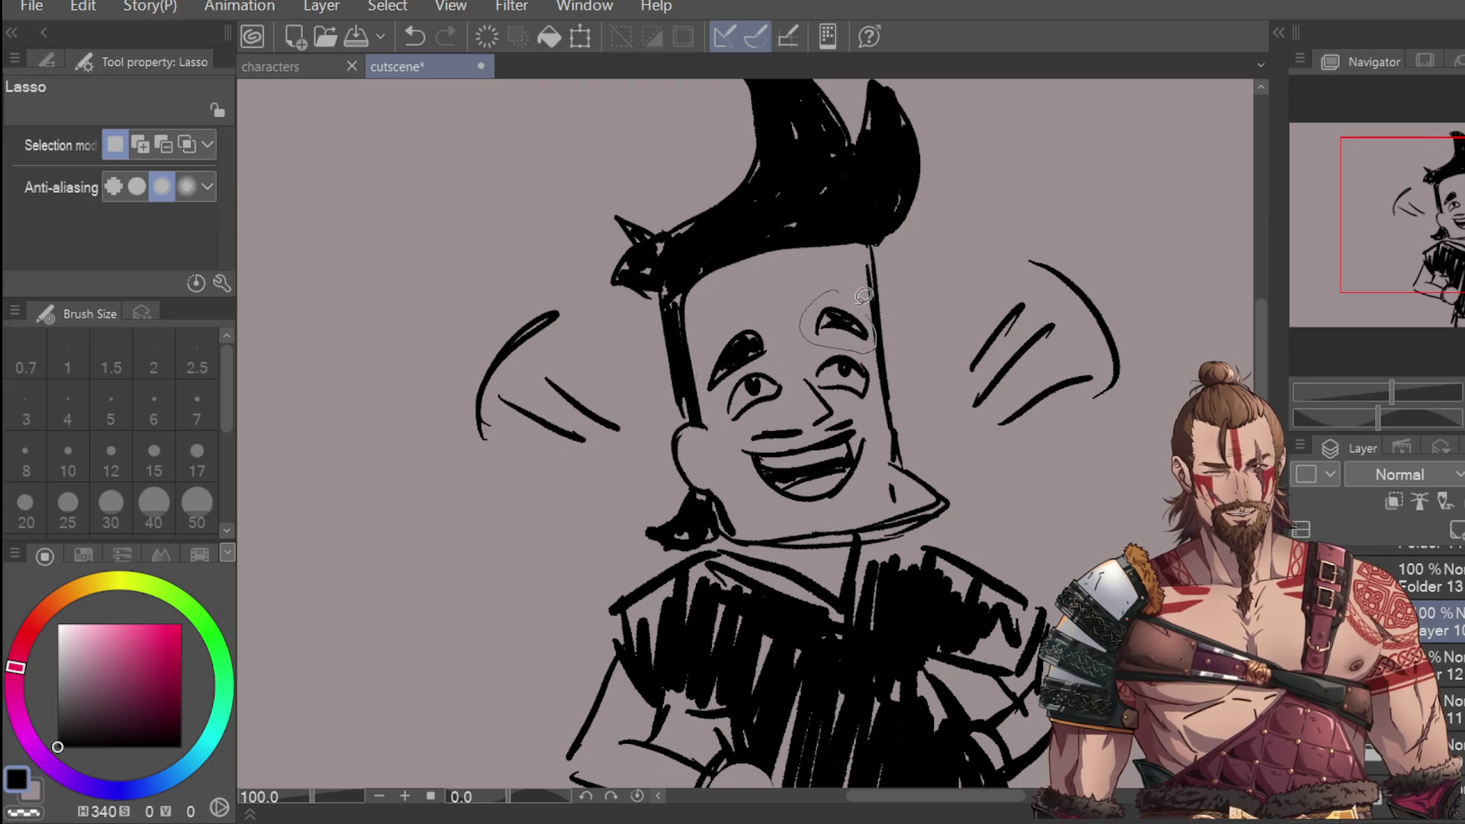
{"action": "key", "text": "ctrl+t"}
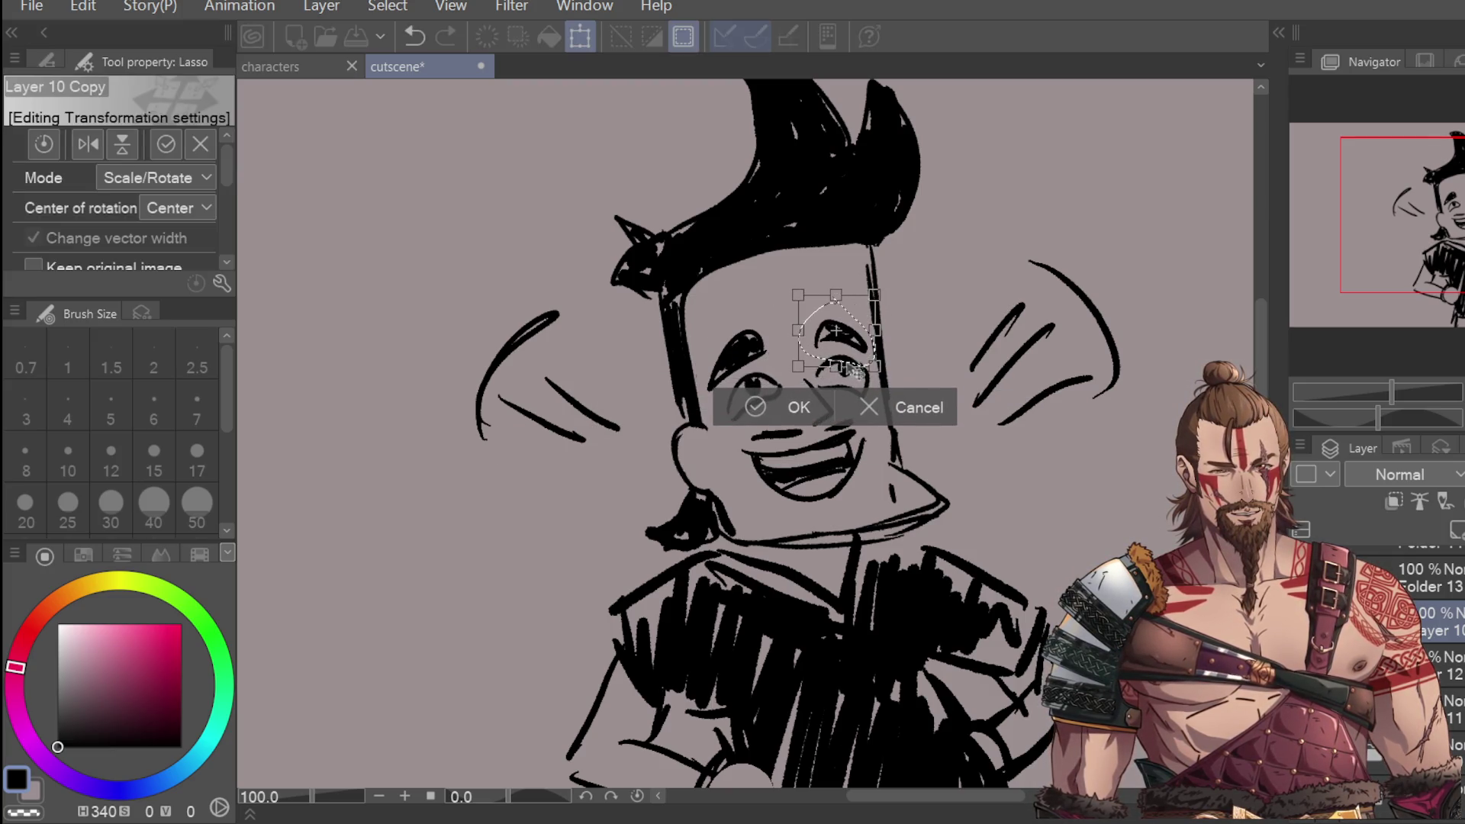
{"action": "key", "text": "Return"}
{"action": "key", "text": "ctrl+d"}
Step: Lasso the grinning mouth and jaw, resize and rotate them with Scale/Rotate, then deselect
{"action": "mouse_move", "coordinate": [880, 425]}
{"action": "left_mouse_down"}
{"action": "mouse_move", "coordinate": [840, 461]}
{"action": "mouse_move", "coordinate": [817, 525]}
{"action": "mouse_move", "coordinate": [874, 422]}
{"action": "left_mouse_up"}
{"action": "left_click", "coordinate": [914, 574]}
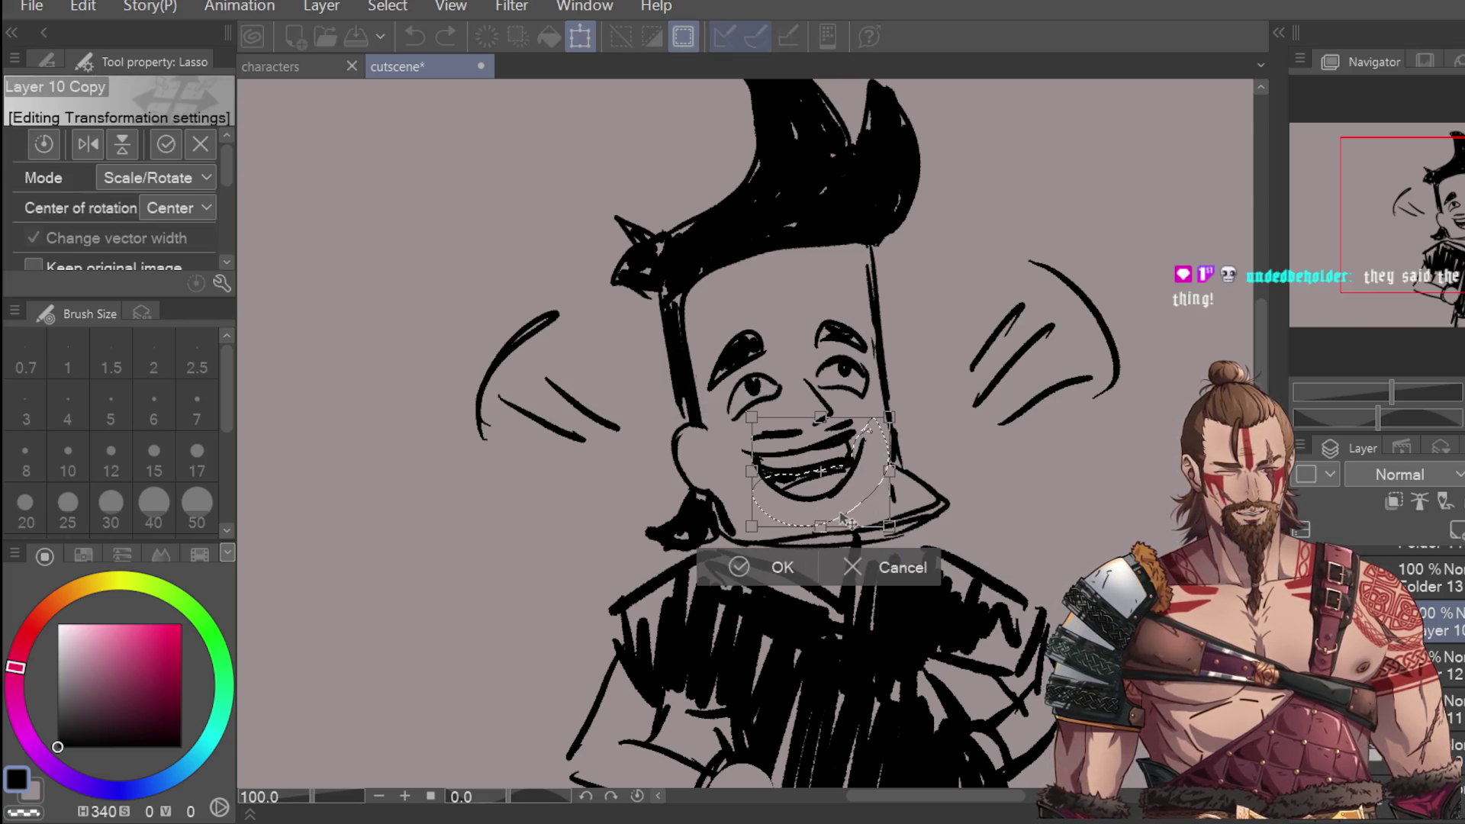
{"action": "left_click", "coordinate": [785, 559]}
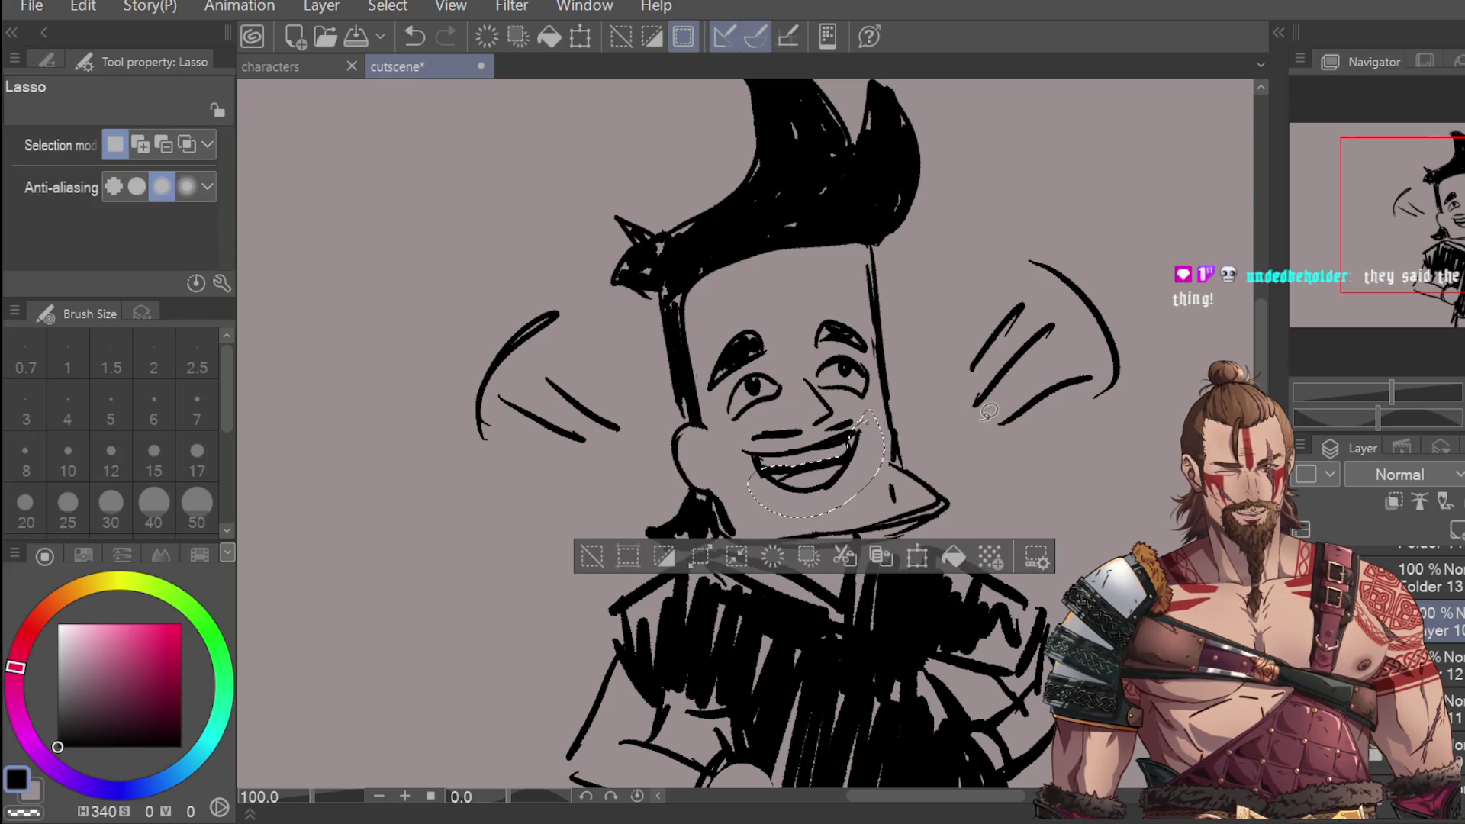
{"action": "key", "text": "ctrl+d"}
{"action": "scroll", "coordinate": [793, 376], "scroll_direction": "down", "scroll_amount": 2}
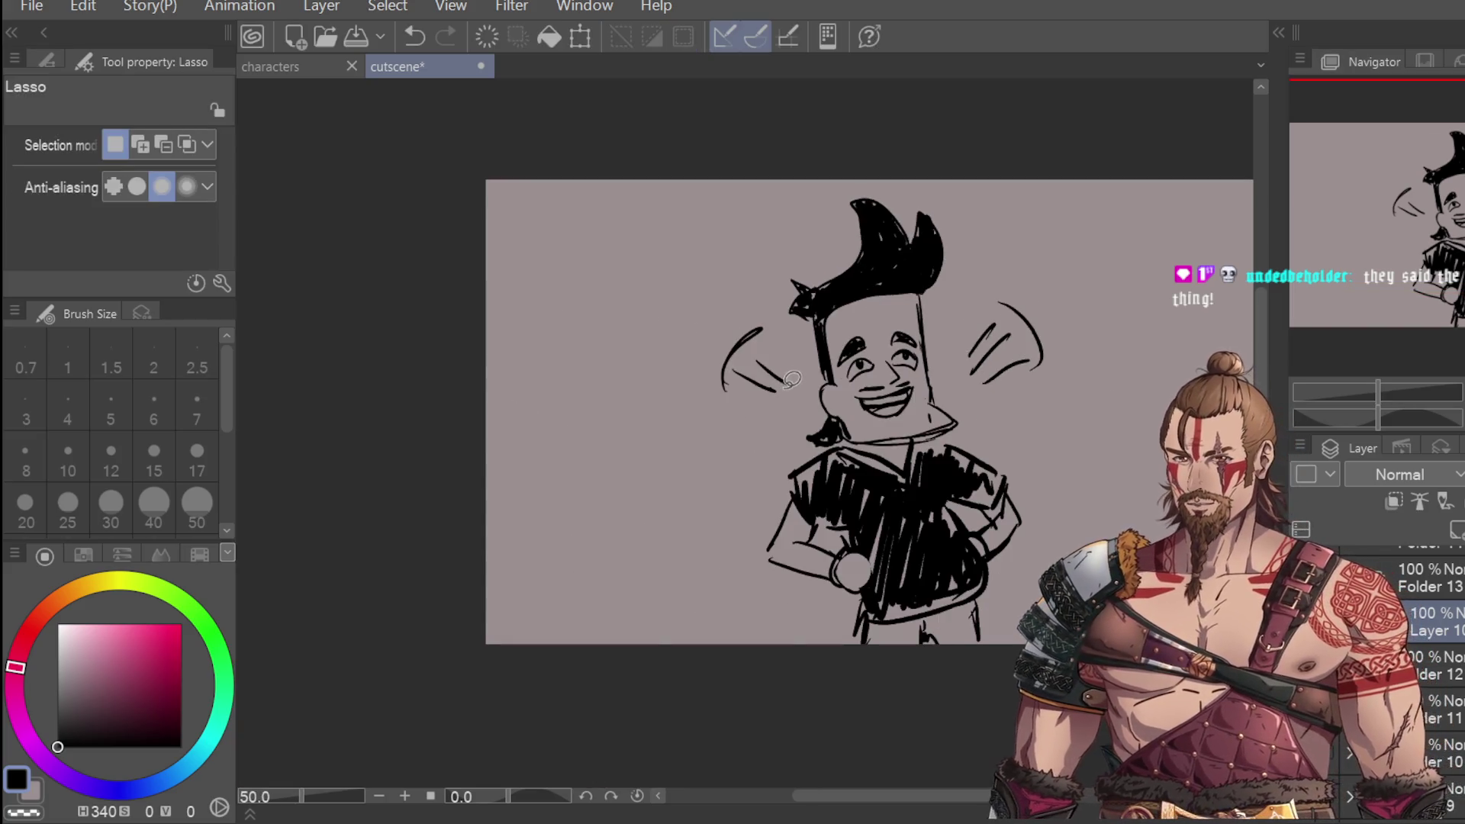
Step: Rotate the left motion lines toward the face, and shrink and move the right ones up-left
{"action": "mouse_move", "coordinate": [796, 378]}
{"action": "left_mouse_down"}
{"action": "mouse_move", "coordinate": [746, 419]}
{"action": "mouse_move", "coordinate": [766, 380]}
{"action": "left_mouse_up"}
{"action": "left_click", "coordinate": [839, 465]}
{"action": "mouse_move", "coordinate": [797, 447]}
{"action": "left_mouse_down"}
{"action": "mouse_move", "coordinate": [809, 435]}
{"action": "mouse_move", "coordinate": [778, 412]}
{"action": "mouse_move", "coordinate": [790, 416]}
{"action": "left_mouse_up"}
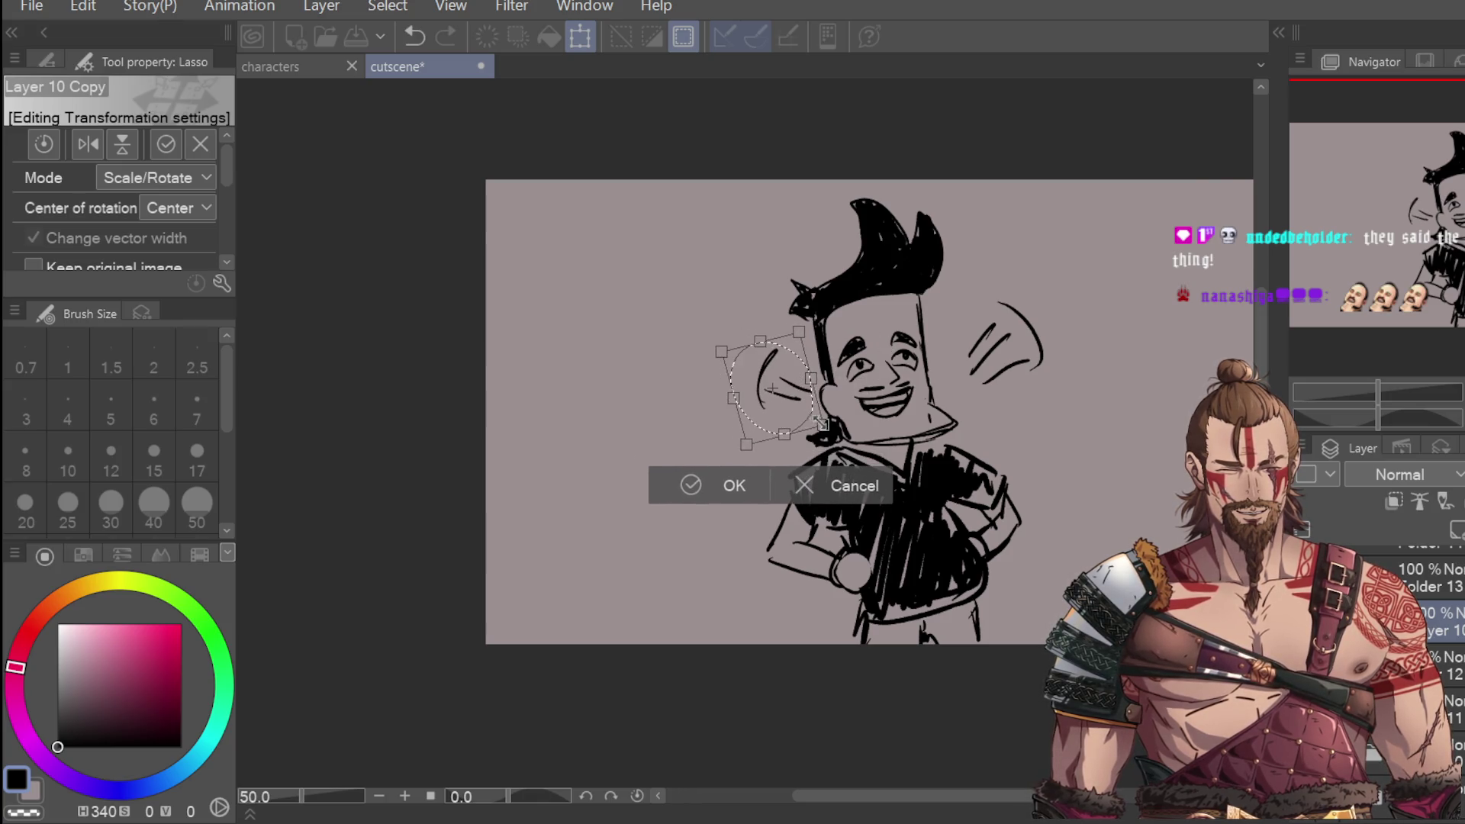
{"action": "key", "text": "Return"}
{"action": "mouse_move", "coordinate": [1053, 313]}
{"action": "left_mouse_down"}
{"action": "mouse_move", "coordinate": [980, 298]}
{"action": "mouse_move", "coordinate": [1023, 393]}
{"action": "mouse_move", "coordinate": [1003, 360]}
{"action": "left_mouse_up"}
{"action": "left_click", "coordinate": [1060, 448]}
{"action": "left_click_drag", "start_coordinate": [1059, 400], "coordinate": [1024, 358]}
{"action": "key", "text": "Return"}
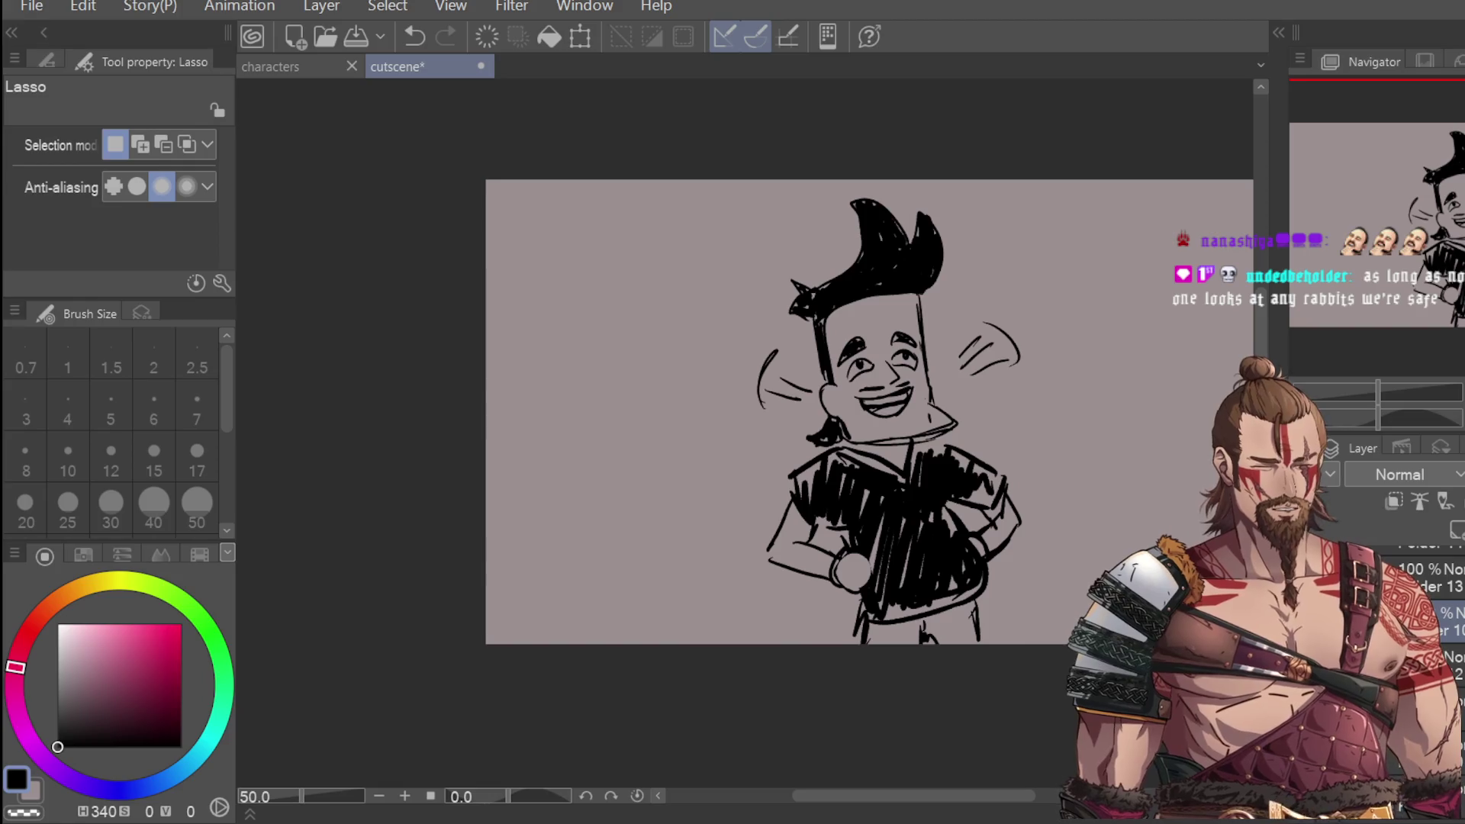
Step: Delete the current layer, then restore it with undo
{"action": "key", "text": "Delete"}
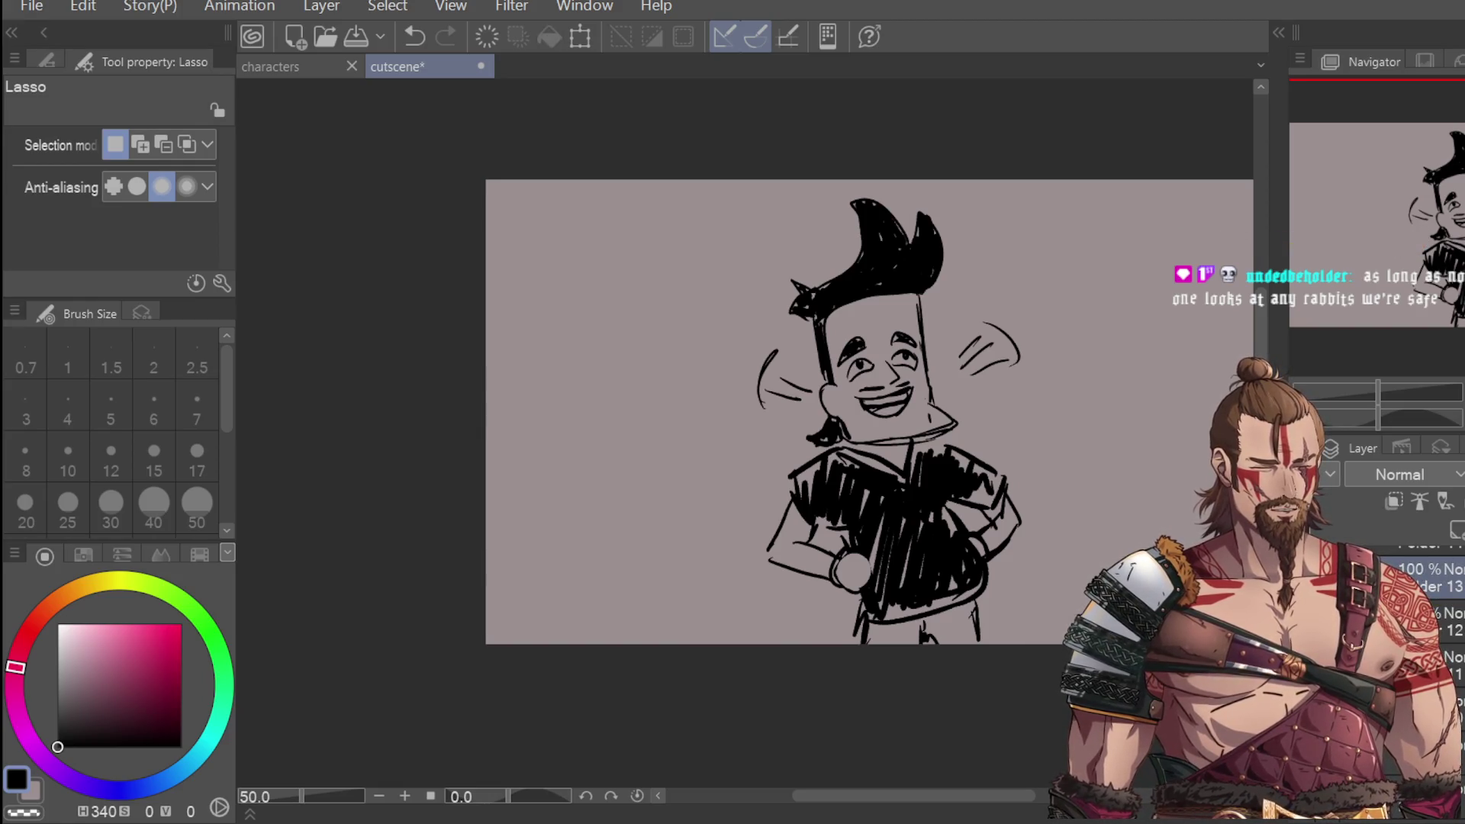
{"action": "left_click", "coordinate": [1450, 610]}
{"action": "key", "text": "ctrl+z"}
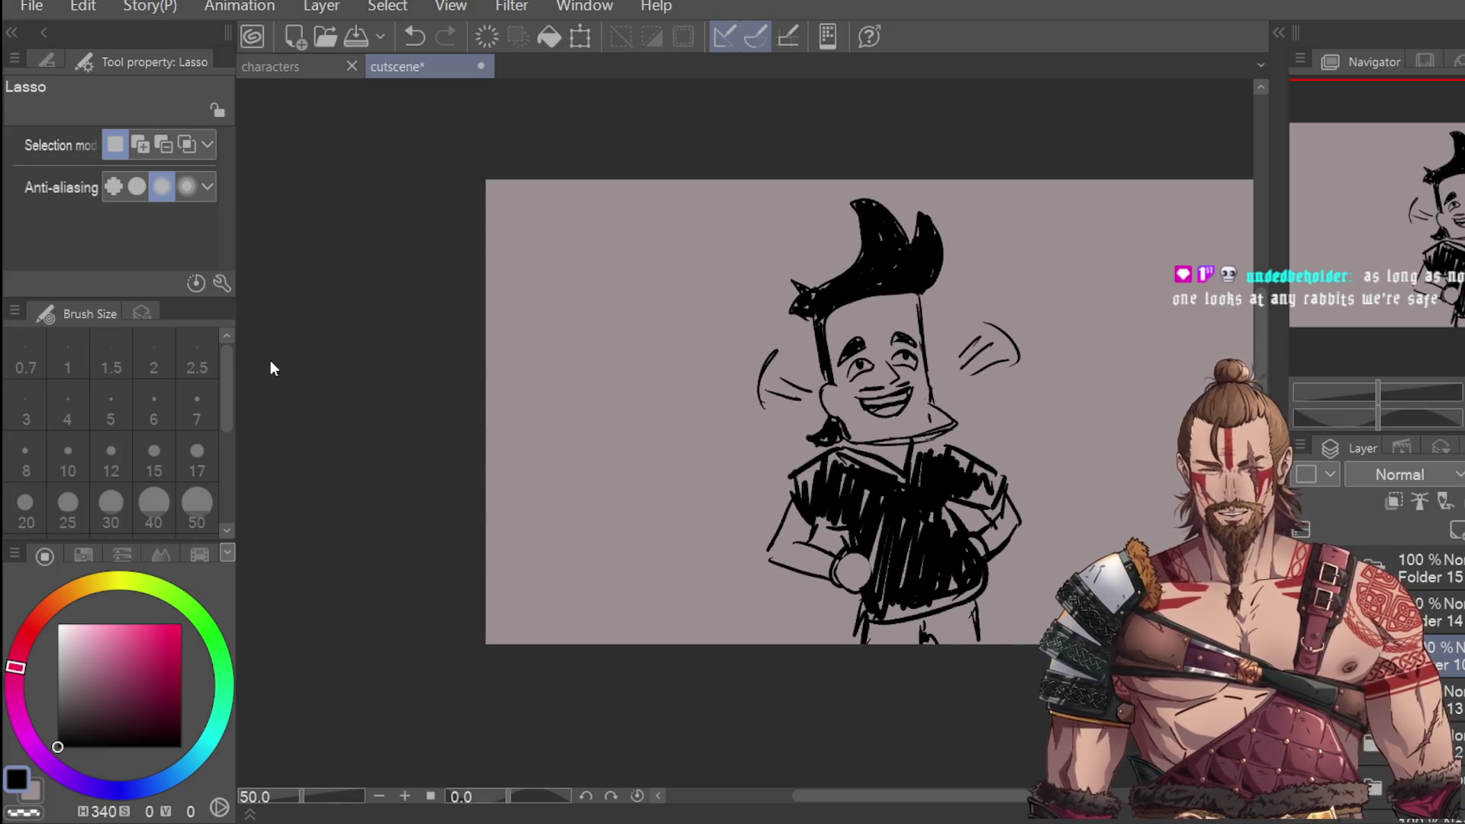
{"action": "key", "text": "p"}
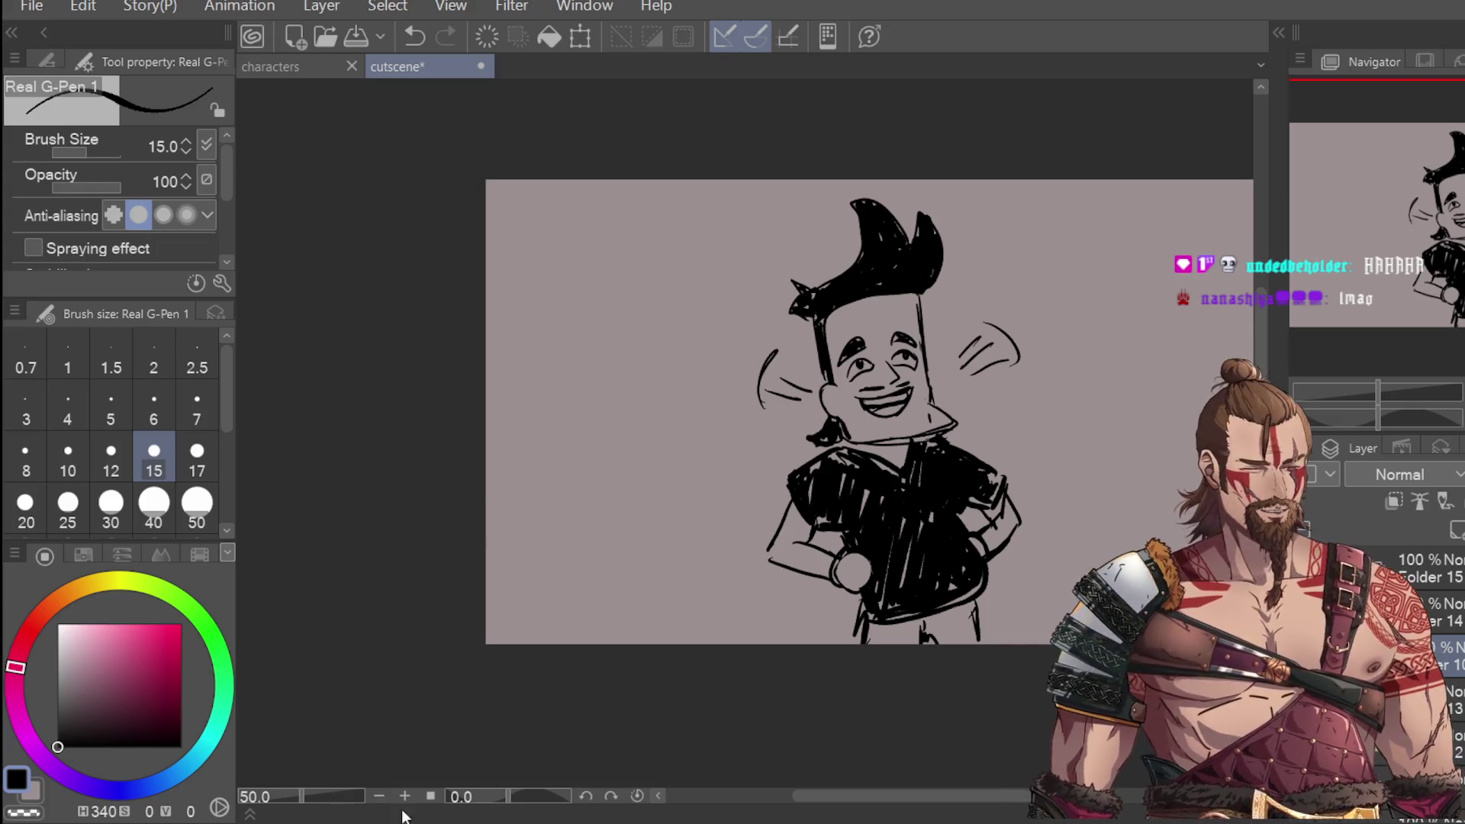
{"action": "key", "text": "m"}
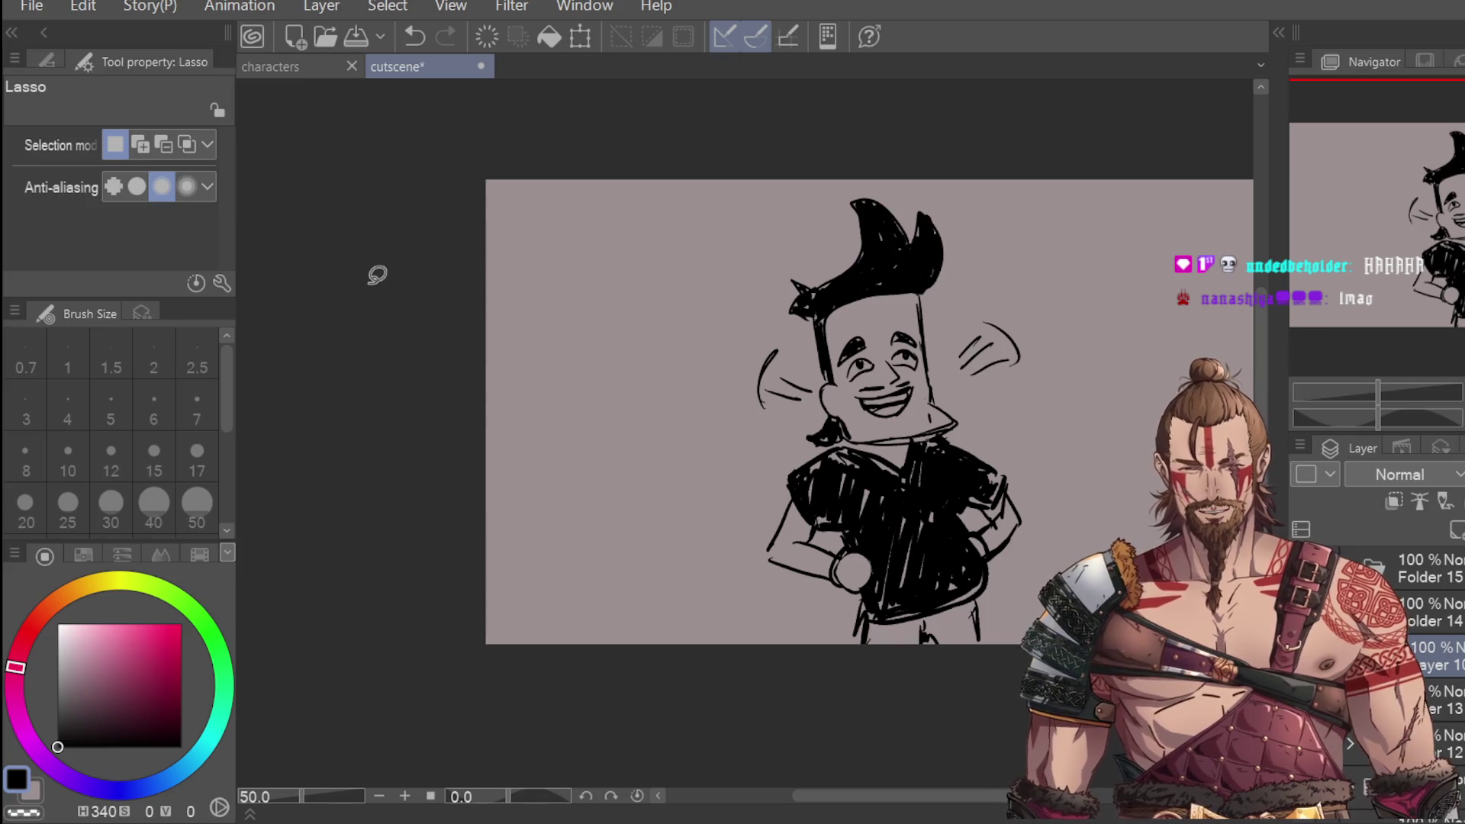
{"action": "scroll", "coordinate": [873, 351], "scroll_direction": "up", "scroll_amount": 1}
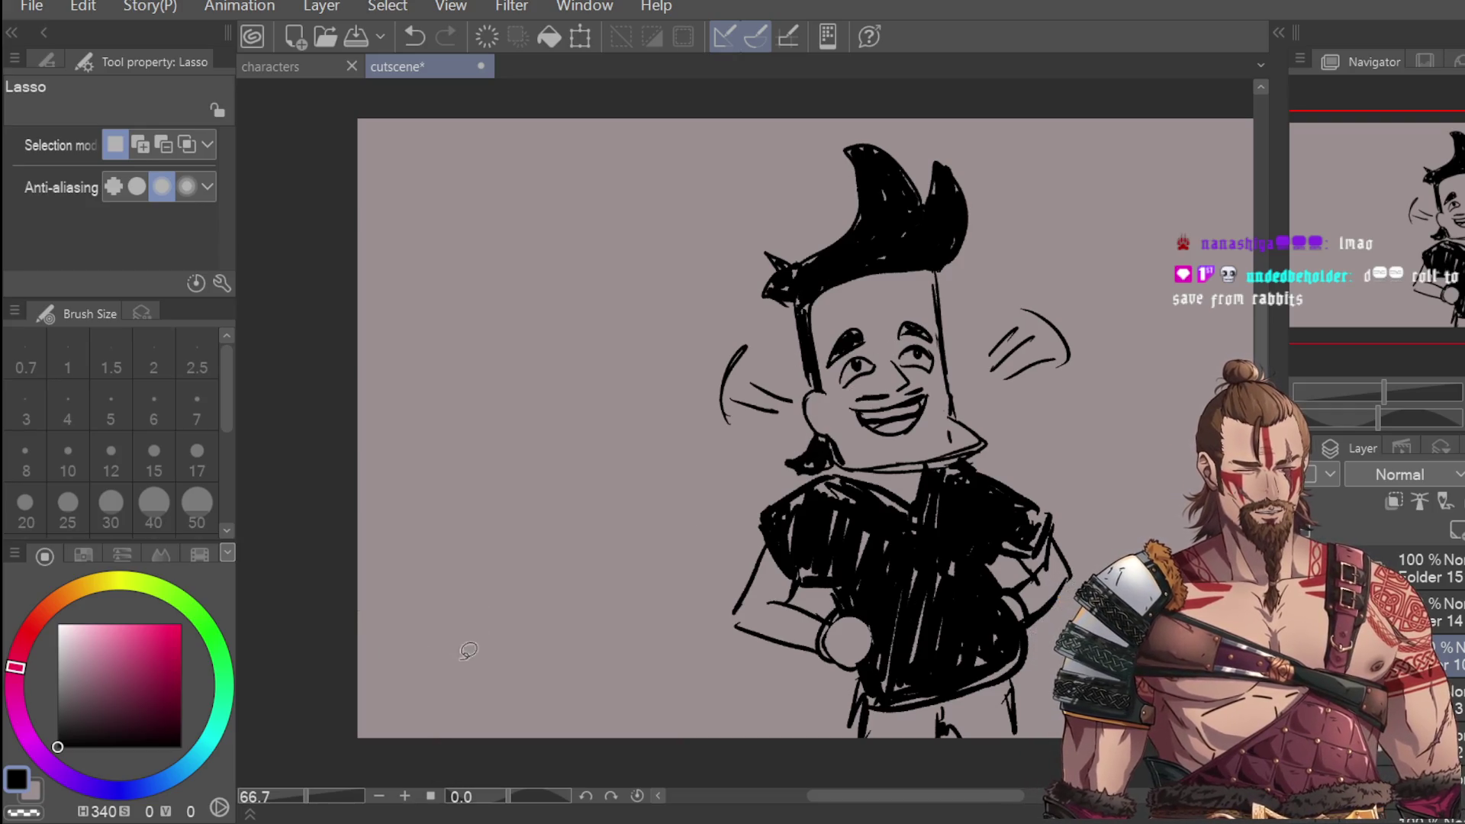
Step: Lasso the mouth and scale/rotate it into a tidier shape
{"action": "scroll", "coordinate": [893, 358], "scroll_direction": "up", "scroll_amount": 2}
{"action": "mouse_move", "coordinate": [873, 347]}
{"action": "left_mouse_down"}
{"action": "mouse_move", "coordinate": [824, 342]}
{"action": "mouse_move", "coordinate": [874, 365]}
{"action": "left_mouse_up"}
{"action": "key", "text": "ctrl+d"}
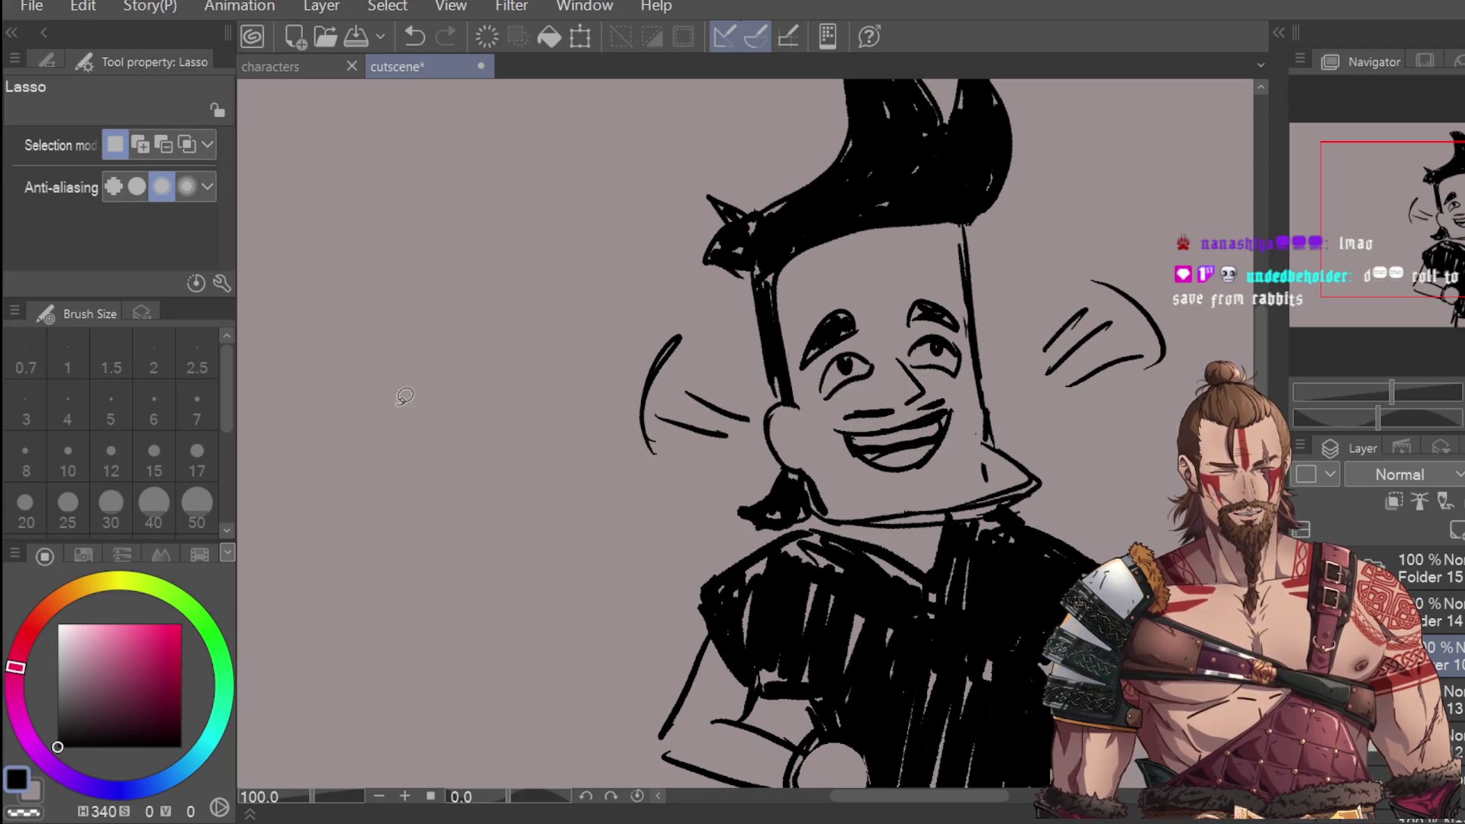
{"action": "key", "text": "e"}
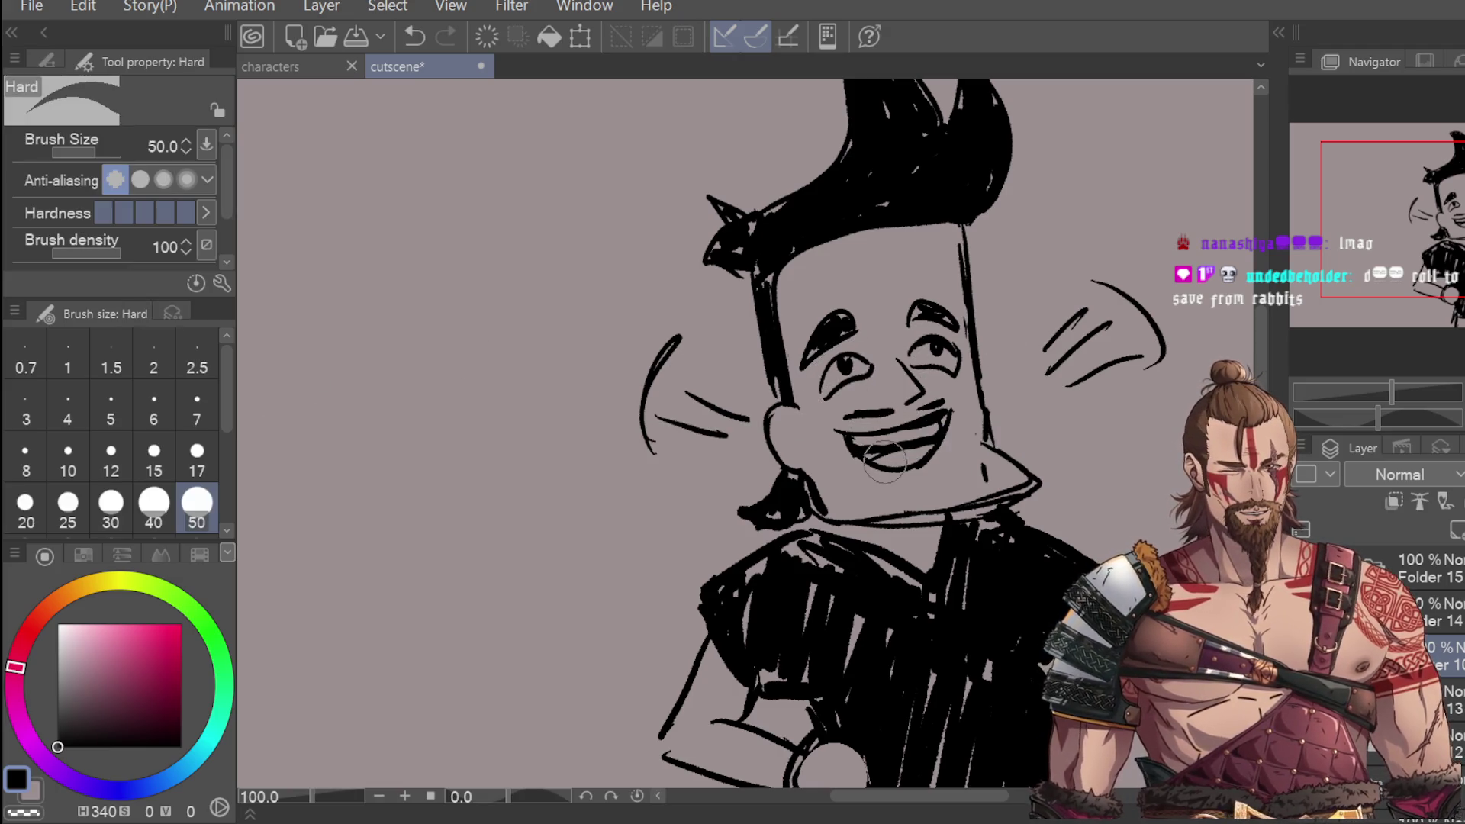
{"action": "key", "text": "p"}
{"action": "key", "text": "m"}
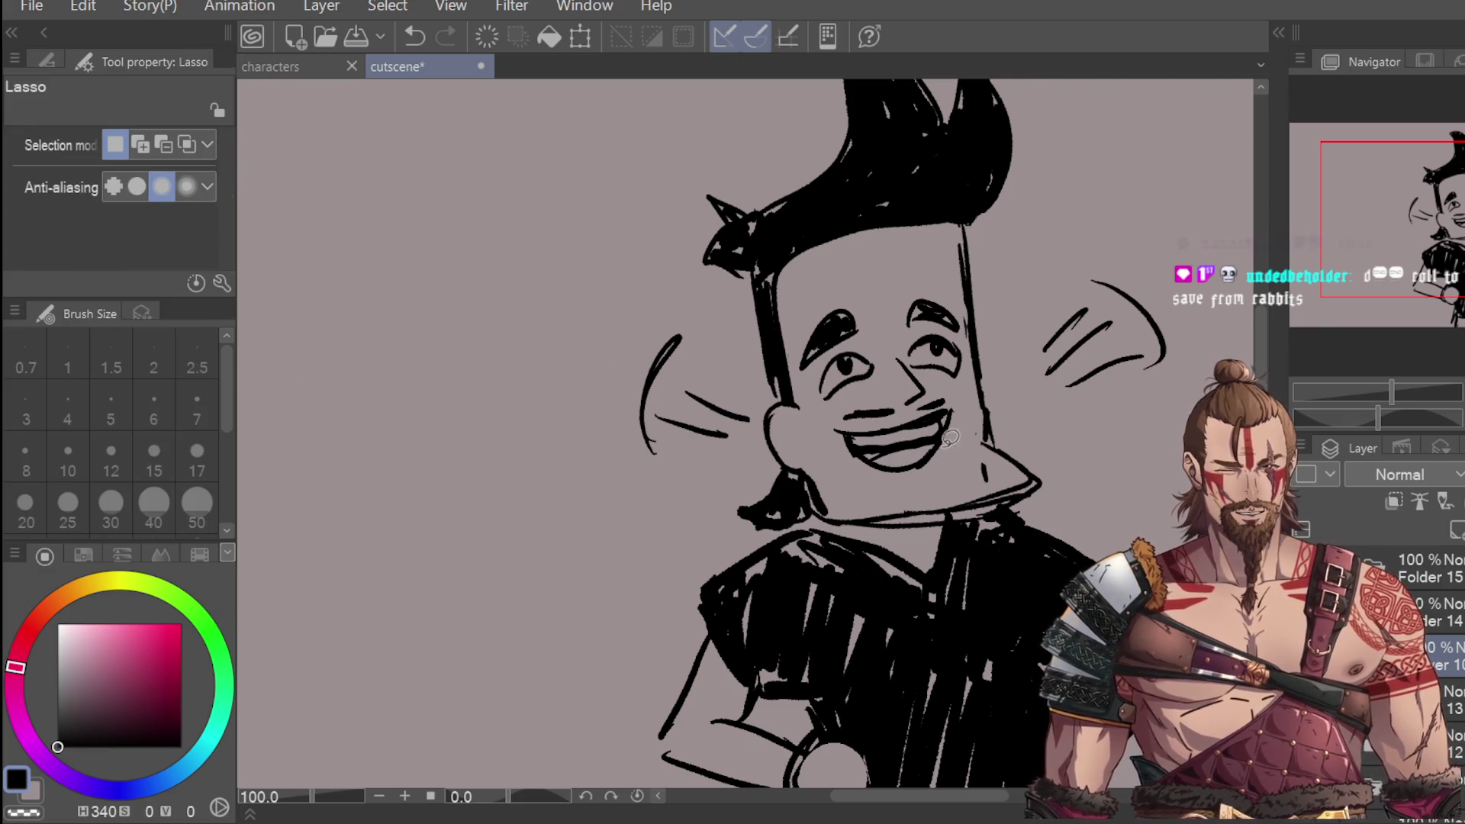
{"action": "mouse_move", "coordinate": [957, 436]}
{"action": "left_mouse_down"}
{"action": "mouse_move", "coordinate": [854, 444]}
{"action": "mouse_move", "coordinate": [904, 485]}
{"action": "mouse_move", "coordinate": [962, 482]}
{"action": "left_mouse_up"}
{"action": "left_click", "coordinate": [992, 531]}
{"action": "left_click", "coordinate": [815, 525]}
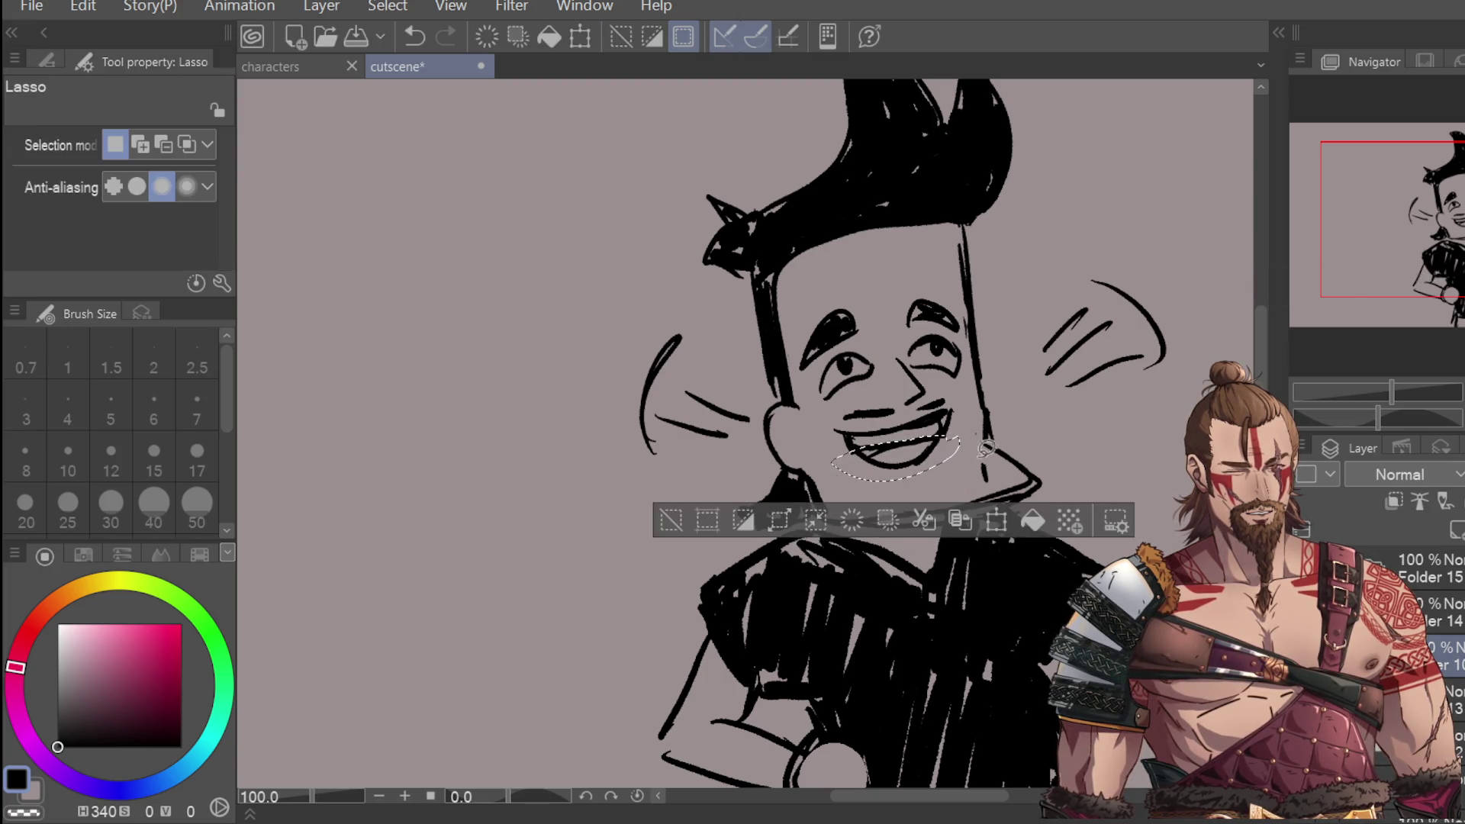
{"action": "key", "text": "ctrl+d"}
Step: Select and delete the motion lines on both the left and right of the head
{"action": "mouse_move", "coordinate": [717, 341]}
{"action": "left_mouse_down"}
{"action": "mouse_move", "coordinate": [610, 406]}
{"action": "mouse_move", "coordinate": [709, 325]}
{"action": "left_mouse_up"}
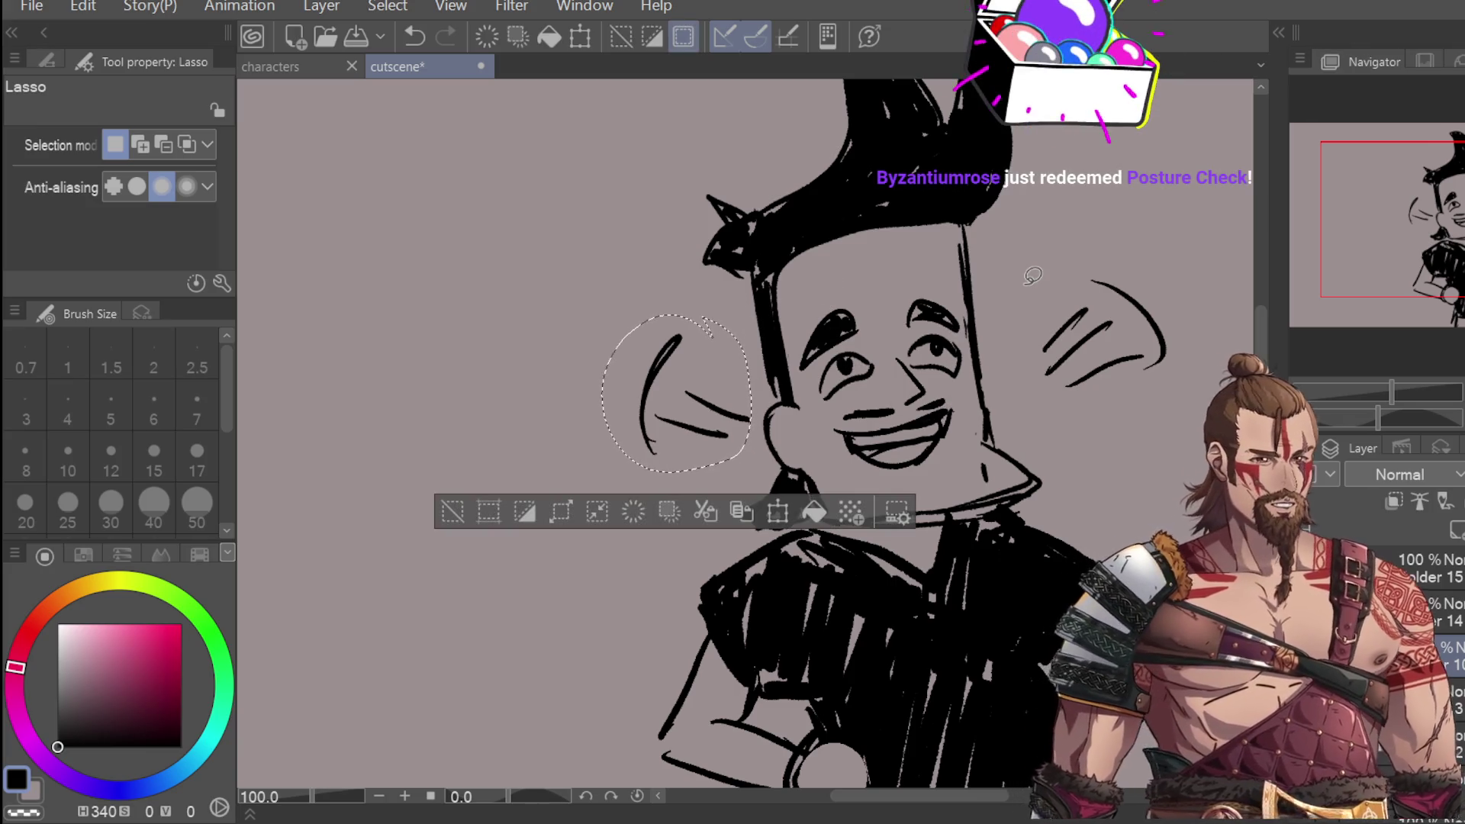
{"action": "key", "text": "Delete"}
{"action": "key", "text": "ctrl+d"}
{"action": "left_click_drag", "start_coordinate": [1152, 271], "coordinate": [1145, 279]}
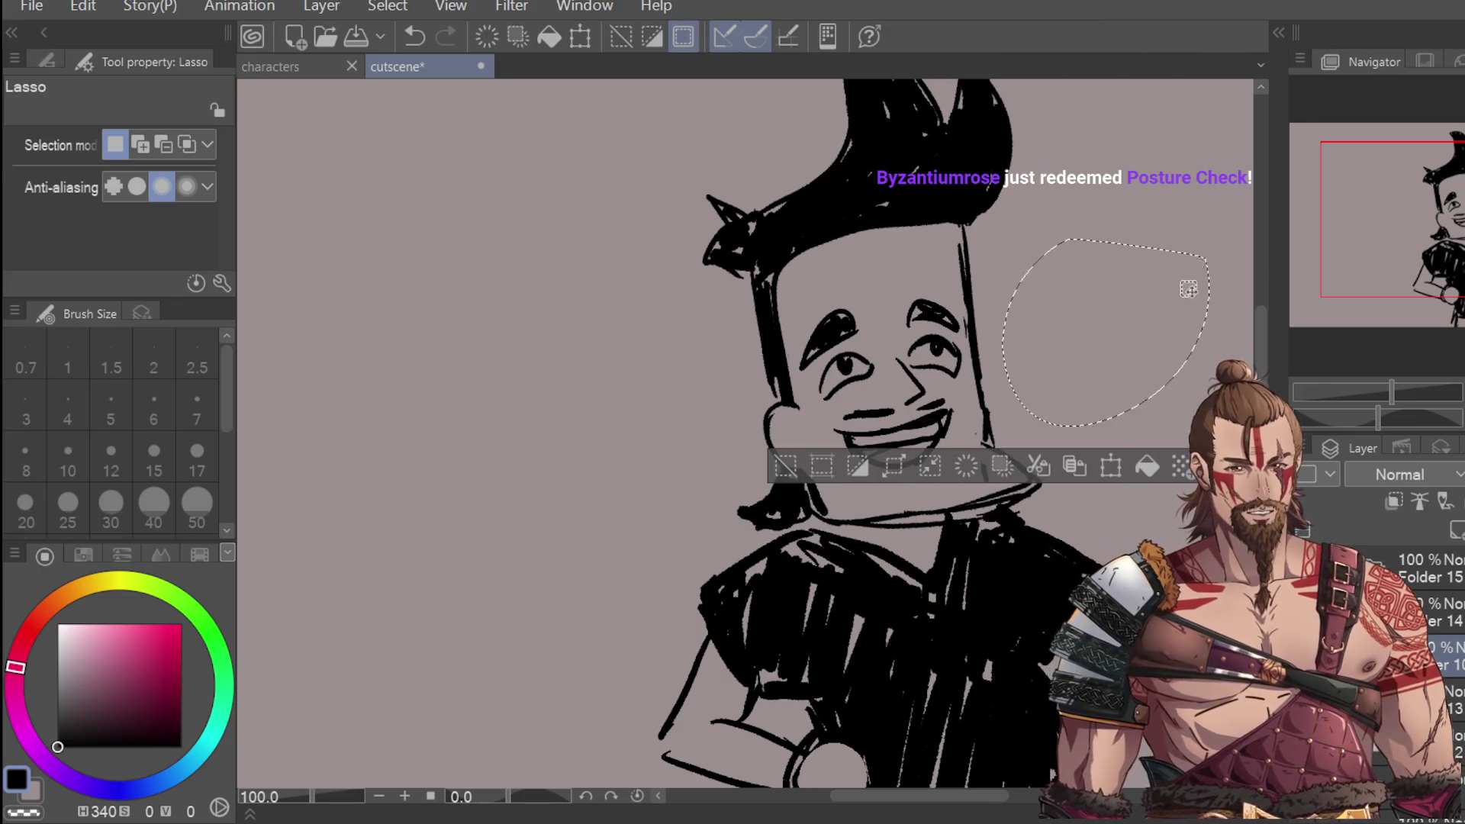
{"action": "key", "text": "Delete"}
{"action": "key", "text": "ctrl+d"}
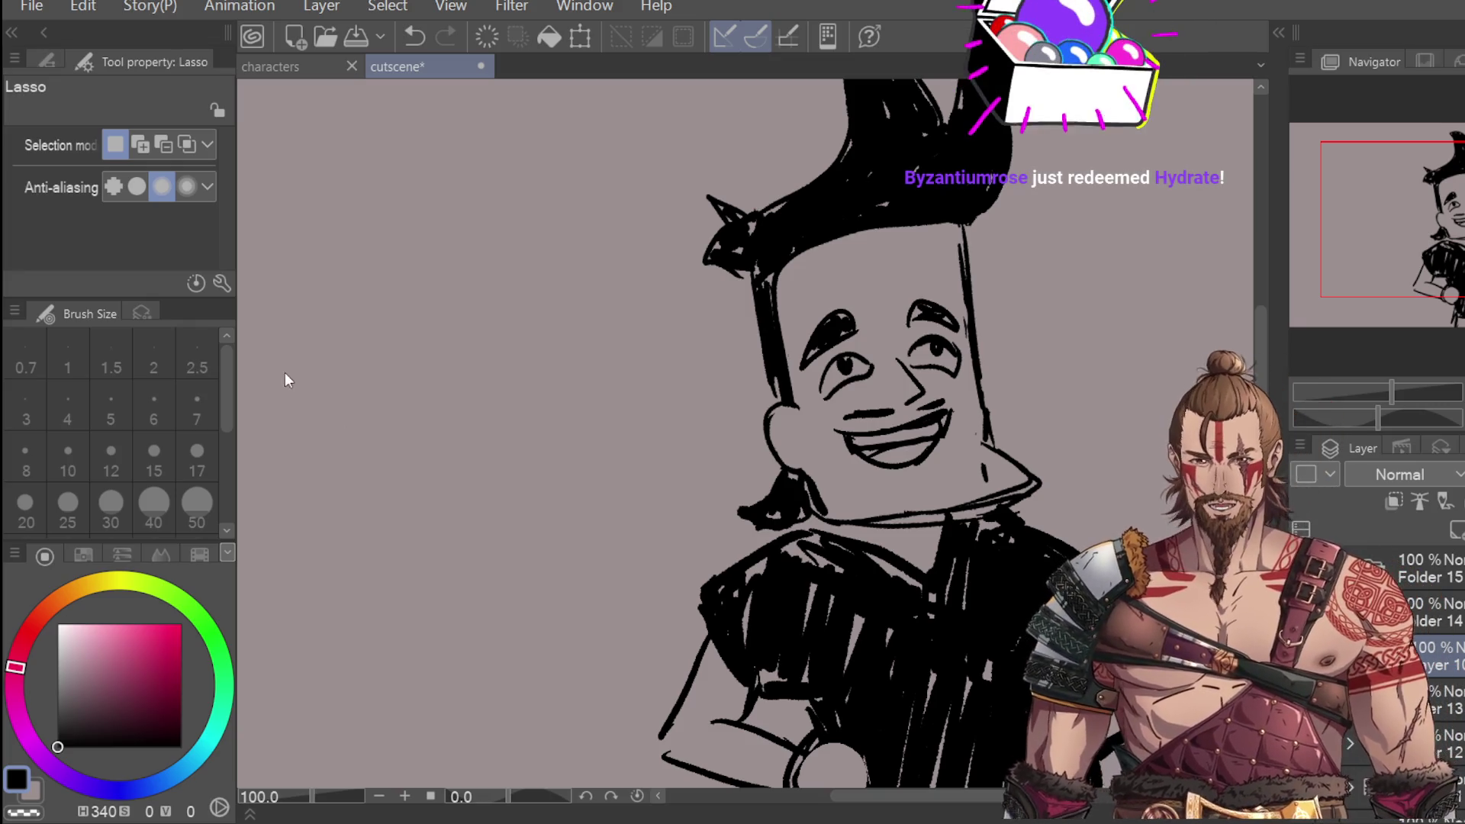
Step: Erase the stray strokes around the mouth with the Hard eraser
{"action": "key", "text": "e"}
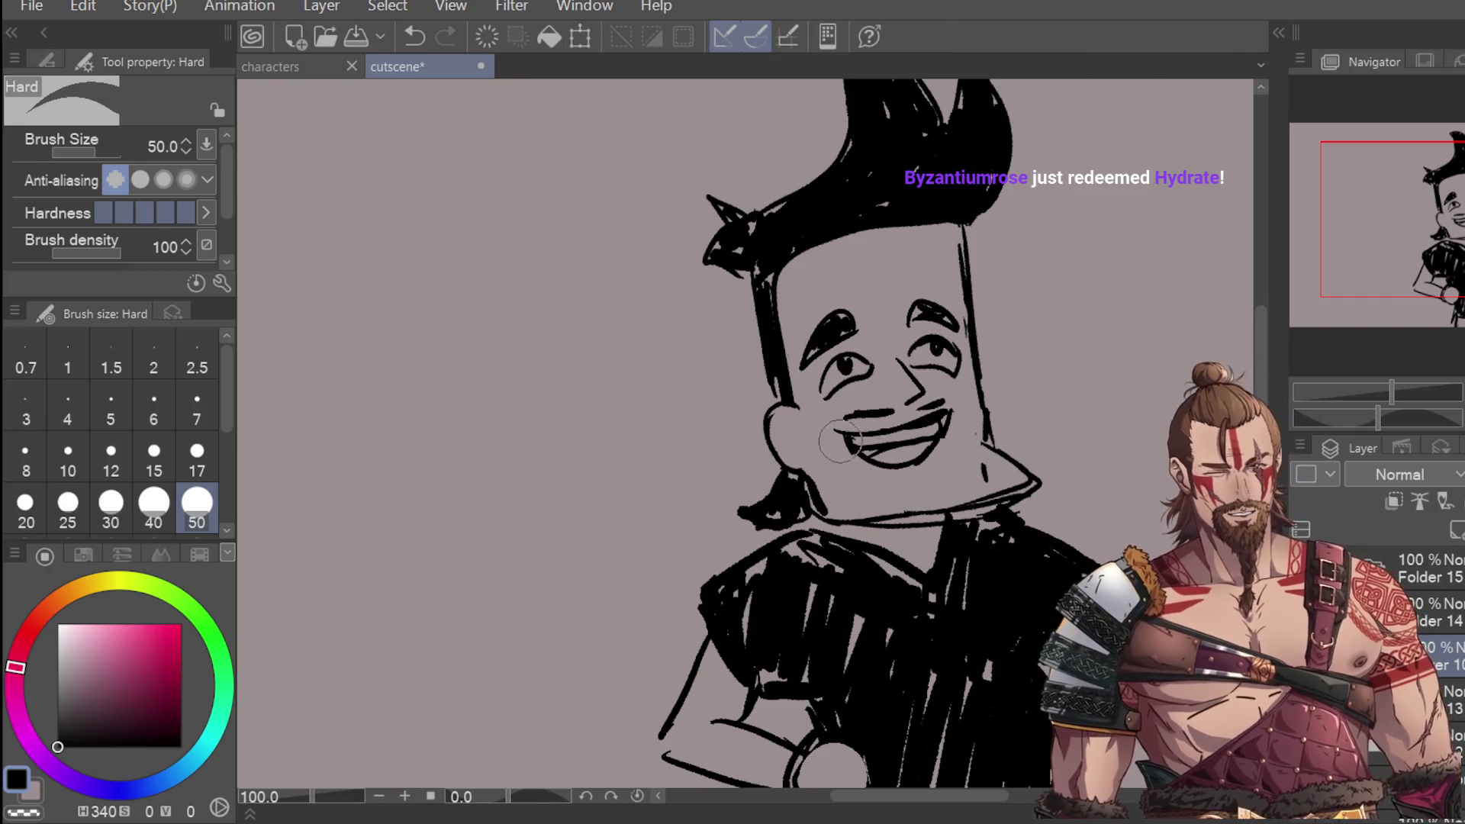
{"action": "mouse_move", "coordinate": [871, 457]}
{"action": "left_mouse_down"}
{"action": "mouse_move", "coordinate": [937, 438]}
{"action": "mouse_move", "coordinate": [893, 457]}
{"action": "left_mouse_up"}
{"action": "key", "text": "p"}
{"action": "scroll", "coordinate": [888, 339], "scroll_direction": "down", "scroll_amount": 3}
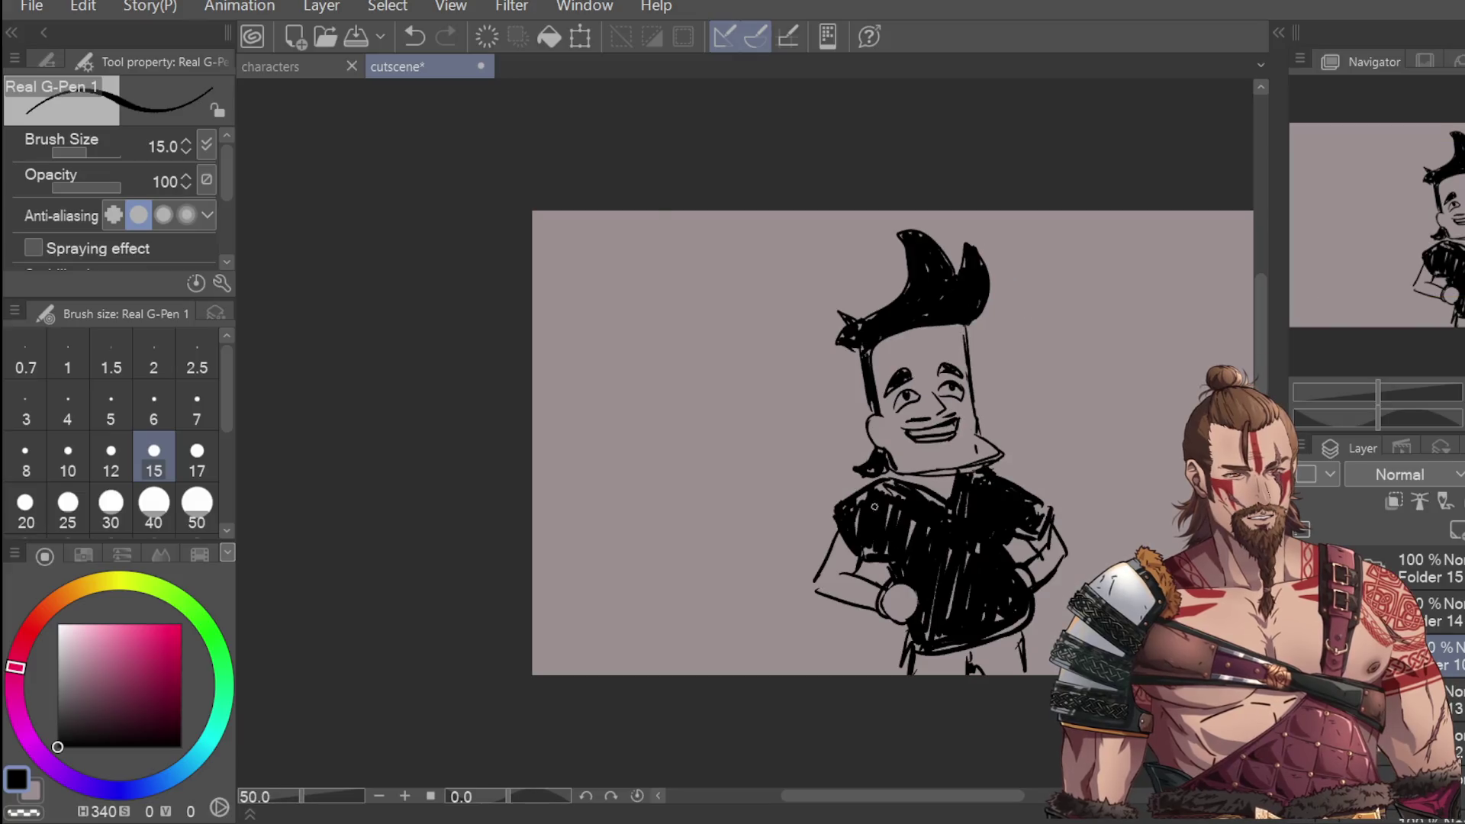
Step: Lasso the left and right eyes and adjust each with Scale/Rotate
{"action": "scroll", "coordinate": [887, 340], "scroll_direction": "up", "scroll_amount": 3}
{"action": "key", "text": "m"}
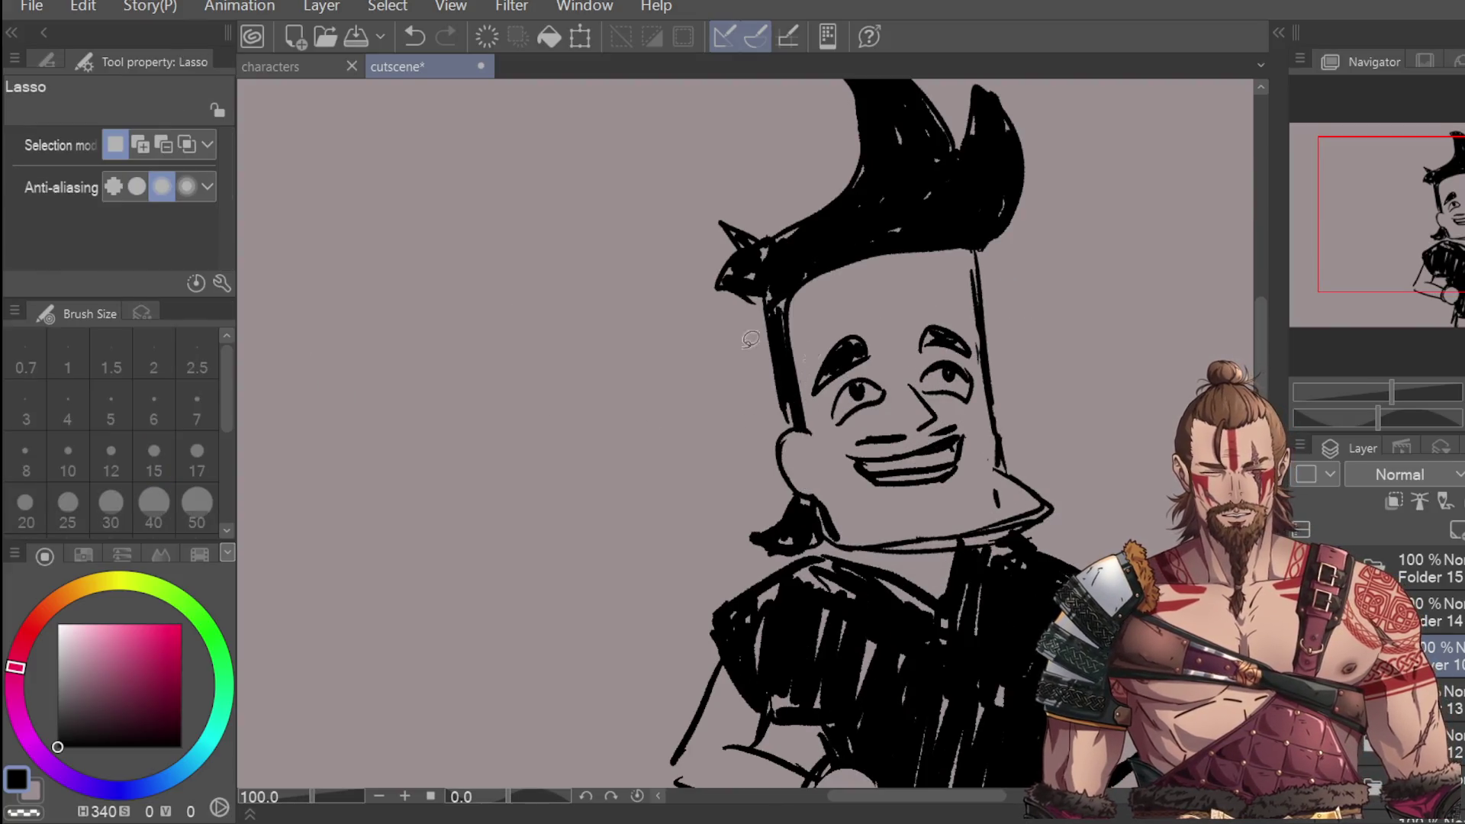
{"action": "scroll", "coordinate": [885, 397], "scroll_direction": "up", "scroll_amount": 2}
{"action": "mouse_move", "coordinate": [885, 397]}
{"action": "left_mouse_down"}
{"action": "mouse_move", "coordinate": [866, 399]}
{"action": "mouse_move", "coordinate": [873, 415]}
{"action": "mouse_move", "coordinate": [883, 398]}
{"action": "mouse_move", "coordinate": [1022, 396]}
{"action": "mouse_move", "coordinate": [932, 391]}
{"action": "mouse_move", "coordinate": [988, 395]}
{"action": "left_mouse_up"}
{"action": "left_click", "coordinate": [946, 492]}
{"action": "key", "text": "Return"}
{"action": "left_click", "coordinate": [1050, 461]}
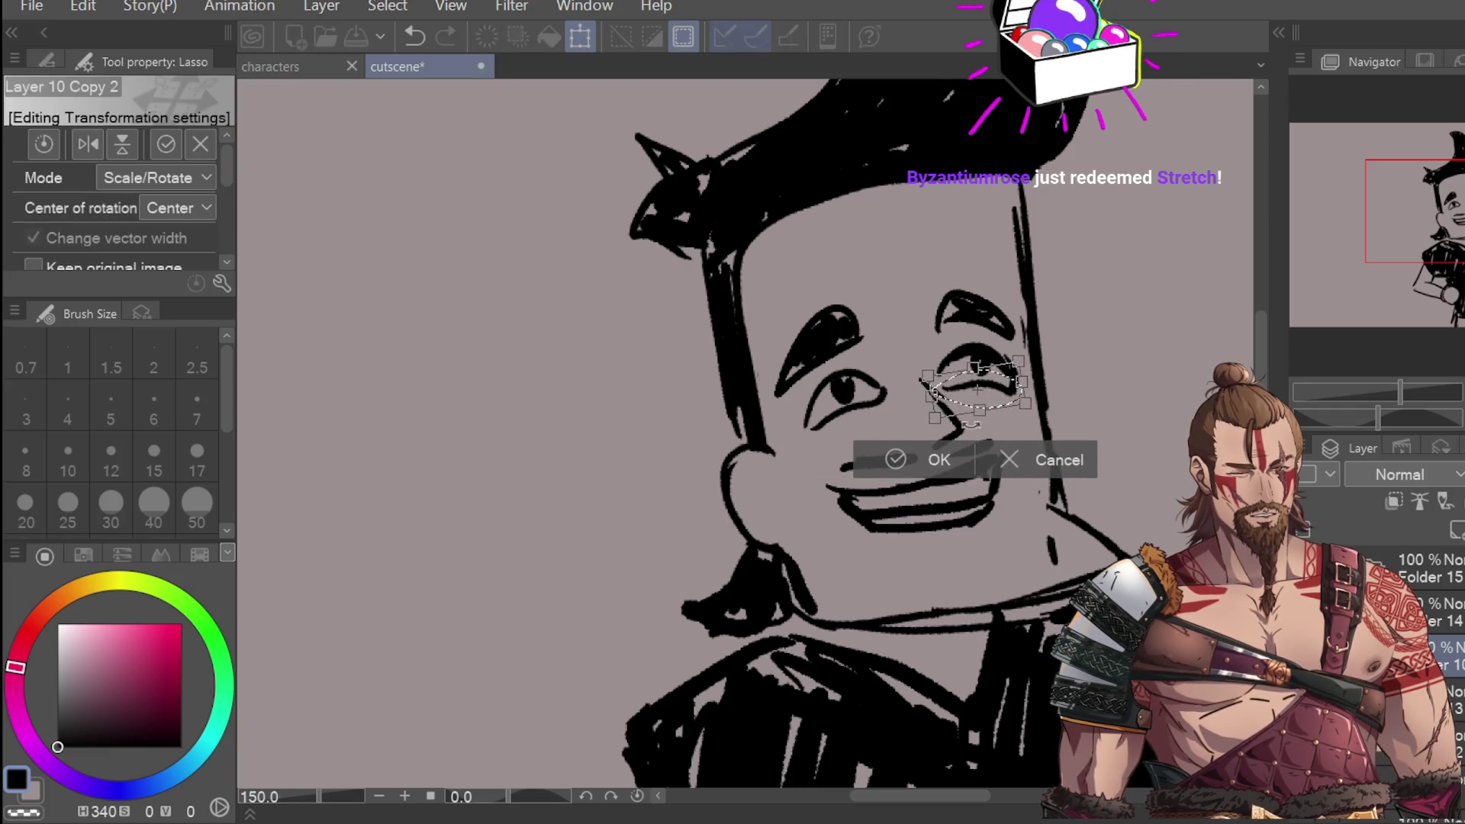
{"action": "key", "text": "Return"}
Step: Reselect the left eye and rotate and skew it into a smug tilt
{"action": "left_click_drag", "start_coordinate": [883, 319], "coordinate": [832, 382]}
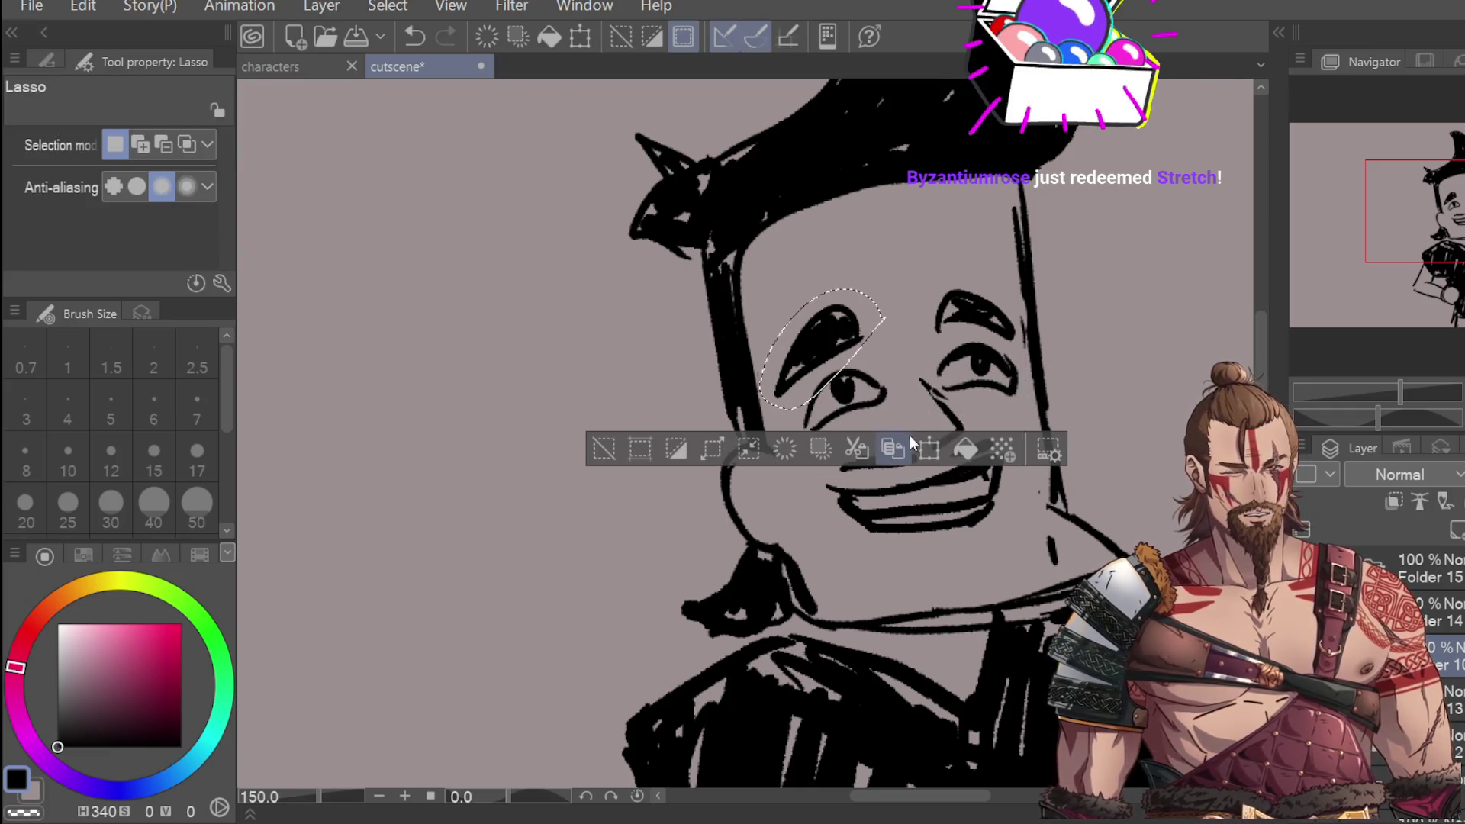
{"action": "mouse_move", "coordinate": [855, 284]}
{"action": "left_mouse_down"}
{"action": "mouse_move", "coordinate": [770, 358]}
{"action": "mouse_move", "coordinate": [893, 315]}
{"action": "mouse_move", "coordinate": [858, 288]}
{"action": "left_mouse_up"}
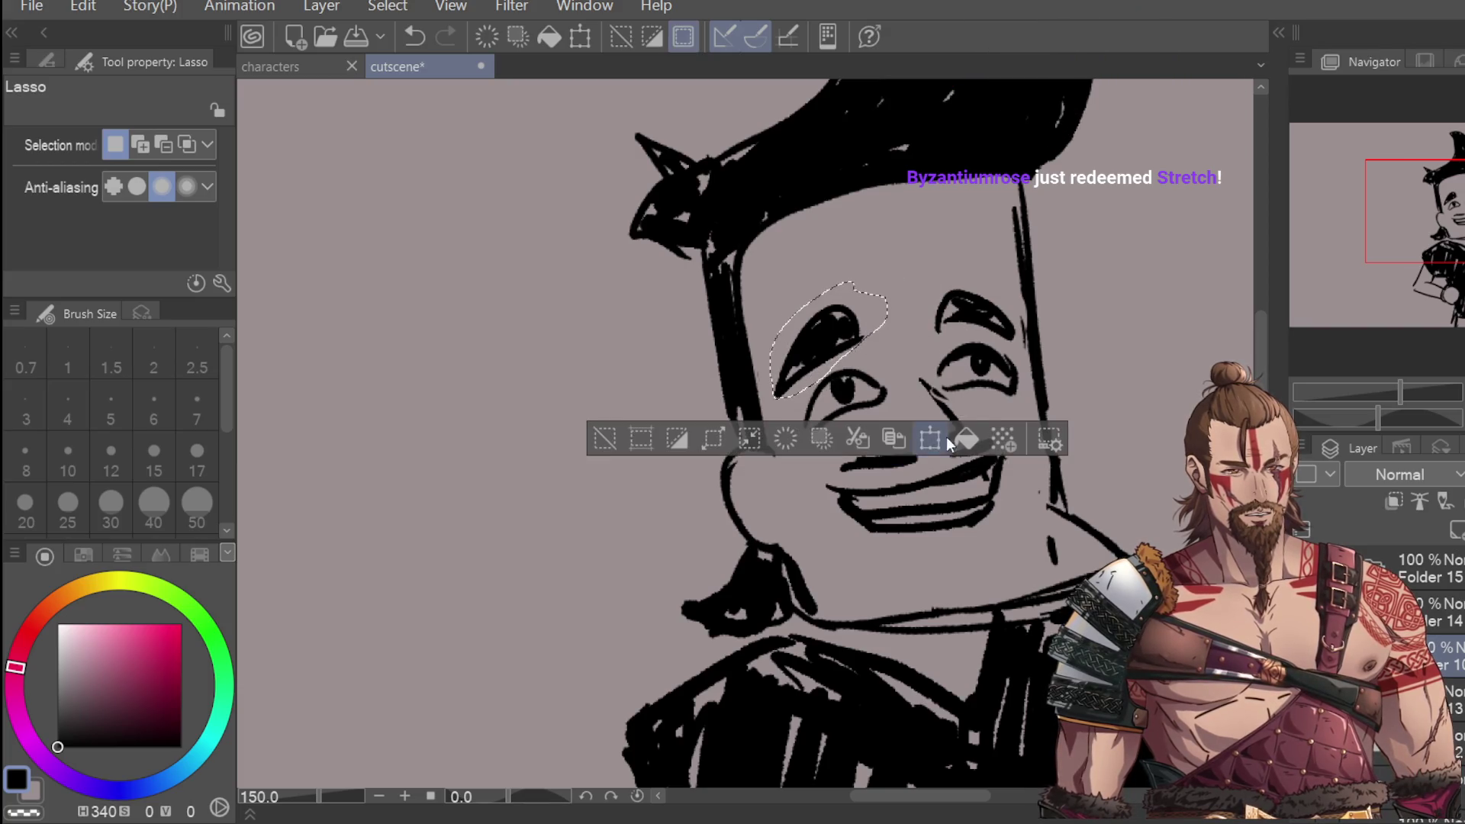
{"action": "left_click", "coordinate": [936, 438]}
{"action": "left_click_drag", "start_coordinate": [878, 366], "coordinate": [858, 341]}
{"action": "left_click", "coordinate": [794, 454]}
Step: Lasso the right eyebrow and rotate it to match the expression
{"action": "mouse_move", "coordinate": [959, 267]}
{"action": "left_mouse_down"}
{"action": "mouse_move", "coordinate": [953, 333]}
{"action": "mouse_move", "coordinate": [1023, 336]}
{"action": "mouse_move", "coordinate": [961, 268]}
{"action": "mouse_move", "coordinate": [1046, 286]}
{"action": "left_mouse_up"}
{"action": "left_click", "coordinate": [1070, 385]}
{"action": "key", "text": "Return"}
{"action": "scroll", "coordinate": [1135, 263], "scroll_direction": "down", "scroll_amount": 3}
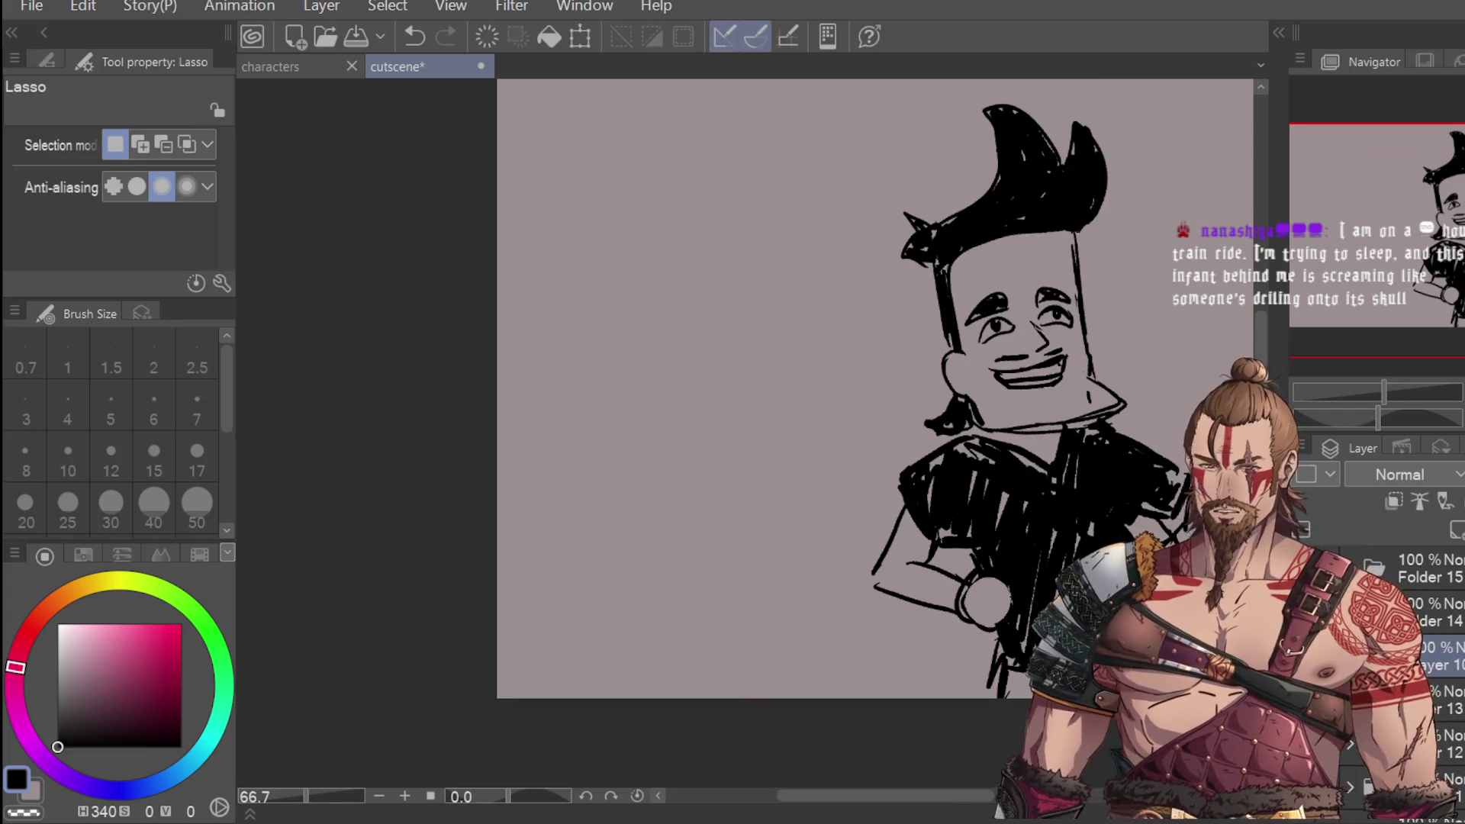
{"action": "key", "text": "ctrl+v"}
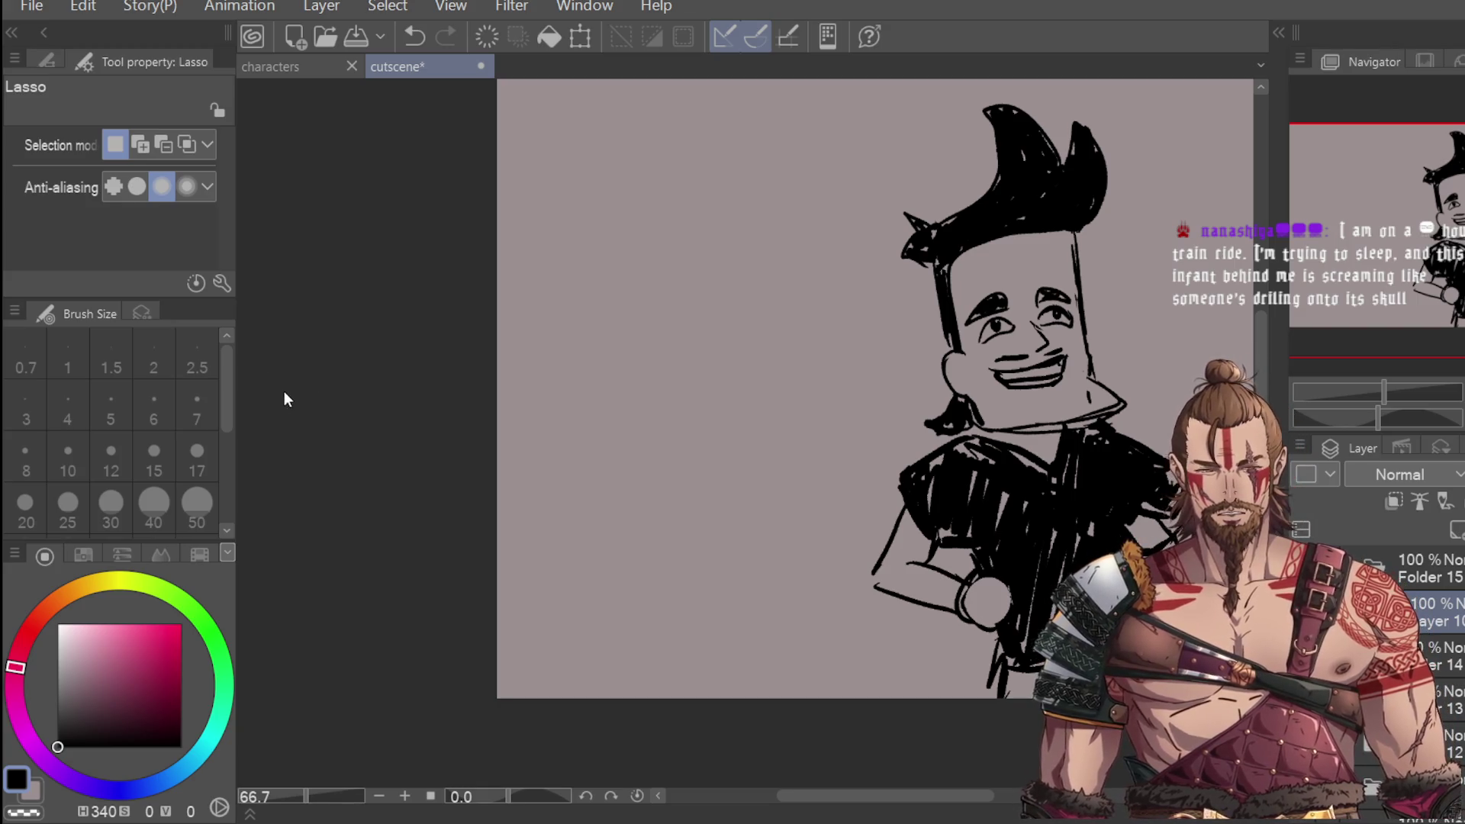
{"action": "key", "text": "e"}
{"action": "left_click_drag", "start_coordinate": [1001, 377], "coordinate": [1062, 374]}
{"action": "key", "text": "p"}
{"action": "key", "text": "ctrl+z"}
{"action": "key", "text": "ctrl+z"}
{"action": "key", "text": "ctrl+z"}
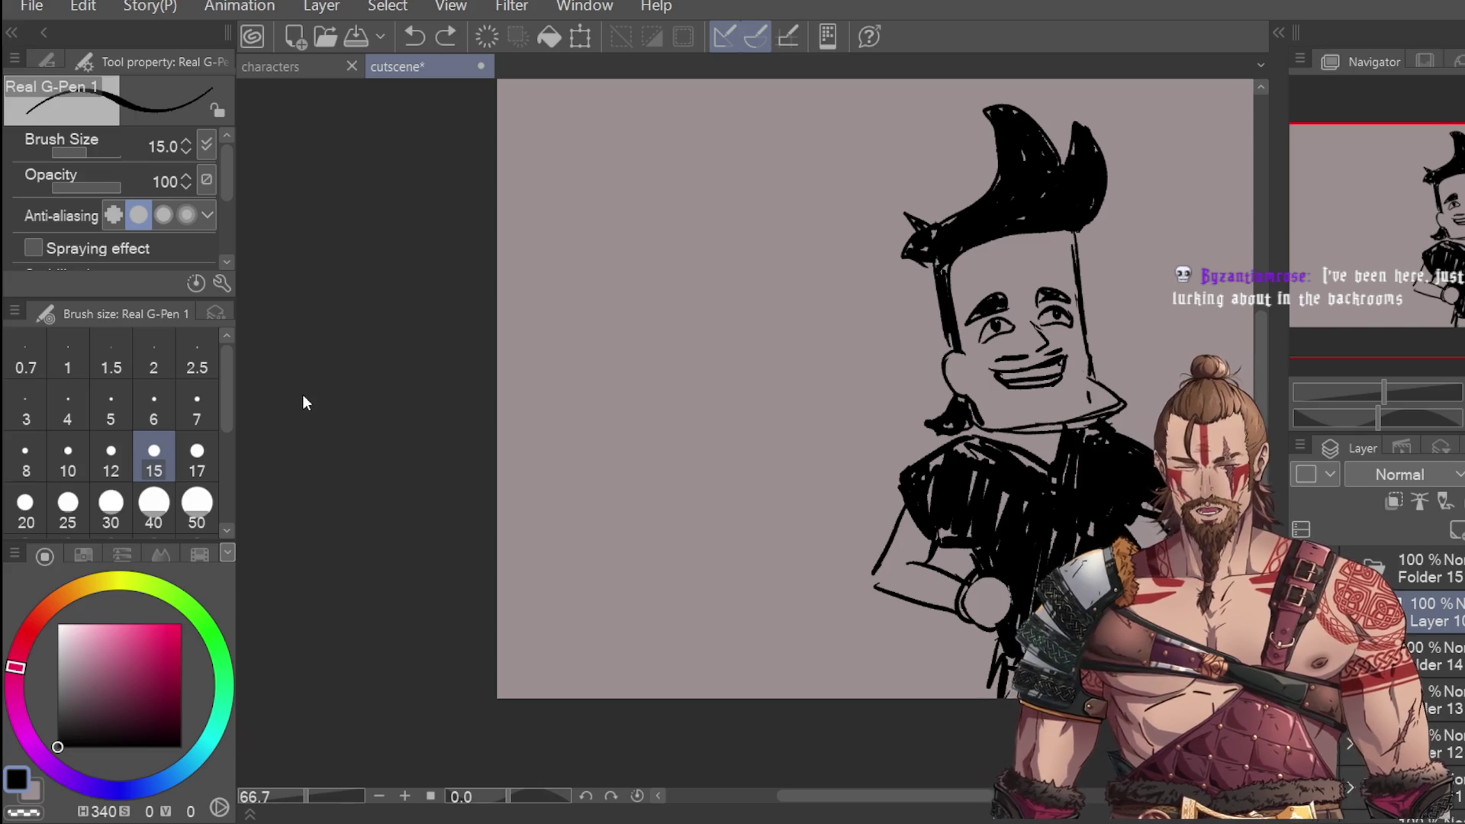
Step: Erase part of the smile and try redrawing the mouth line, undoing the attempts
{"action": "key", "text": "e"}
{"action": "mouse_move", "coordinate": [1045, 378]}
{"action": "left_mouse_down"}
{"action": "mouse_move", "coordinate": [1015, 379]}
{"action": "mouse_move", "coordinate": [1064, 365]}
{"action": "mouse_move", "coordinate": [1007, 372]}
{"action": "mouse_move", "coordinate": [1076, 355]}
{"action": "left_mouse_up"}
{"action": "key", "text": "p"}
{"action": "key", "text": "ctrl+z"}
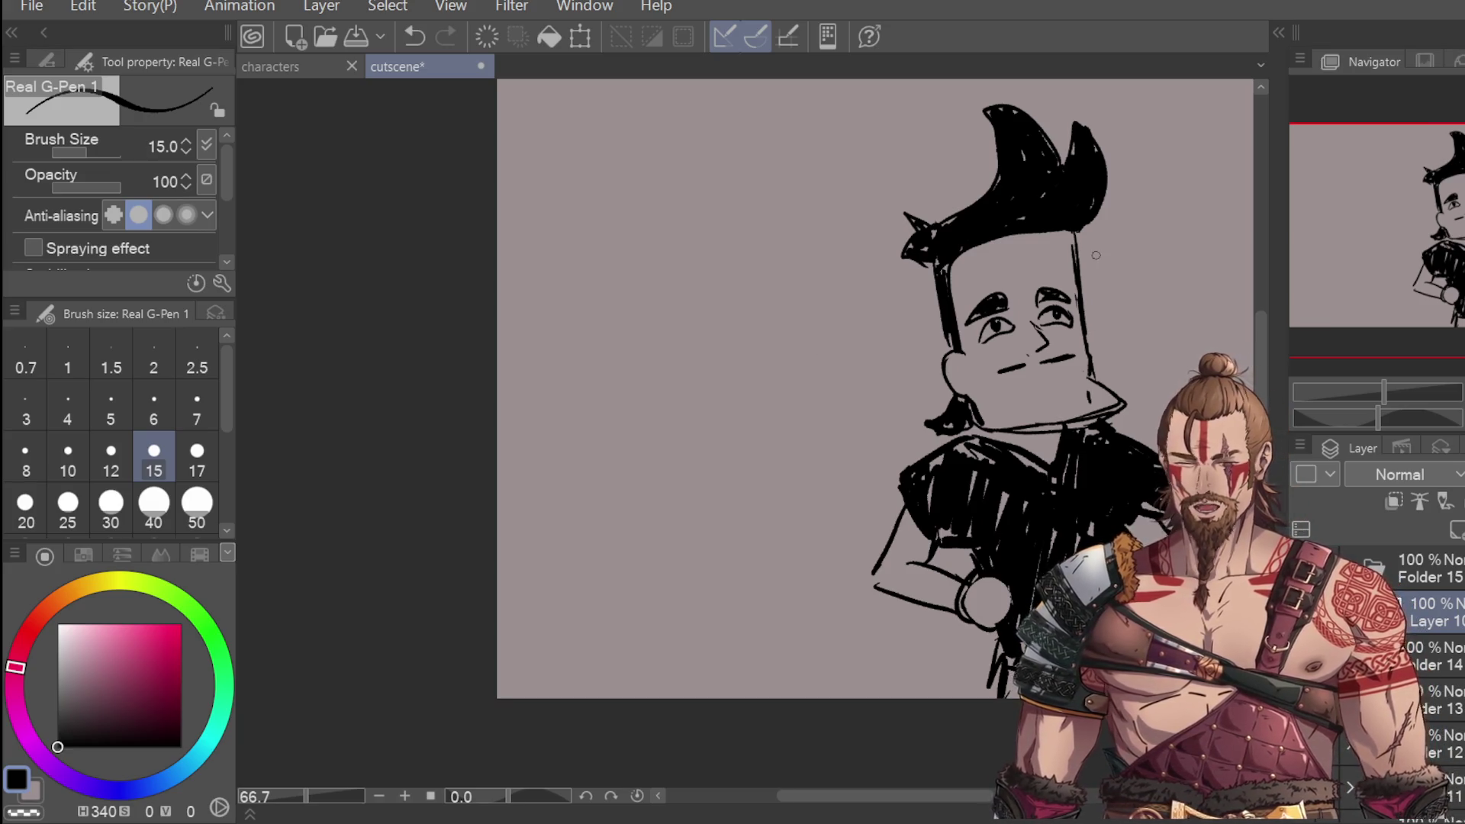
{"action": "mouse_move", "coordinate": [1009, 389]}
{"action": "left_mouse_down"}
{"action": "mouse_move", "coordinate": [1059, 375]}
{"action": "mouse_move", "coordinate": [1004, 392]}
{"action": "mouse_move", "coordinate": [1022, 387]}
{"action": "left_mouse_up"}
{"action": "key", "text": "ctrl+z"}
{"action": "key", "text": "ctrl+z"}
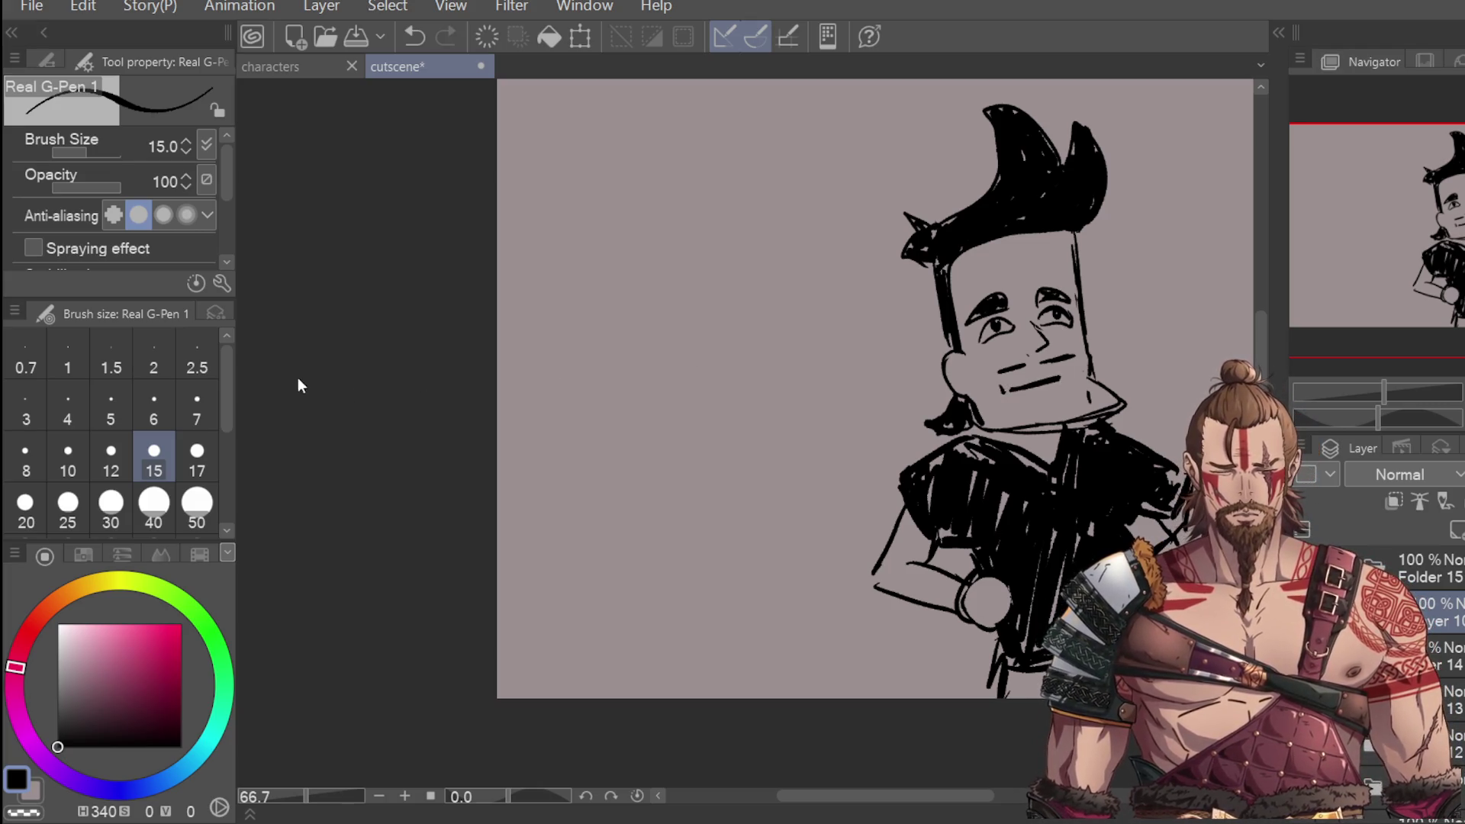
Step: Erase the left eye and redraw it as a heavy-lidded closed eye
{"action": "key", "text": "e"}
{"action": "scroll", "coordinate": [969, 322], "scroll_direction": "up", "scroll_amount": 1}
{"action": "left_click_drag", "start_coordinate": [992, 332], "coordinate": [1128, 315]}
{"action": "key", "text": "p"}
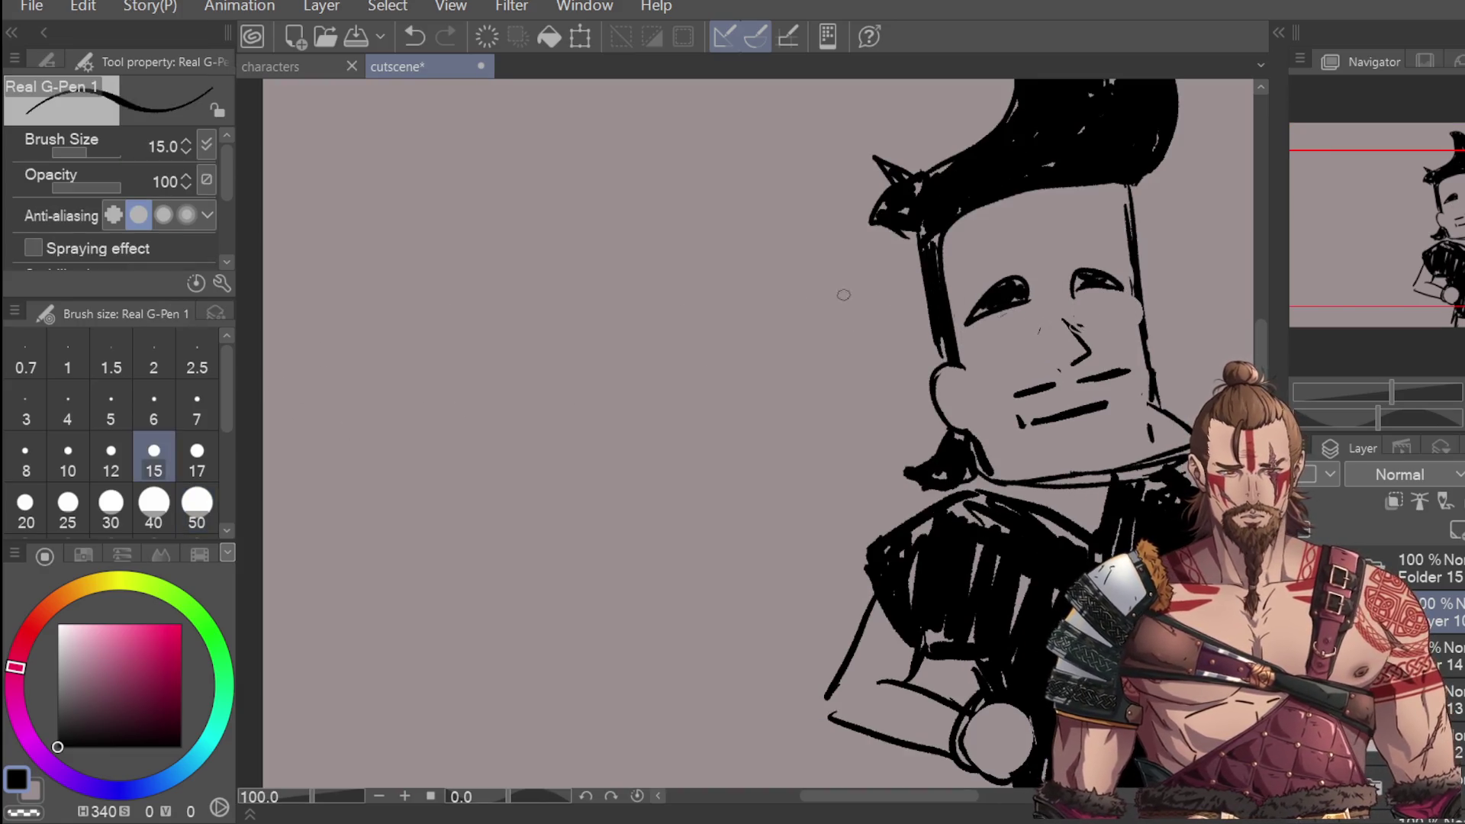
{"action": "mouse_move", "coordinate": [969, 327]}
{"action": "left_mouse_down"}
{"action": "mouse_move", "coordinate": [1135, 302]}
{"action": "mouse_move", "coordinate": [1145, 326]}
{"action": "left_mouse_up"}
{"action": "key", "text": "ctrl+z"}
{"action": "key", "text": "ctrl+z"}
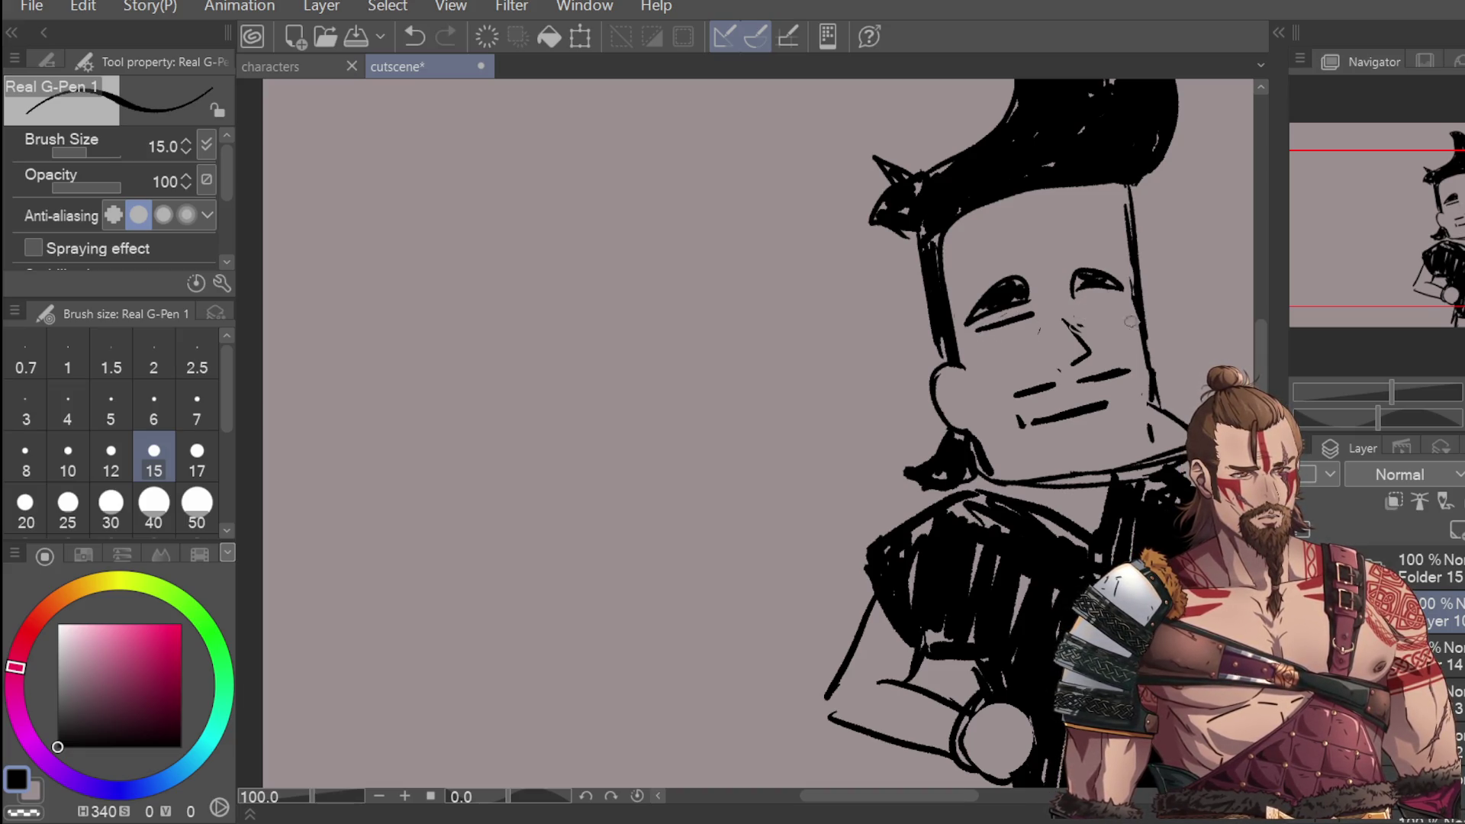
{"action": "left_click_drag", "start_coordinate": [976, 328], "coordinate": [1032, 336]}
{"action": "key", "text": "ctrl+z"}
Step: Draw the right eye's lid line, then add pupils and lower lids to both eyes
{"action": "mouse_move", "coordinate": [1128, 300]}
{"action": "left_mouse_down"}
{"action": "mouse_move", "coordinate": [1079, 313]}
{"action": "mouse_move", "coordinate": [1133, 329]}
{"action": "left_mouse_up"}
{"action": "left_click_drag", "start_coordinate": [1006, 325], "coordinate": [1015, 335]}
{"action": "left_click_drag", "start_coordinate": [1101, 309], "coordinate": [1110, 320]}
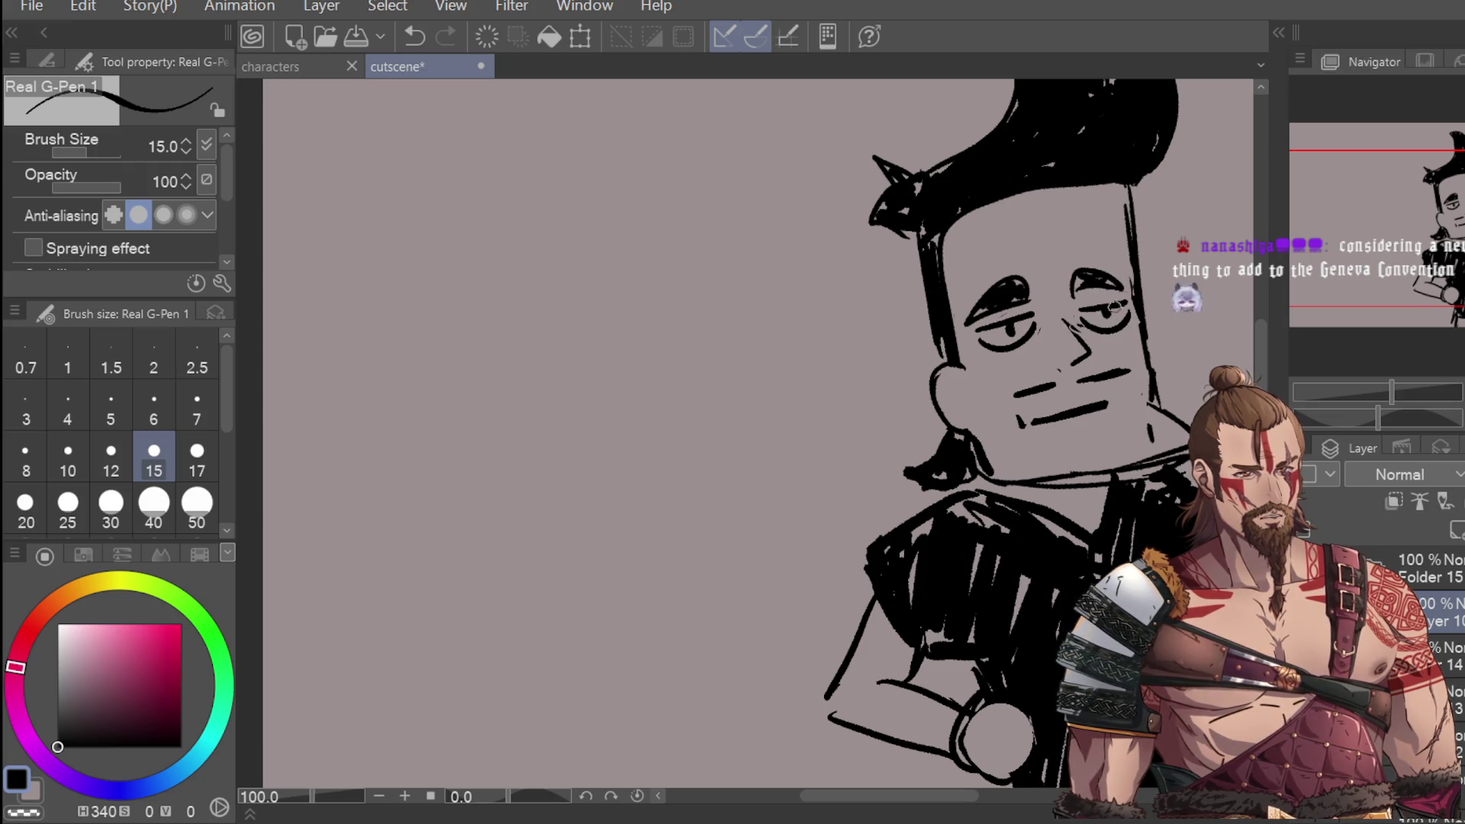
{"action": "key", "text": "ctrl+minus"}
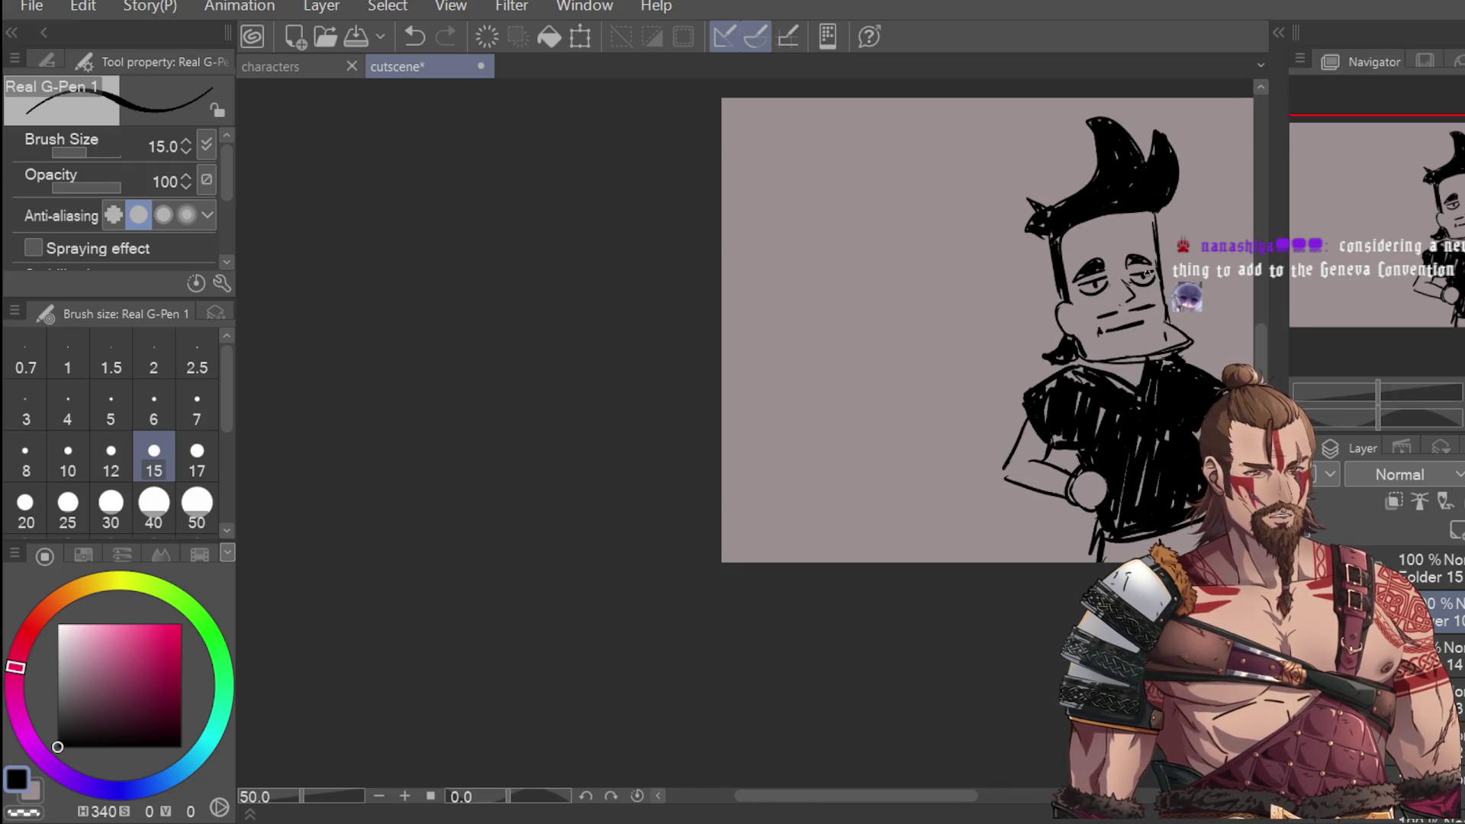
Step: Erase the flat lower mouth line and draw a small curved frown in its place
{"action": "key", "text": "ctrl+minus"}
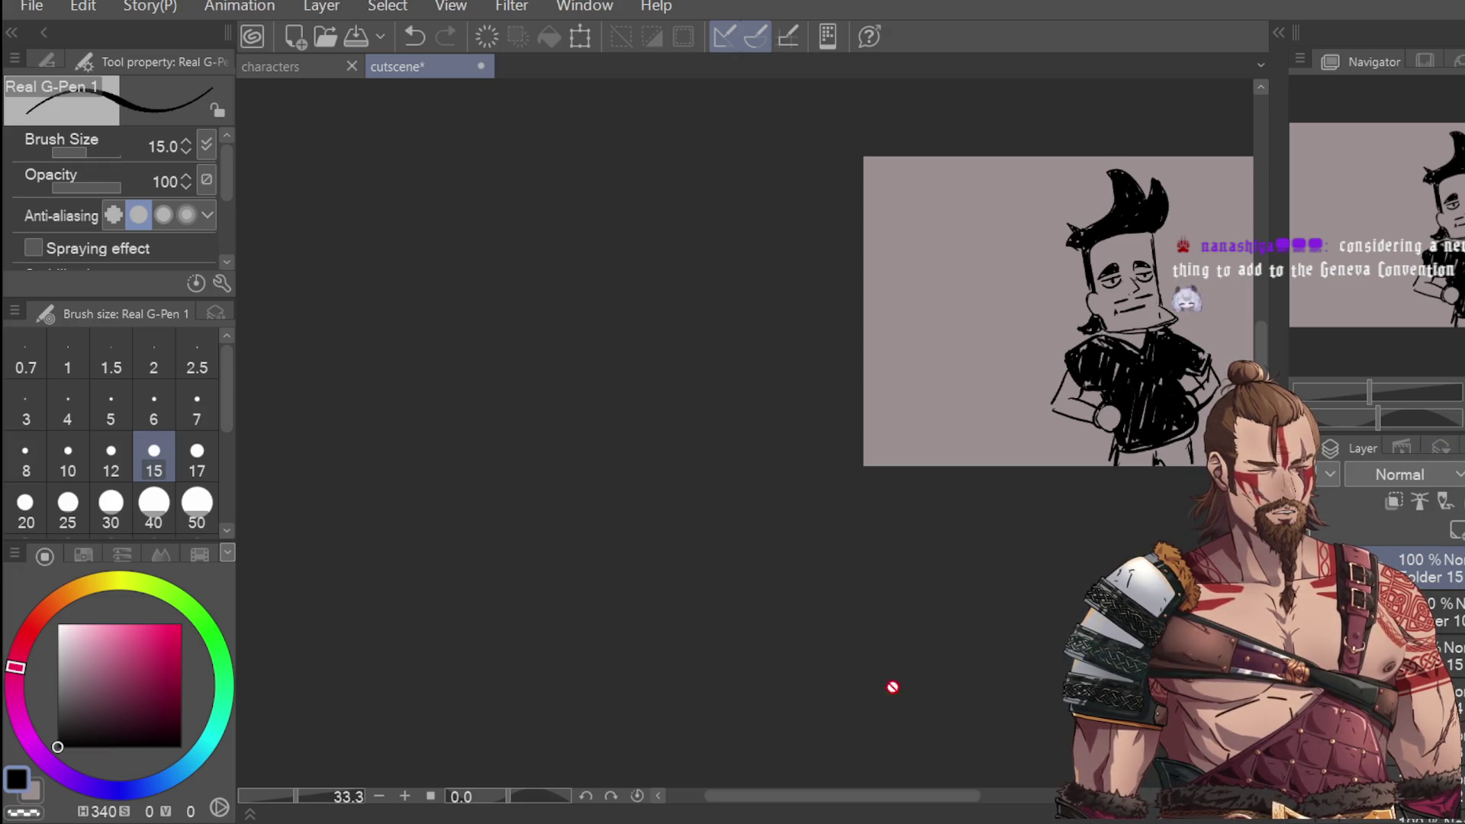
{"action": "scroll", "coordinate": [867, 798], "scroll_direction": "right", "scroll_amount": 5}
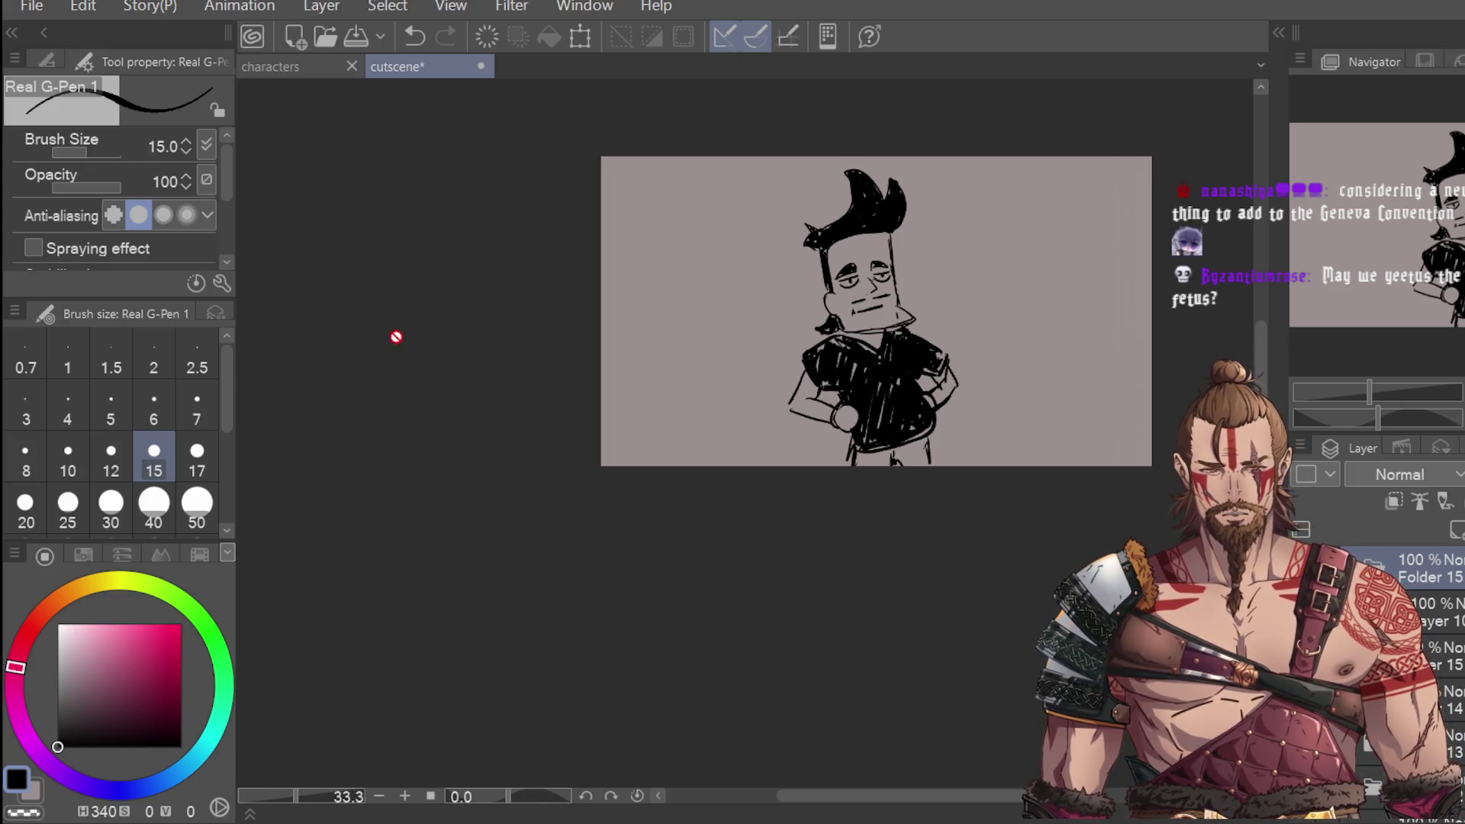
{"action": "key", "text": "ctrl+plus"}
{"action": "key", "text": "ctrl+plus"}
{"action": "key", "text": "e"}
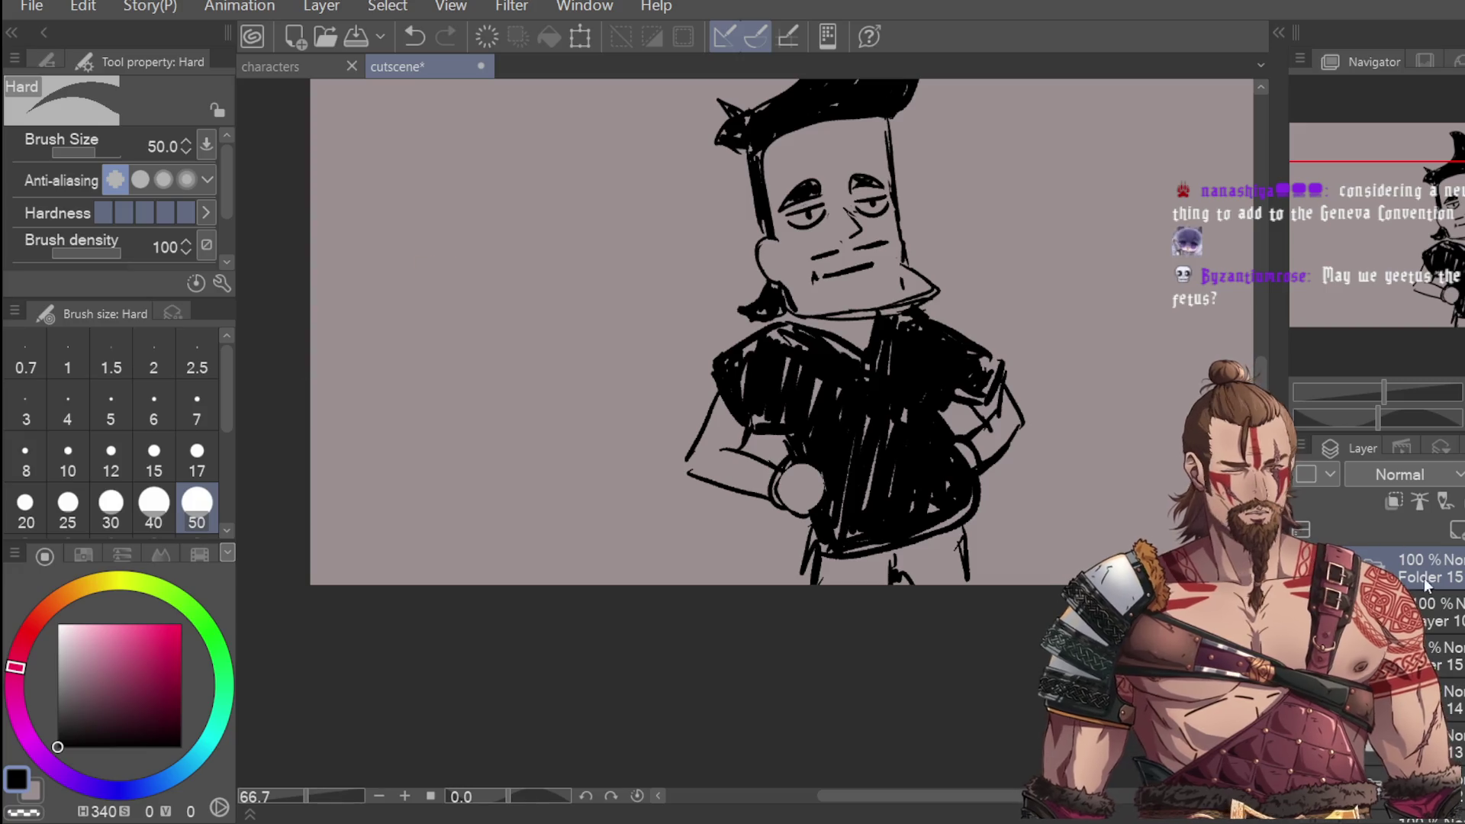
{"action": "mouse_move", "coordinate": [808, 271]}
{"action": "left_mouse_down"}
{"action": "mouse_move", "coordinate": [854, 275]}
{"action": "mouse_move", "coordinate": [767, 213]}
{"action": "left_mouse_up"}
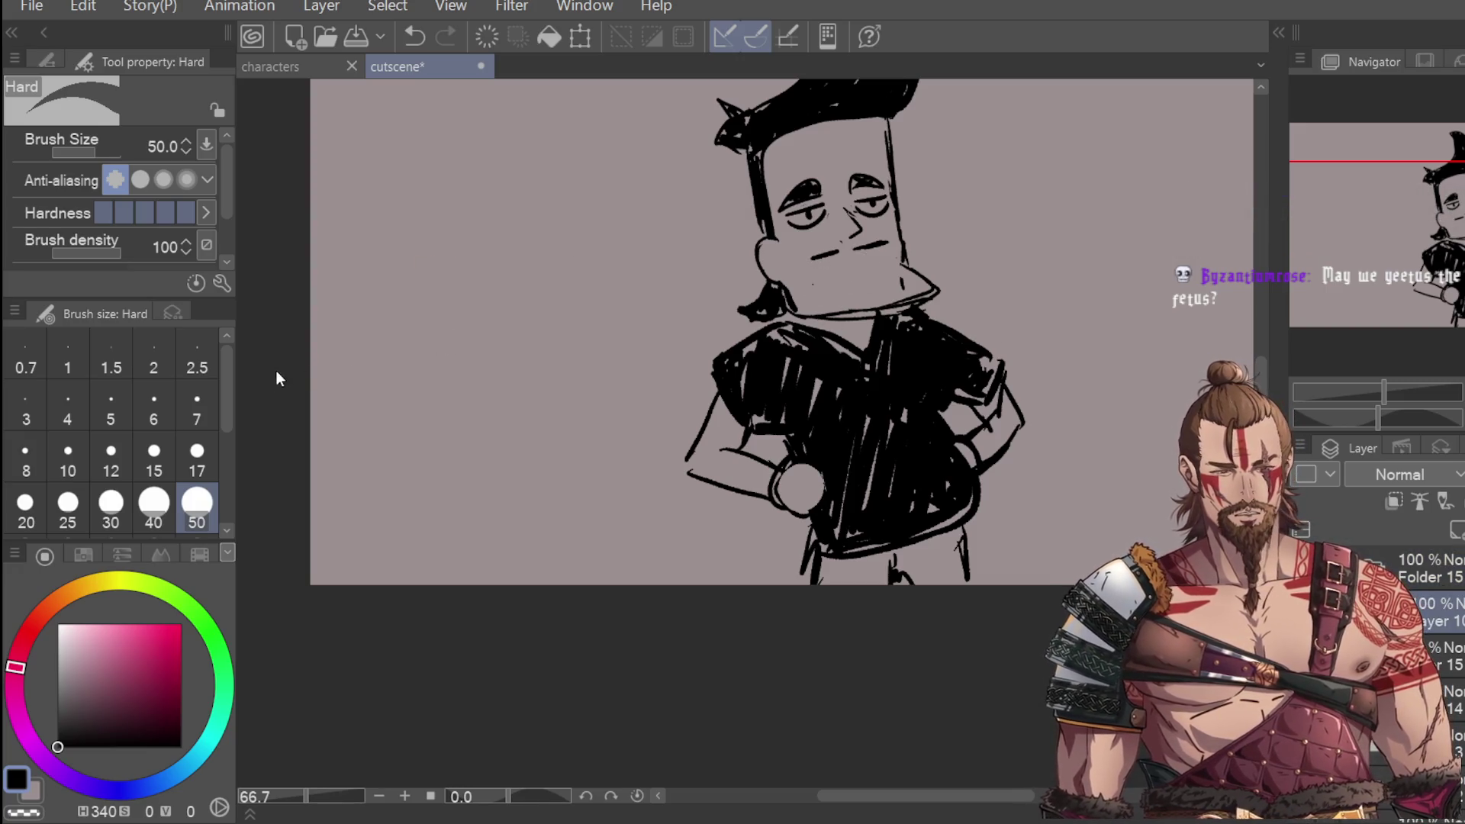
{"action": "key", "text": "p"}
{"action": "mouse_move", "coordinate": [815, 279]}
{"action": "left_mouse_down"}
{"action": "mouse_move", "coordinate": [877, 264]}
{"action": "mouse_move", "coordinate": [828, 278]}
{"action": "left_mouse_up"}
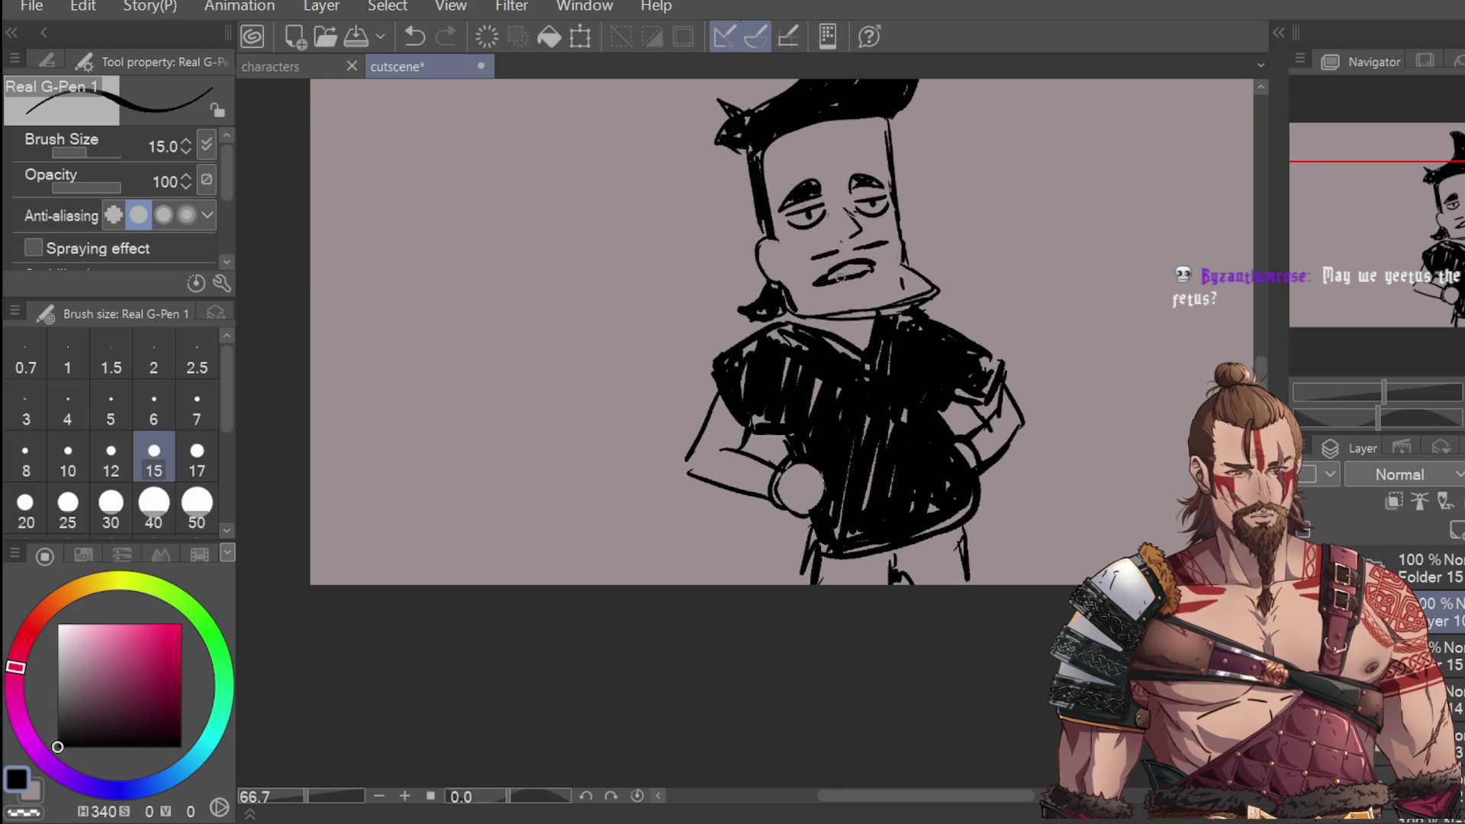
{"action": "scroll", "coordinate": [855, 277], "scroll_direction": "down", "scroll_amount": 2}
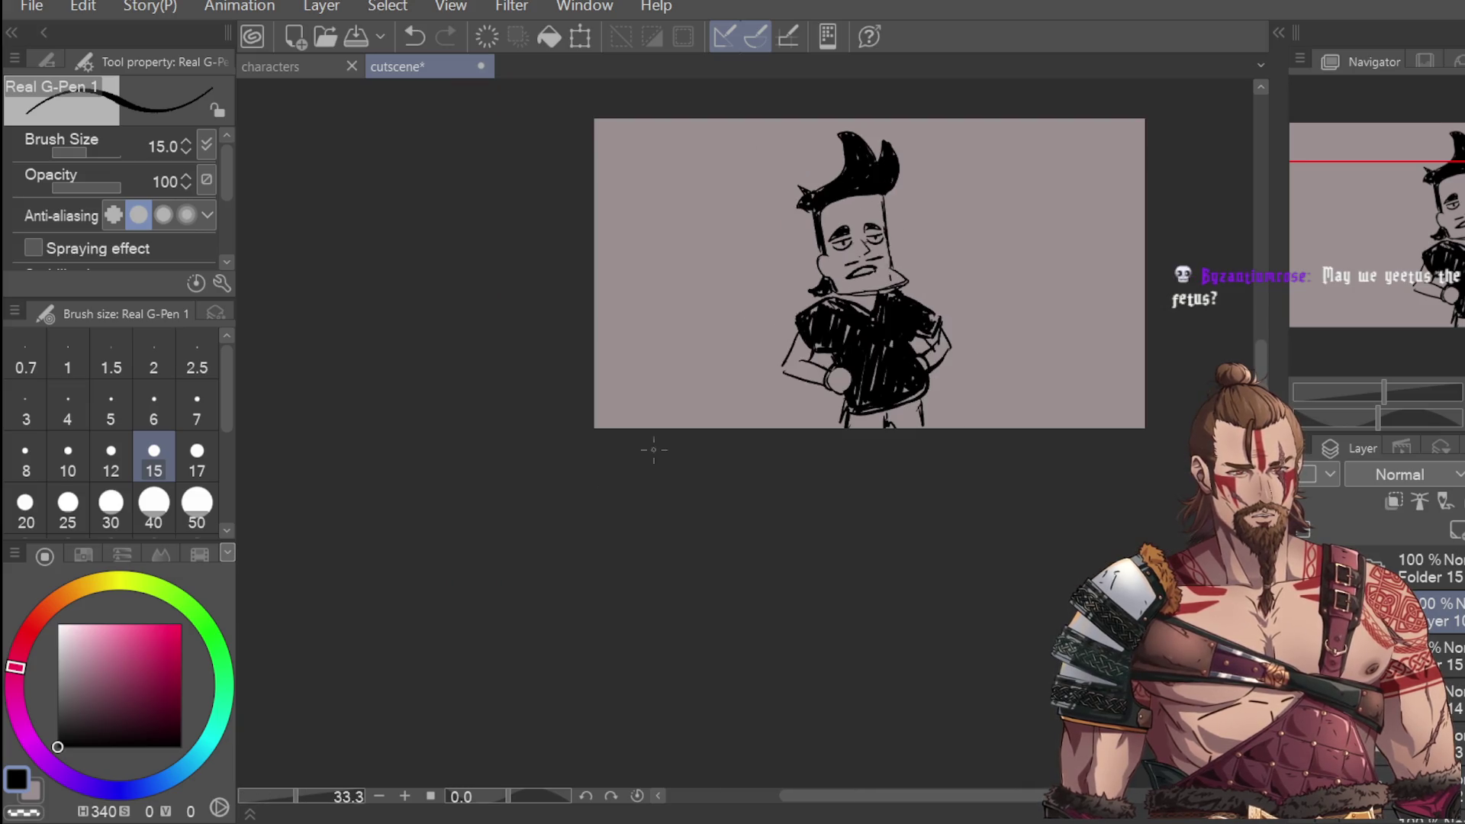
{"action": "key", "text": "Delete"}
{"action": "key", "text": "ctrl+z"}
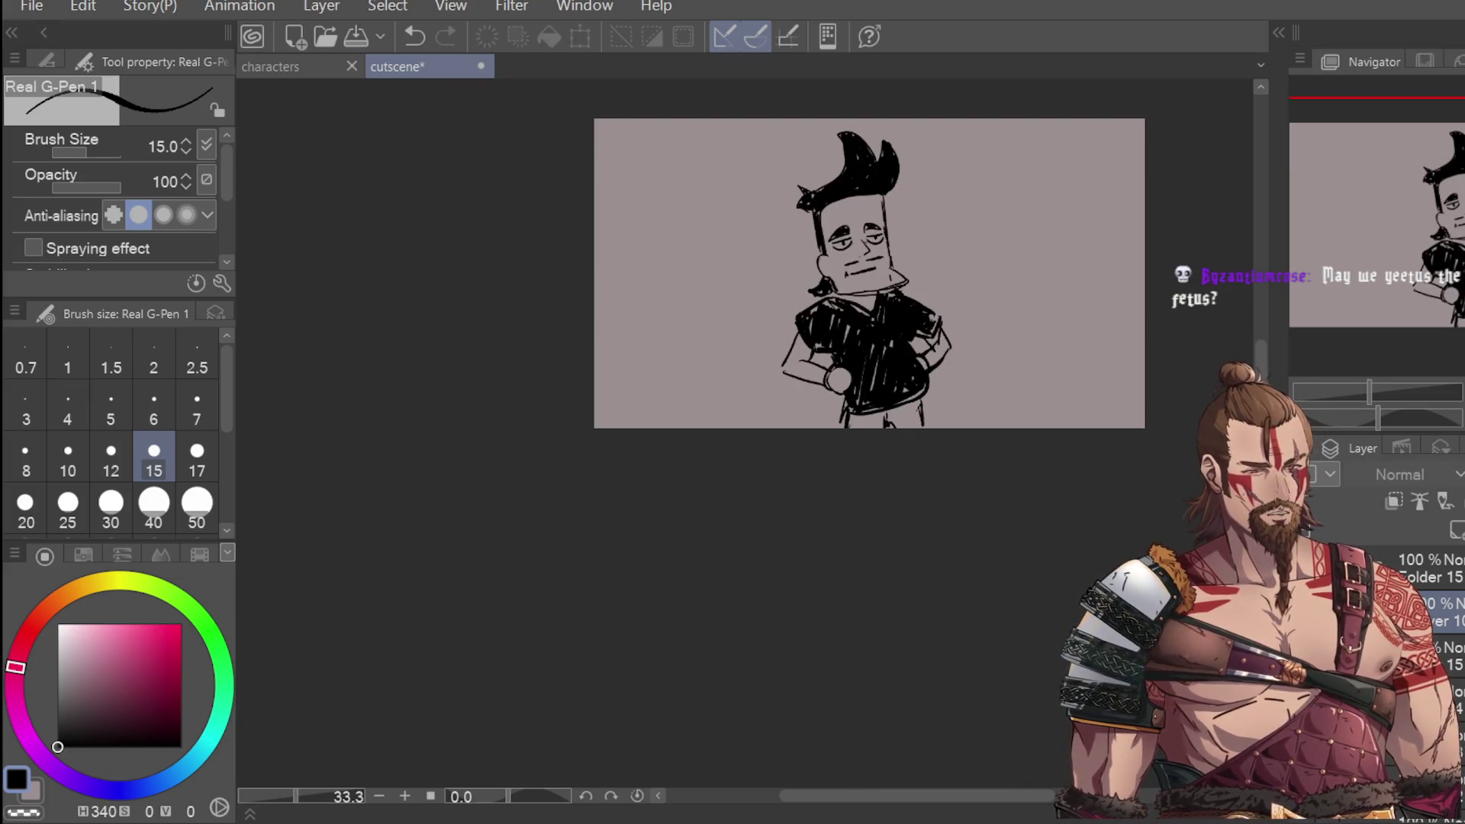
Step: Undo once more and save the cutscene sketch with Ctrl+S
{"action": "key", "text": "ctrl+z"}
{"action": "key", "text": "ctrl+z"}
{"action": "key", "text": "ctrl+z"}
{"action": "key", "text": "ctrl+z"}
{"action": "key", "text": "ctrl+z"}
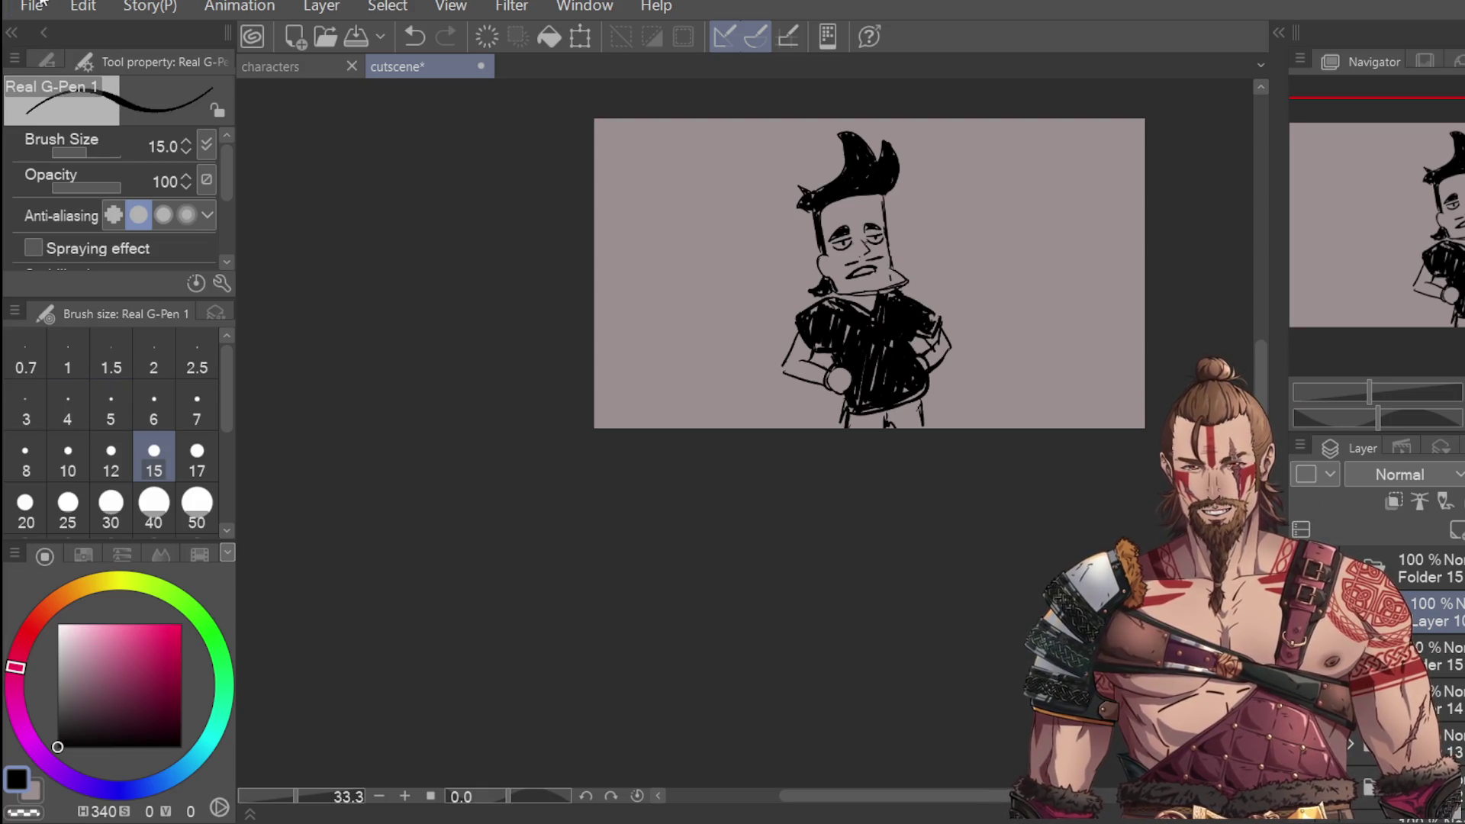
{"action": "key", "text": "ctrl+s"}
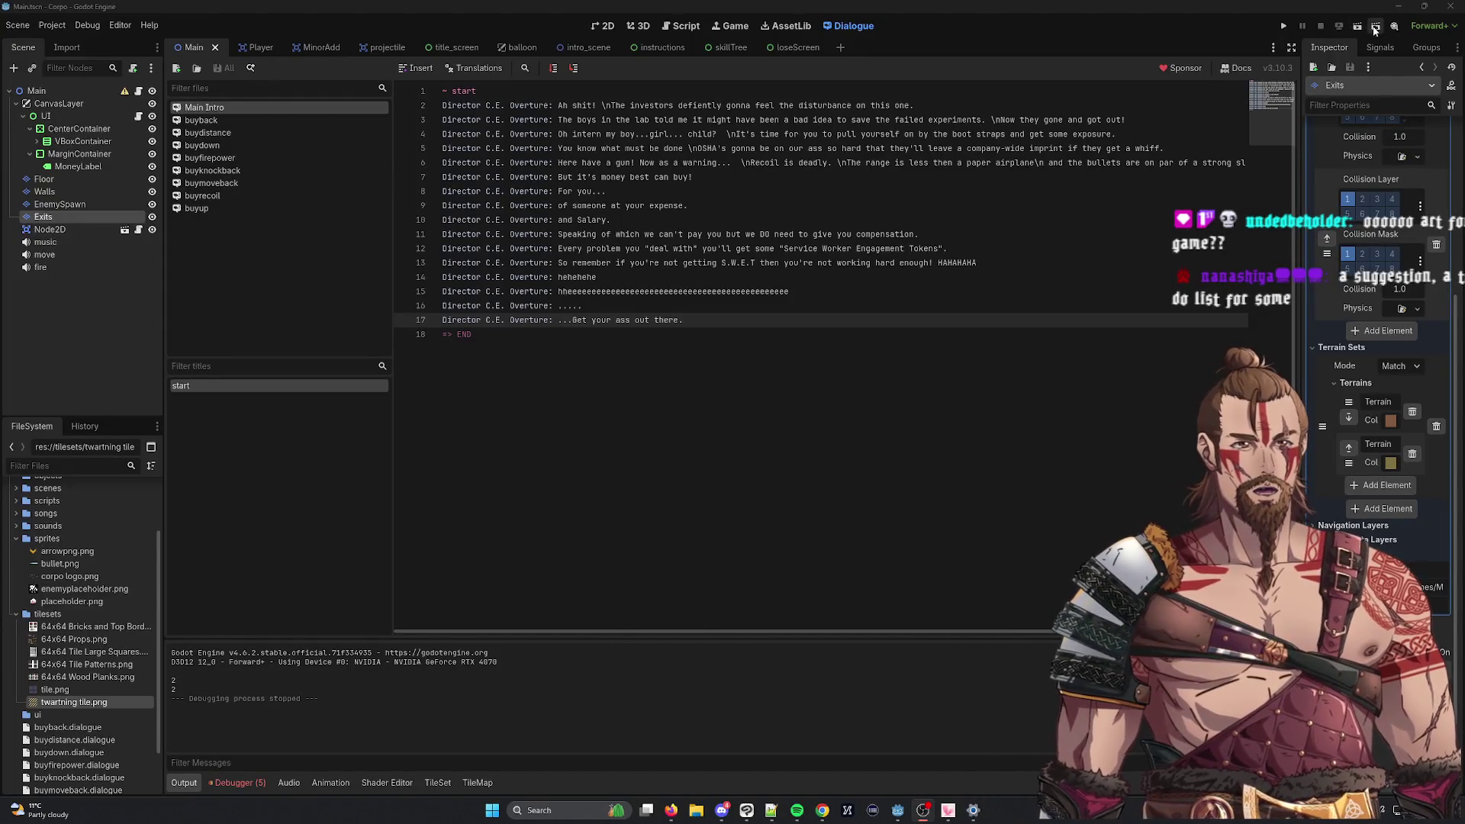
Step: Run Main.tscn, move the player with the arrow keys and shoot an enemy twice to defeat it
{"action": "key", "text": "ctrl+shift+o"}
{"action": "left_click", "coordinate": [605, 271]}
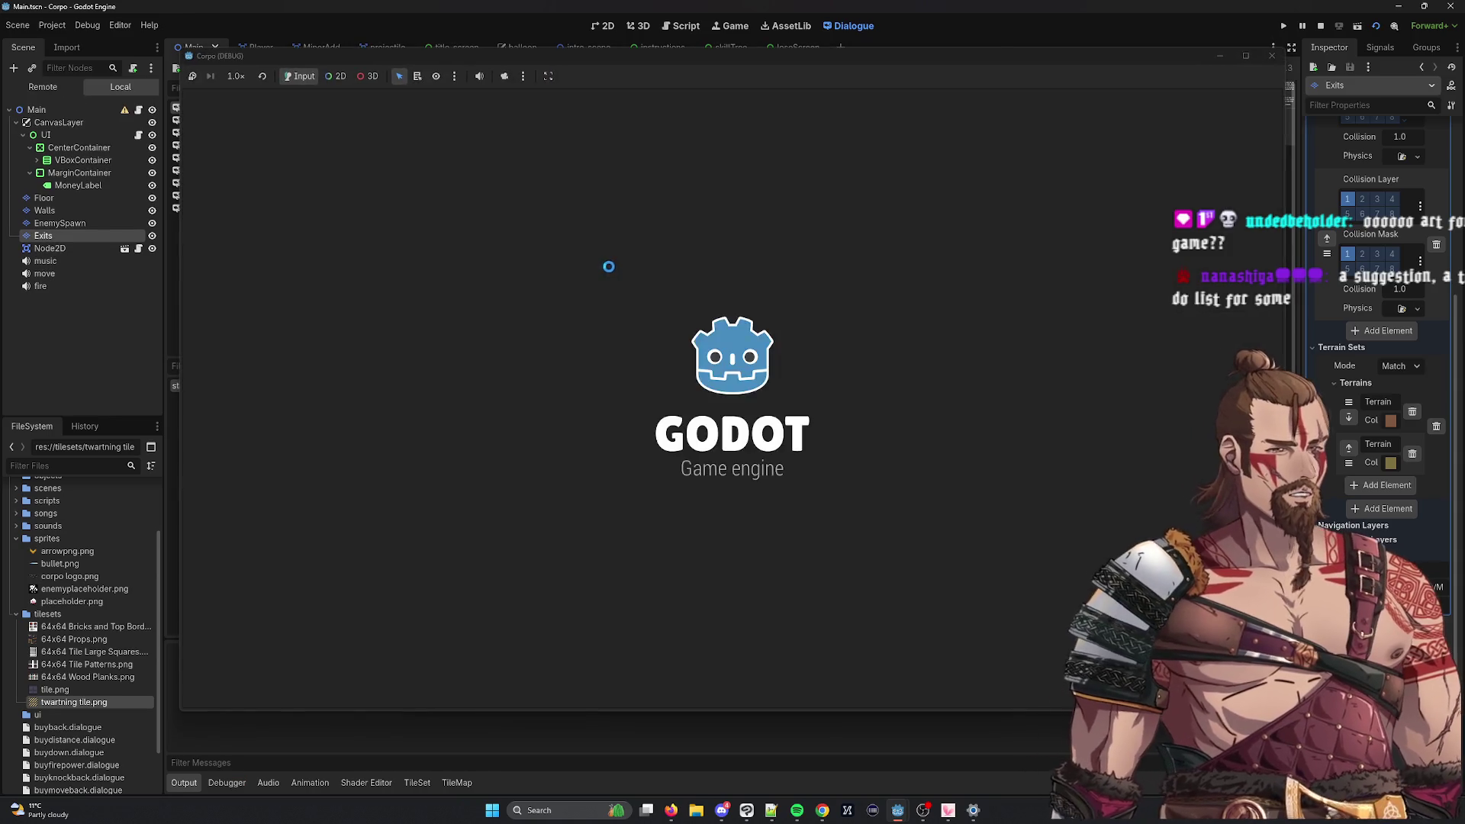
{"action": "key", "text": "Up"}
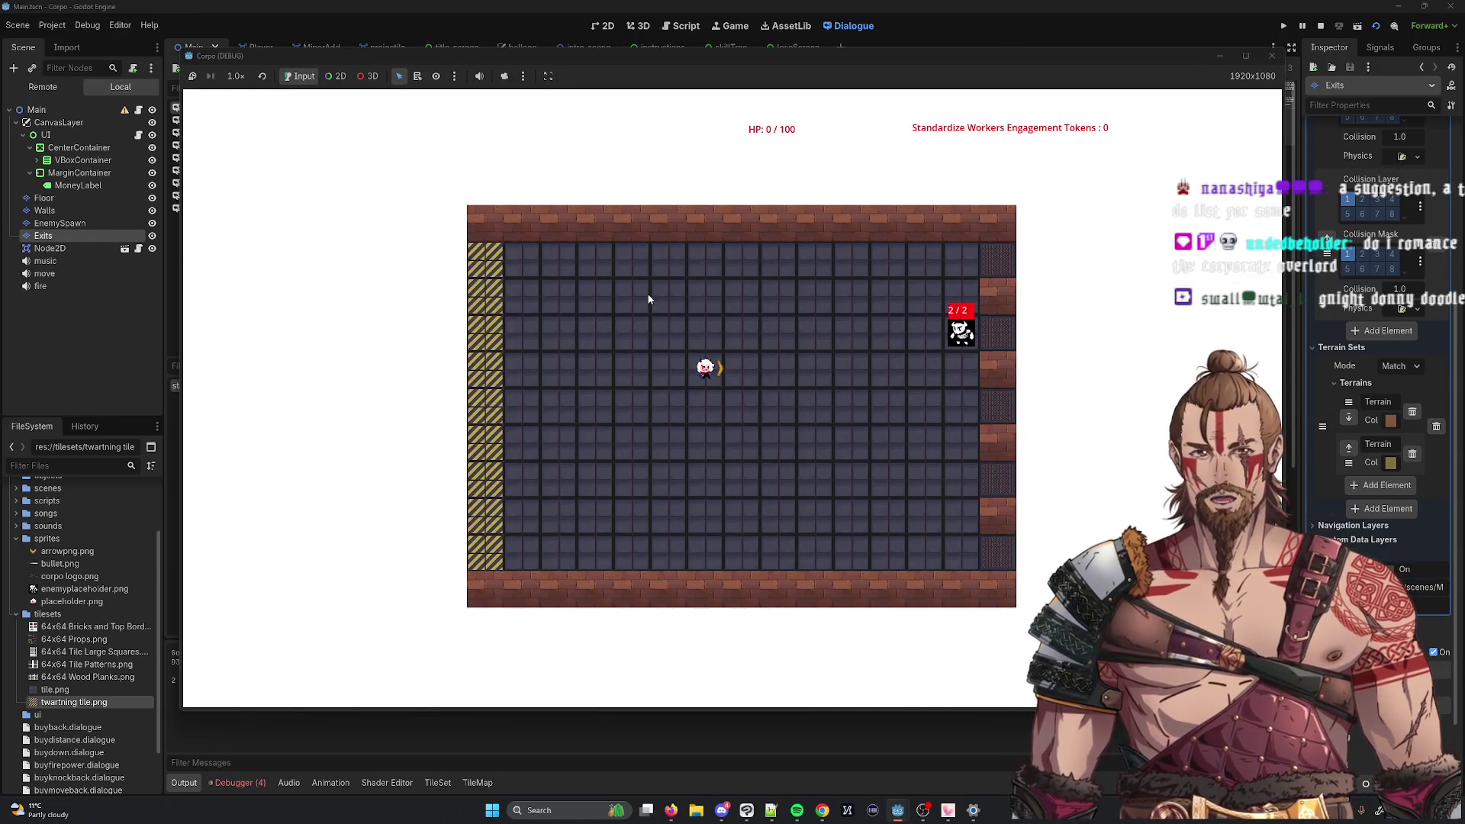
{"action": "key", "text": "Up"}
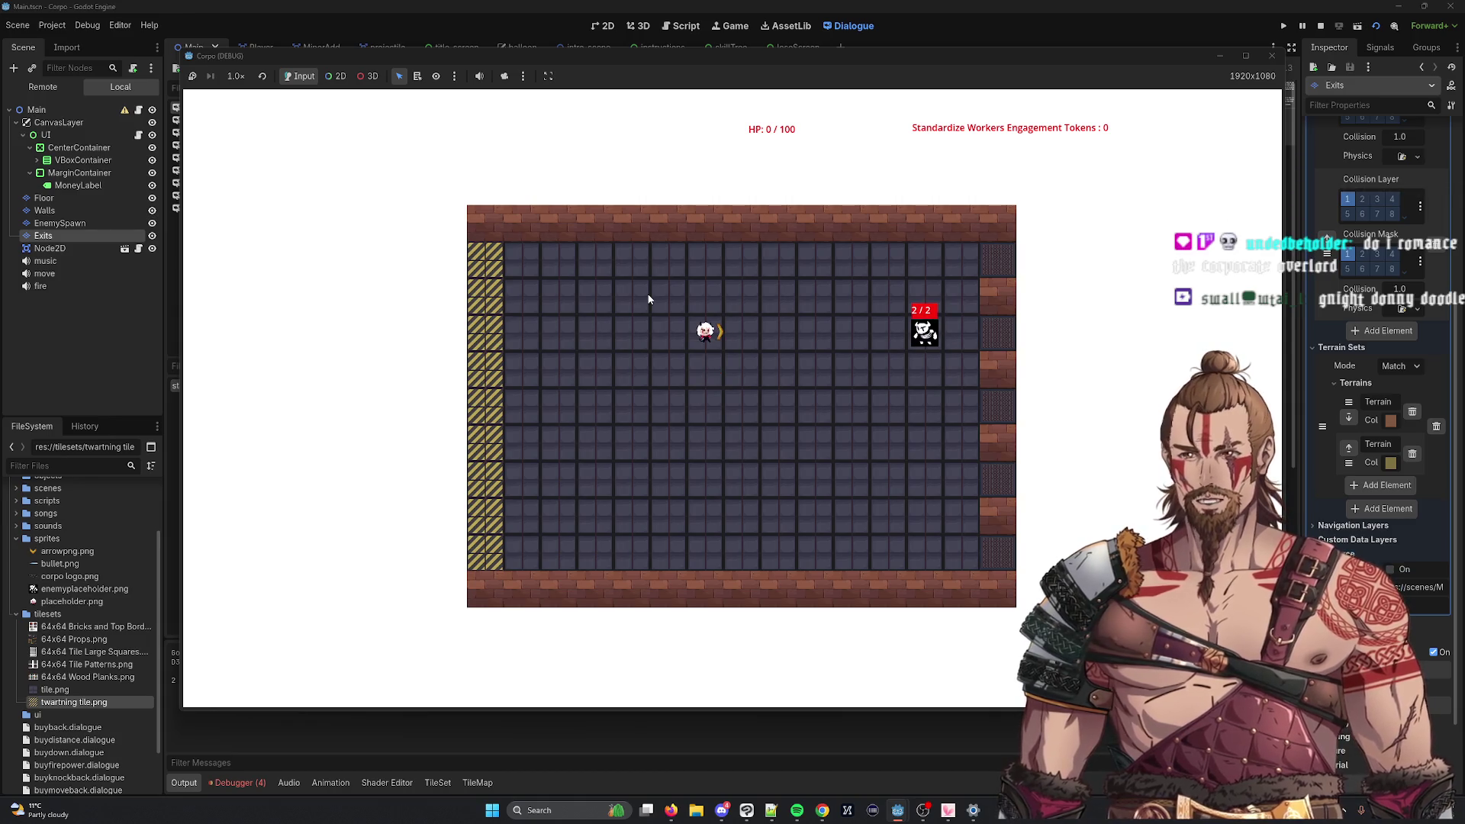
{"action": "key", "text": "Right"}
{"action": "key", "text": "Right"}
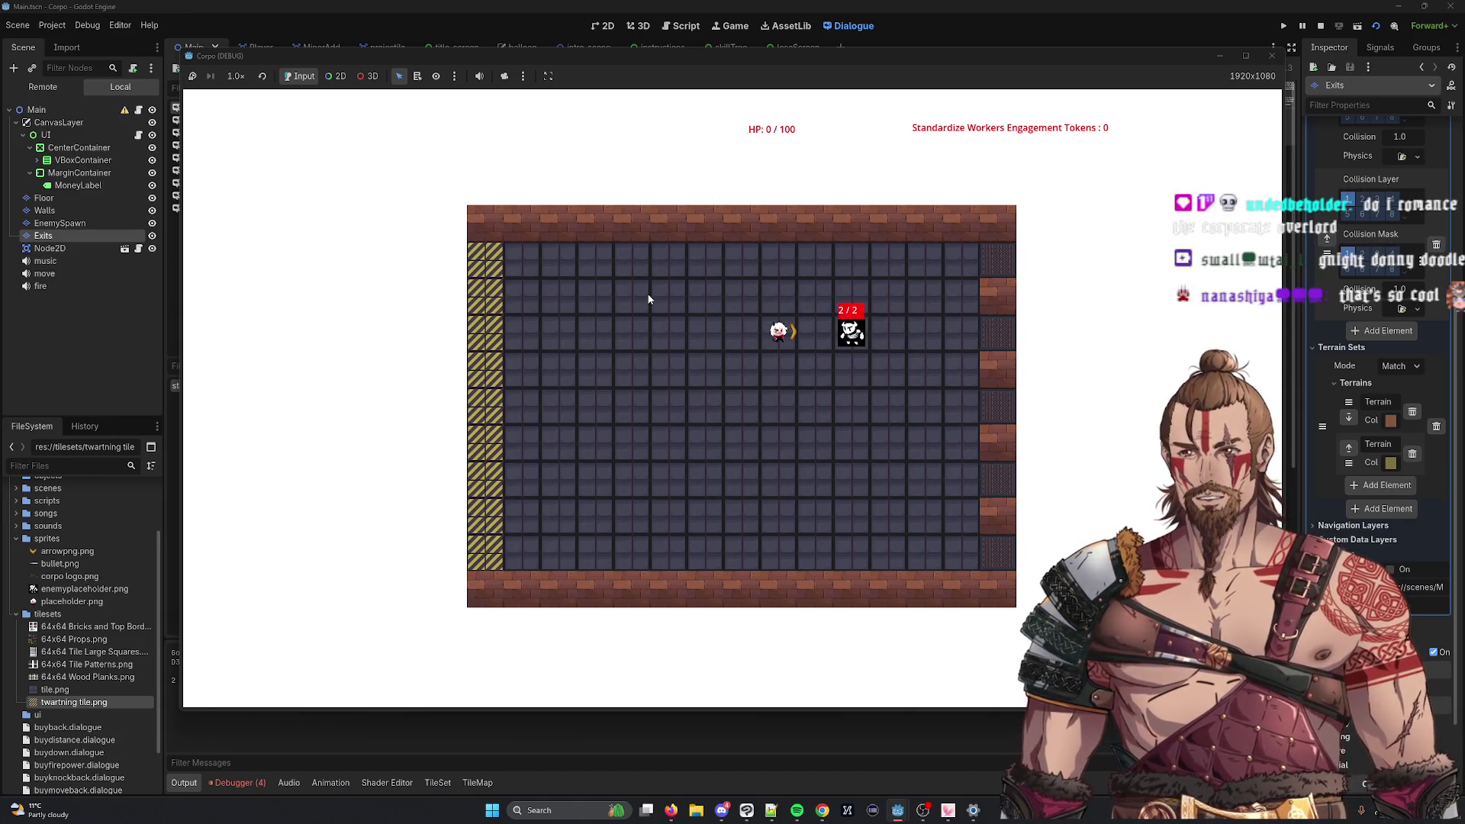
{"action": "key", "text": "space"}
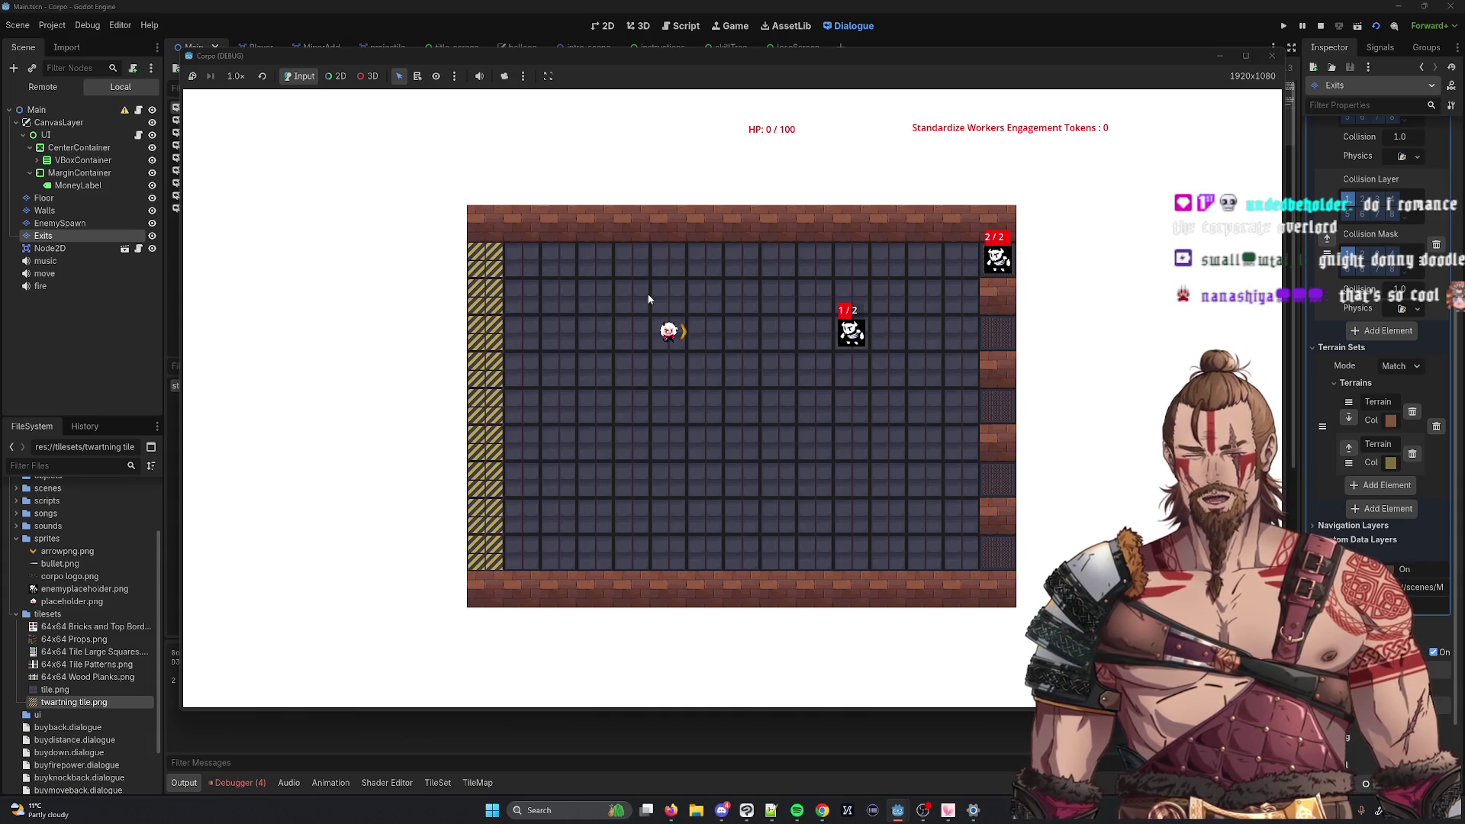
{"action": "key", "text": "Right"}
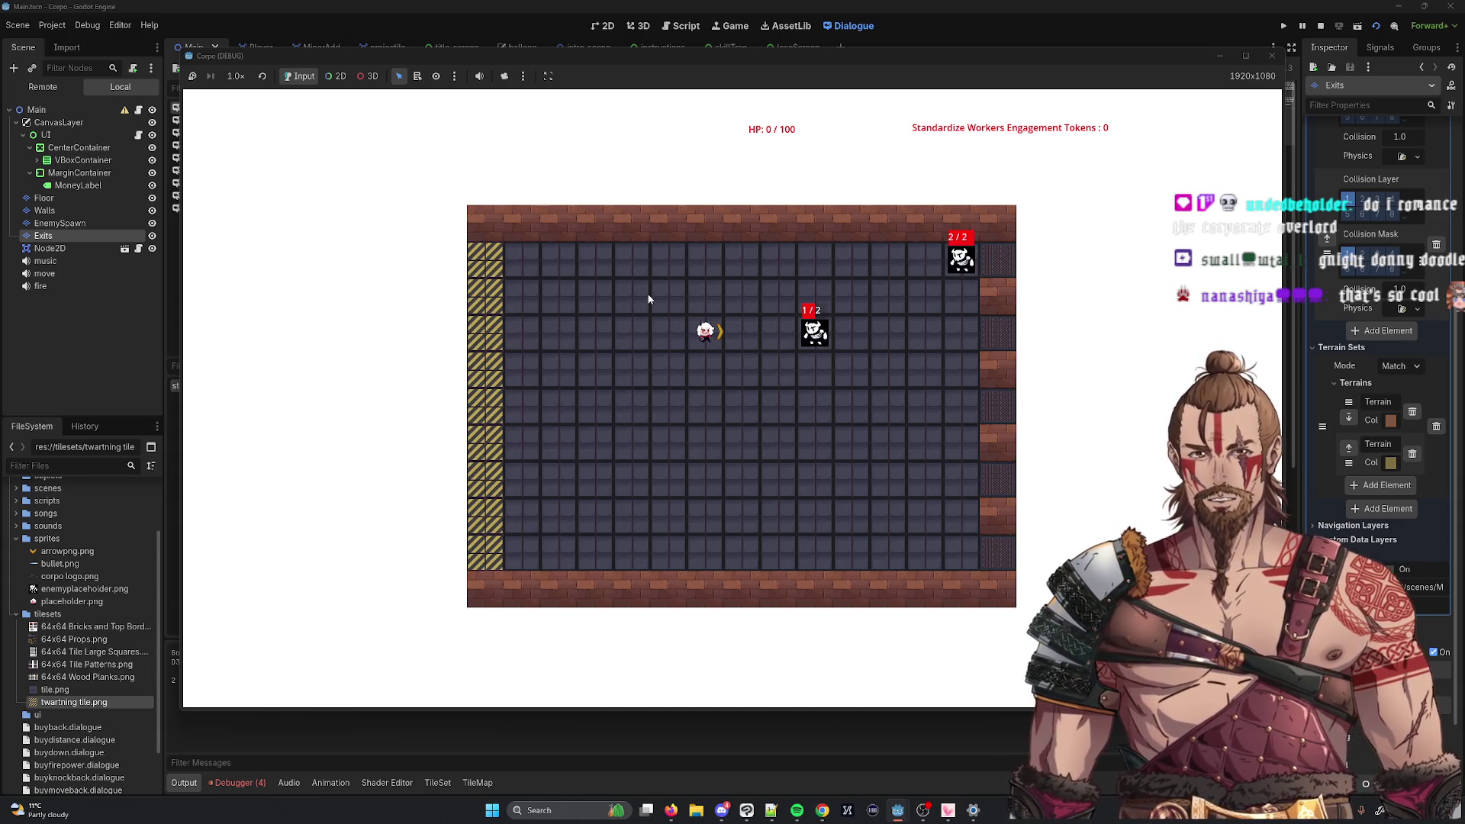
{"action": "key", "text": "space"}
{"action": "key", "text": "Up"}
{"action": "key", "text": "Up"}
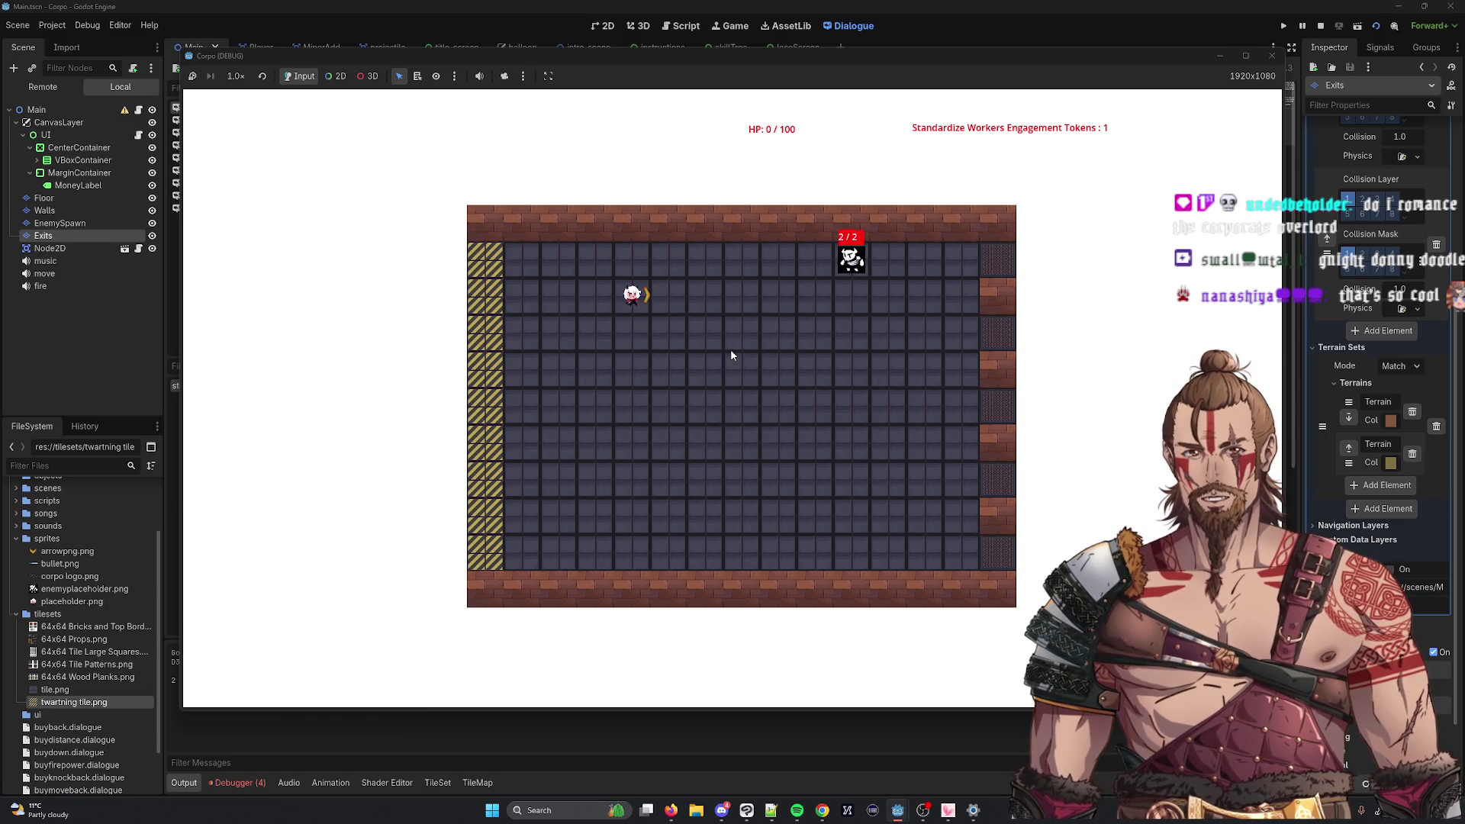
{"action": "key", "text": "Right"}
{"action": "key", "text": "Right"}
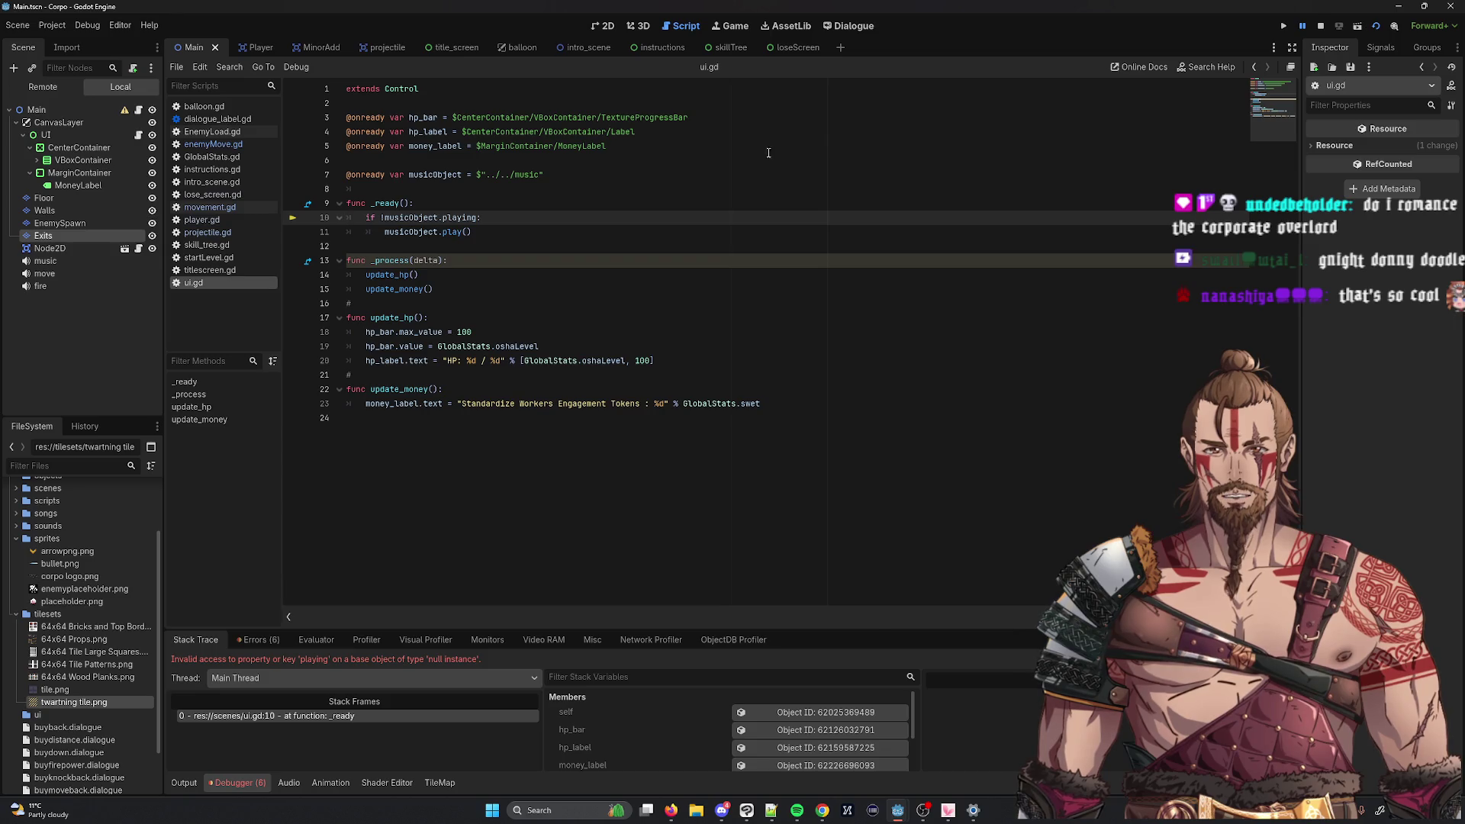
Step: Inspect the musicObject declaration on line 7 and switch to the skillTree tab
{"action": "left_click", "coordinate": [536, 175]}
{"action": "type", "text": "c"}
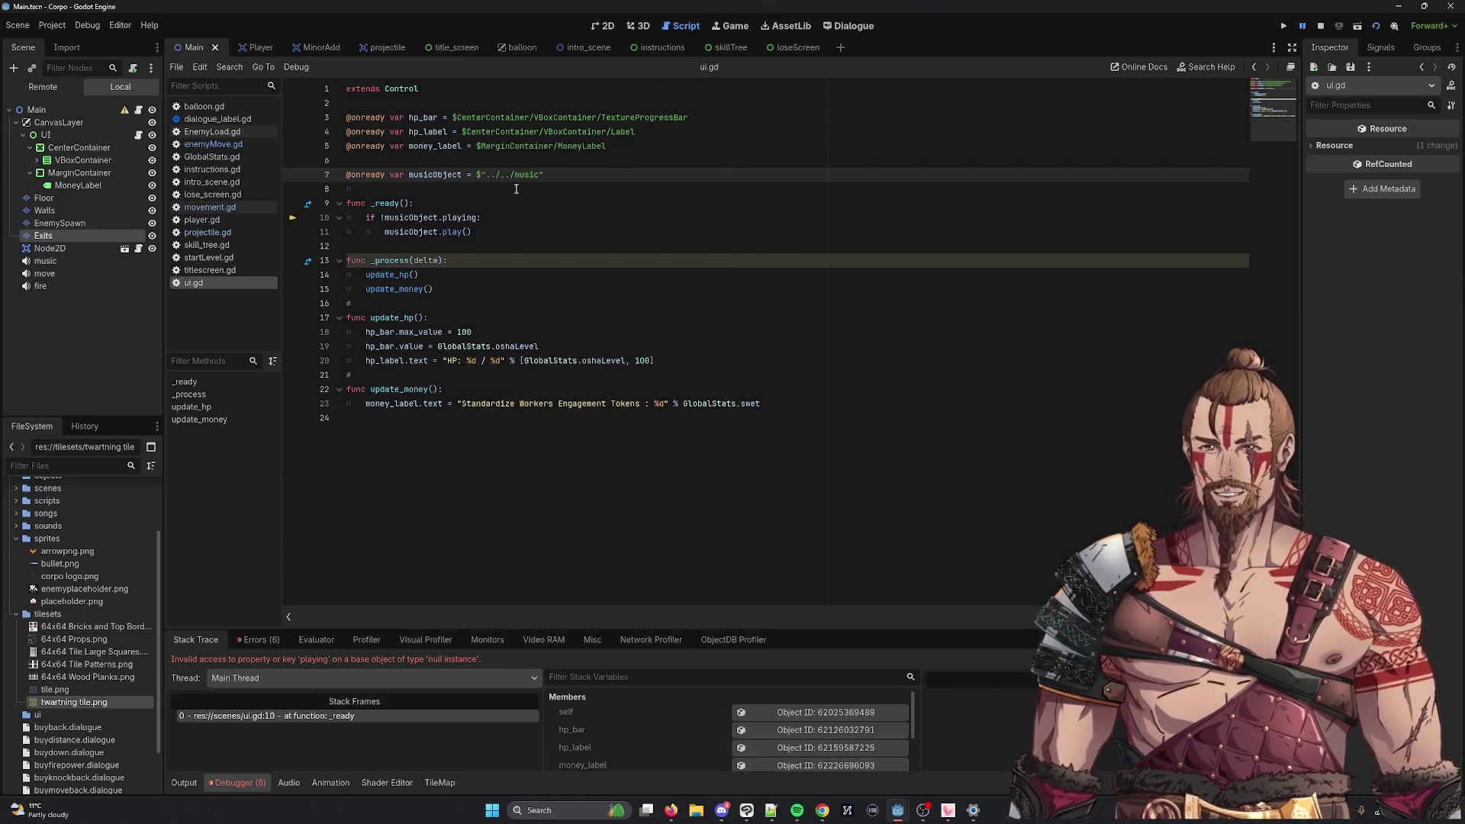
{"action": "double_click", "coordinate": [431, 174]}
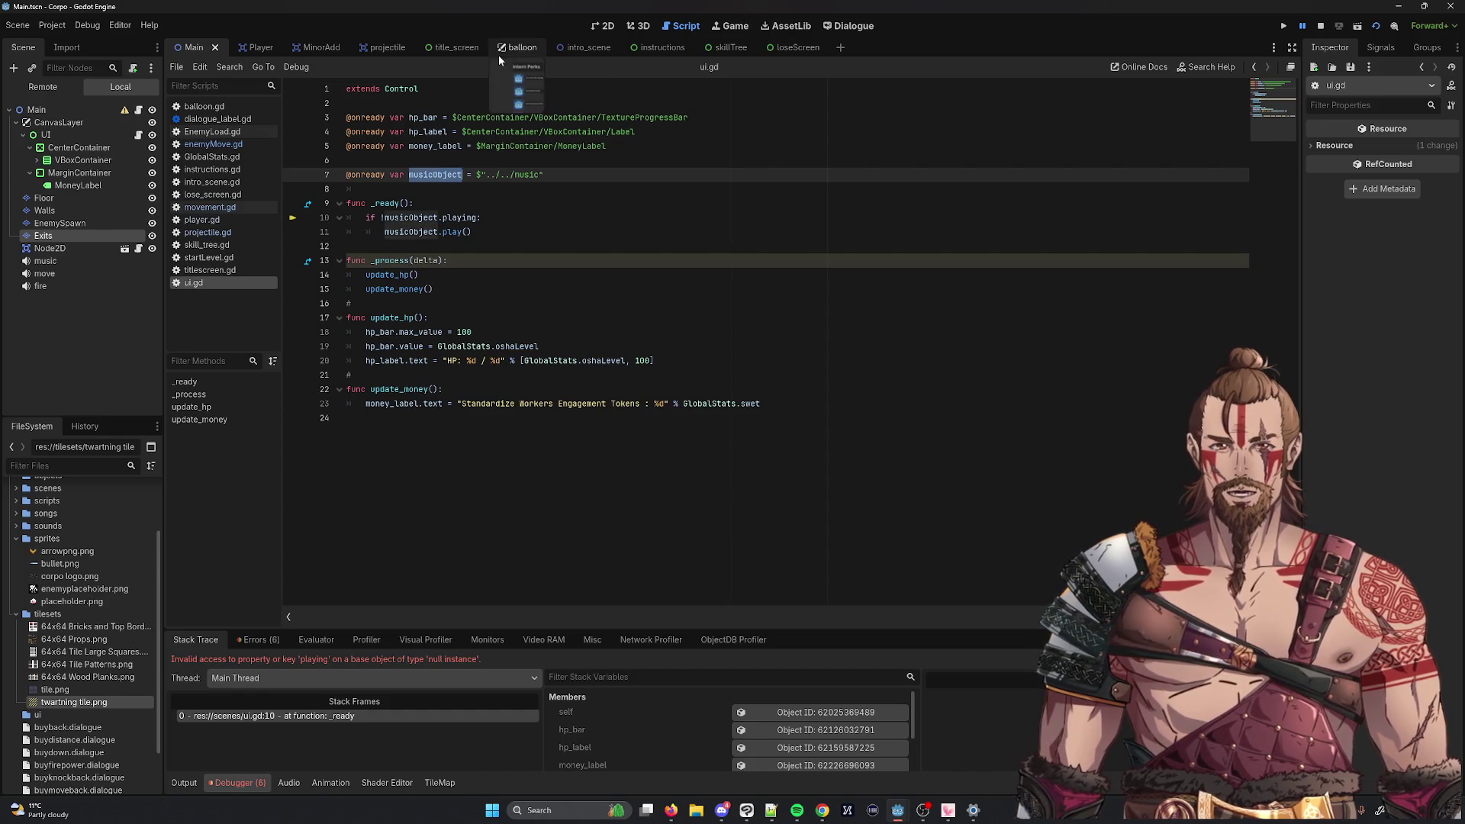
{"action": "left_click", "coordinate": [724, 48]}
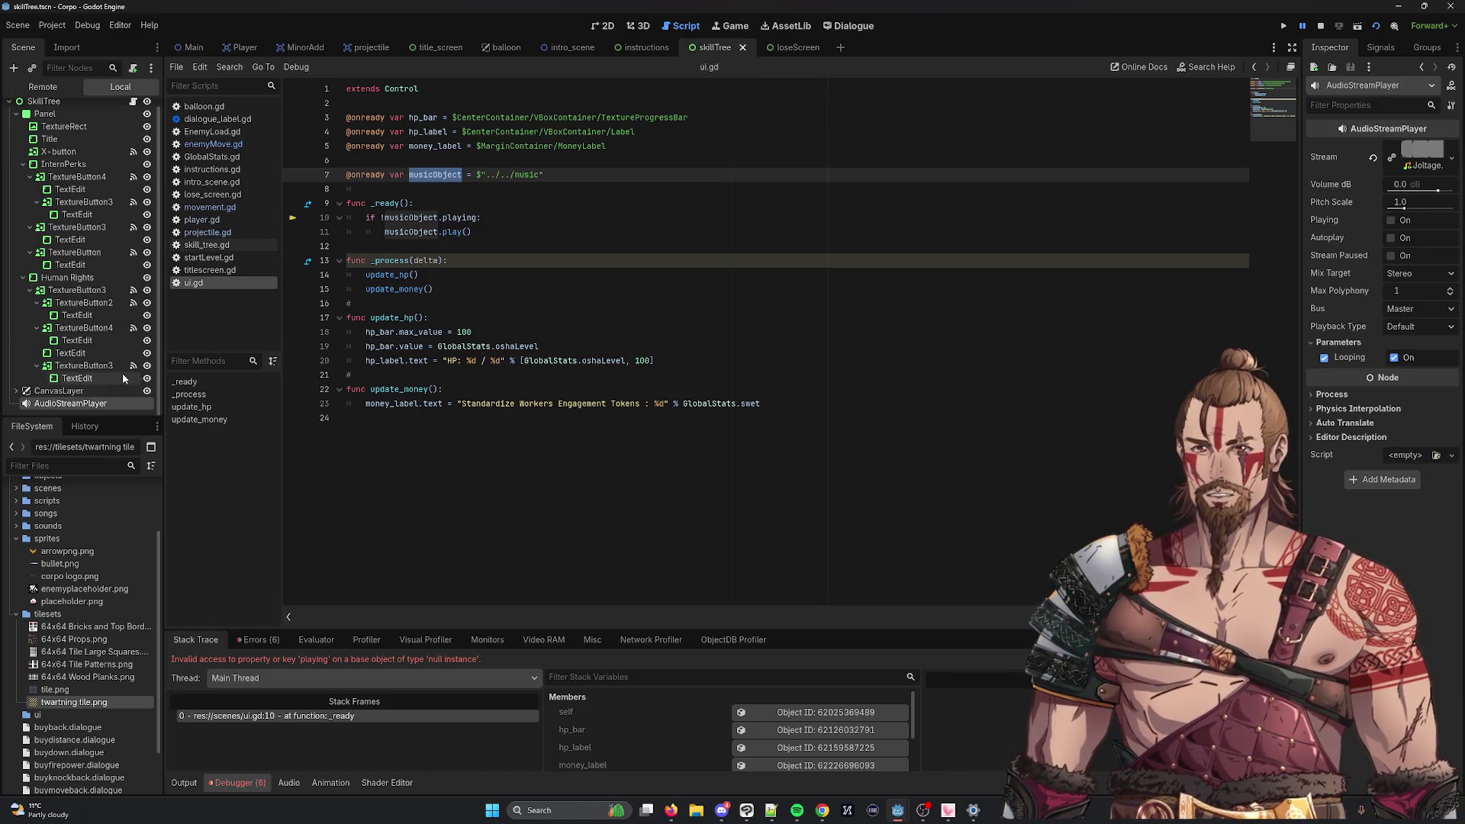
Step: Replace line 7's ../../music path with the AudioStreamPlayer node, save ui.gd, and rerun the game
{"action": "left_click", "coordinate": [539, 175]}
{"action": "key", "text": "BackSpace"}
{"action": "key", "text": "BackSpace"}
{"action": "key", "text": "BackSpace"}
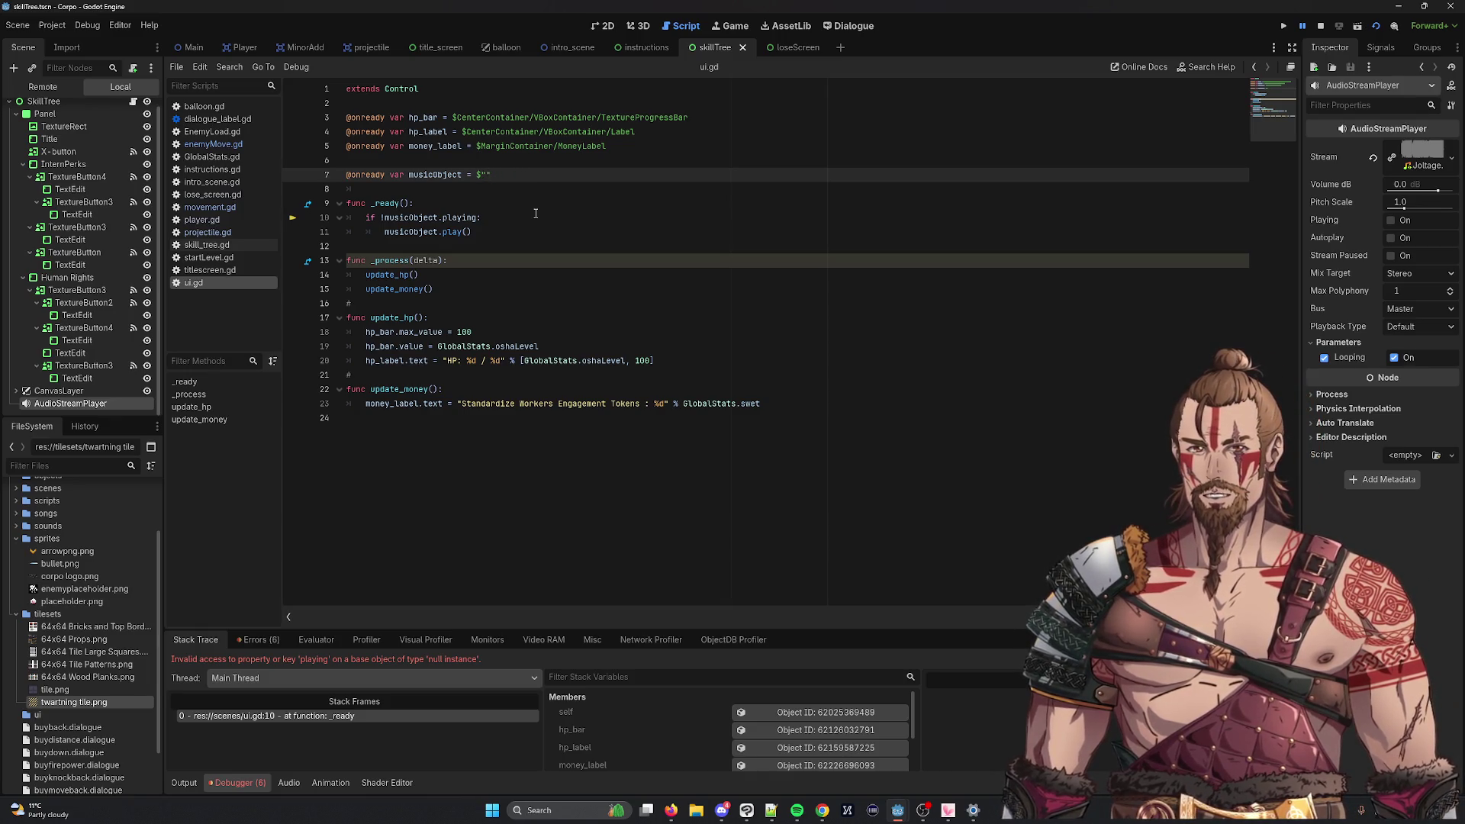
{"action": "key", "text": "BackSpace"}
{"action": "key", "text": "BackSpace"}
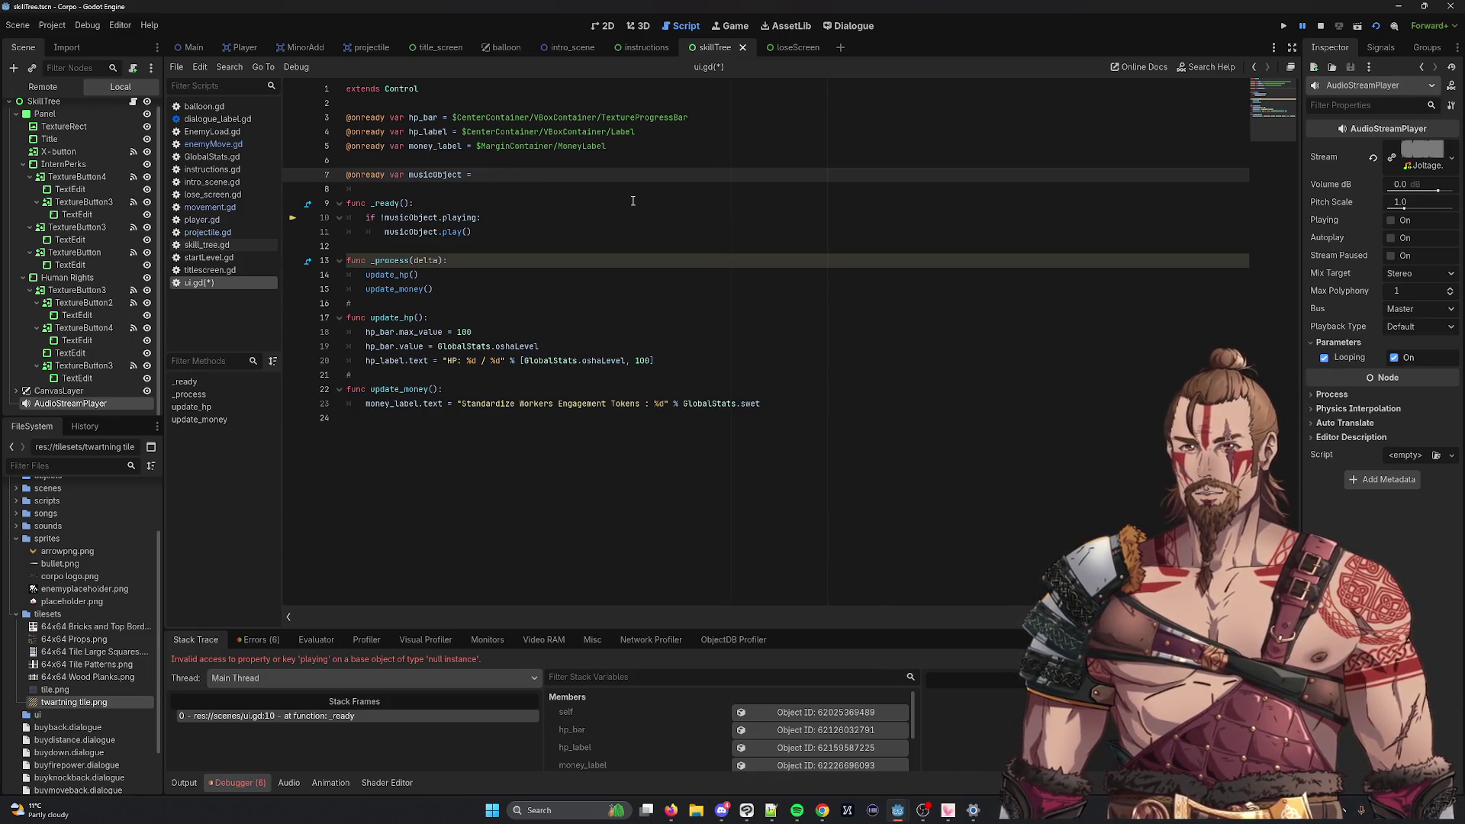
{"action": "left_click_drag", "start_coordinate": [46, 405], "coordinate": [534, 176]}
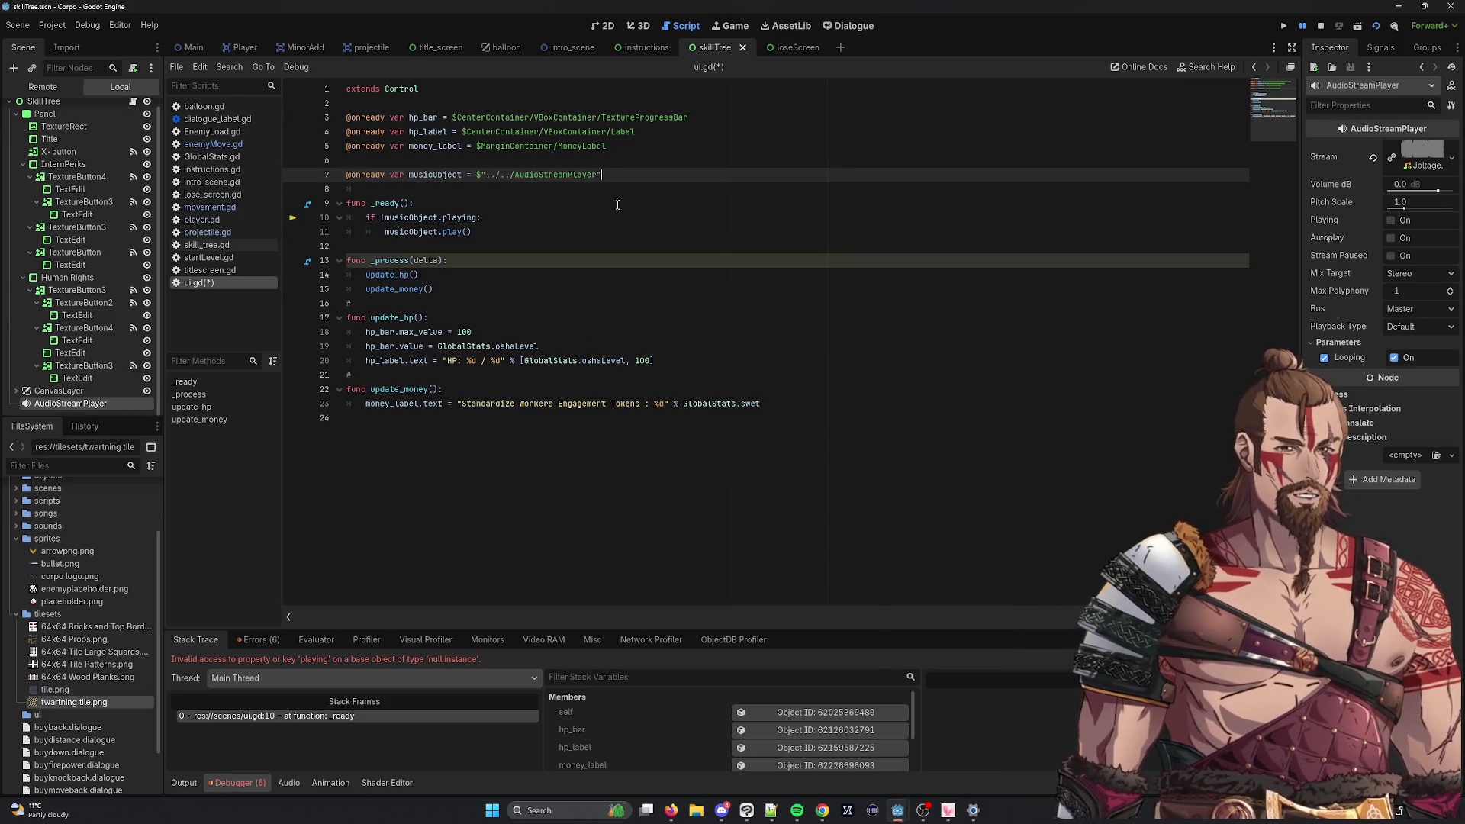
{"action": "key", "text": "ctrl+s"}
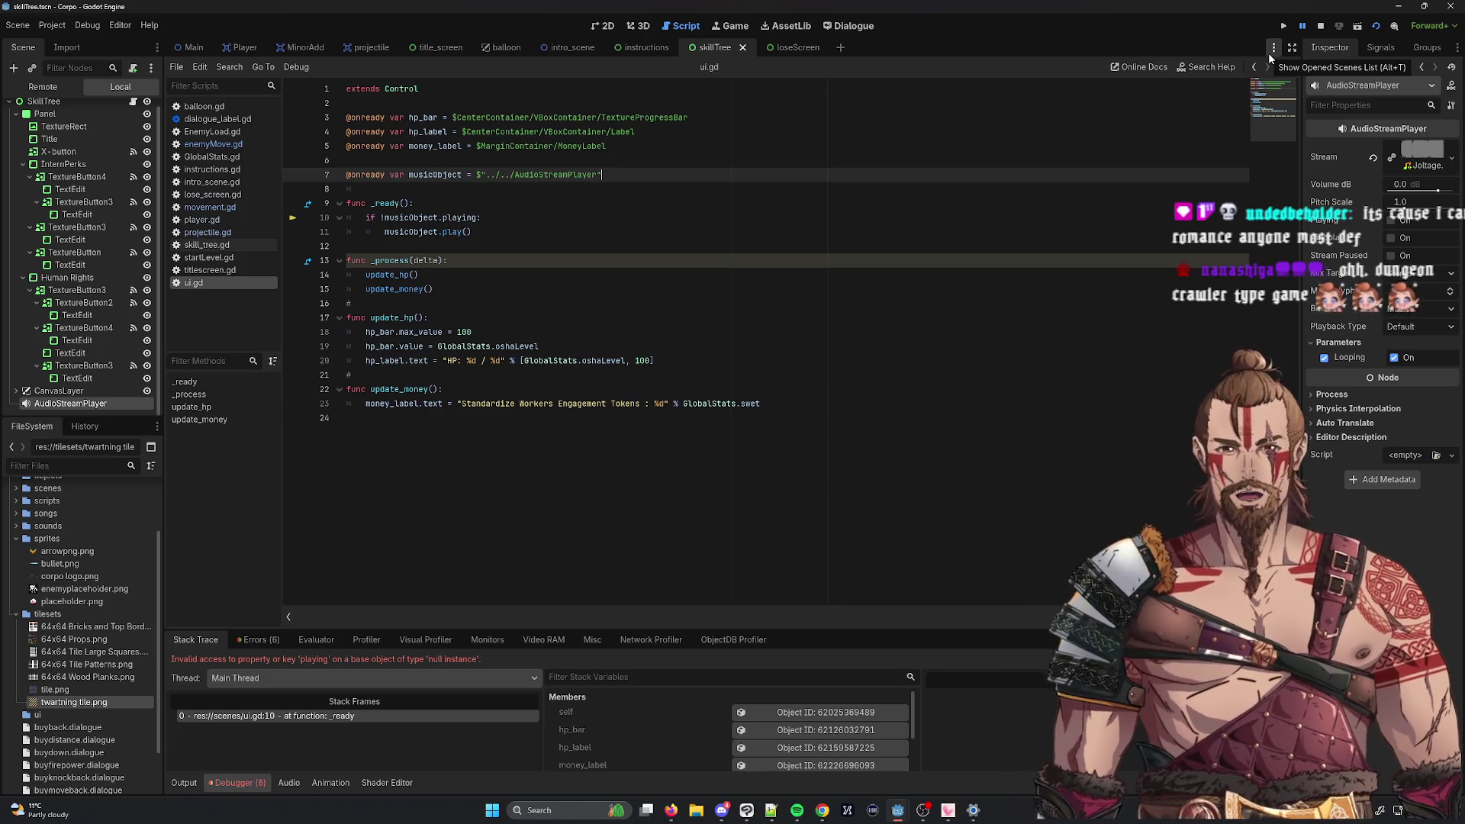
{"action": "key", "text": "F5"}
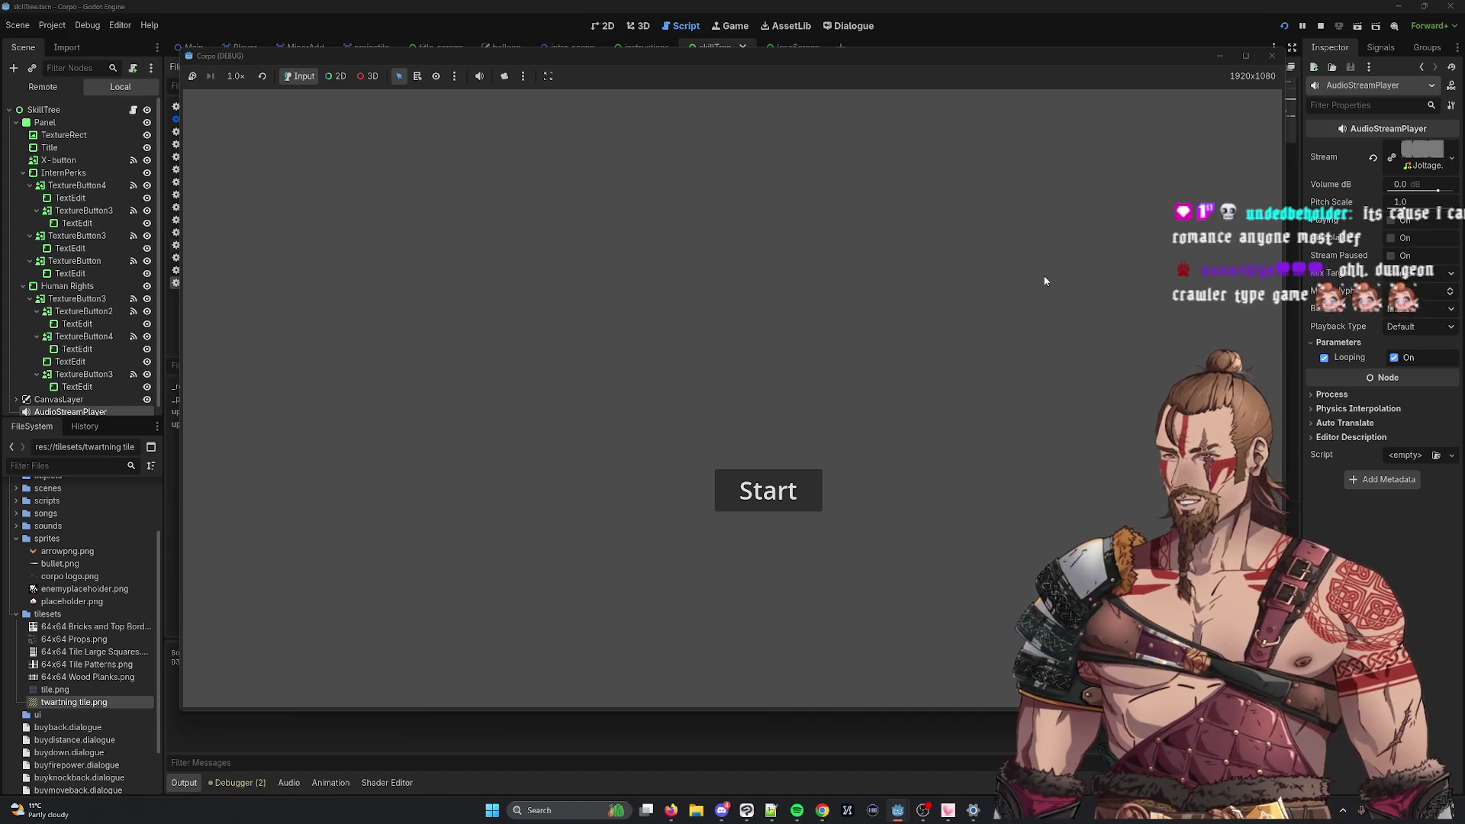
Step: Stop the running game and launch a scene from the scene list
{"action": "left_click", "coordinate": [1265, 56]}
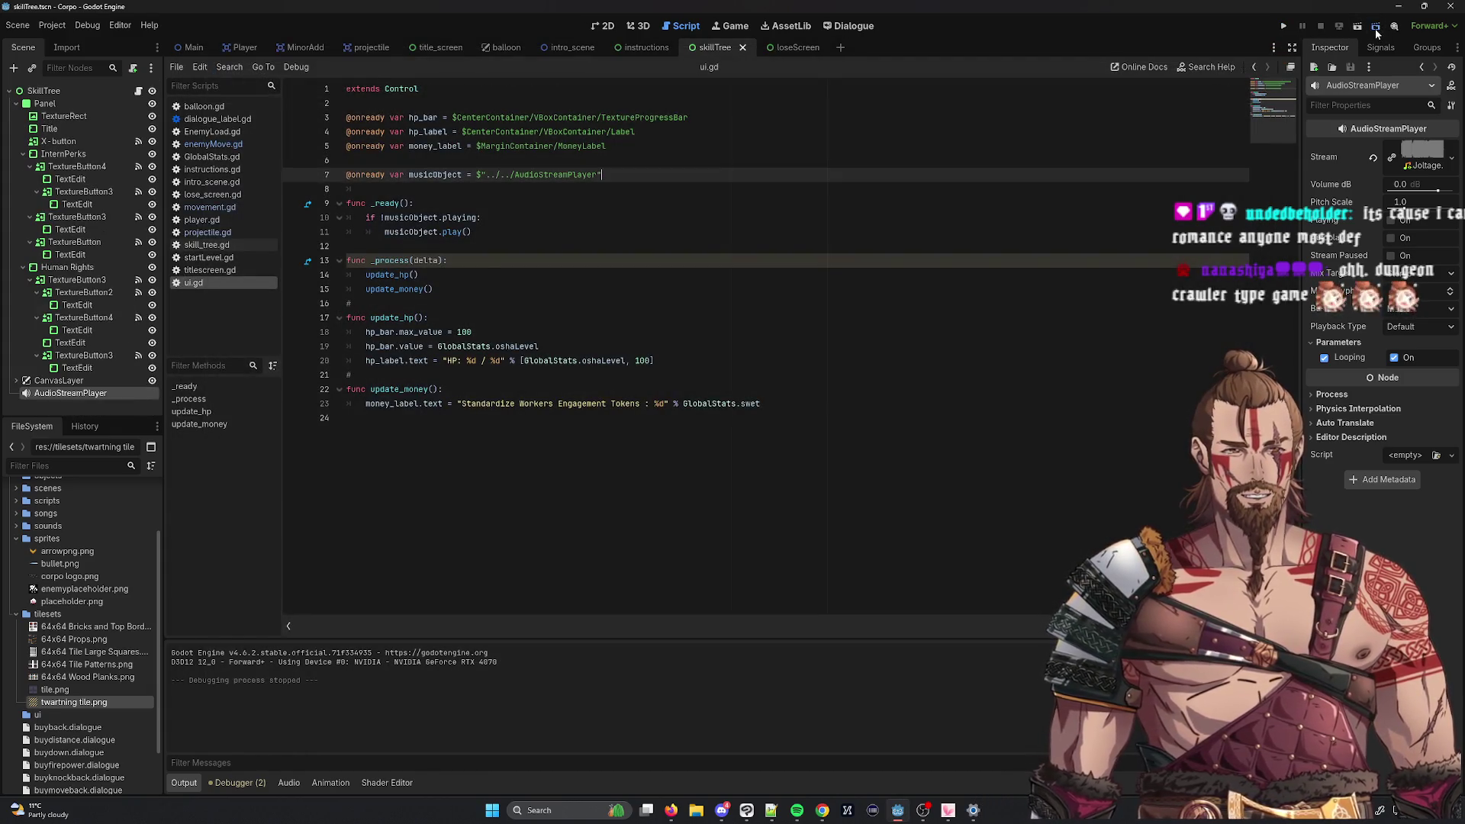
{"action": "left_click", "coordinate": [1377, 33]}
{"action": "double_click", "coordinate": [622, 267]}
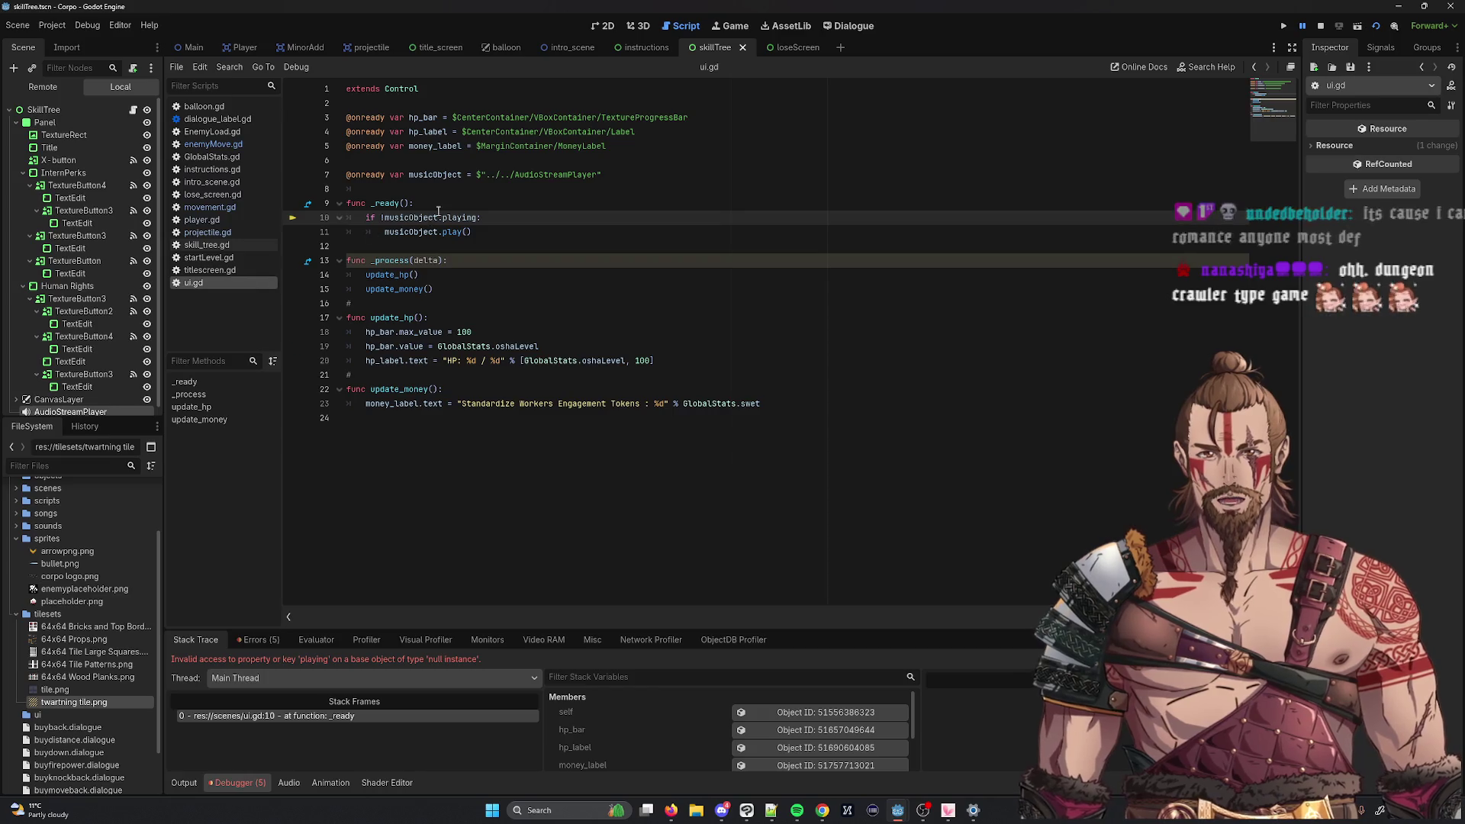
Step: Inspect _process, the update_hp call, the AudioStreamPlayer node and the line 7 declaration
{"action": "double_click", "coordinate": [390, 260]}
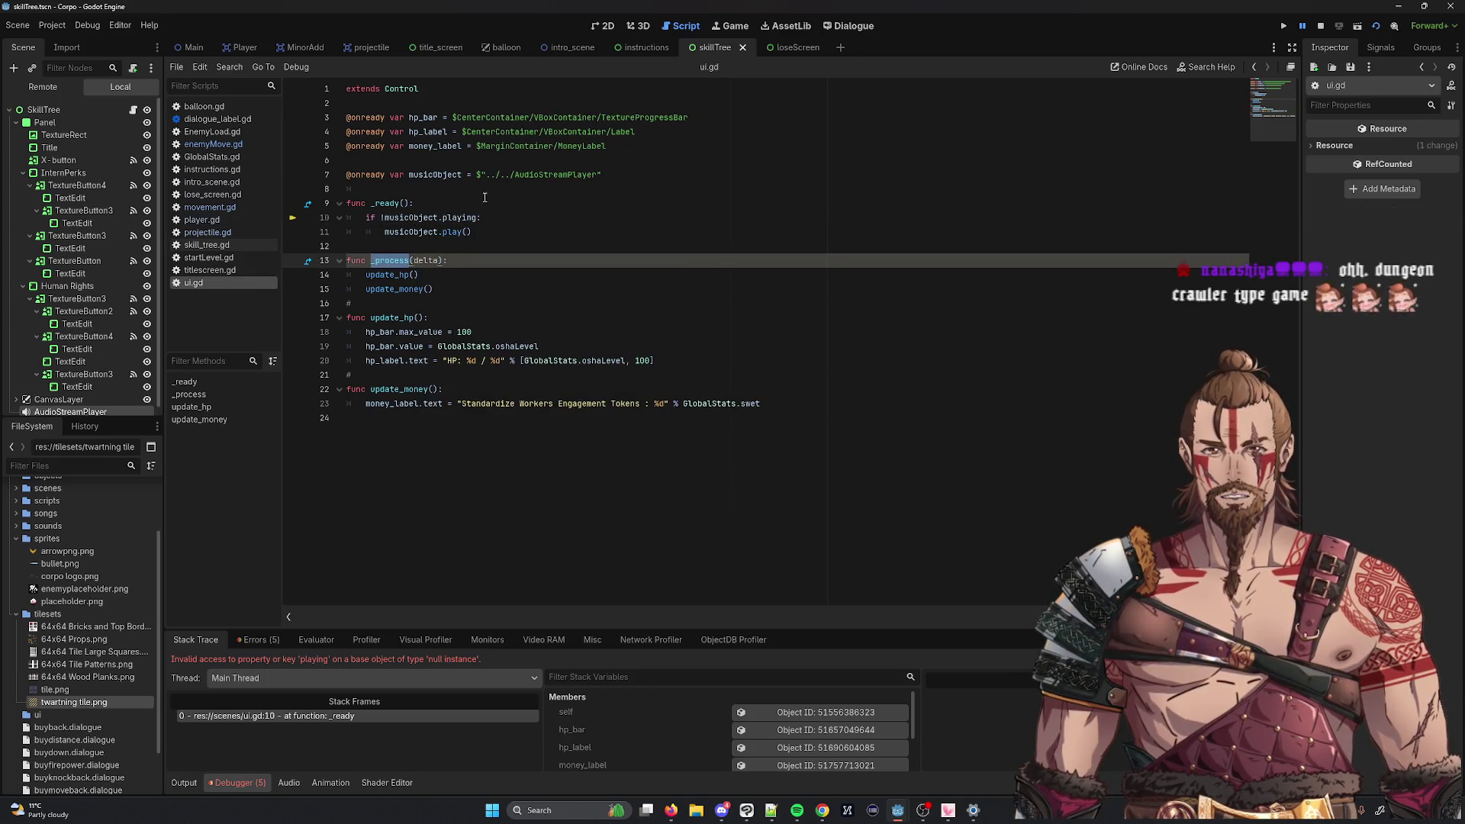
{"action": "left_click", "coordinate": [98, 412]}
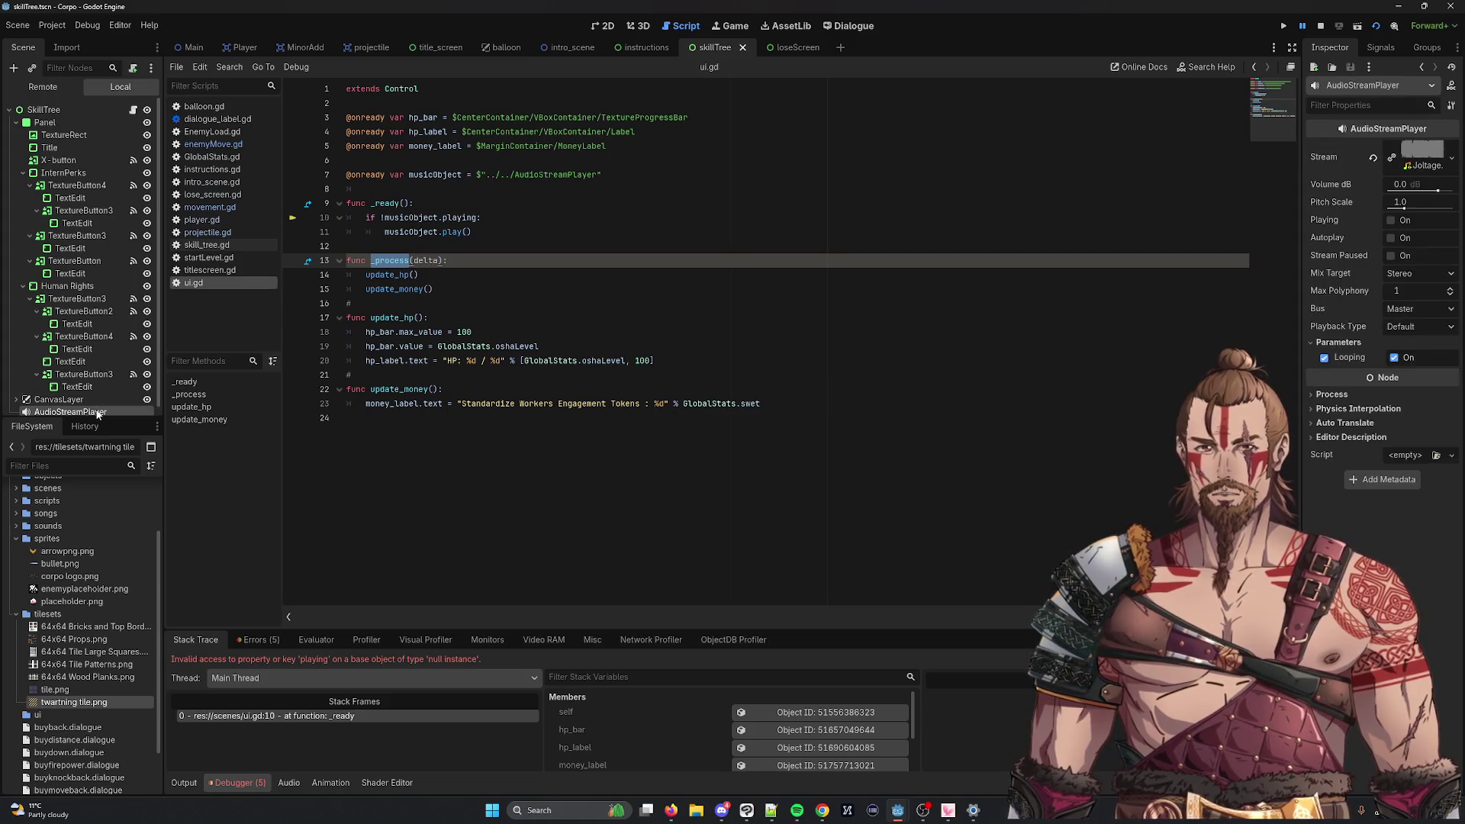
{"action": "left_click", "coordinate": [494, 280]}
{"action": "double_click", "coordinate": [377, 274]}
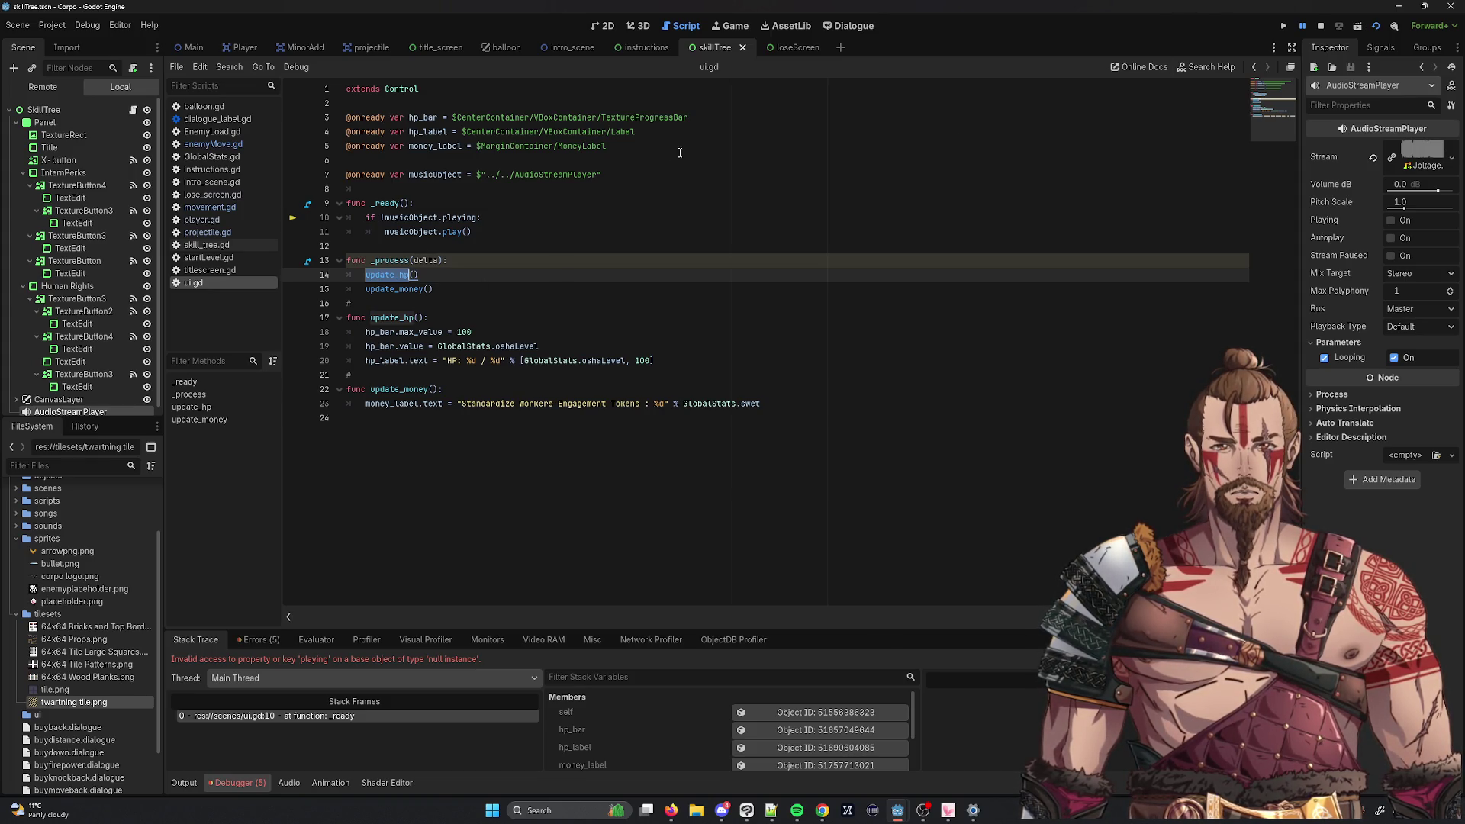
{"action": "left_click", "coordinate": [616, 174]}
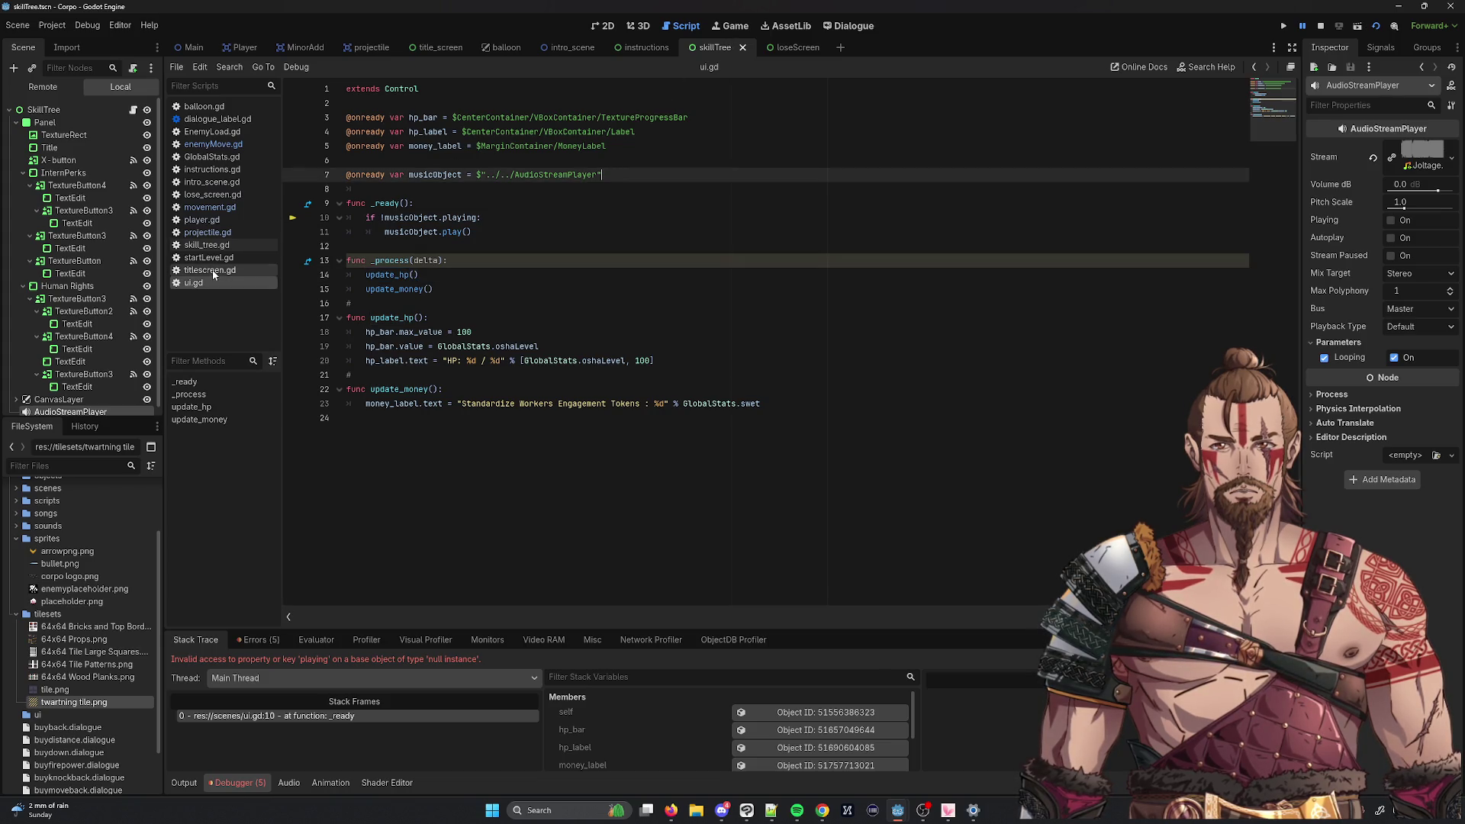
{"action": "left_click", "coordinate": [684, 166]}
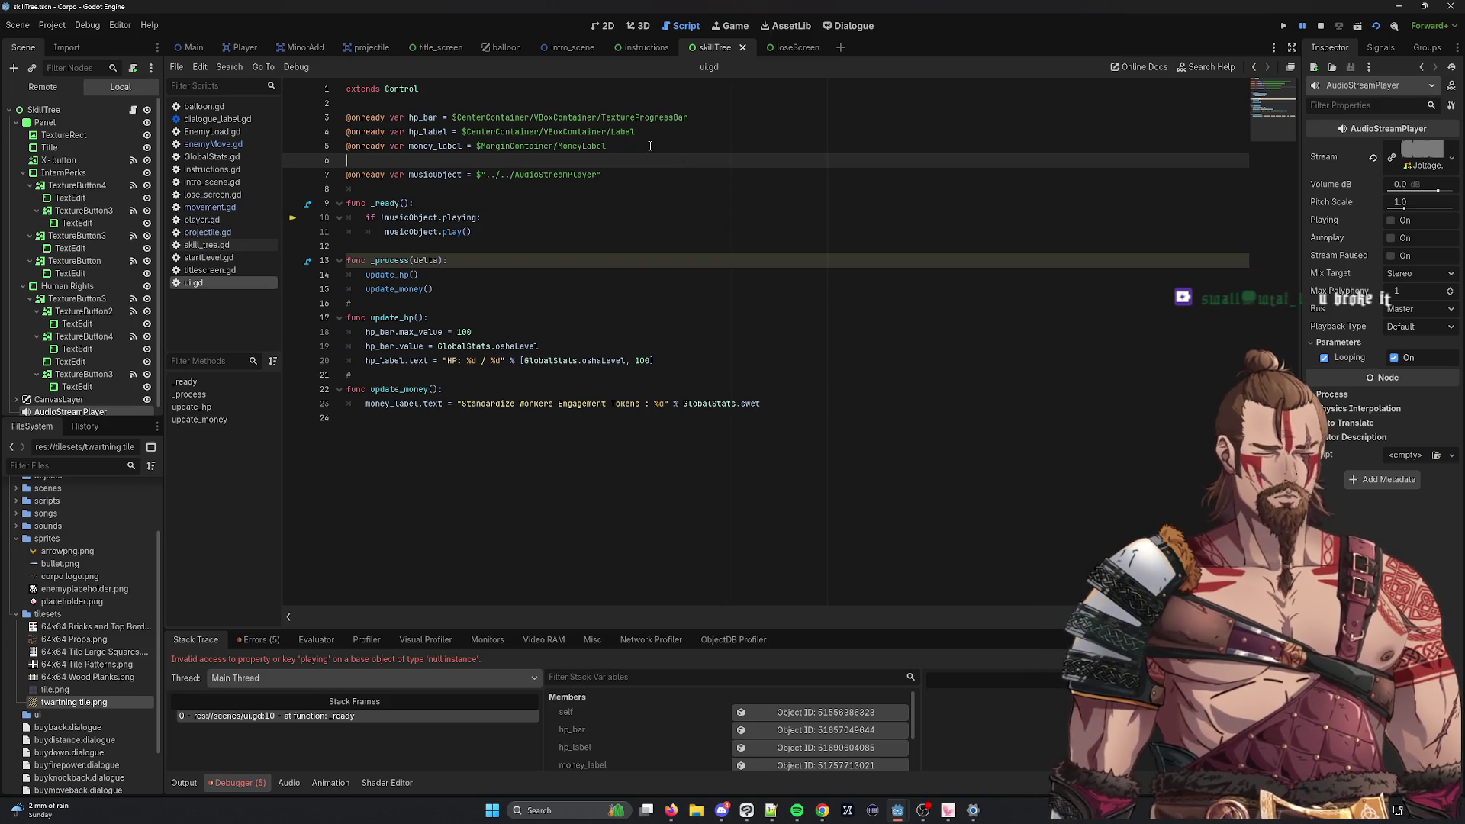
Step: Change musicObject's path on line 7 back to ../../music, then run and stop the game
{"action": "key", "text": "Down"}
{"action": "key", "text": "ctrl+BackSpace"}
{"action": "type", "text": "music"}
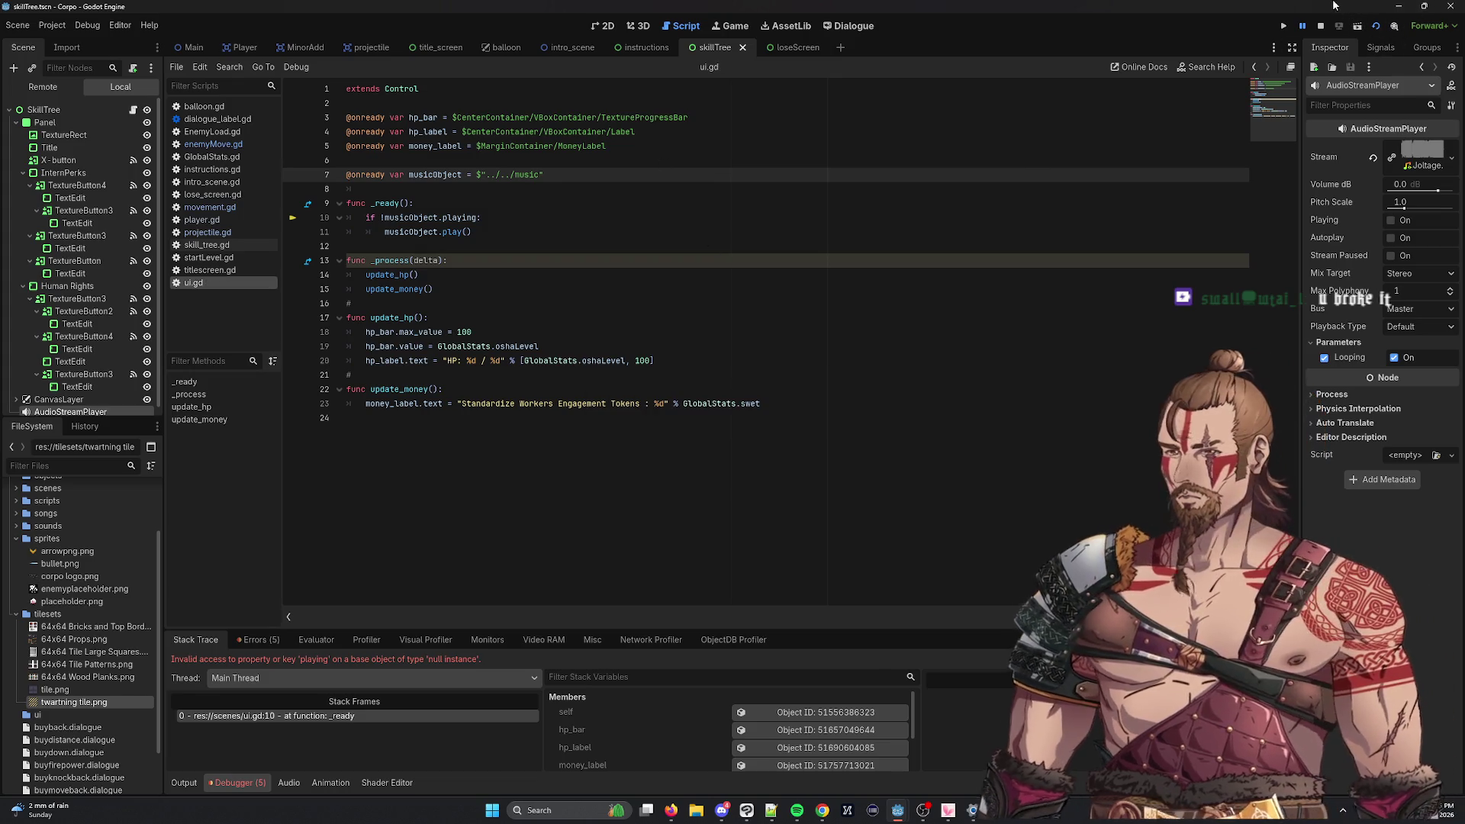
{"action": "left_click", "coordinate": [1357, 25]}
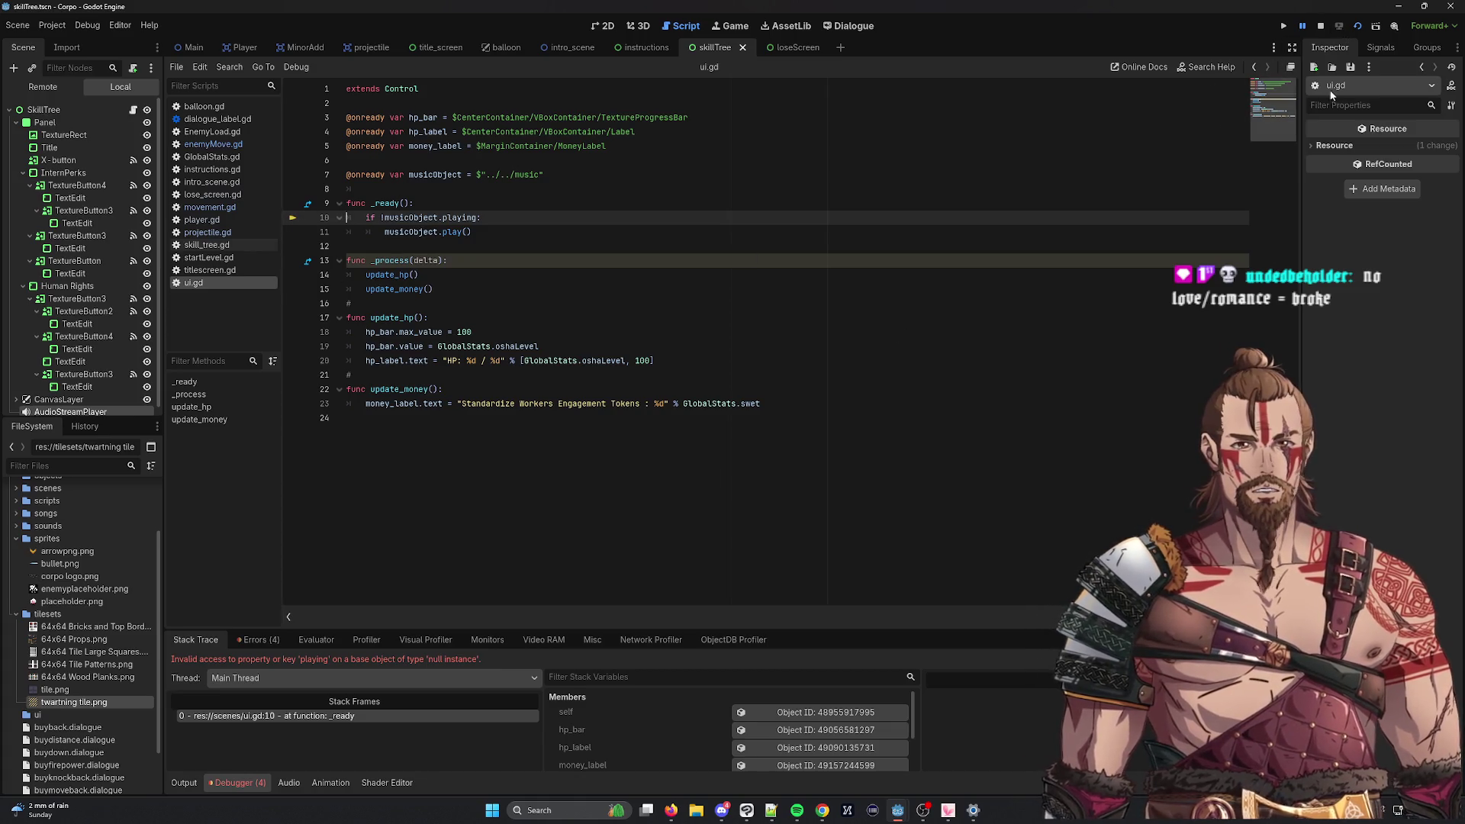
{"action": "left_click", "coordinate": [1321, 26]}
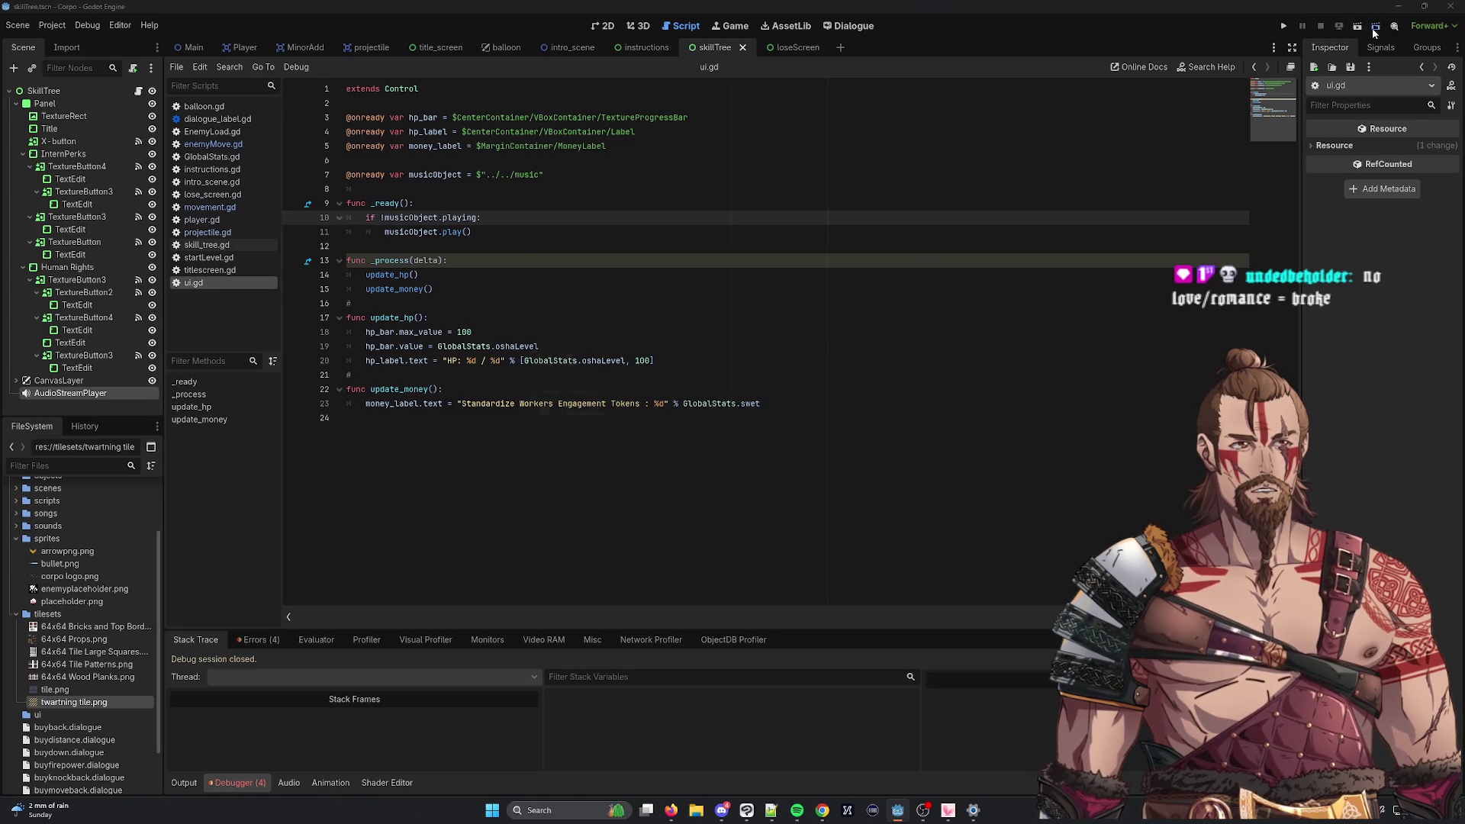
{"action": "left_click", "coordinate": [1375, 26]}
Step: Run Main.tscn and move the player down and left until game over
{"action": "left_click", "coordinate": [550, 271]}
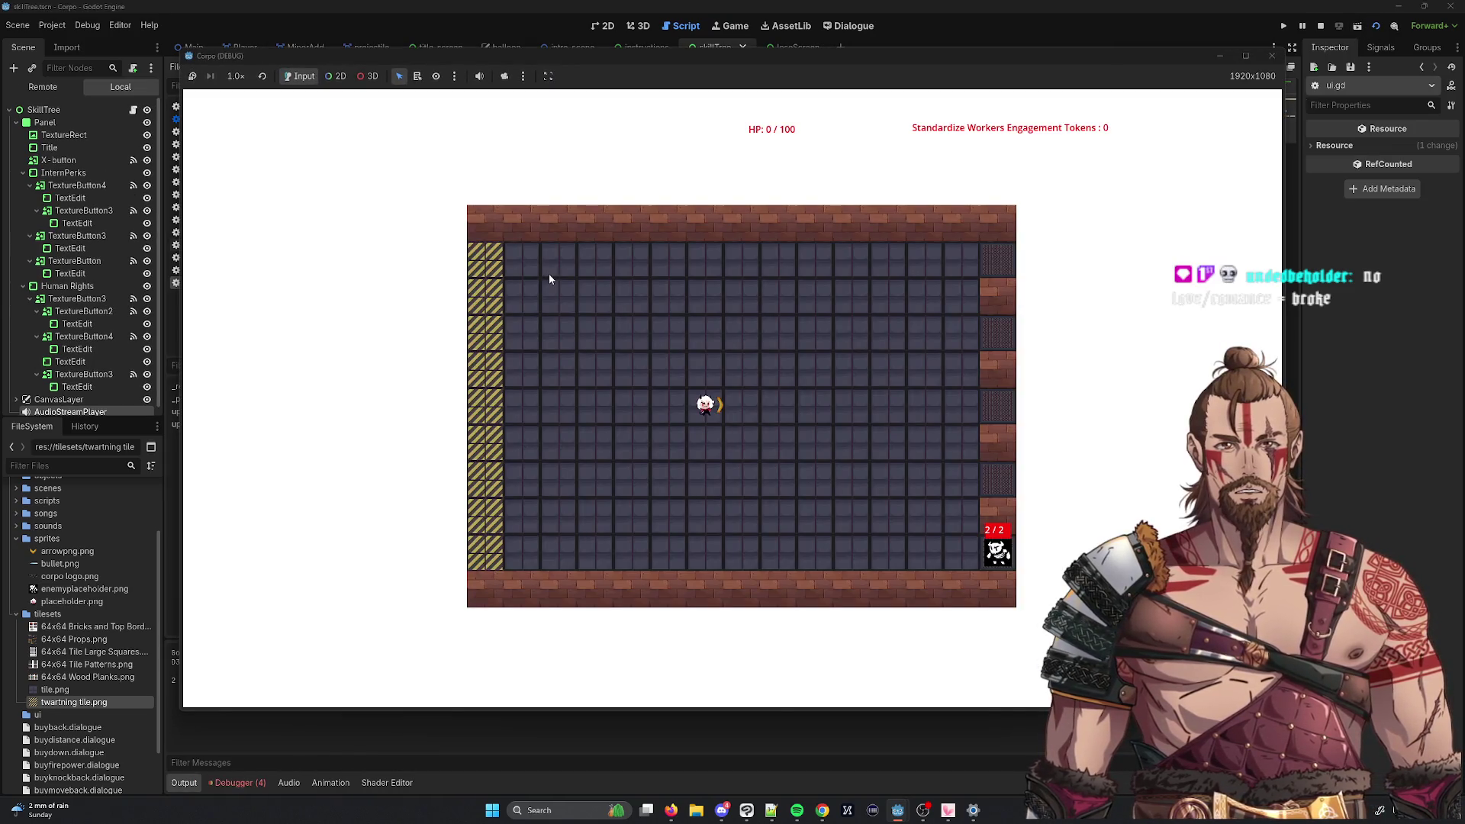
{"action": "key", "text": "Down"}
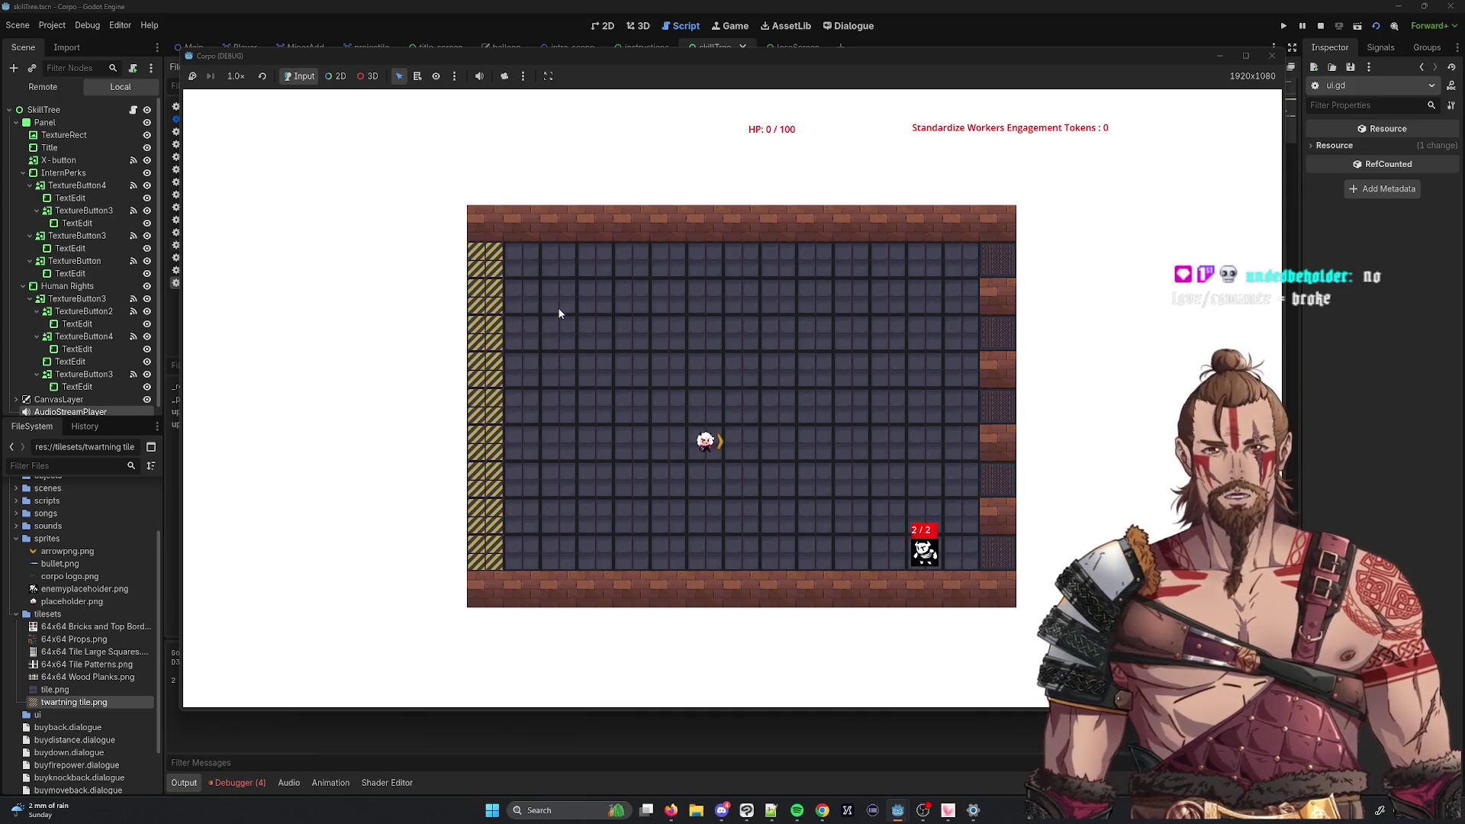
{"action": "key", "text": "Left"}
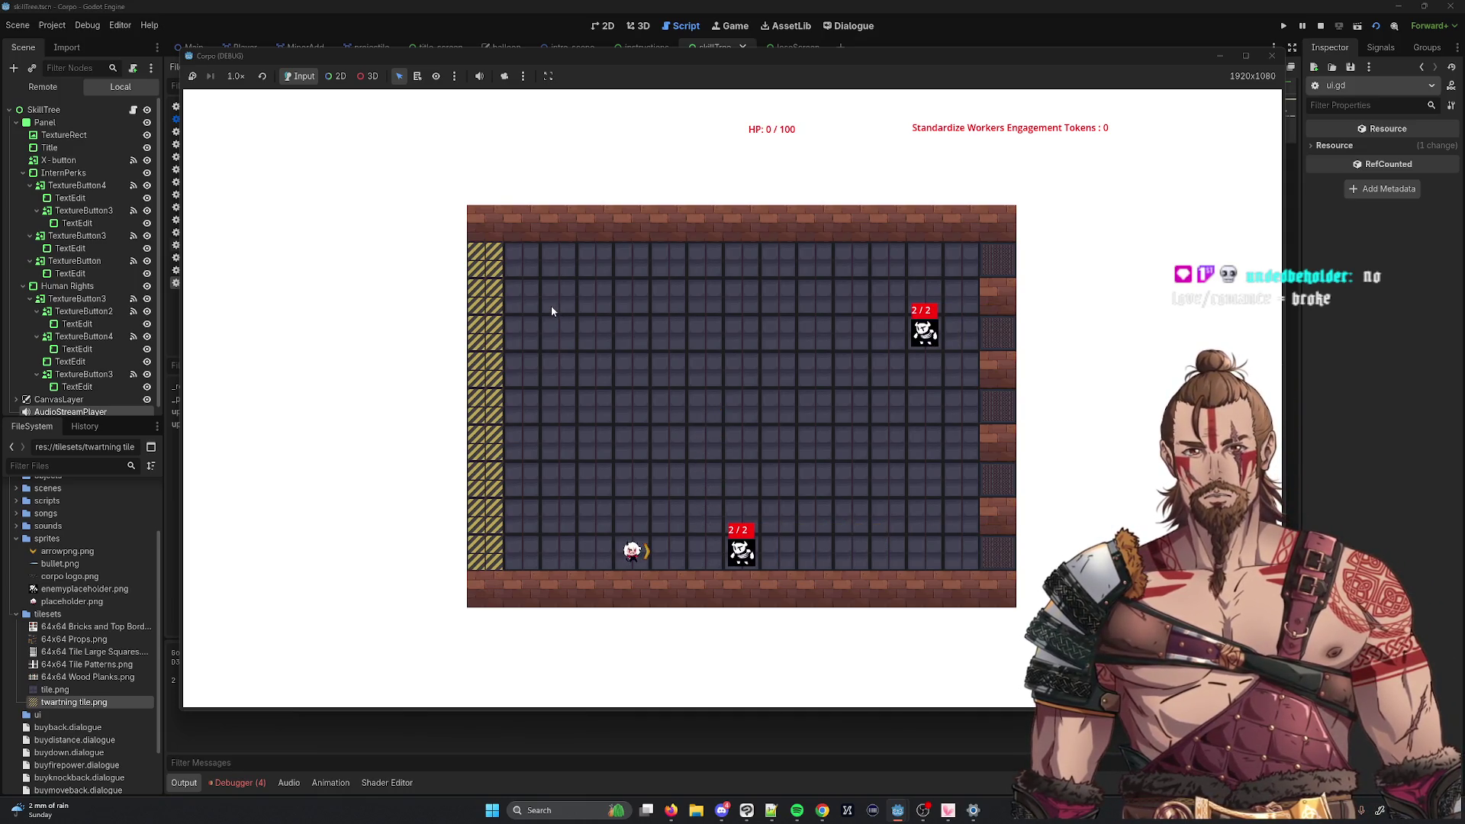
{"action": "key", "text": "Left"}
{"action": "key", "text": "Left"}
{"action": "key", "text": "Left"}
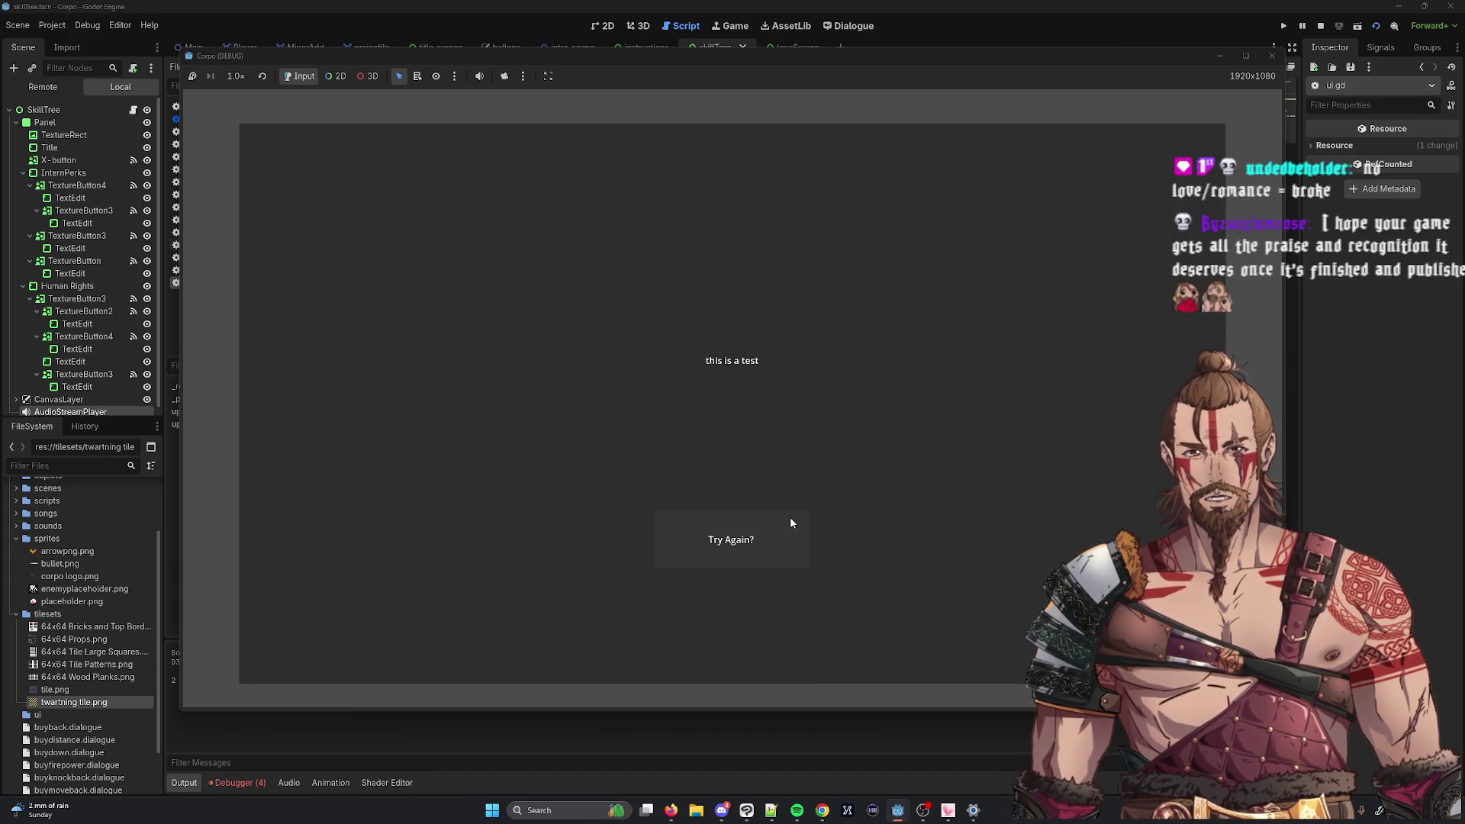
Step: Restart the level and attack the bottom enemy to earn a token
{"action": "left_click", "coordinate": [790, 516]}
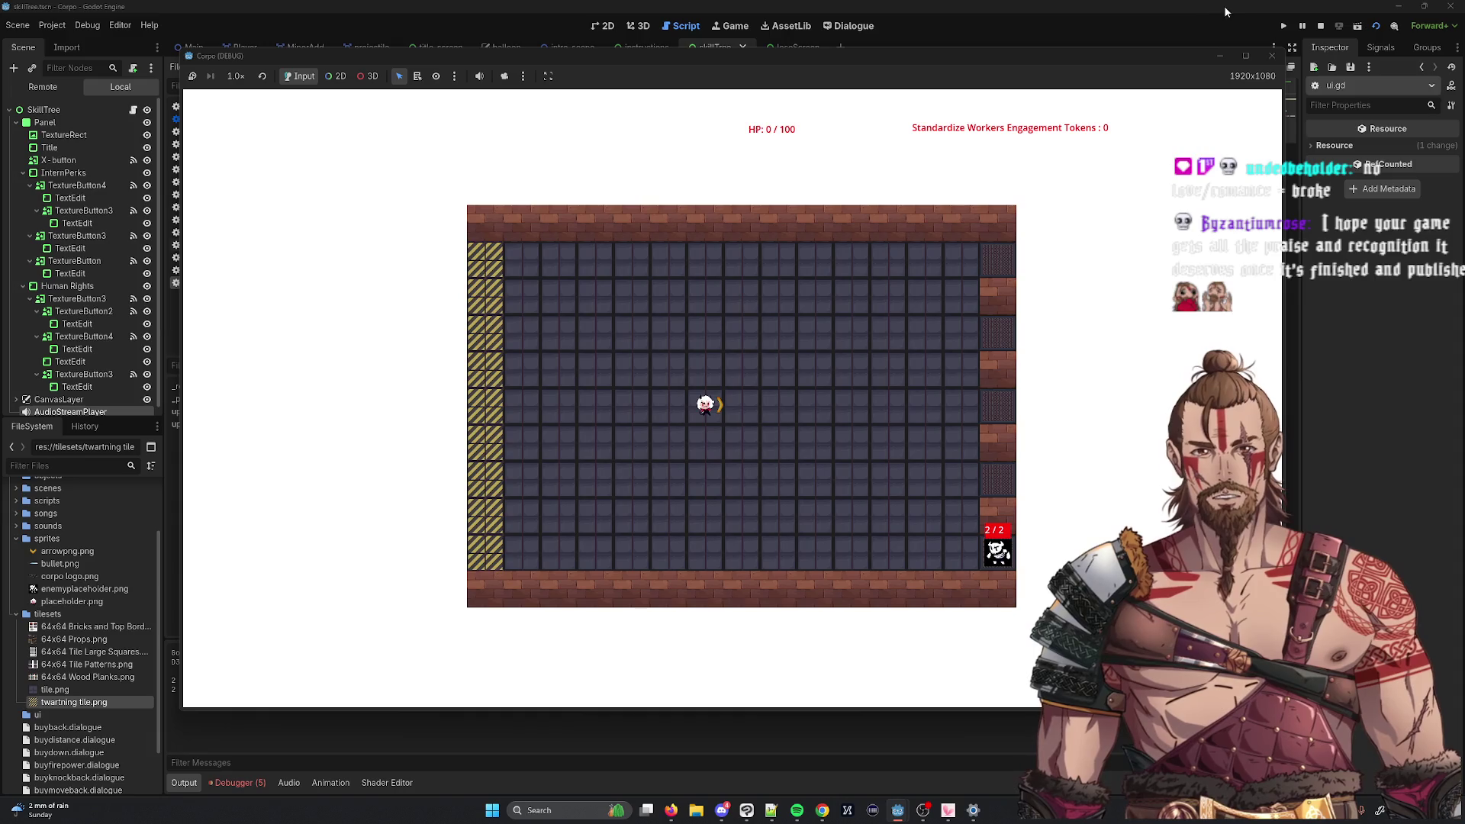
{"action": "key", "text": "Down"}
{"action": "key", "text": "Down"}
{"action": "key", "text": "Down"}
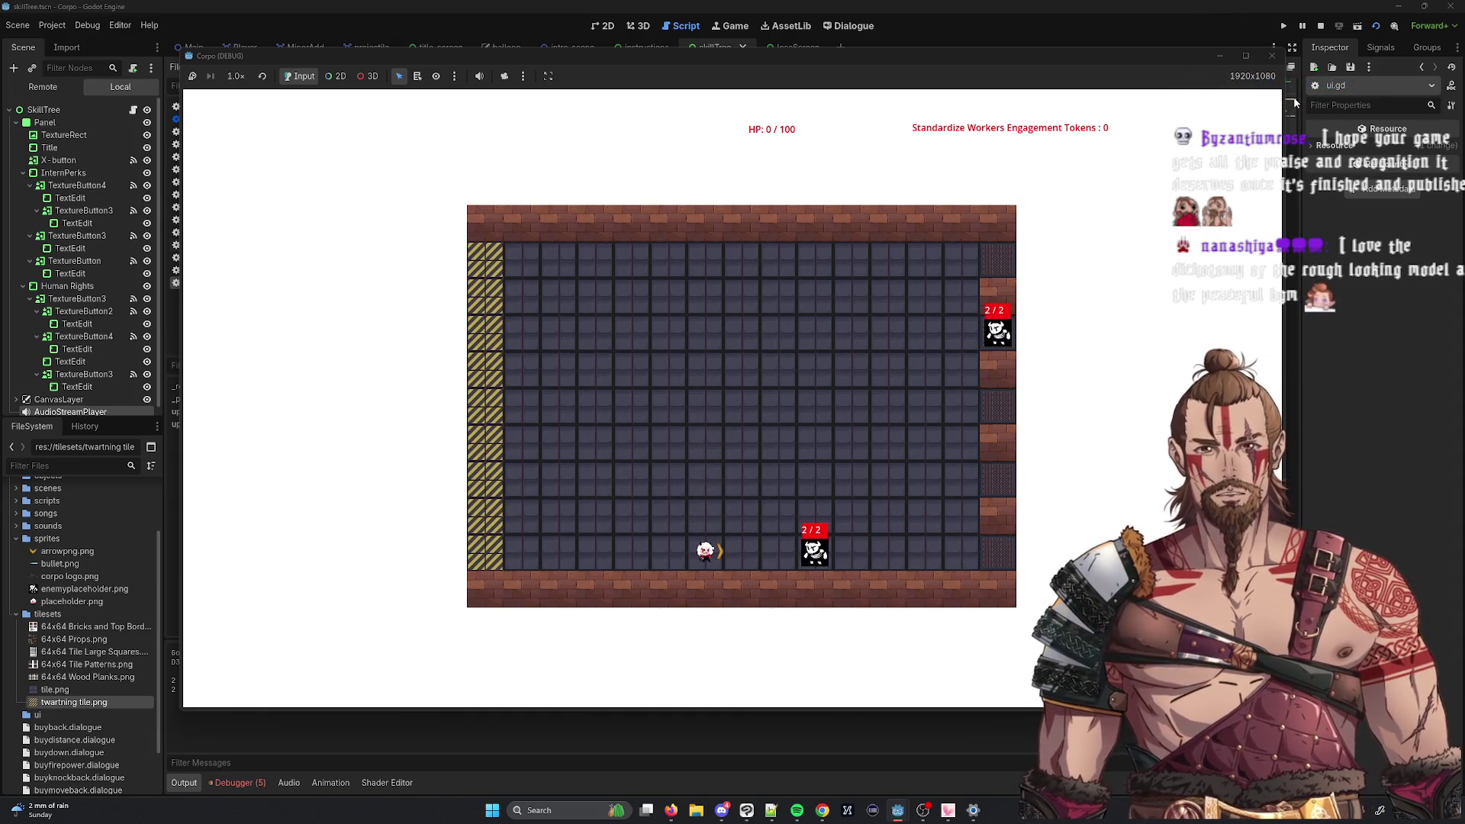
{"action": "key", "text": "Left"}
{"action": "key", "text": "Left"}
{"action": "key", "text": "Right"}
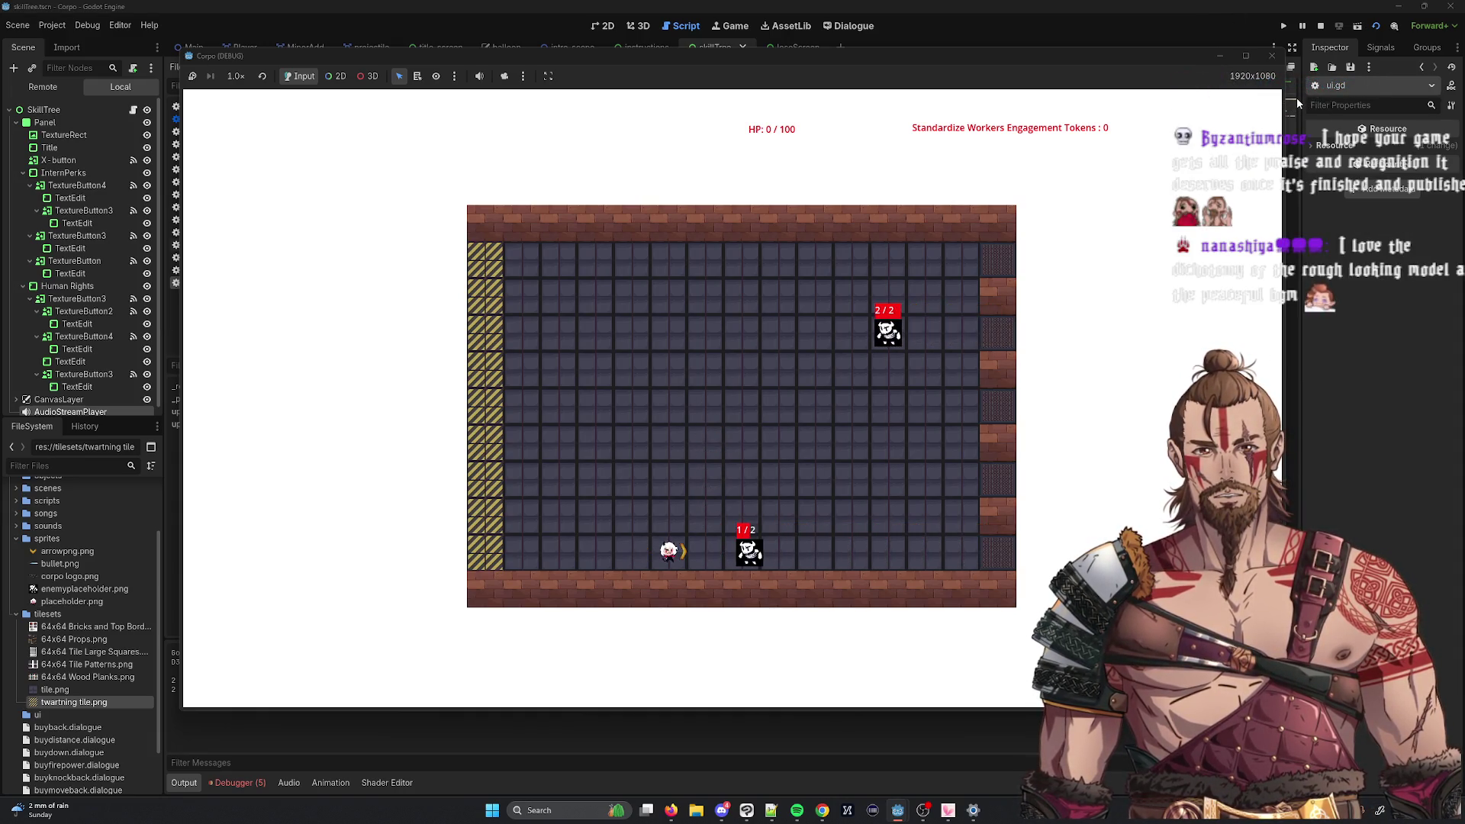
{"action": "key", "text": "Left"}
{"action": "key", "text": "Left"}
{"action": "key", "text": "Left"}
{"action": "key", "text": "Right"}
{"action": "key", "text": "Right"}
{"action": "key", "text": "Right"}
{"action": "key", "text": "Right"}
{"action": "key", "text": "Right"}
{"action": "key", "text": "Right"}
{"action": "key", "text": "Up"}
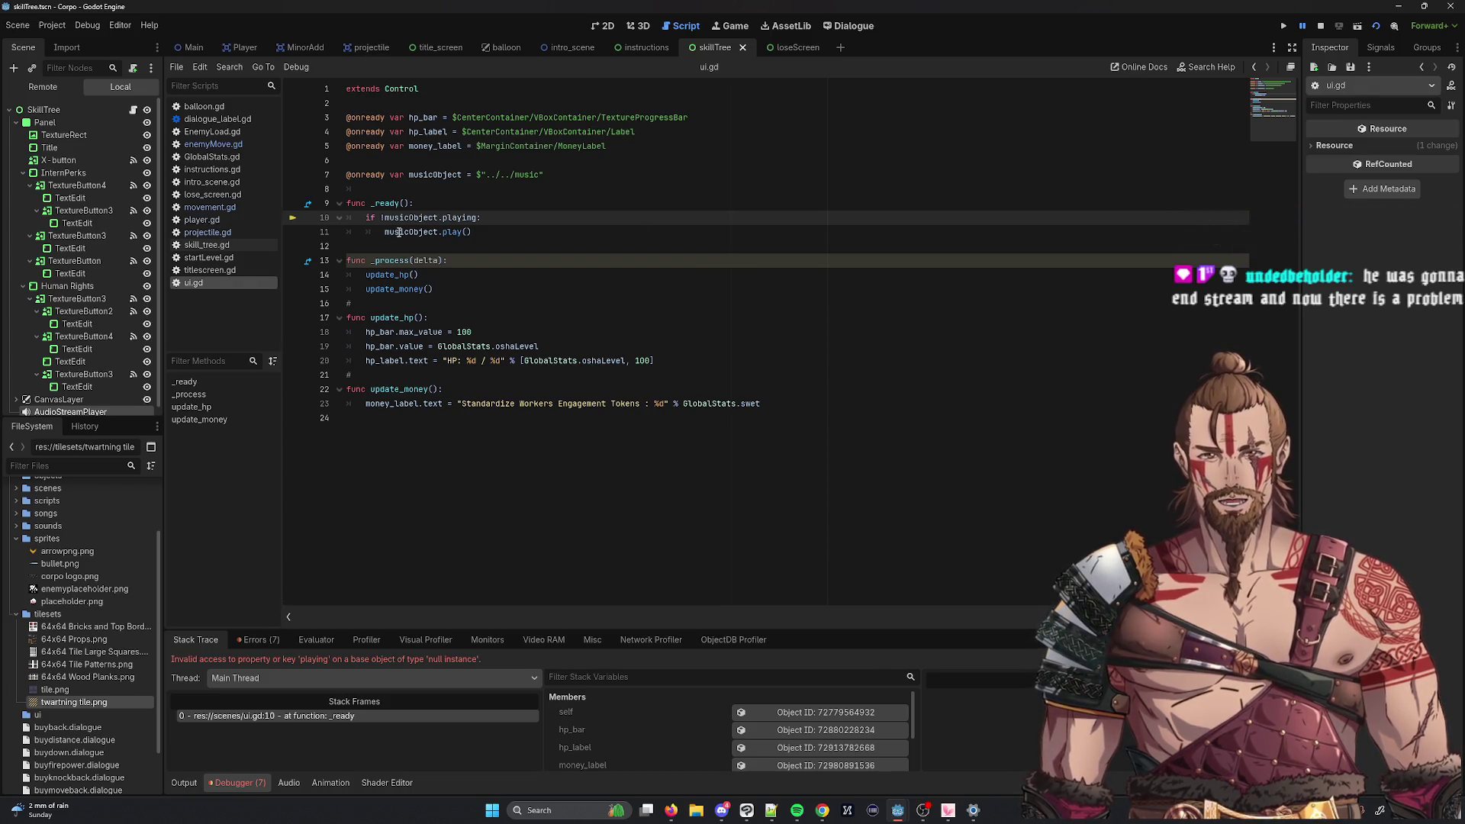
{"action": "mouse_move", "coordinate": [542, 361]}
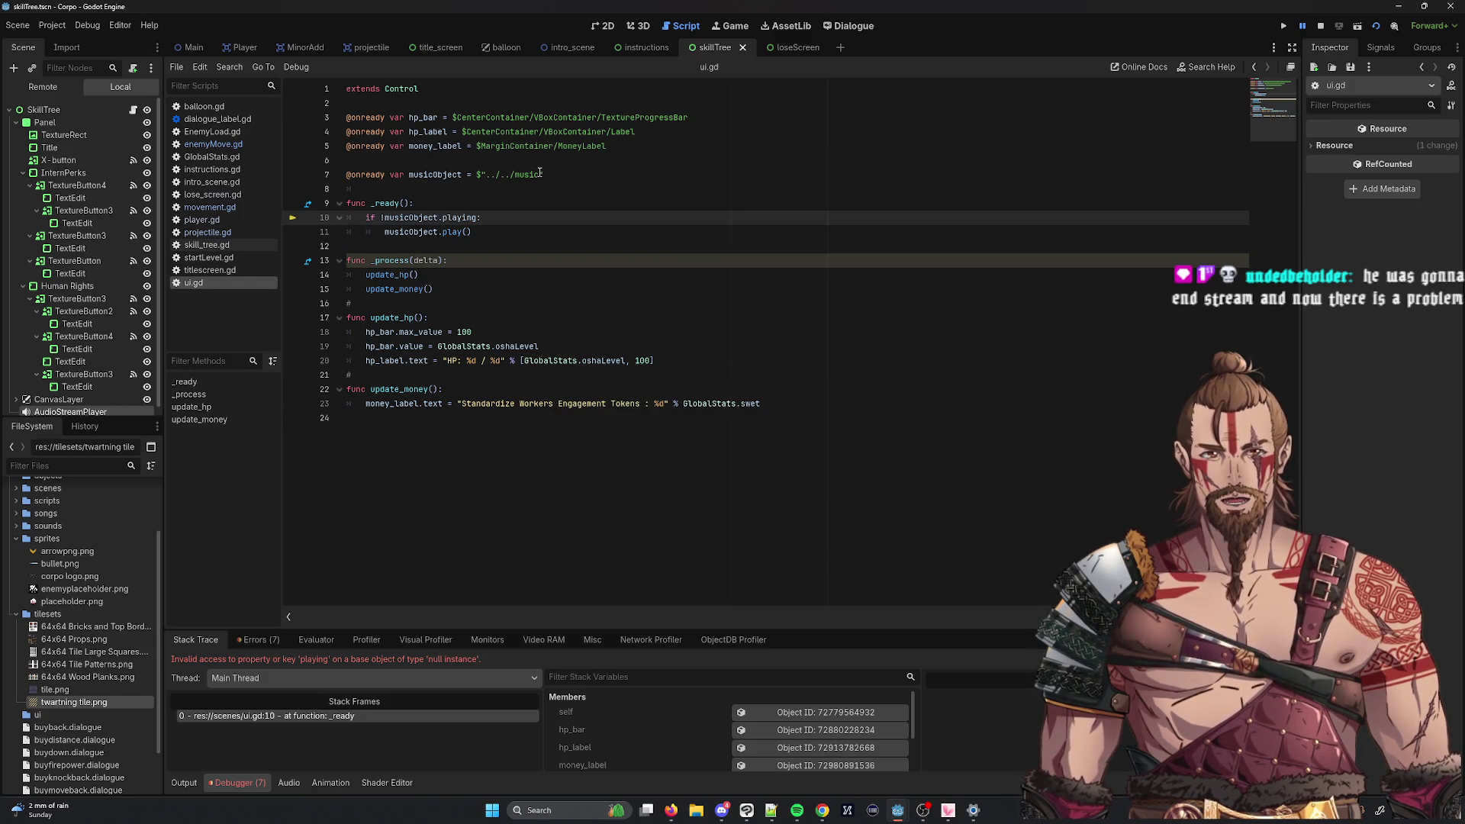
{"action": "left_click", "coordinate": [242, 144]}
{"action": "left_click", "coordinate": [232, 132]}
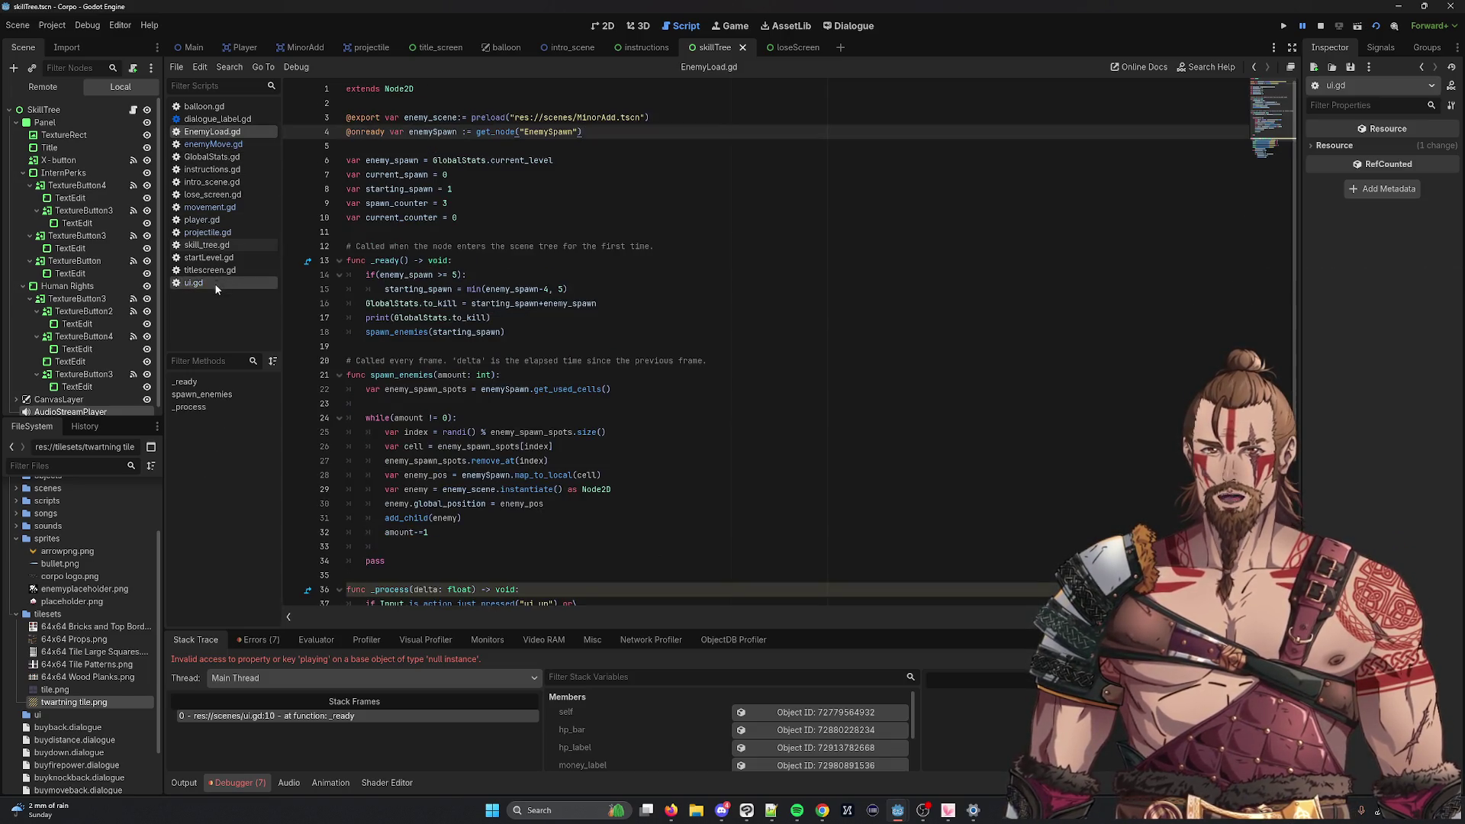
{"action": "left_click", "coordinate": [191, 287]}
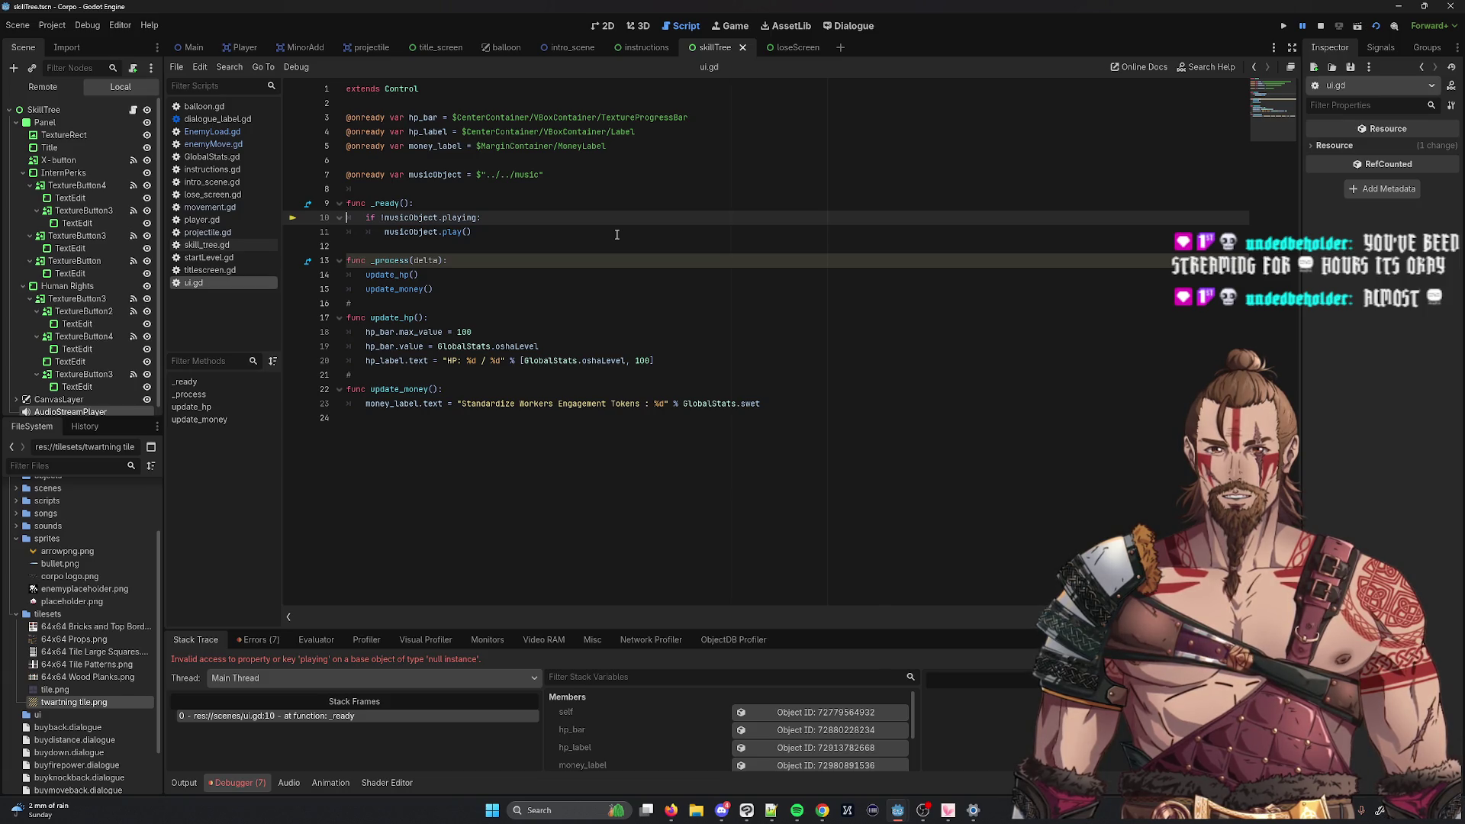
{"action": "double_click", "coordinate": [421, 218]}
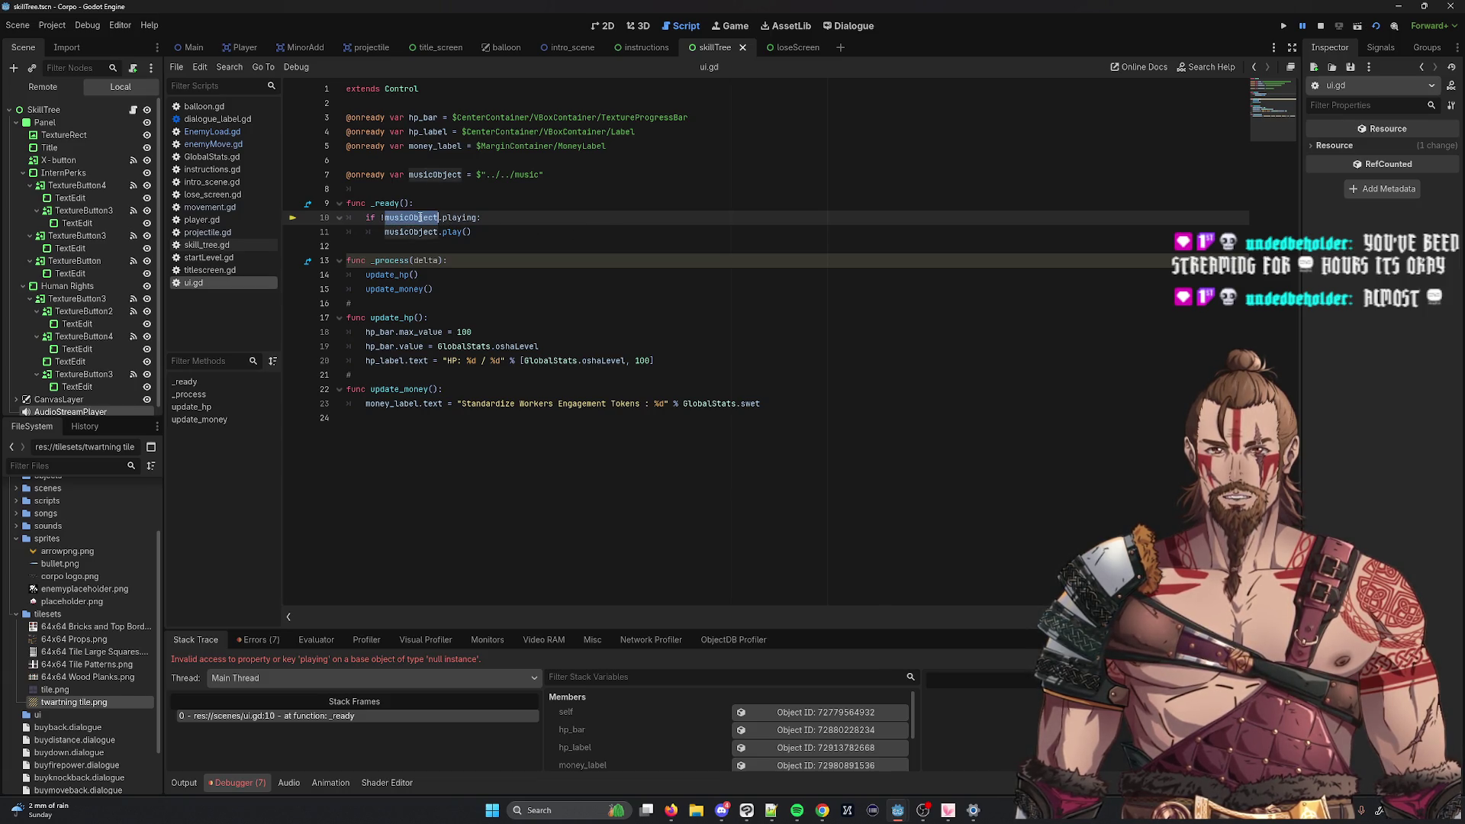
{"action": "mouse_move", "coordinate": [420, 219]}
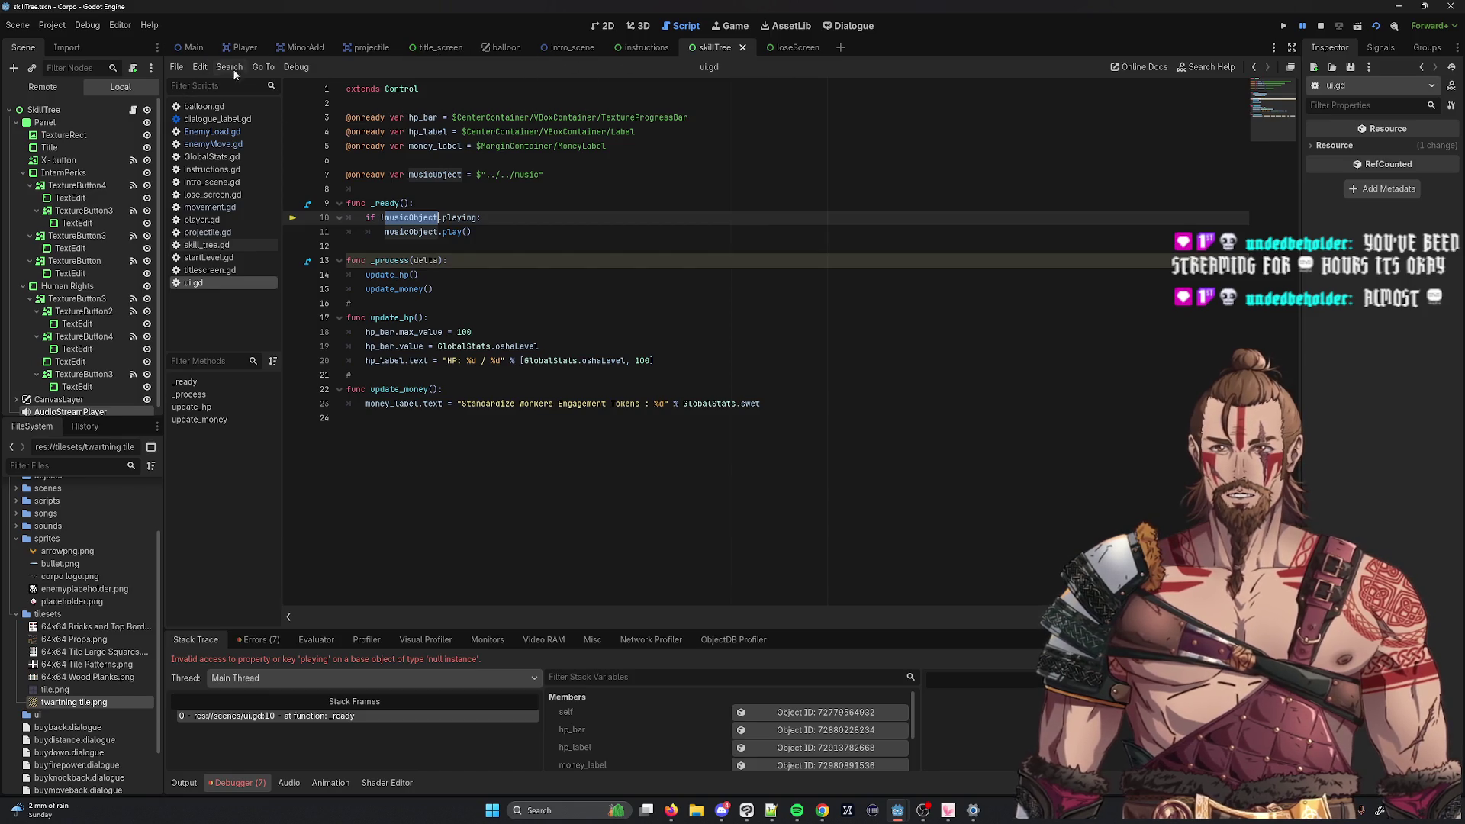
{"action": "scroll", "coordinate": [78, 233], "scroll_direction": "down", "scroll_amount": 1}
{"action": "scroll", "coordinate": [78, 233], "scroll_direction": "up", "scroll_amount": 1}
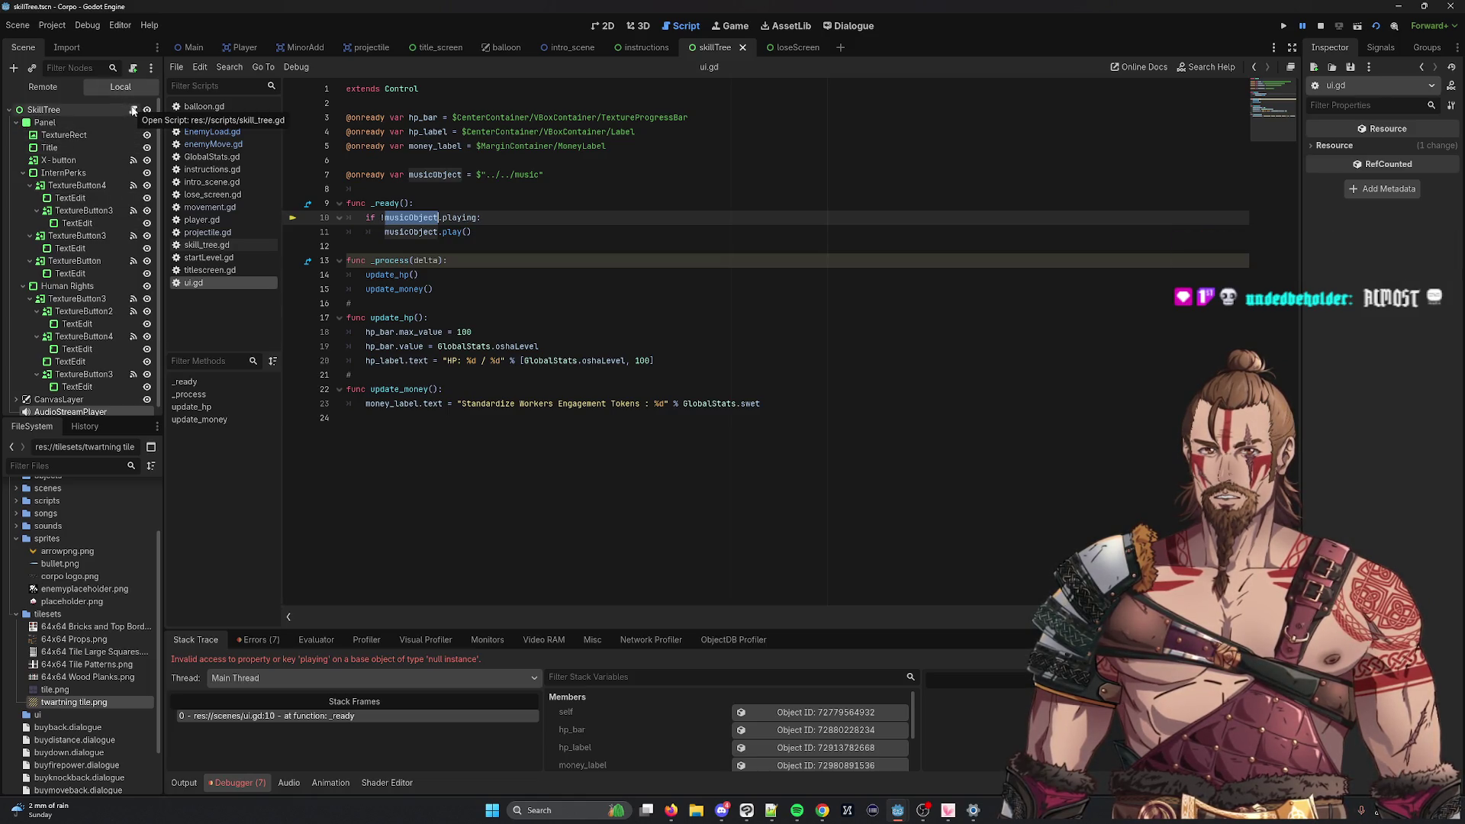
{"action": "scroll", "coordinate": [134, 319], "scroll_direction": "down", "scroll_amount": 1}
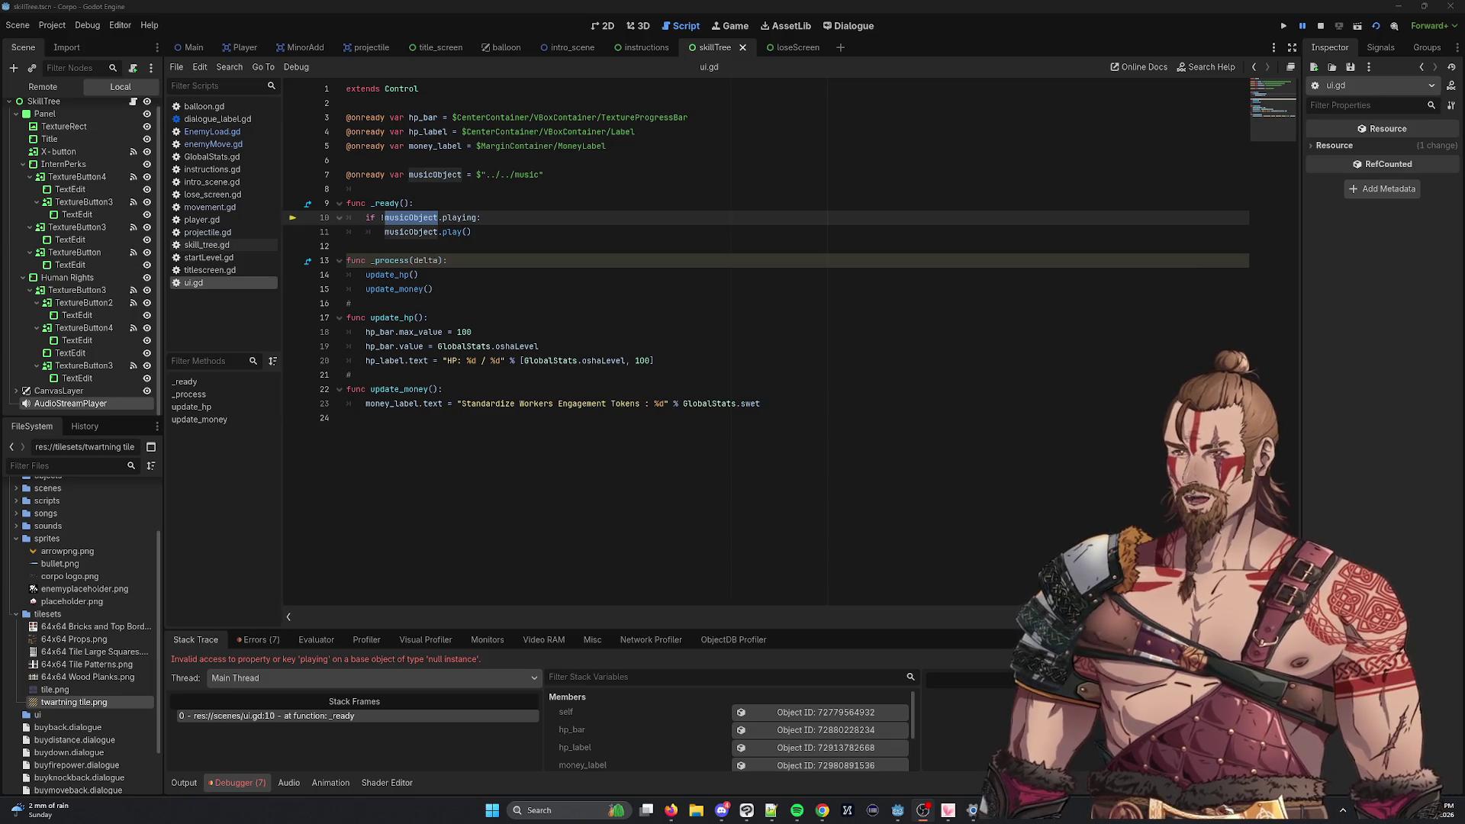
{"action": "left_click", "coordinate": [577, 321]}
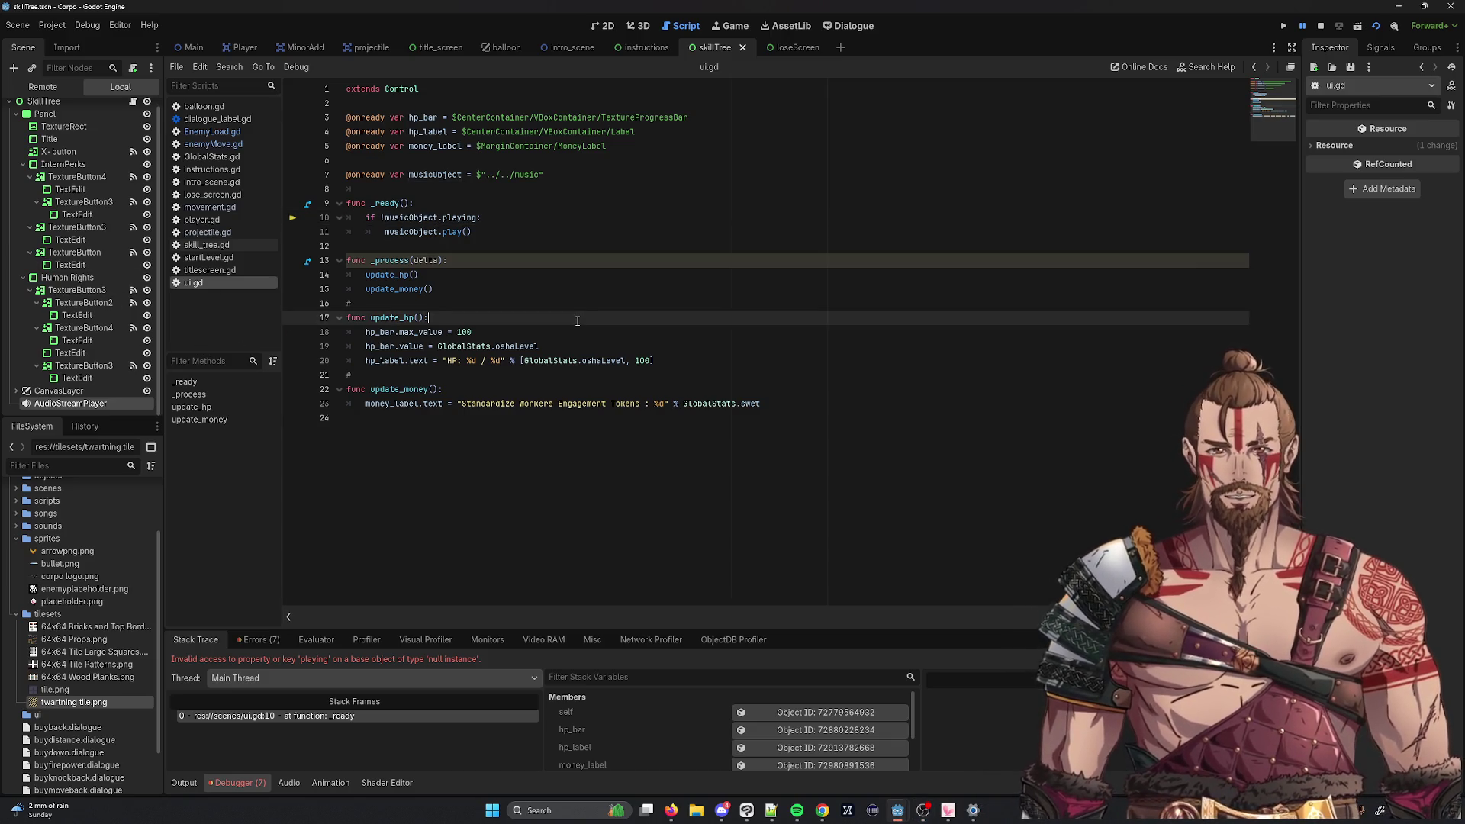
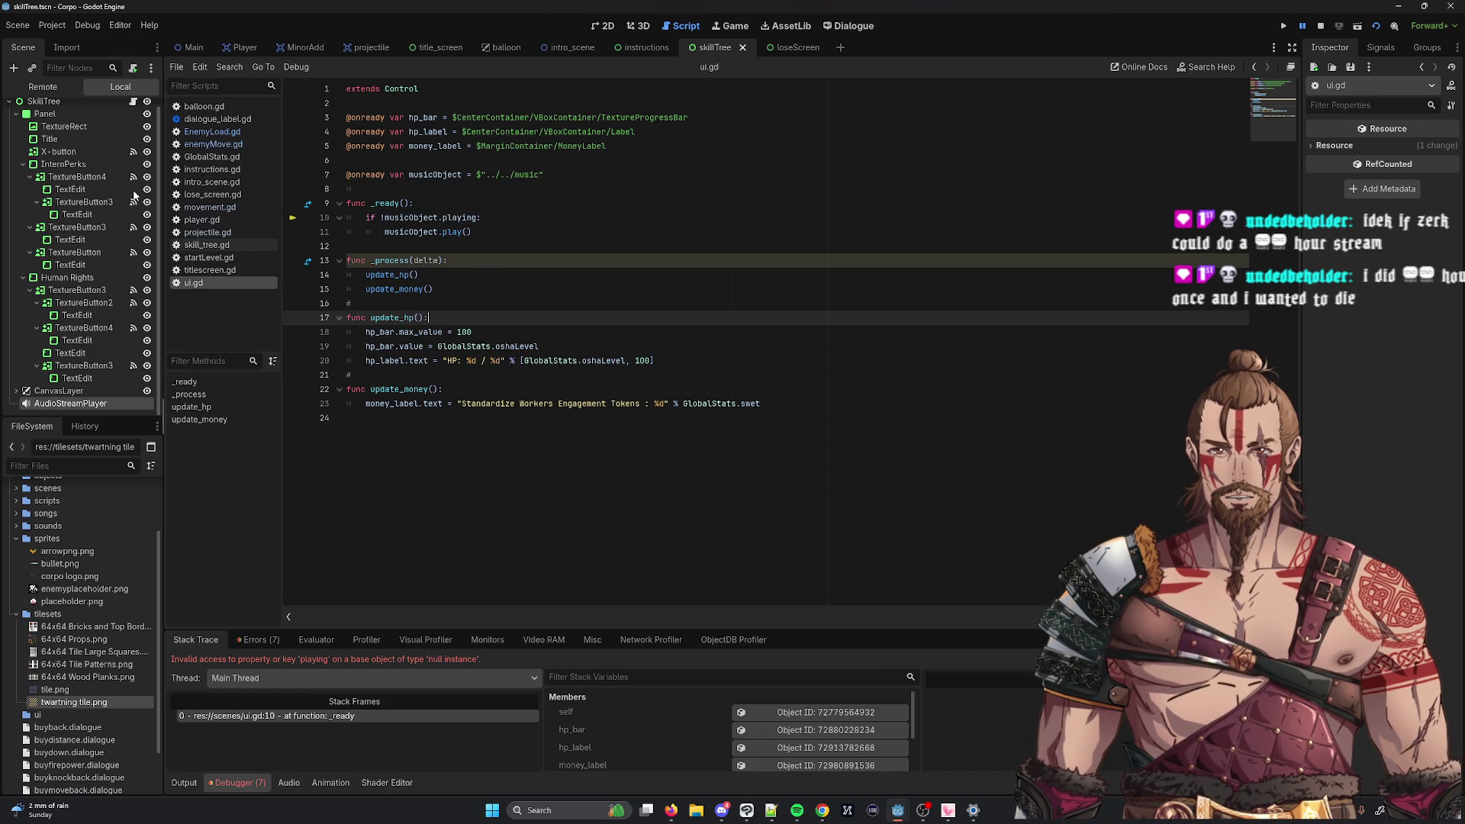
Step: Open skill_tree.gd and select its musicObject variable on line 10
{"action": "scroll", "coordinate": [138, 114], "scroll_direction": "up", "scroll_amount": 1}
{"action": "left_click", "coordinate": [134, 110]}
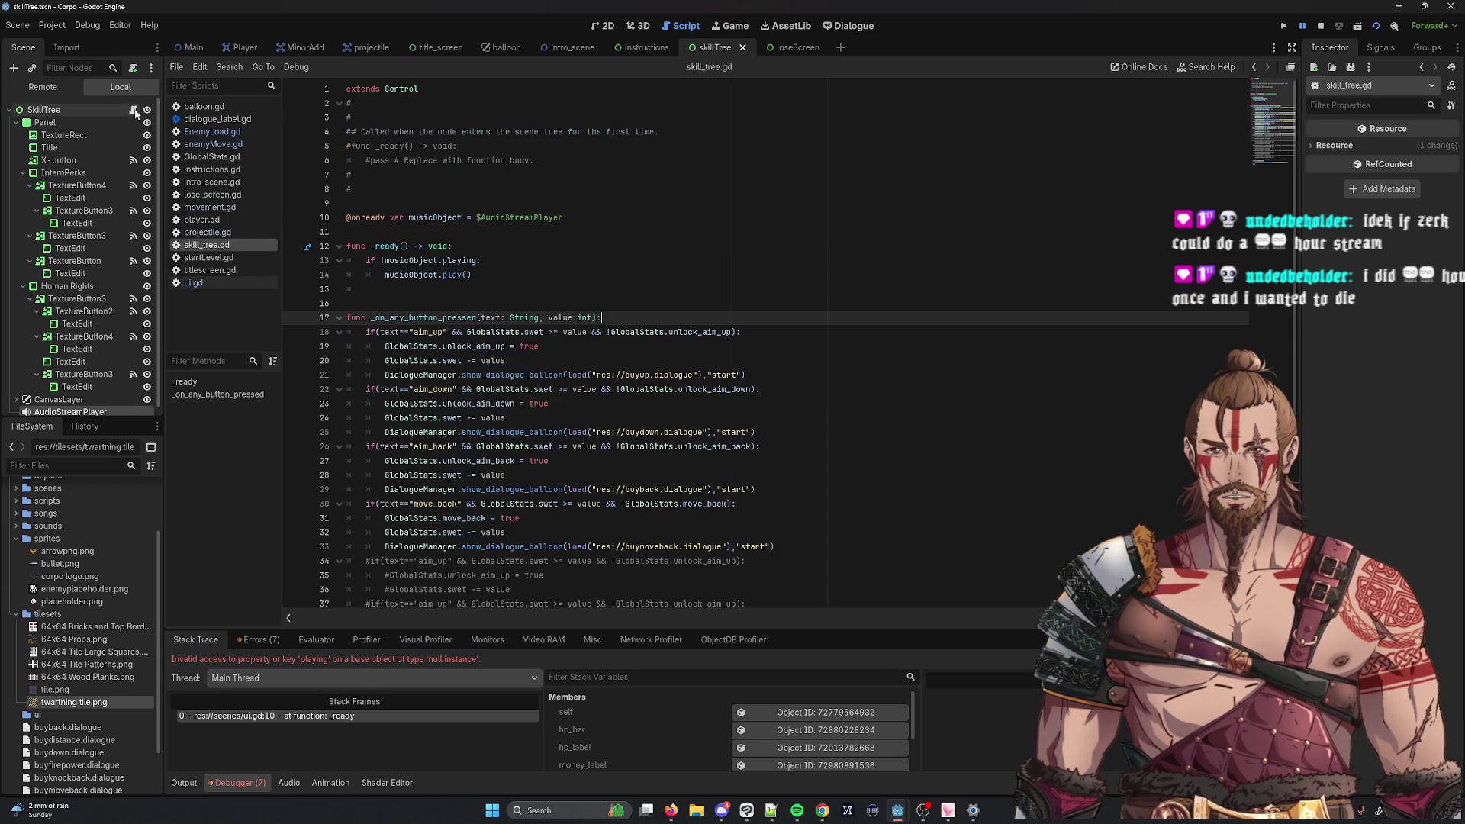
{"action": "scroll", "coordinate": [591, 361], "scroll_direction": "down", "scroll_amount": 5}
{"action": "scroll", "coordinate": [591, 361], "scroll_direction": "up", "scroll_amount": 3}
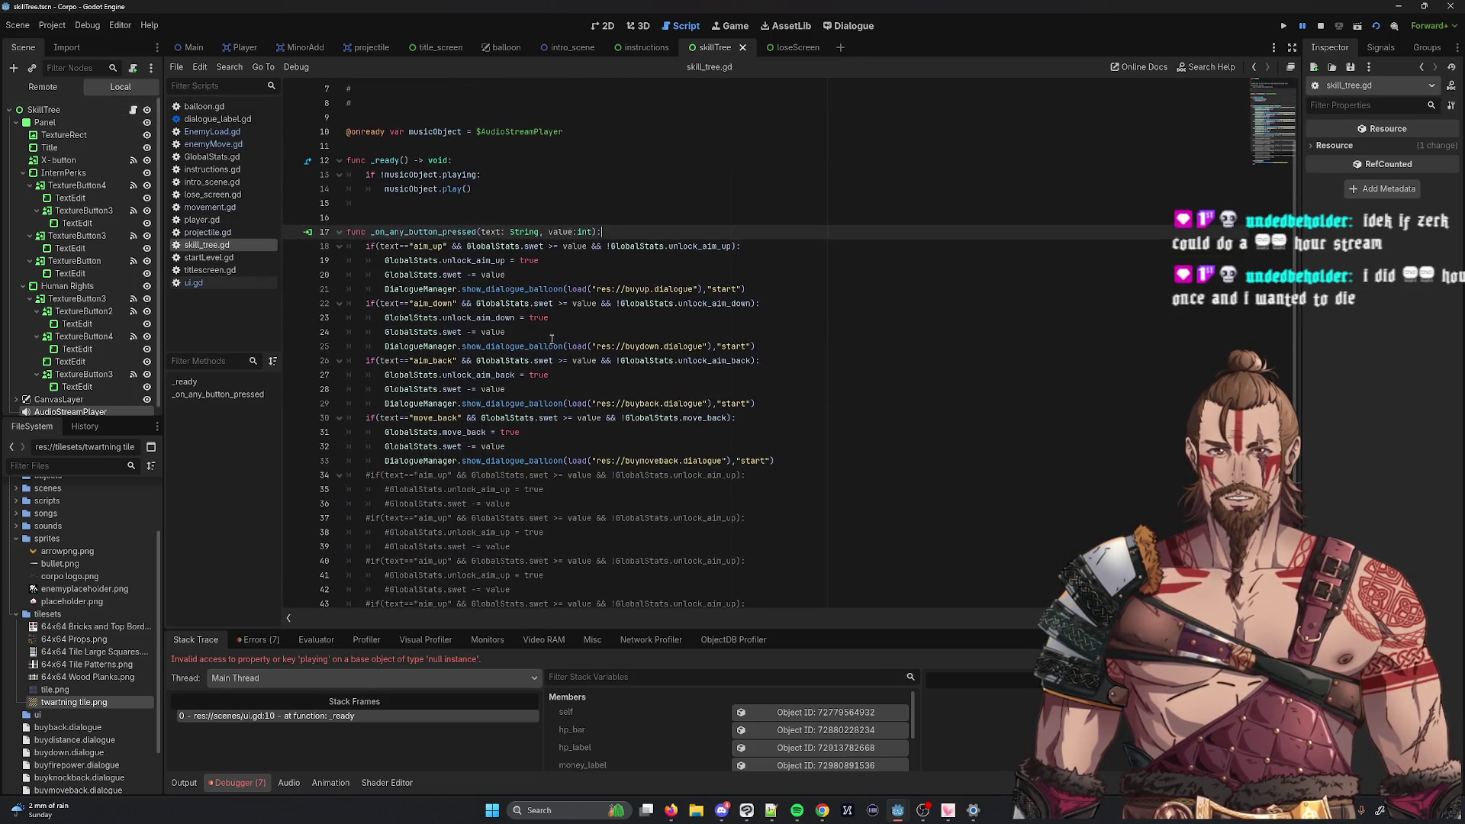
{"action": "double_click", "coordinate": [435, 131]}
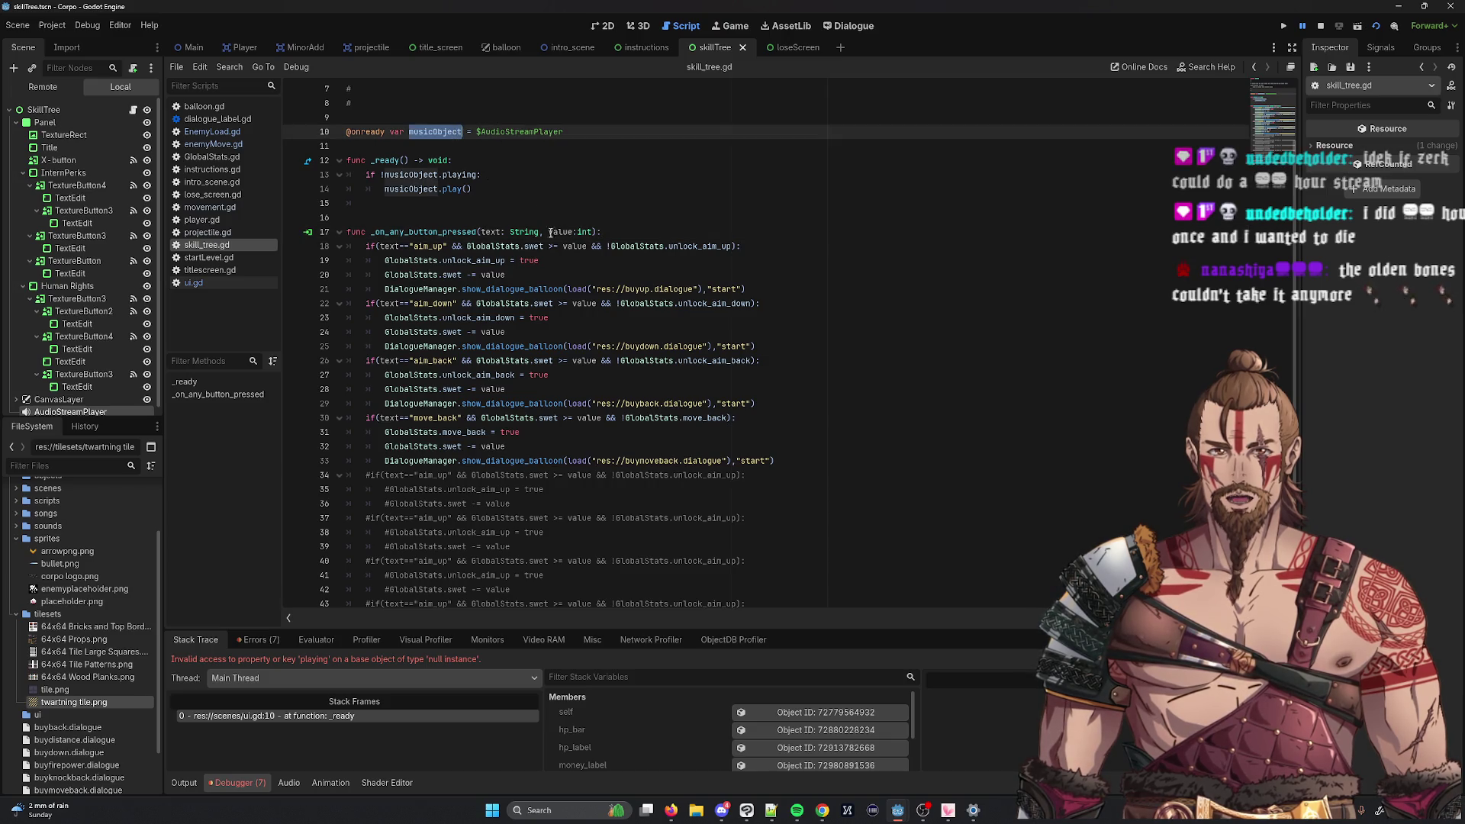
Step: Look through titlescreen.gd and movement.gd, ending on instructions.gd
{"action": "left_click", "coordinate": [209, 270]}
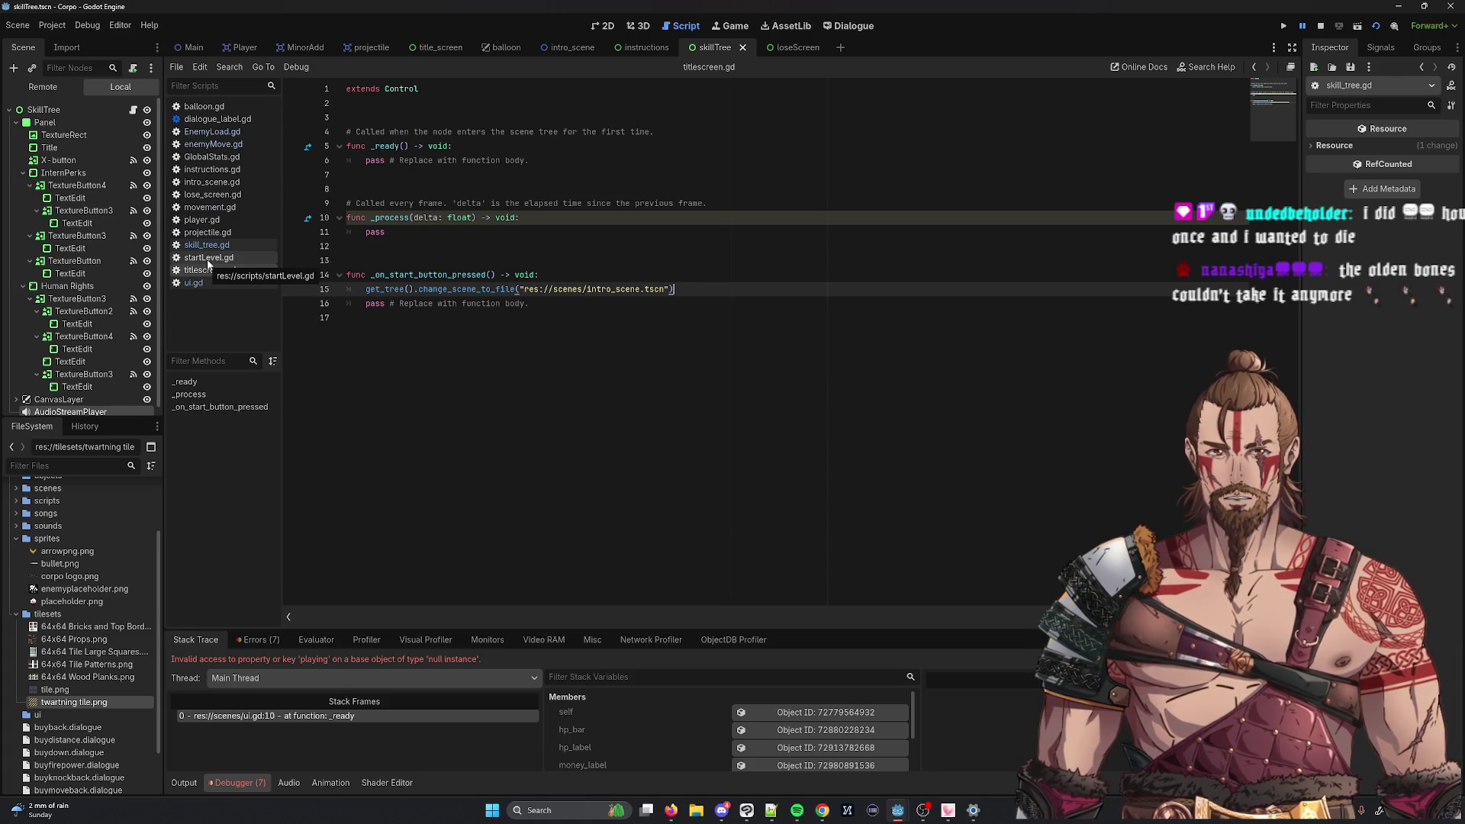
{"action": "left_click", "coordinate": [206, 245]}
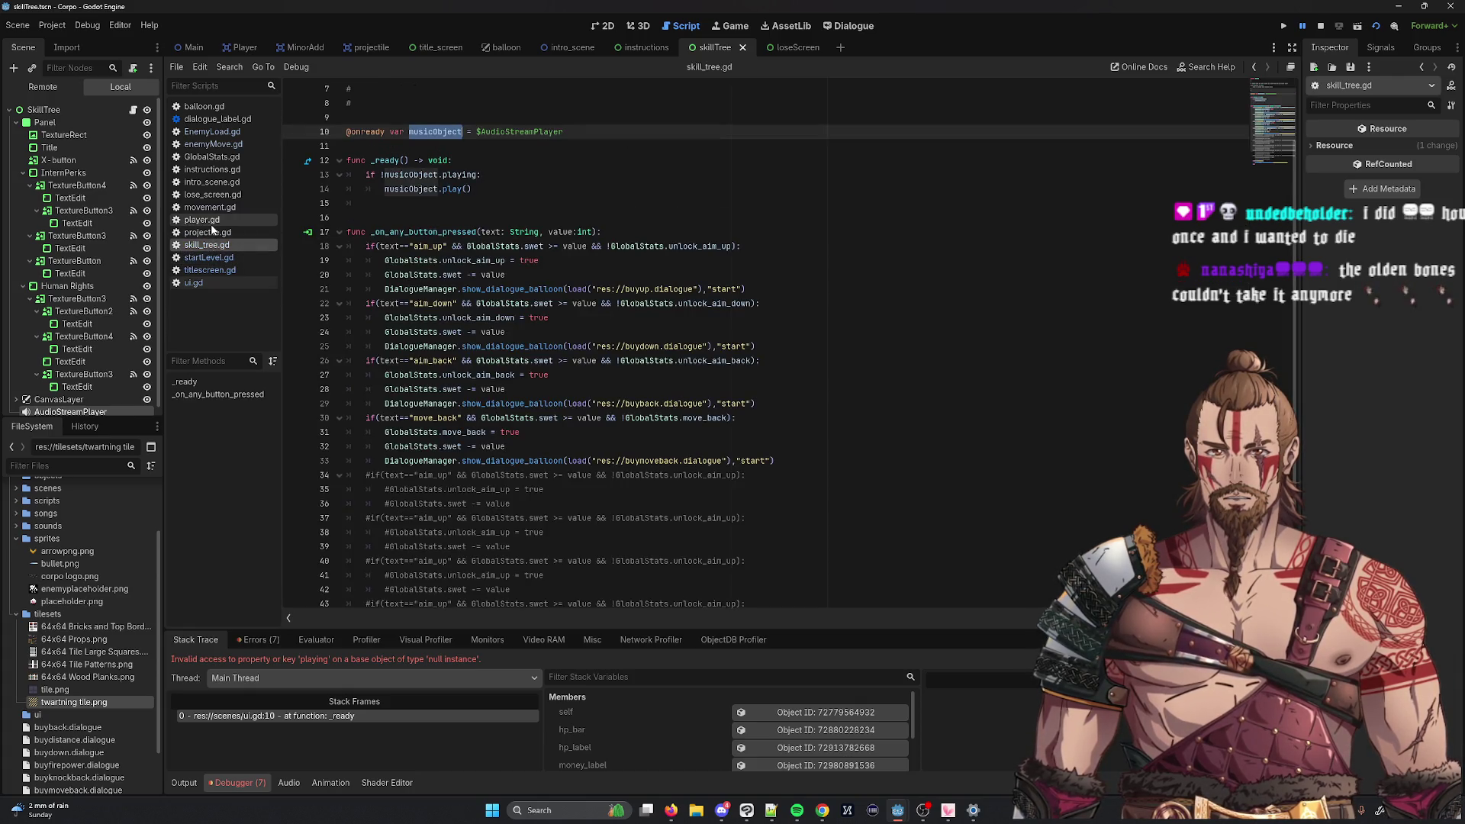
{"action": "left_click", "coordinate": [202, 219]}
{"action": "left_click", "coordinate": [214, 206]}
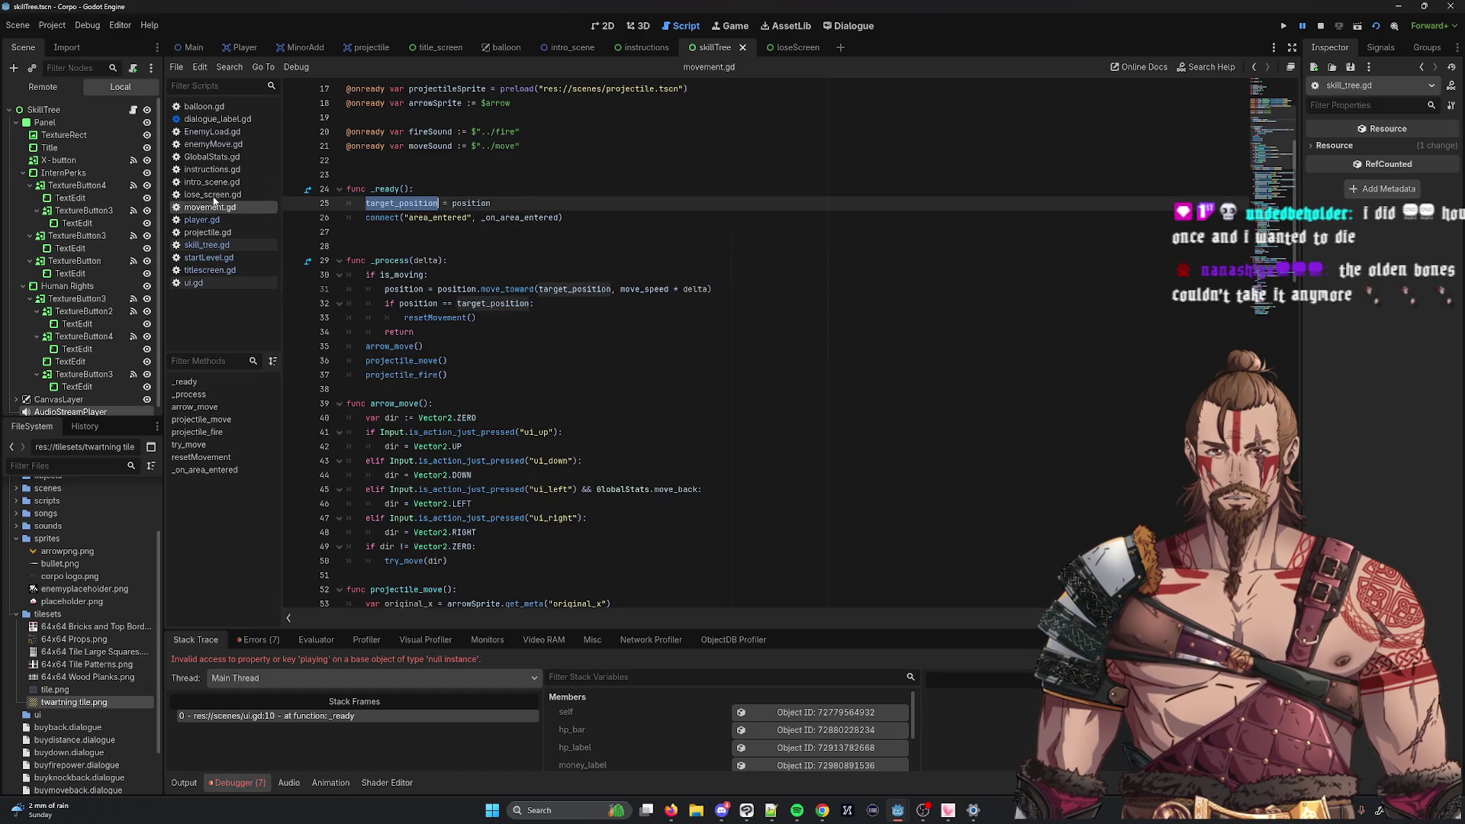
{"action": "left_click", "coordinate": [214, 171]}
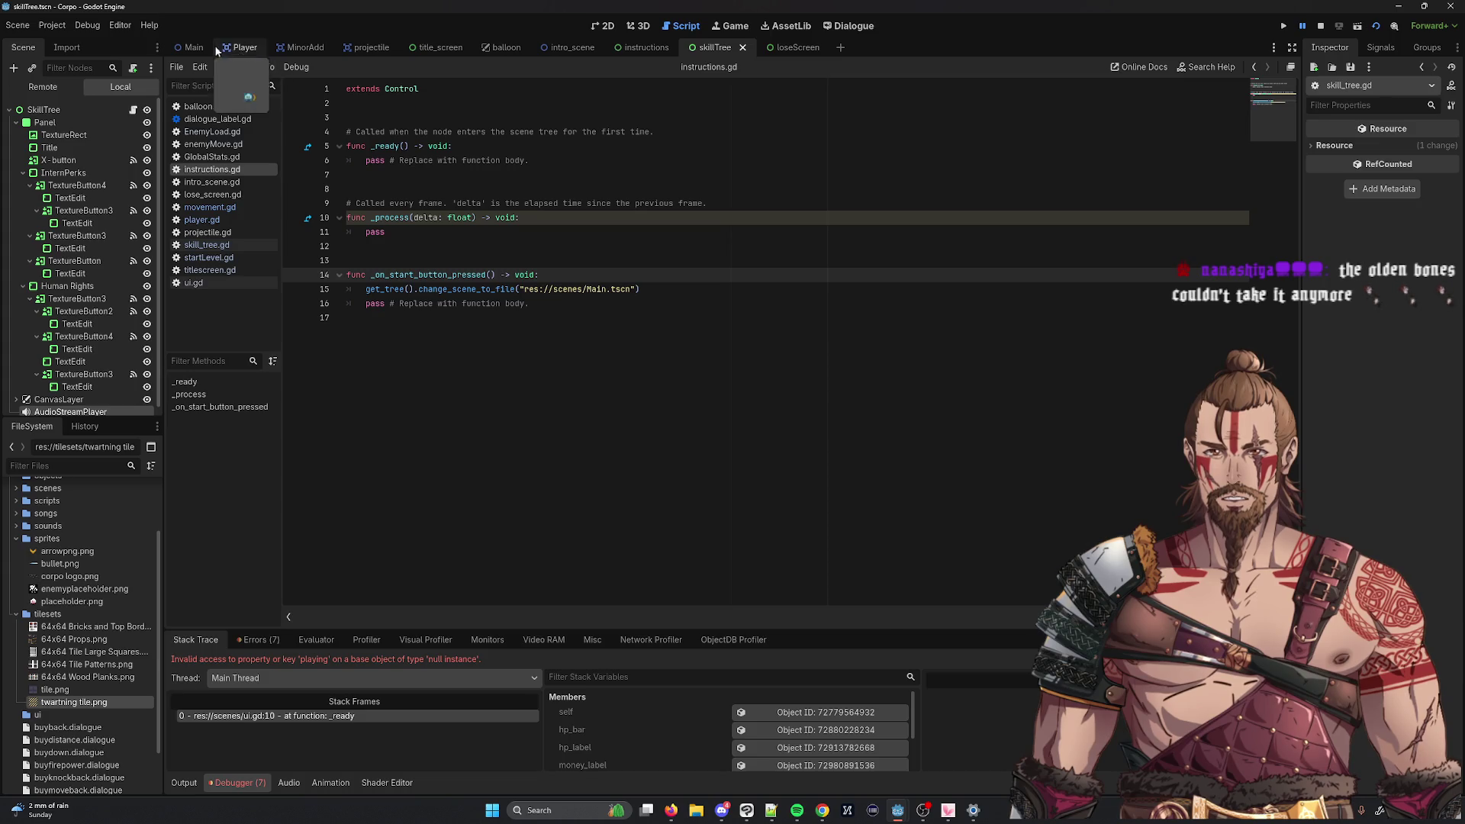
Step: In the Main scene, view the scripts on Main, UI and Node2D, ending on ui.gd
{"action": "left_click", "coordinate": [187, 47]}
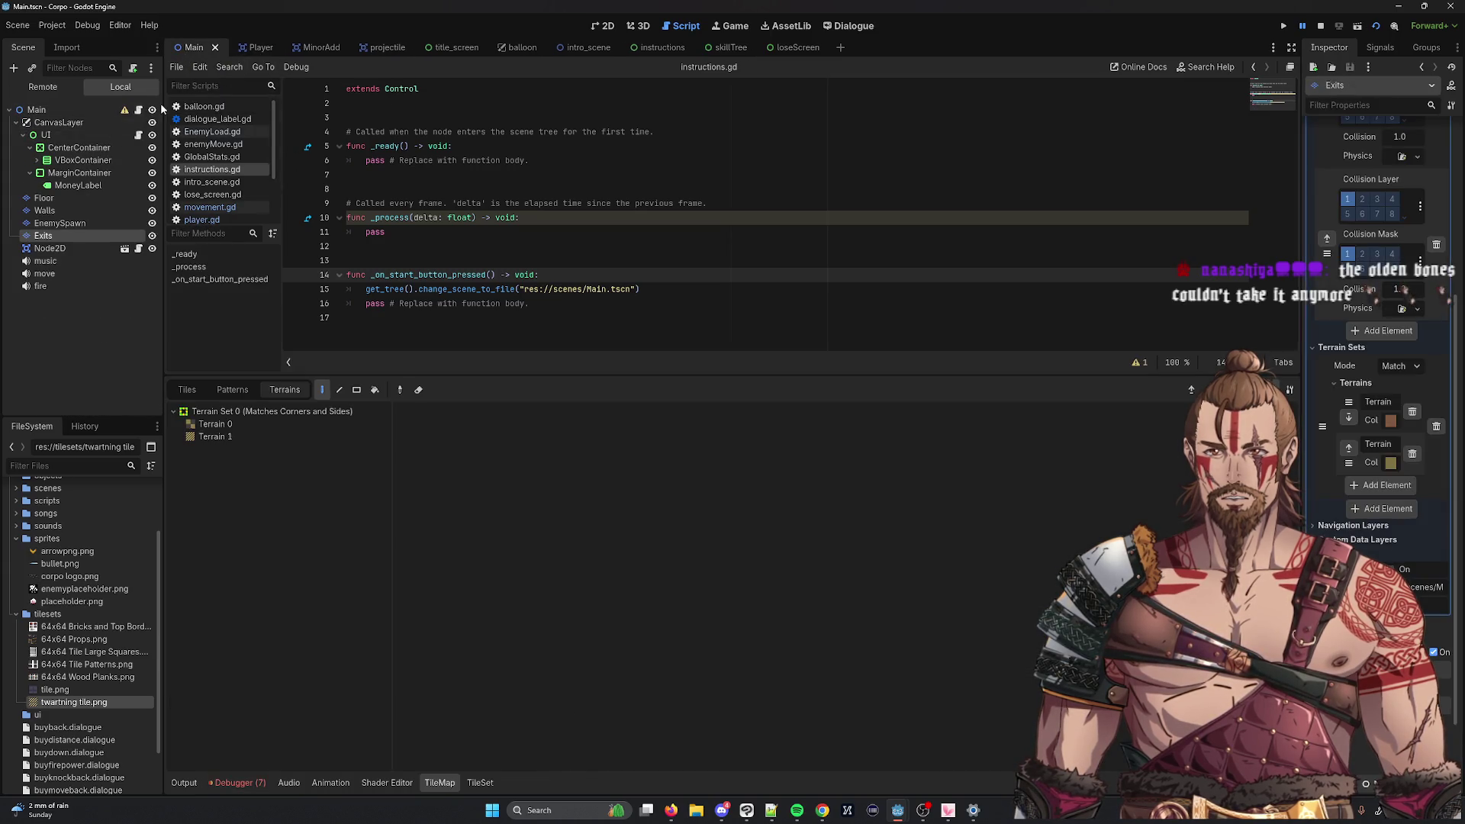
{"action": "left_click", "coordinate": [139, 110]}
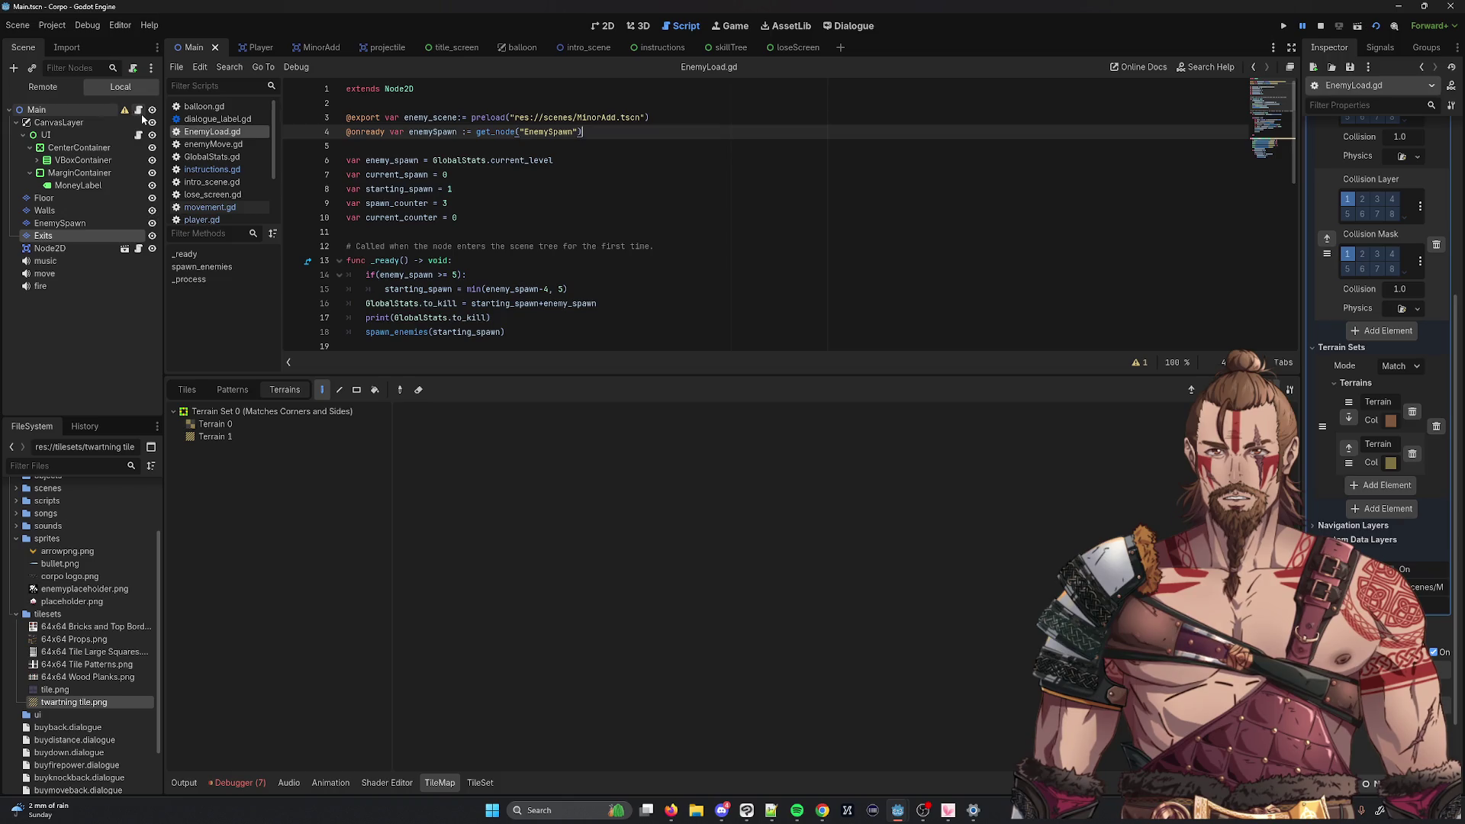
{"action": "scroll", "coordinate": [441, 236], "scroll_direction": "down", "scroll_amount": 3}
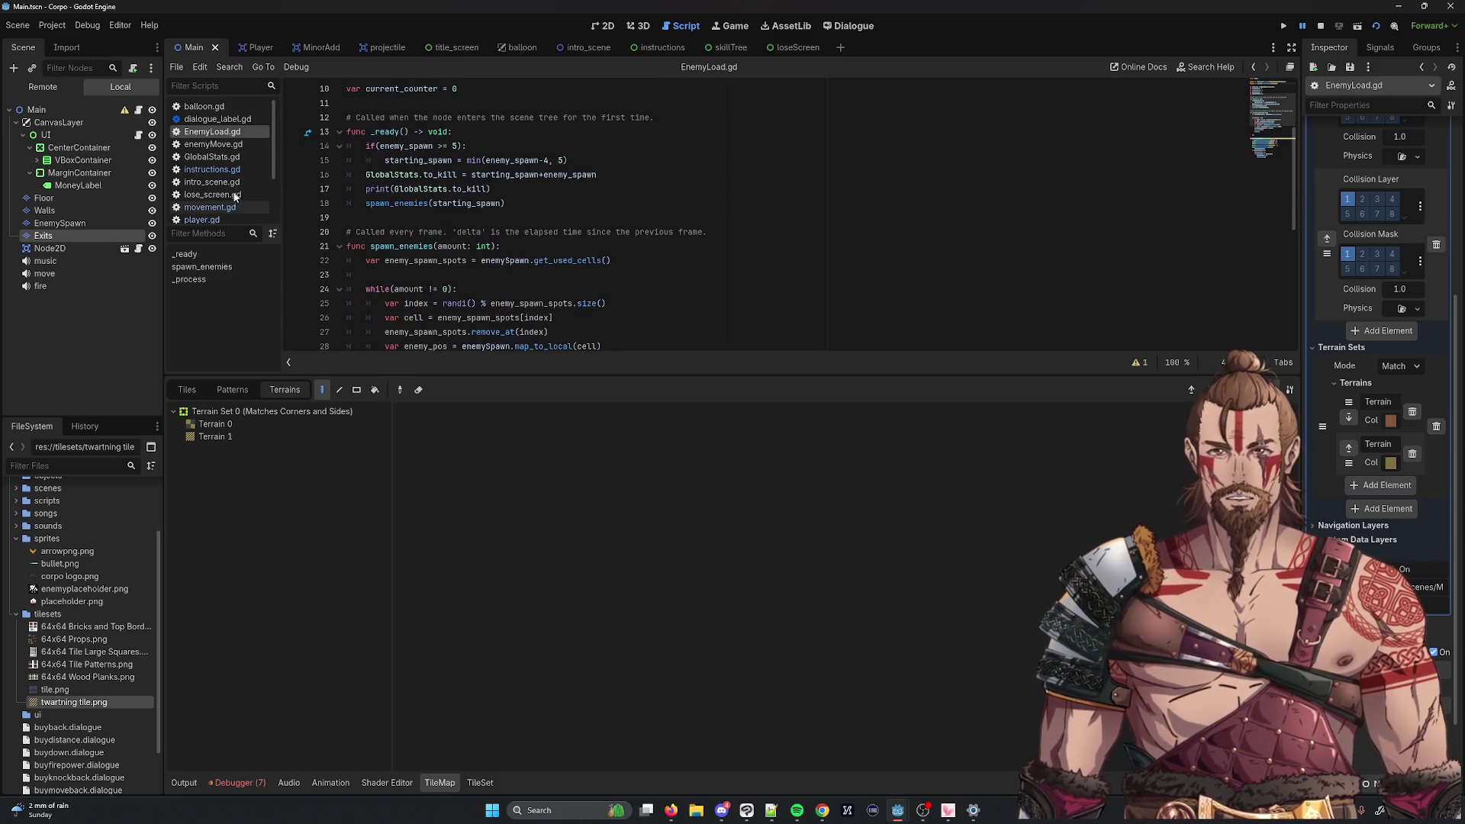
{"action": "left_click", "coordinate": [138, 135]}
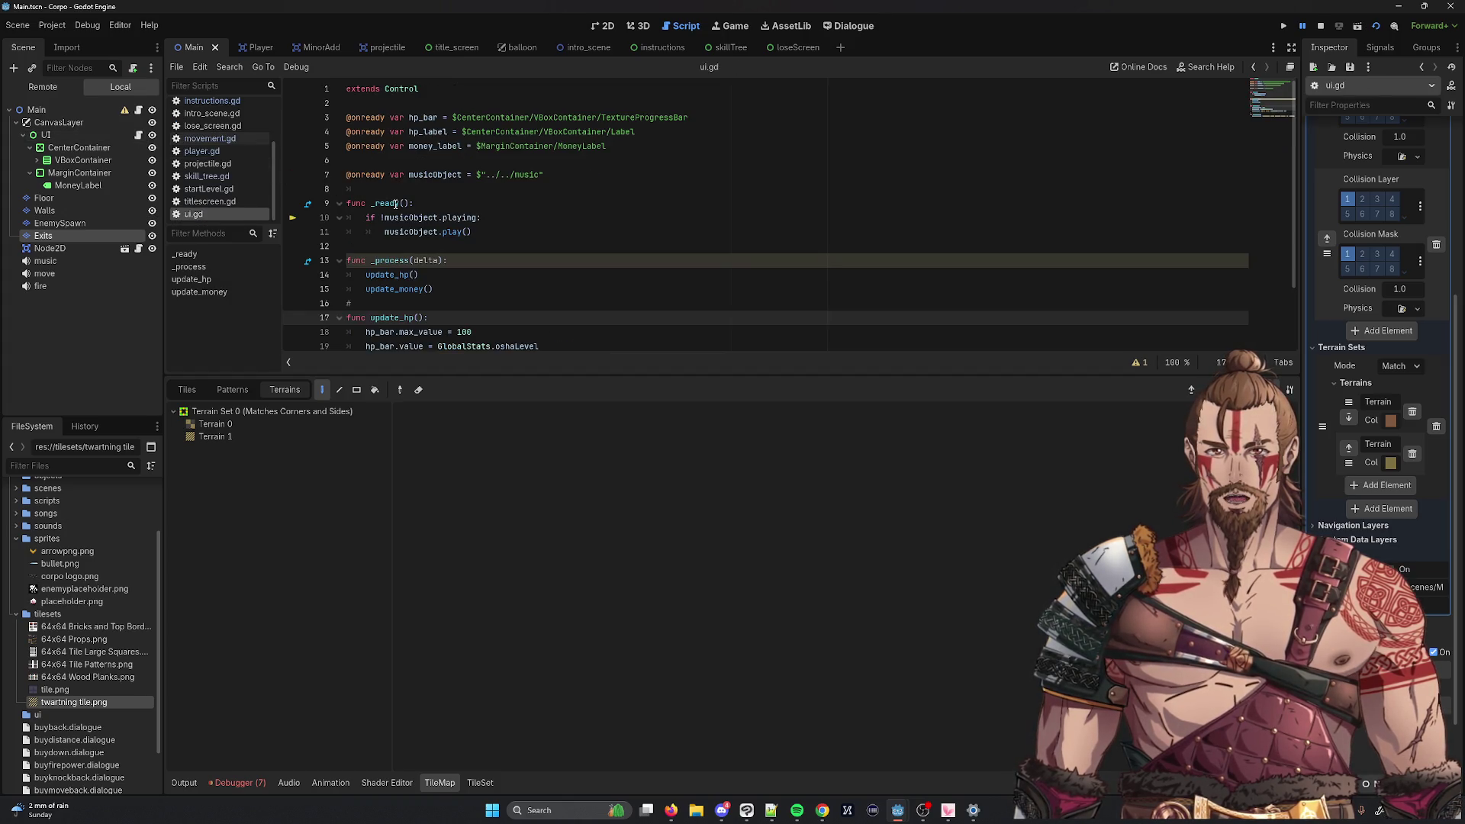
{"action": "left_click", "coordinate": [138, 249]}
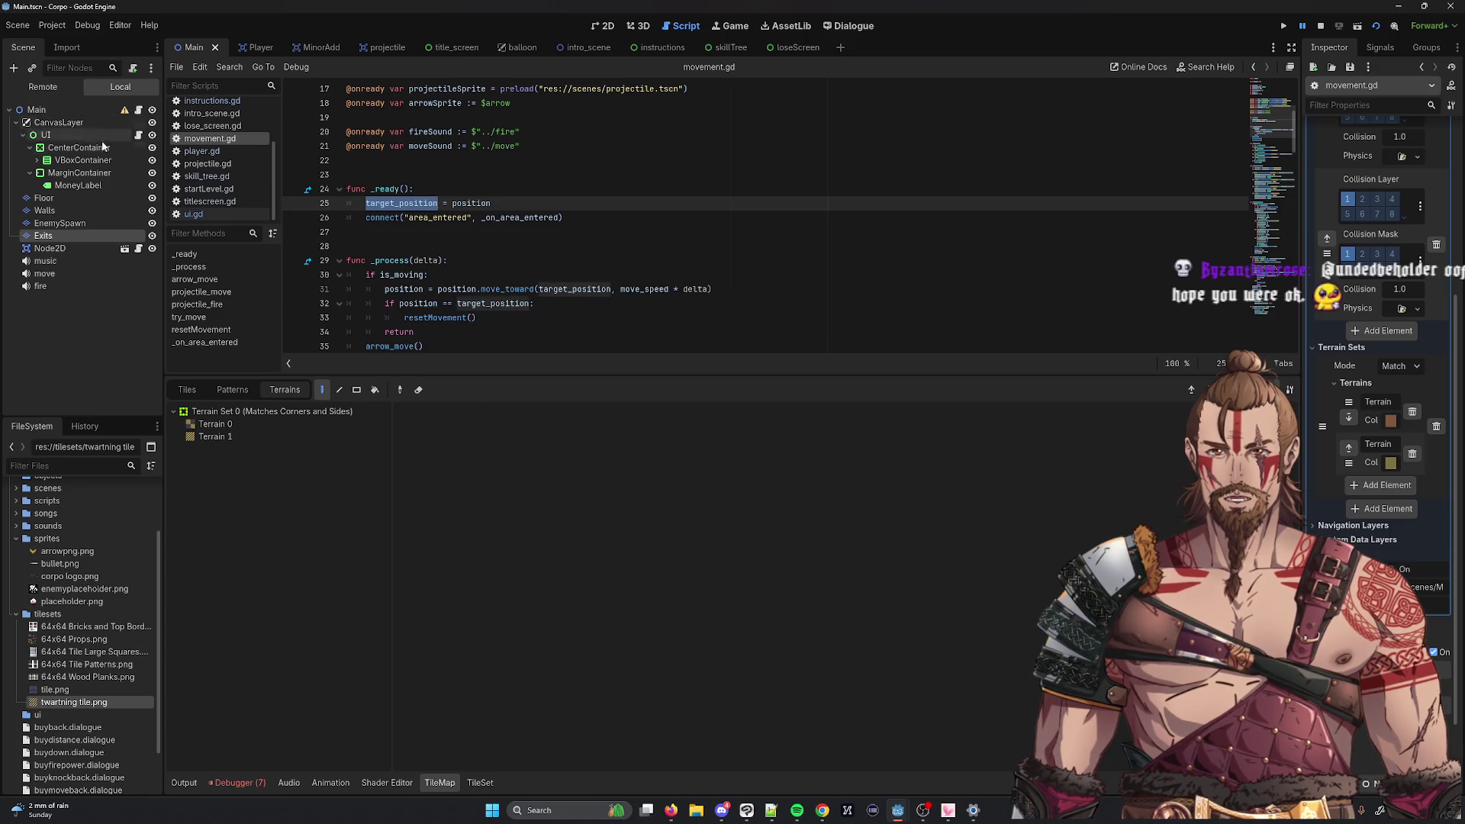
{"action": "left_click", "coordinate": [138, 136]}
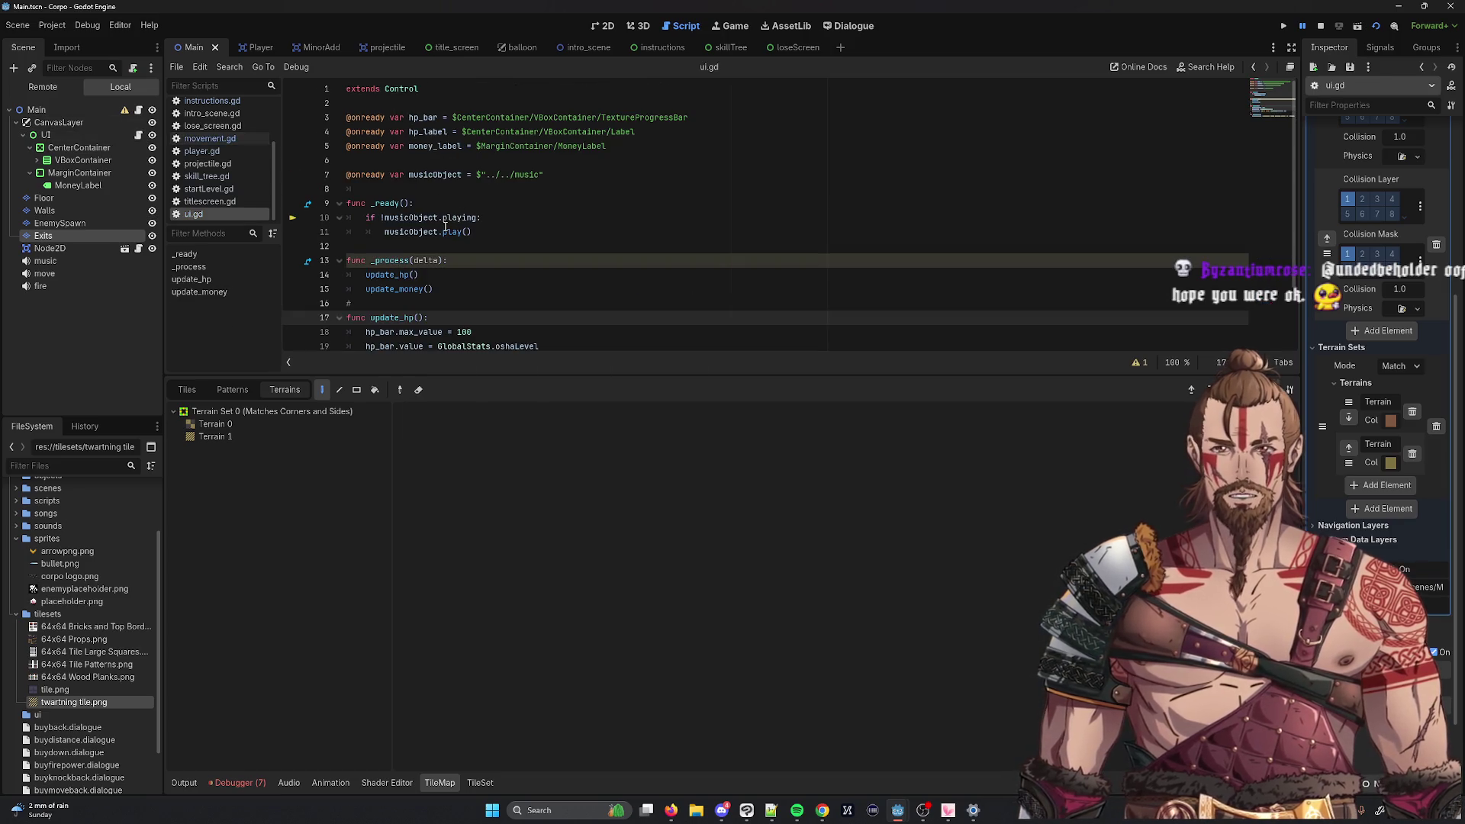
{"action": "scroll", "coordinate": [450, 206], "scroll_direction": "down", "scroll_amount": 2}
{"action": "scroll", "coordinate": [439, 194], "scroll_direction": "up", "scroll_amount": 1}
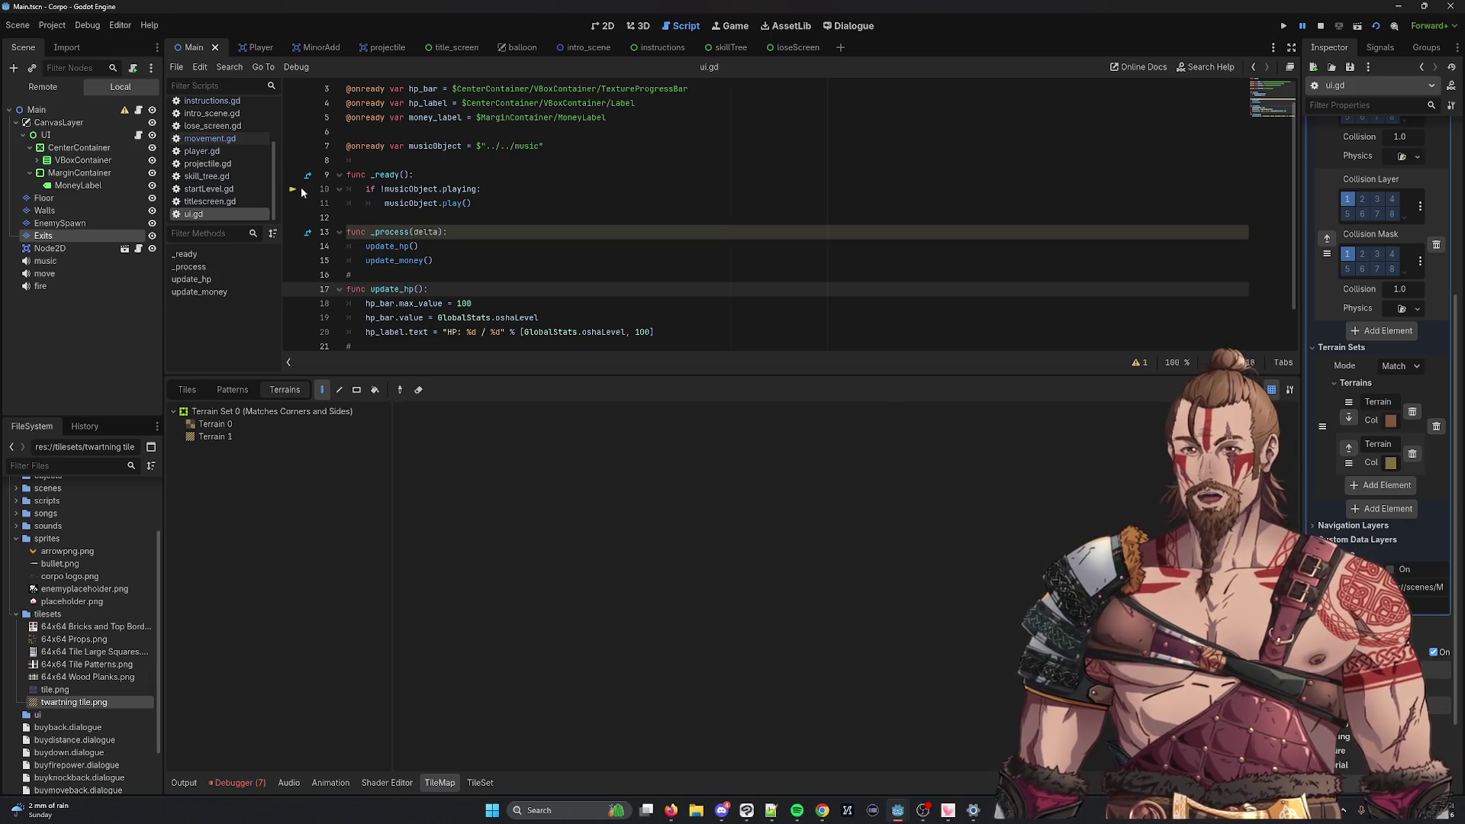
Step: Add a print("hello") line at the start of _ready in ui.gd
{"action": "left_click", "coordinate": [475, 171]}
{"action": "key", "text": "Return"}
{"action": "type", "text": "print(\"hello"}
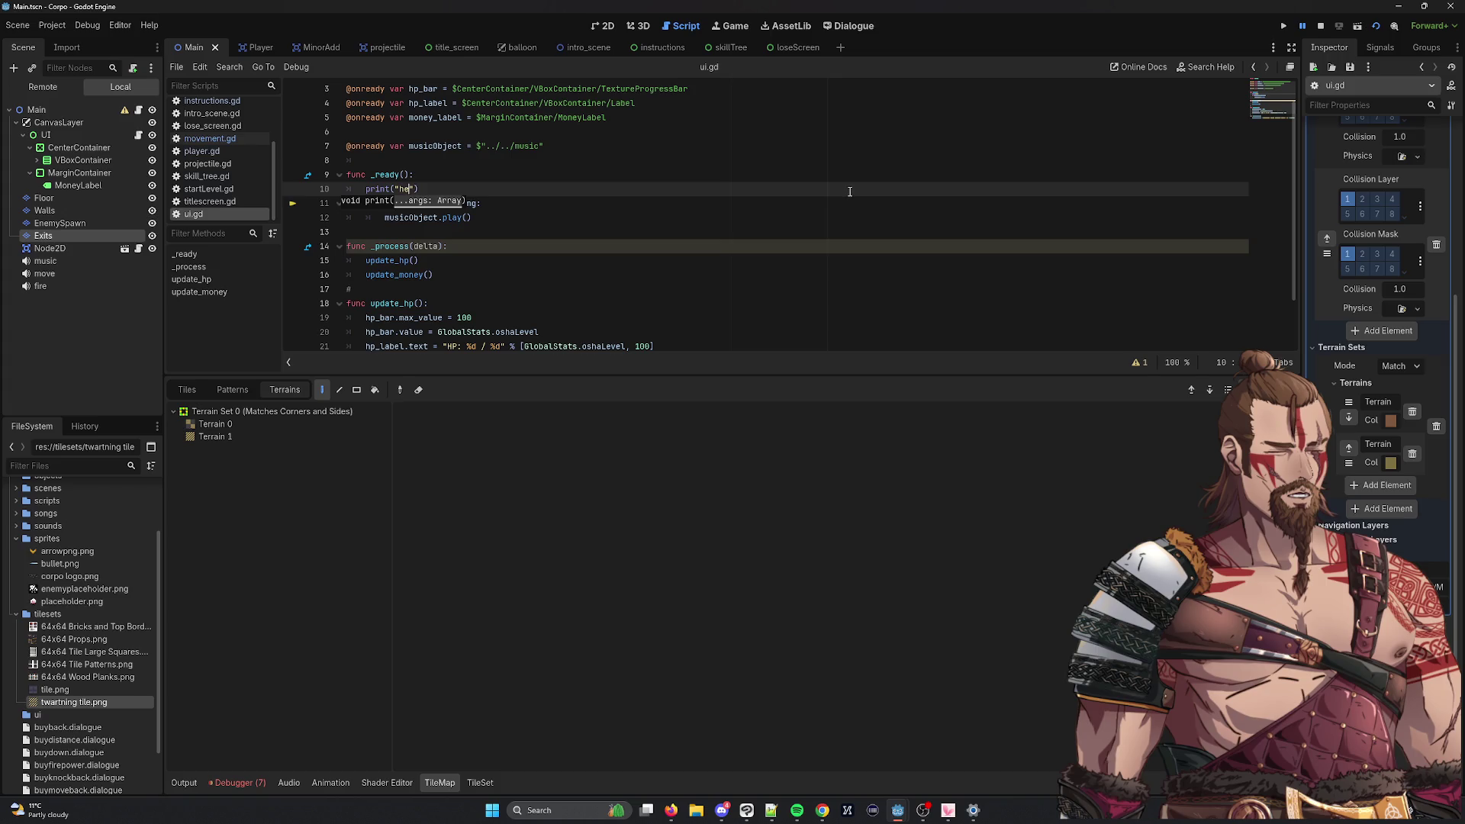
Step: Run the current scene and move the player with the d, w and s keys
{"action": "left_click", "coordinate": [1361, 31]}
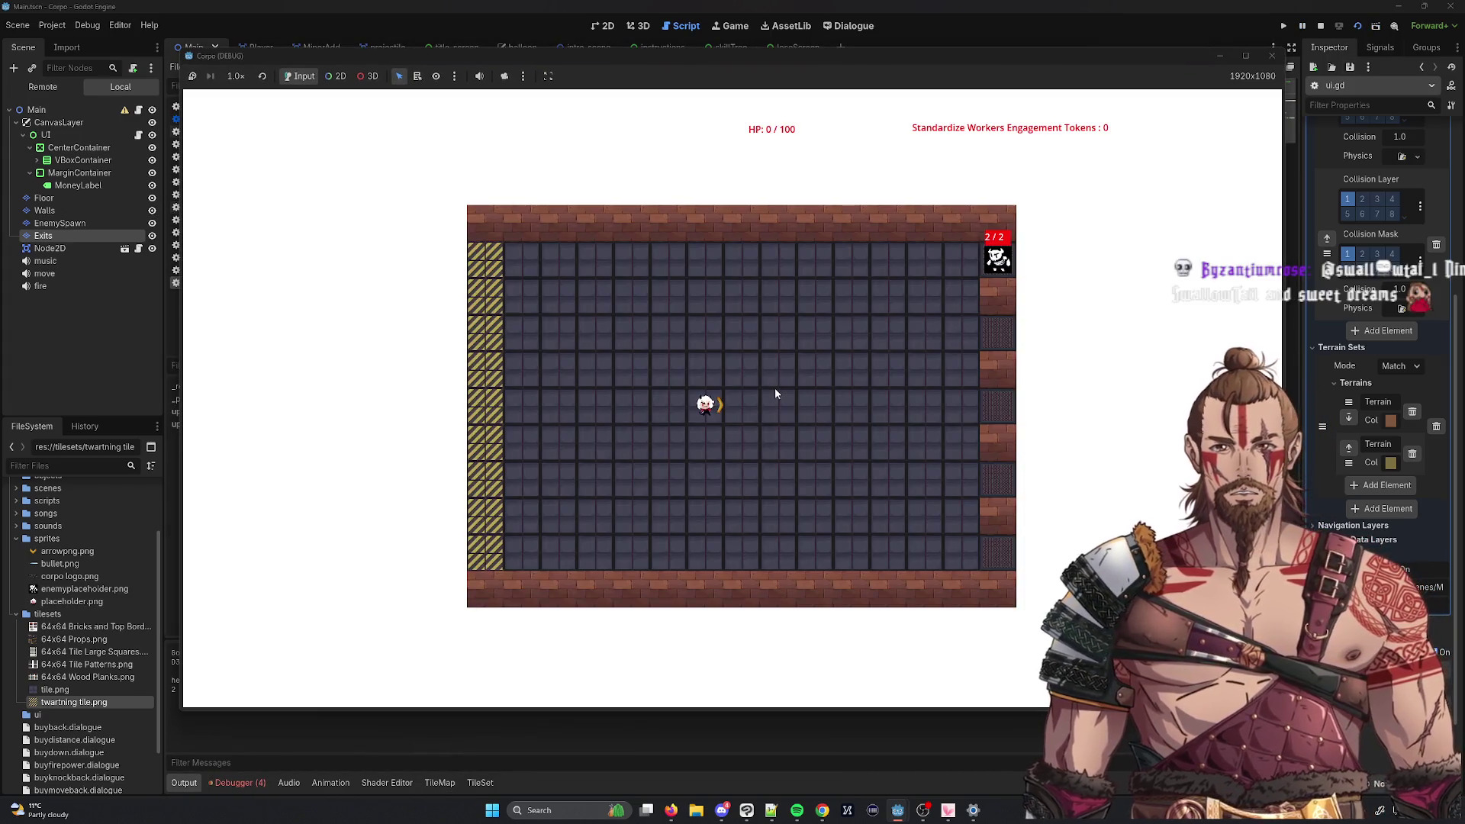
{"action": "left_click_drag", "start_coordinate": [589, 56], "coordinate": [798, 40]}
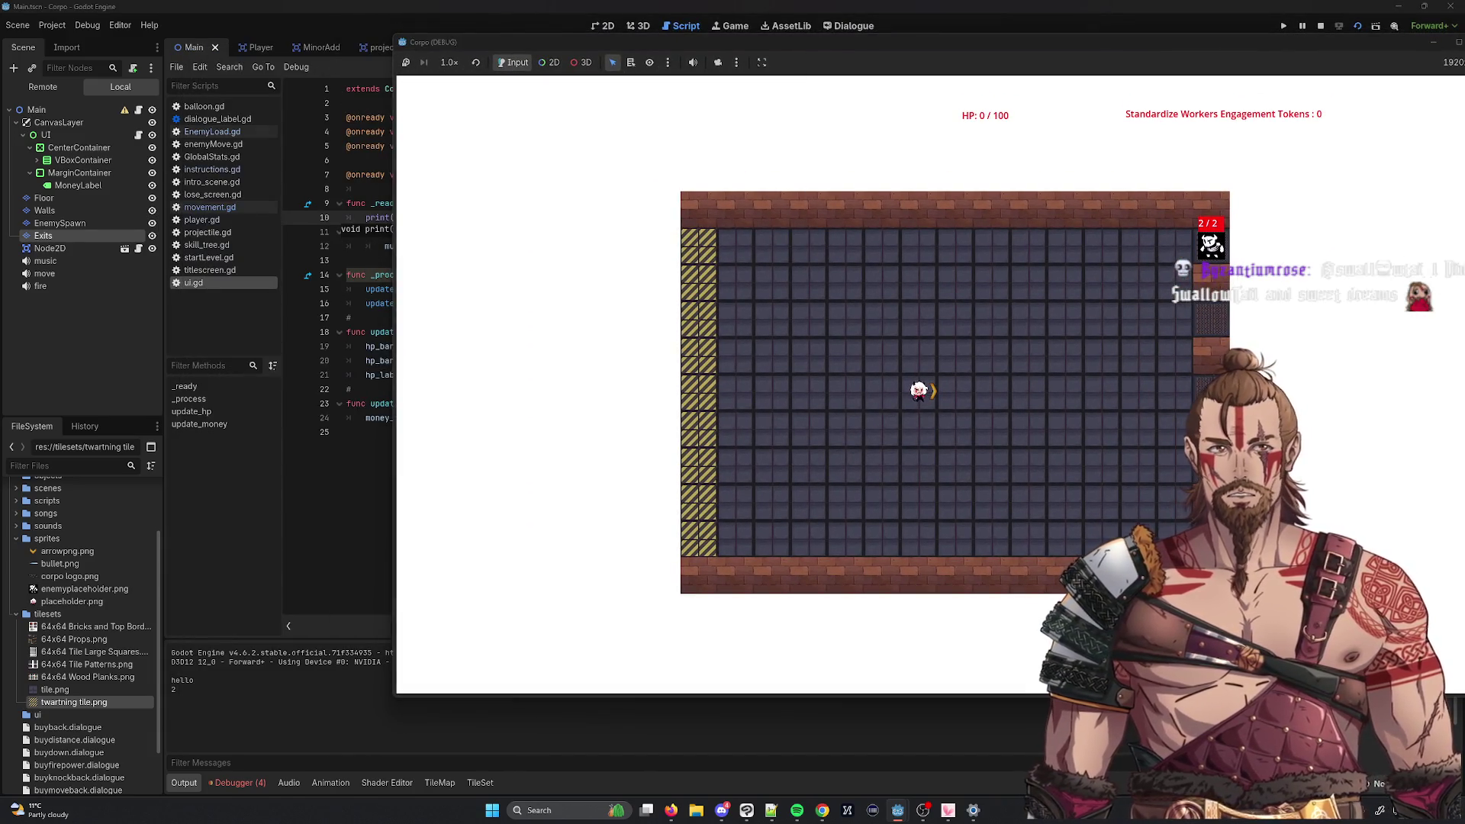
{"action": "key", "text": "d"}
{"action": "key", "text": "w"}
{"action": "key", "text": "d"}
{"action": "key", "text": "s"}
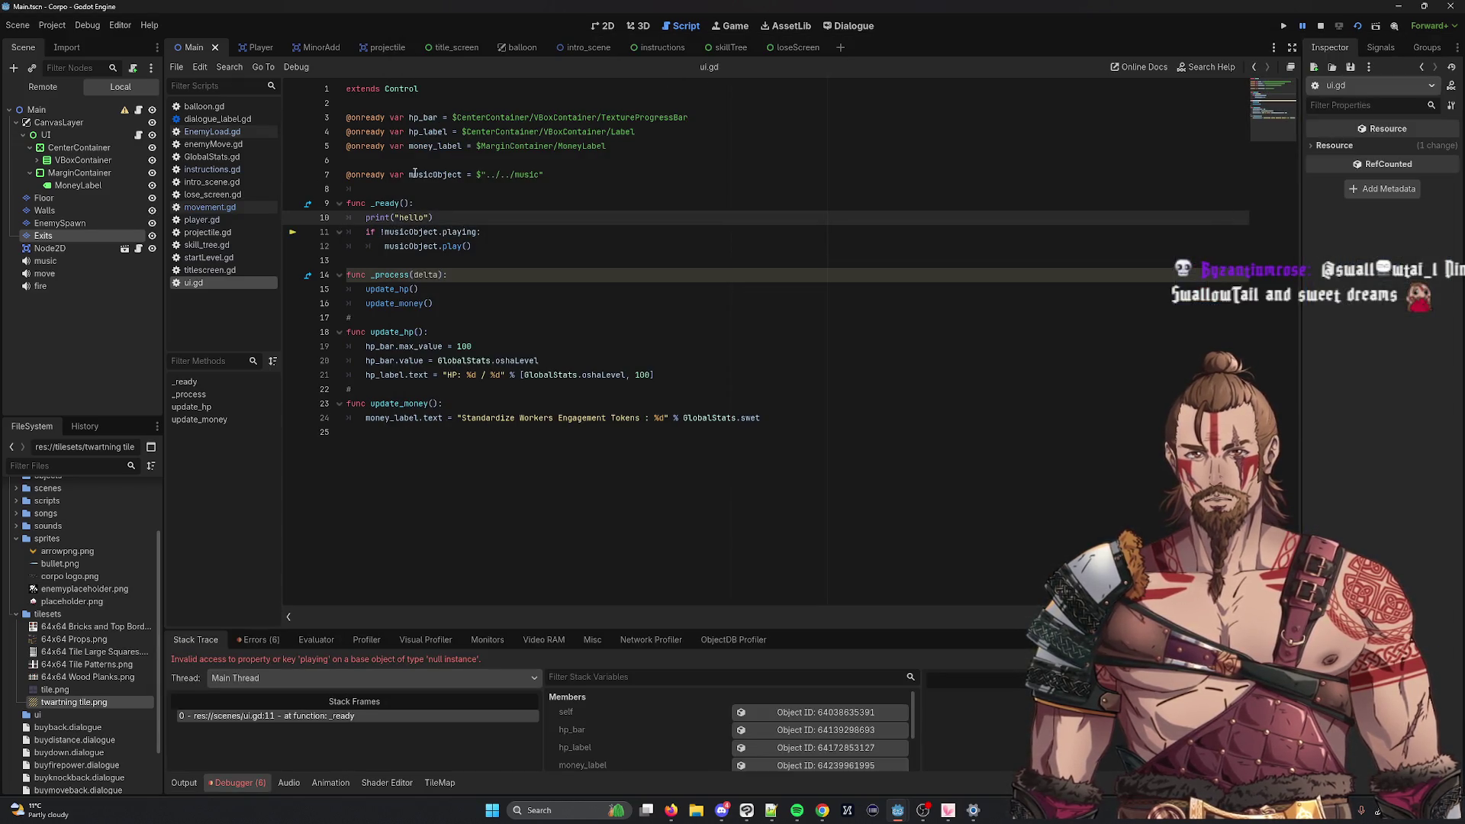
Step: Confirm musicObject on line 11 is null, view the Output log, then open Search Help
{"action": "mouse_move", "coordinate": [390, 274]}
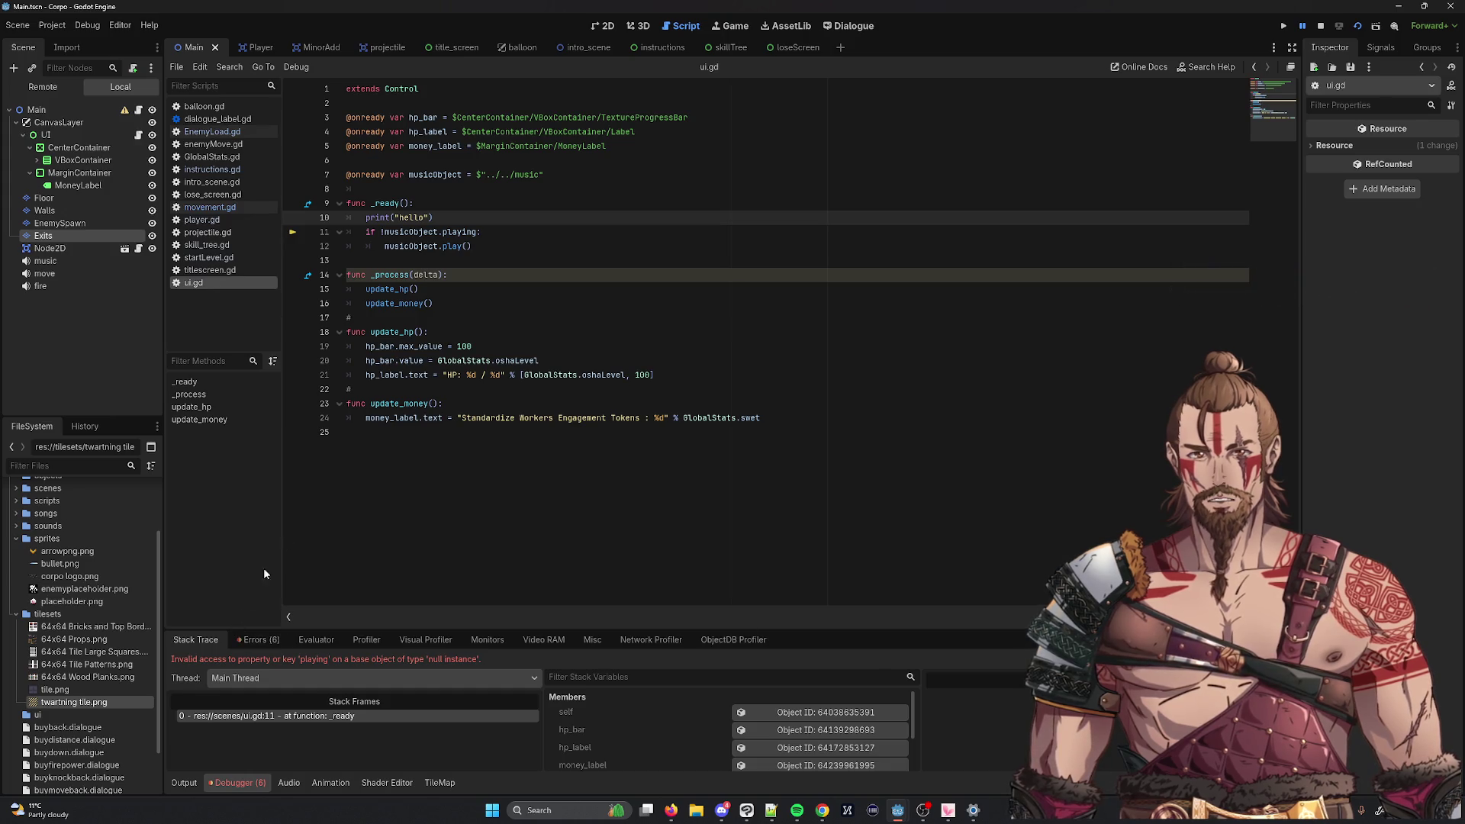
{"action": "double_click", "coordinate": [407, 233]}
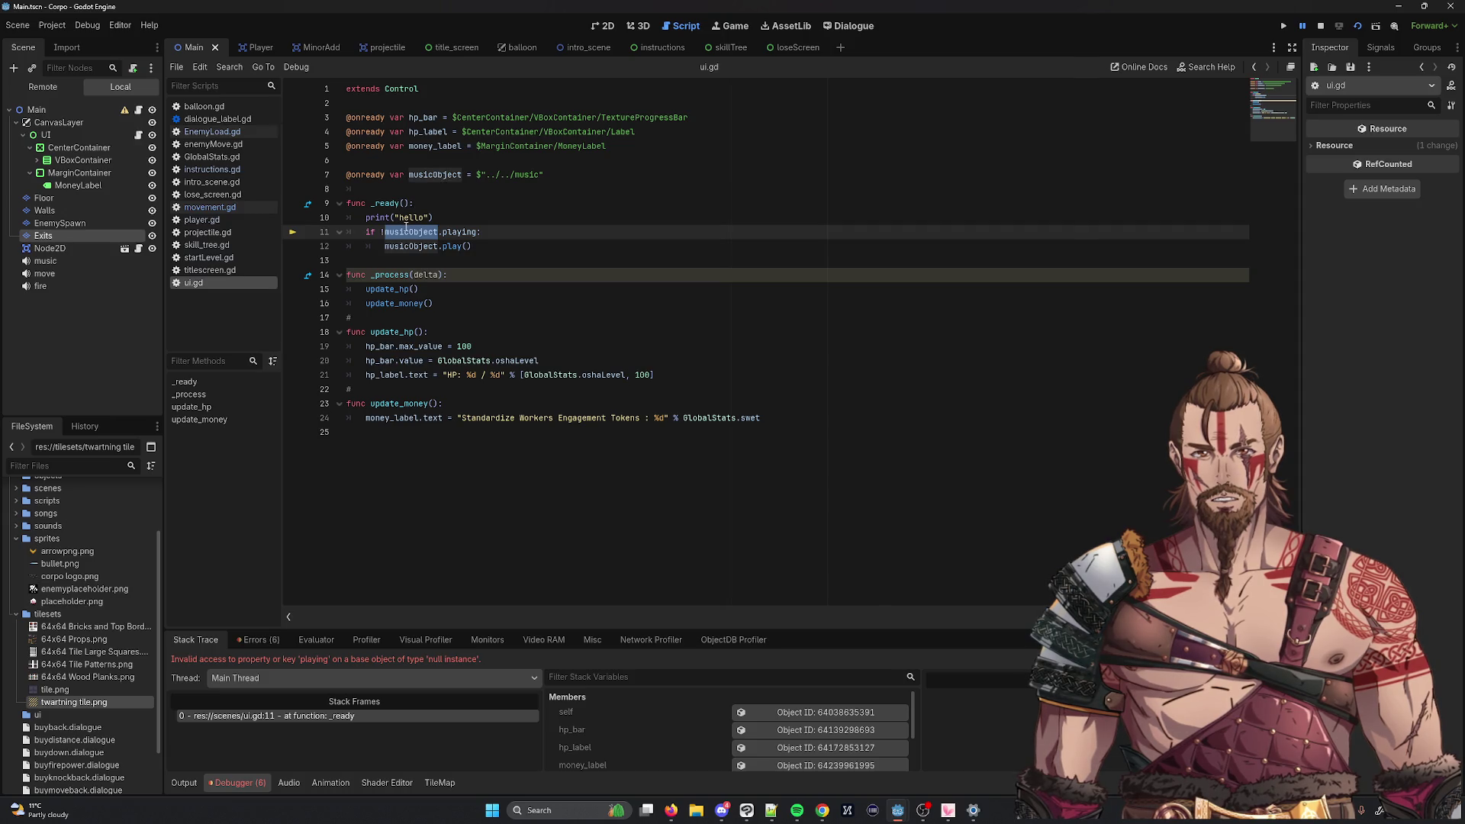
{"action": "mouse_move", "coordinate": [405, 225]}
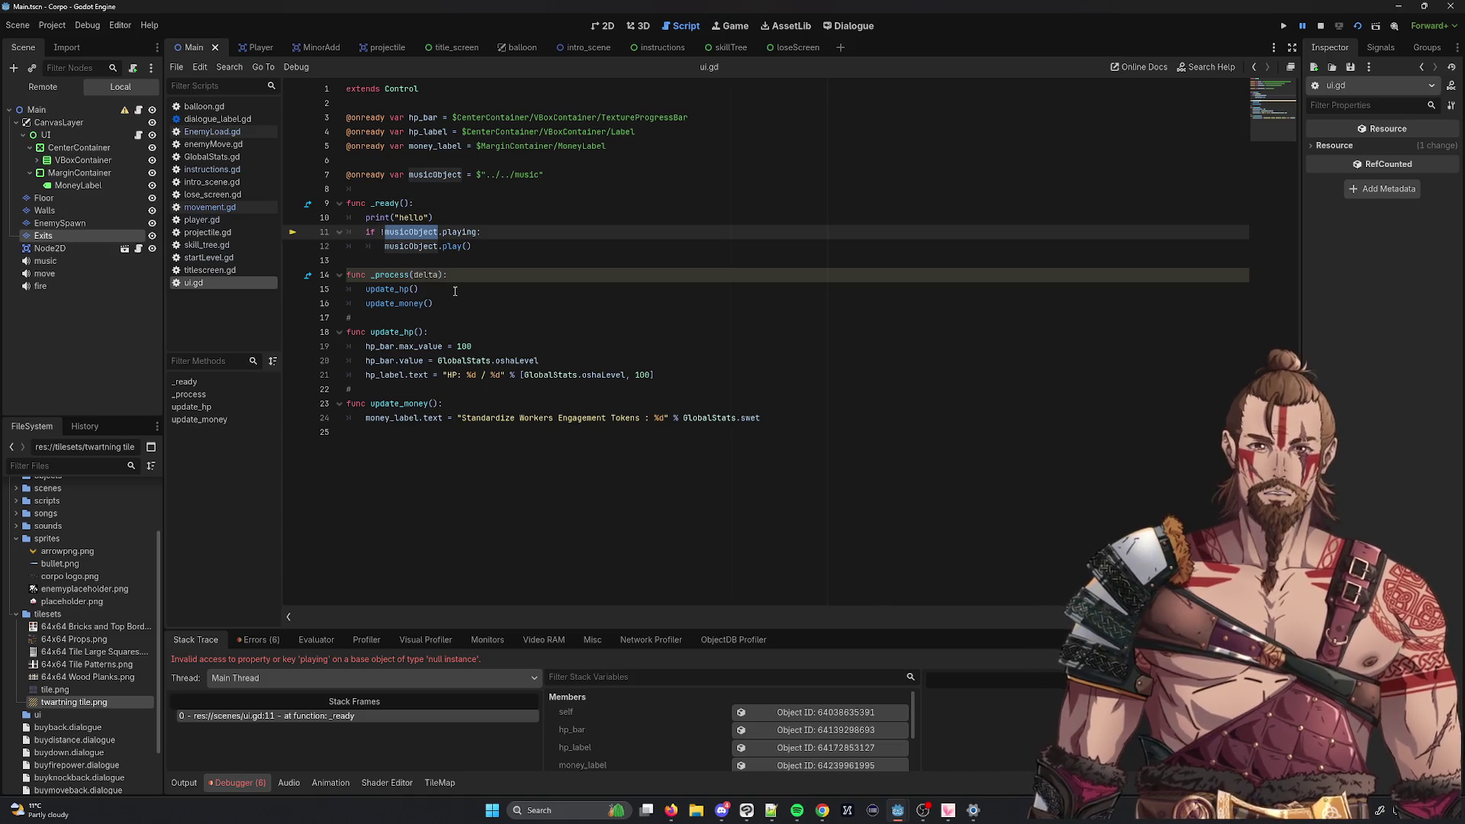
{"action": "left_click", "coordinate": [177, 783]}
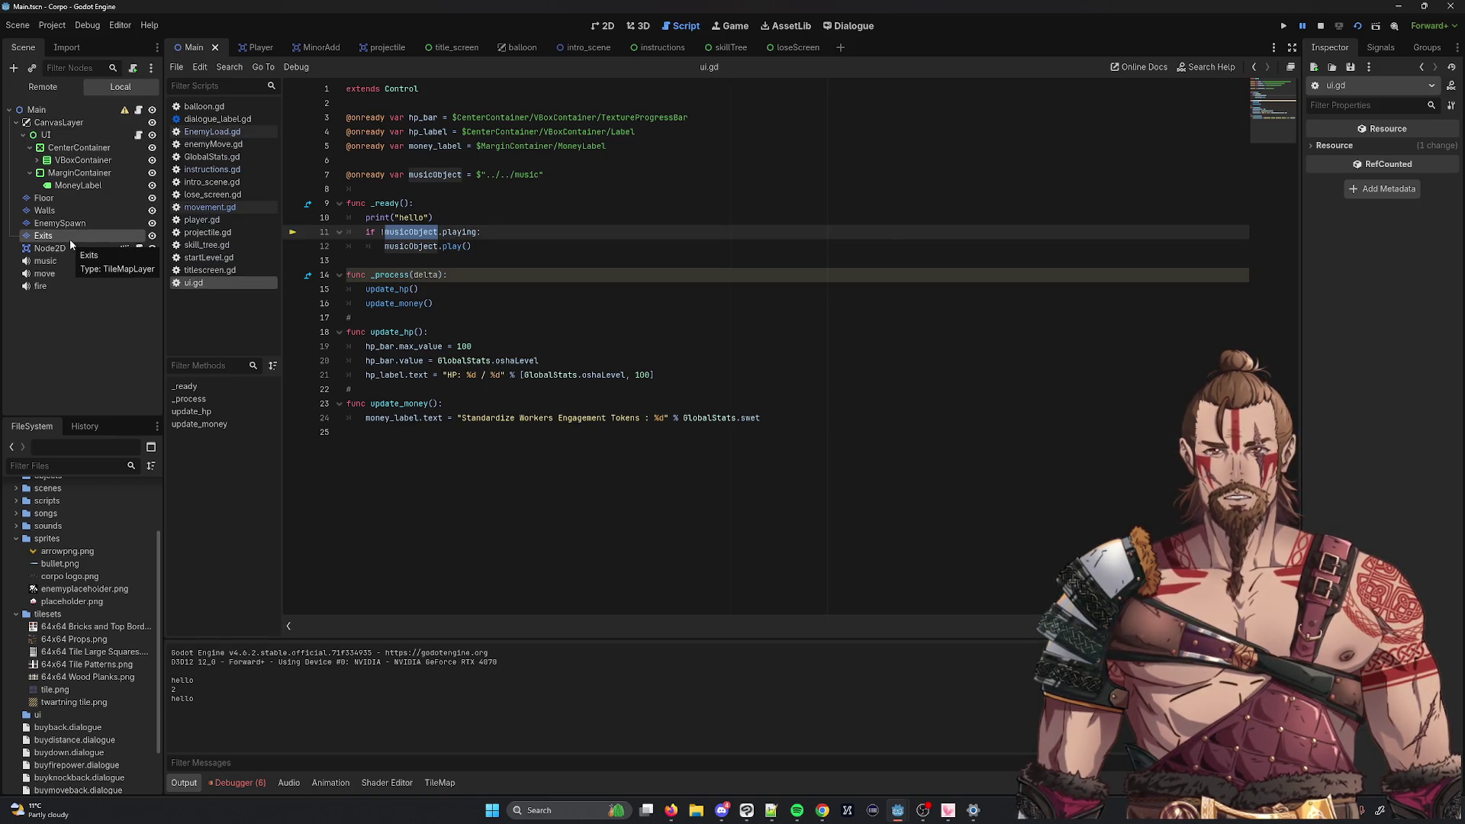
{"action": "left_click", "coordinate": [1187, 70]}
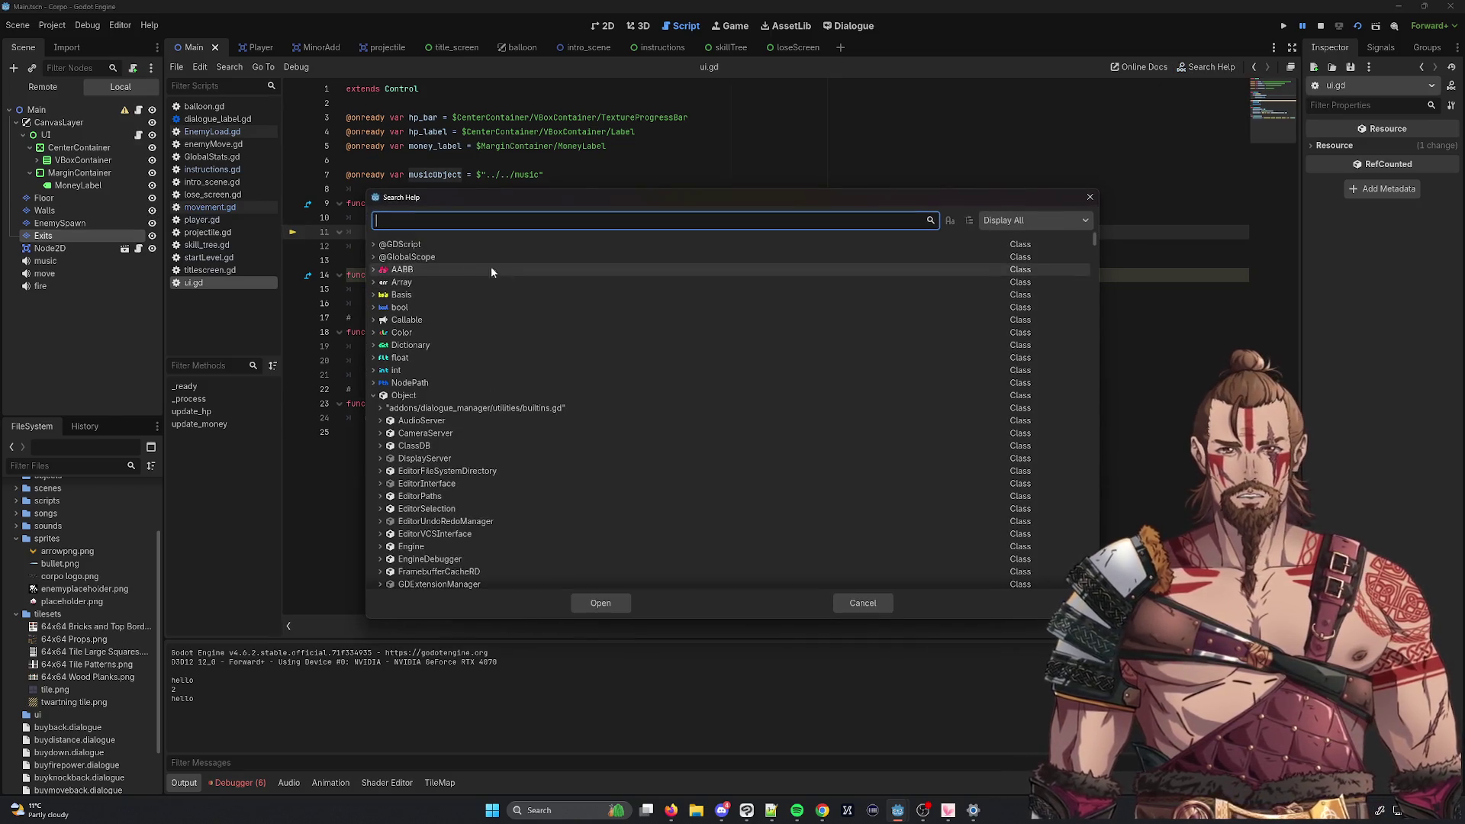
{"action": "left_click", "coordinate": [1089, 198]}
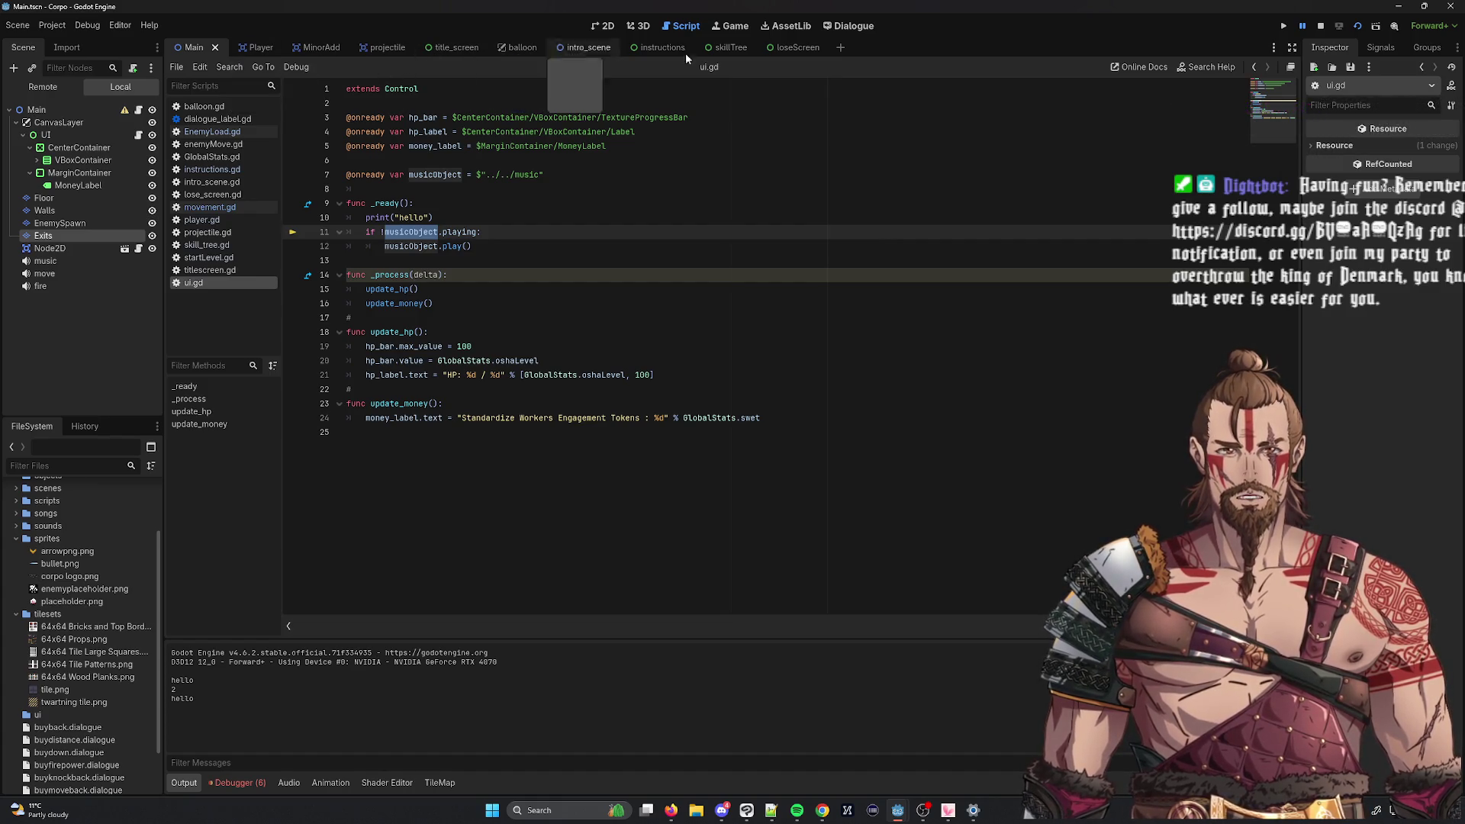
Step: Switch to the skillTree scene, collapse it to SkillTree, and cycle the bottom panels back to Output
{"action": "left_click", "coordinate": [729, 49]}
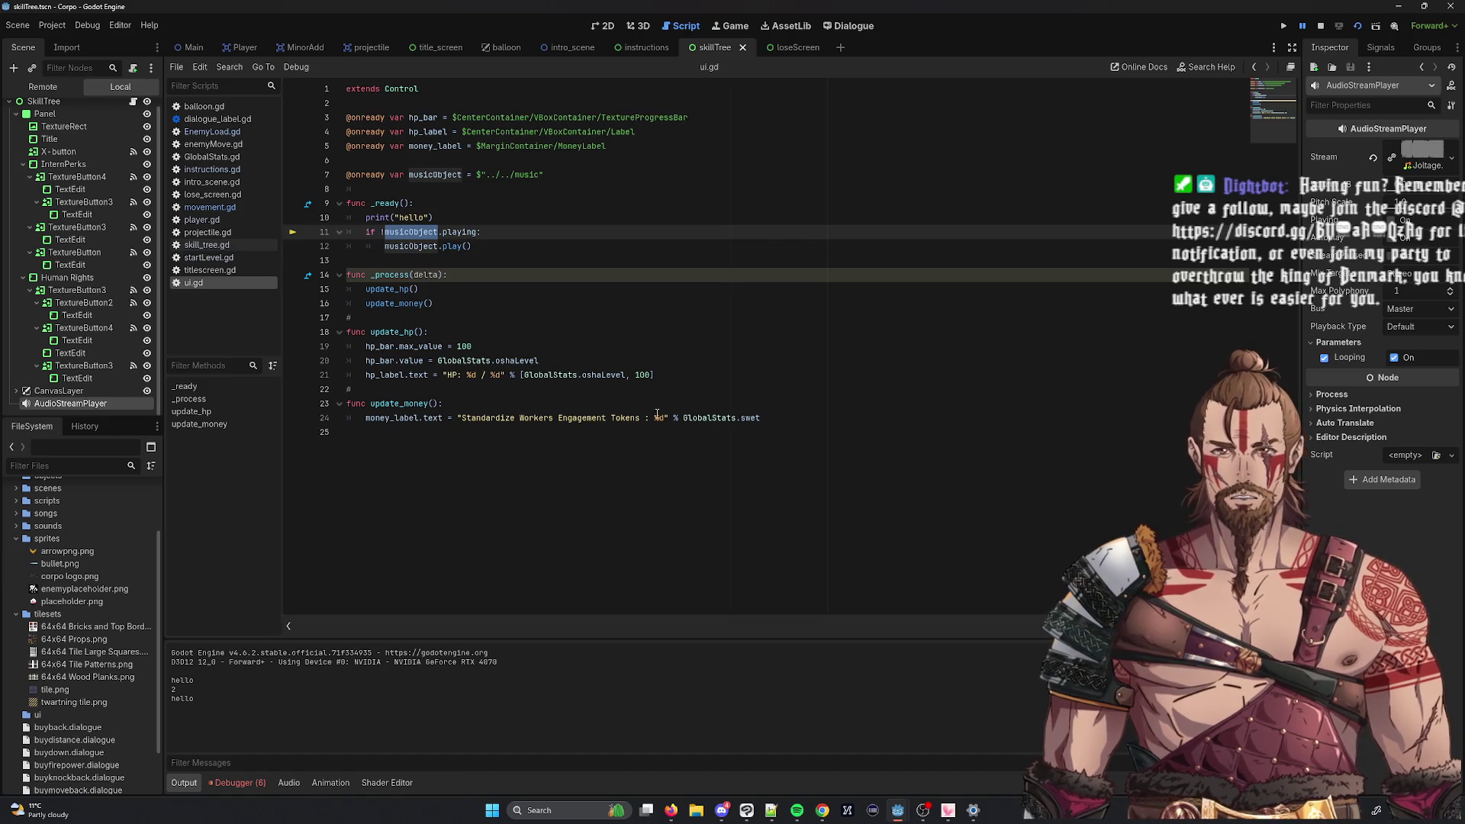
{"action": "scroll", "coordinate": [132, 301], "scroll_direction": "up", "scroll_amount": 1}
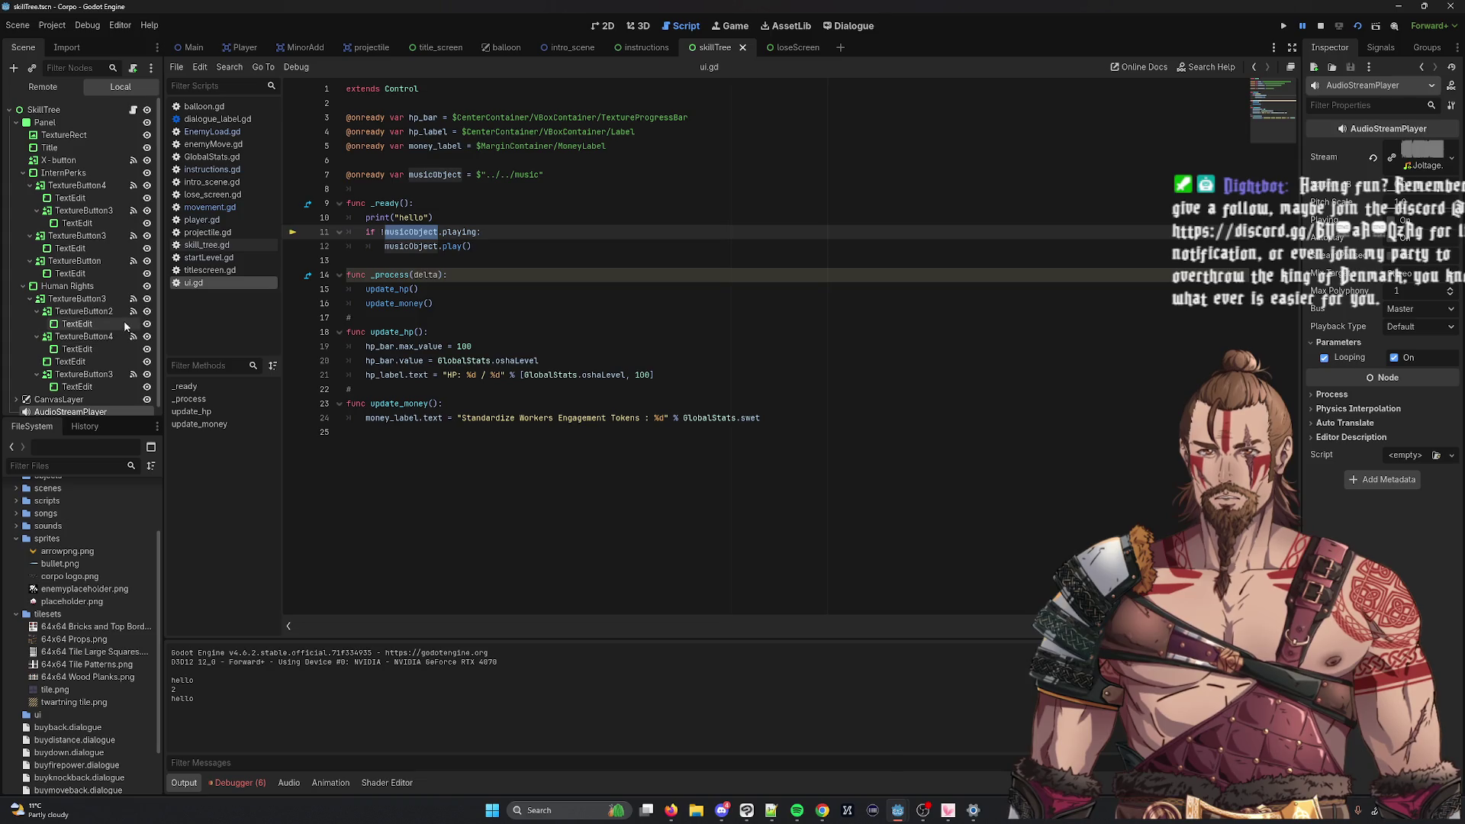
{"action": "left_click", "coordinate": [9, 109]}
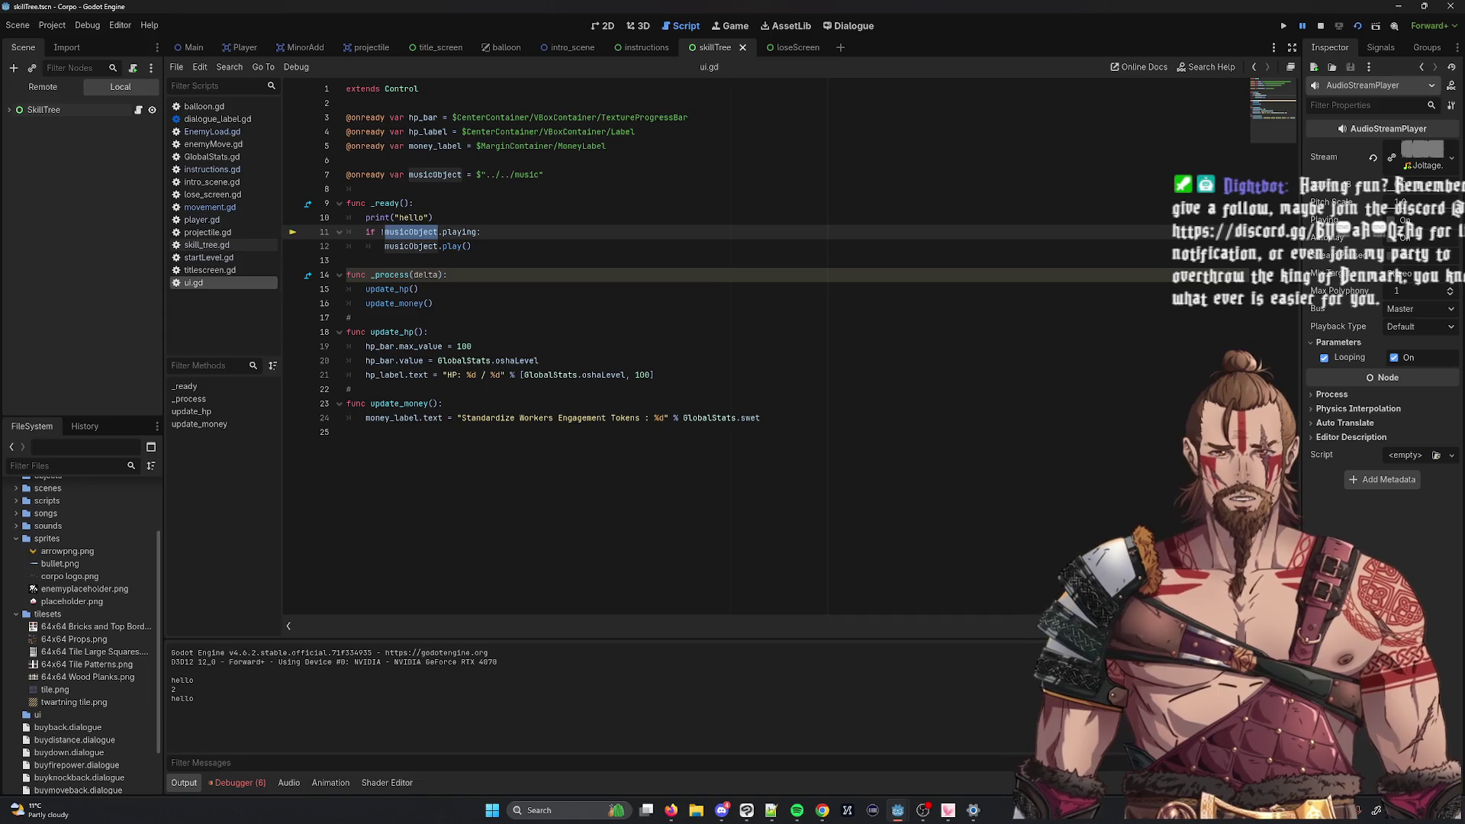
{"action": "left_click", "coordinate": [238, 783]}
{"action": "left_click", "coordinate": [288, 783]}
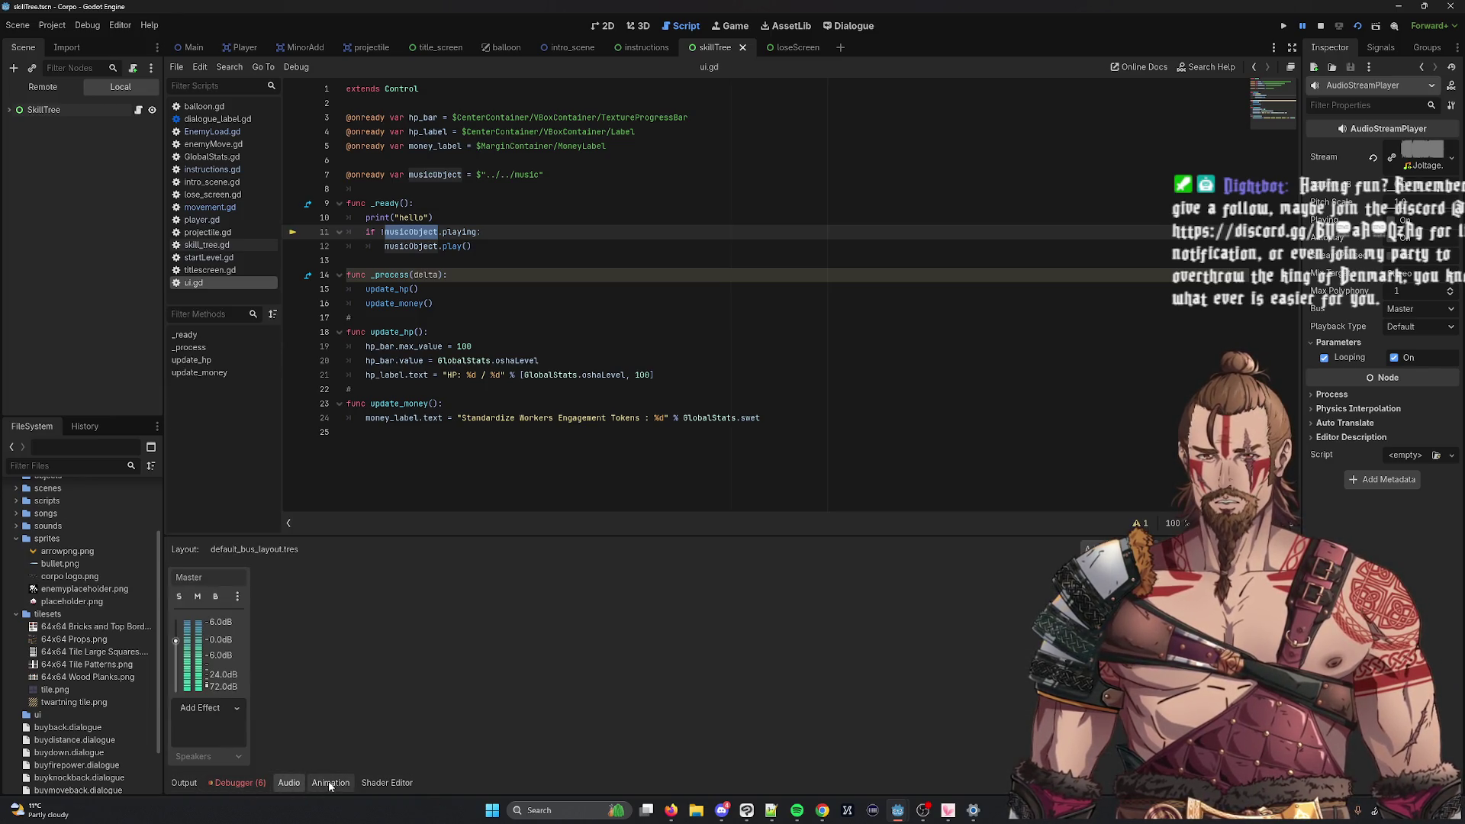
{"action": "left_click", "coordinate": [330, 782]}
{"action": "left_click", "coordinate": [387, 782]}
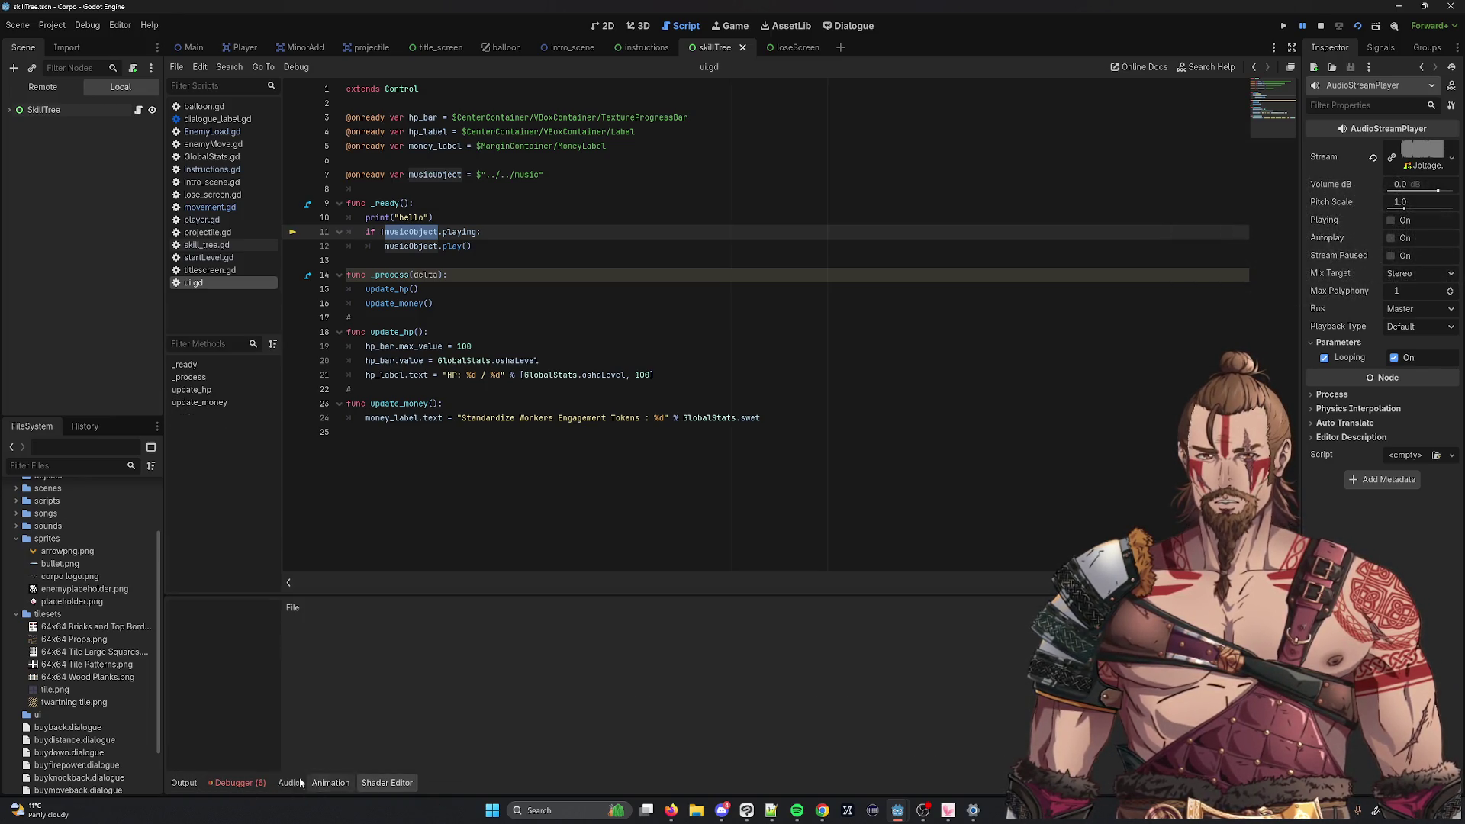
{"action": "left_click", "coordinate": [187, 782]}
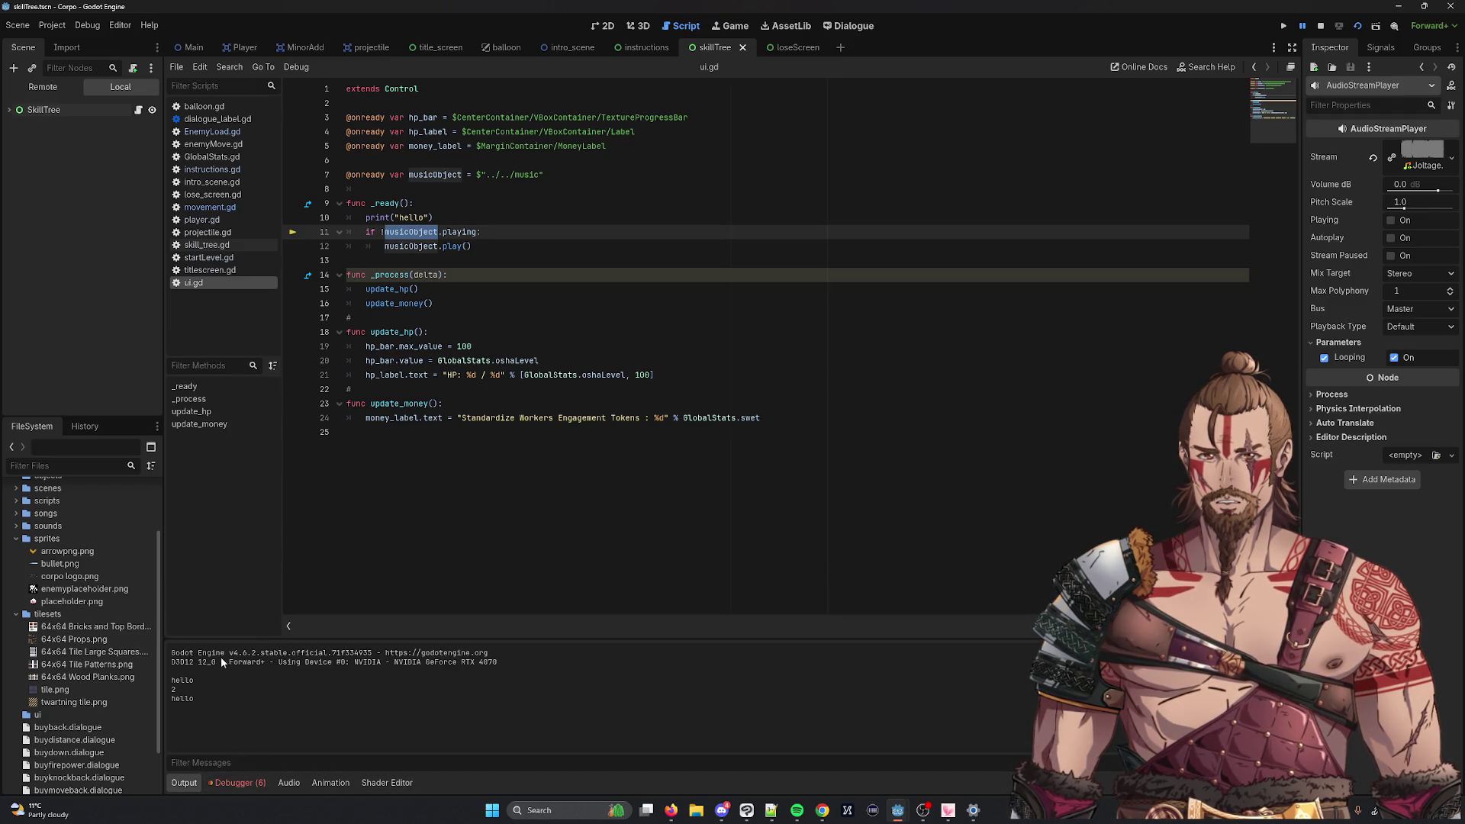
Step: Select musicObject on line 12 and check that its value is null
{"action": "left_click", "coordinate": [429, 218]}
{"action": "double_click", "coordinate": [426, 245]}
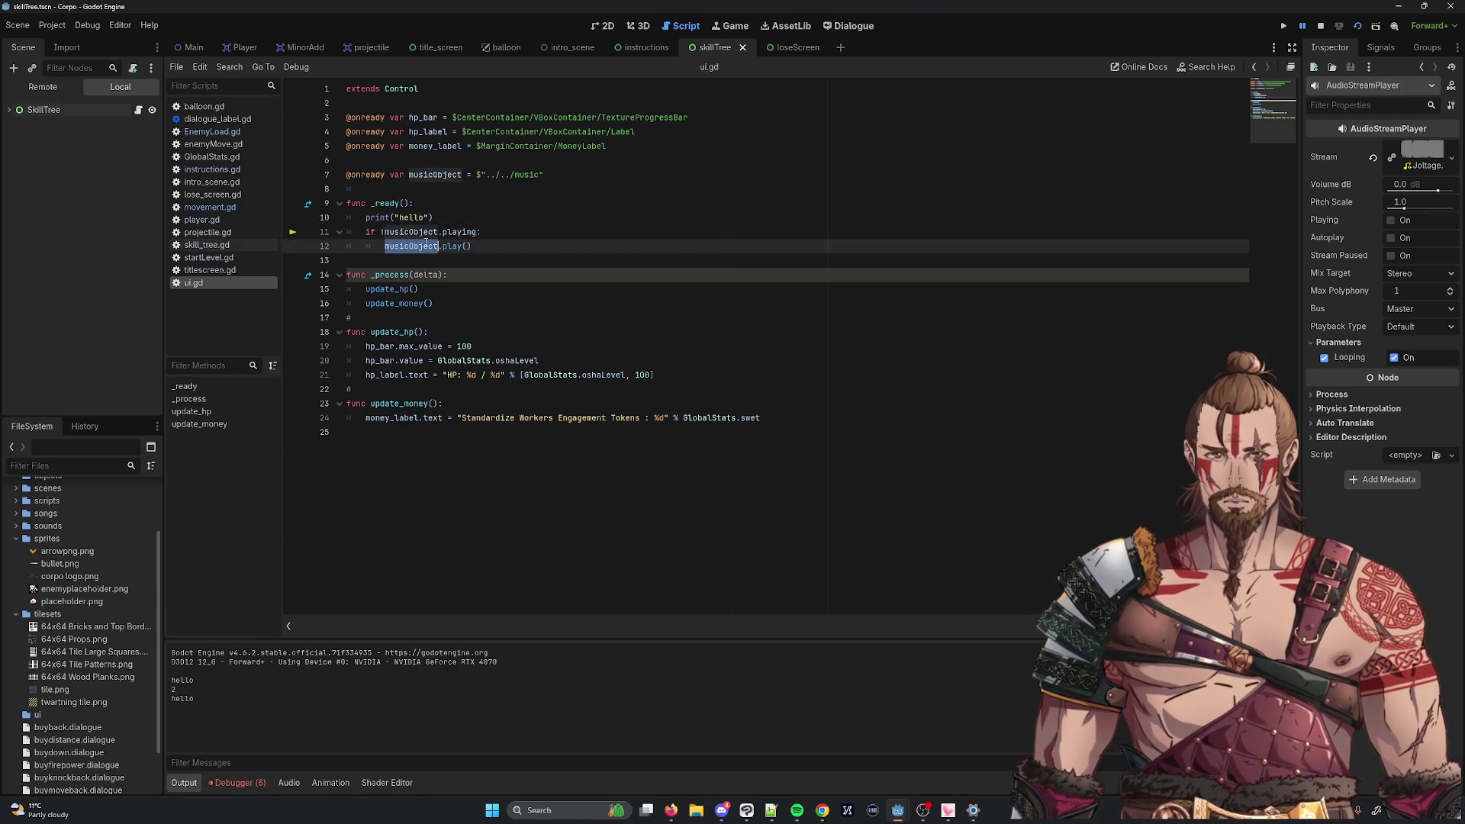
{"action": "mouse_move", "coordinate": [426, 245]}
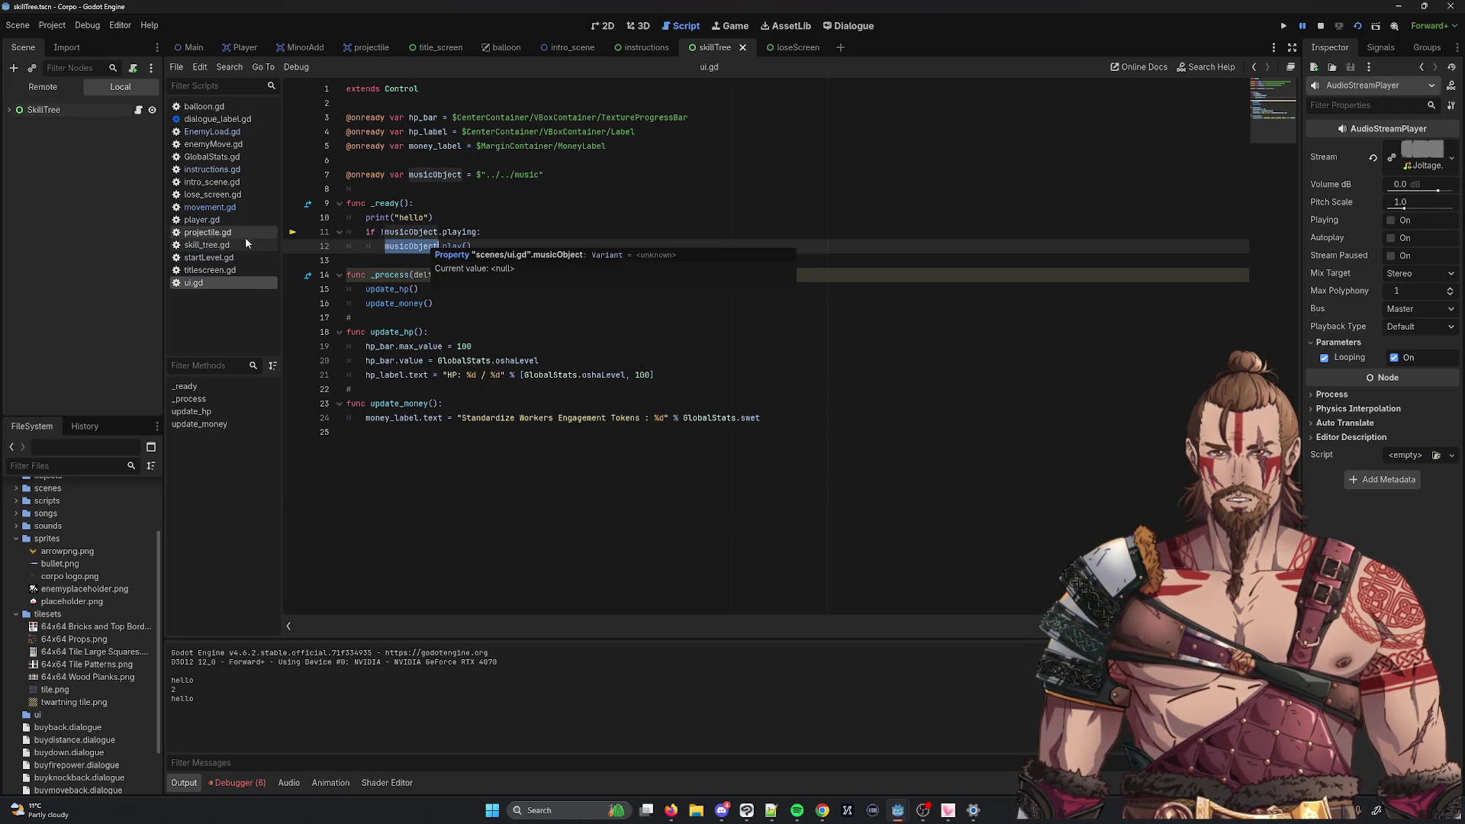
Step: Hide the open-scripts list with Toggle Files Panel from ui.gd's context menu
{"action": "right_click", "coordinate": [175, 286]}
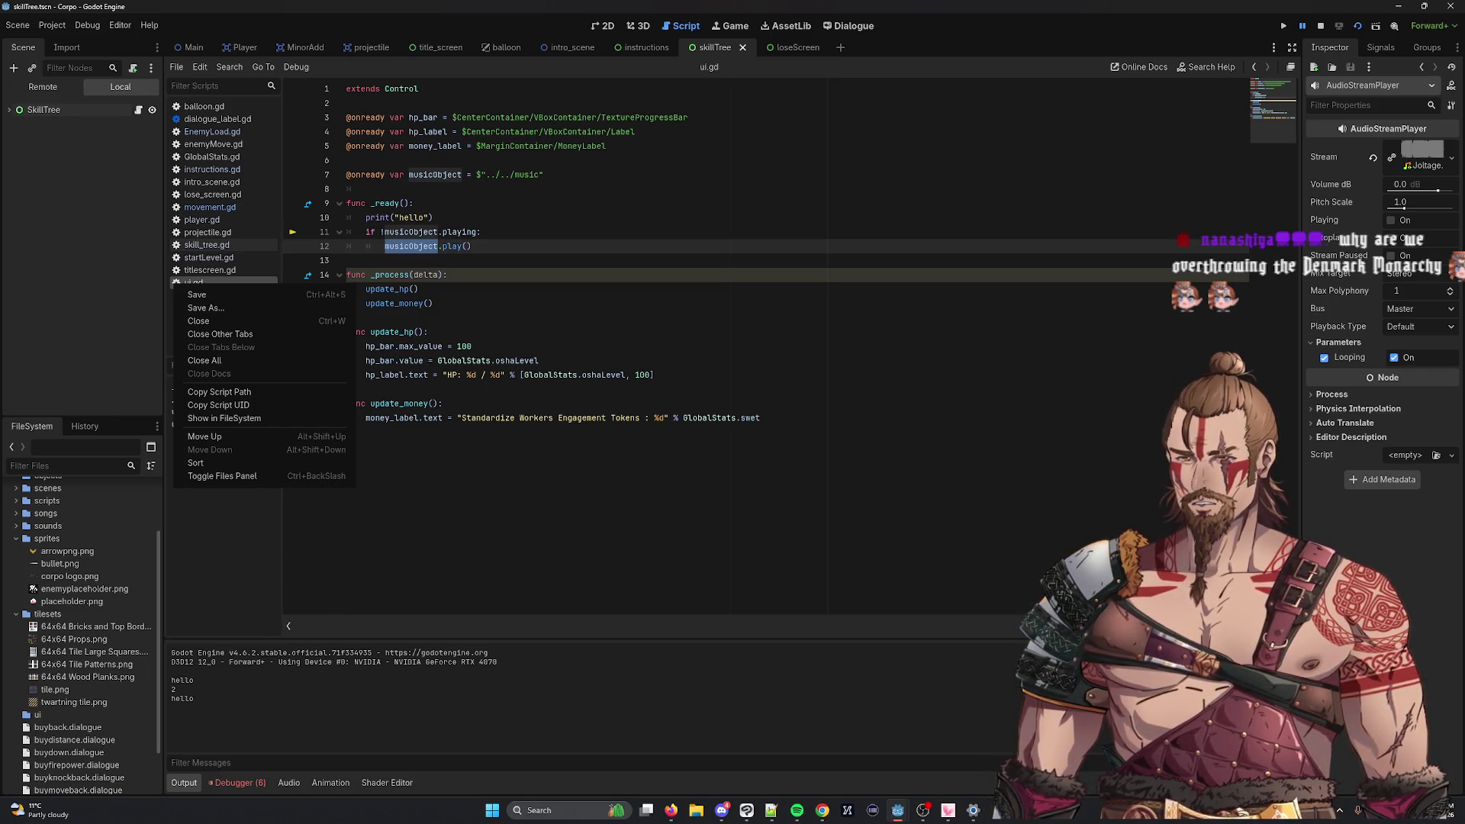
{"action": "key", "text": "Escape"}
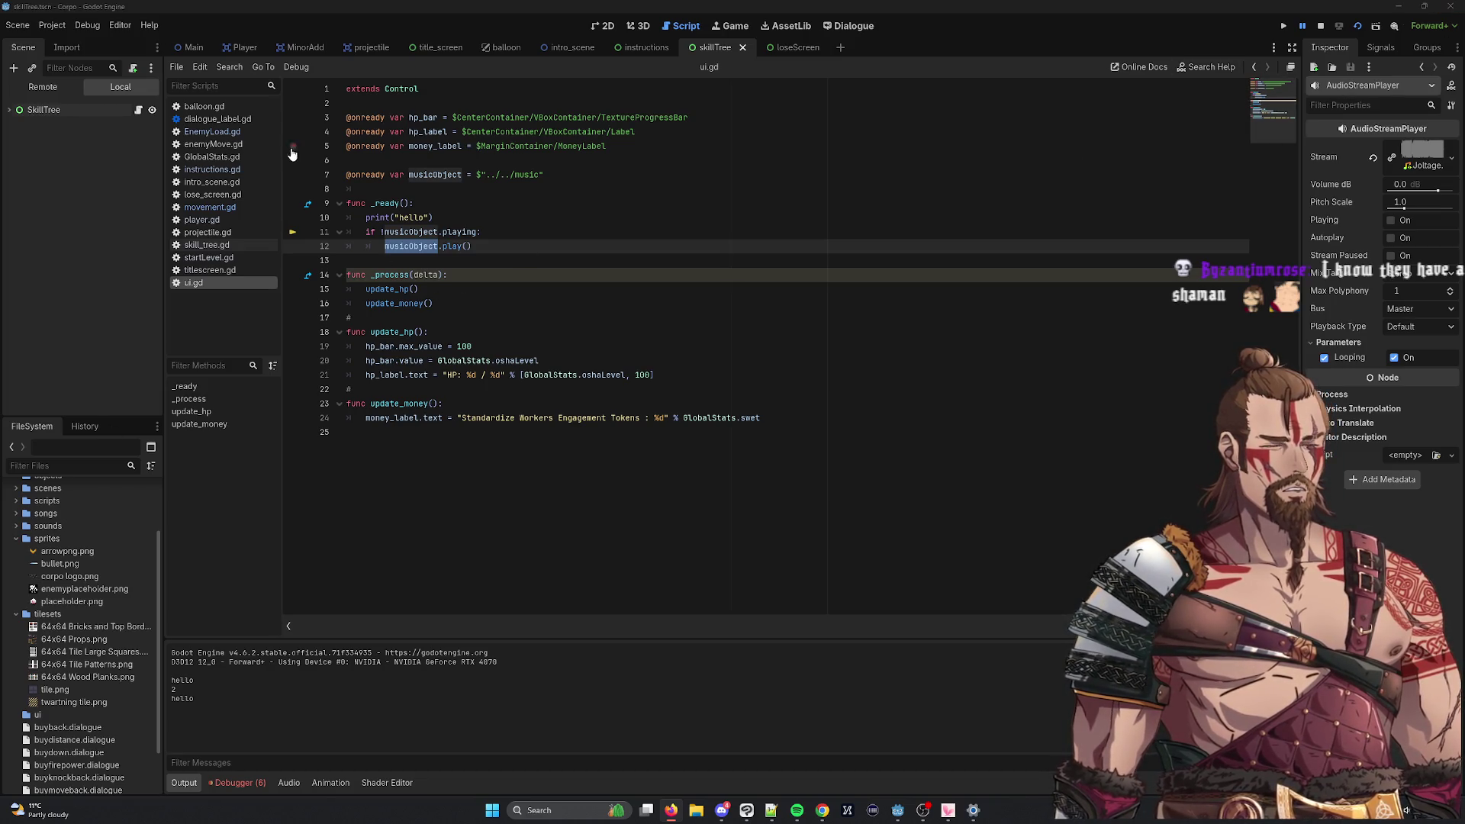
{"action": "right_click", "coordinate": [217, 283]}
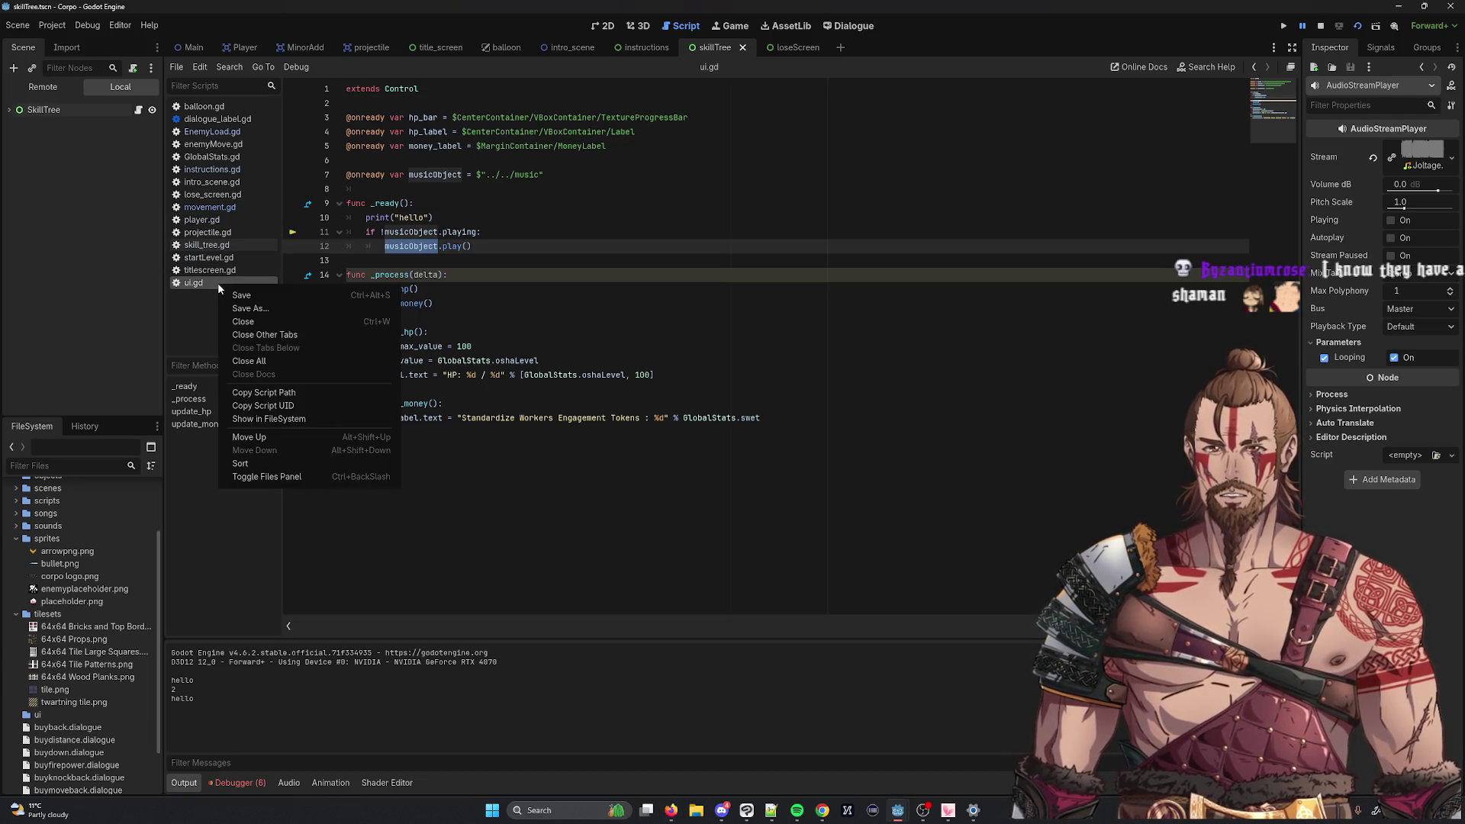
{"action": "left_click", "coordinate": [276, 477]}
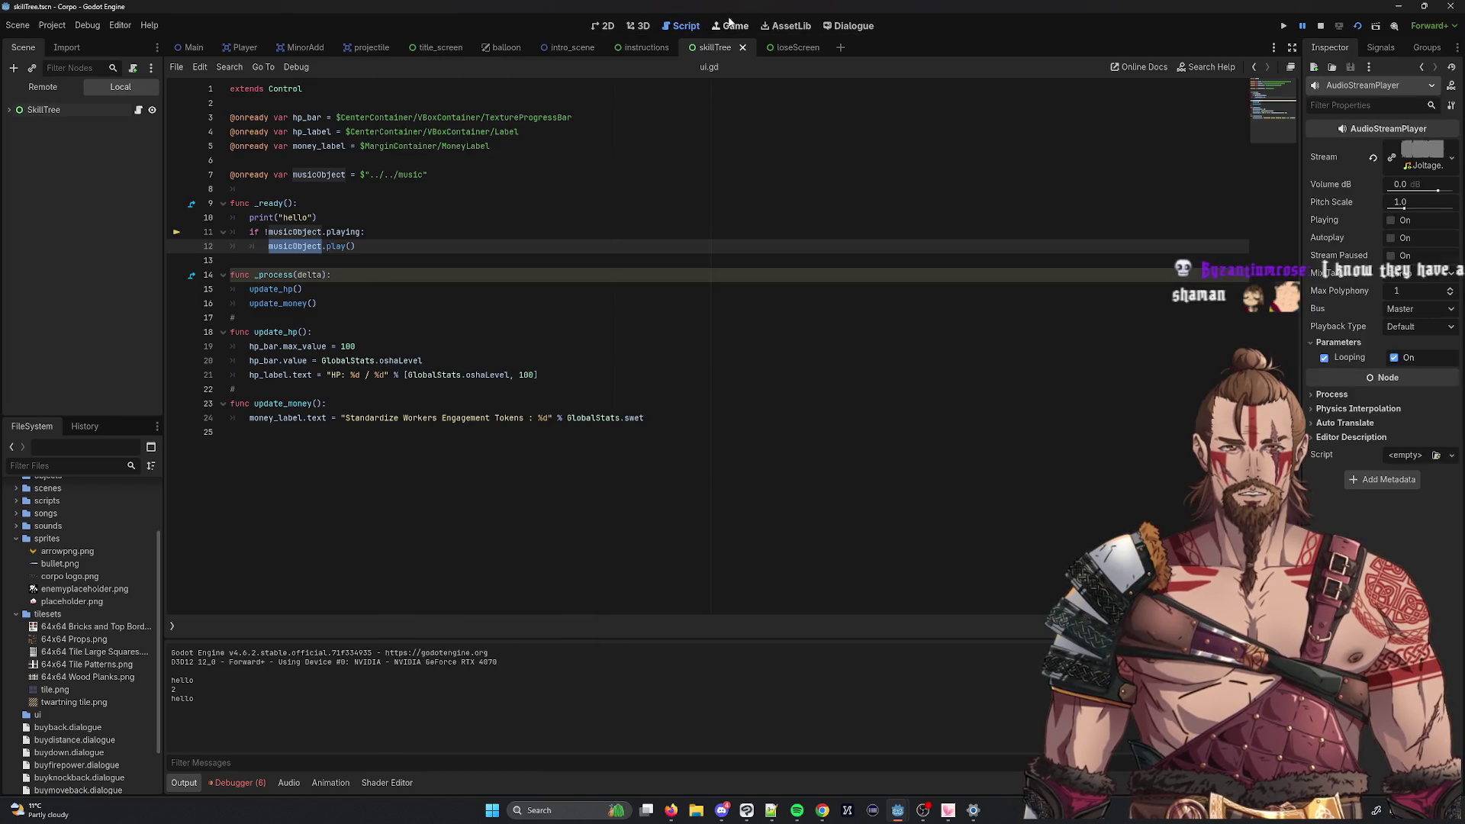
Step: Run the project in a debug window, close it, and return to ui.gd
{"action": "left_click", "coordinate": [730, 22]}
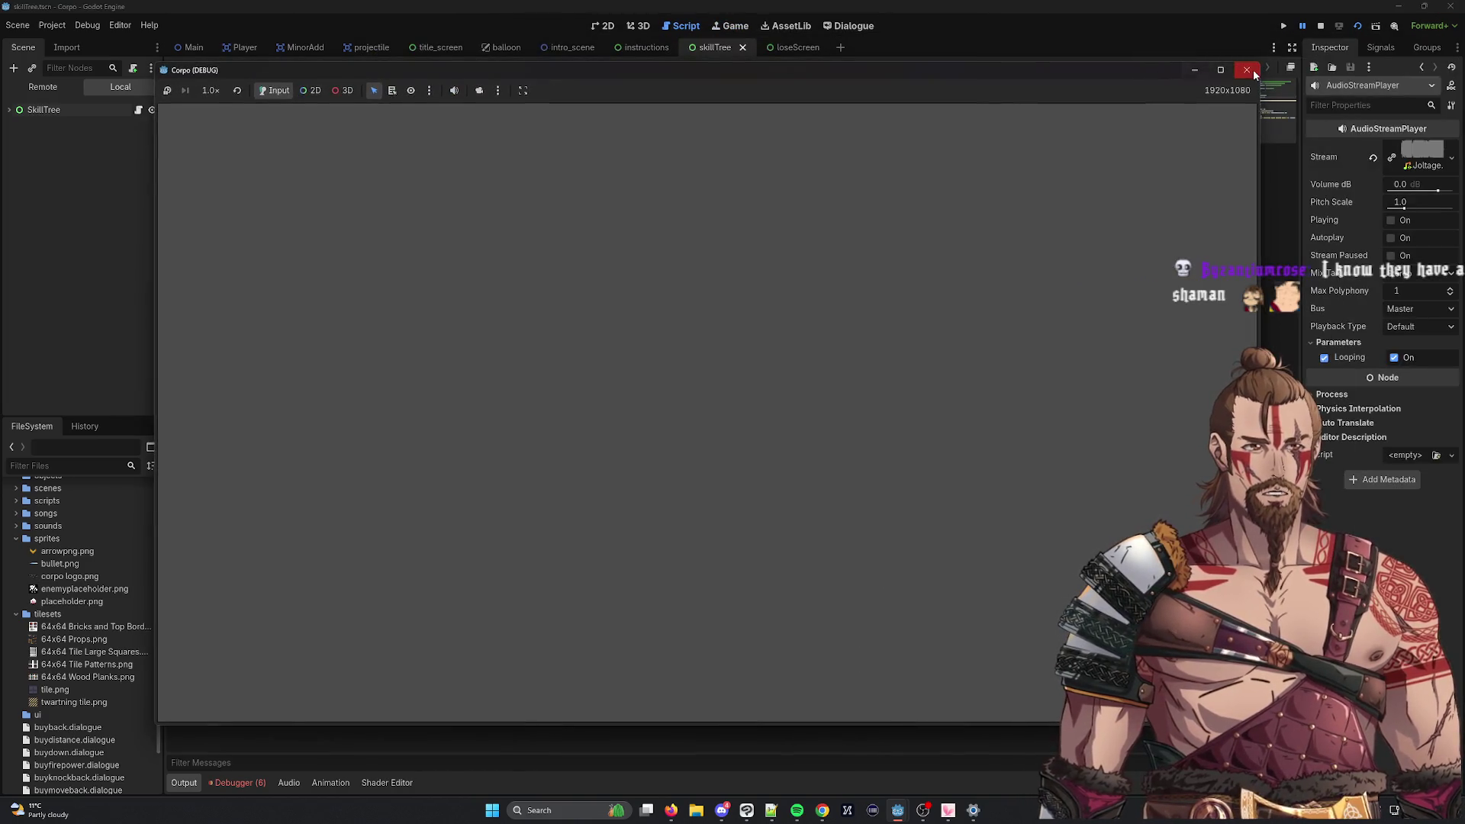
{"action": "left_click", "coordinate": [1252, 71]}
{"action": "left_click", "coordinate": [734, 26]}
{"action": "left_click", "coordinate": [689, 27]}
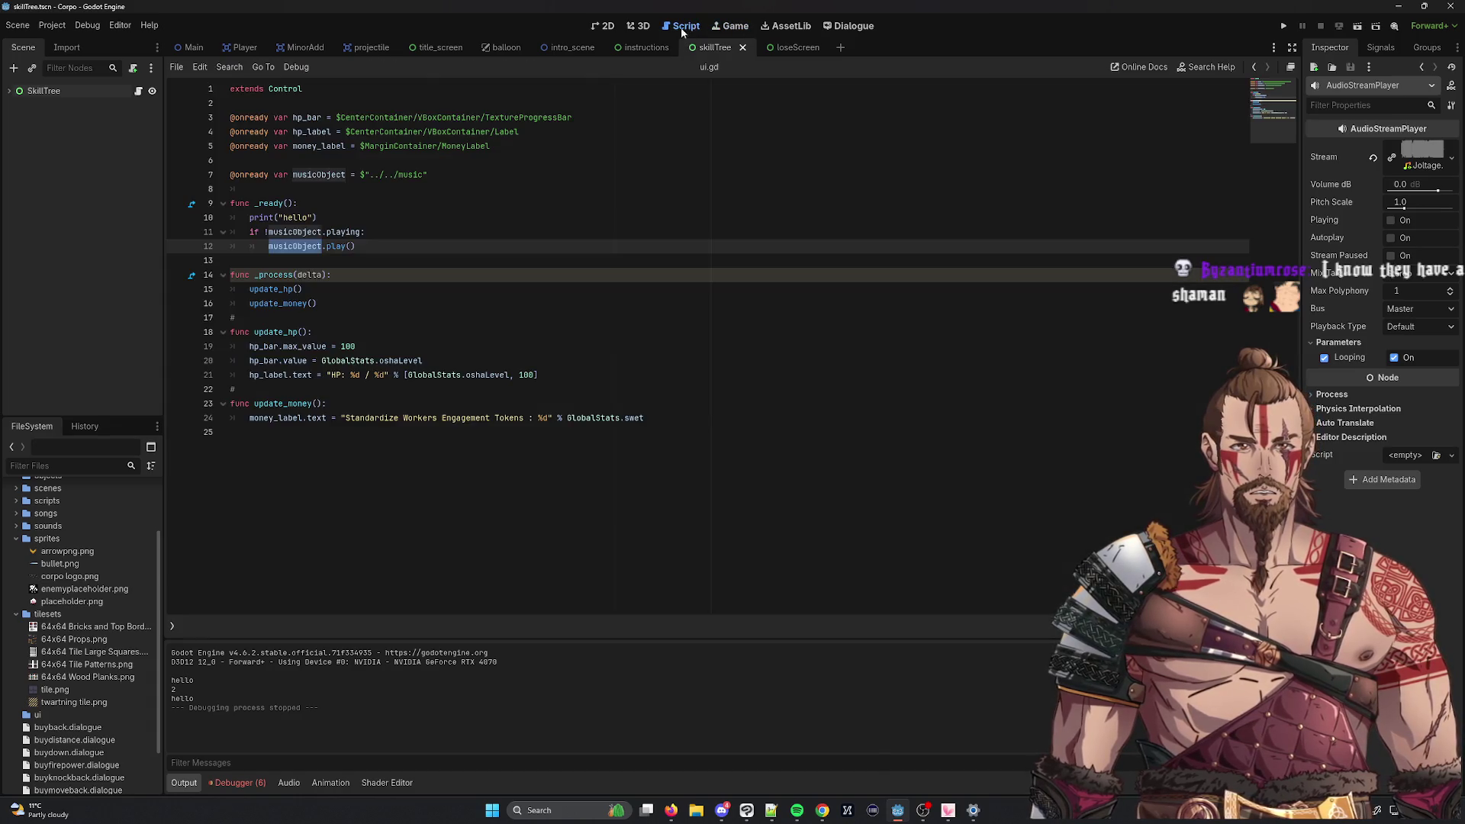
{"action": "left_click", "coordinate": [175, 68]}
{"action": "left_click", "coordinate": [174, 71]}
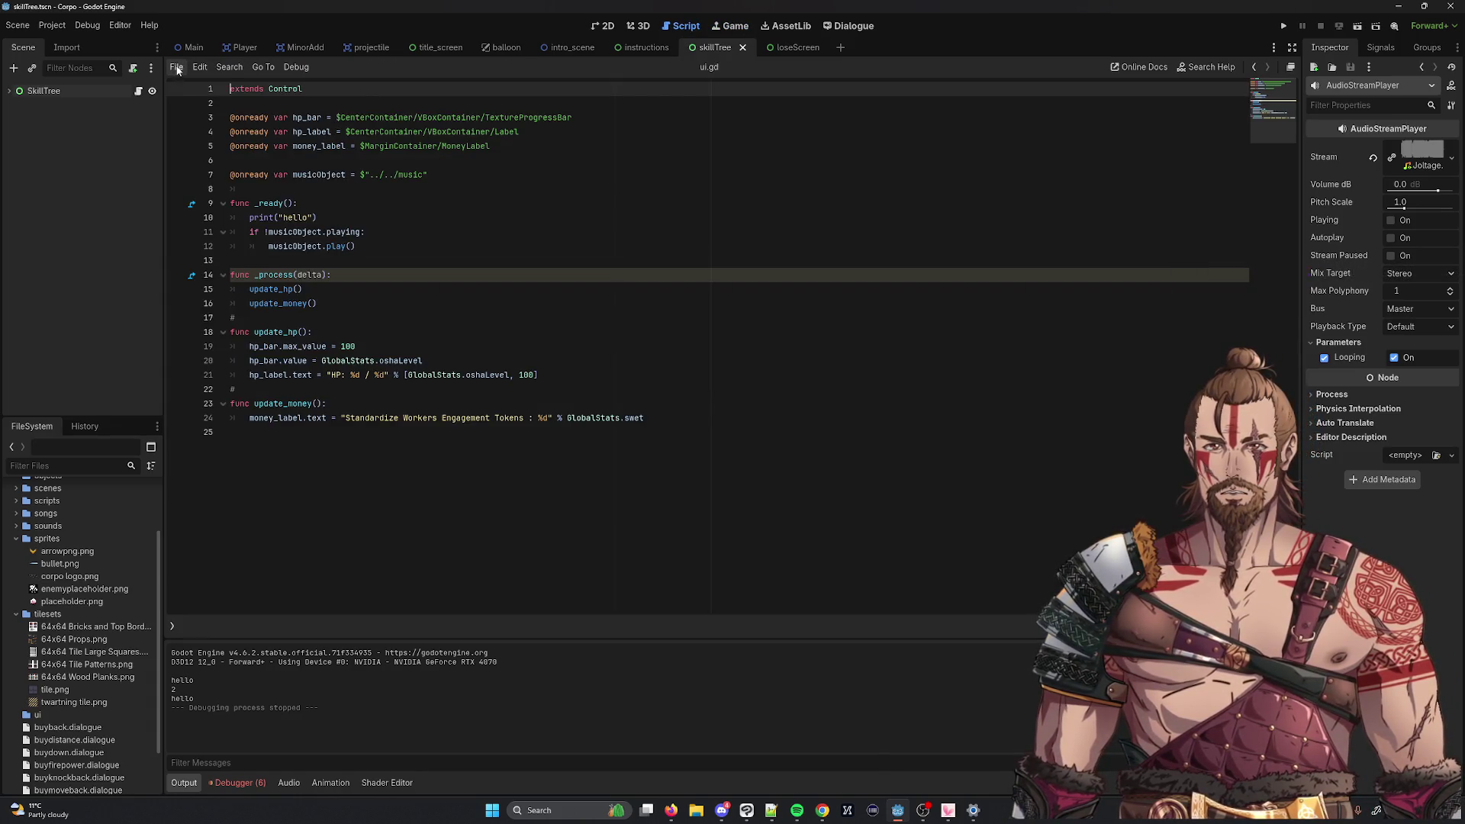
{"action": "left_click", "coordinate": [177, 69]}
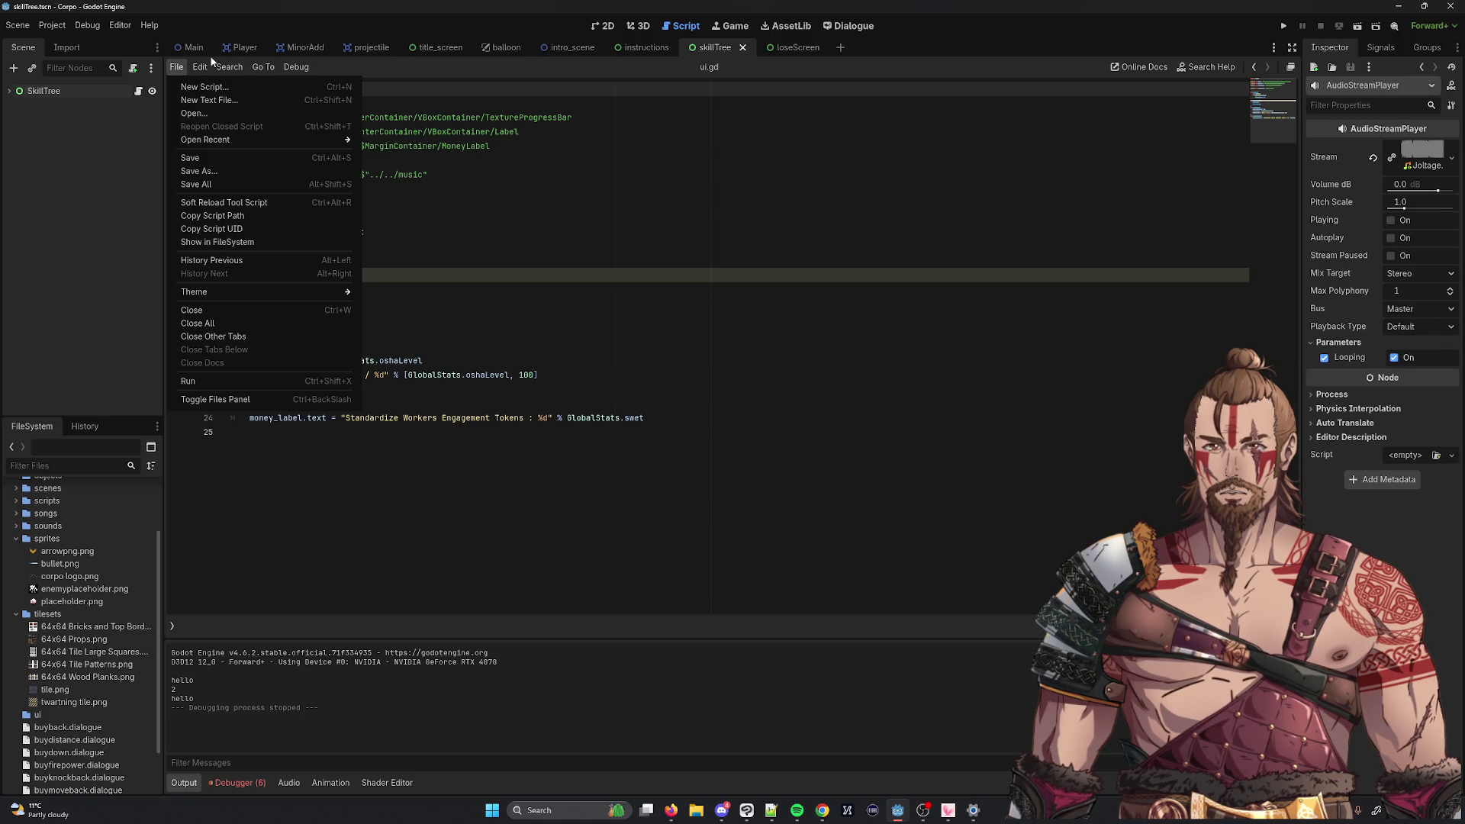
{"action": "left_click", "coordinate": [206, 67]}
{"action": "left_click", "coordinate": [206, 68]}
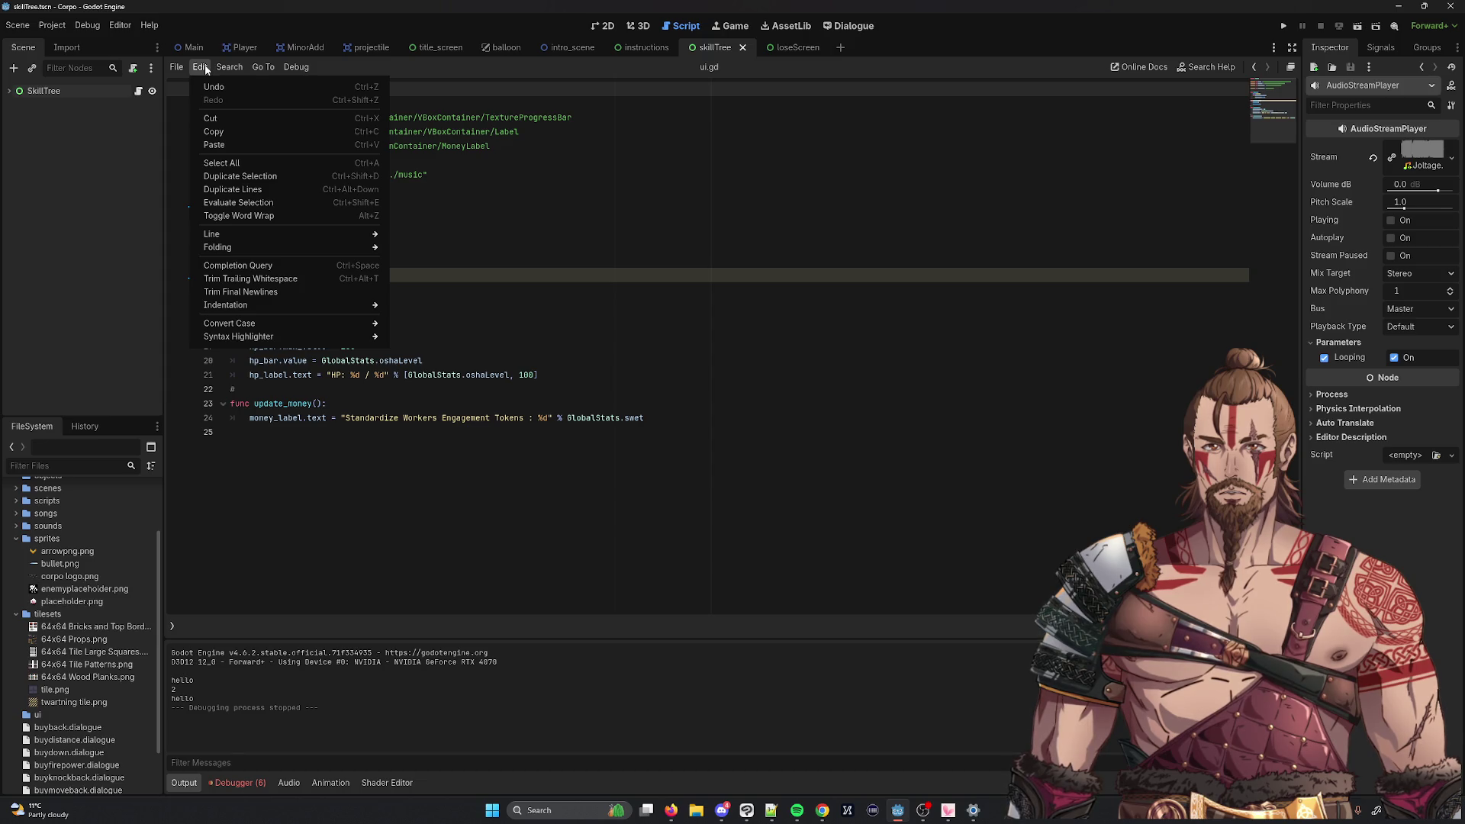
{"action": "mouse_move", "coordinate": [223, 68]}
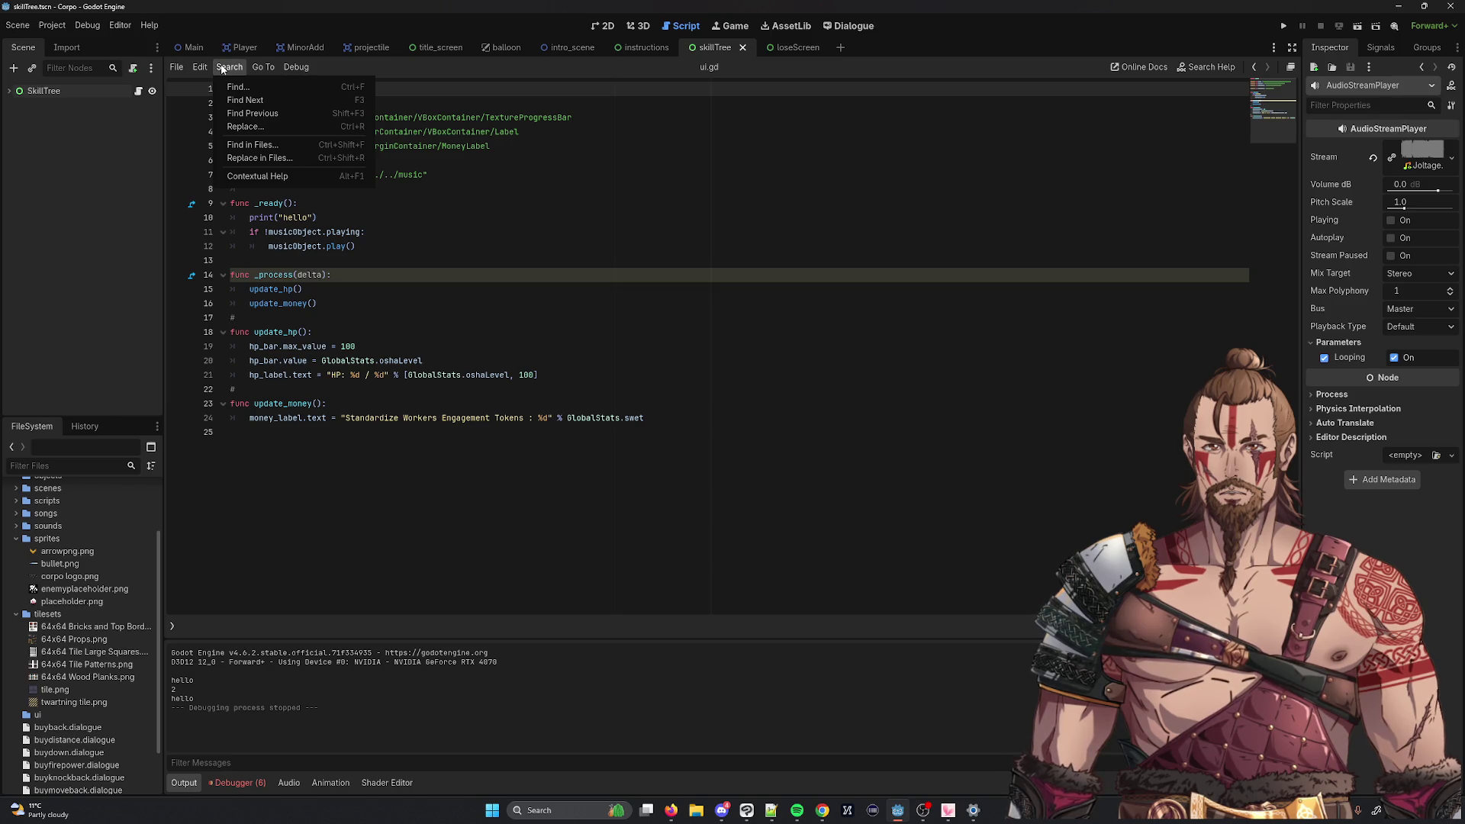
{"action": "mouse_move", "coordinate": [269, 65]}
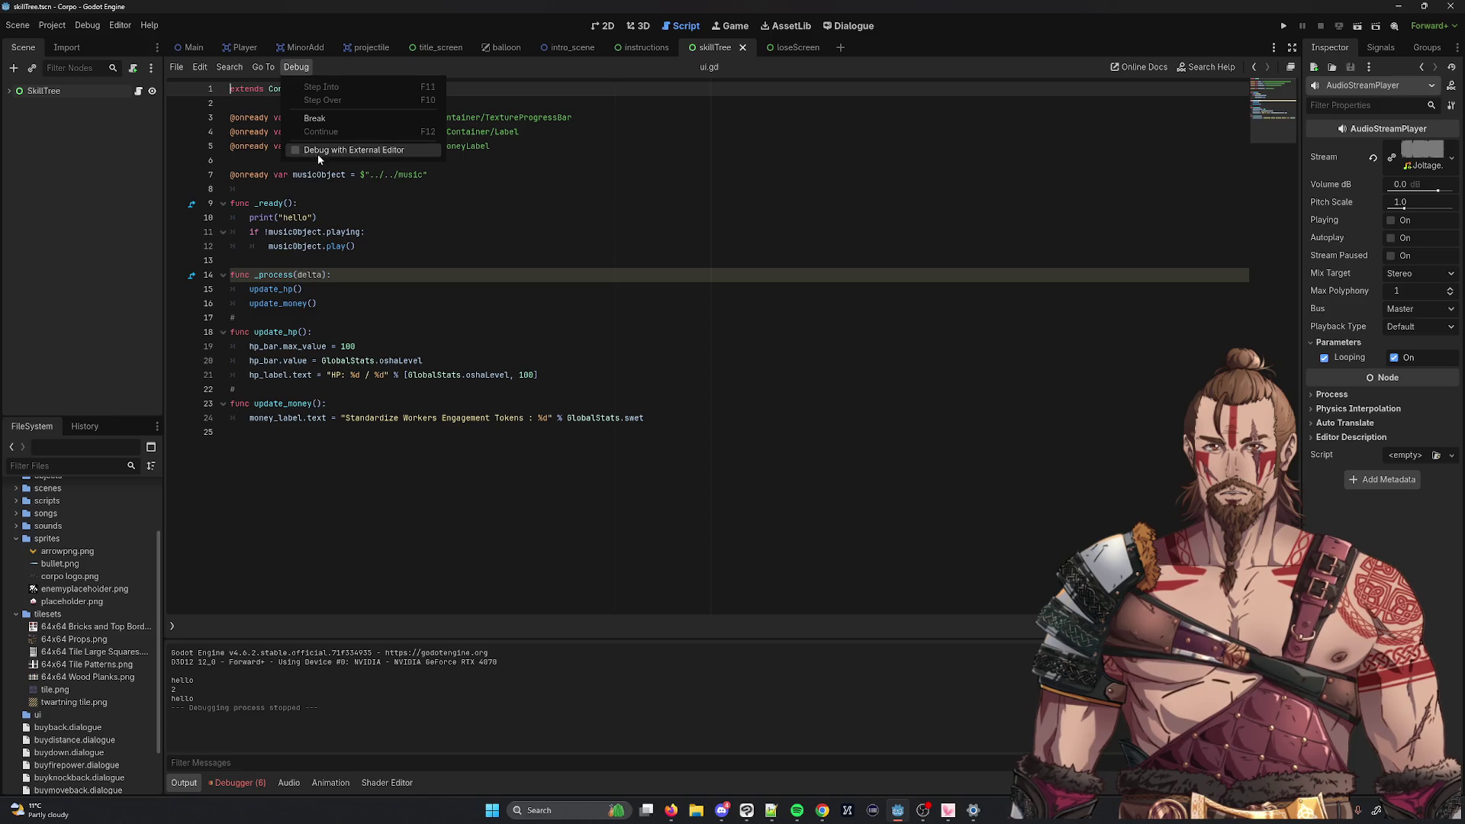
{"action": "left_click", "coordinate": [299, 149]}
{"action": "left_click", "coordinate": [285, 72]}
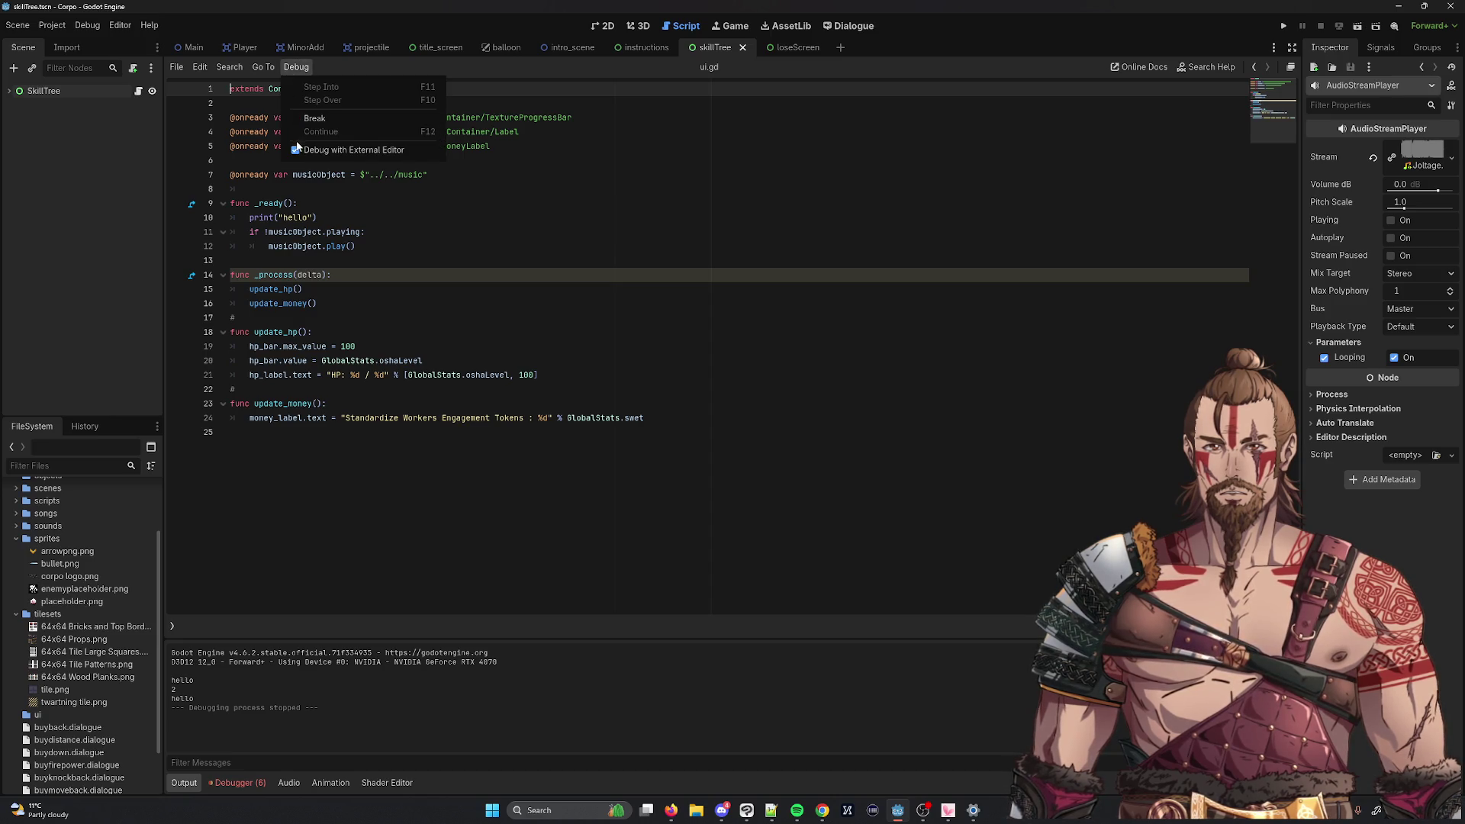
{"action": "left_click", "coordinate": [320, 149]}
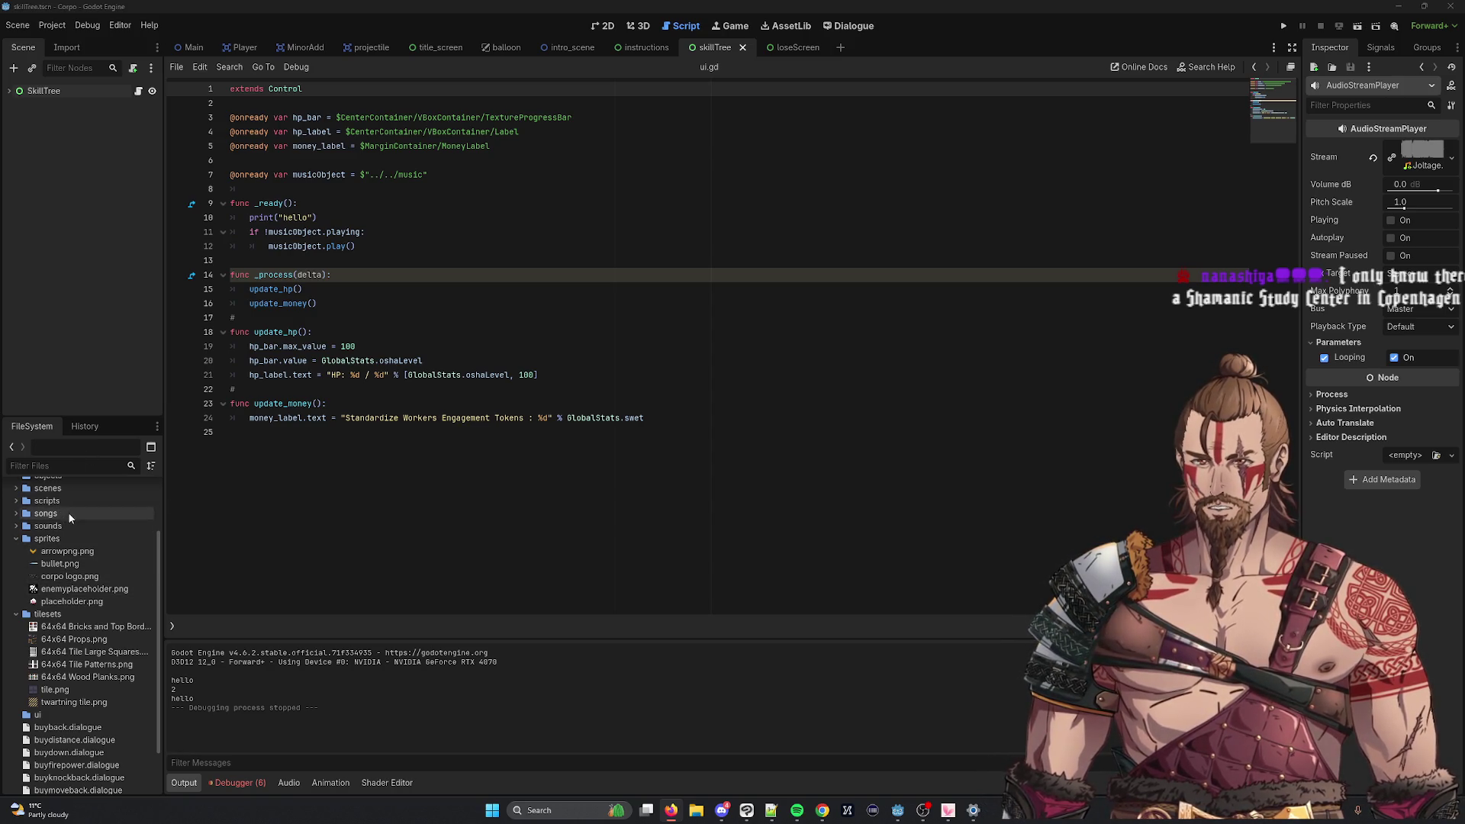
{"action": "scroll", "coordinate": [75, 601], "scroll_direction": "up", "scroll_amount": 3}
Step: Expand the scripts folder and open instructions, intro_scene, lose_screen, movement, projectile, skill_tree and startLevel scripts
{"action": "left_click", "coordinate": [16, 577]}
{"action": "left_click", "coordinate": [61, 627]}
{"action": "double_click", "coordinate": [61, 627]}
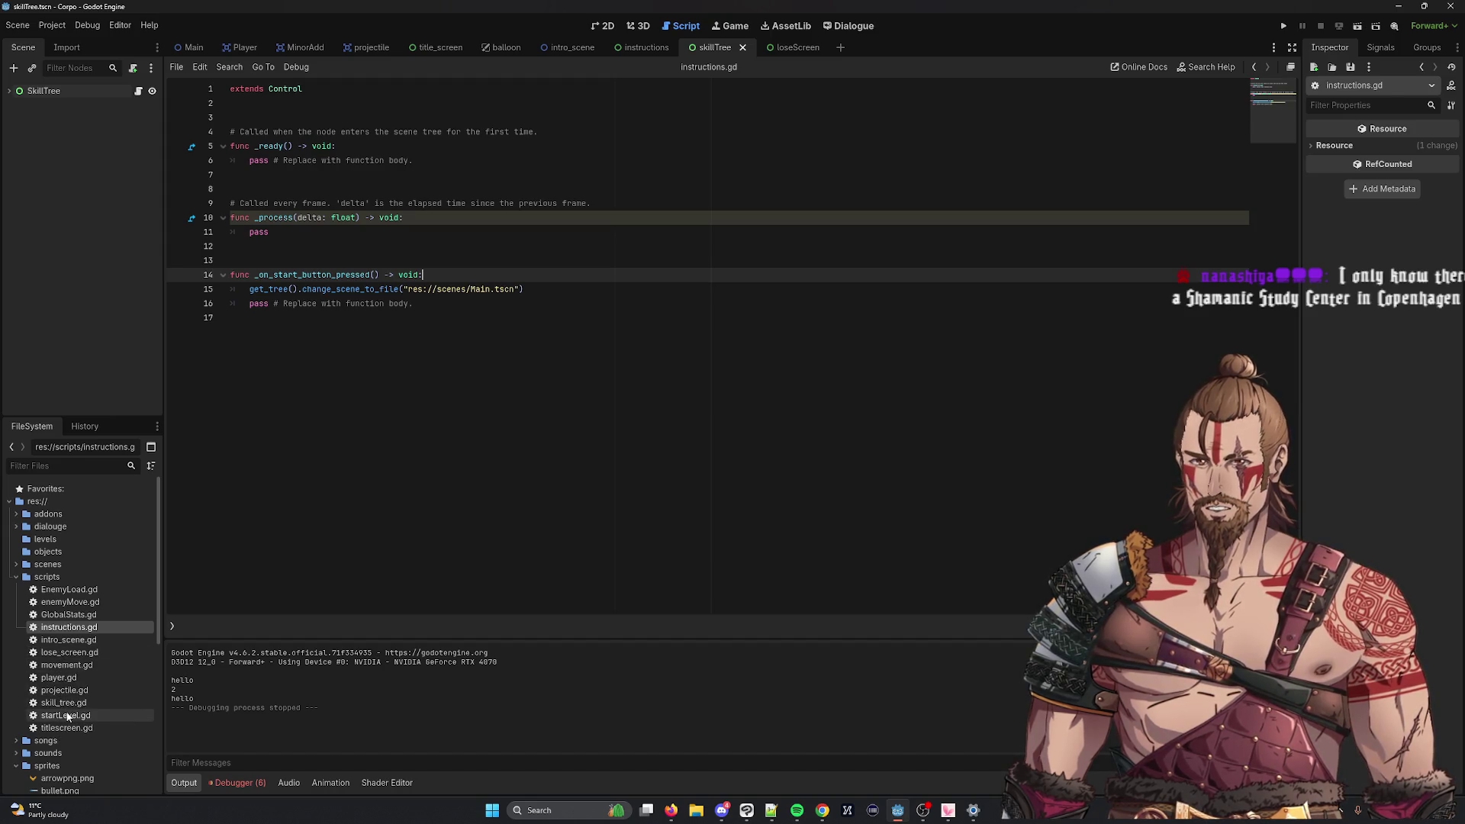
{"action": "left_click", "coordinate": [86, 602]}
{"action": "left_click", "coordinate": [85, 615]}
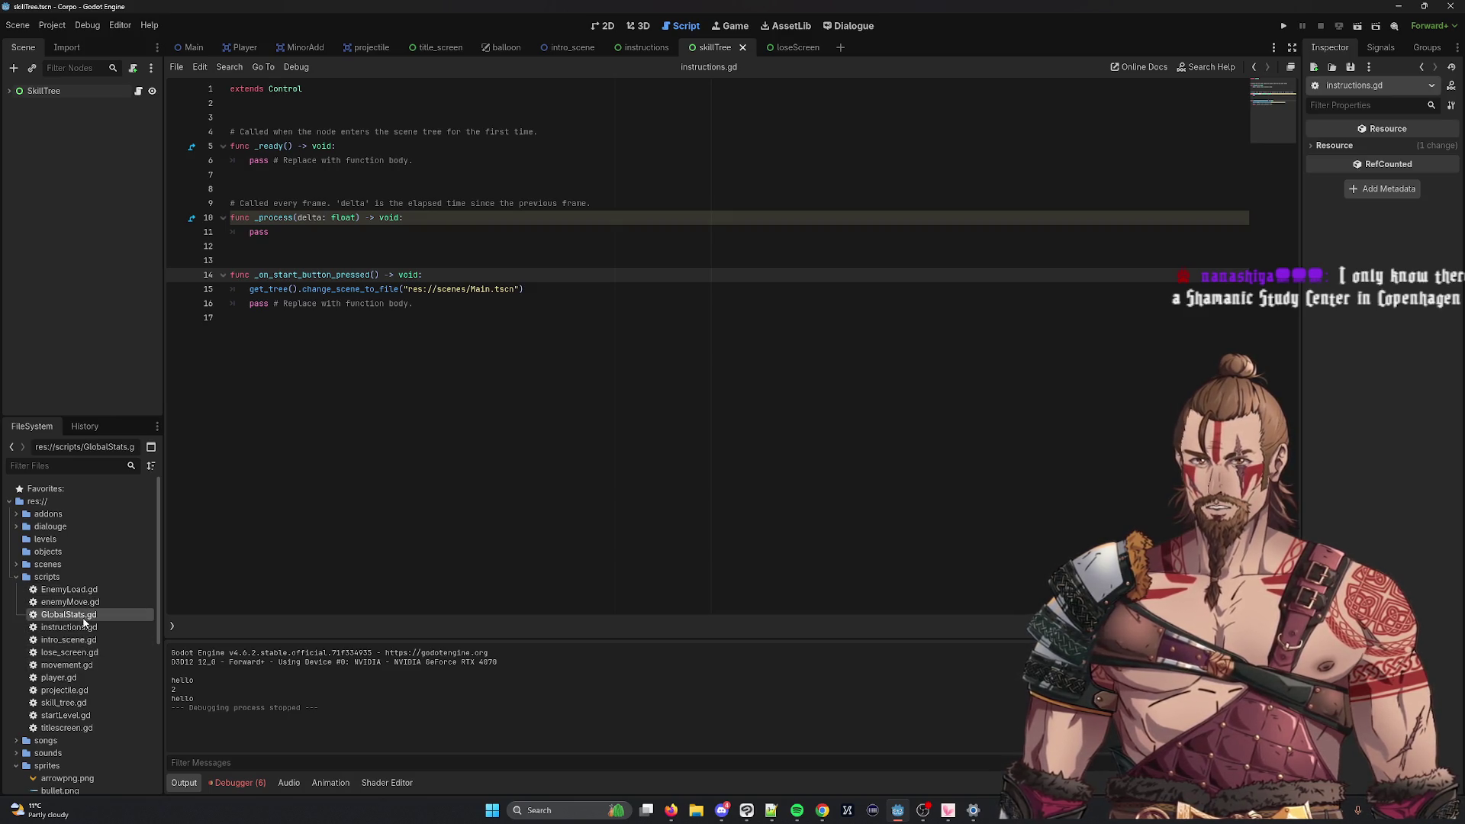
{"action": "left_click", "coordinate": [82, 627]}
{"action": "double_click", "coordinate": [77, 640]}
{"action": "left_click", "coordinate": [74, 652]}
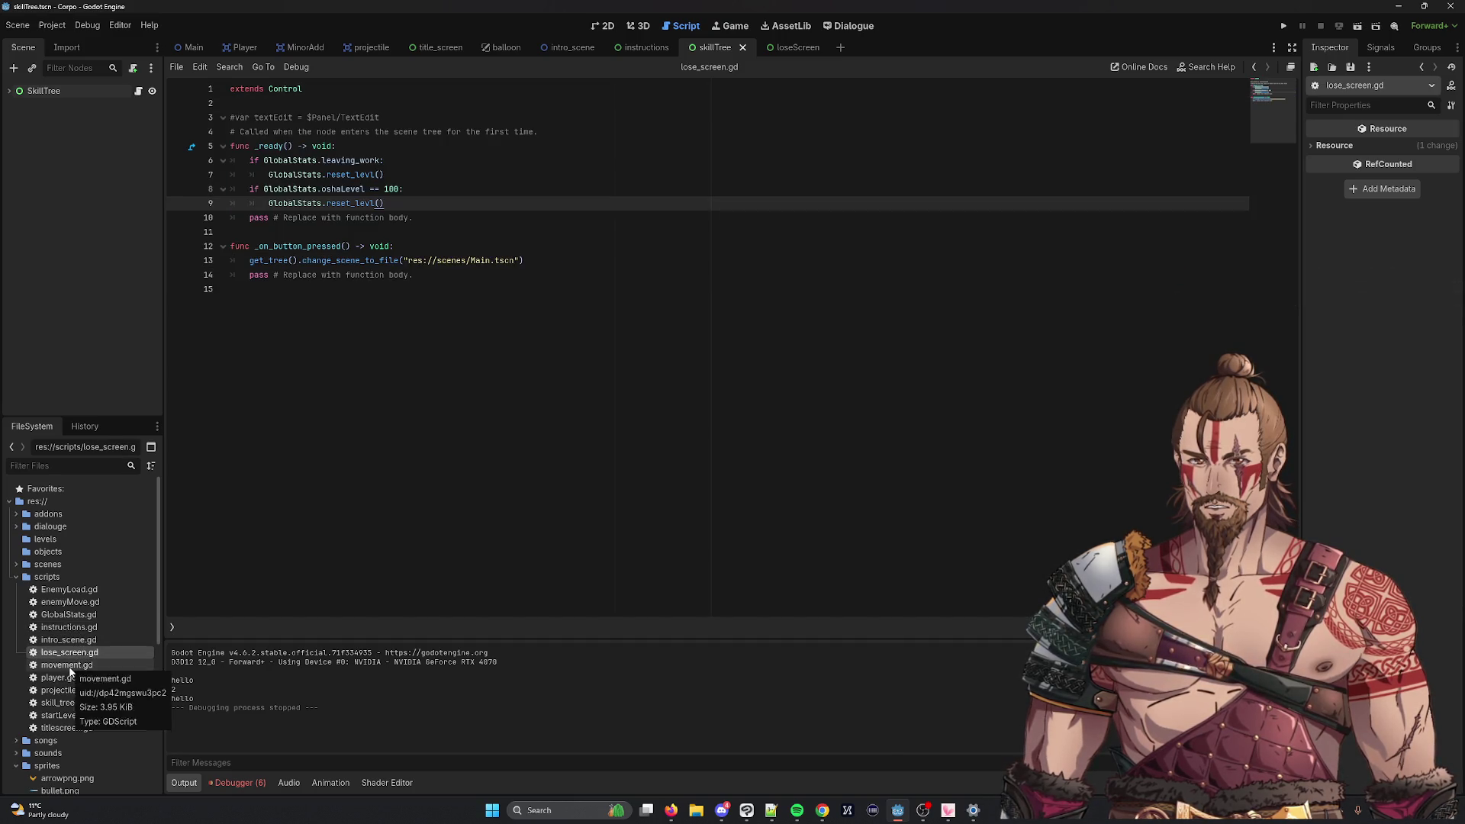
{"action": "double_click", "coordinate": [68, 665]}
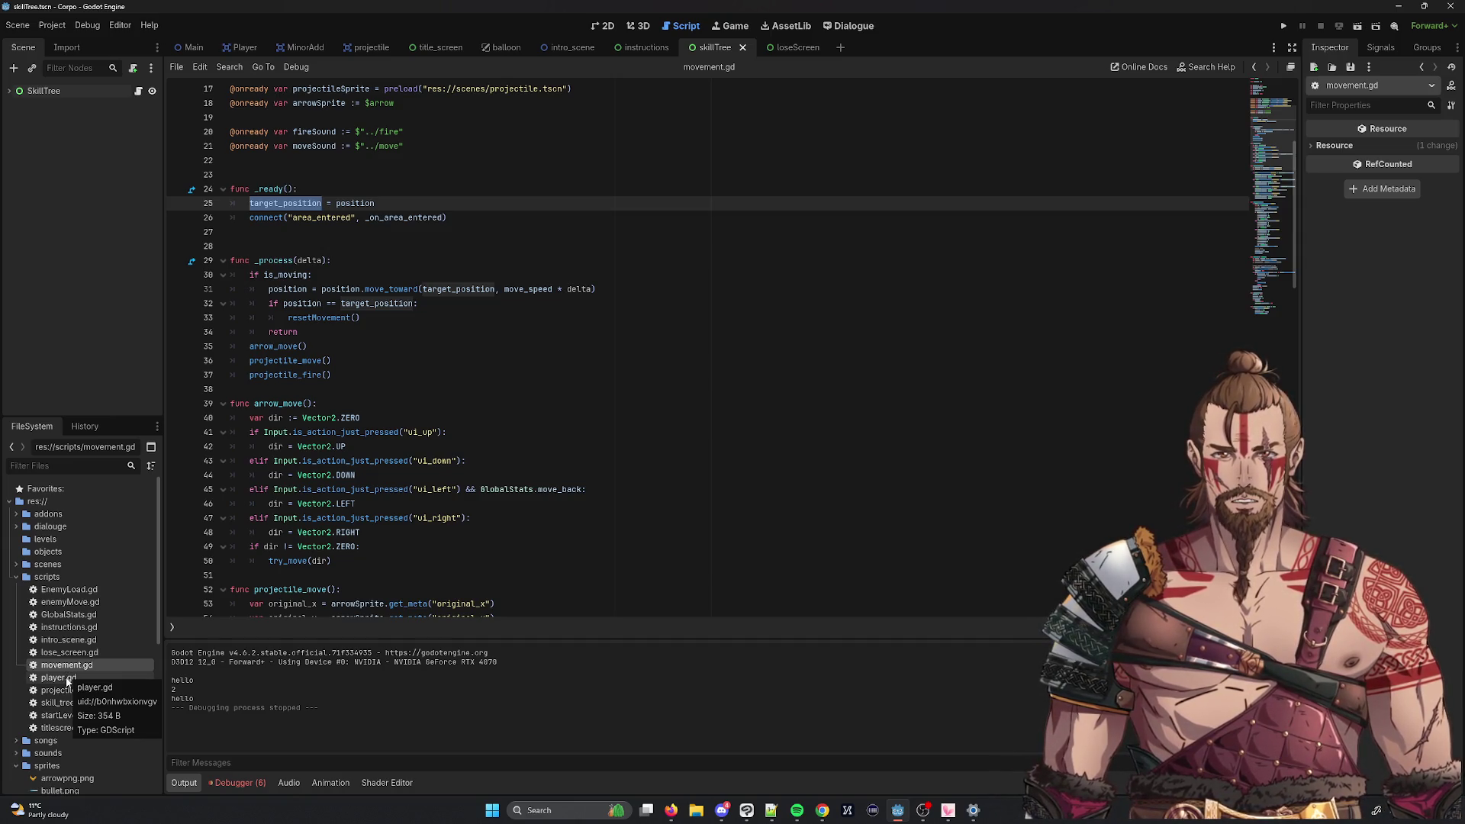
{"action": "double_click", "coordinate": [66, 691]}
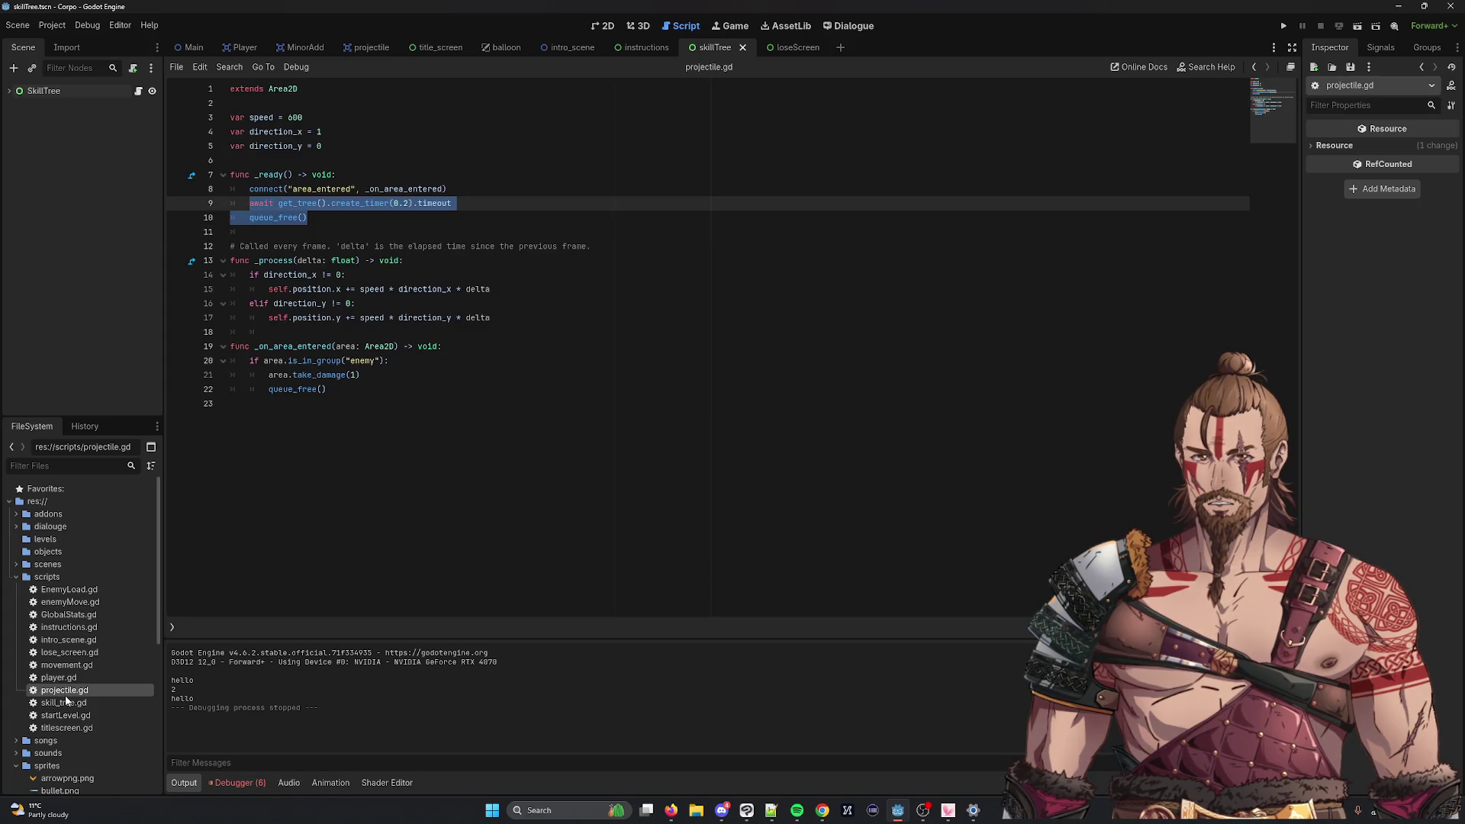
{"action": "double_click", "coordinate": [66, 702]}
{"action": "double_click", "coordinate": [64, 715]}
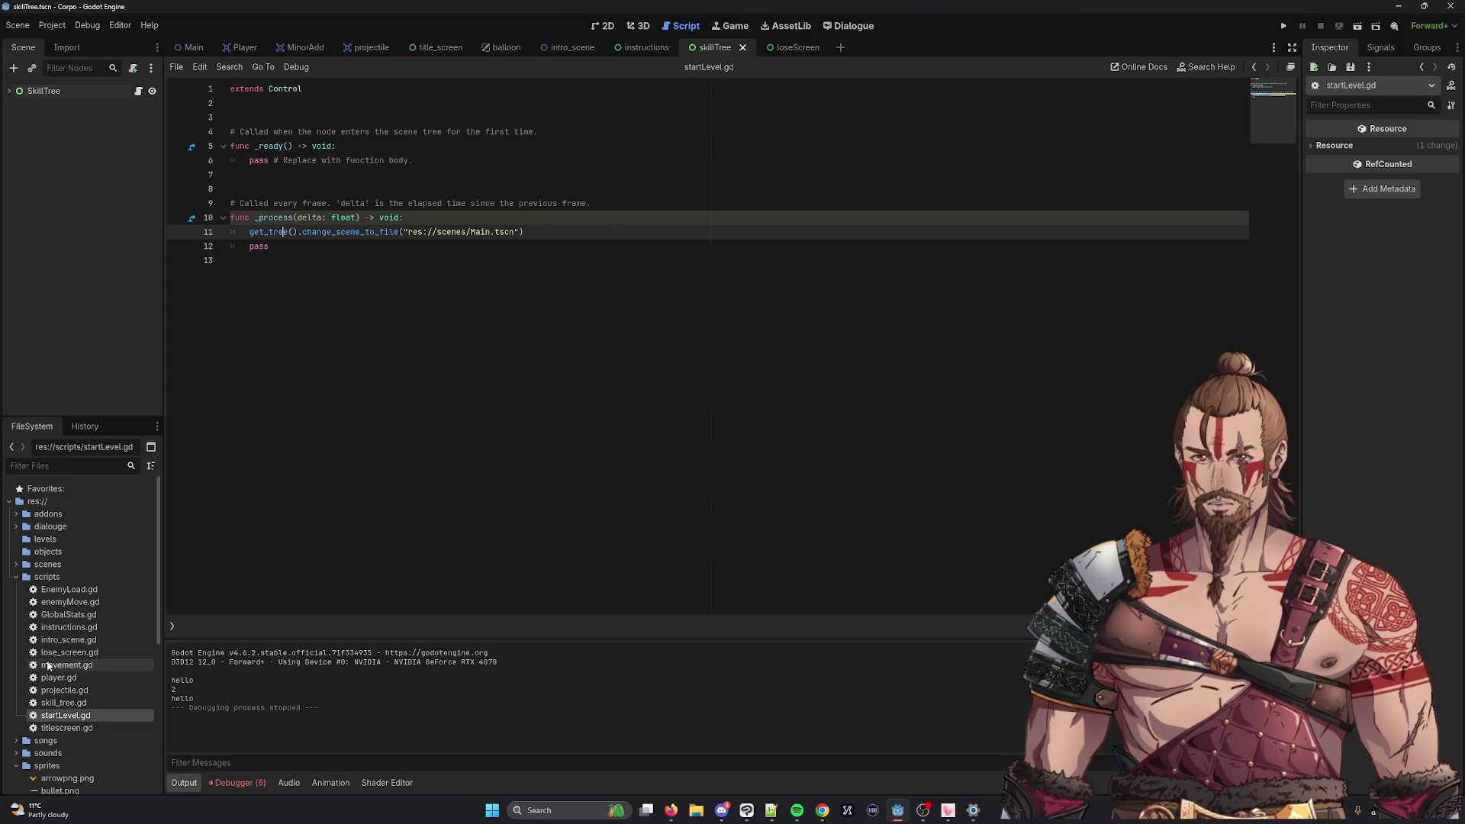
{"action": "scroll", "coordinate": [76, 618], "scroll_direction": "down", "scroll_amount": 5}
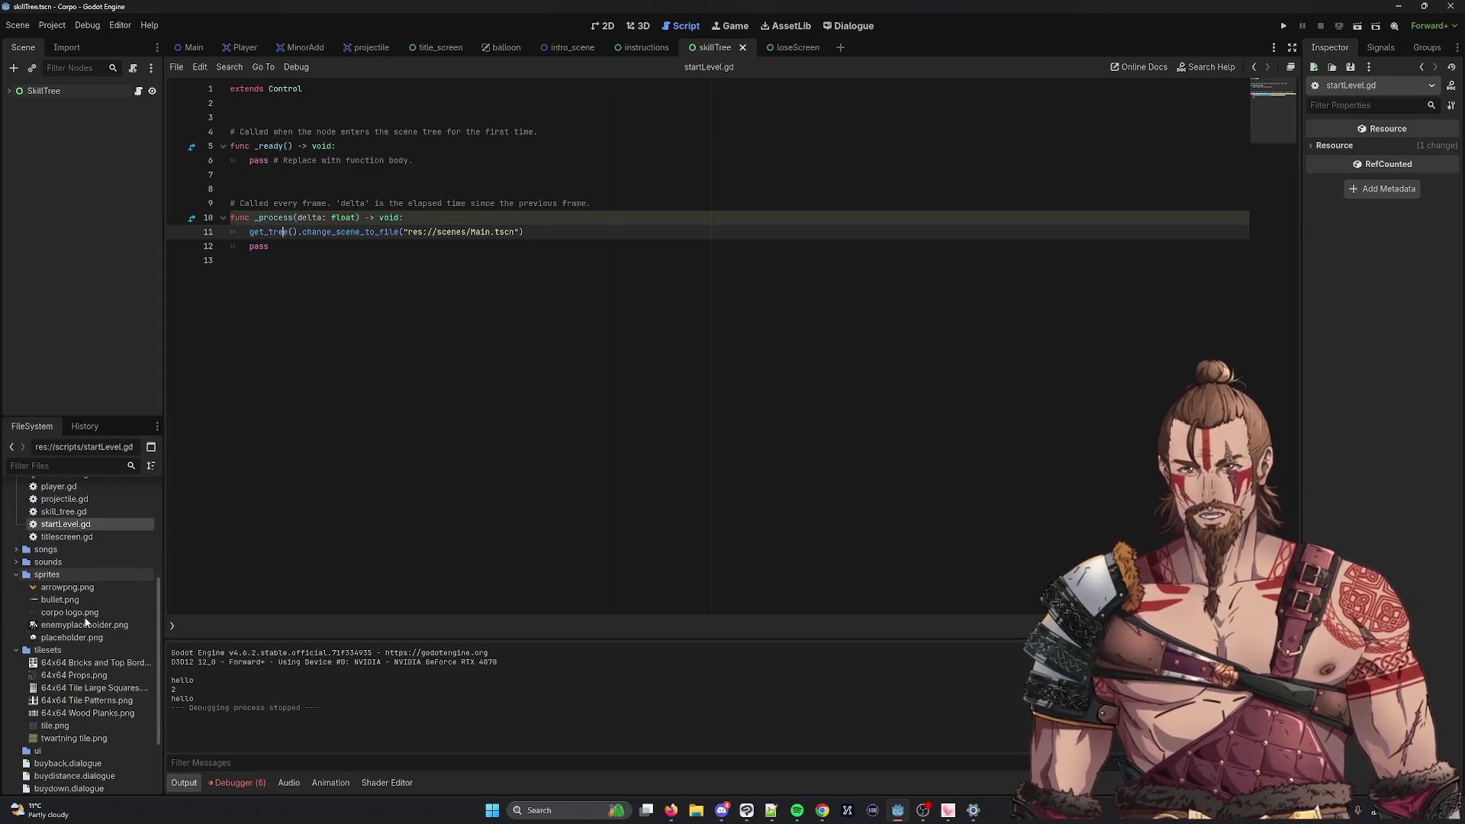
{"action": "scroll", "coordinate": [86, 622], "scroll_direction": "up", "scroll_amount": 5}
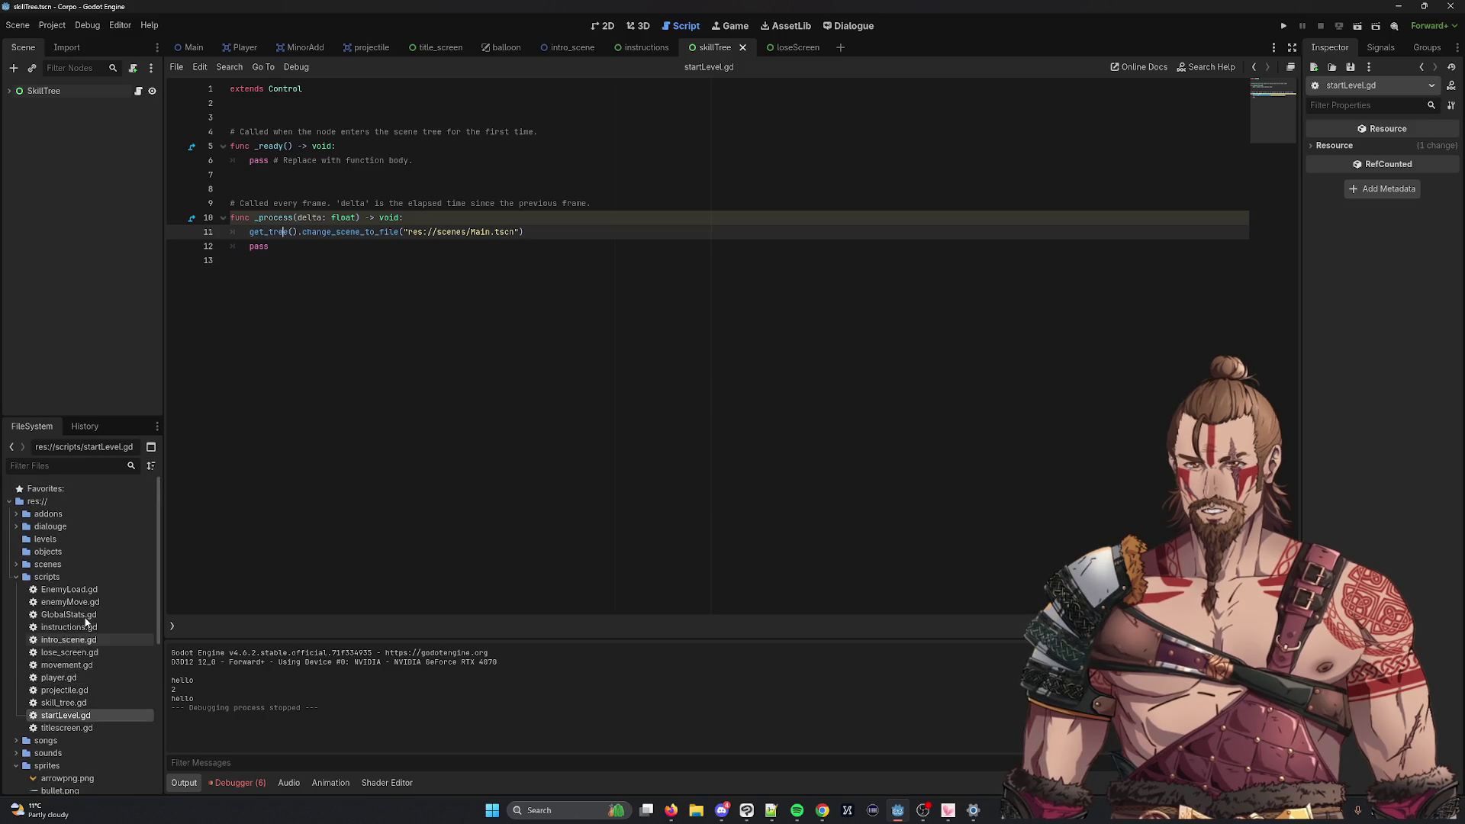
Step: Reopen EnemyLoad, GlobalStats, instructions, intro_scene, lose_screen, movement, player and projectile, then expand scenes
{"action": "double_click", "coordinate": [92, 601]}
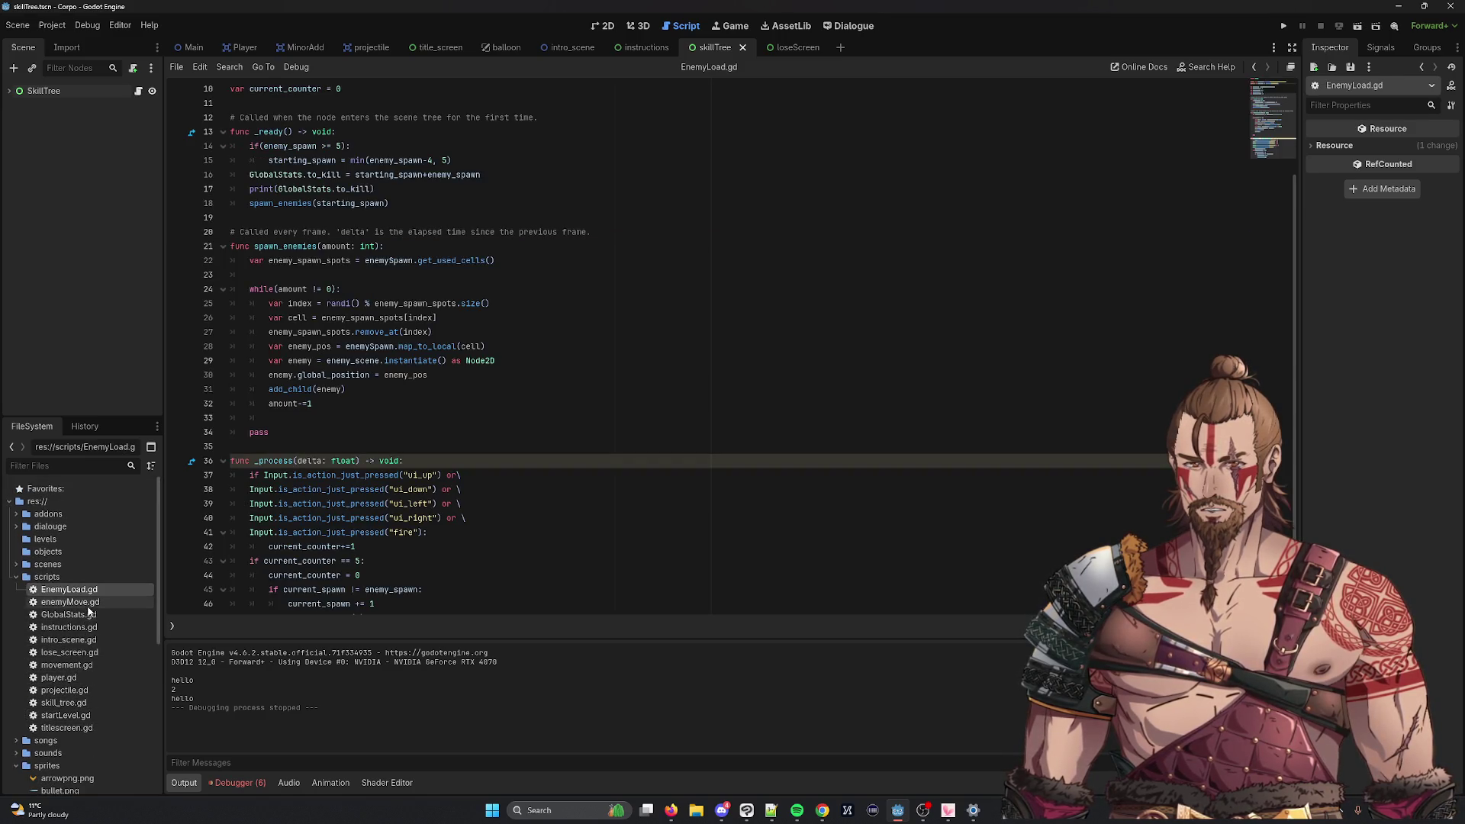
{"action": "double_click", "coordinate": [84, 615]}
{"action": "double_click", "coordinate": [76, 627]}
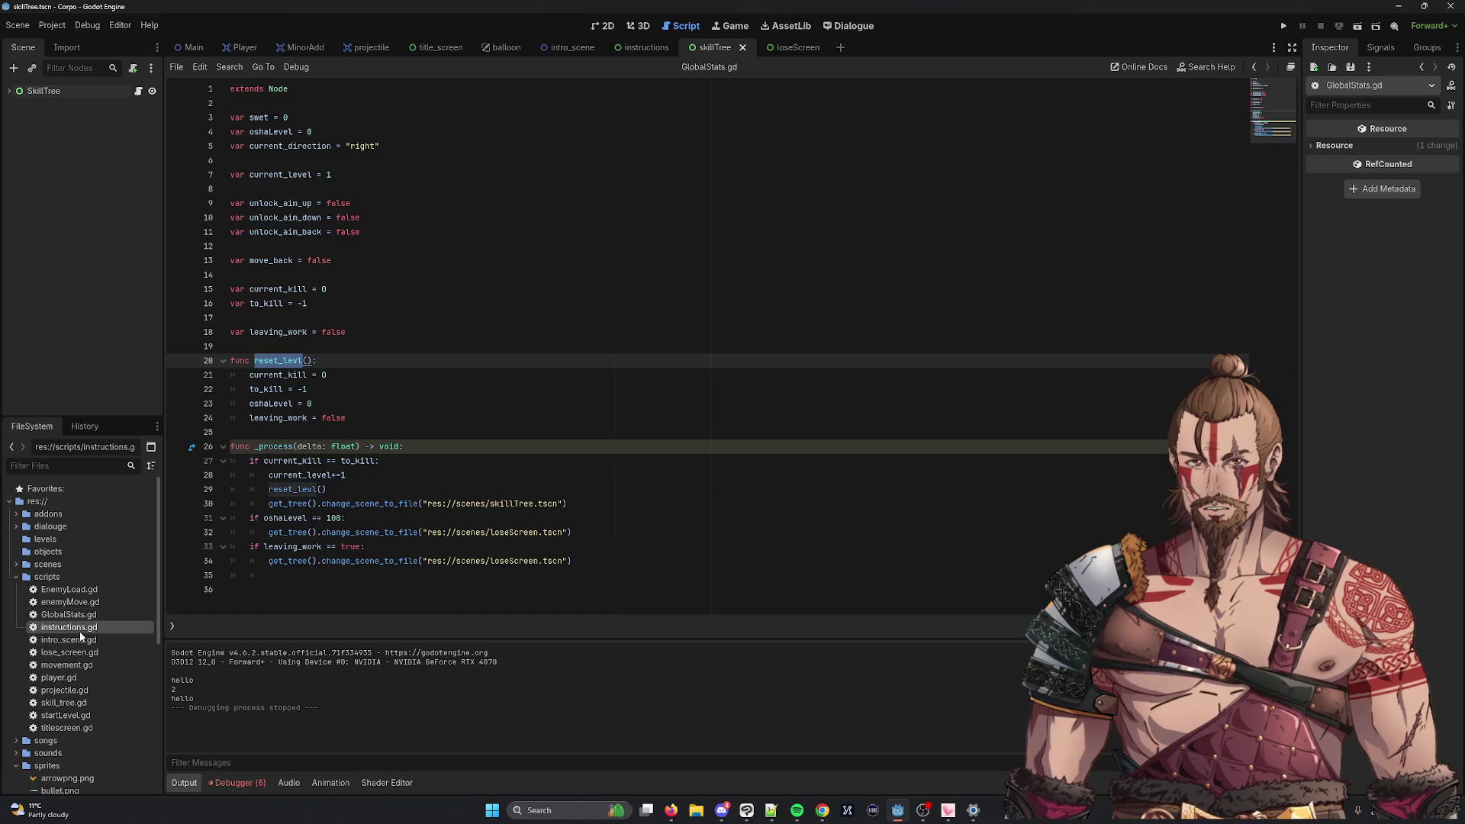
{"action": "double_click", "coordinate": [76, 641]}
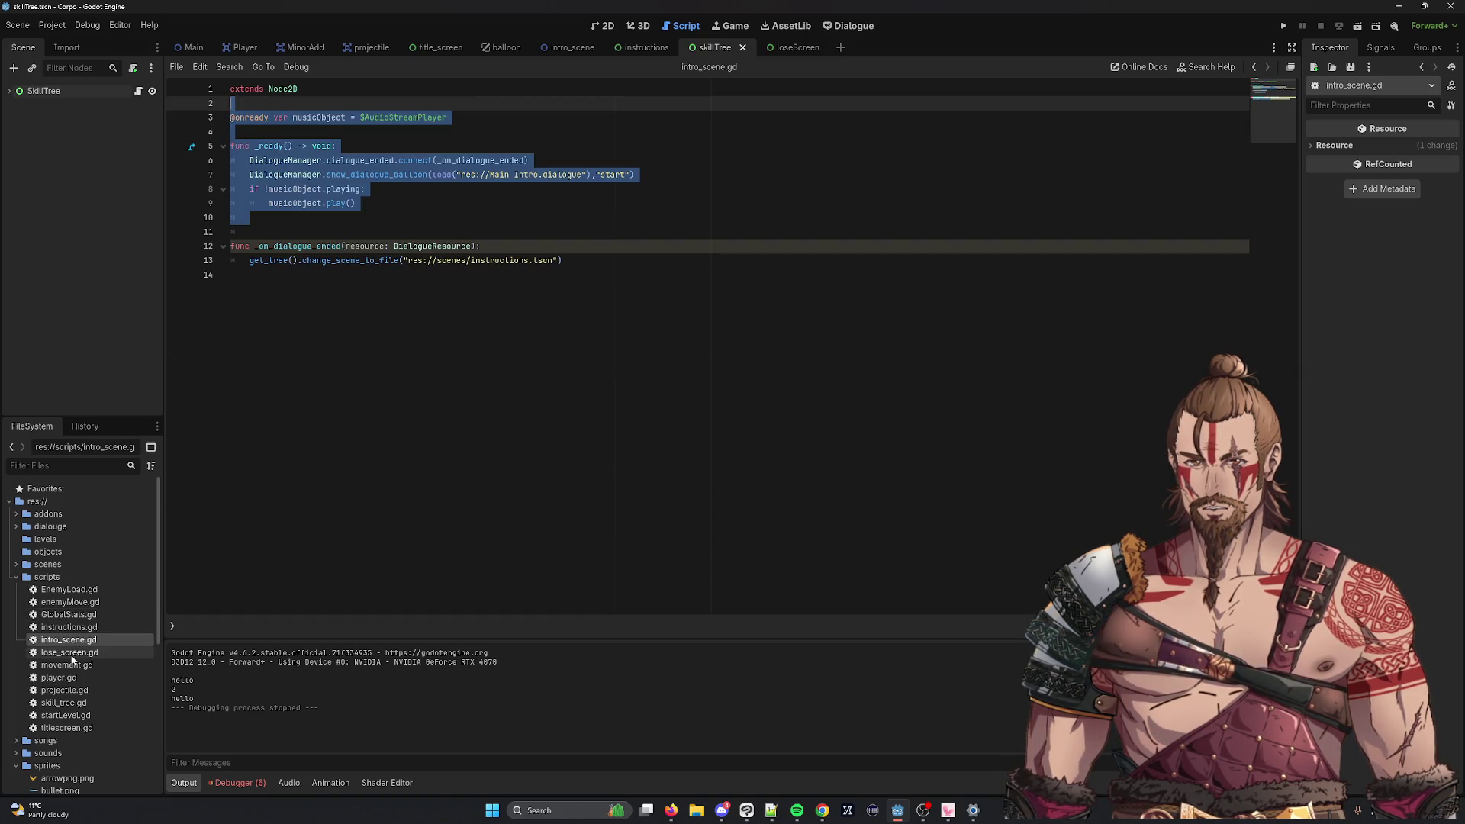
{"action": "double_click", "coordinate": [71, 654]}
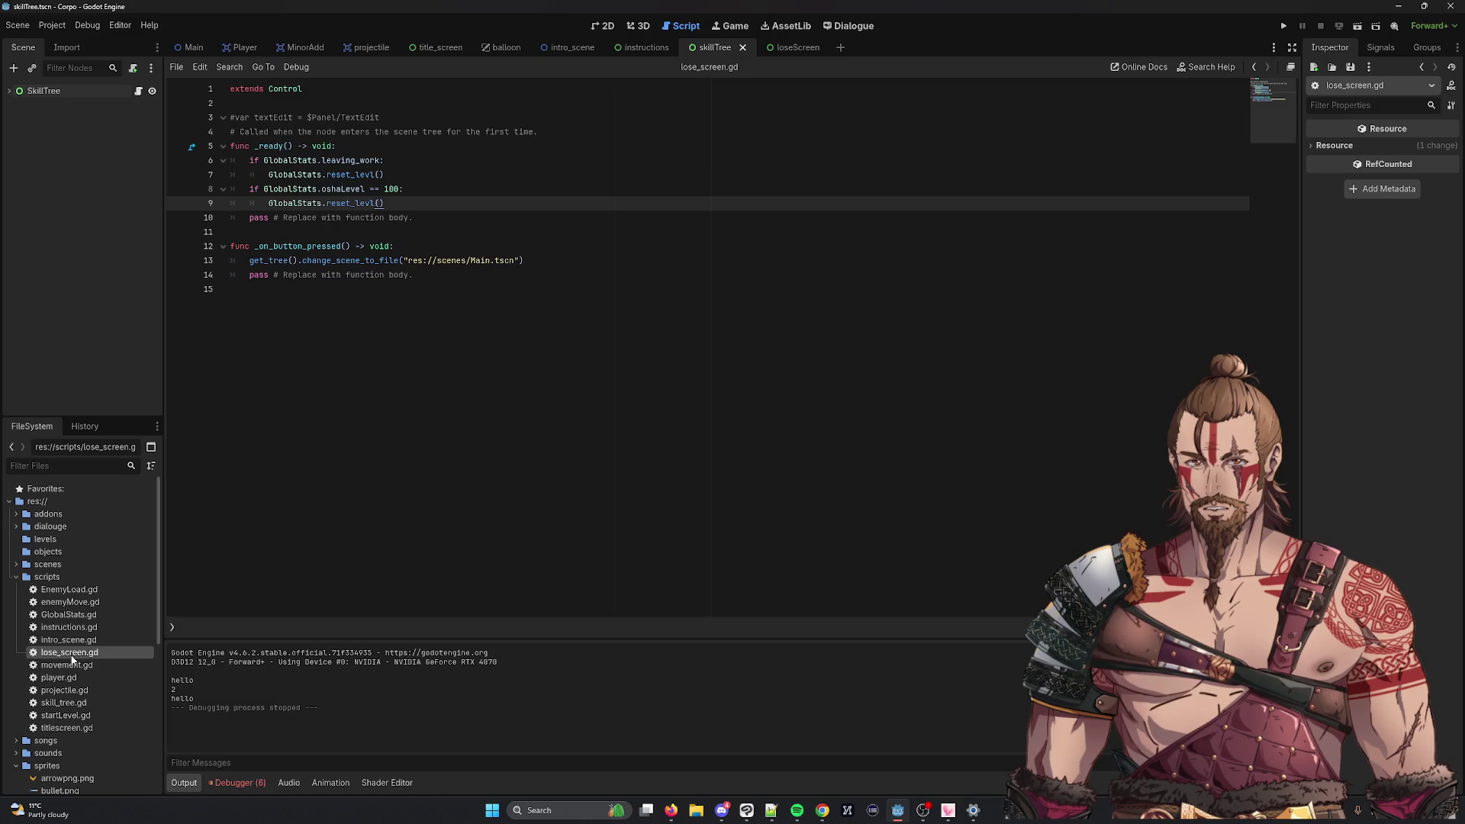
{"action": "double_click", "coordinate": [67, 665]}
{"action": "double_click", "coordinate": [61, 678]}
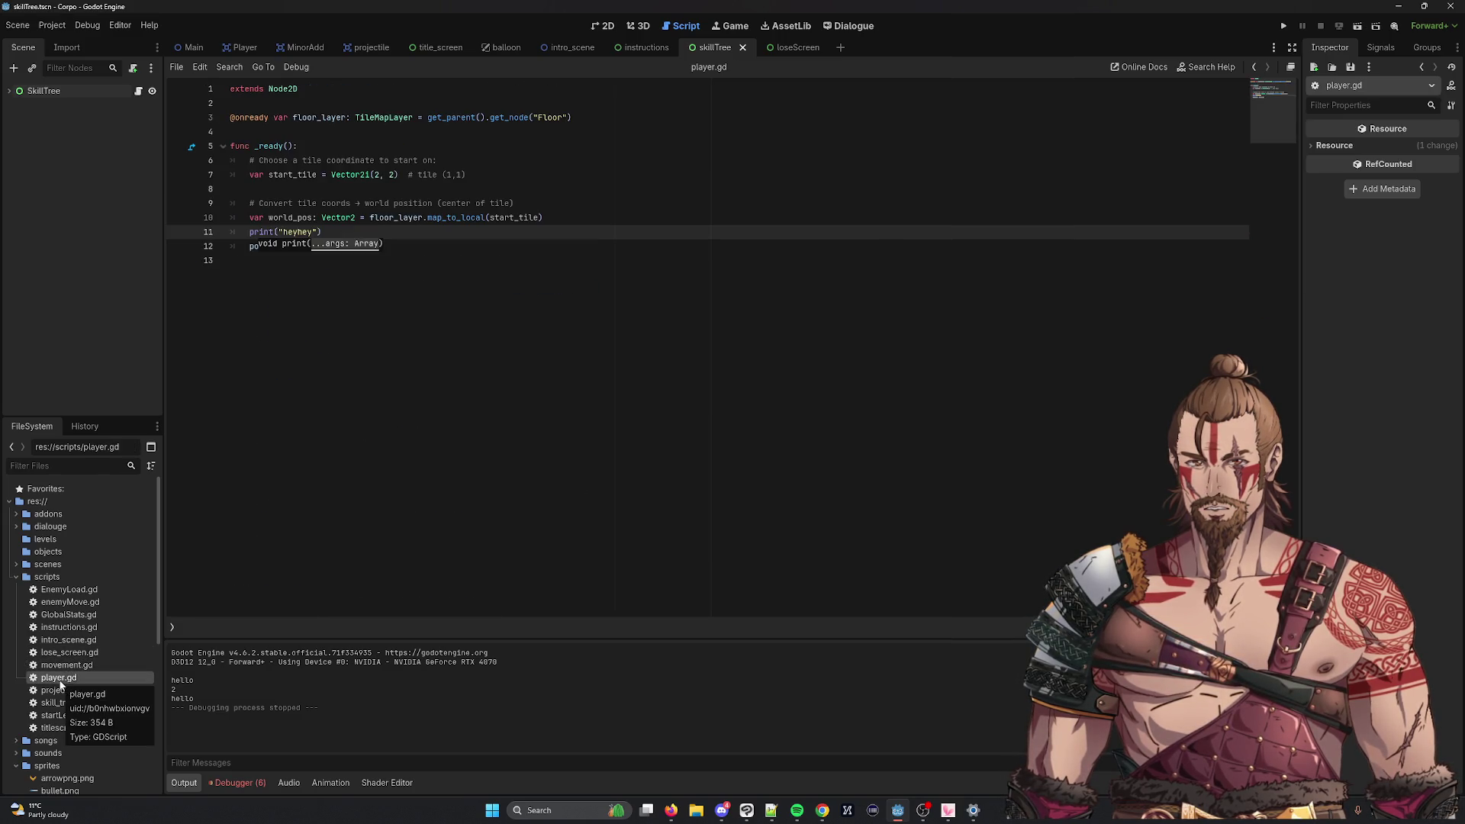
{"action": "double_click", "coordinate": [58, 691]}
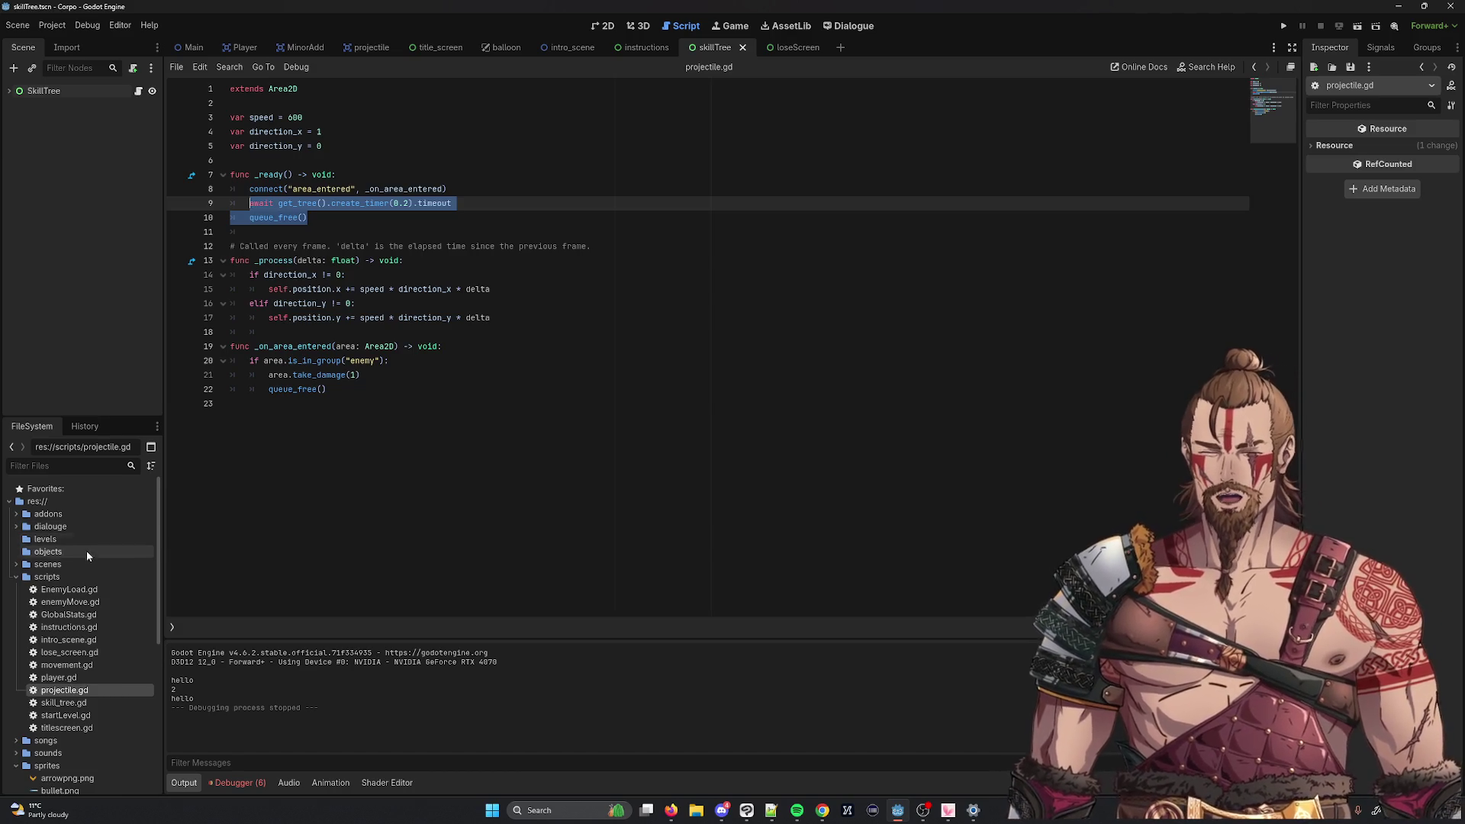
{"action": "scroll", "coordinate": [87, 547], "scroll_direction": "down", "scroll_amount": 3}
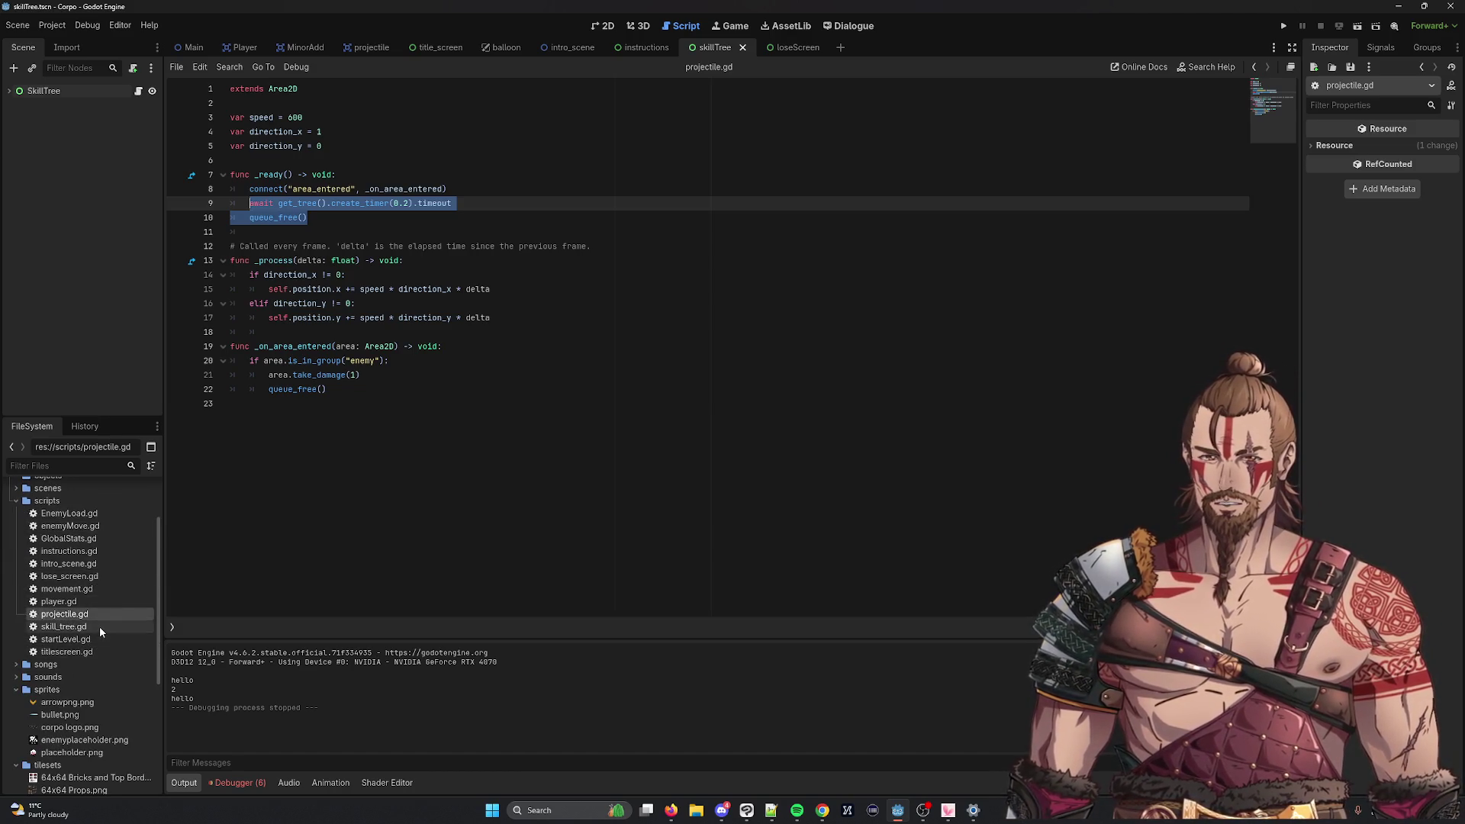
{"action": "scroll", "coordinate": [99, 626], "scroll_direction": "down", "scroll_amount": 2}
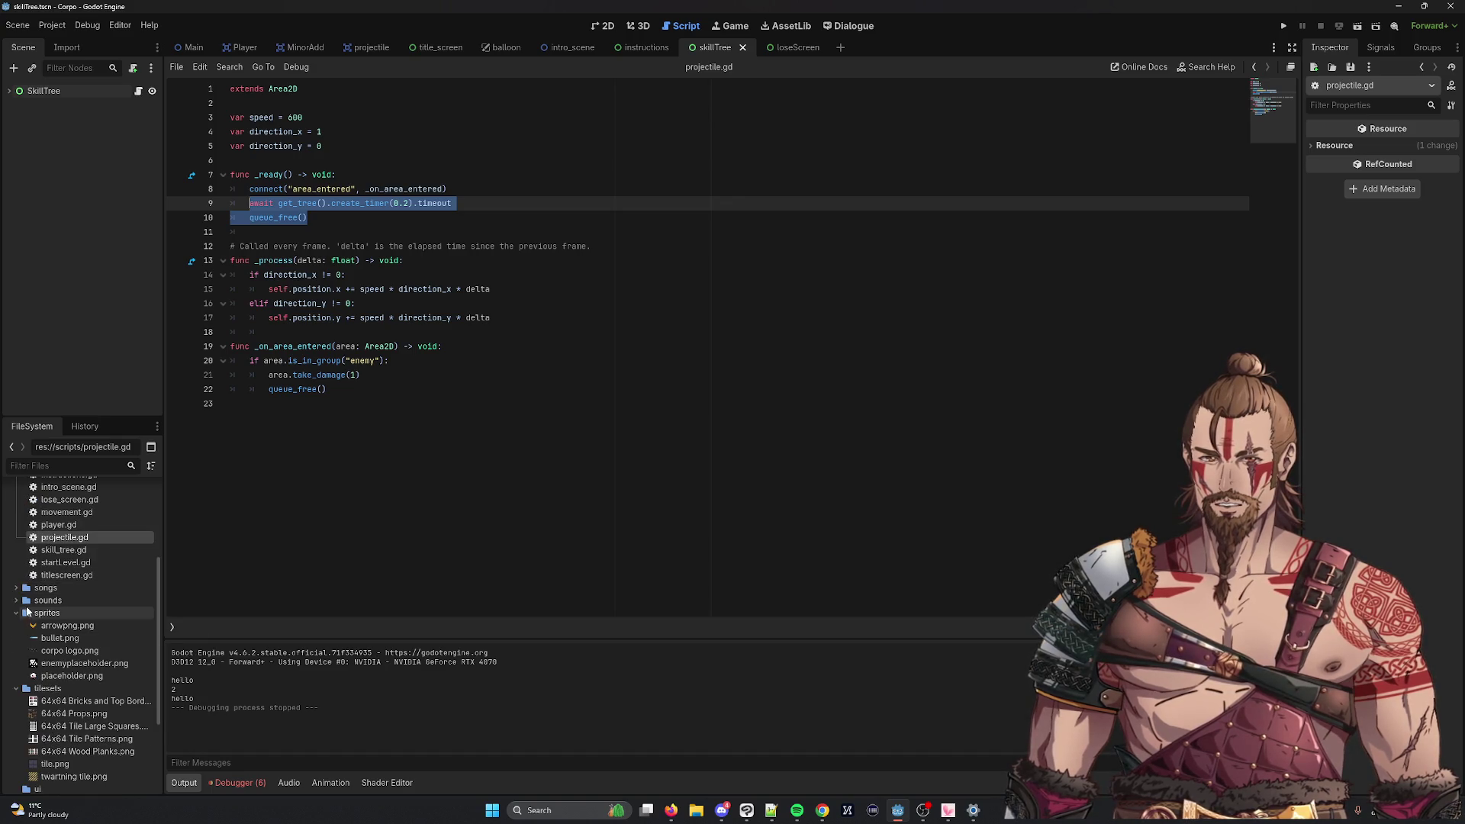
{"action": "scroll", "coordinate": [29, 686], "scroll_direction": "up", "scroll_amount": 2}
{"action": "scroll", "coordinate": [22, 626], "scroll_direction": "up", "scroll_amount": 2}
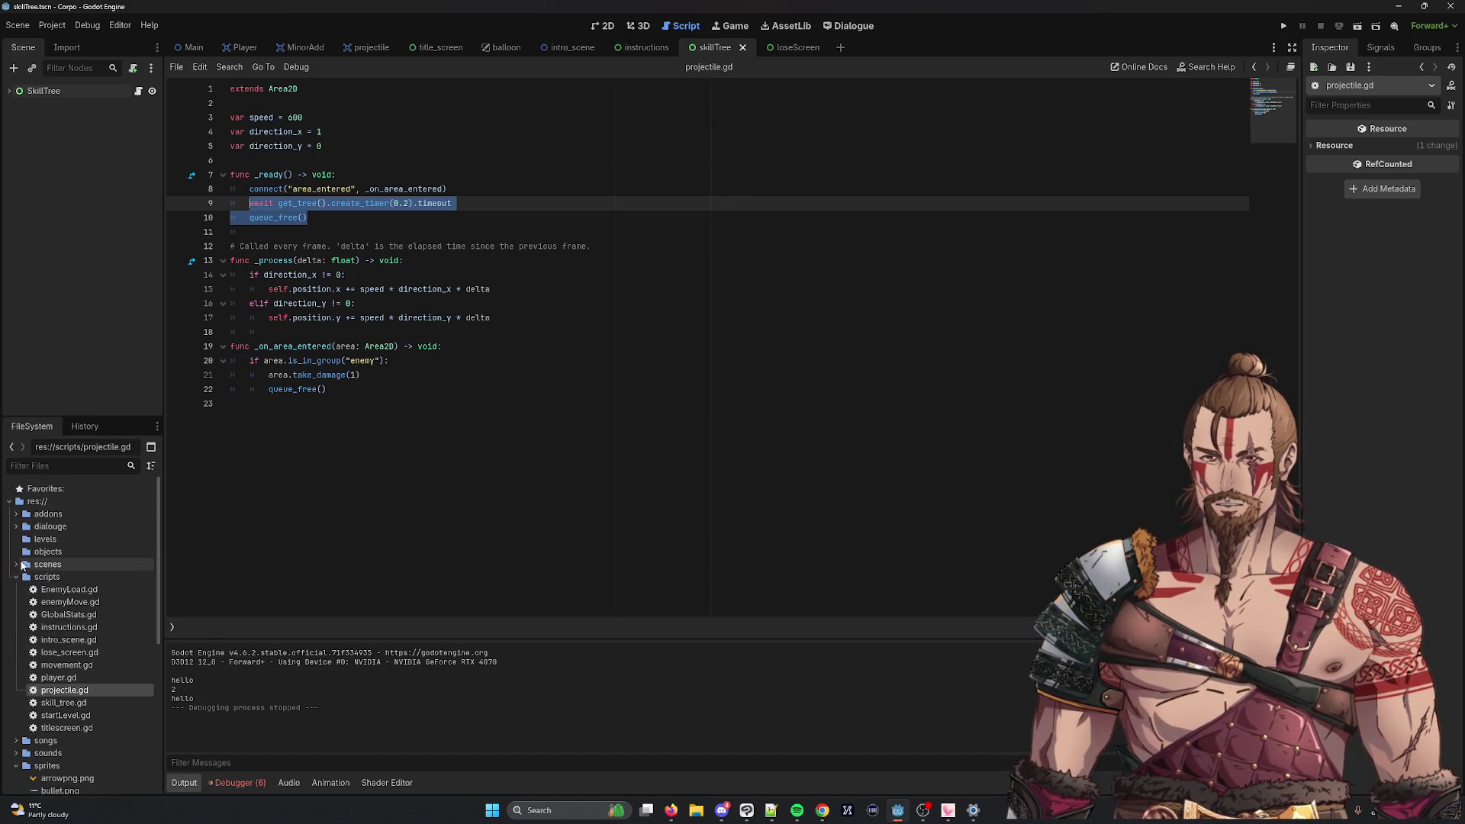
{"action": "left_click", "coordinate": [16, 566]}
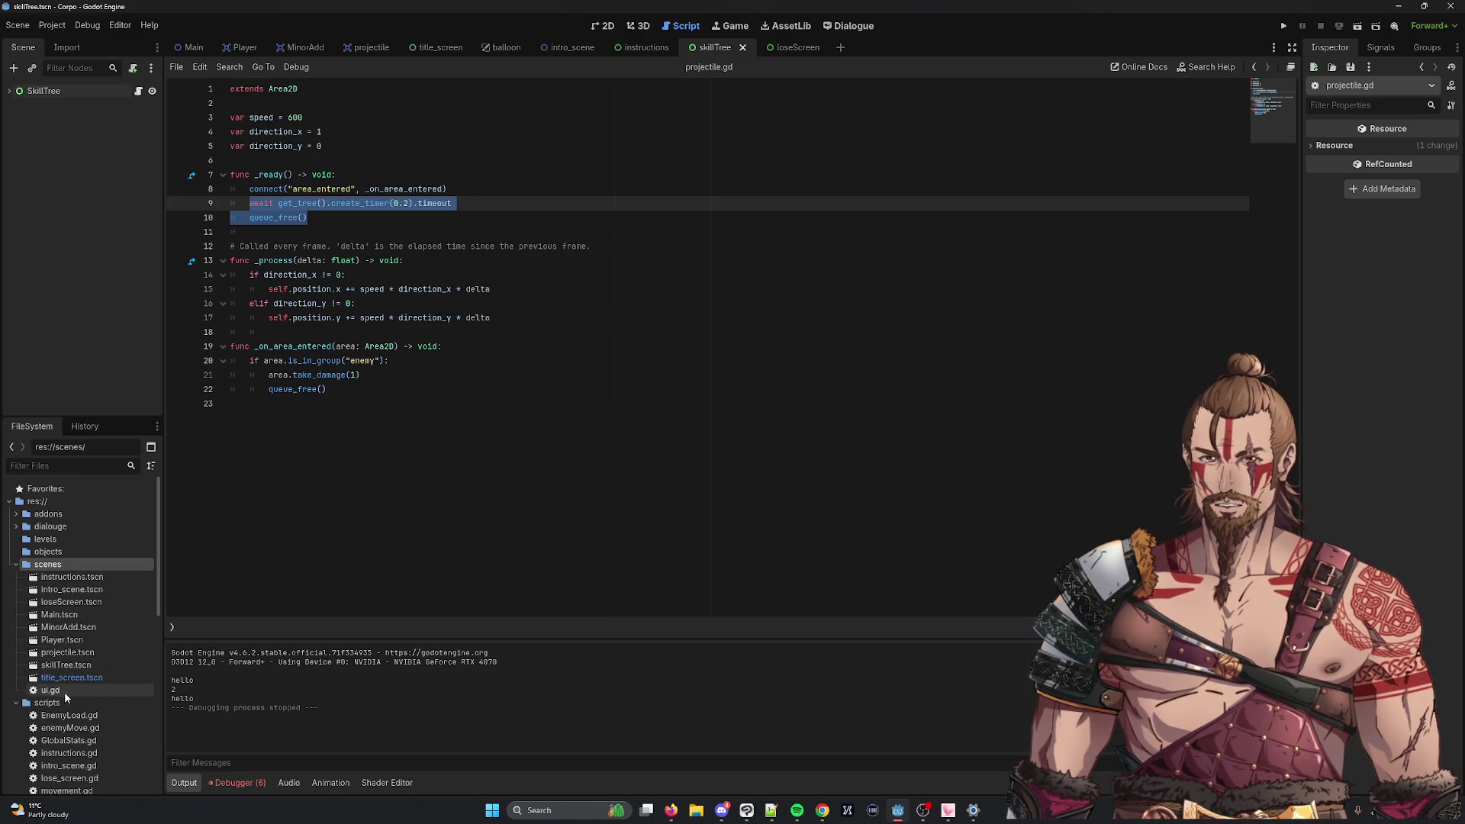
Step: Open ui.gd and review its dependencies in Edit Dependencies
{"action": "double_click", "coordinate": [47, 690]}
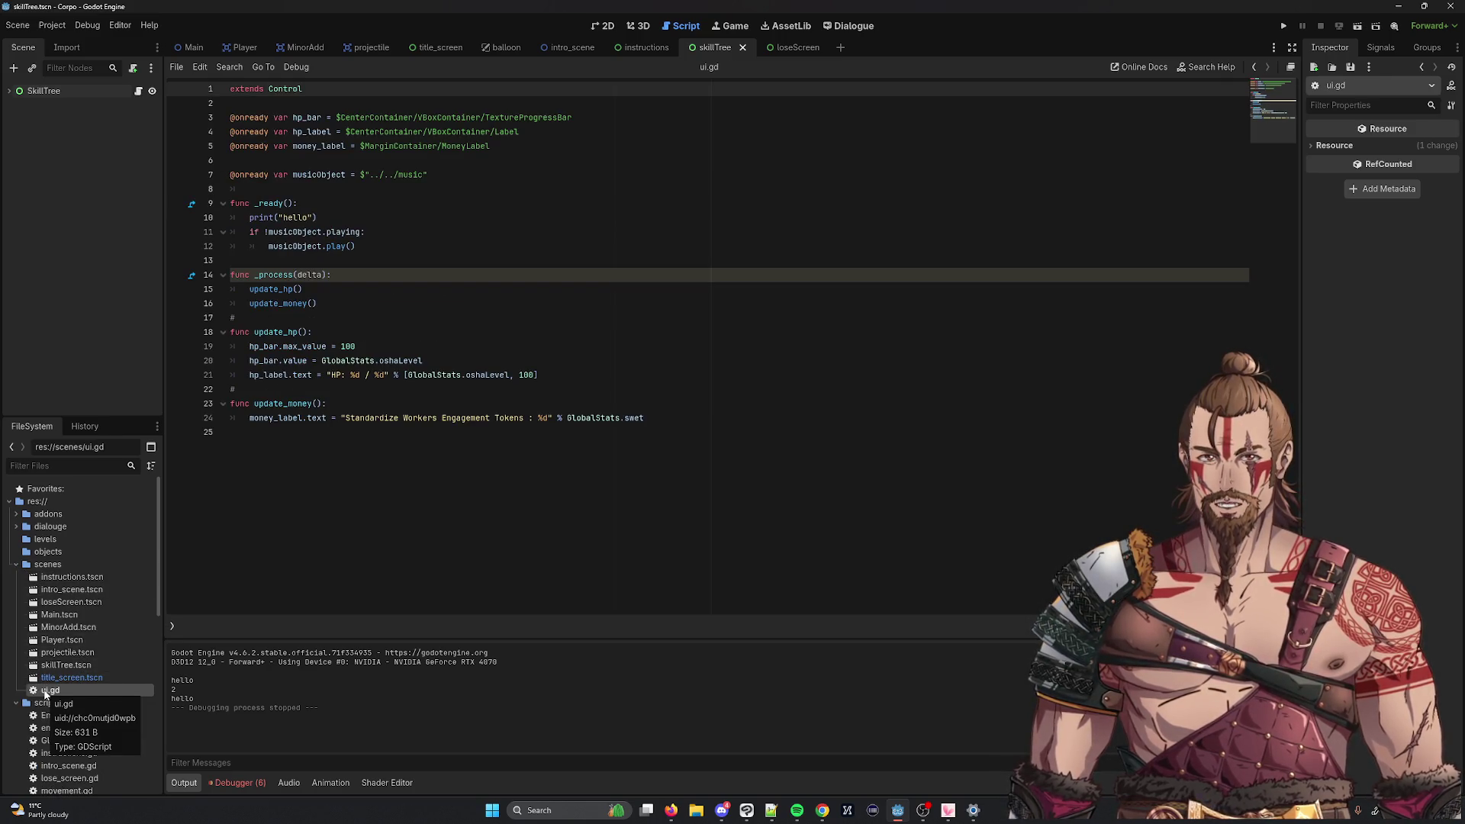
{"action": "right_click", "coordinate": [46, 691]}
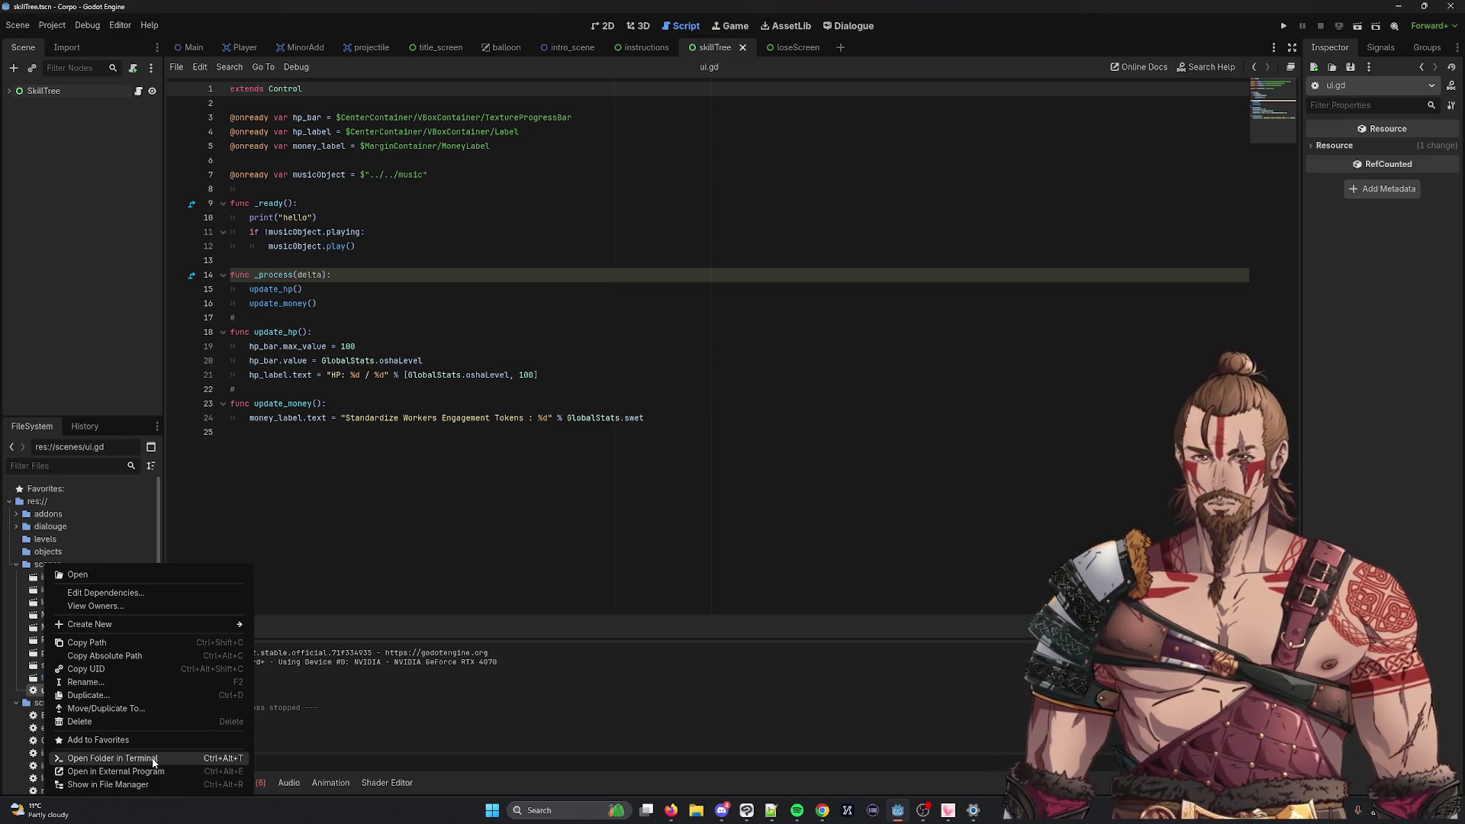
{"action": "left_click", "coordinate": [133, 593]}
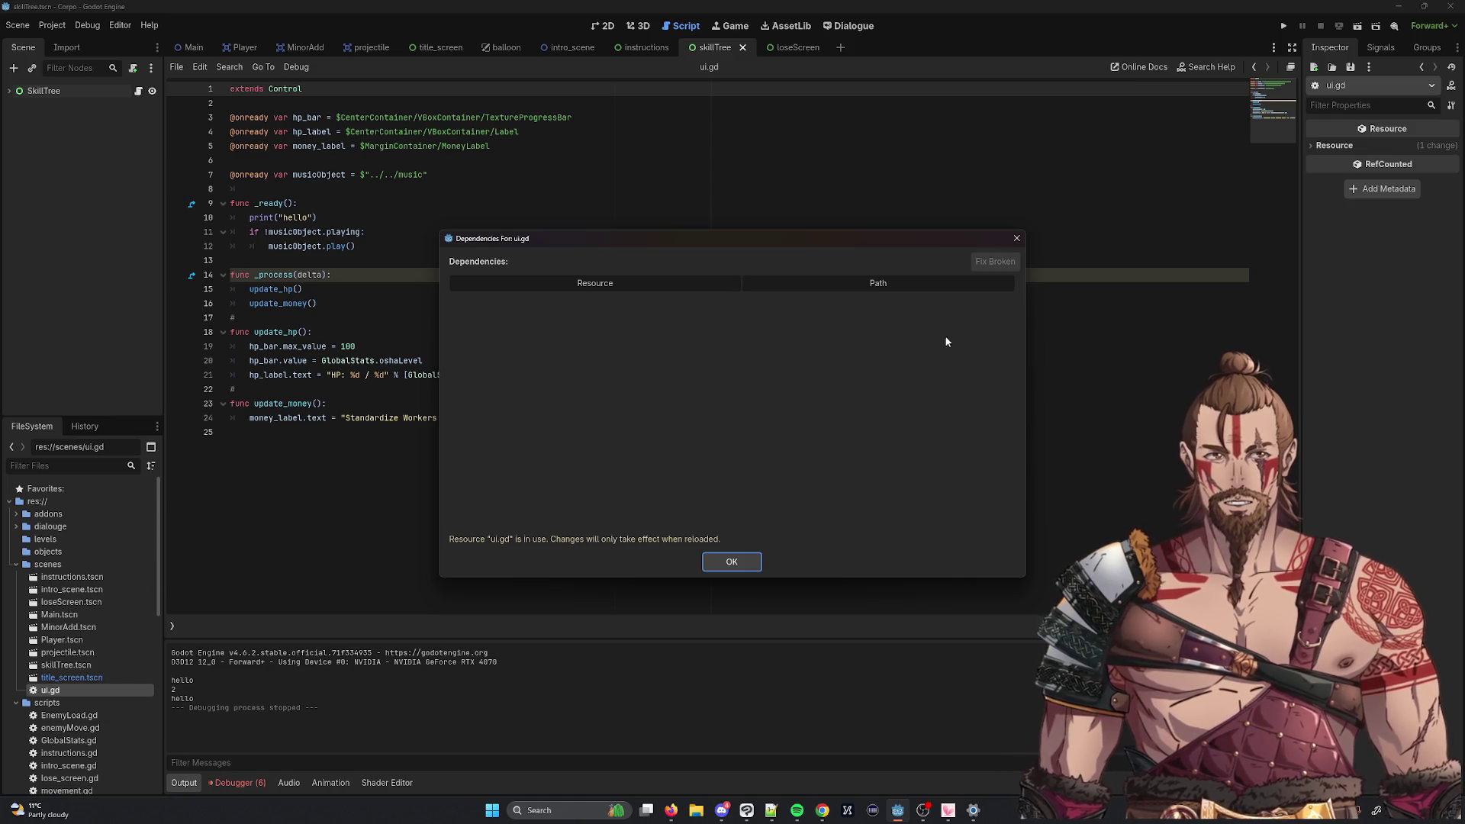
{"action": "left_click", "coordinate": [731, 562]}
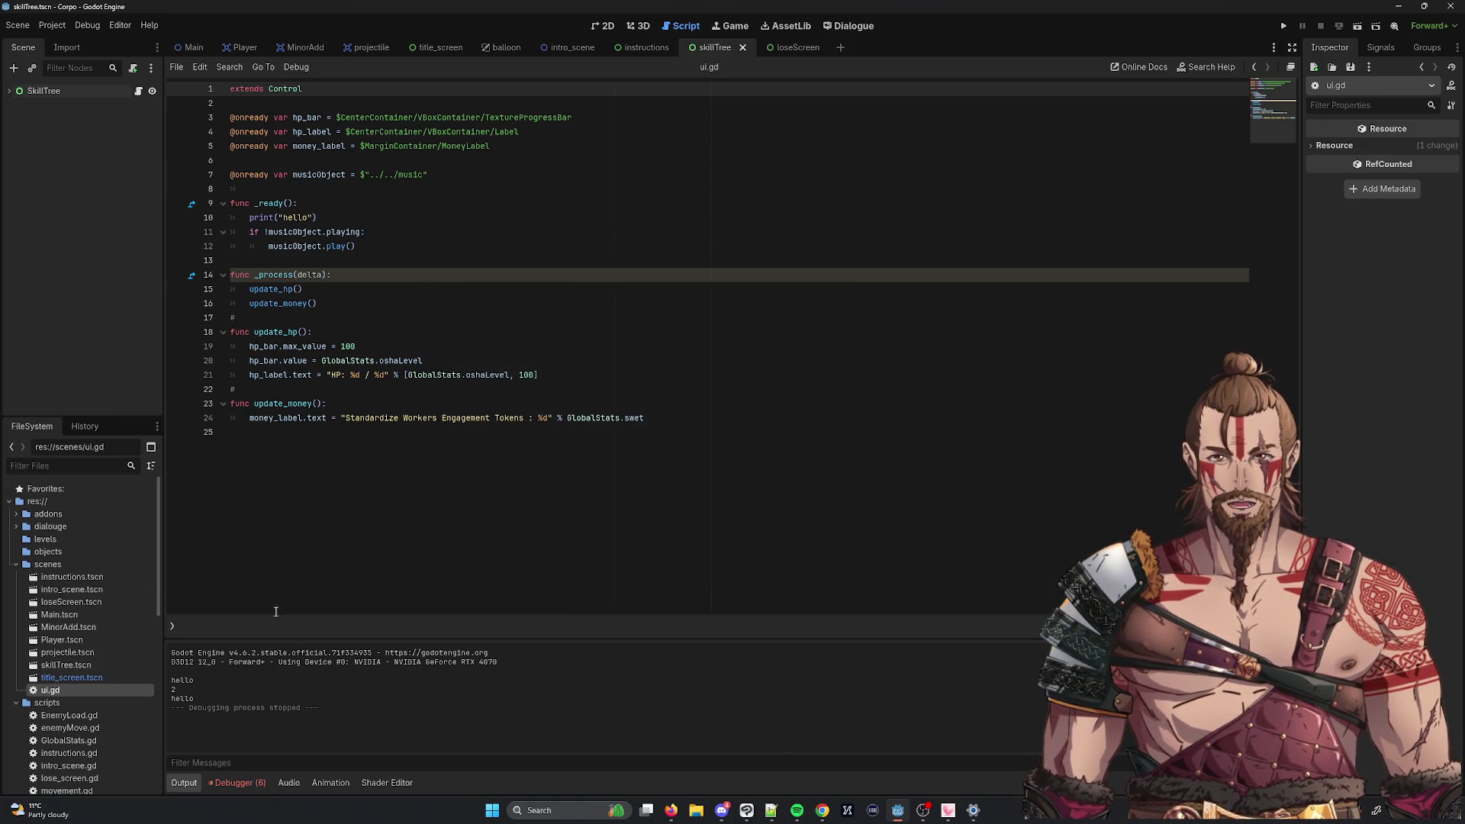
Step: View ui.gd's owners, Main.tscn and skillTree.tscn, and pick skillTree.tscn
{"action": "right_click", "coordinate": [56, 693]}
{"action": "left_click", "coordinate": [115, 605]}
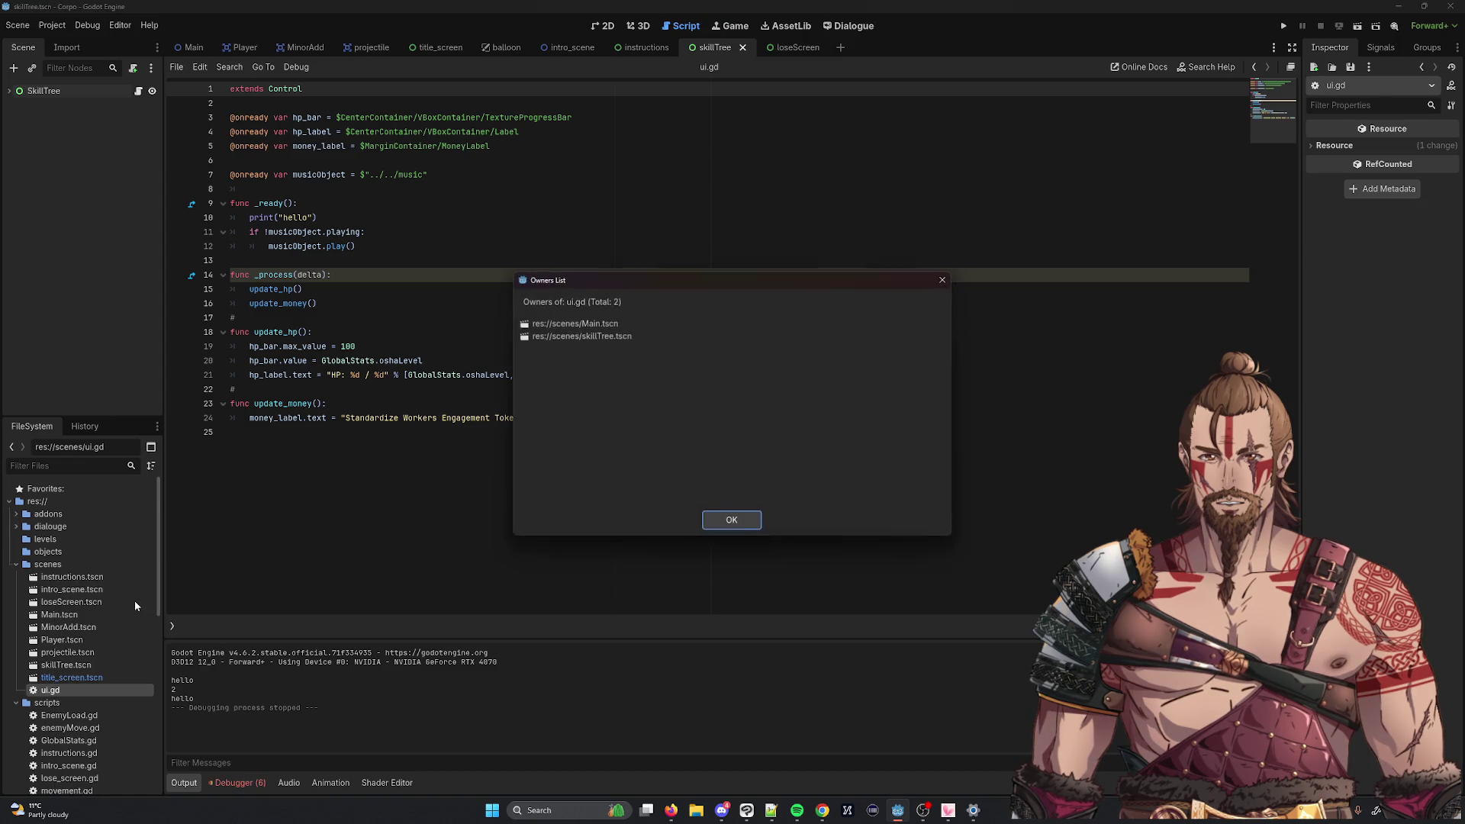
{"action": "double_click", "coordinate": [618, 337]}
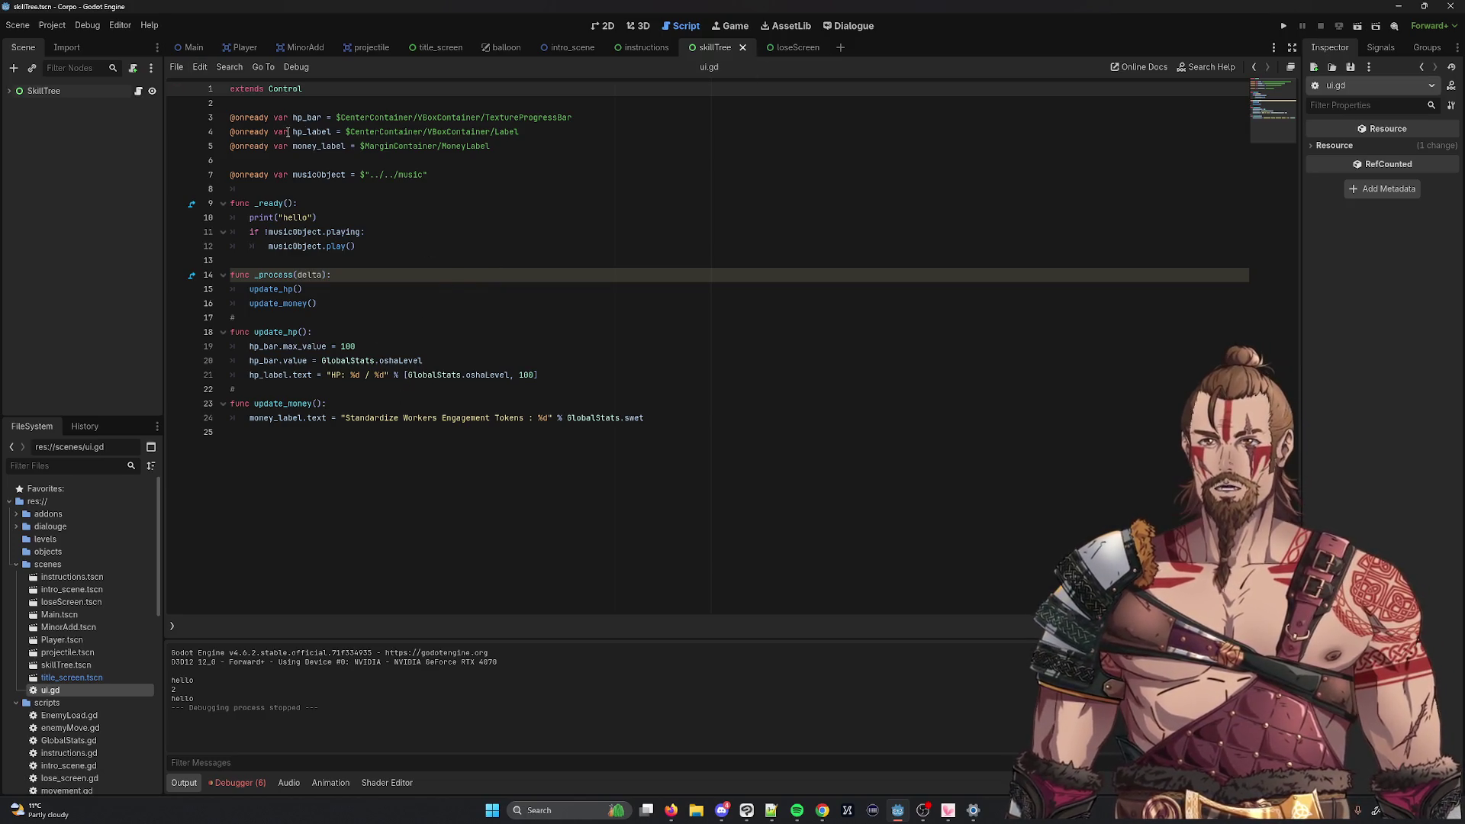
Step: Open the SkillTree node's script, then detach the script from the SkillTree root
{"action": "left_click", "coordinate": [139, 93]}
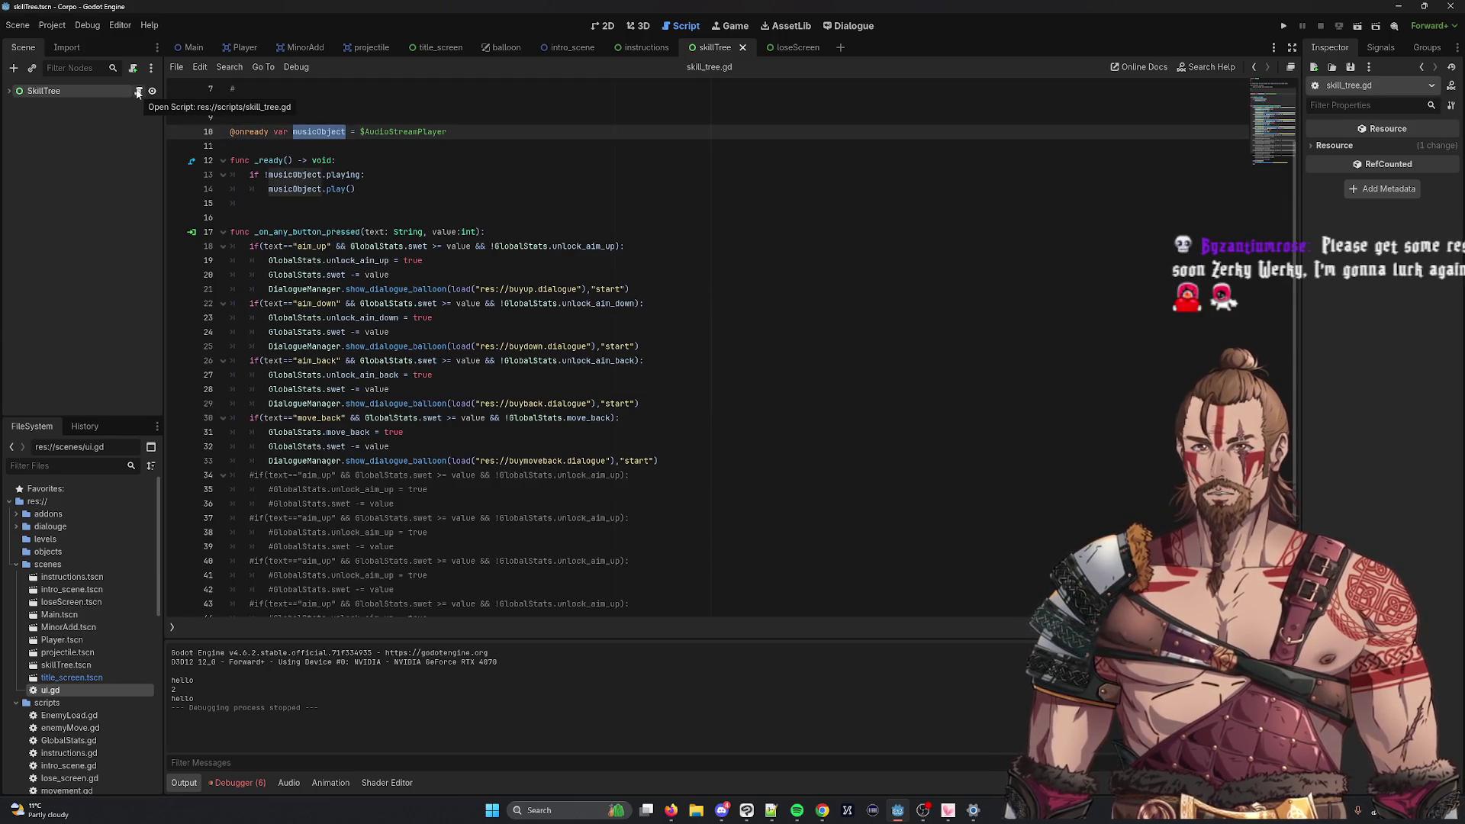
{"action": "right_click", "coordinate": [110, 89]}
{"action": "key", "text": "Escape"}
{"action": "right_click", "coordinate": [20, 90]}
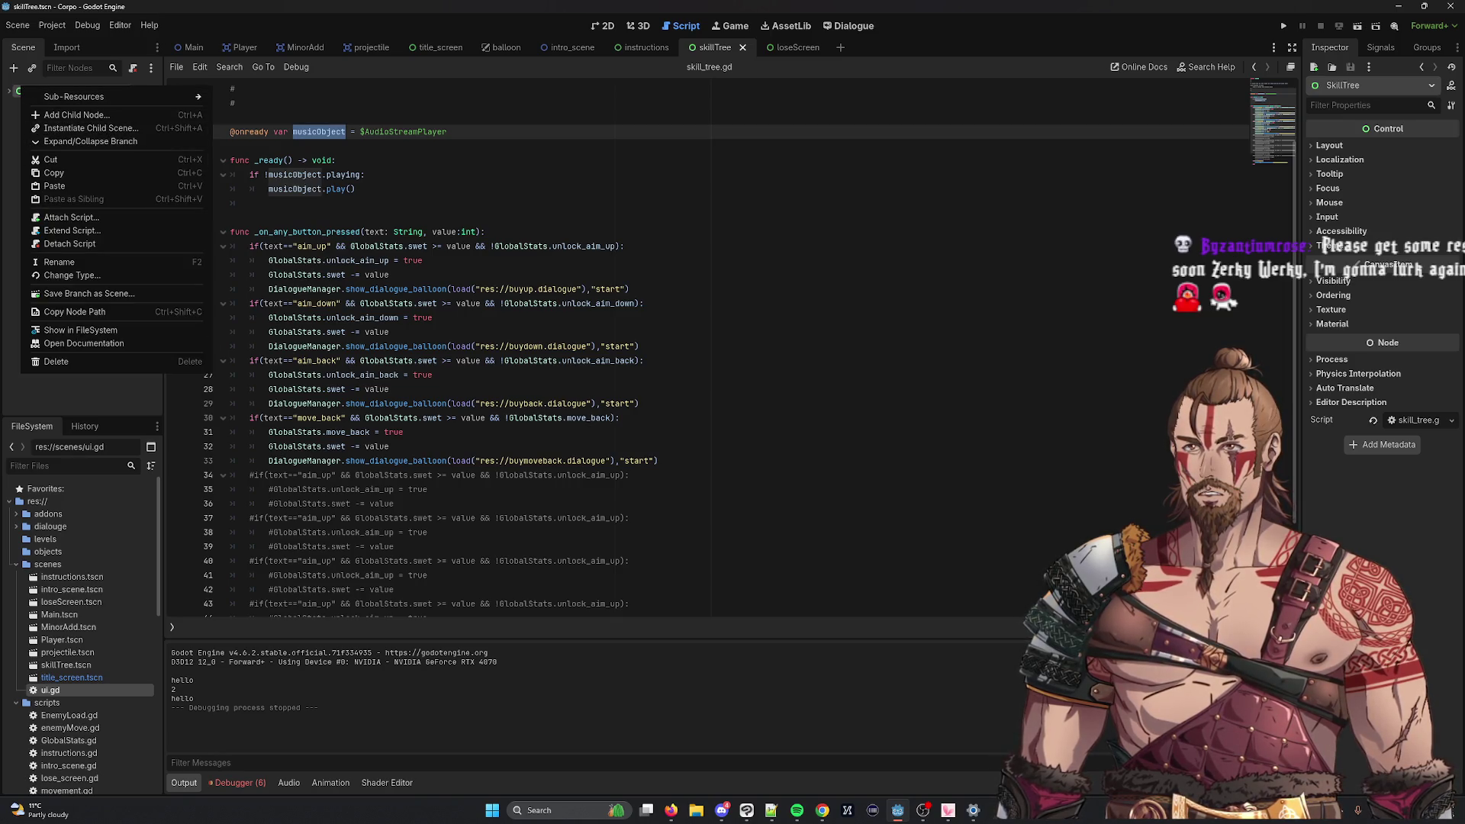
{"action": "key", "text": "Escape"}
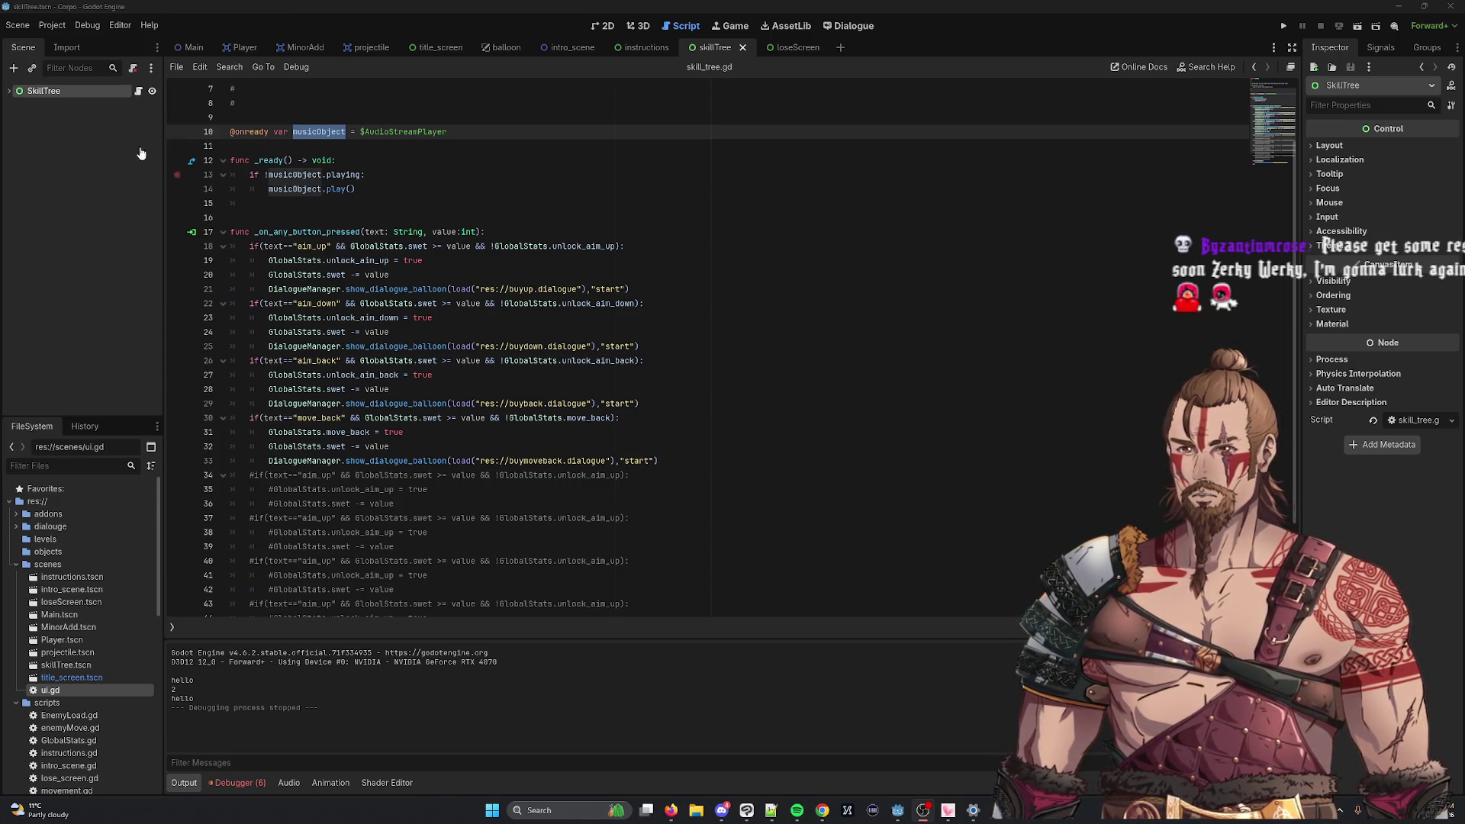
{"action": "right_click", "coordinate": [110, 92]}
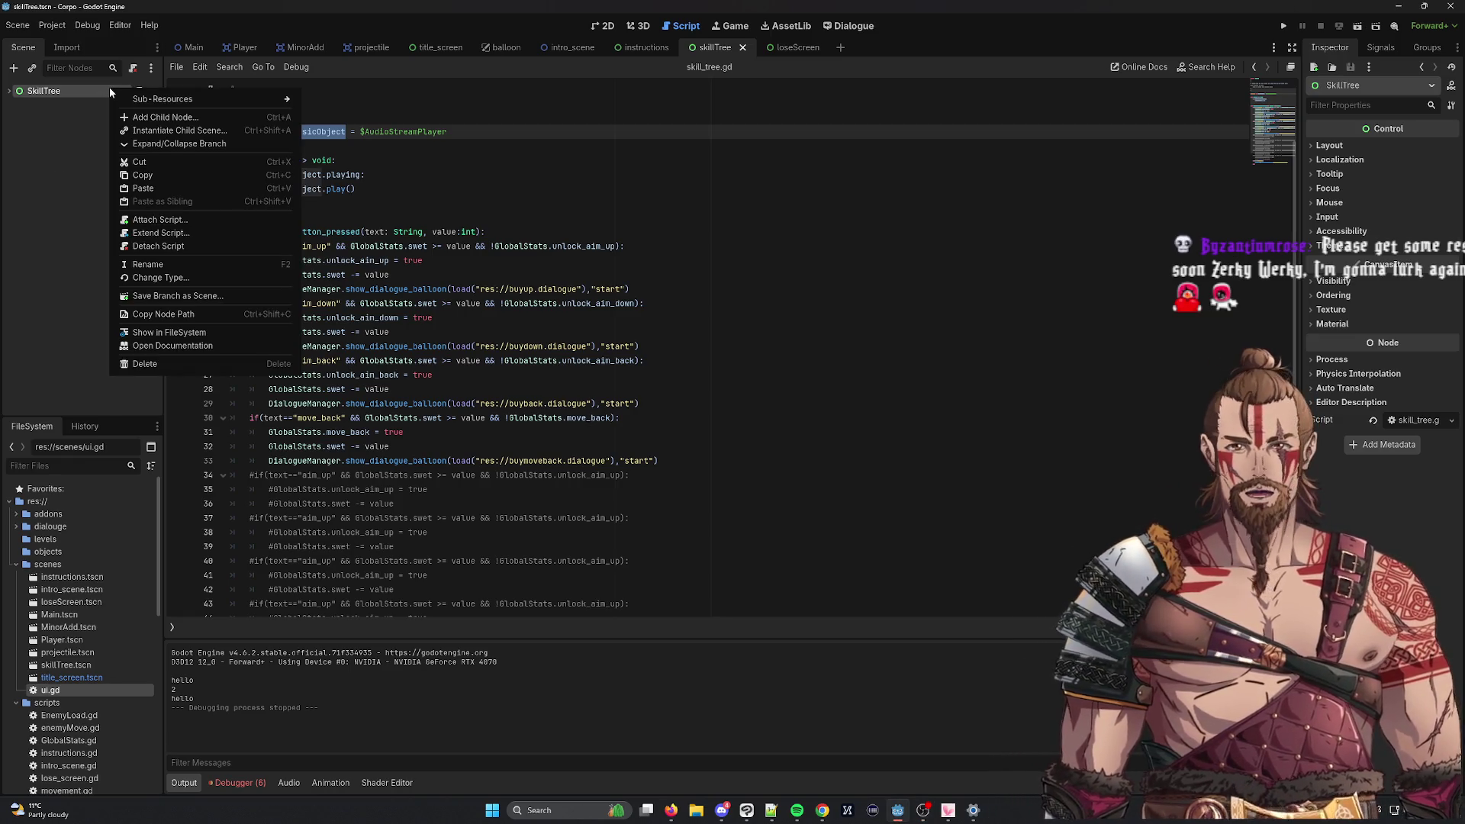
{"action": "left_click", "coordinate": [167, 245]}
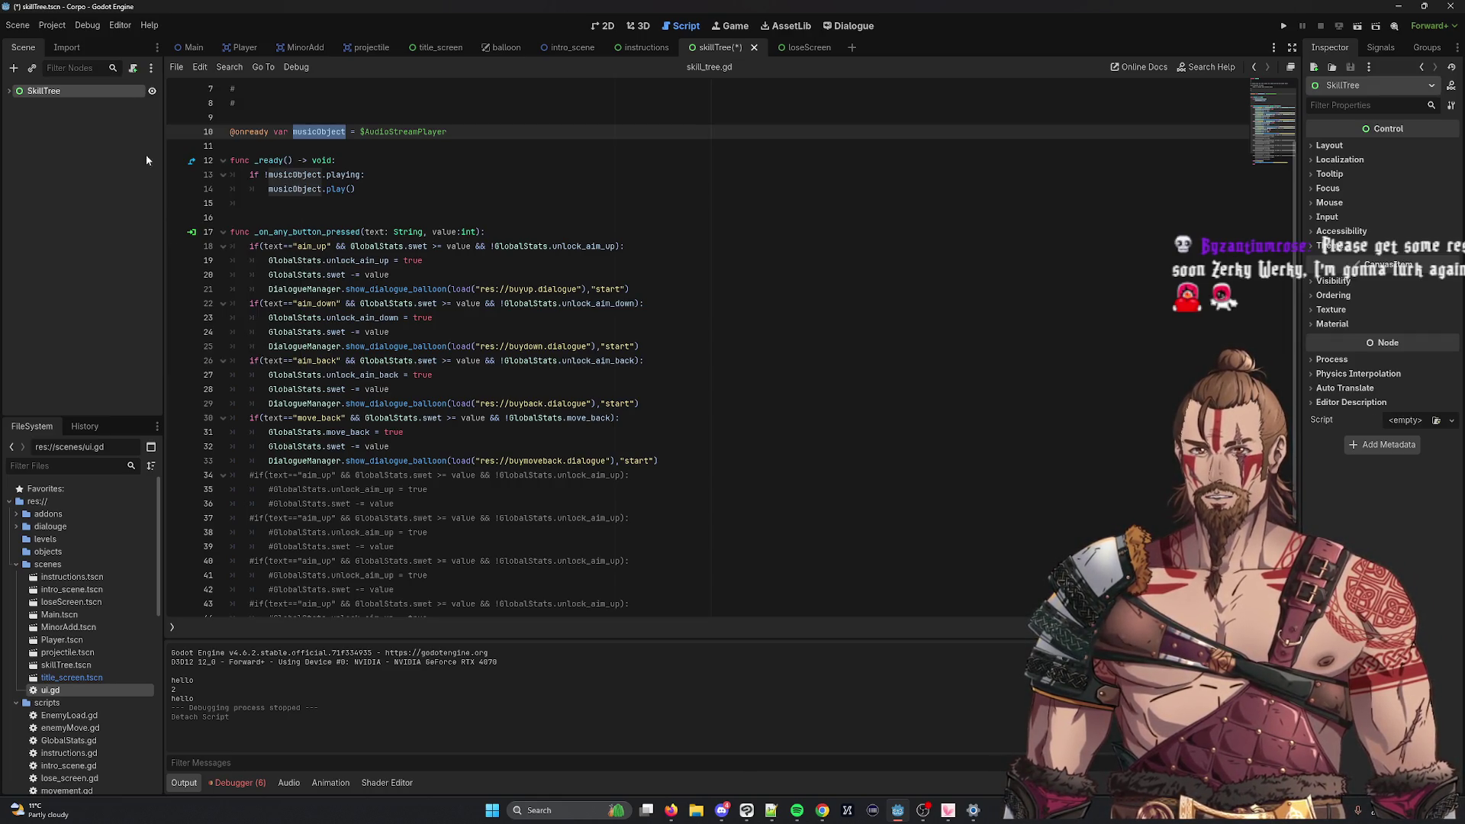
Step: Select the Player.tscn and then skillTree.tscn files in the FileSystem dock
{"action": "right_click", "coordinate": [129, 90]}
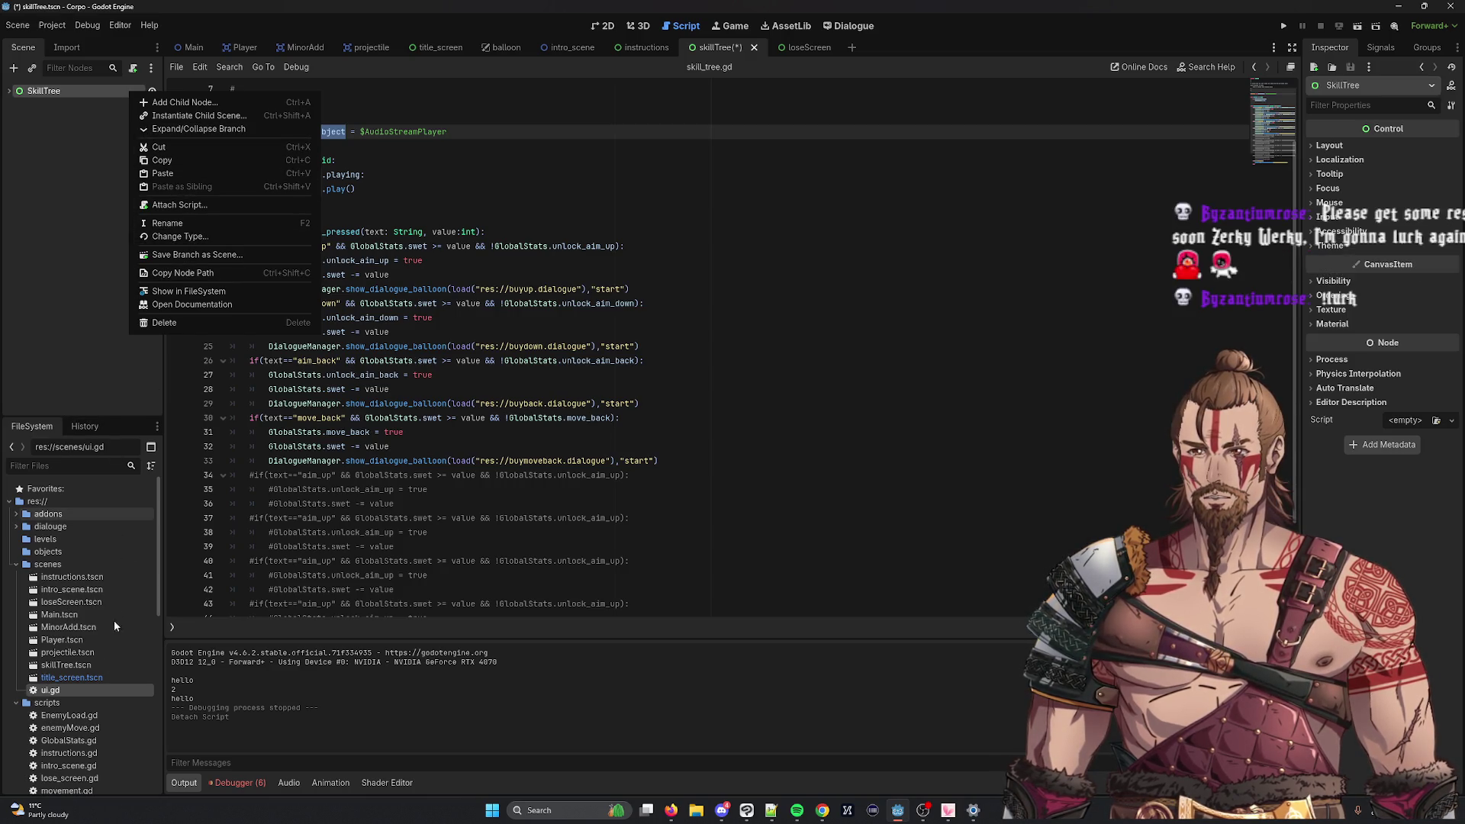
{"action": "left_click", "coordinate": [104, 652]}
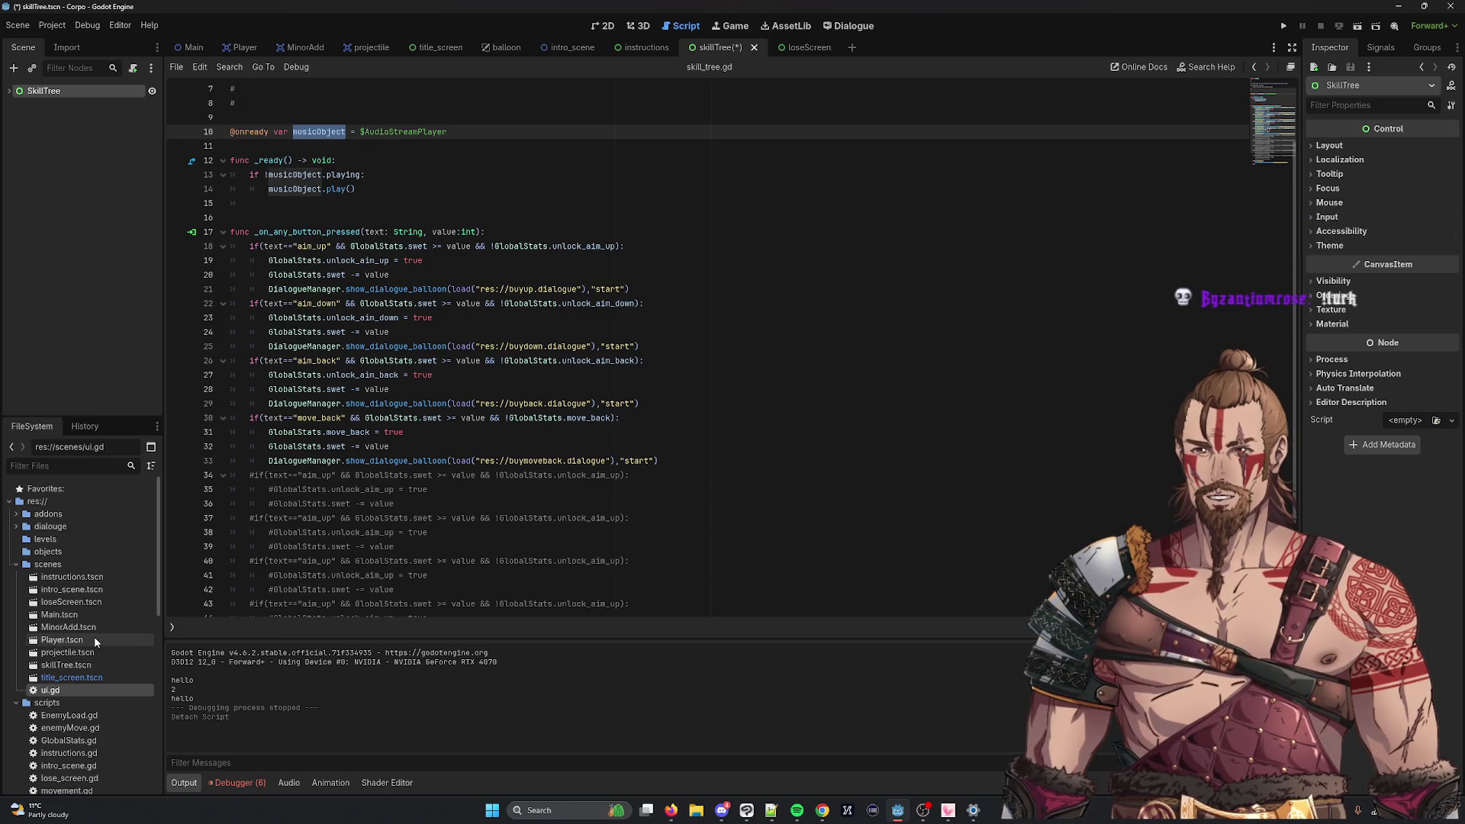
{"action": "left_click", "coordinate": [94, 639]}
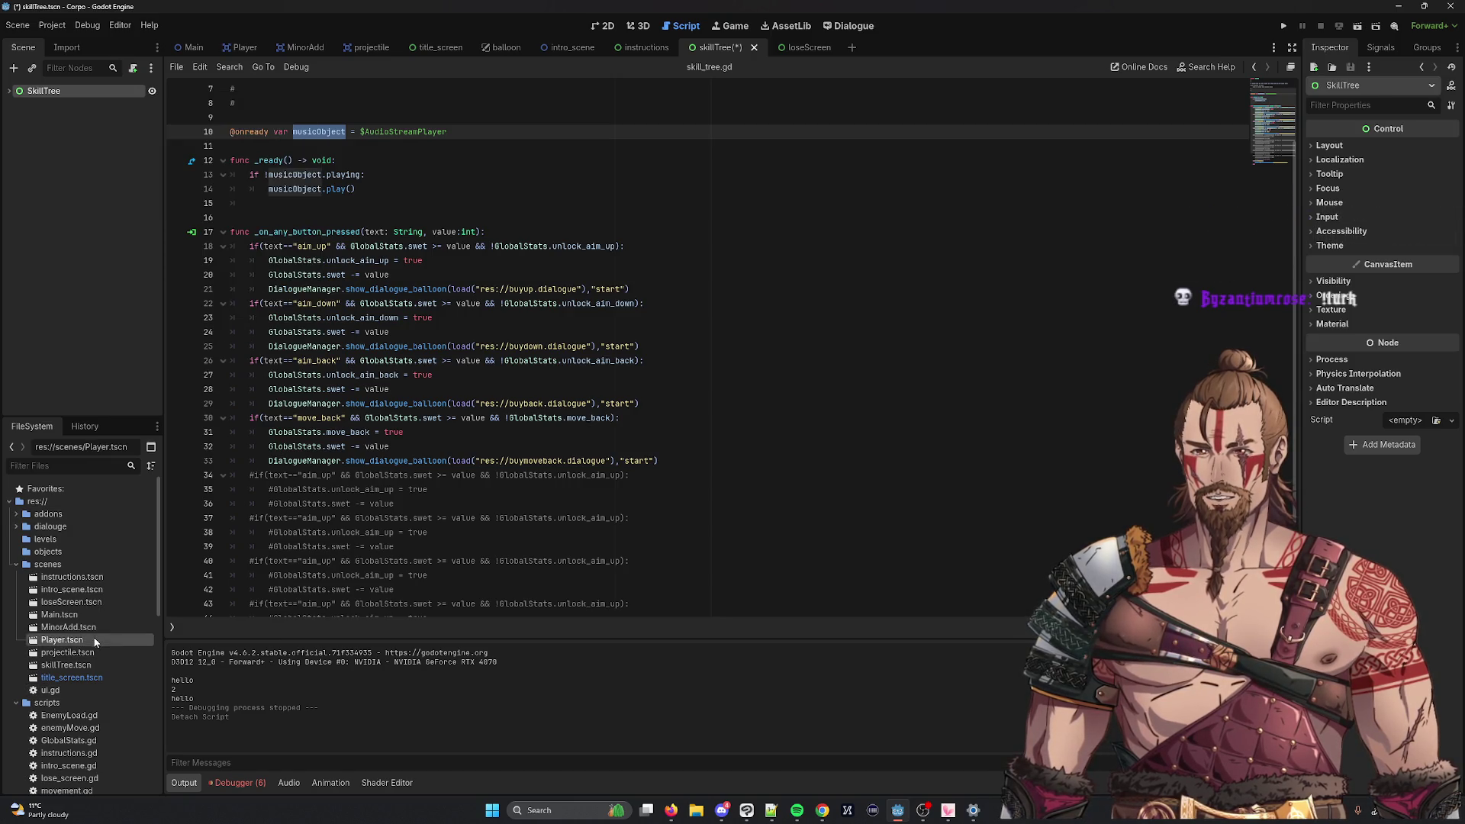
{"action": "left_click", "coordinate": [64, 667]}
{"action": "scroll", "coordinate": [79, 662], "scroll_direction": "down", "scroll_amount": 3}
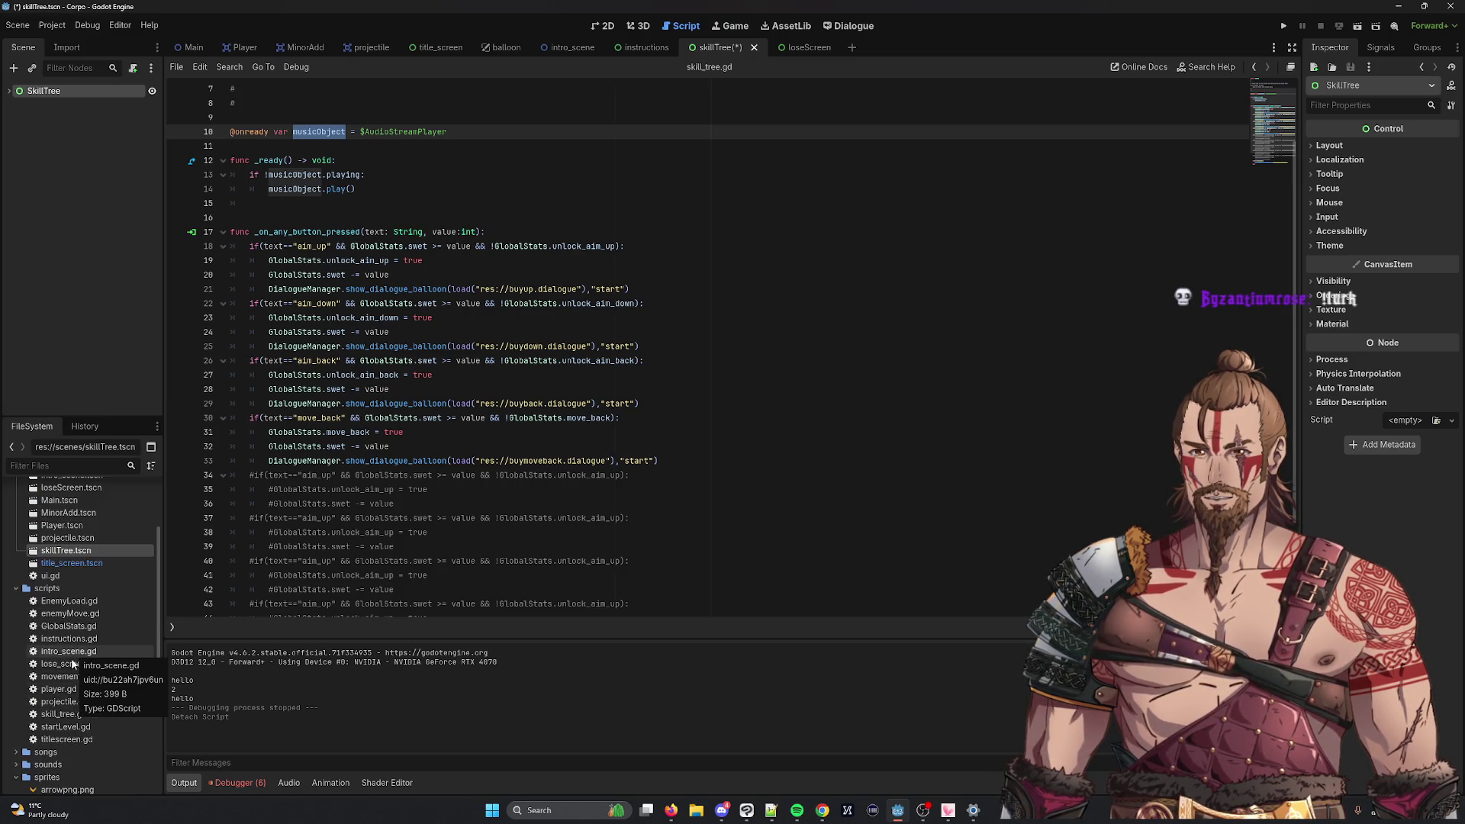
{"action": "right_click", "coordinate": [68, 576]}
{"action": "left_click", "coordinate": [135, 608]}
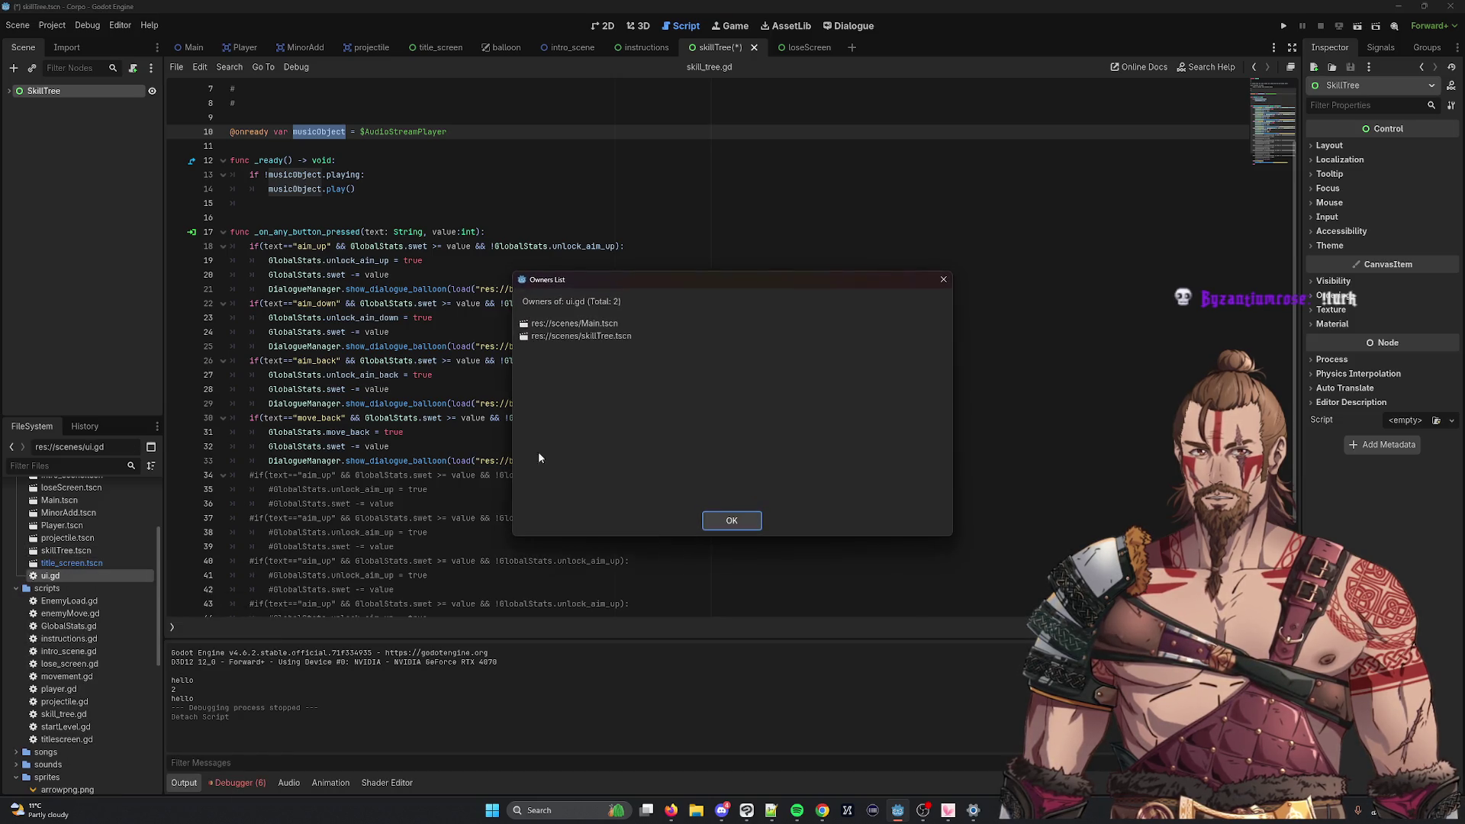
{"action": "double_click", "coordinate": [589, 324]}
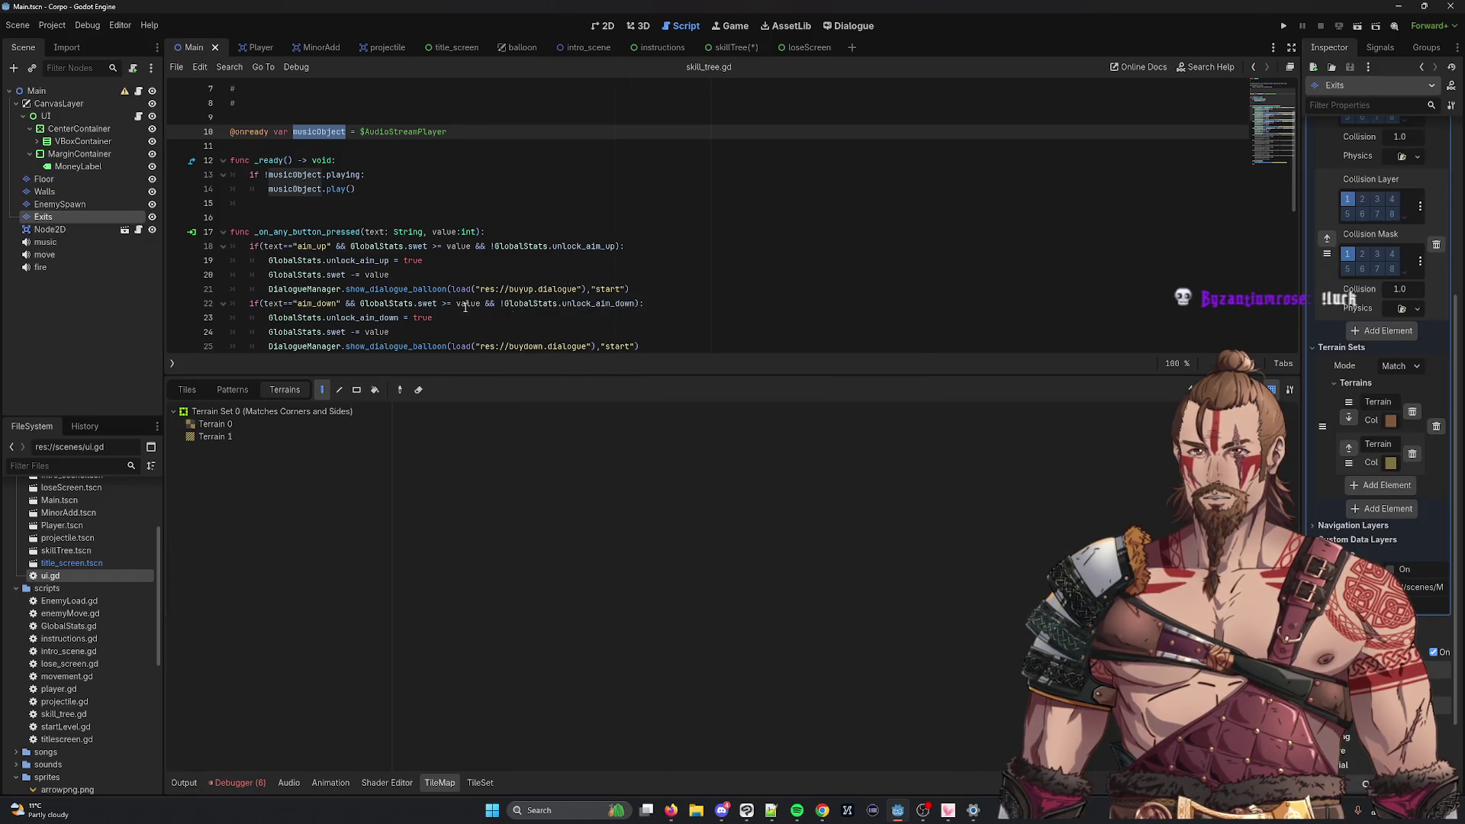
{"action": "right_click", "coordinate": [71, 574]}
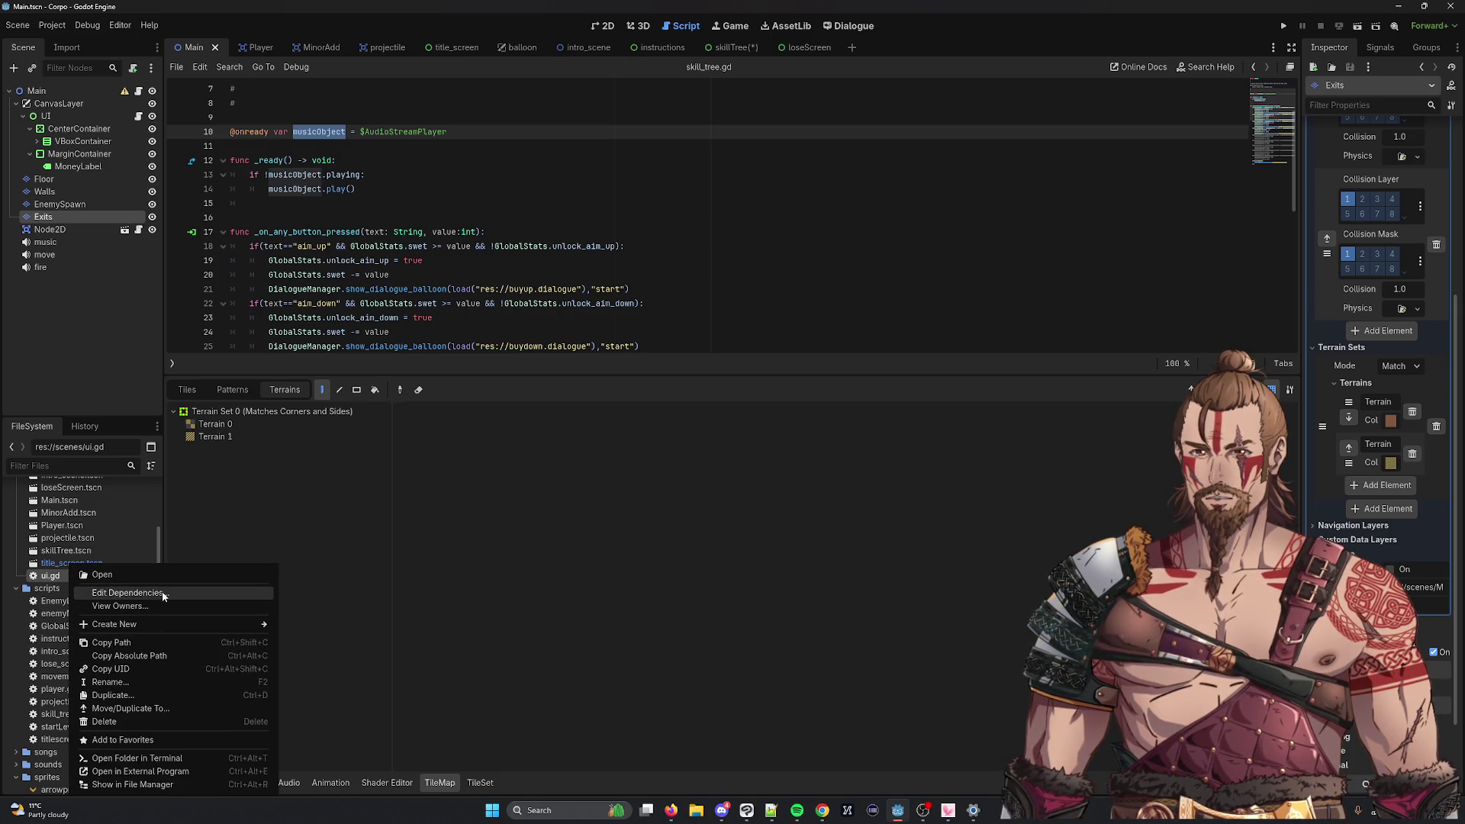
{"action": "left_click", "coordinate": [163, 594]}
{"action": "left_click", "coordinate": [707, 557]}
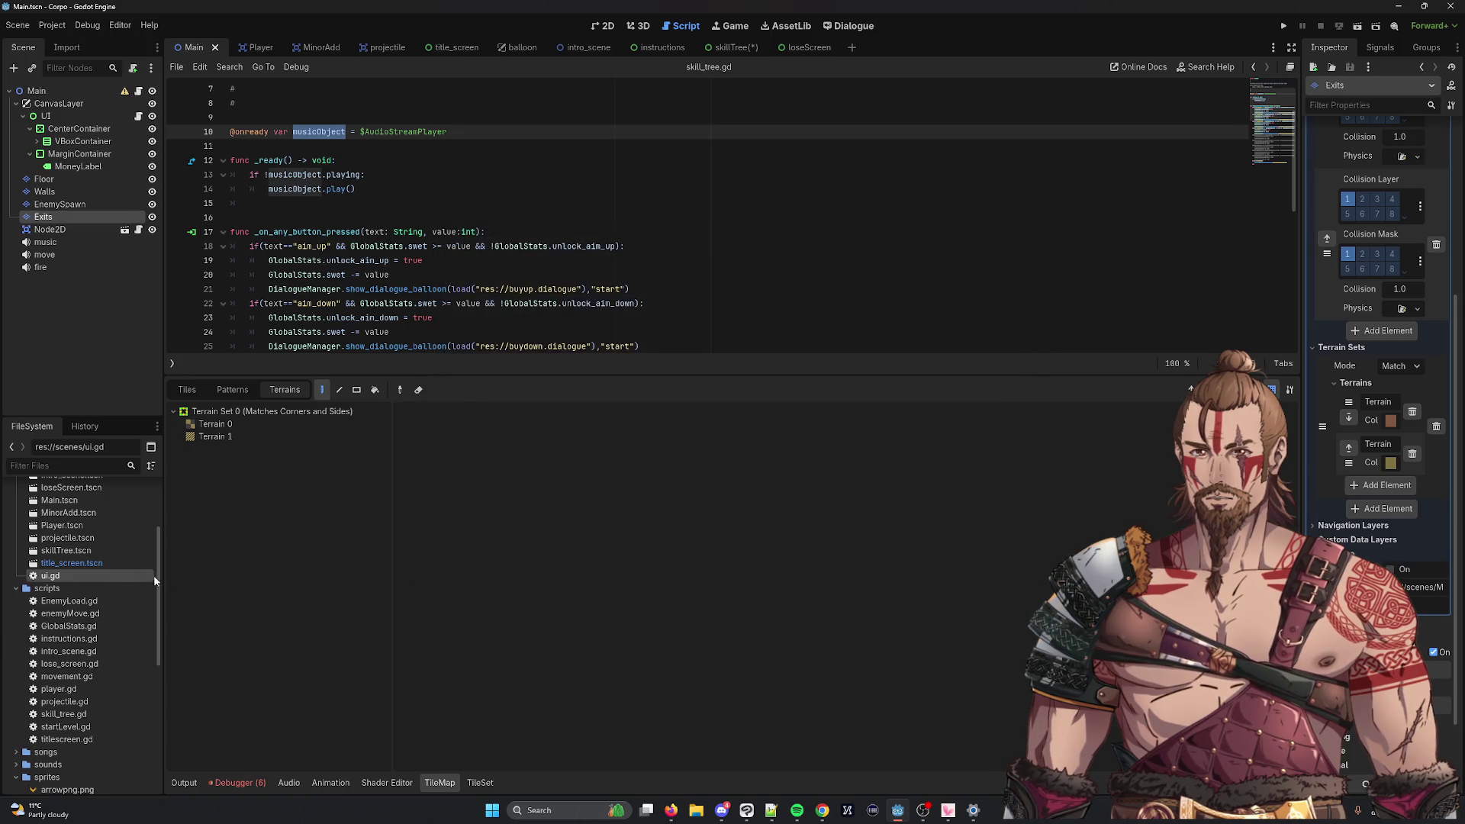
{"action": "right_click", "coordinate": [104, 575]}
{"action": "left_click", "coordinate": [151, 608]}
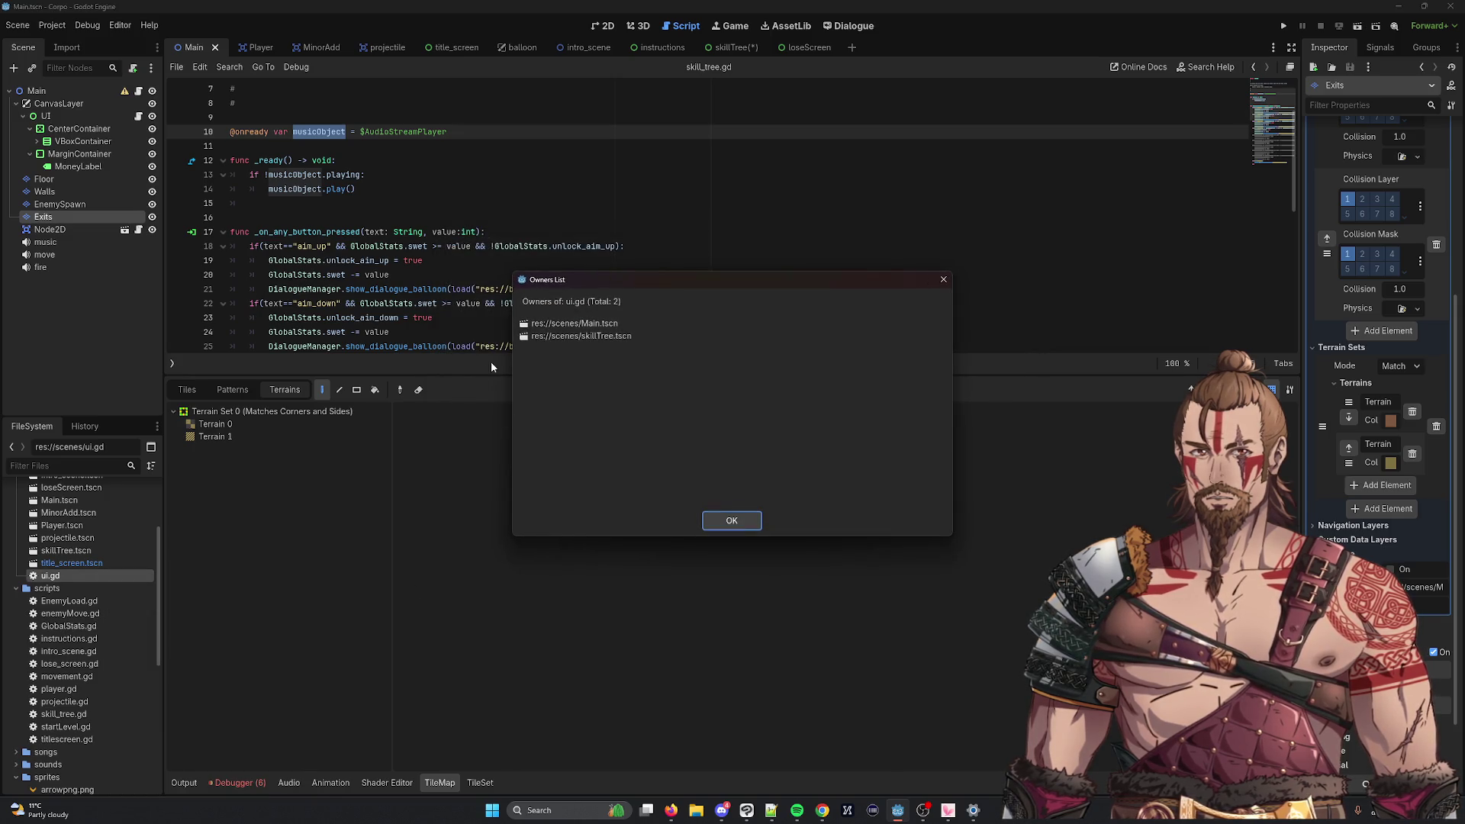
{"action": "left_click", "coordinate": [539, 341]}
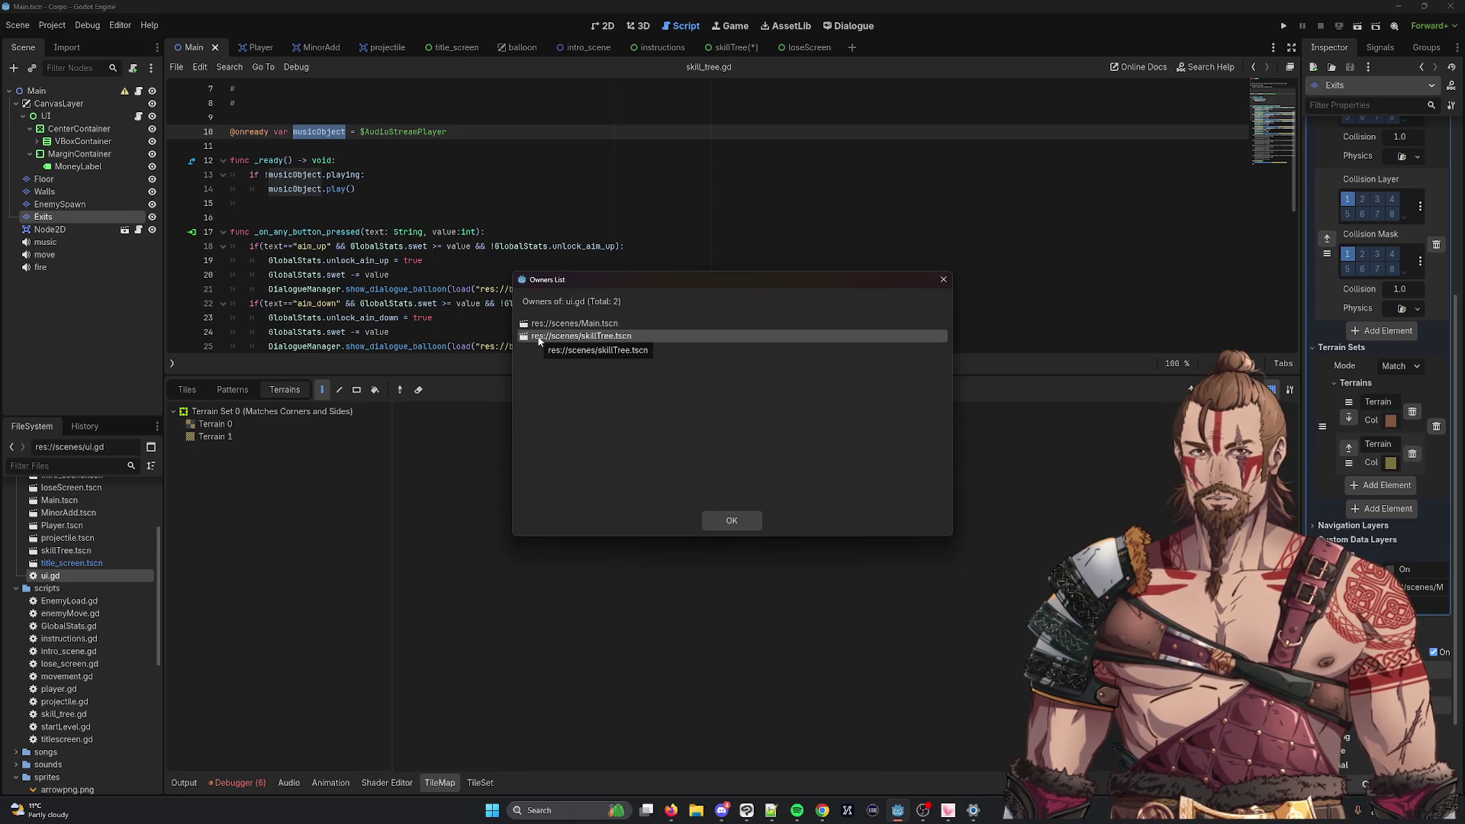
{"action": "double_click", "coordinate": [539, 341]}
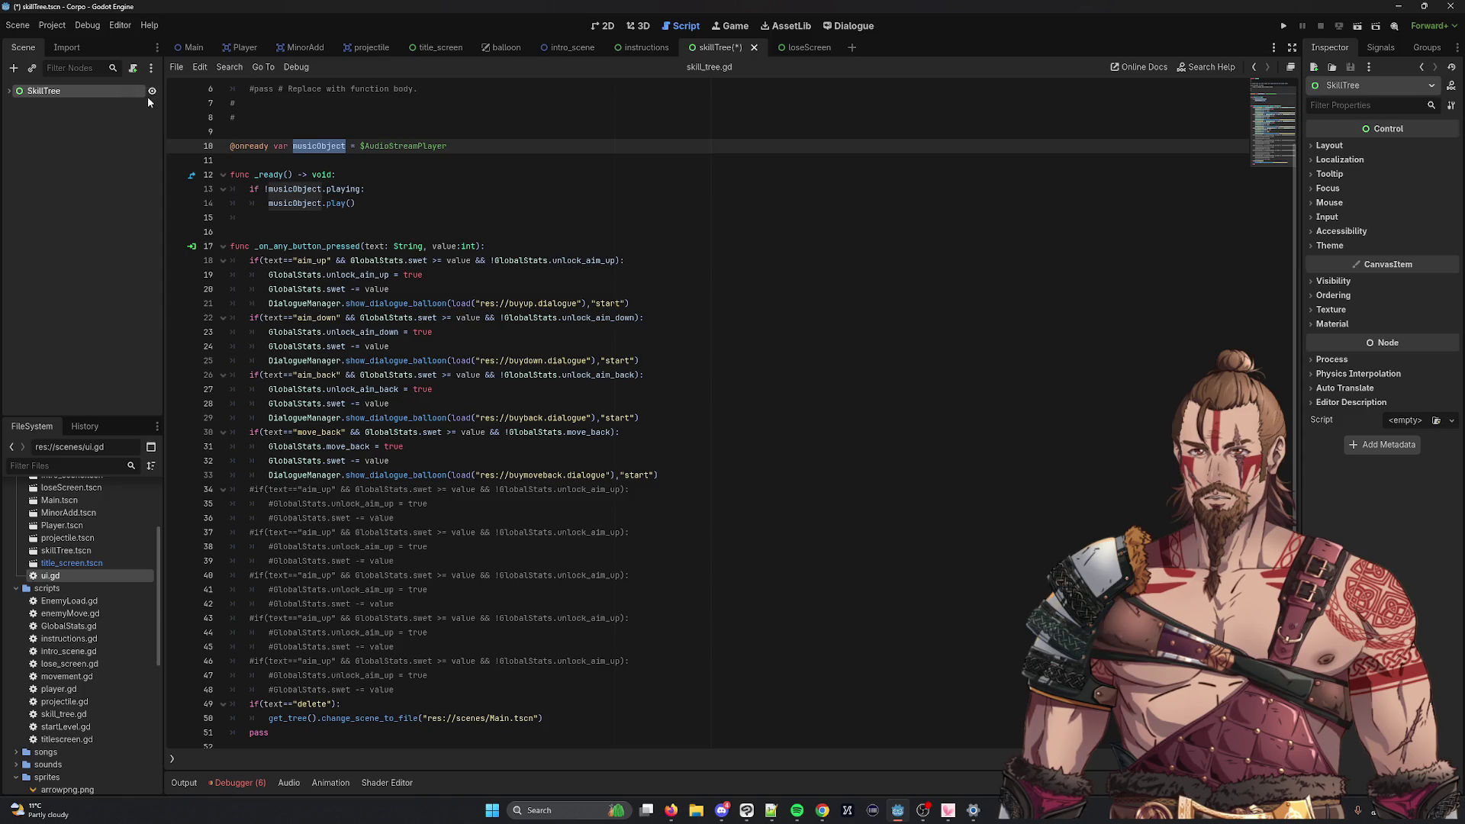
Step: Expand SkillTree, inspect its AudioStreamPlayer child node, then reselect the SkillTree root
{"action": "left_click", "coordinate": [10, 90]}
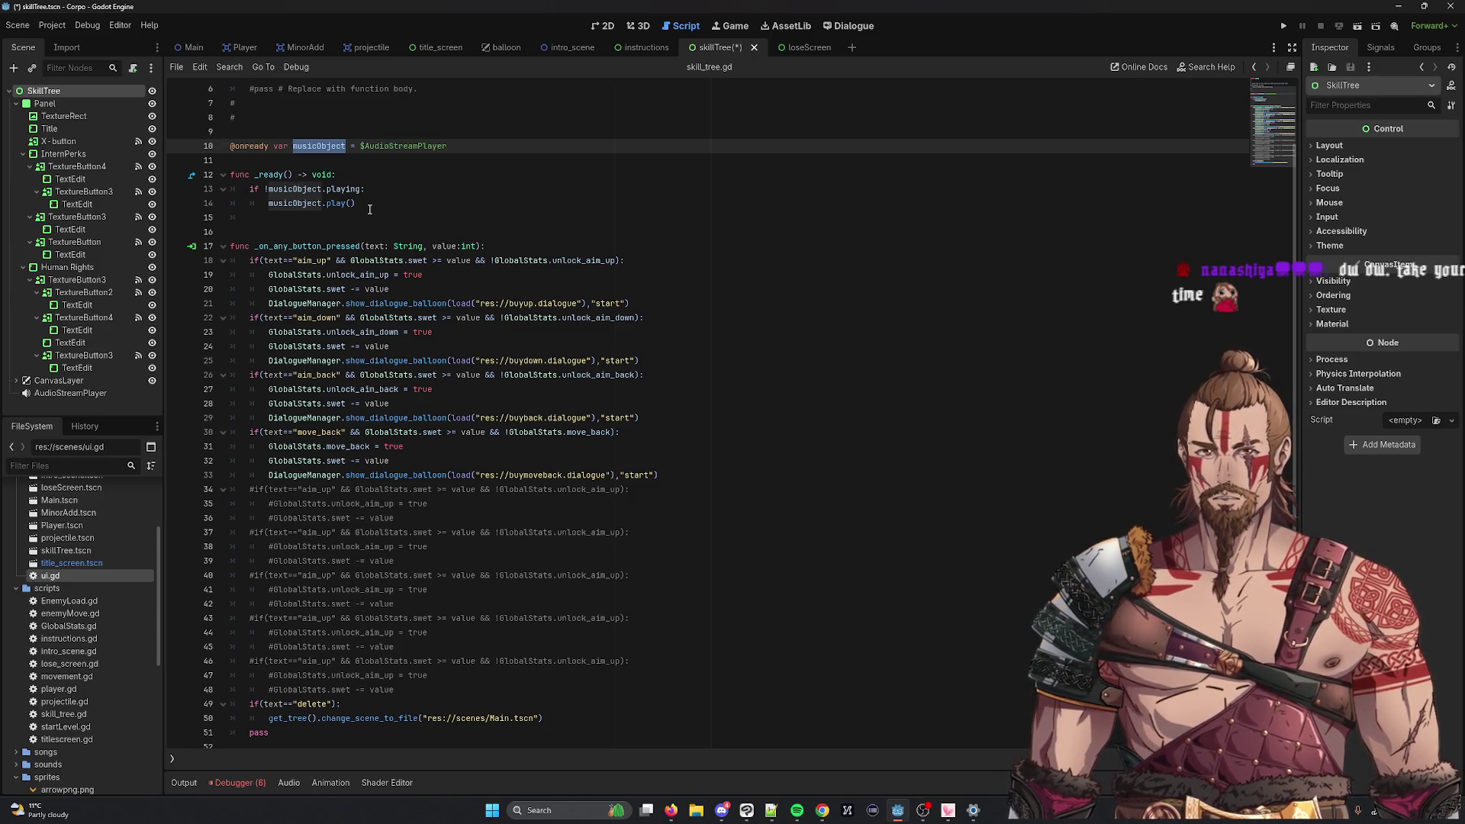
{"action": "left_click", "coordinate": [76, 393]}
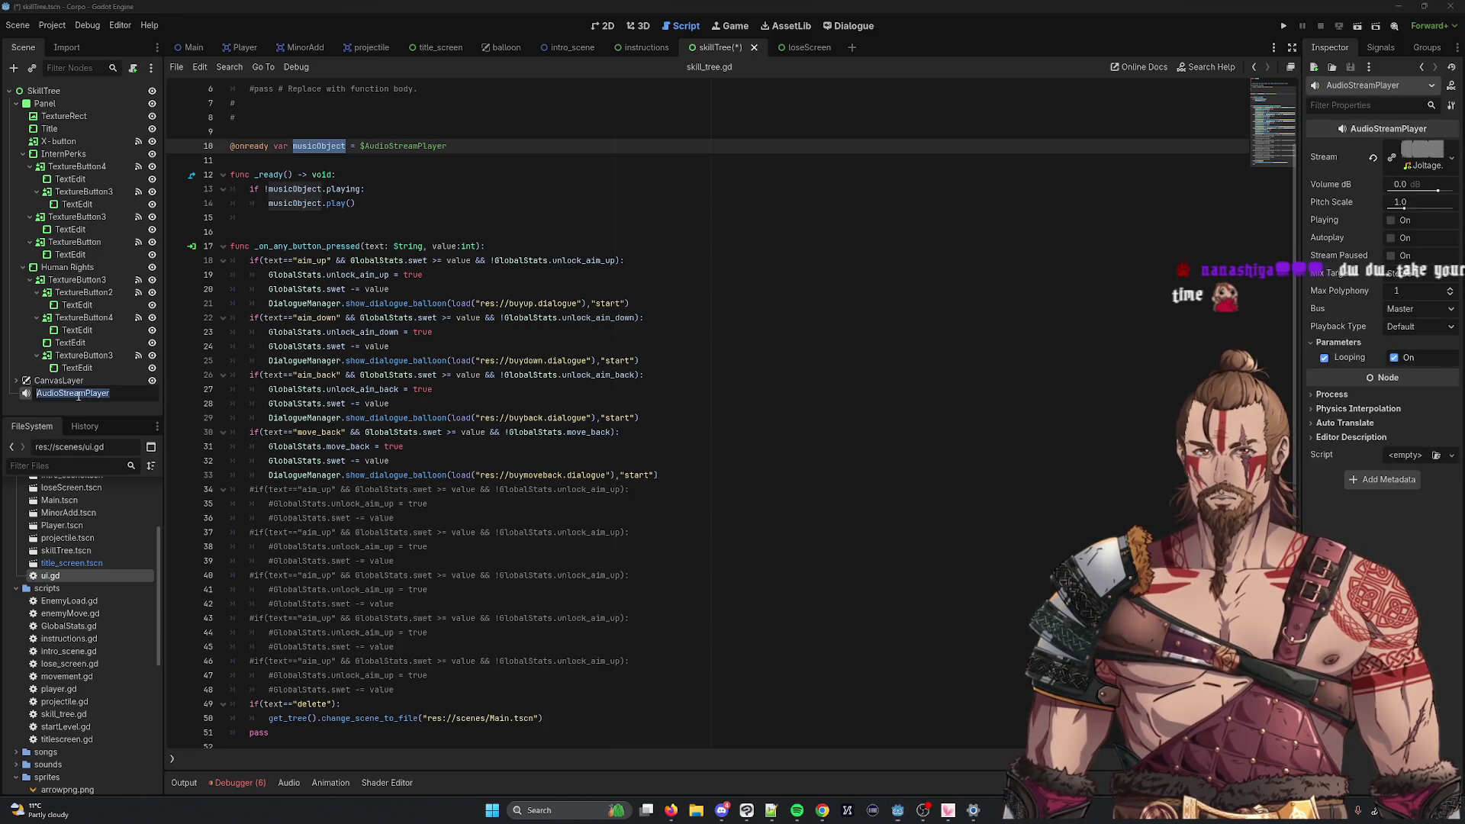
{"action": "key", "text": "Escape"}
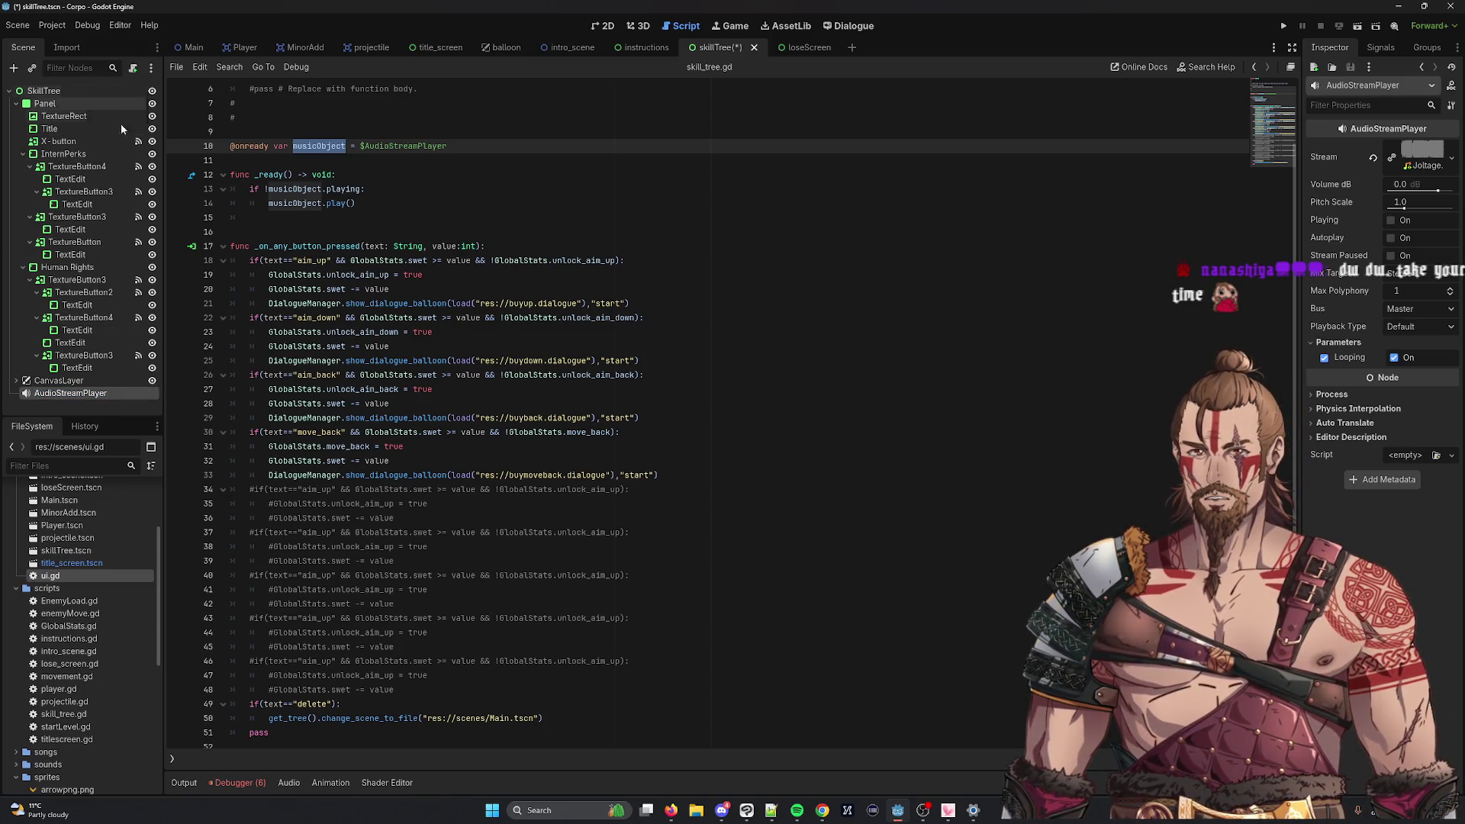
{"action": "scroll", "coordinate": [380, 257], "scroll_direction": "down", "scroll_amount": 1}
{"action": "left_click", "coordinate": [379, 257]}
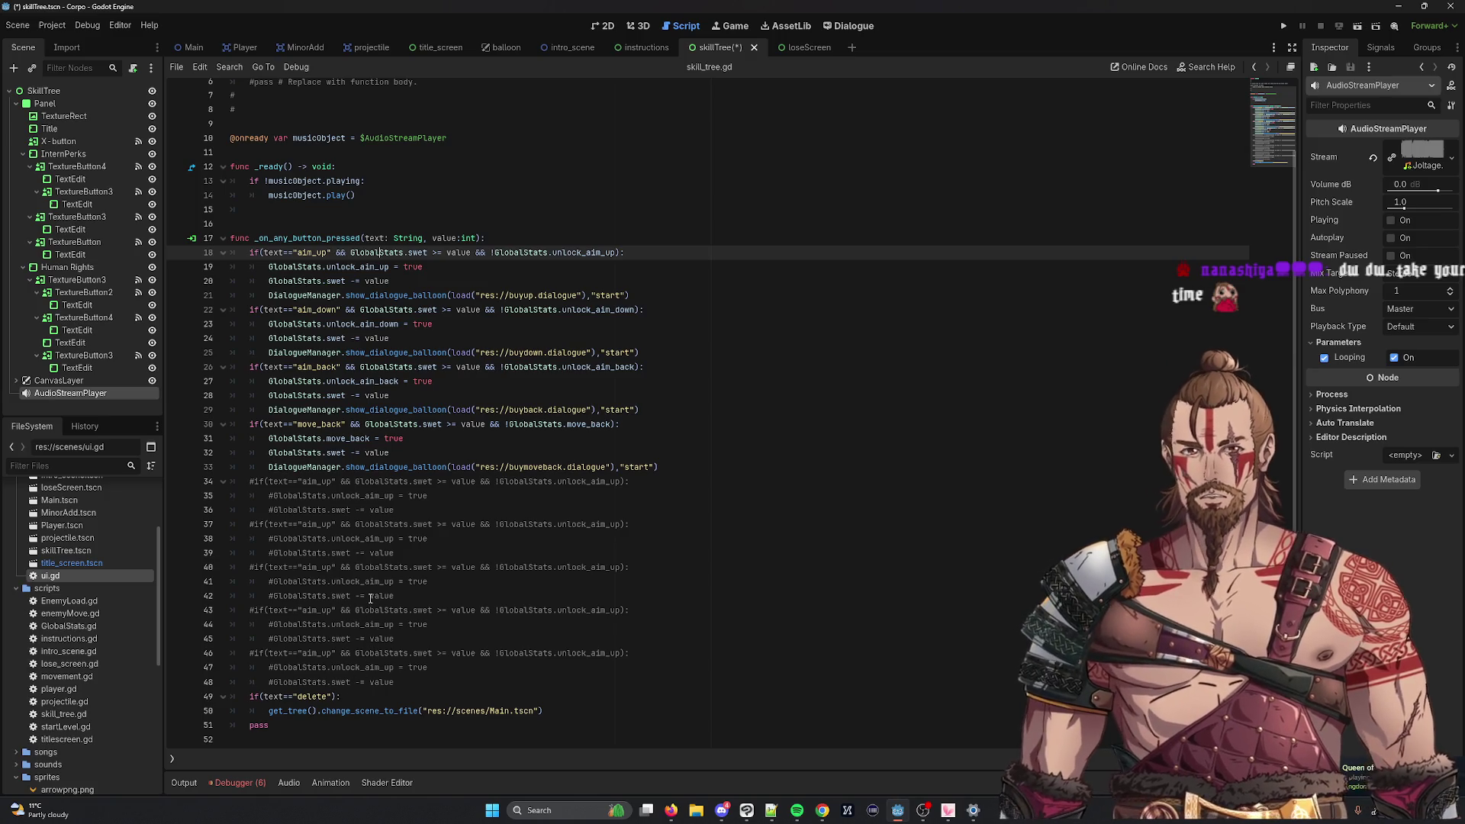
{"action": "scroll", "coordinate": [371, 599], "scroll_direction": "up", "scroll_amount": 3}
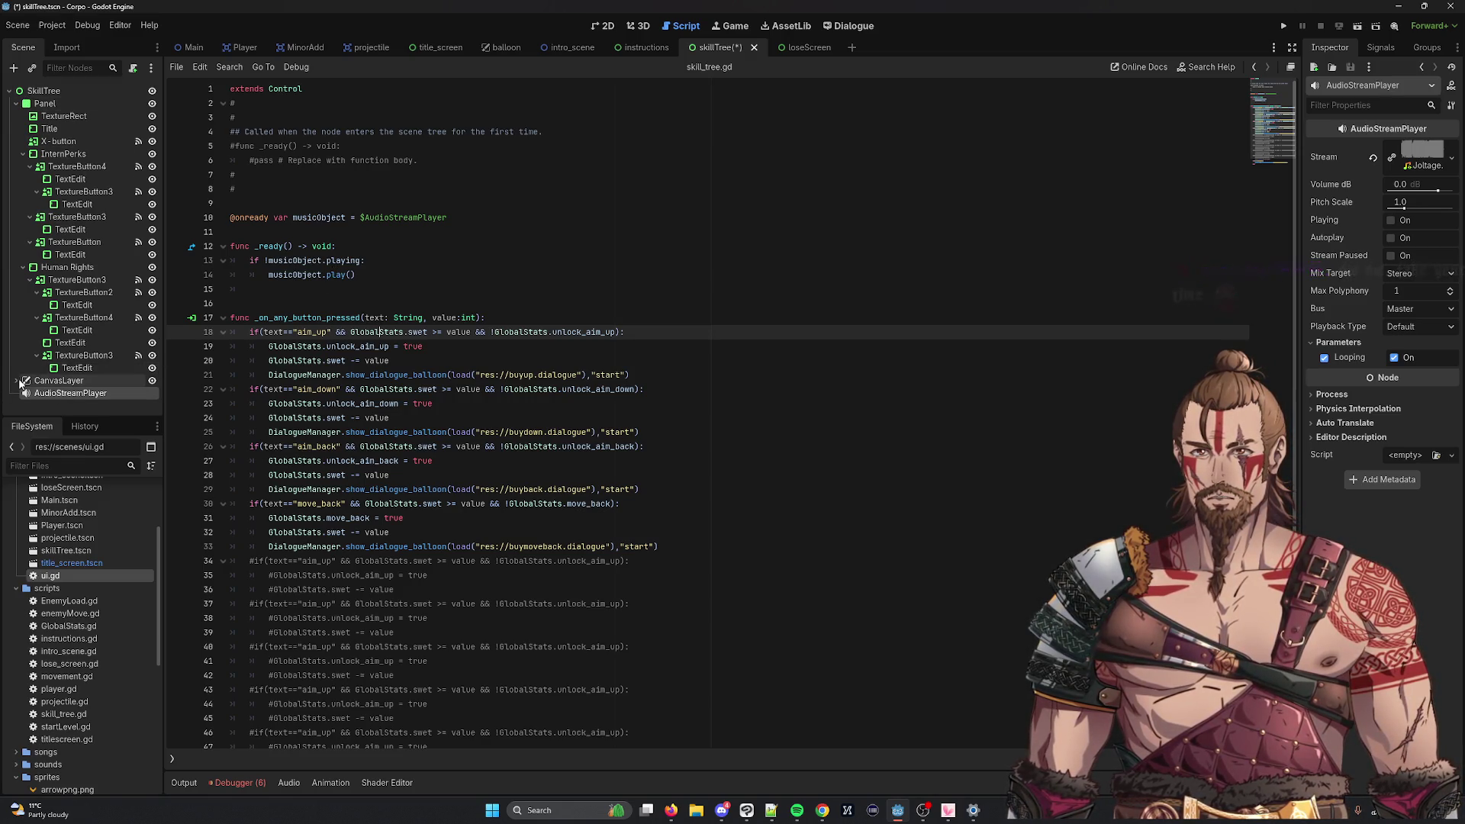
{"action": "left_click", "coordinate": [59, 93]}
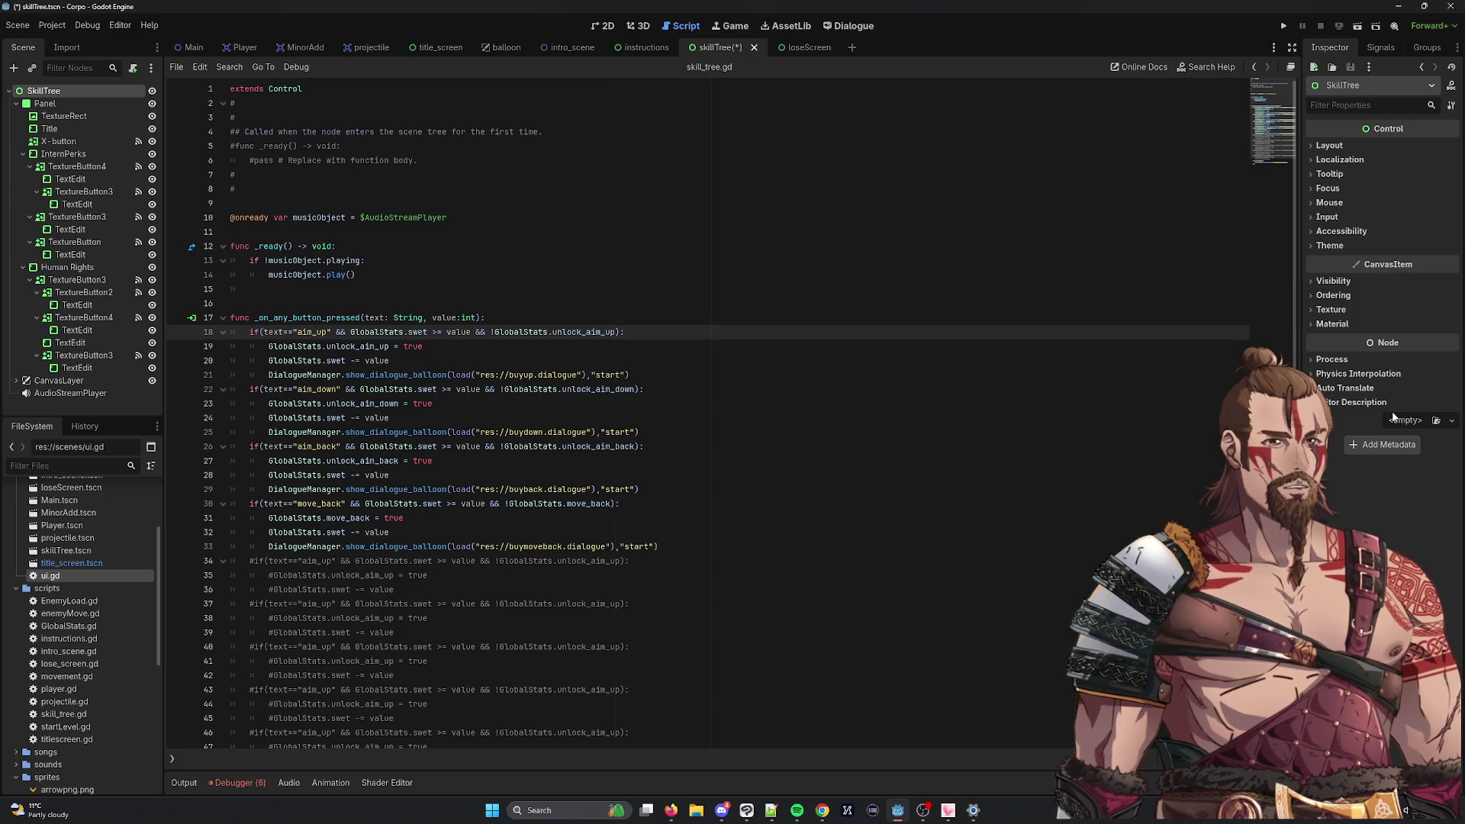
Step: Load skill_tree.gd as the script on the SkillTree root node
{"action": "left_click", "coordinate": [1435, 420]}
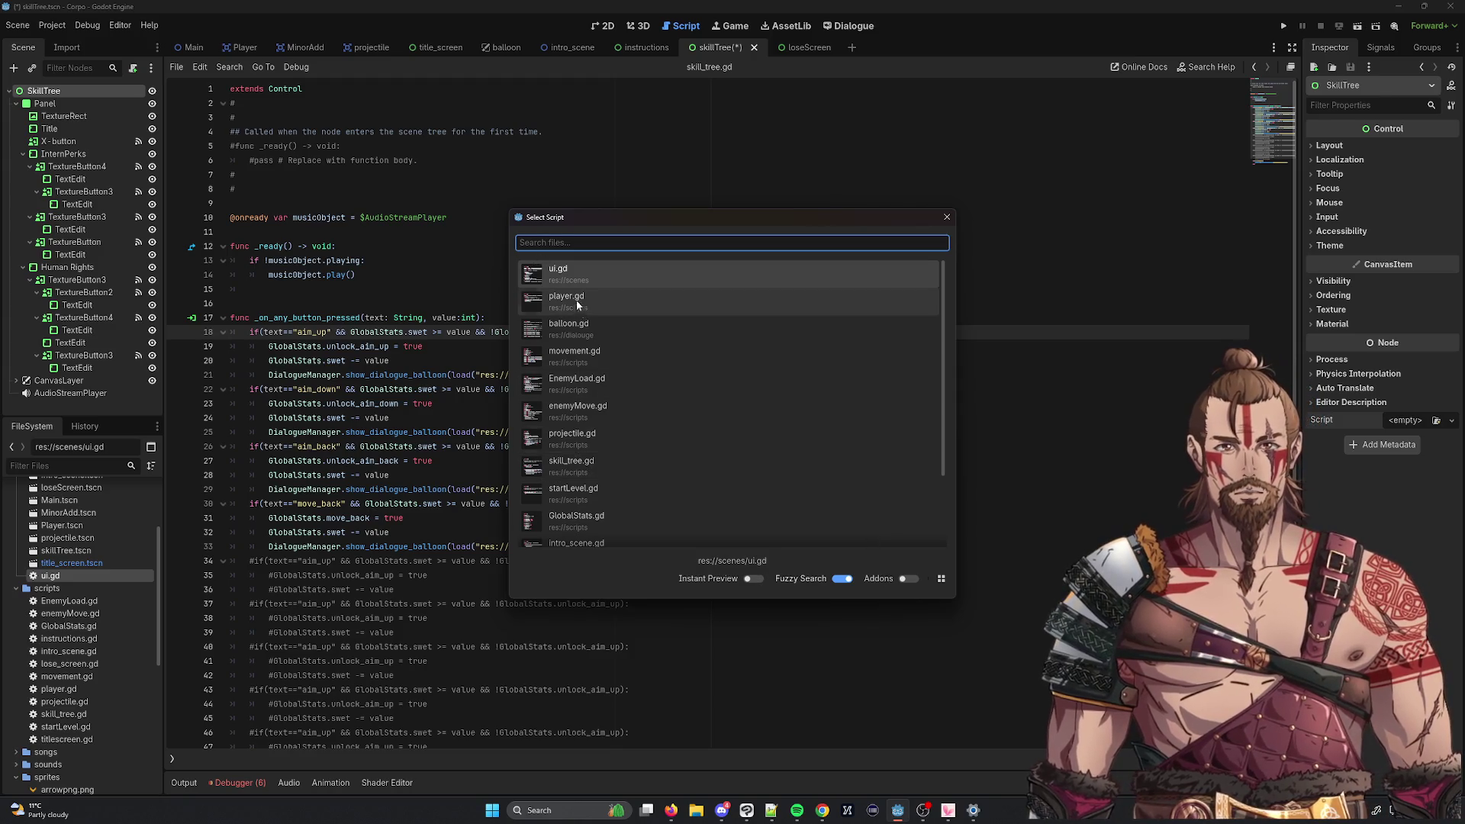
{"action": "scroll", "coordinate": [629, 459], "scroll_direction": "down", "scroll_amount": 3}
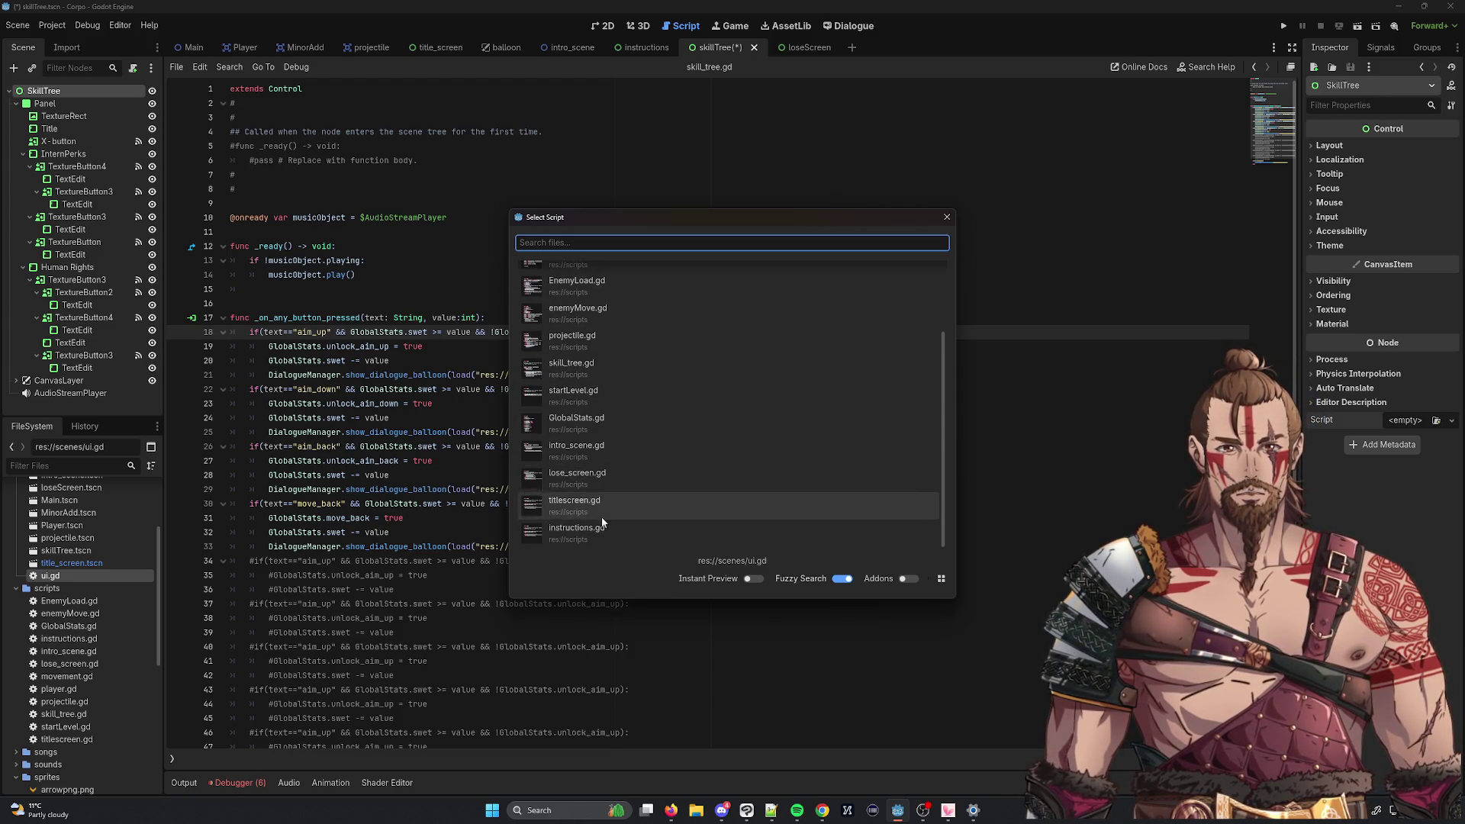
{"action": "left_click", "coordinate": [615, 368]}
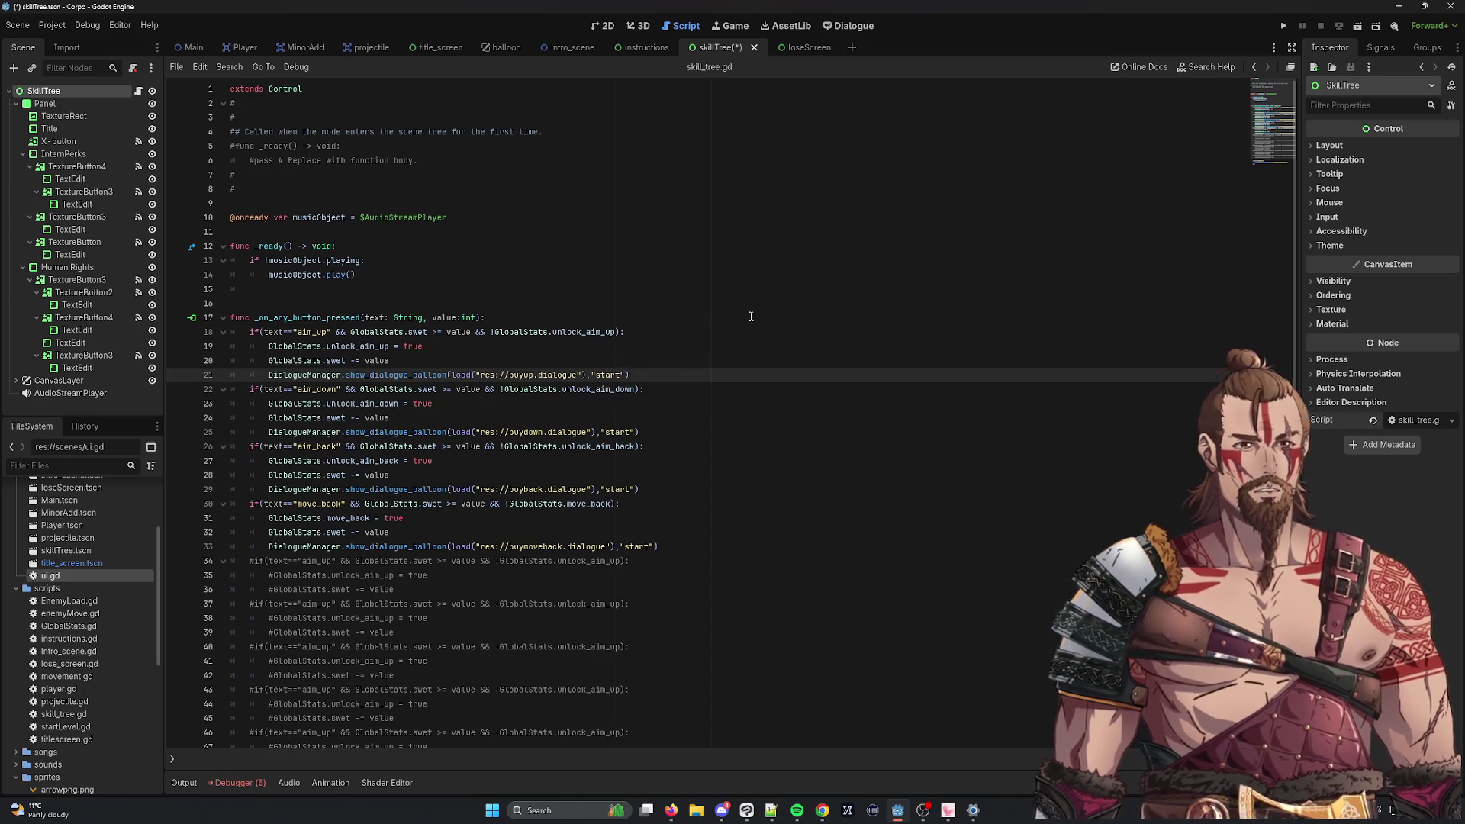
Step: Move ui.gd into the scripts folder in the FileSystem dock
{"action": "right_click", "coordinate": [85, 575]}
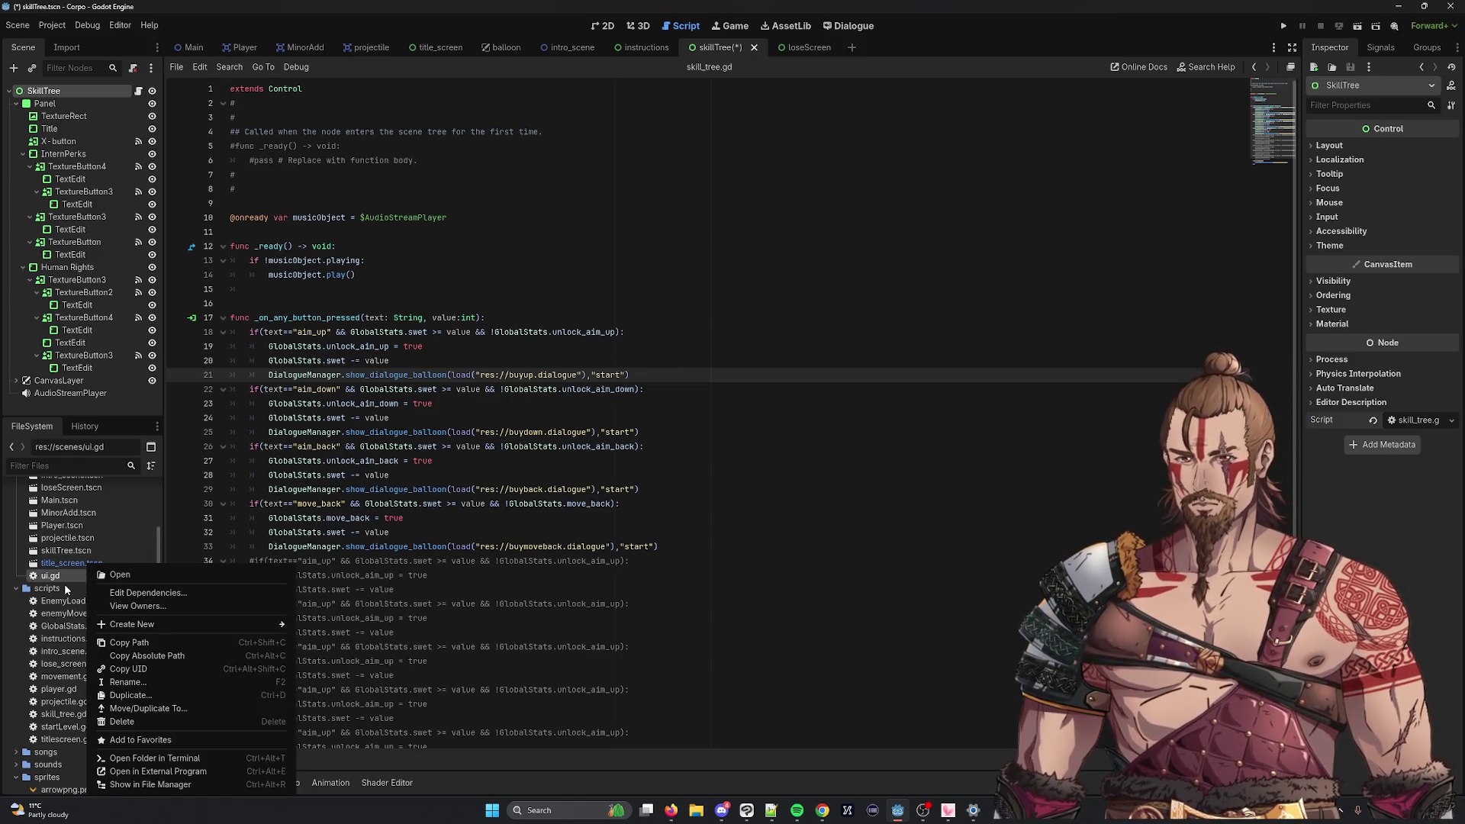
{"action": "left_click", "coordinate": [70, 574]}
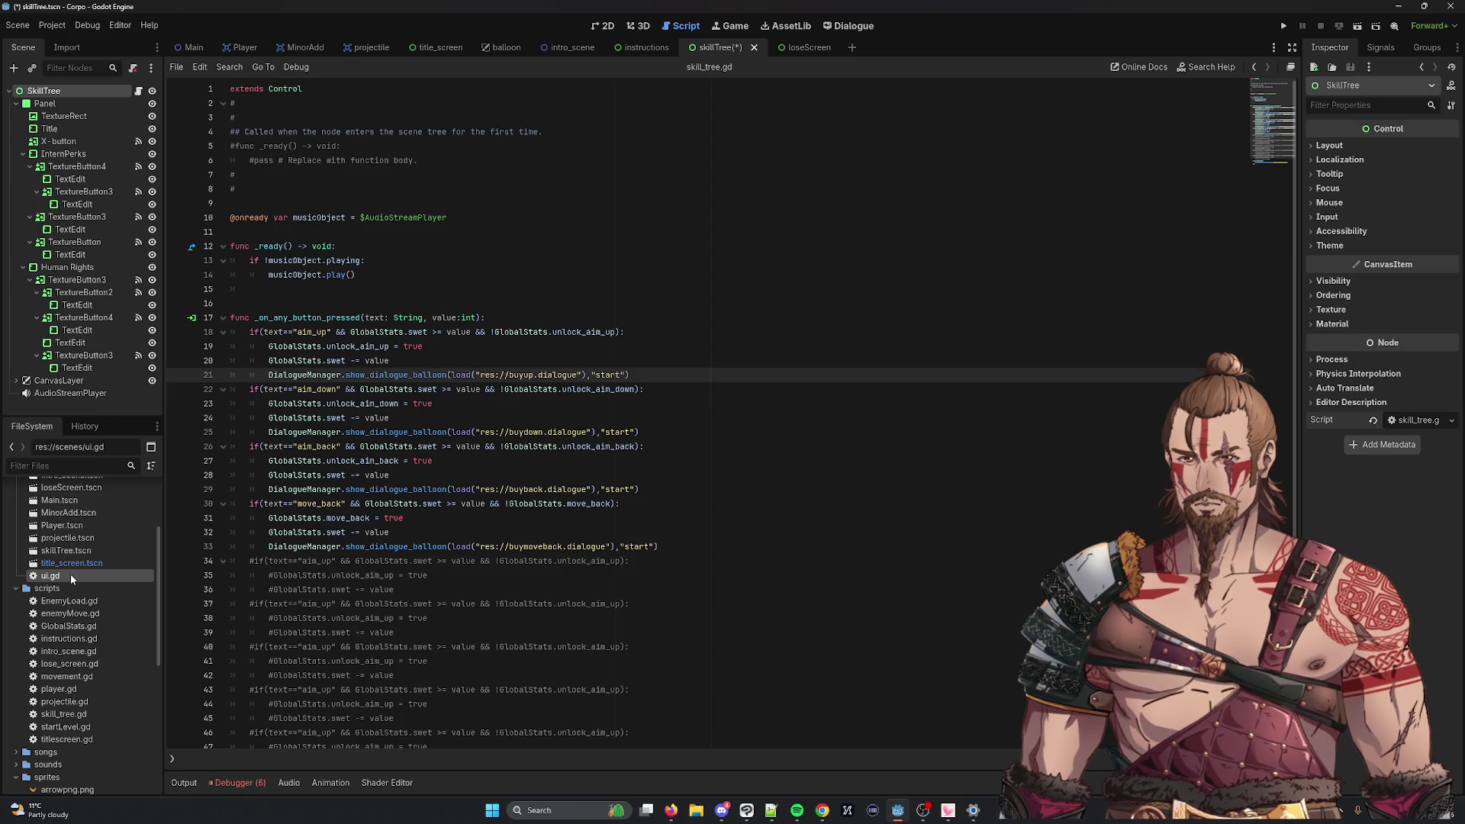
{"action": "left_click_drag", "start_coordinate": [66, 580], "coordinate": [58, 610]}
{"action": "left_click", "coordinate": [697, 428]}
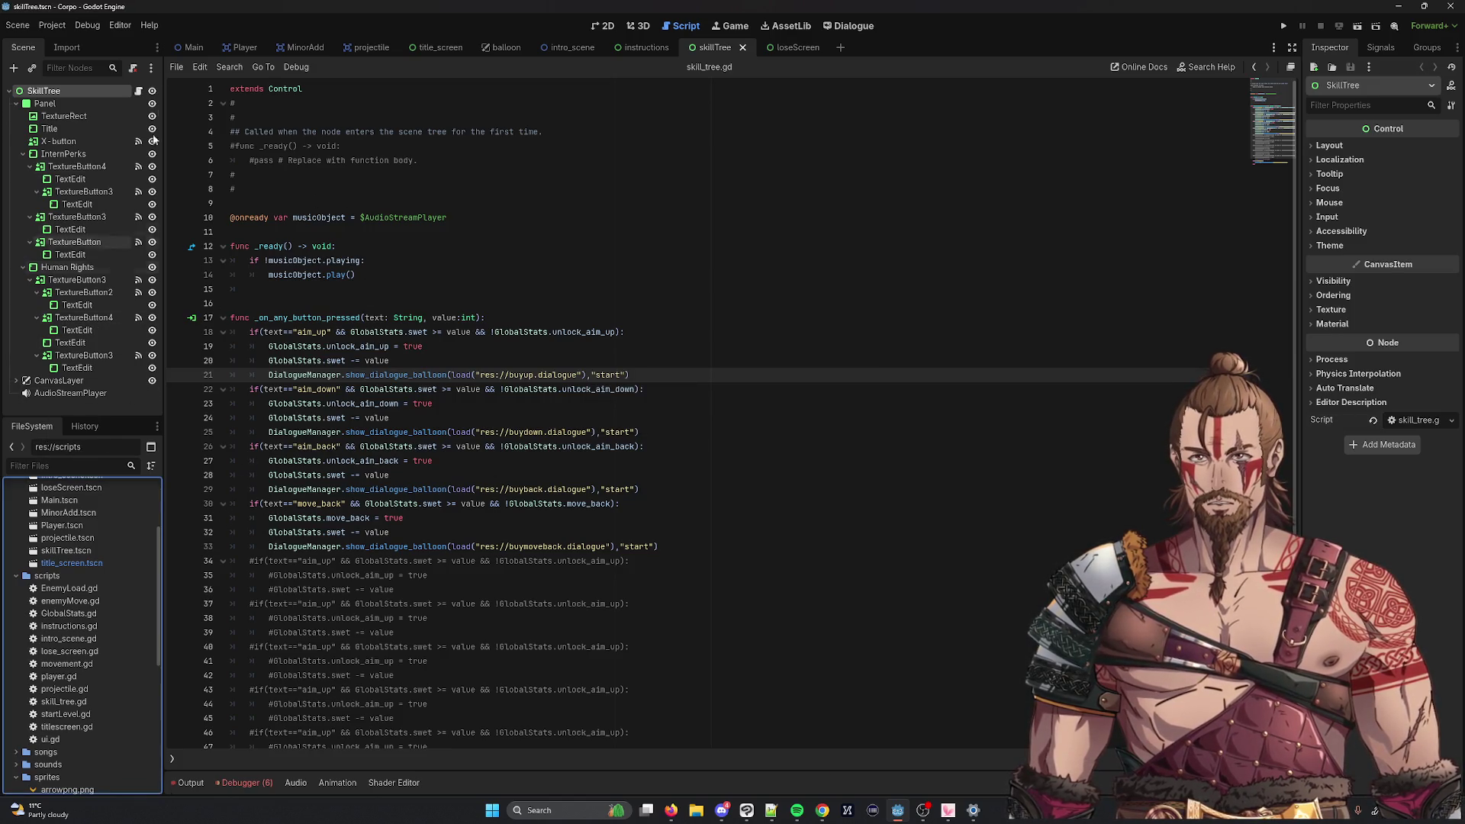
{"action": "left_click", "coordinate": [1378, 18]}
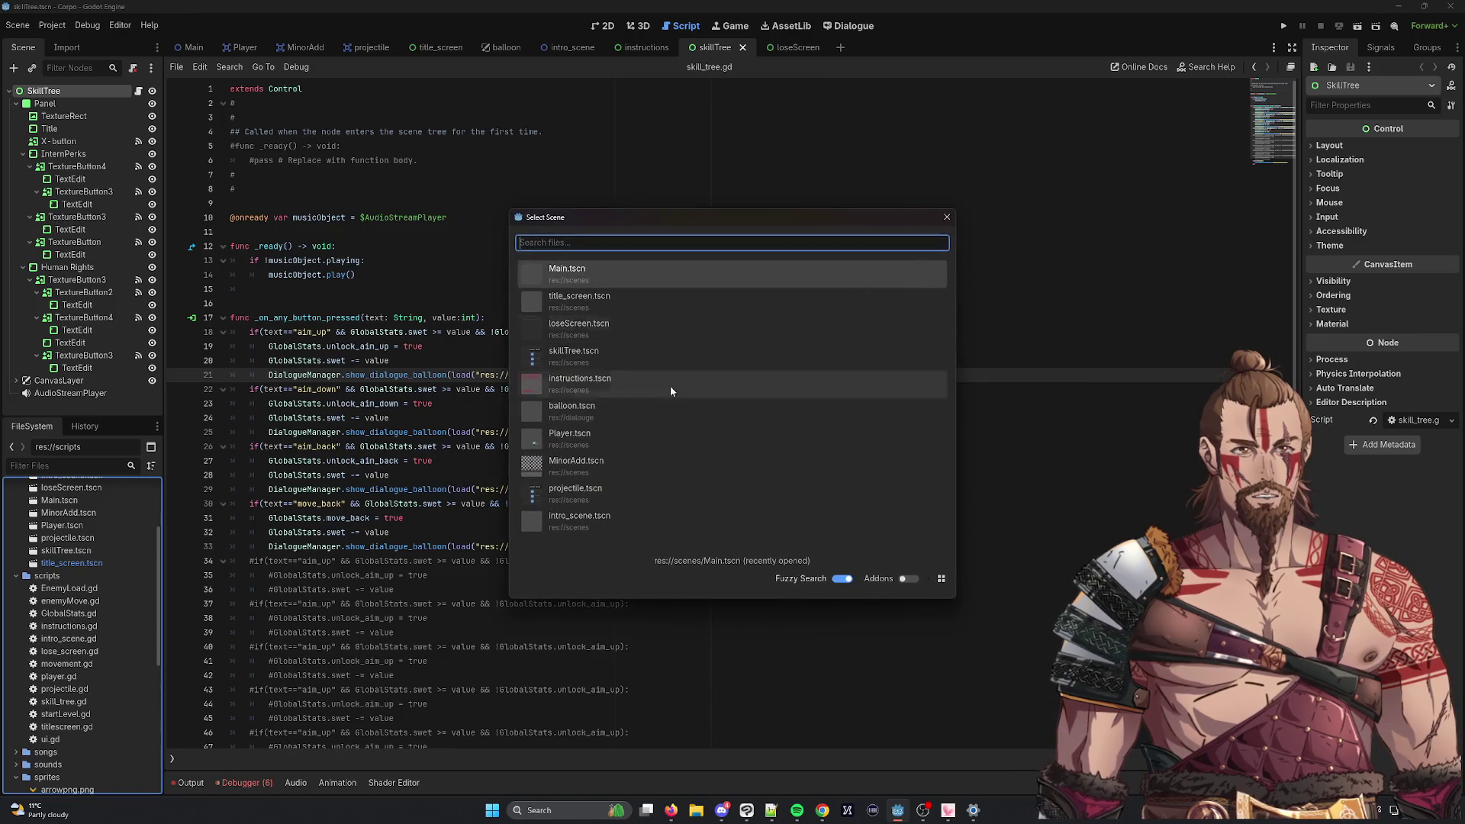
Step: Run Main.tscn, walk the player right and down, then select ui.gd's func _ready(): line
{"action": "double_click", "coordinate": [664, 273]}
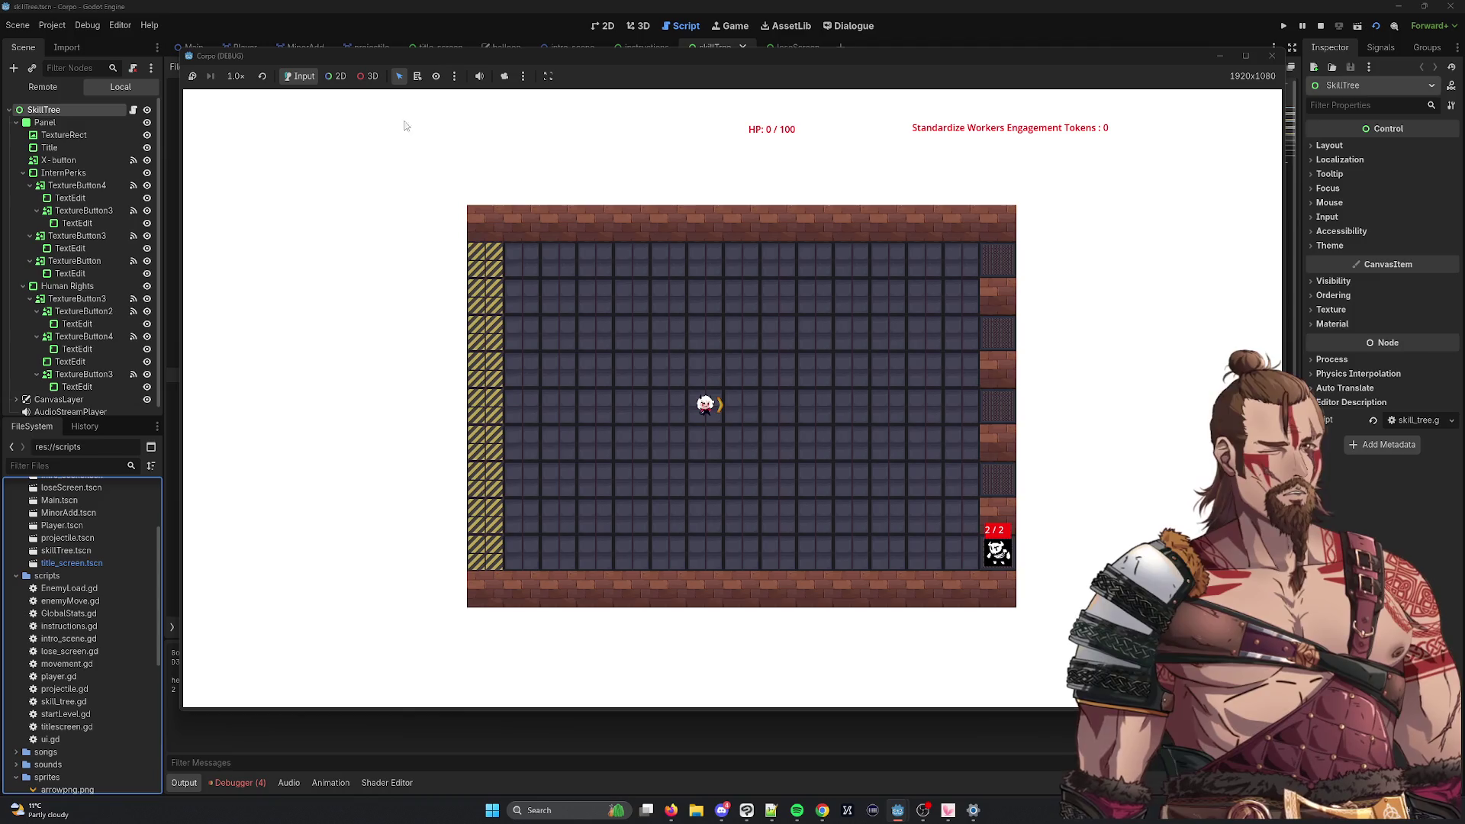
{"action": "key", "text": "Right"}
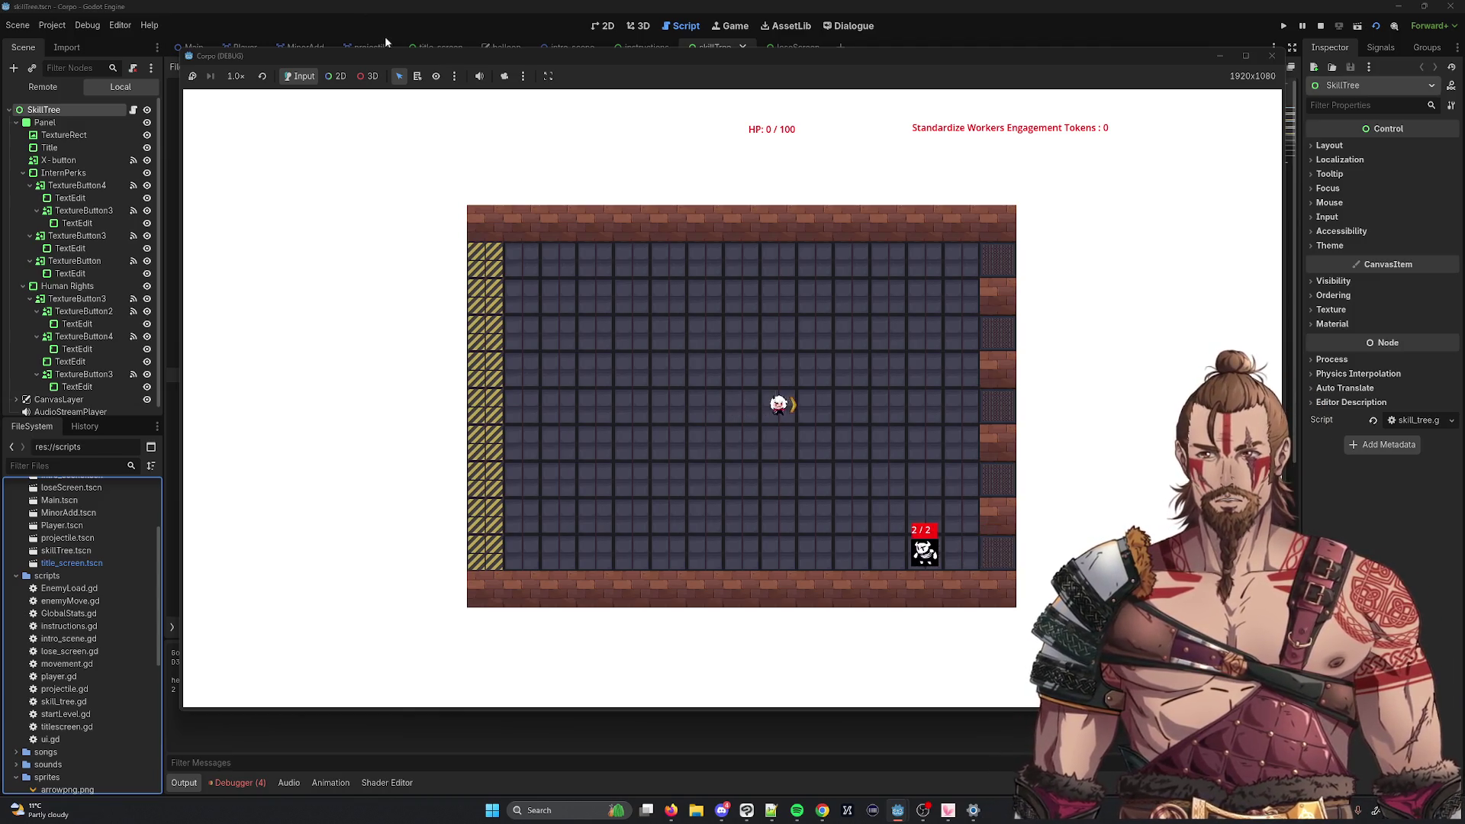
{"action": "key", "text": "Down"}
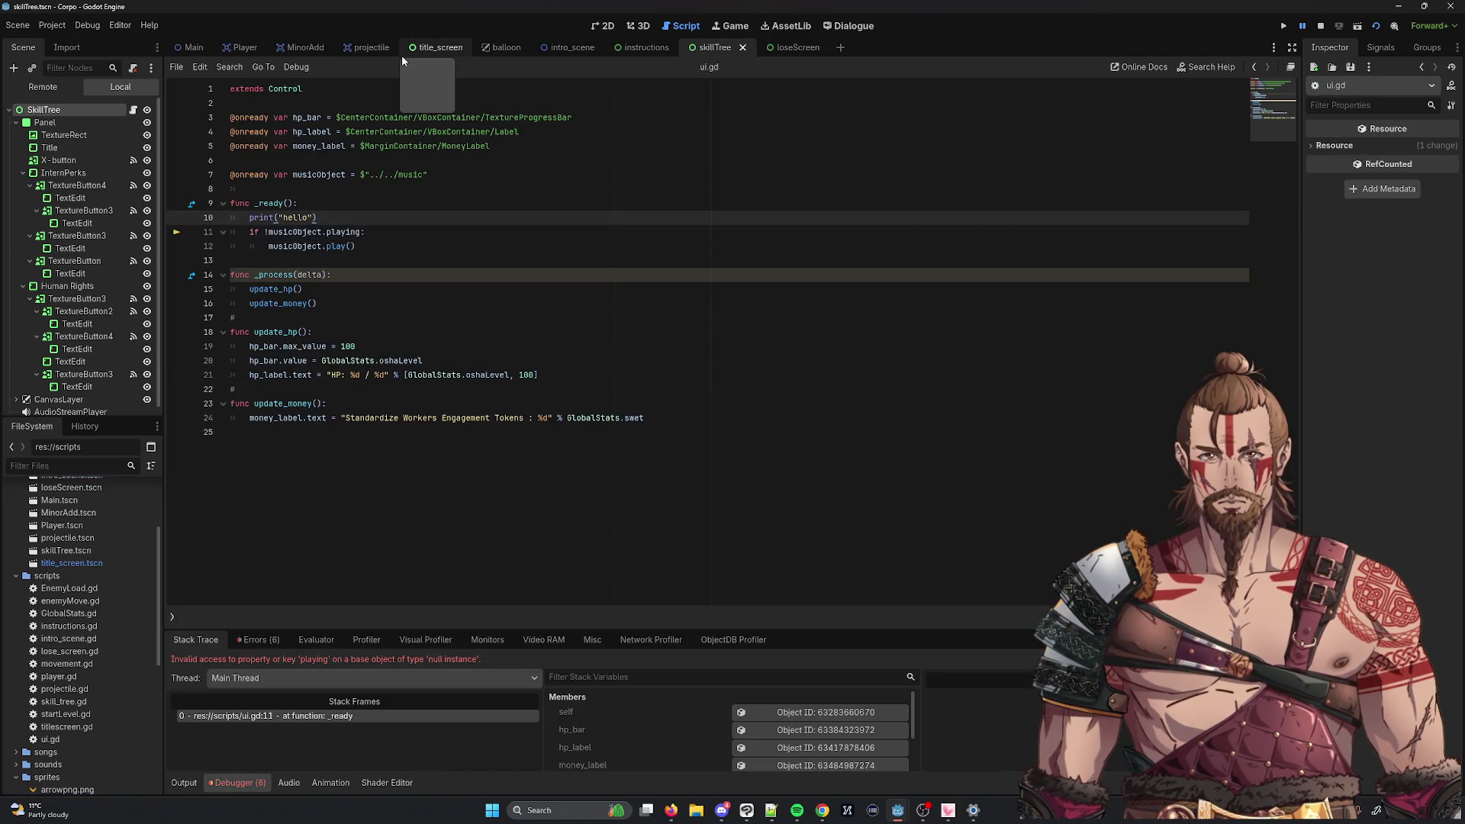
{"action": "left_click_drag", "start_coordinate": [641, 203], "coordinate": [636, 195]}
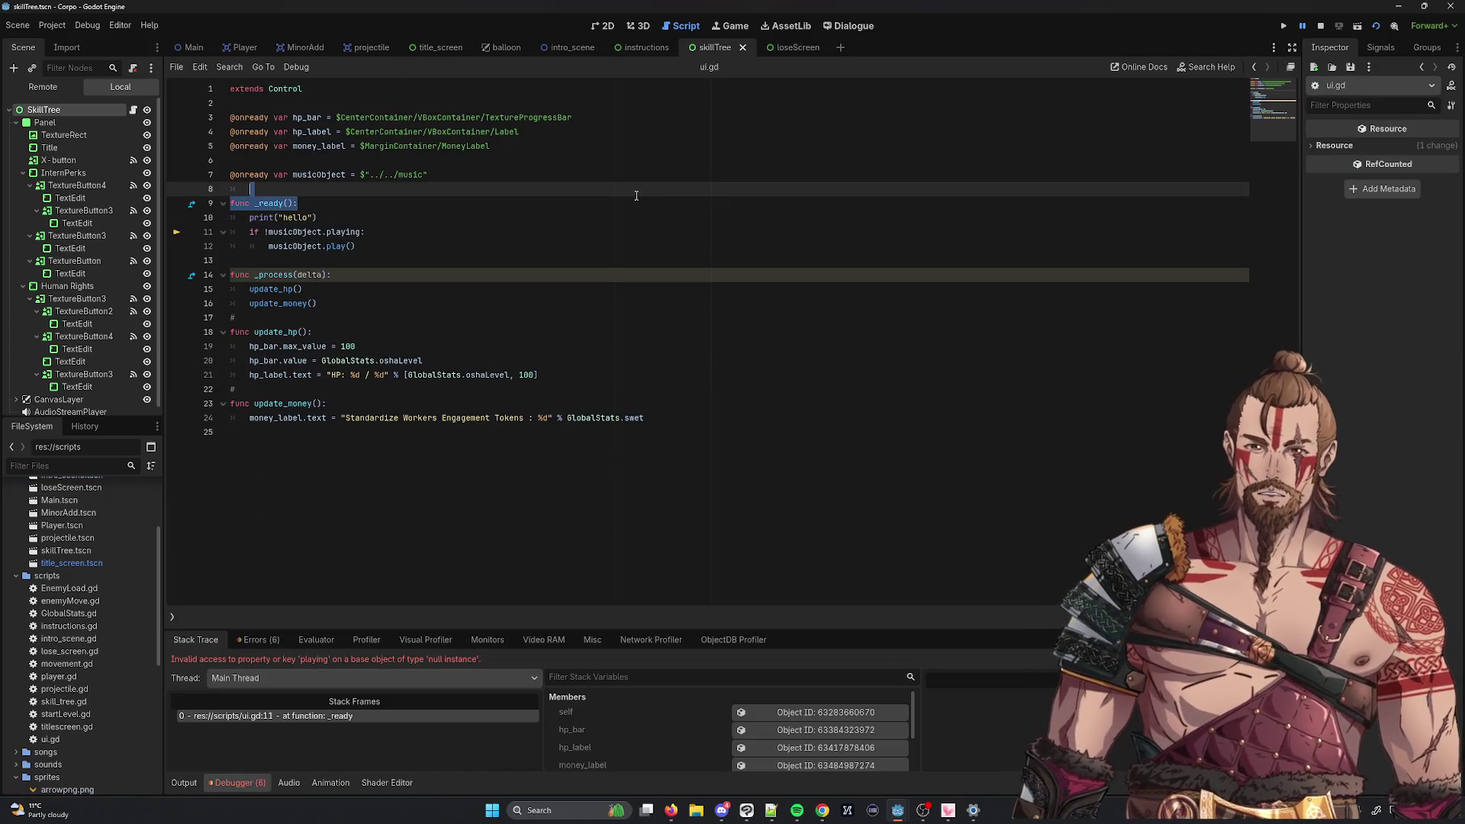